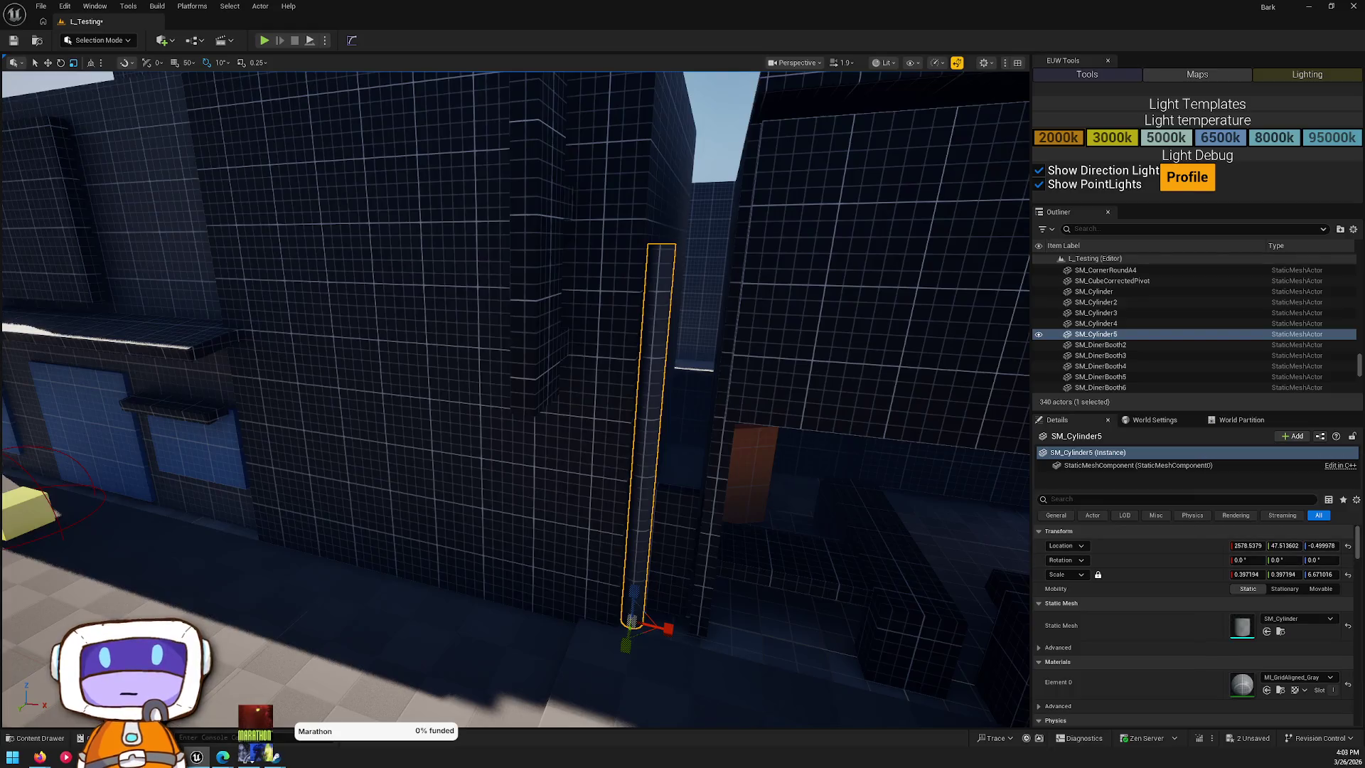
# - Fly the camera up to the tiled alley building and look it over
pyautogui.press('w')
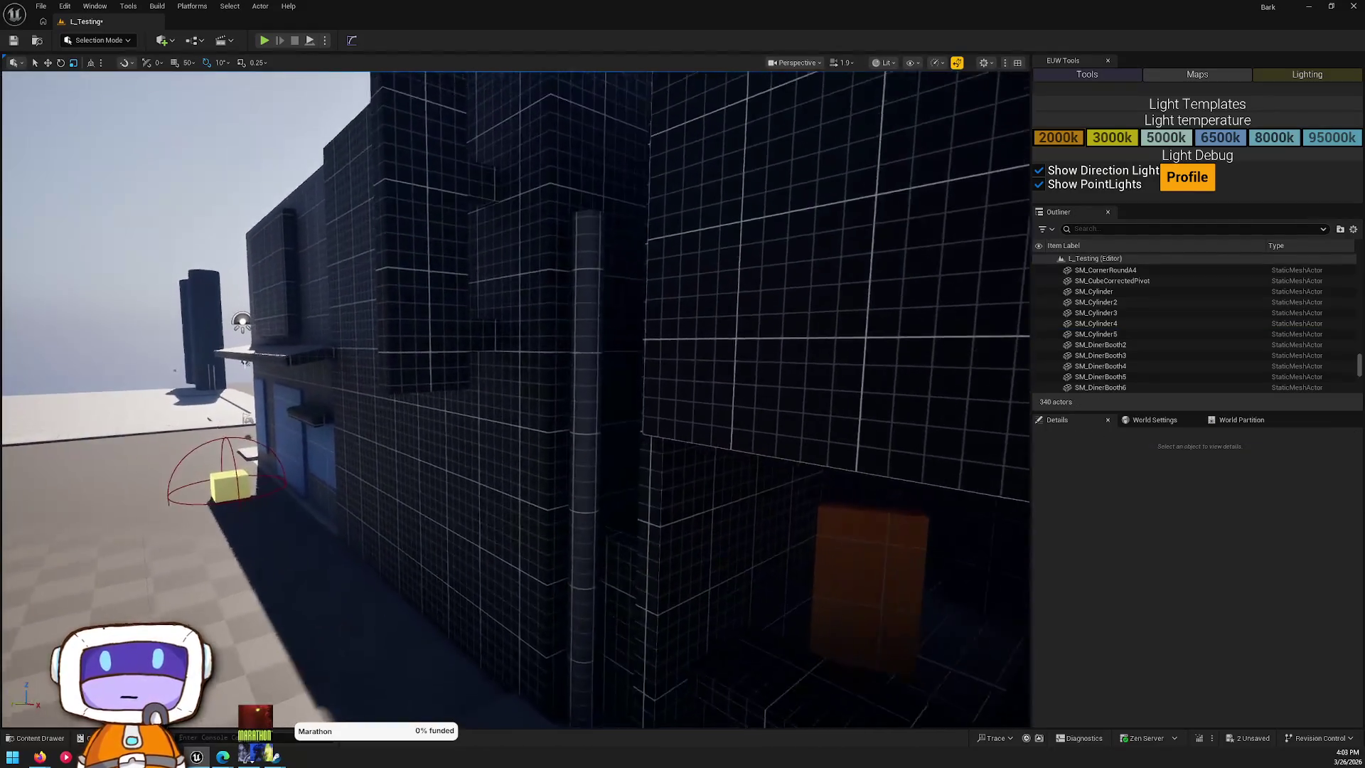
pyautogui.press('w')
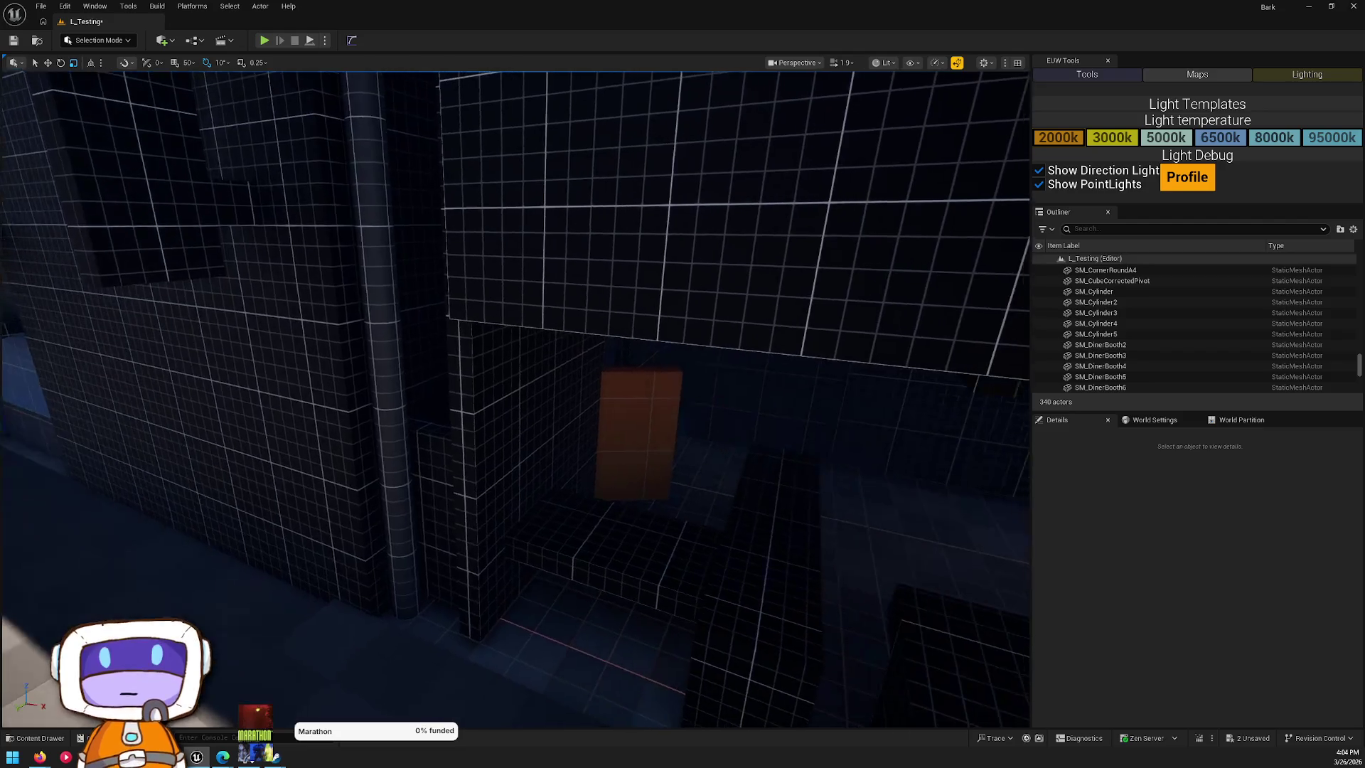
pyautogui.press('s')
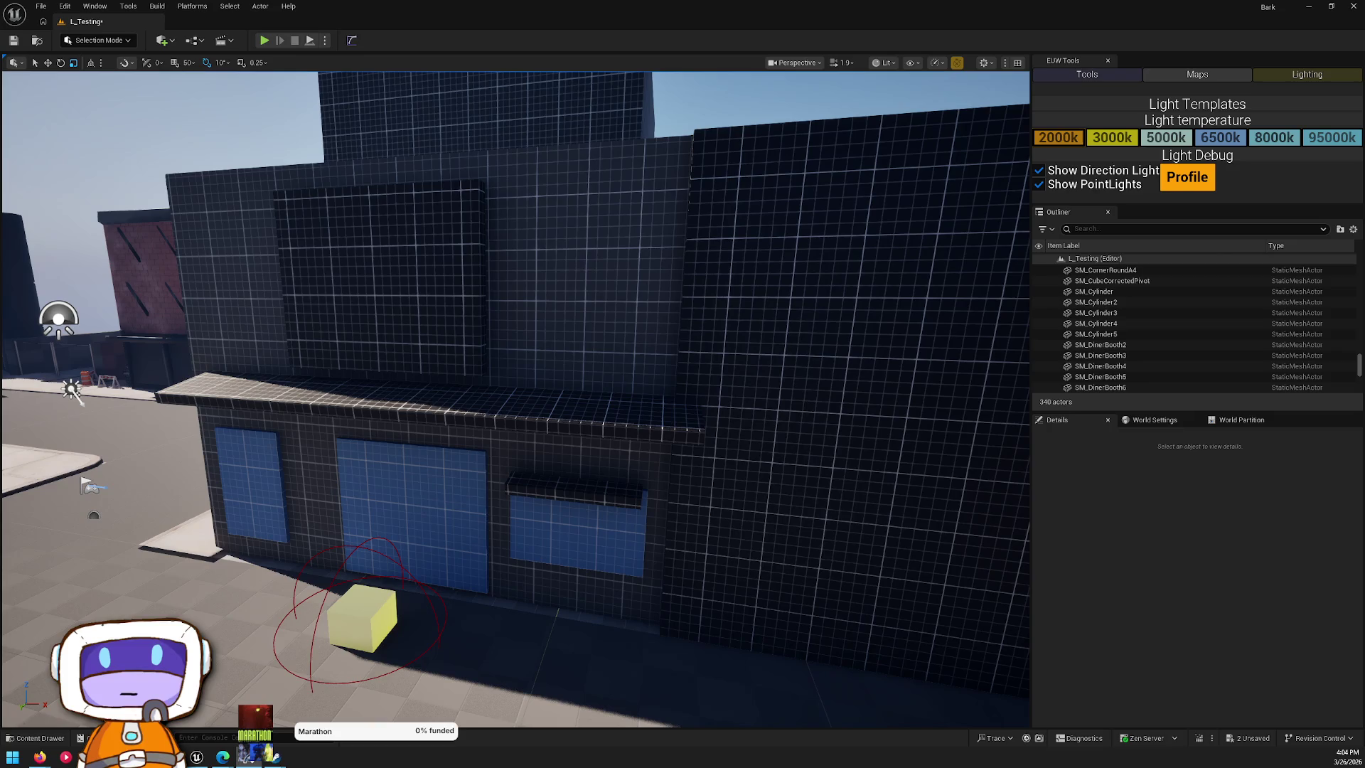
pyautogui.moveTo(623, 531)
pyautogui.mouseDown()
pyautogui.moveTo(583, 498)
pyautogui.moveTo(623, 531)
pyautogui.mouseUp()
# - Show the Content Drawer on the LevelPrototyping Meshes folder of cube, cylinder and ramp meshes
pyautogui.hotkey('ctrl', 'space')
pyautogui.hotkey('ctrl', 'space')
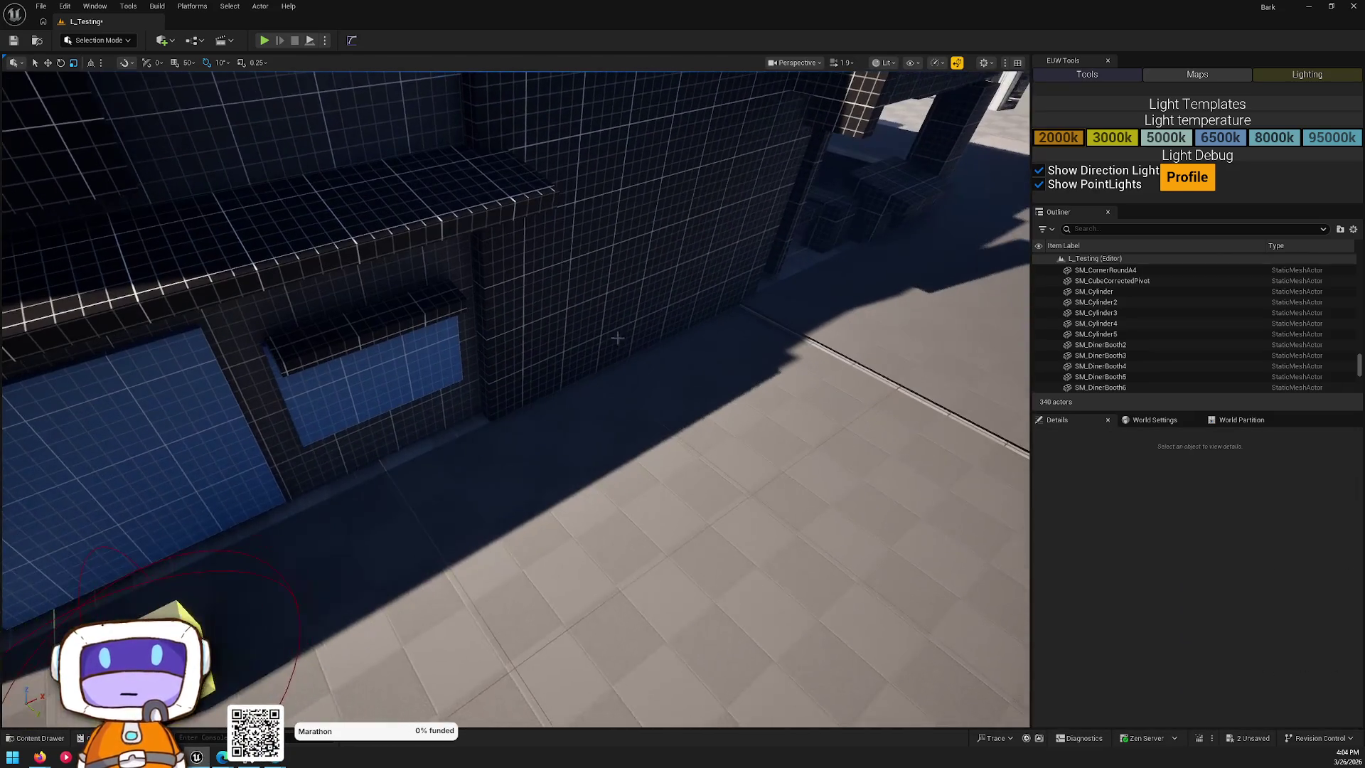
pyautogui.hotkey('ctrl', 'space')
pyautogui.moveTo(386, 387)
pyautogui.mouseDown()
pyautogui.moveTo(299, 455)
pyautogui.moveTo(270, 440)
pyautogui.moveTo(284, 437)
pyautogui.moveTo(281, 463)
pyautogui.moveTo(442, 333)
pyautogui.mouseUp()
pyautogui.hotkey('ctrl', 'space')
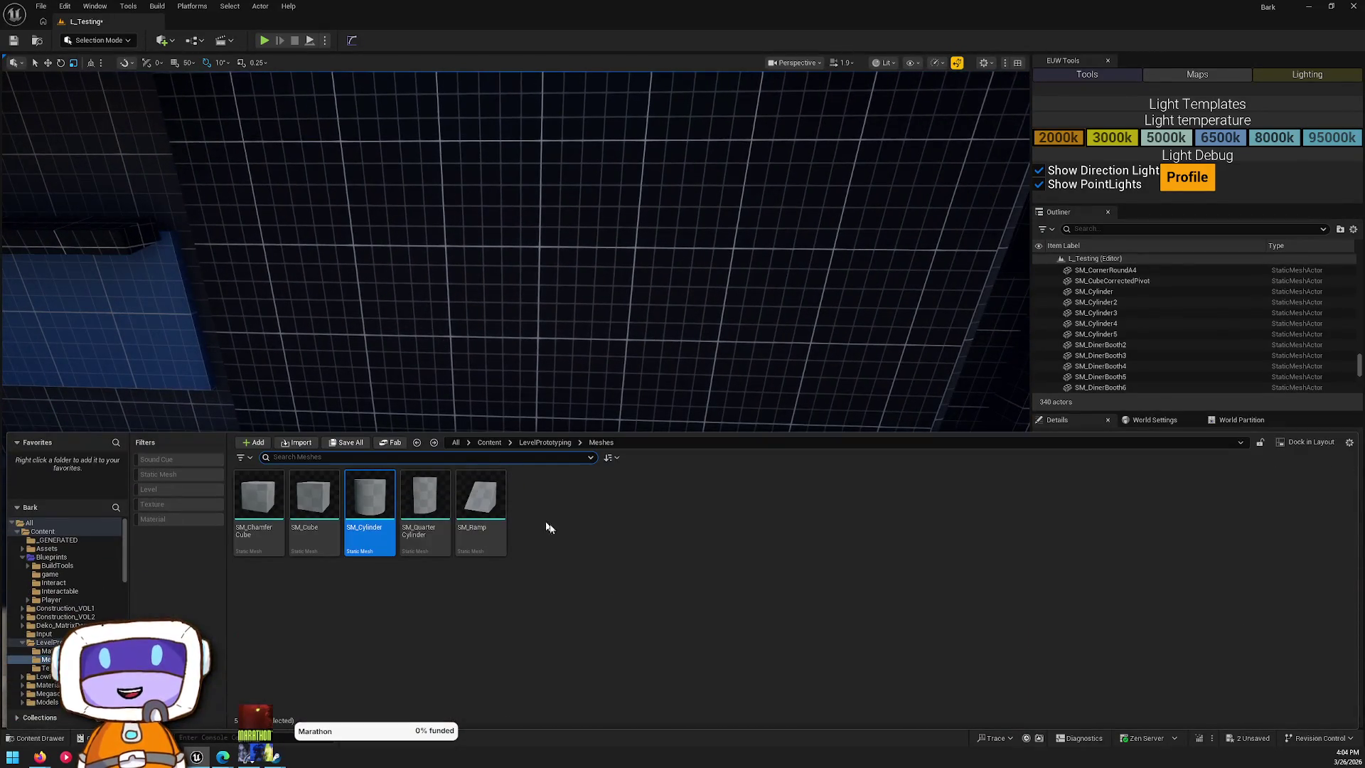
# - Place SM_ChamferCube against the alley wall, widened to about double width and slightly taller
pyautogui.moveTo(261, 523)
pyautogui.mouseDown()
pyautogui.moveTo(524, 271)
pyautogui.moveTo(670, 488)
pyautogui.moveTo(706, 500)
pyautogui.moveTo(693, 419)
pyautogui.moveTo(693, 435)
pyautogui.mouseUp()
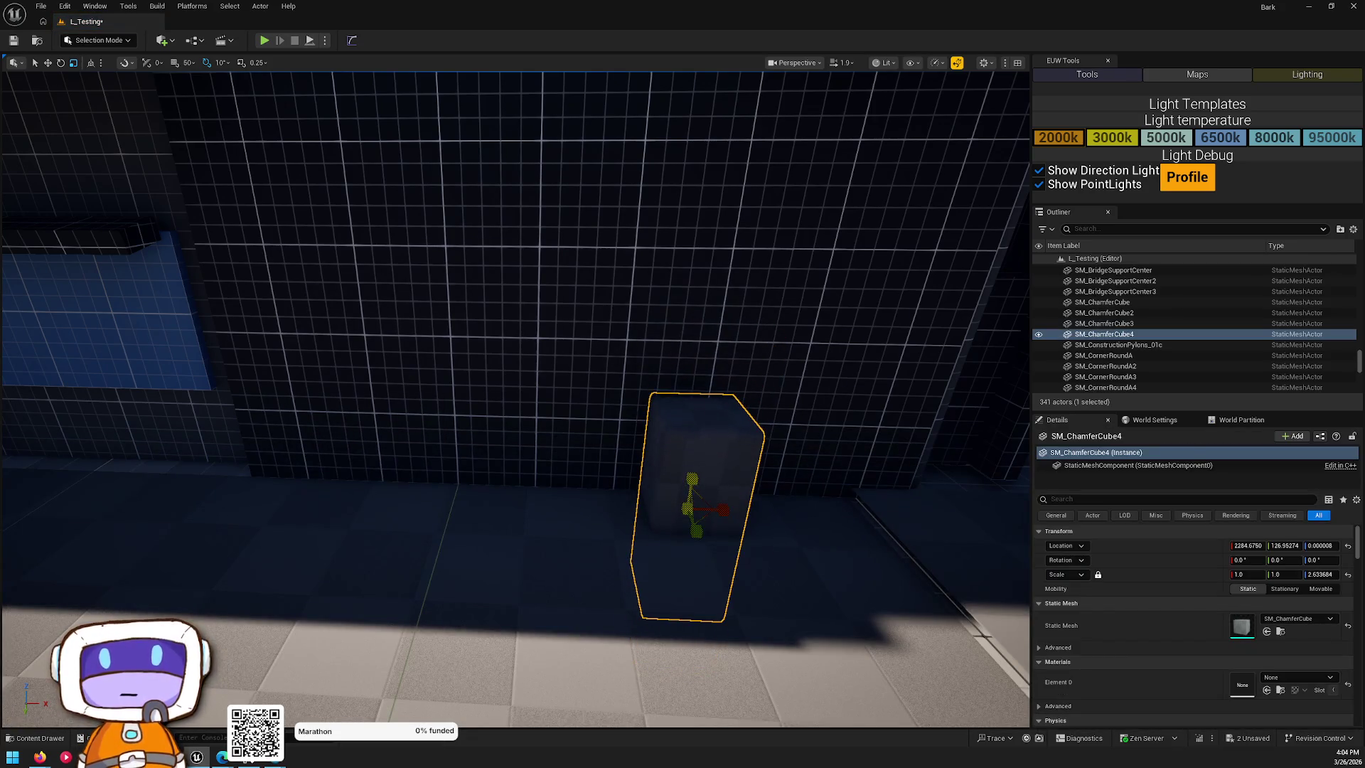
pyautogui.moveTo(723, 518); pyautogui.dragTo(733, 518)
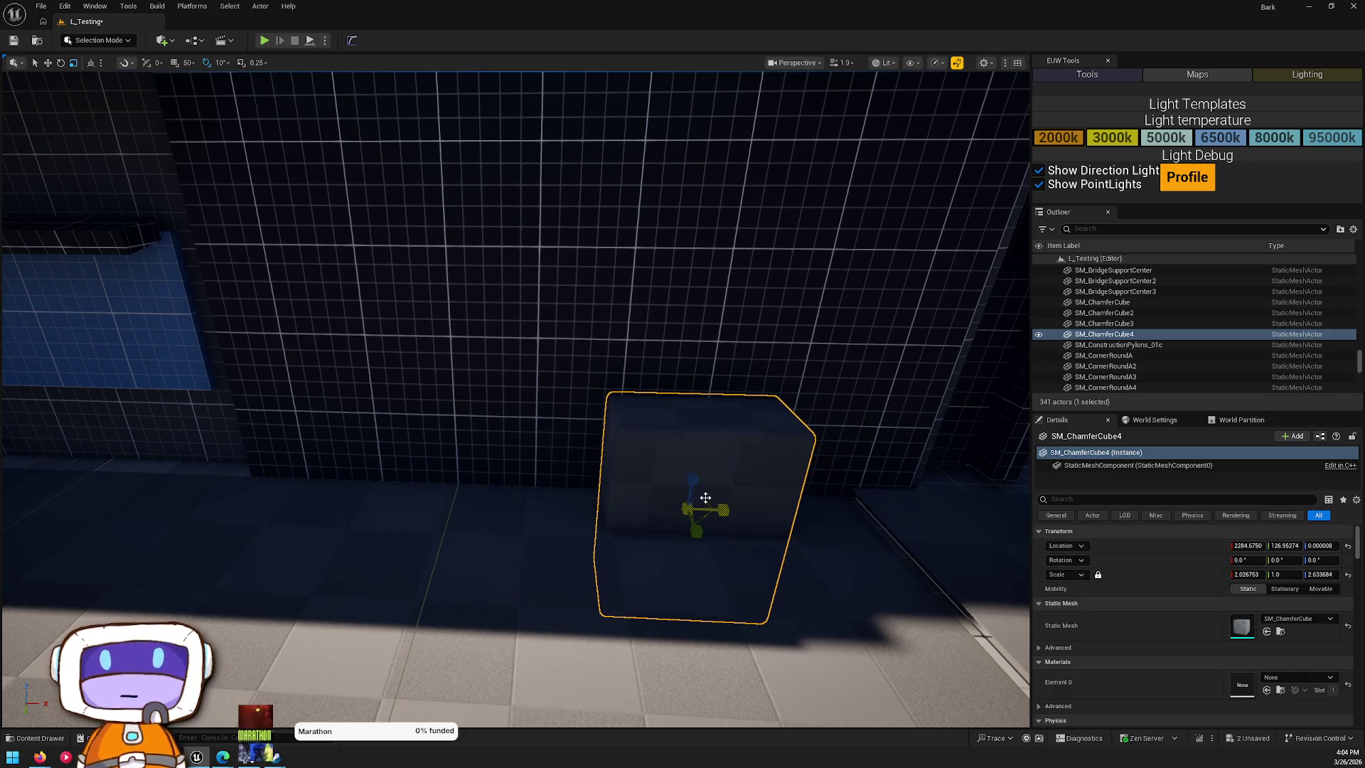
pyautogui.moveTo(688, 477)
pyautogui.mouseDown()
pyautogui.moveTo(704, 384)
pyautogui.moveTo(704, 401)
pyautogui.moveTo(658, 423)
pyautogui.mouseUp()
pyautogui.press('w')
# - Apply the MI_GridAligned_Metal material to the cube and lower it toward the floor
pyautogui.hotkey('ctrl', 'space')
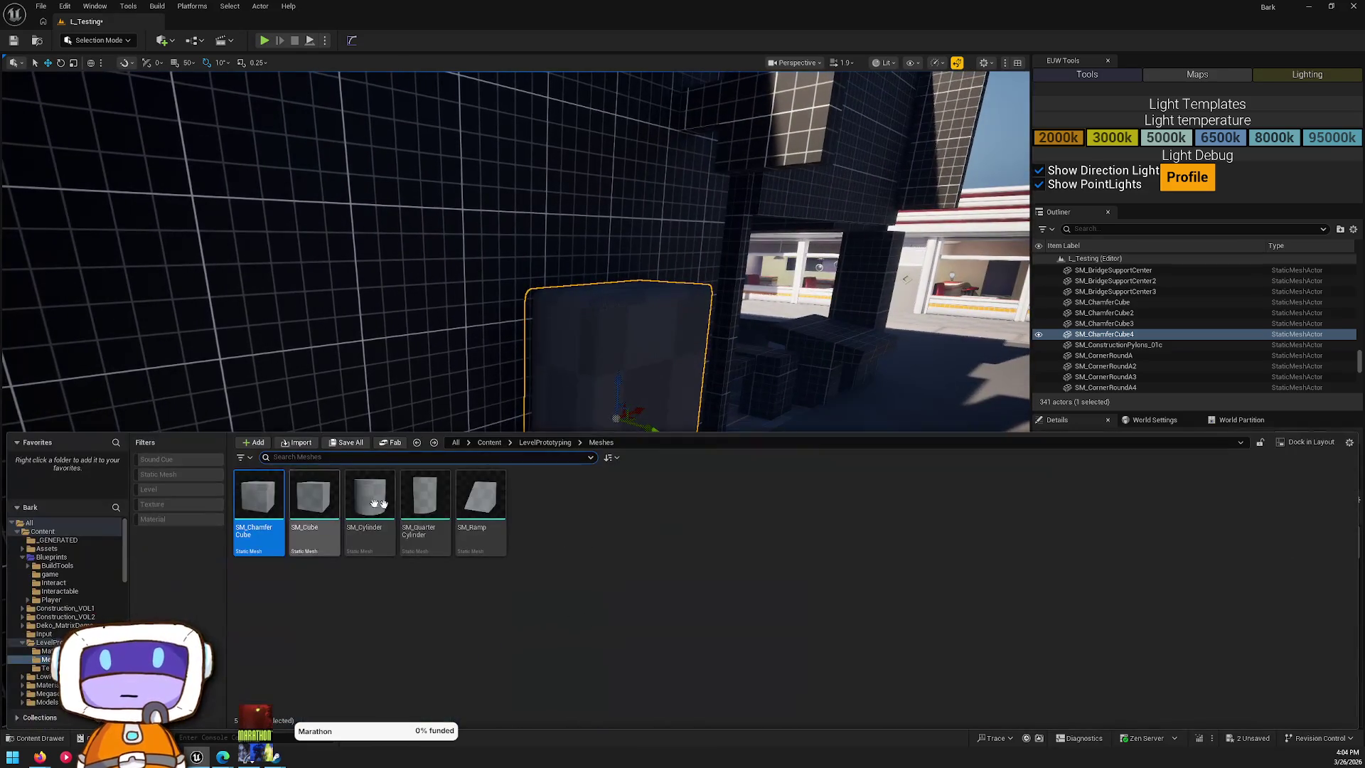
pyautogui.doubleClick(258, 498)
pyautogui.click(591, 508)
pyautogui.moveTo(591, 508)
pyautogui.mouseDown()
pyautogui.moveTo(588, 366)
pyautogui.moveTo(625, 360)
pyautogui.moveTo(640, 374)
pyautogui.moveTo(558, 412)
pyautogui.moveTo(602, 429)
pyautogui.moveTo(547, 398)
pyautogui.moveTo(578, 421)
pyautogui.moveTo(563, 419)
pyautogui.mouseUp()
pyautogui.moveTo(535, 359); pyautogui.dragTo(540, 406)
pyautogui.press('Delete')
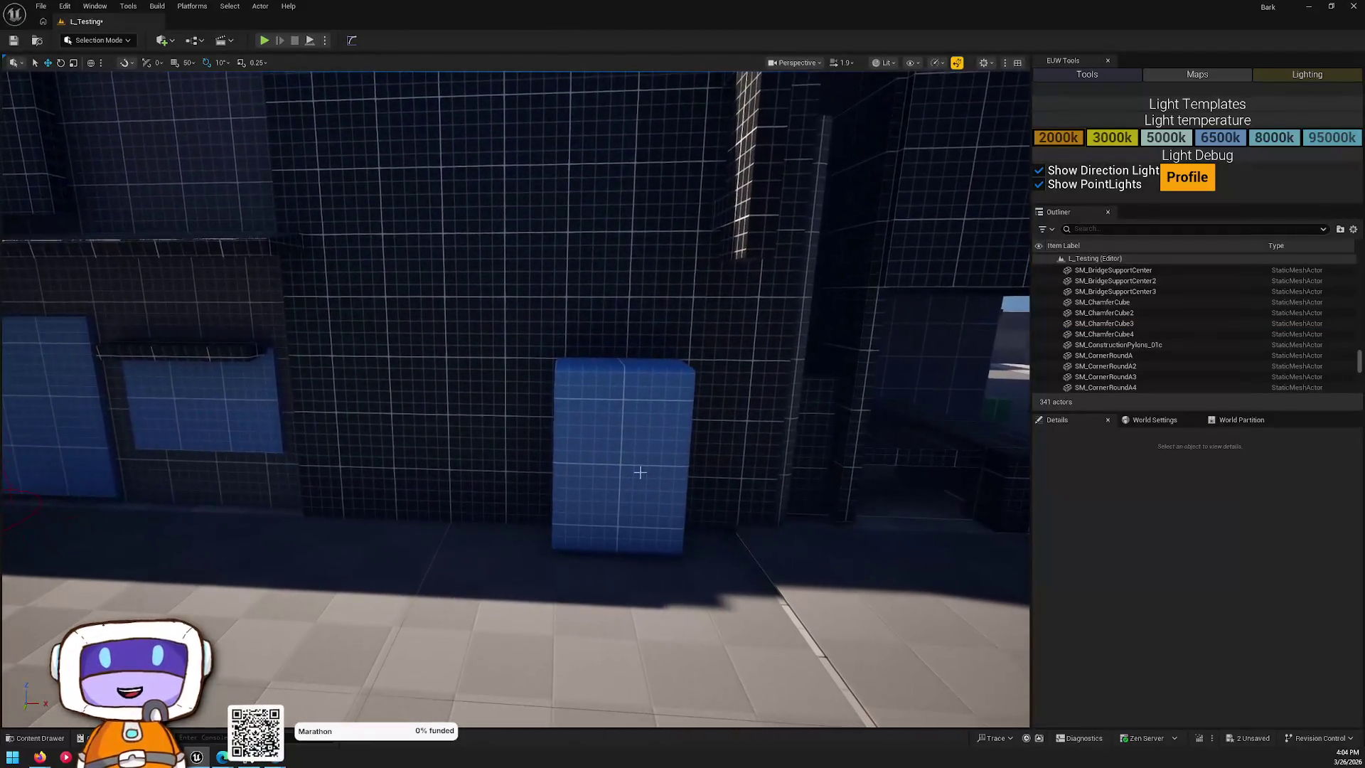
# - Duplicate the blue cube, shift both cubes left, then delete the duplicate
pyautogui.click(633, 465)
pyautogui.moveTo(693, 486)
pyautogui.mouseDown()
pyautogui.moveTo(498, 462)
pyautogui.moveTo(522, 440)
pyautogui.mouseUp()
pyautogui.press('Escape')
pyautogui.click(640, 518)
pyautogui.keyDown('ctrl'); pyautogui.click(544, 514); pyautogui.keyUp('ctrl')
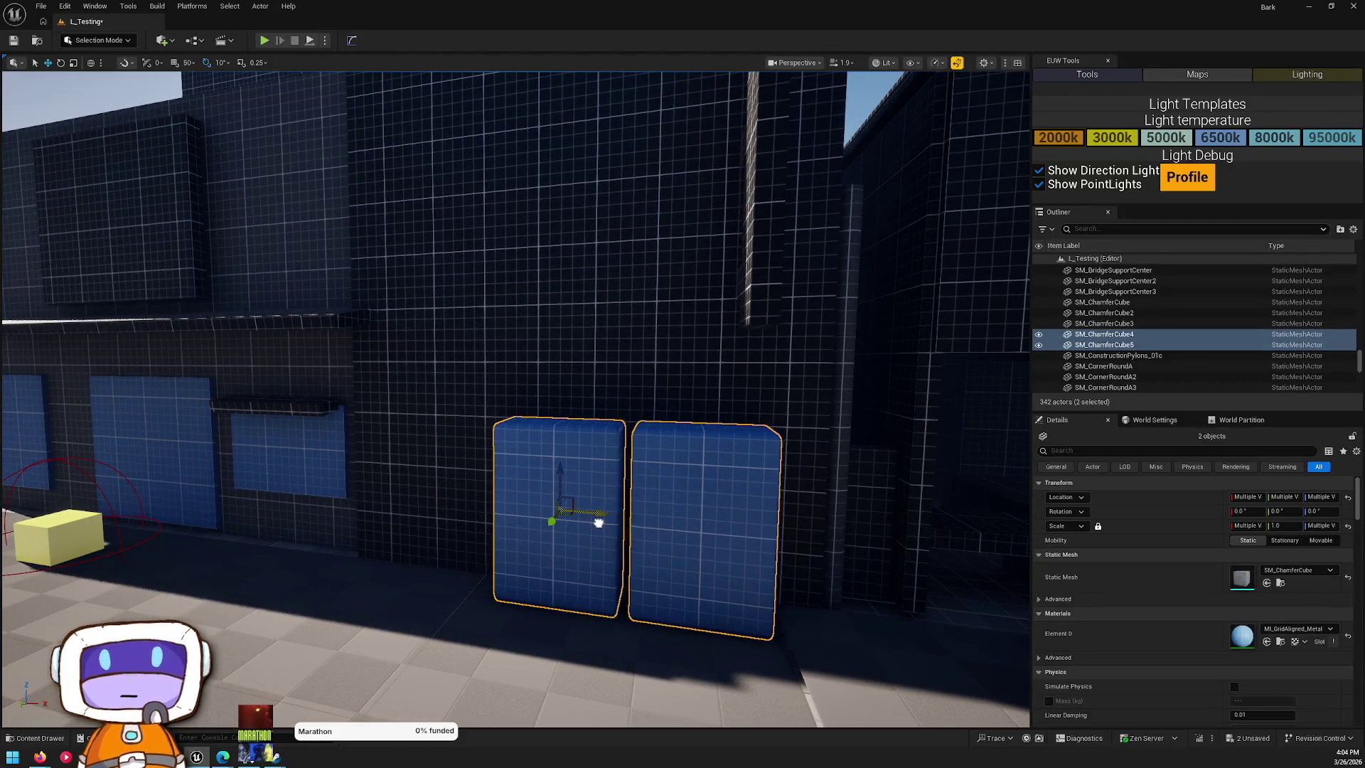
pyautogui.moveTo(600, 524)
pyautogui.mouseDown()
pyautogui.moveTo(654, 524)
pyautogui.moveTo(601, 499)
pyautogui.mouseUp()
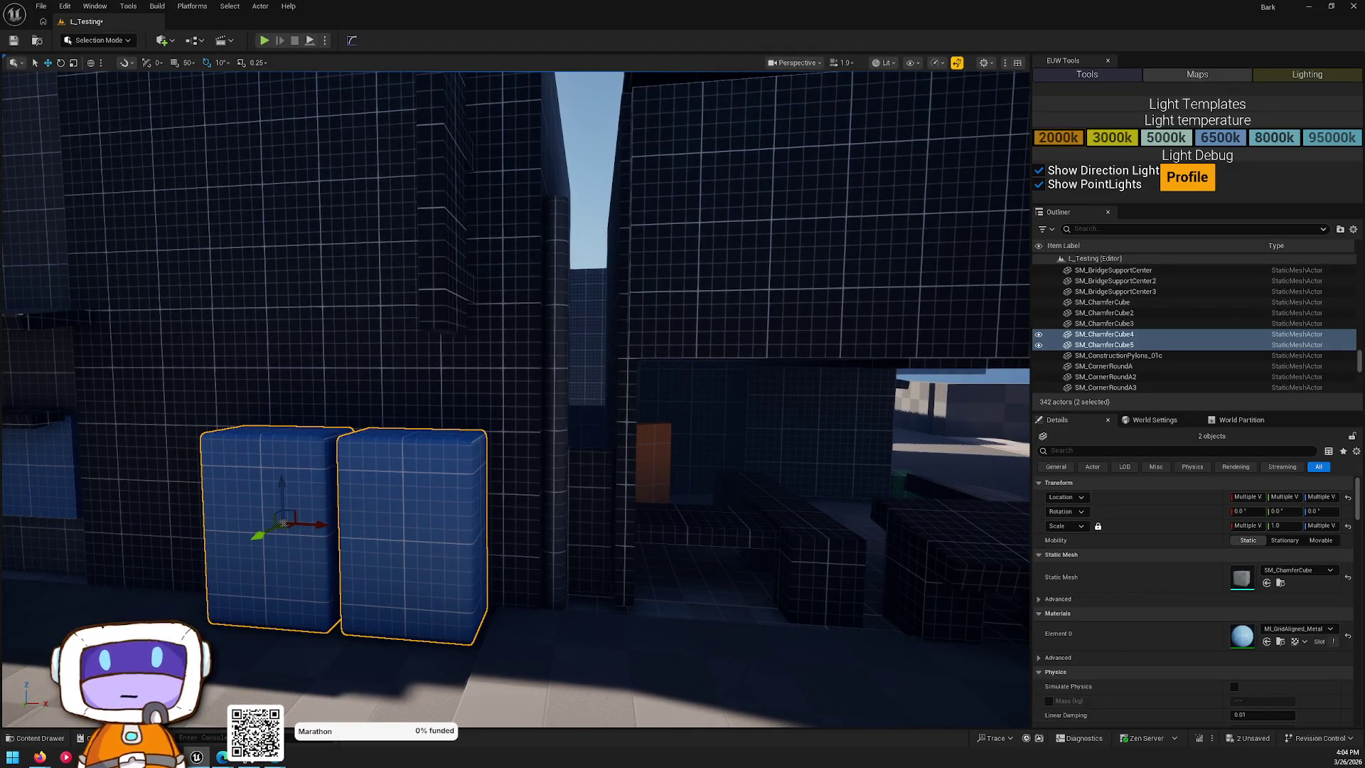
pyautogui.click(538, 545)
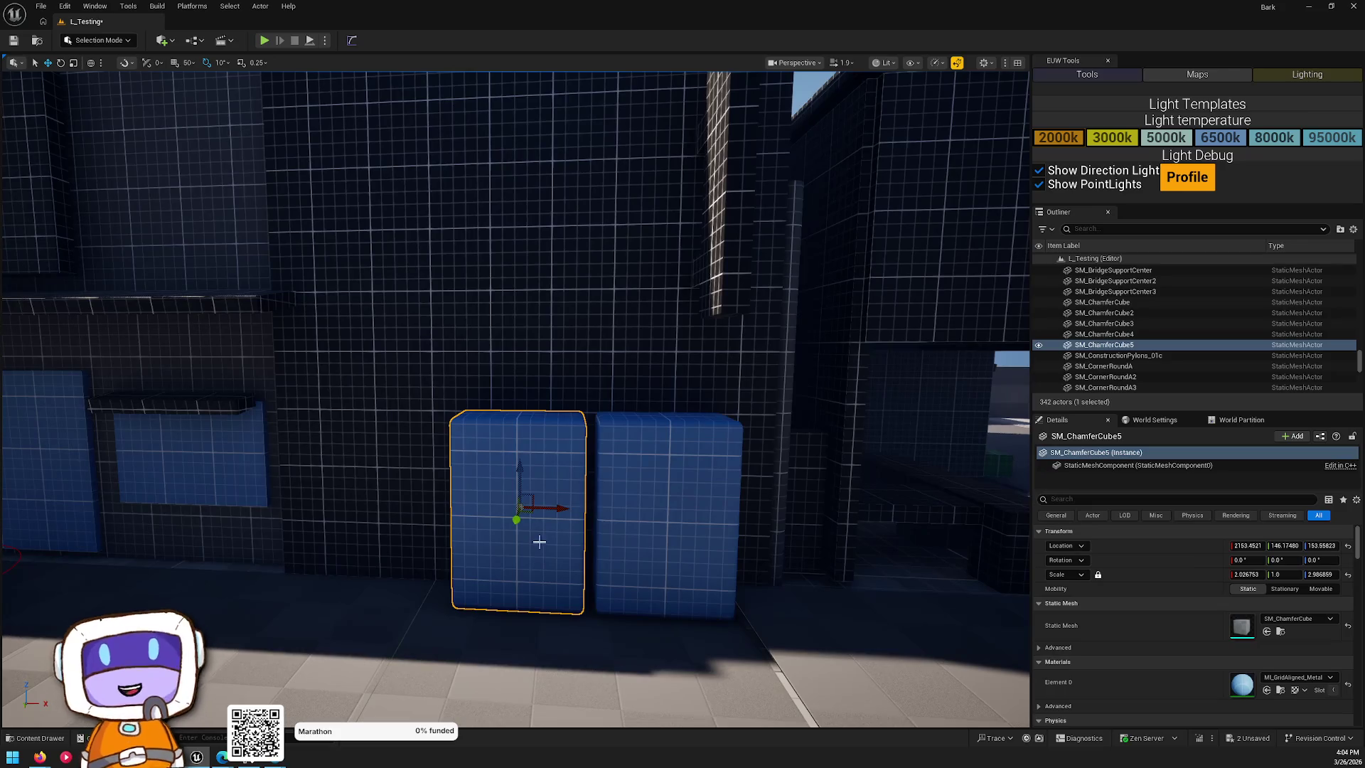
pyautogui.press('Delete')
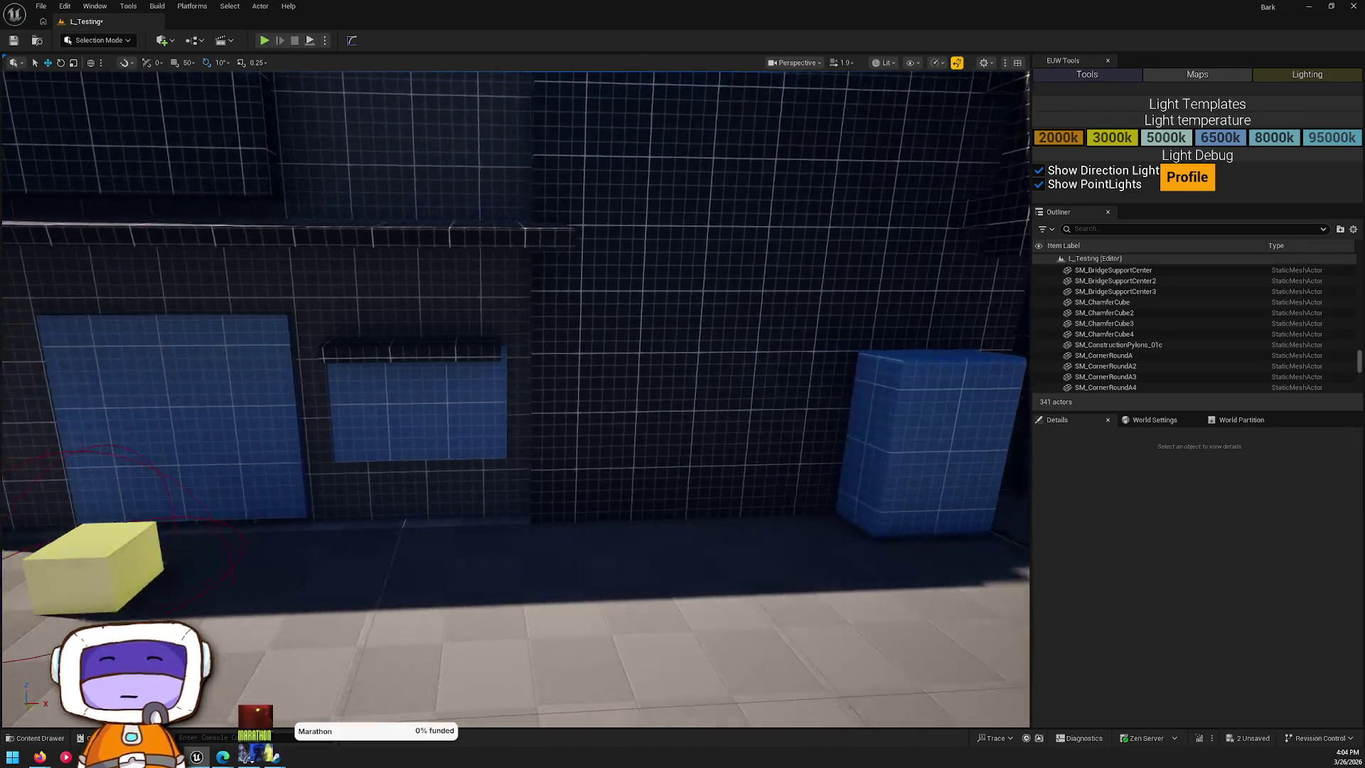
pyautogui.moveTo(600, 500); pyautogui.dragTo(597, 490)
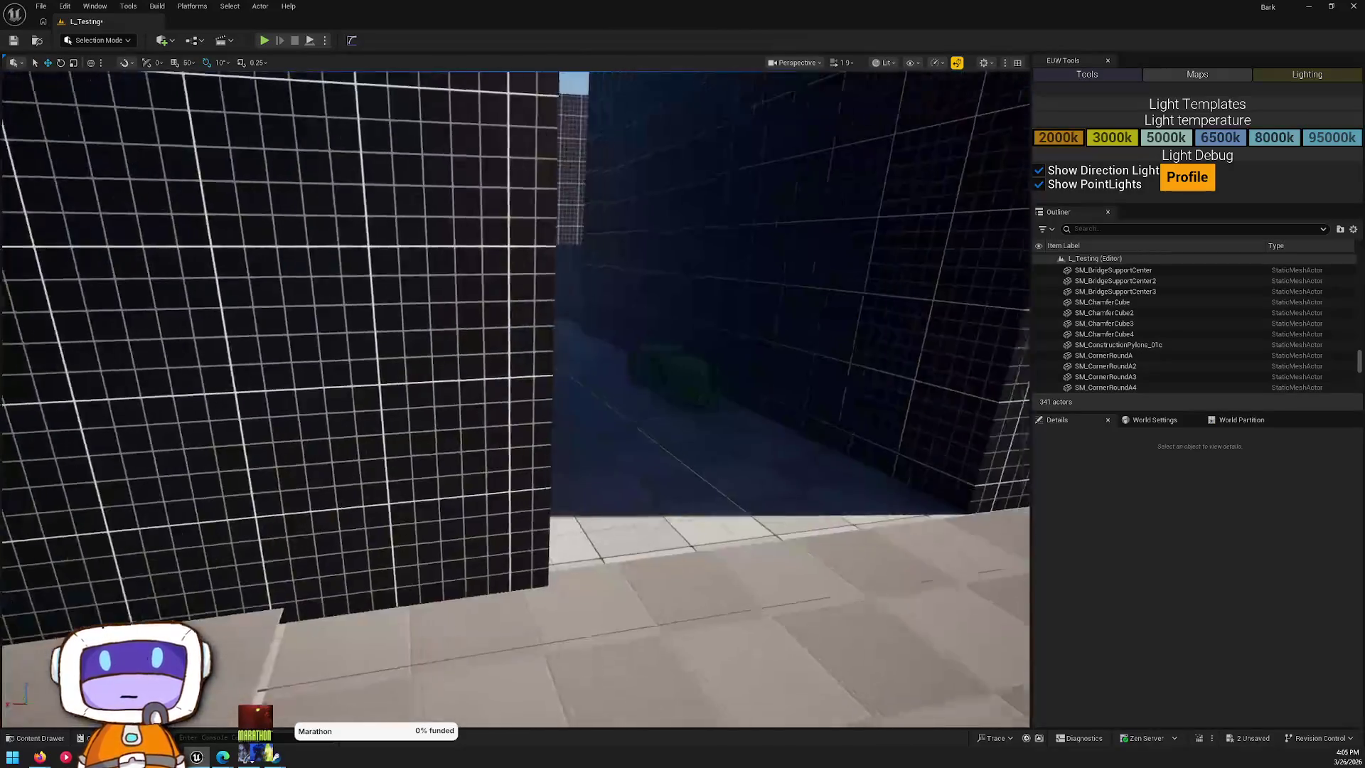
pyautogui.moveTo(597, 491); pyautogui.dragTo(589, 489)
pyautogui.moveTo(414, 312); pyautogui.dragTo(414, 312)
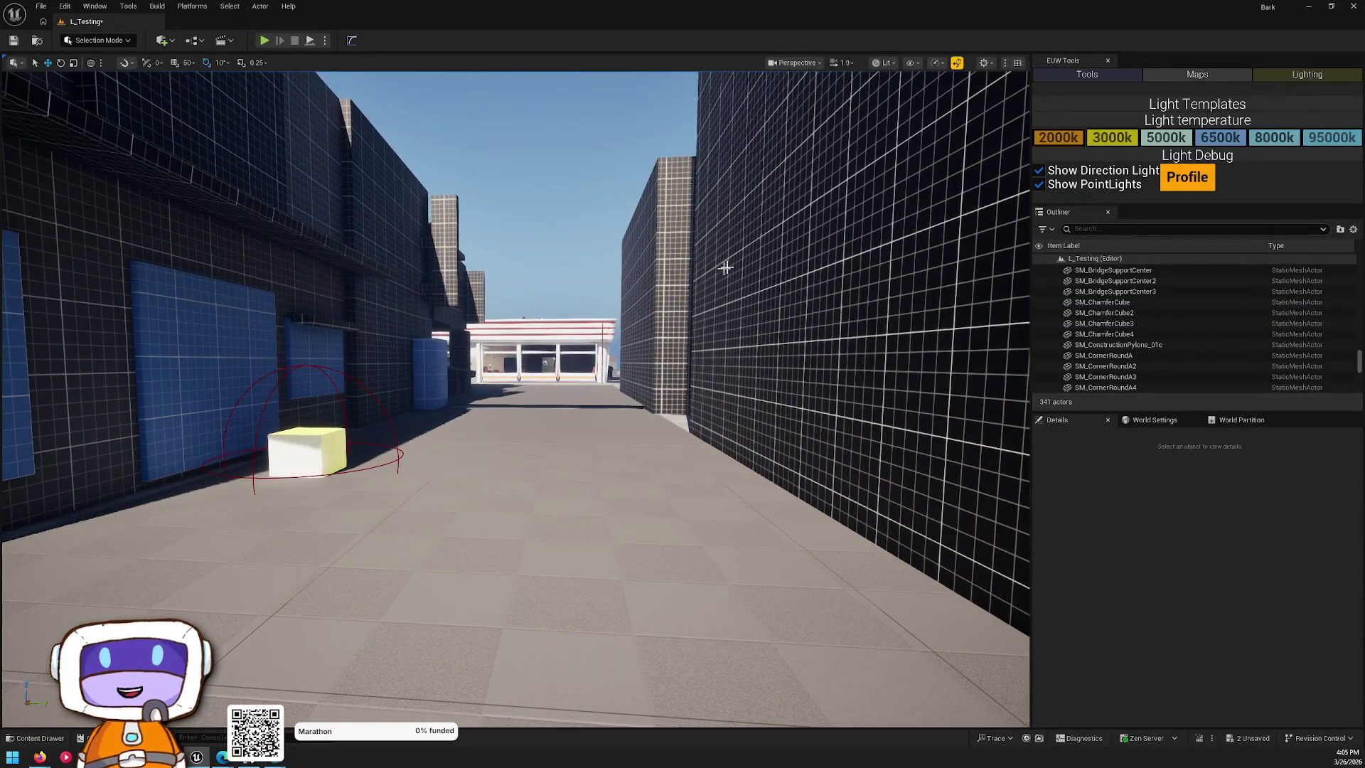
pyautogui.moveTo(780, 412); pyautogui.dragTo(768, 415)
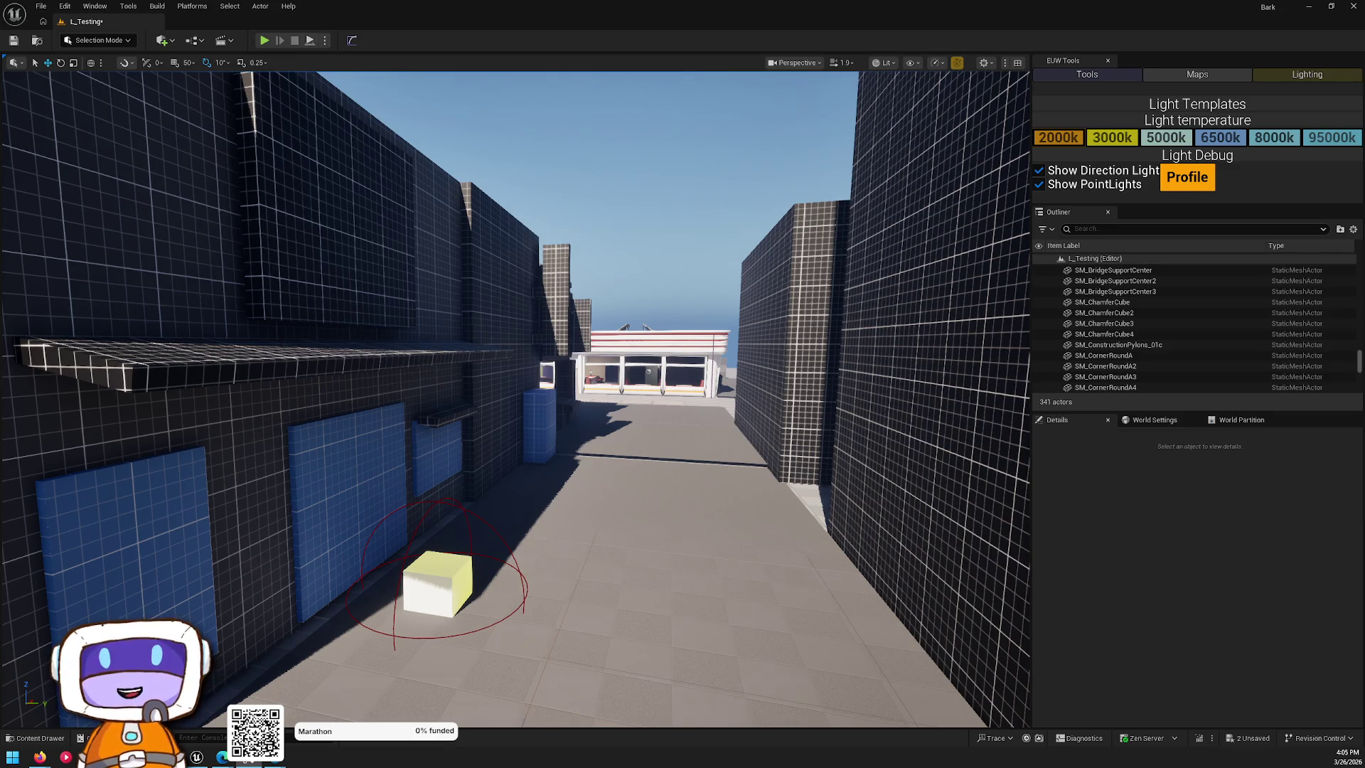
pyautogui.moveTo(698, 451)
pyautogui.mouseDown()
pyautogui.moveTo(573, 459)
pyautogui.moveTo(730, 488)
pyautogui.mouseUp()
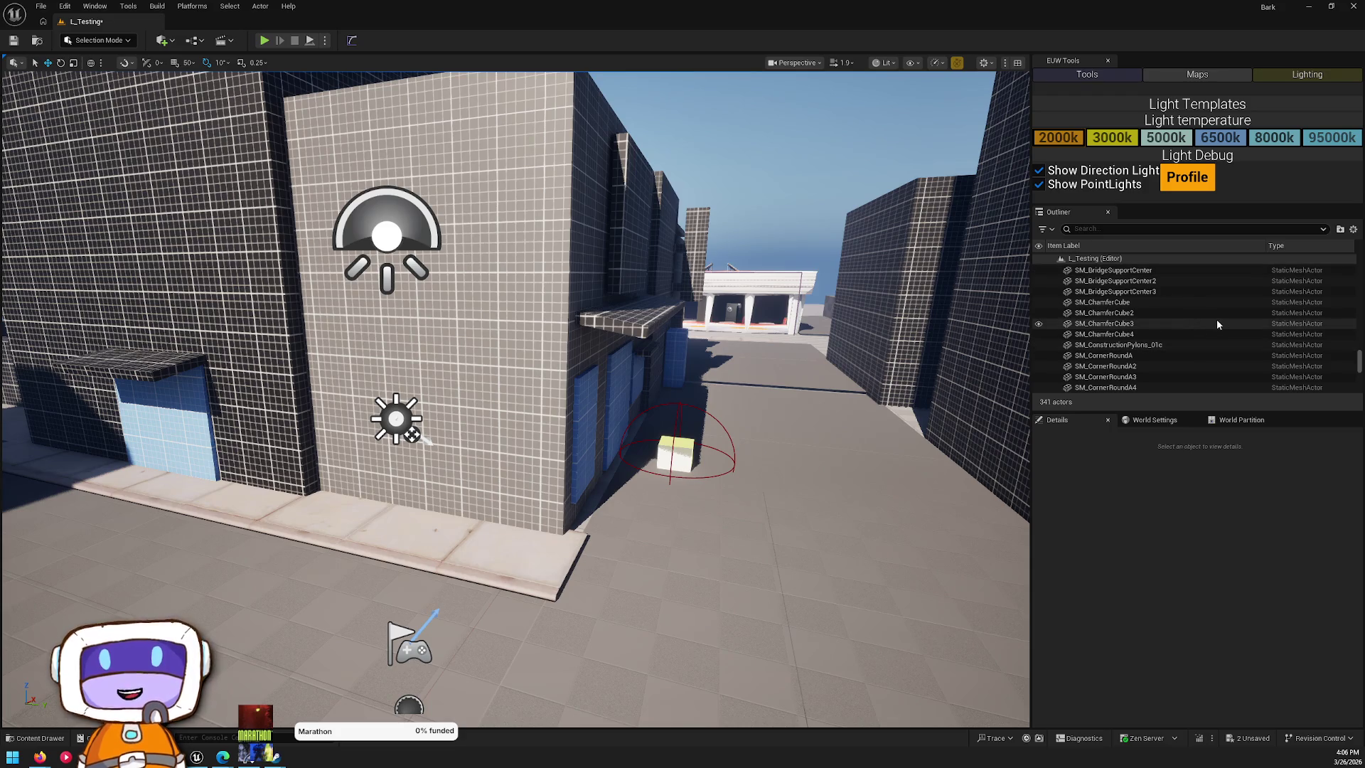
pyautogui.moveTo(642, 412); pyautogui.dragTo(594, 458)
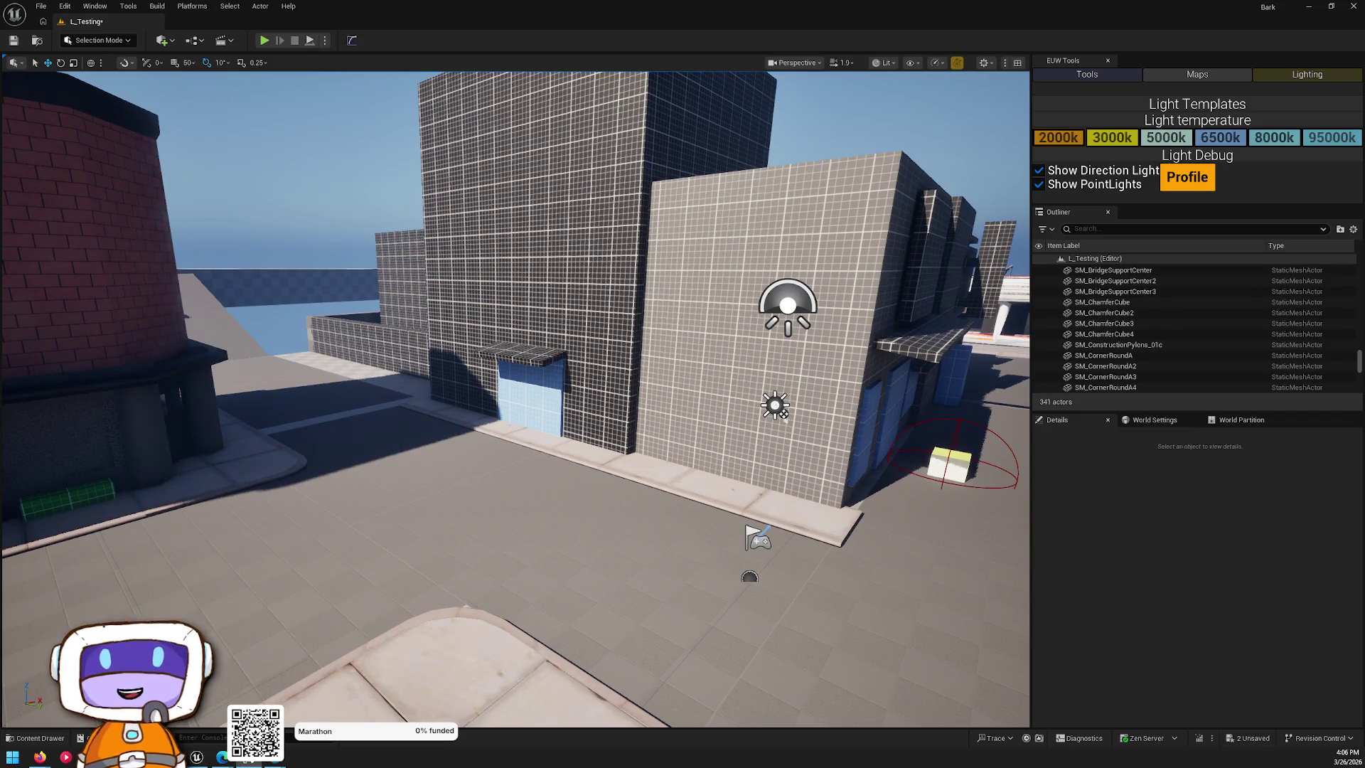
pyautogui.moveTo(594, 458); pyautogui.dragTo(506, 583)
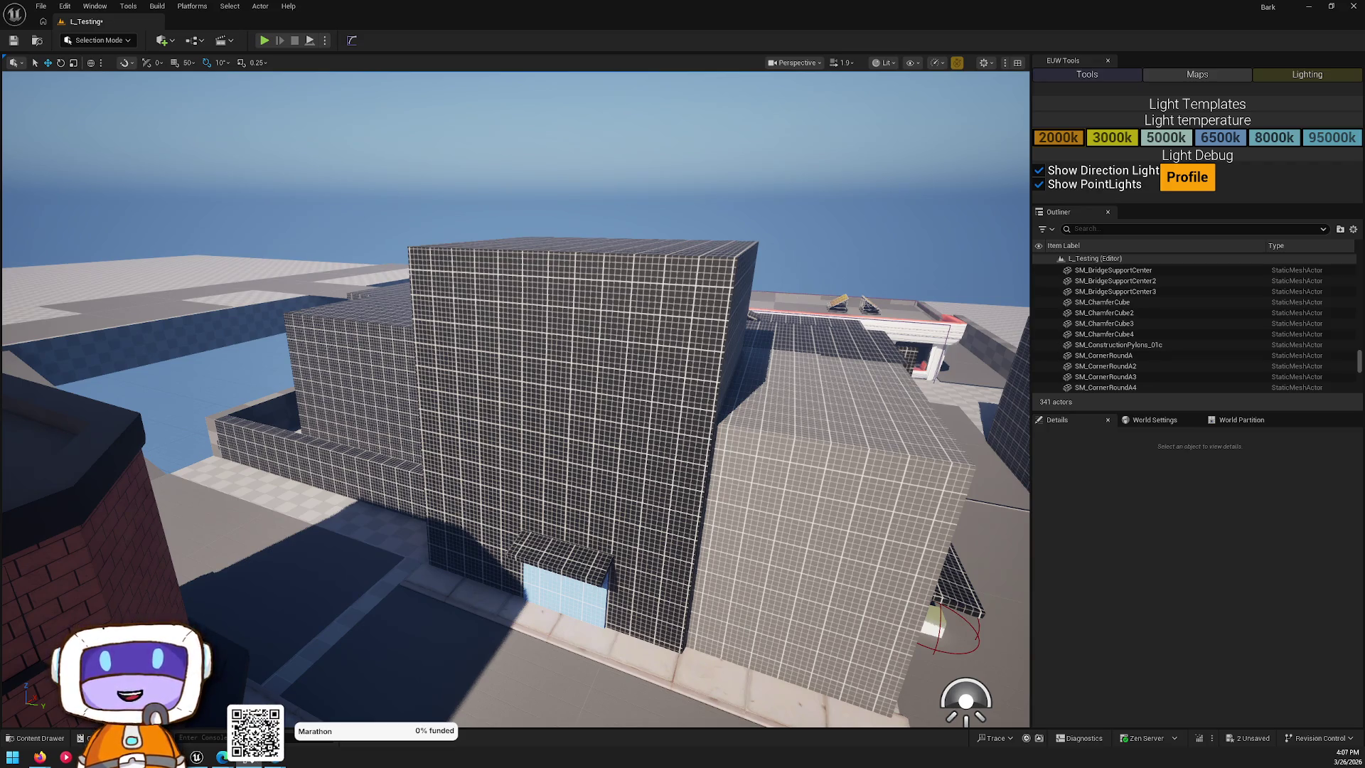
pyautogui.press('w')
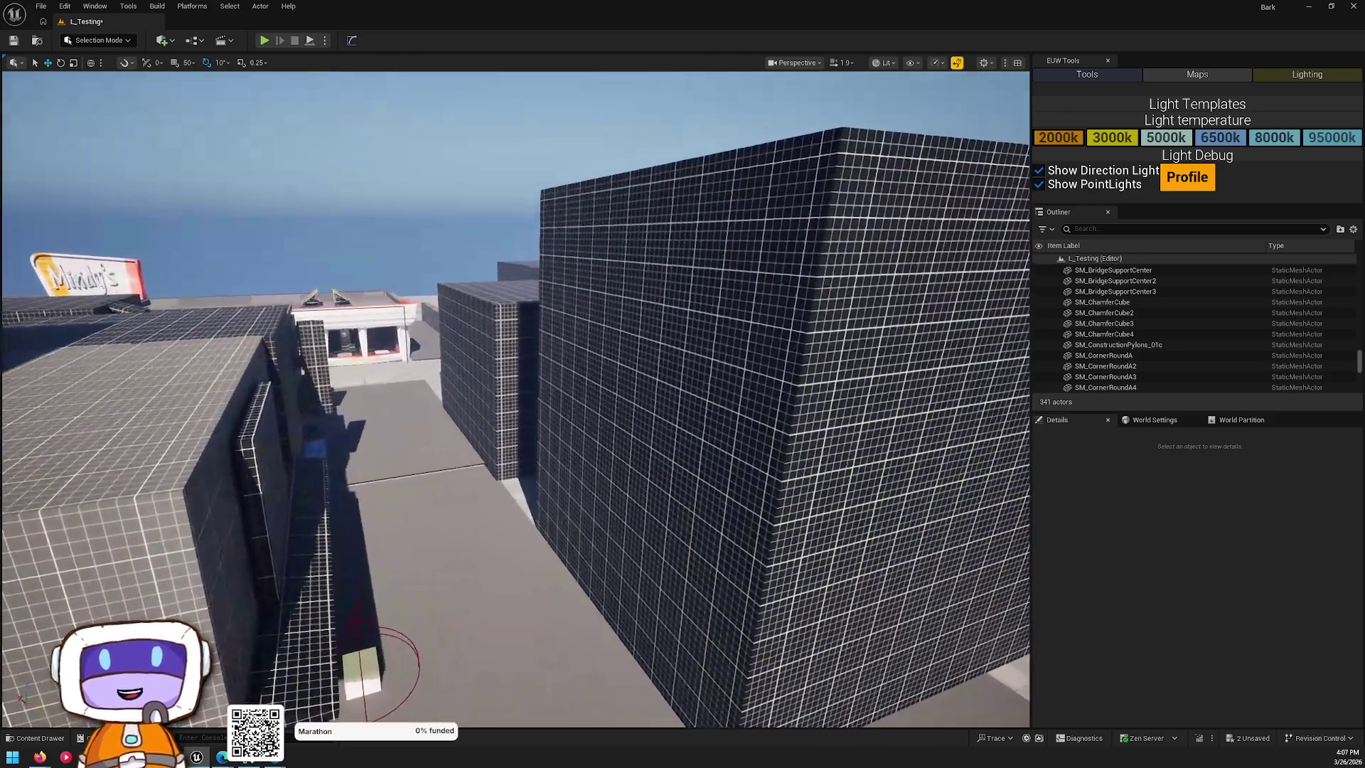
pyautogui.click(579, 406)
pyautogui.press('f')
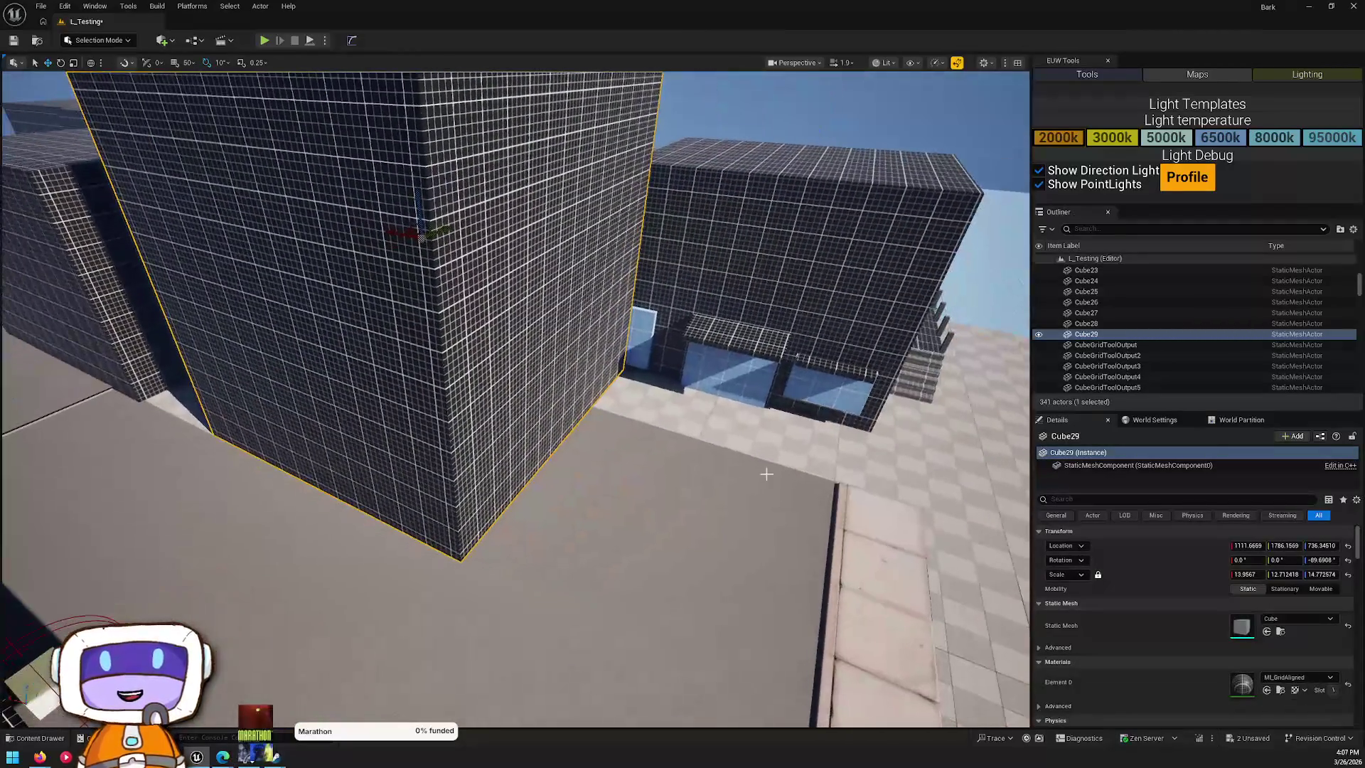
pyautogui.moveTo(578, 406); pyautogui.dragTo(498, 341)
pyautogui.moveTo(578, 108); pyautogui.dragTo(677, 159)
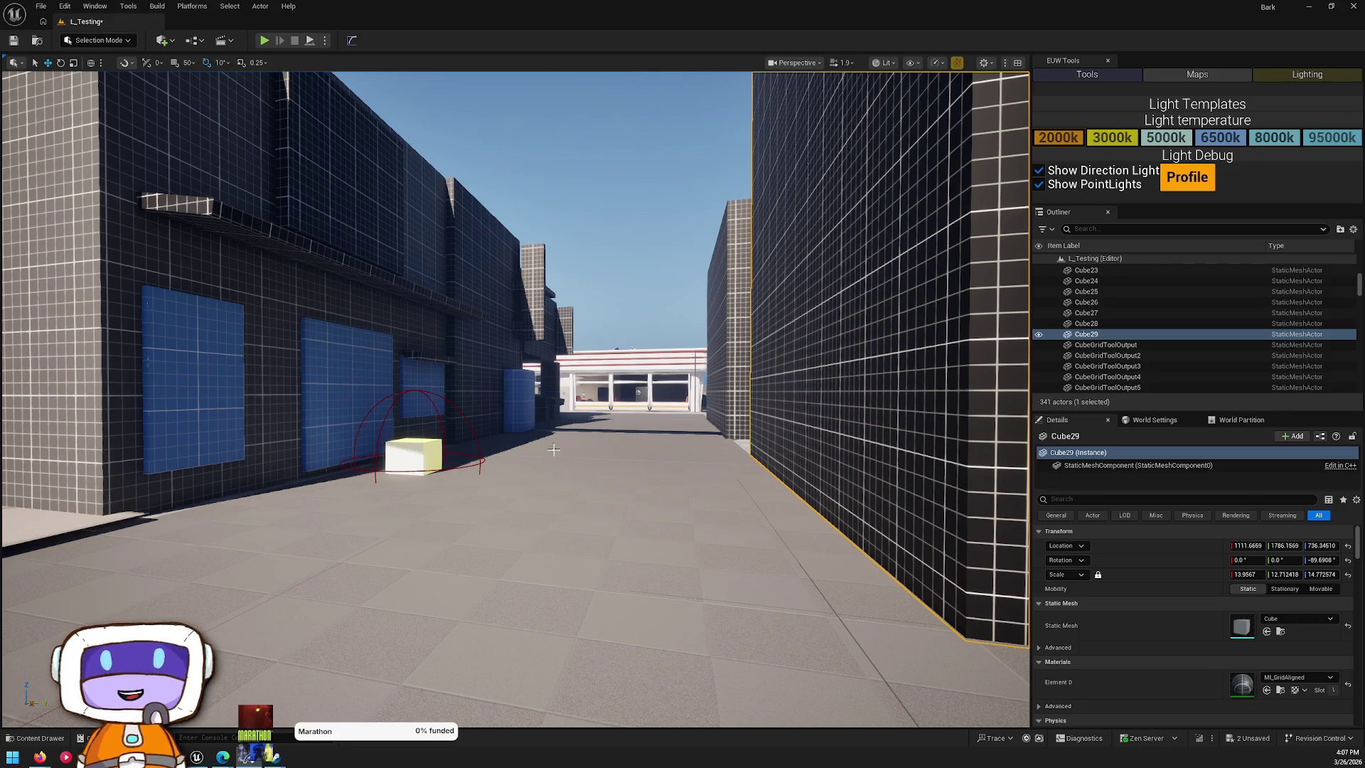
pyautogui.moveTo(396, 395)
pyautogui.mouseDown()
pyautogui.moveTo(370, 348)
pyautogui.moveTo(292, 295)
pyautogui.moveTo(731, 411)
pyautogui.mouseUp()
pyautogui.hotkey('ctrl', 'space')
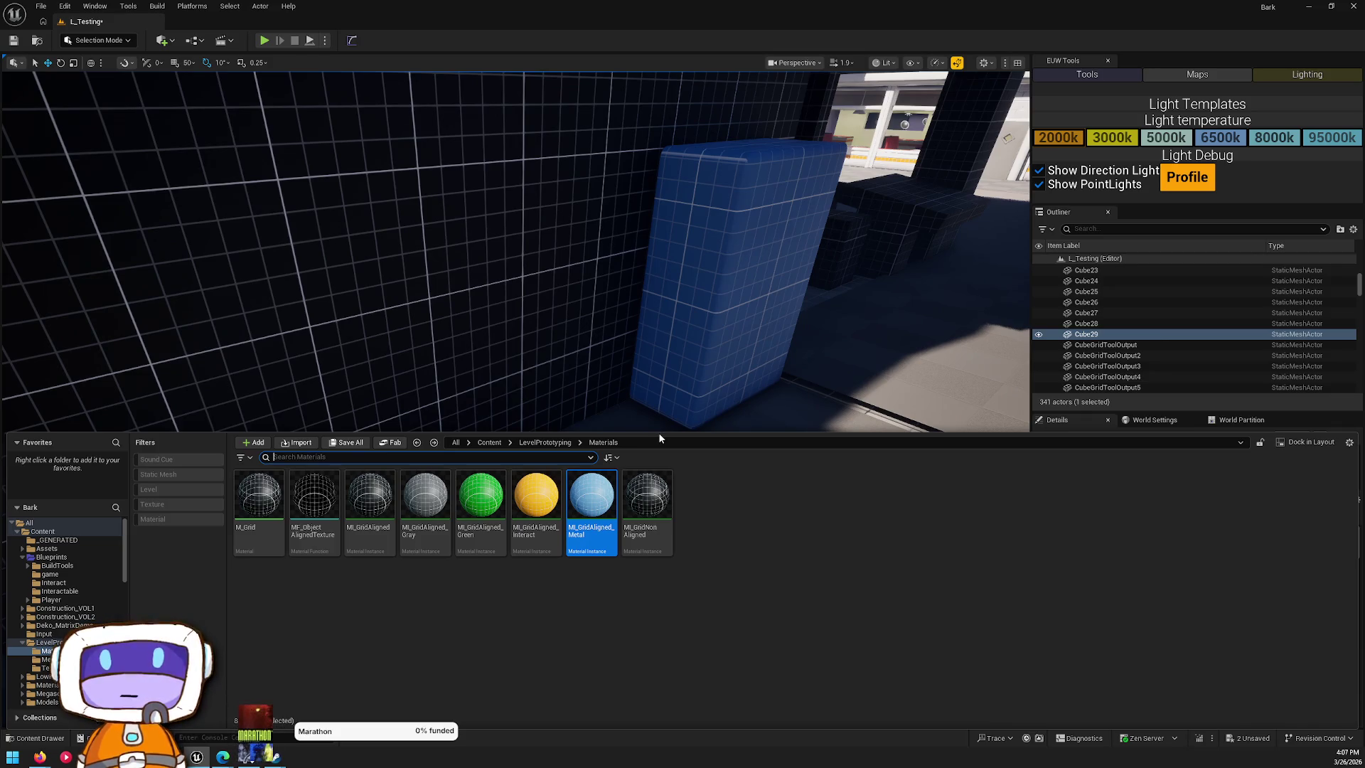
# - Copy ModularWallHalf5 onto the floor by the blue cube, narrowed in Y, rotated -20° on Z, slightly sunk
pyautogui.moveTo(595, 388); pyautogui.dragTo(595, 370)
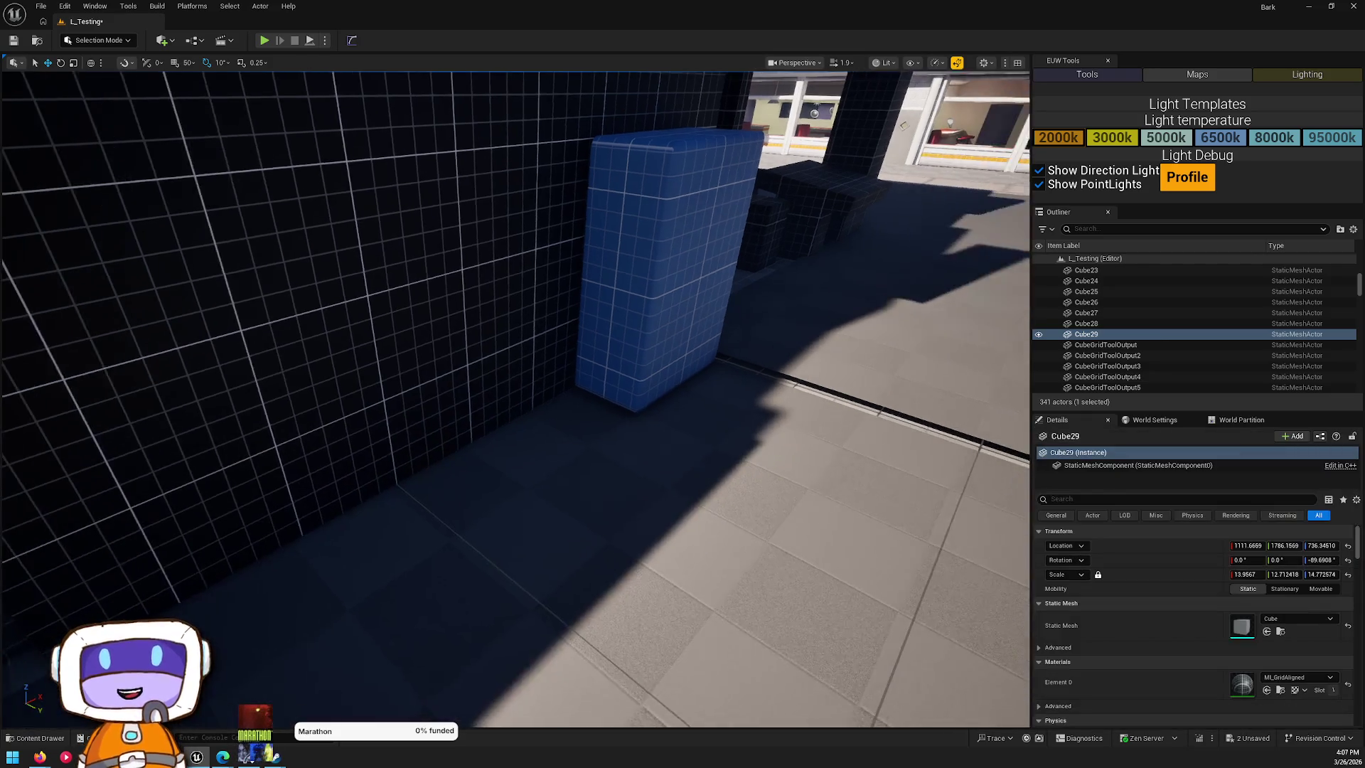
pyautogui.hotkey('ctrl', 'space')
pyautogui.click(721, 271)
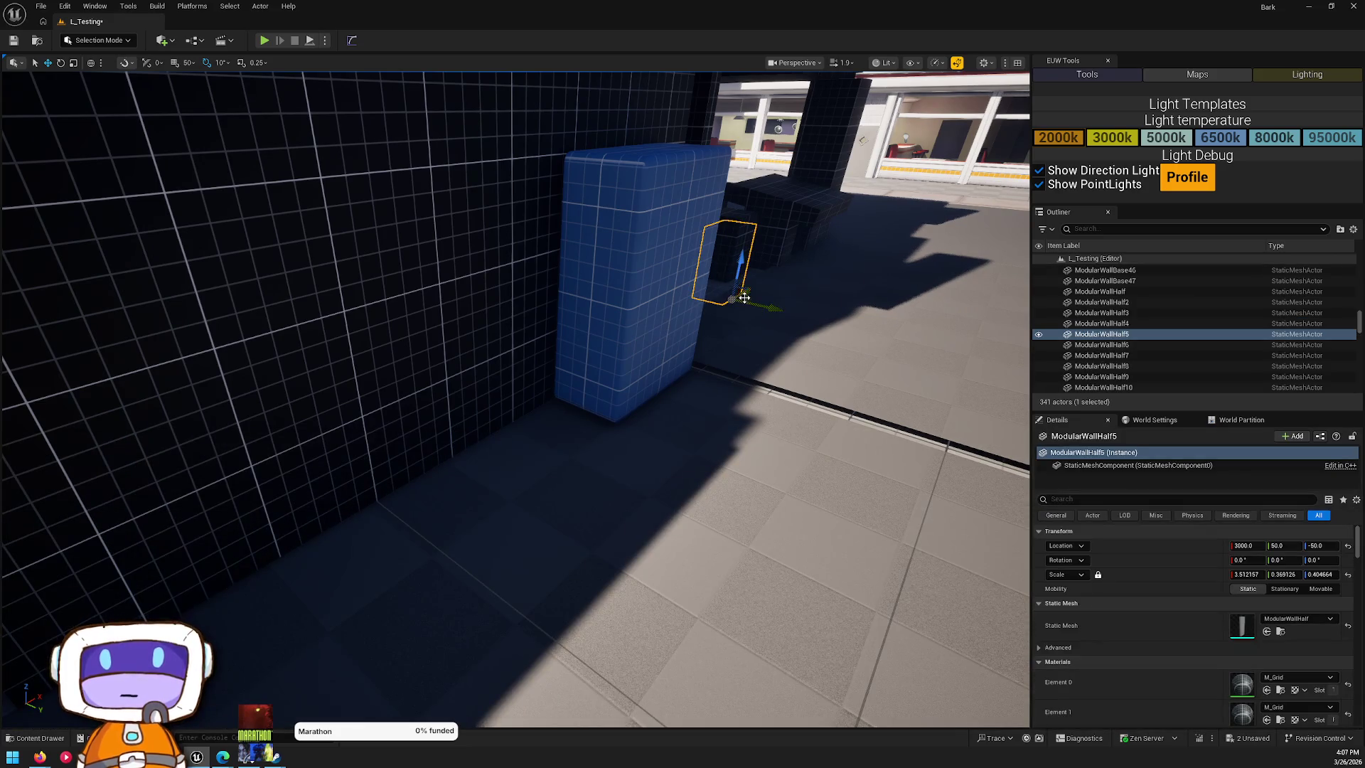
pyautogui.moveTo(744, 298)
pyautogui.keyDown('alt'); pyautogui.mouseDown()
pyautogui.moveTo(313, 527)
pyautogui.moveTo(642, 497)
pyautogui.moveTo(589, 561)
pyautogui.moveTo(554, 506)
pyautogui.moveTo(566, 469)
pyautogui.moveTo(601, 484)
pyautogui.moveTo(562, 458)
pyautogui.moveTo(587, 500)
pyautogui.moveTo(606, 466)
pyautogui.moveTo(573, 474)
pyautogui.moveTo(574, 490)
pyautogui.mouseUp(); pyautogui.keyUp('alt')
pyautogui.press('r')
pyautogui.press('w')
pyautogui.press('e')
pyautogui.press('w')
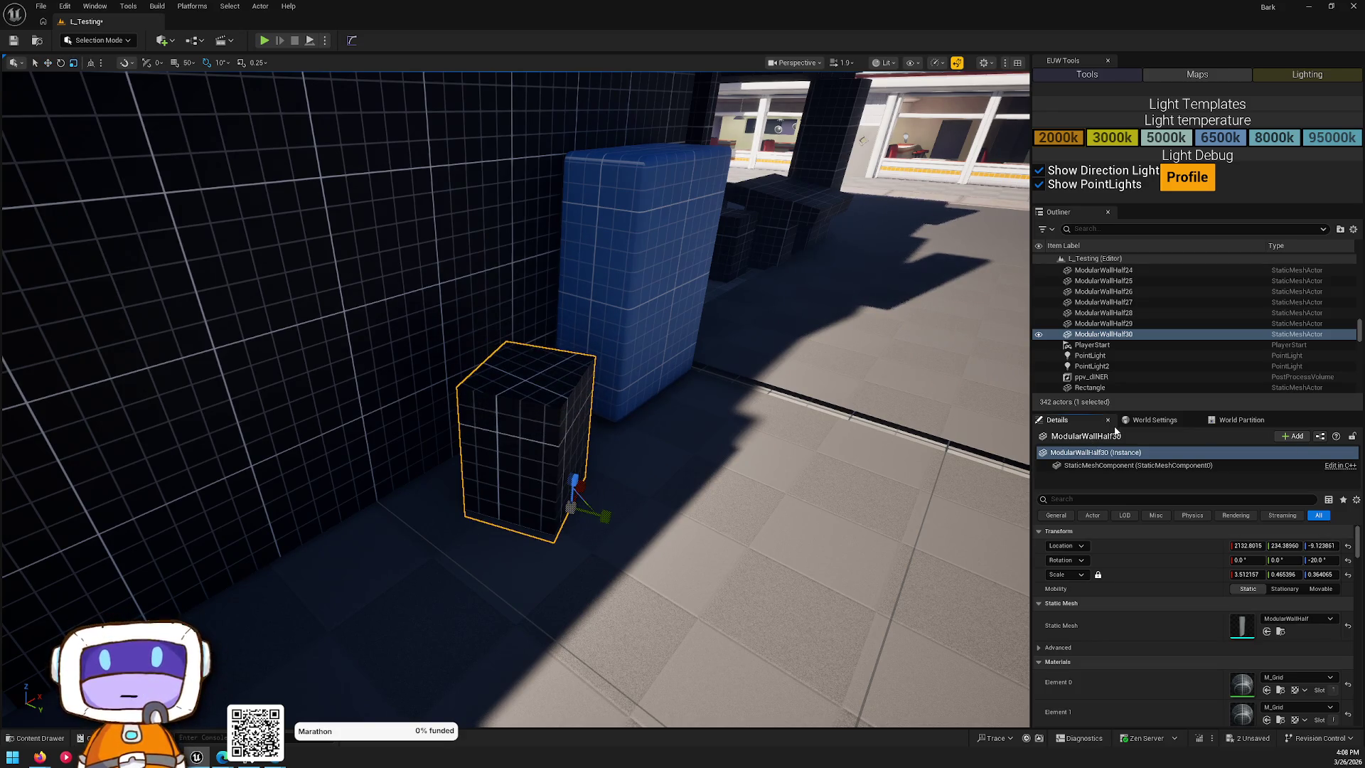
# - Rename the new wall piece to 'chair' in the Details panel
pyautogui.click(1098, 440)
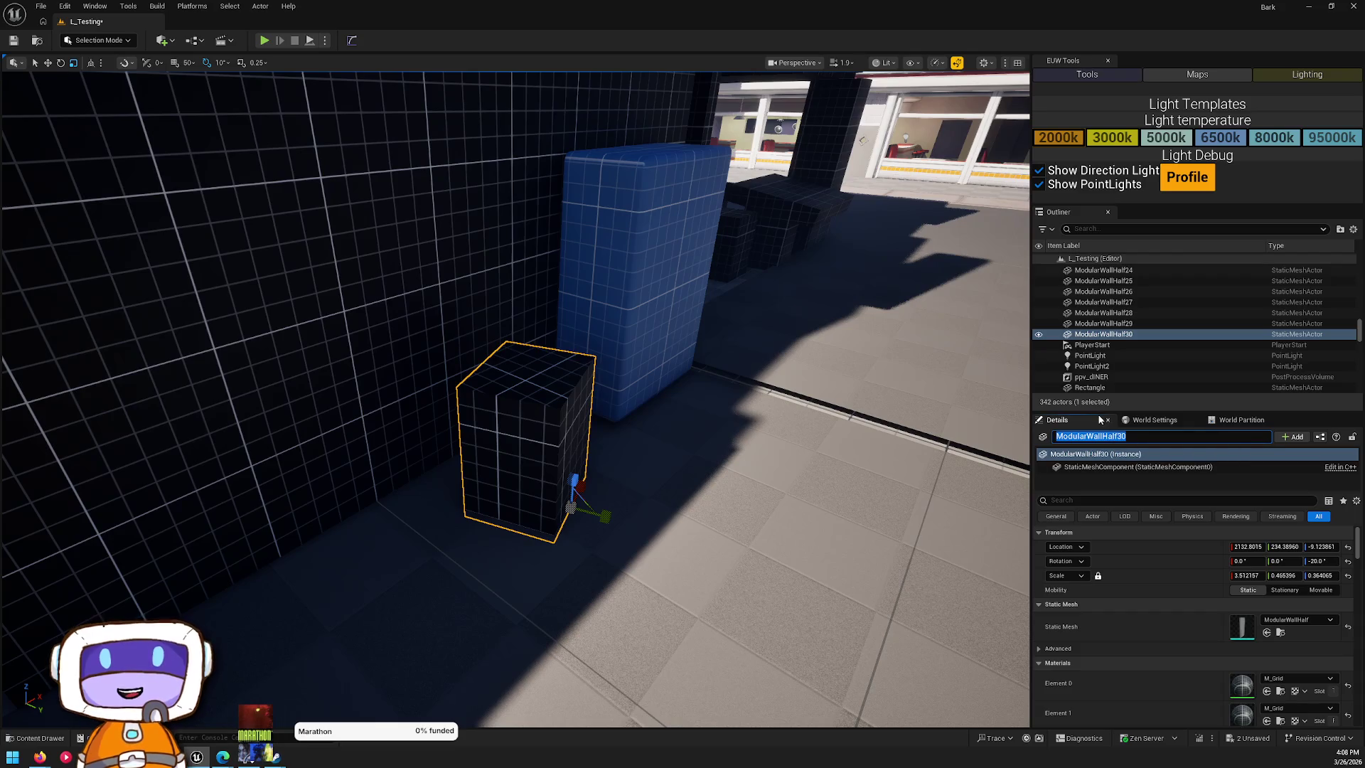
pyautogui.write('cha')
pyautogui.press('Return')
pyautogui.moveTo(494, 366)
pyautogui.mouseDown()
pyautogui.moveTo(398, 366)
pyautogui.moveTo(462, 284)
pyautogui.moveTo(426, 391)
pyautogui.moveTo(516, 542)
pyautogui.moveTo(538, 482)
pyautogui.moveTo(565, 512)
pyautogui.moveTo(547, 551)
pyautogui.moveTo(571, 492)
pyautogui.mouseUp()
pyautogui.press('Escape')
pyautogui.click(516, 543)
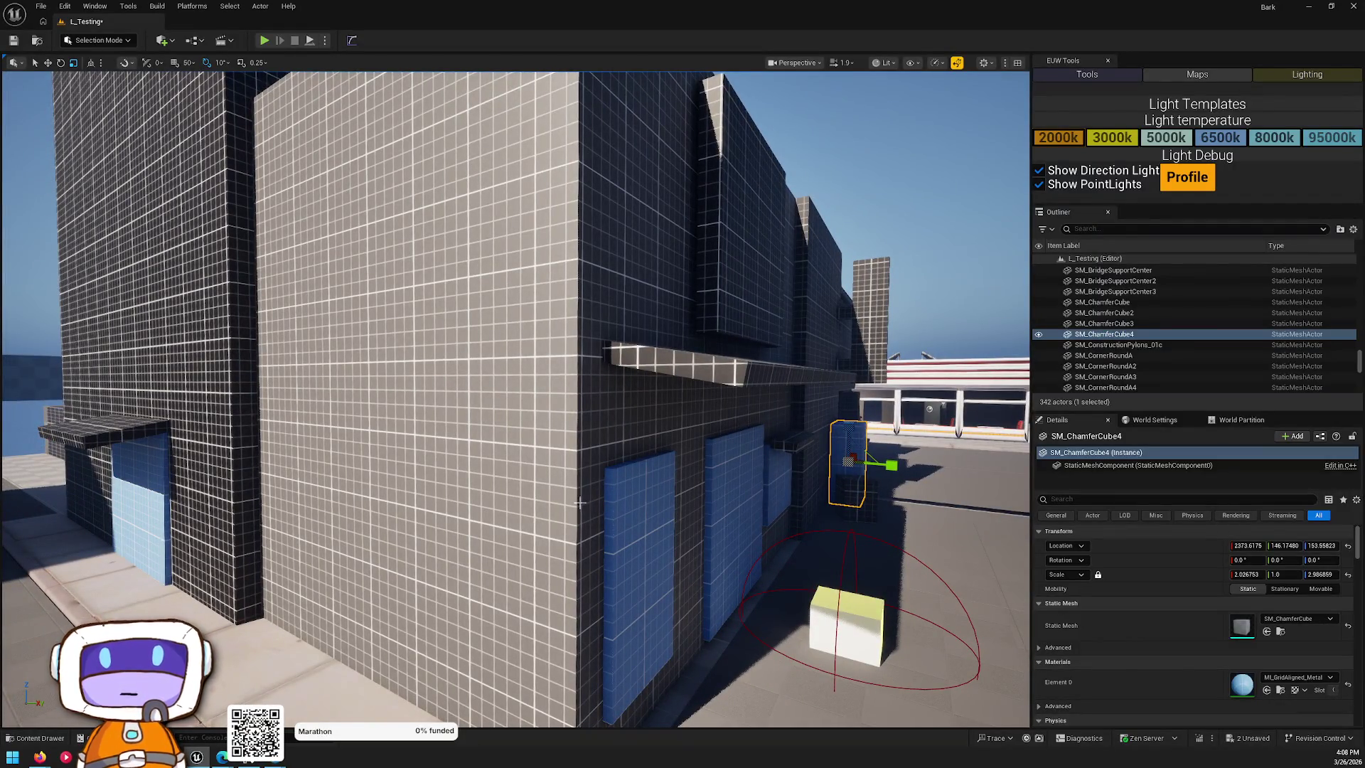
pyautogui.moveTo(445, 407)
pyautogui.mouseDown()
pyautogui.moveTo(477, 363)
pyautogui.moveTo(489, 389)
pyautogui.moveTo(693, 416)
pyautogui.moveTo(685, 380)
pyautogui.mouseUp()
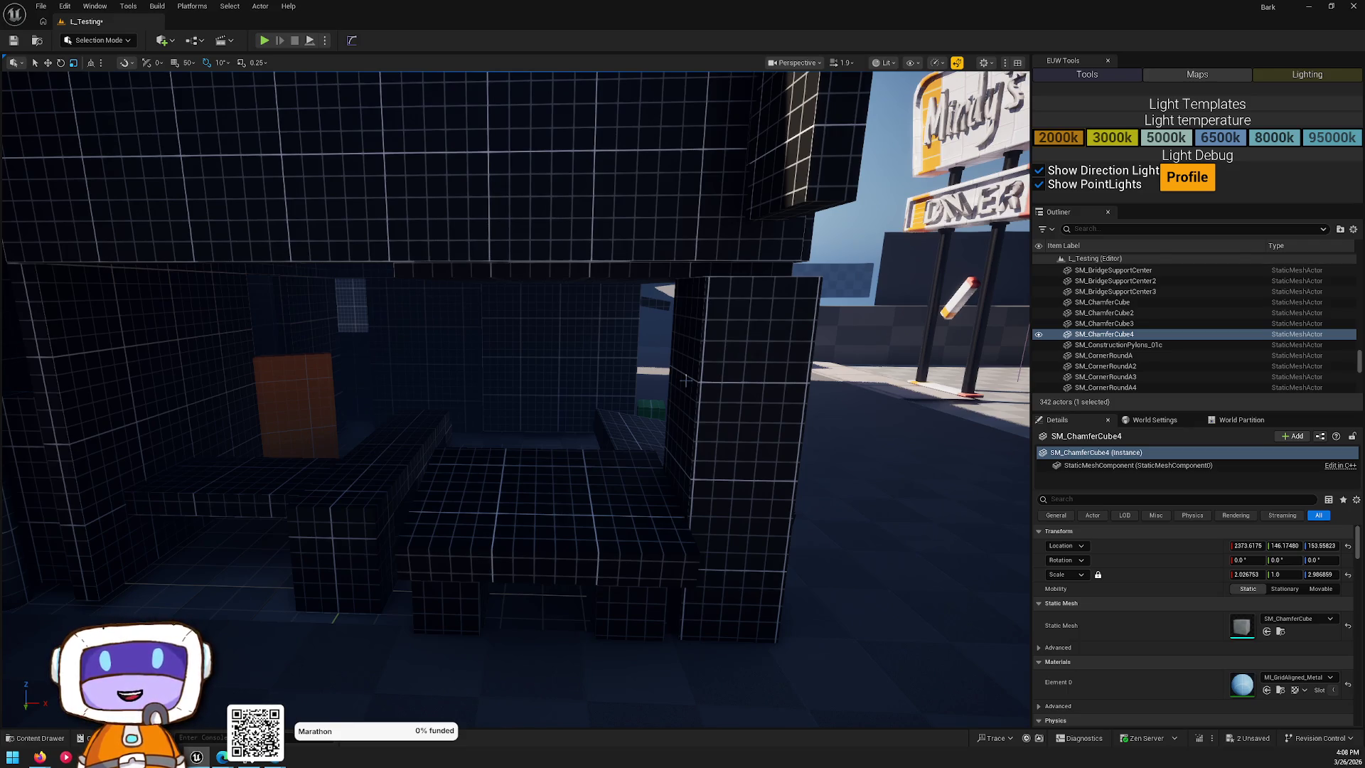
pyautogui.moveTo(685, 381)
pyautogui.mouseDown()
pyautogui.moveTo(633, 295)
pyautogui.moveTo(699, 385)
pyautogui.mouseUp()
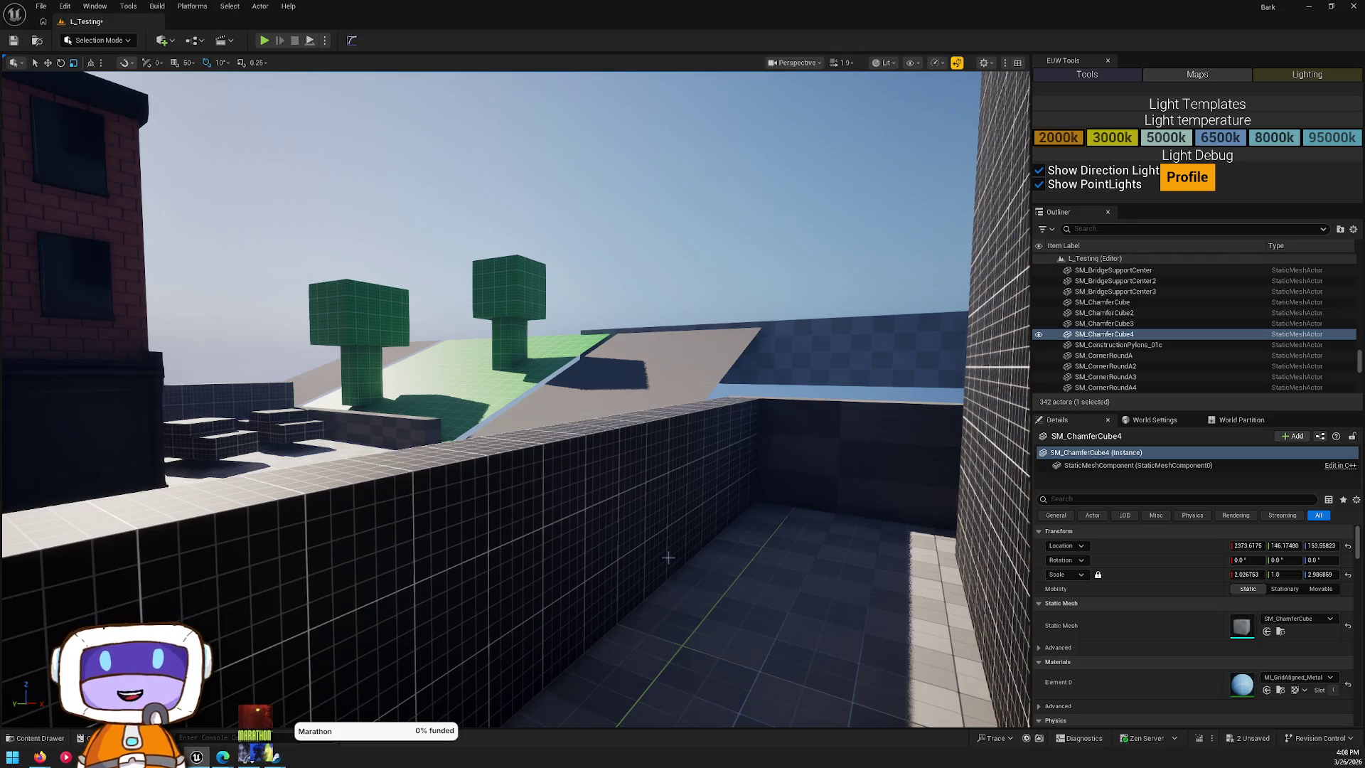
pyautogui.moveTo(670, 556)
pyautogui.mouseDown()
pyautogui.moveTo(640, 541)
pyautogui.moveTo(697, 547)
pyautogui.moveTo(683, 527)
pyautogui.moveTo(671, 556)
pyautogui.moveTo(826, 584)
pyautogui.moveTo(750, 599)
pyautogui.moveTo(455, 480)
pyautogui.moveTo(612, 480)
pyautogui.moveTo(534, 478)
pyautogui.moveTo(472, 426)
pyautogui.moveTo(501, 402)
pyautogui.mouseUp()
pyautogui.press('Escape')
pyautogui.click(504, 399)
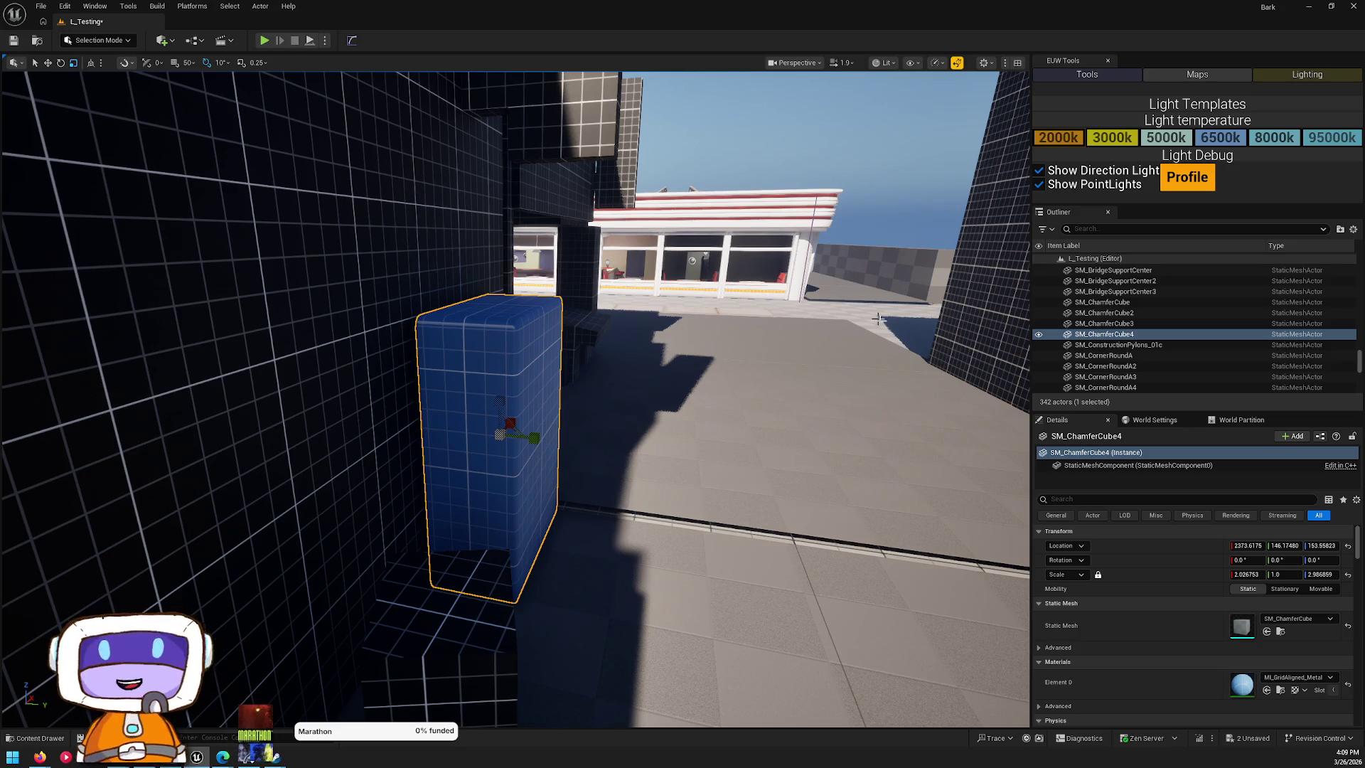
pyautogui.moveTo(515, 398)
pyautogui.mouseDown()
pyautogui.moveTo(498, 398)
pyautogui.moveTo(569, 398)
pyautogui.moveTo(540, 398)
pyautogui.moveTo(541, 384)
pyautogui.mouseUp()
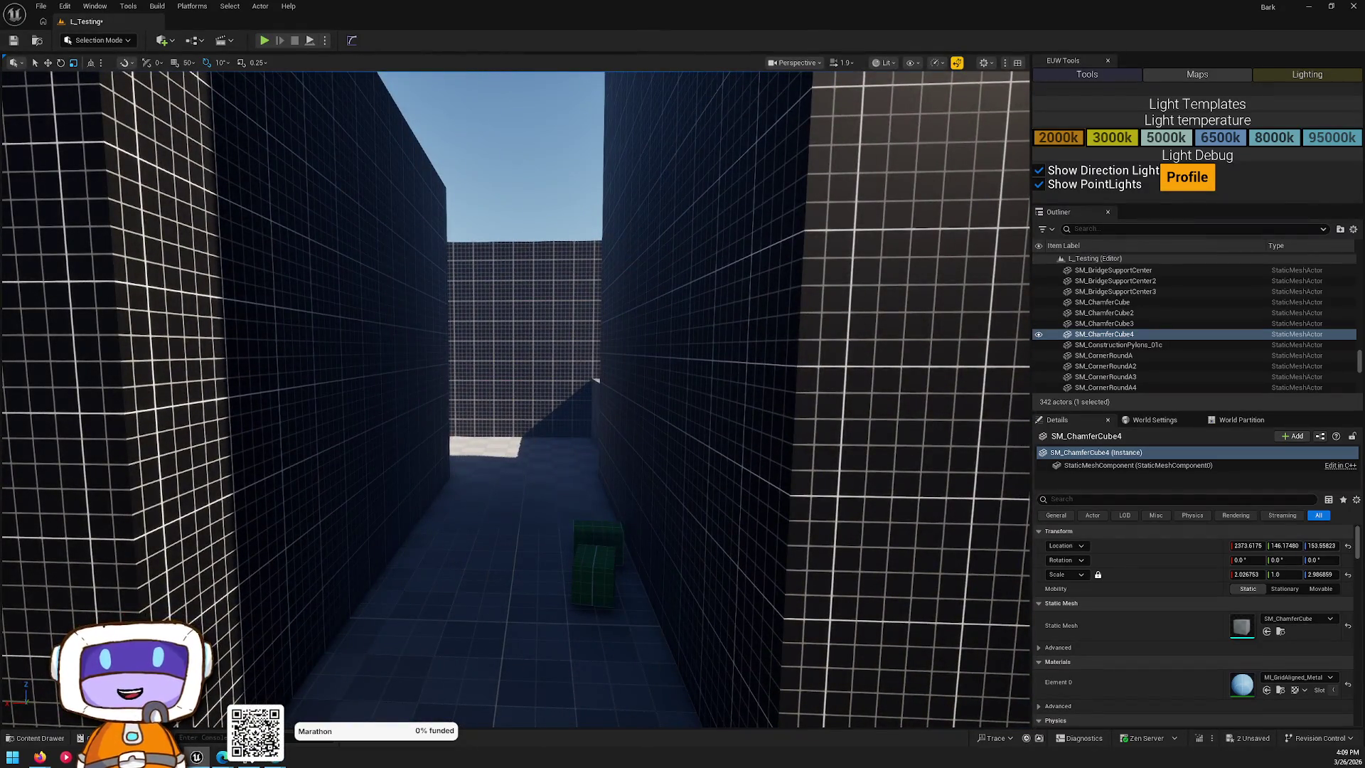
pyautogui.moveTo(541, 384)
pyautogui.mouseDown()
pyautogui.moveTo(540, 355)
pyautogui.moveTo(490, 271)
pyautogui.moveTo(853, 384)
pyautogui.moveTo(932, 412)
pyautogui.moveTo(927, 427)
pyautogui.moveTo(921, 406)
pyautogui.mouseUp()
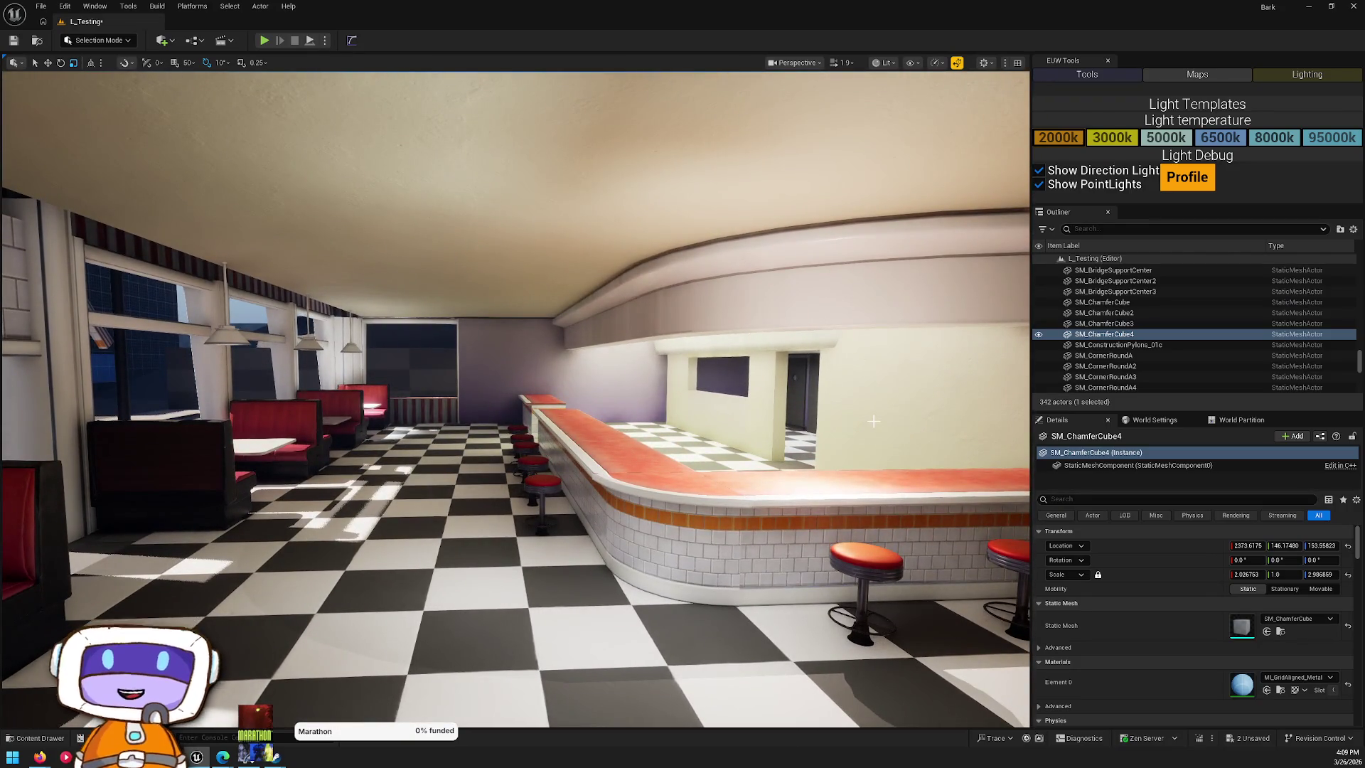
pyautogui.moveTo(921, 406)
pyautogui.mouseDown()
pyautogui.moveTo(946, 398)
pyautogui.moveTo(970, 354)
pyautogui.moveTo(946, 420)
pyautogui.moveTo(924, 412)
pyautogui.mouseUp()
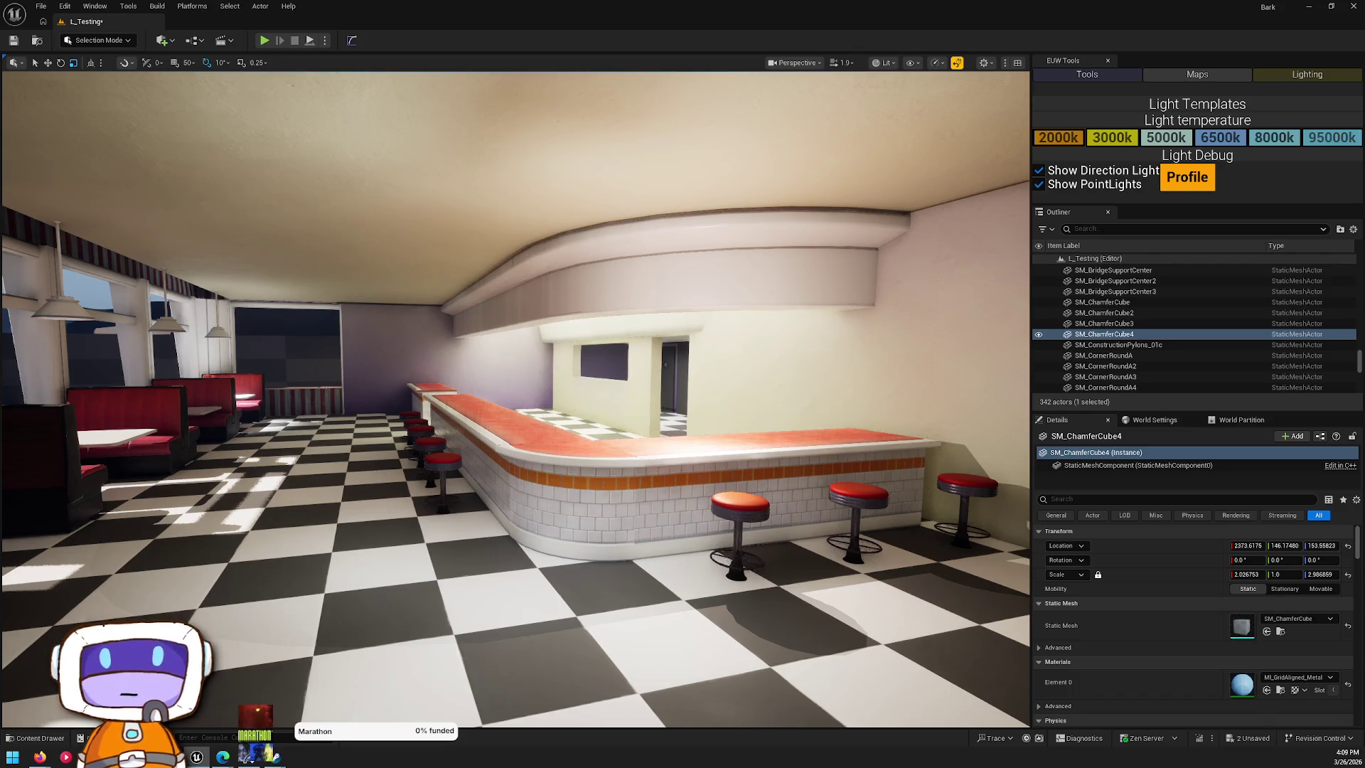
pyautogui.click(415, 489)
pyautogui.moveTo(518, 531); pyautogui.dragTo(518, 562)
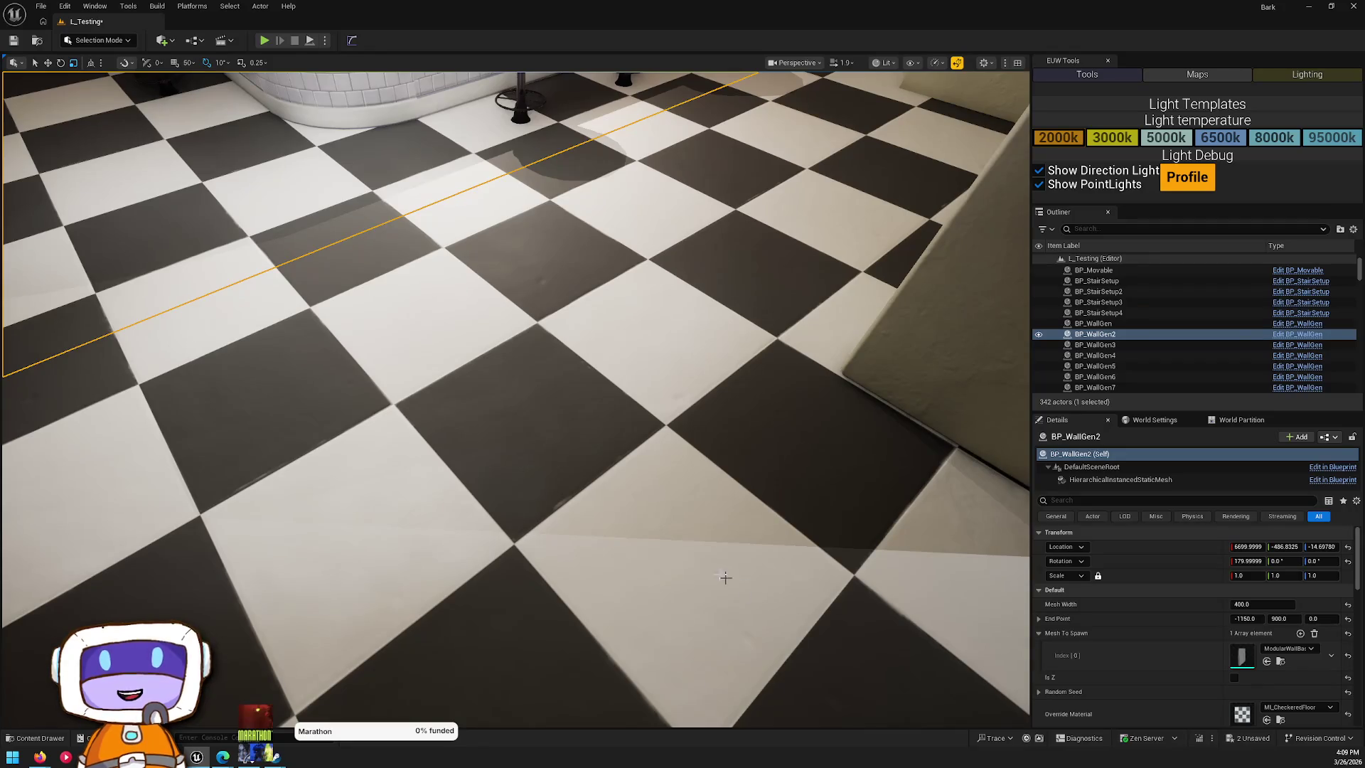
pyautogui.scroll(3, 704, 402)
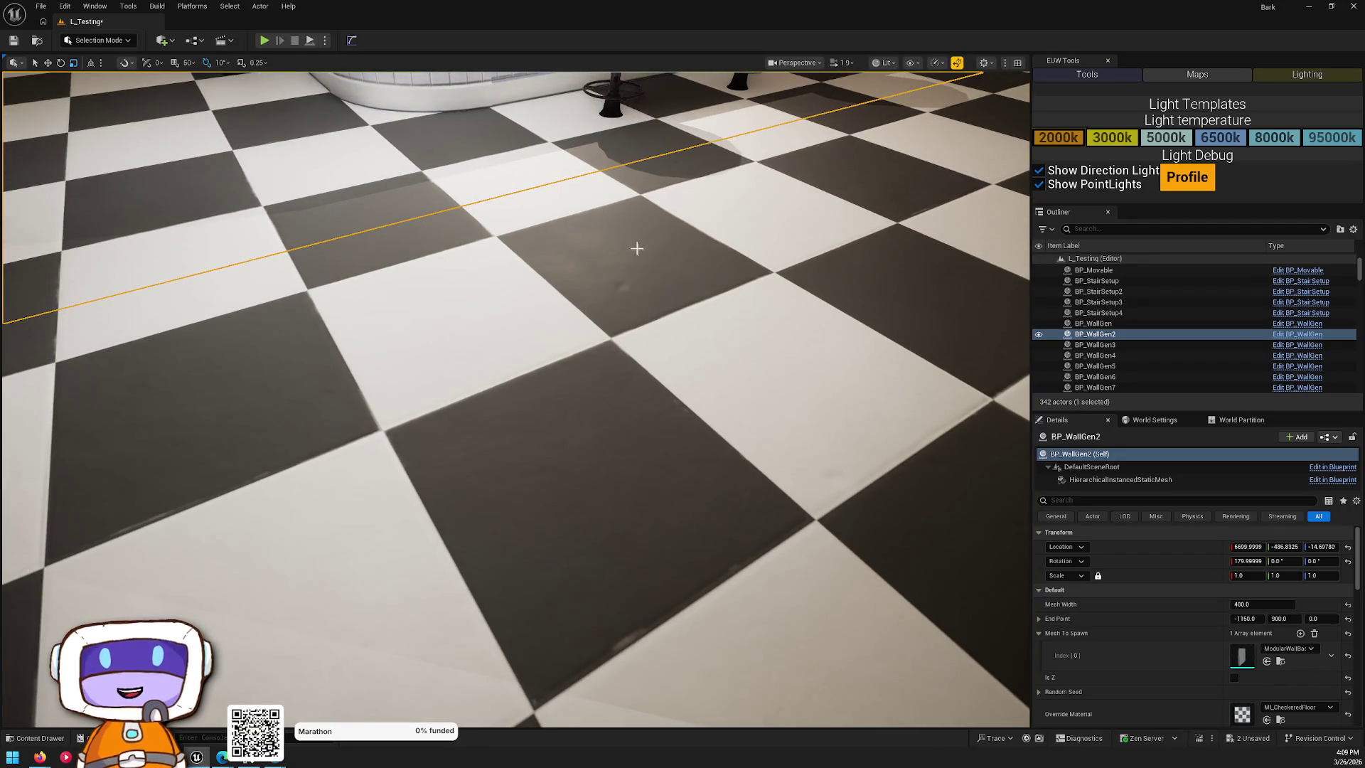
pyautogui.moveTo(623, 222); pyautogui.dragTo(439, 323)
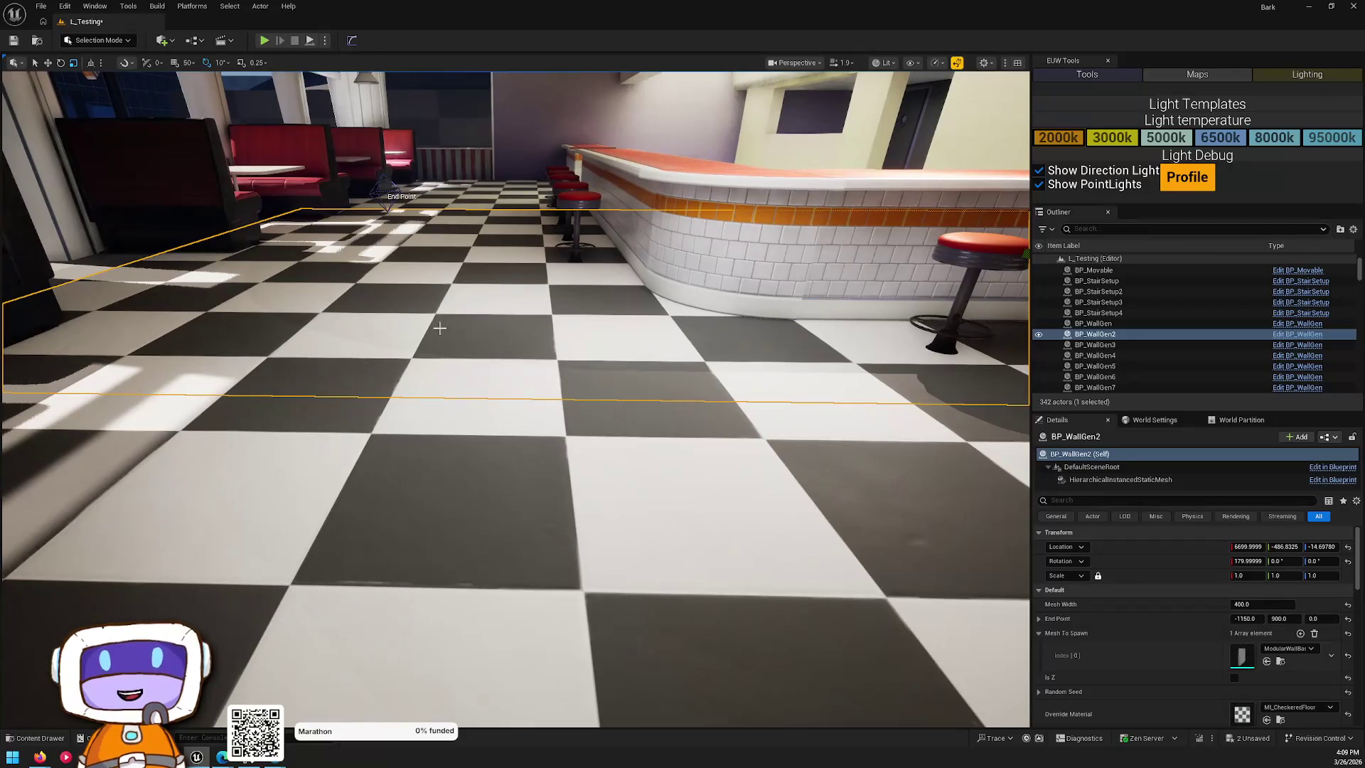
pyautogui.moveTo(626, 346); pyautogui.dragTo(655, 284)
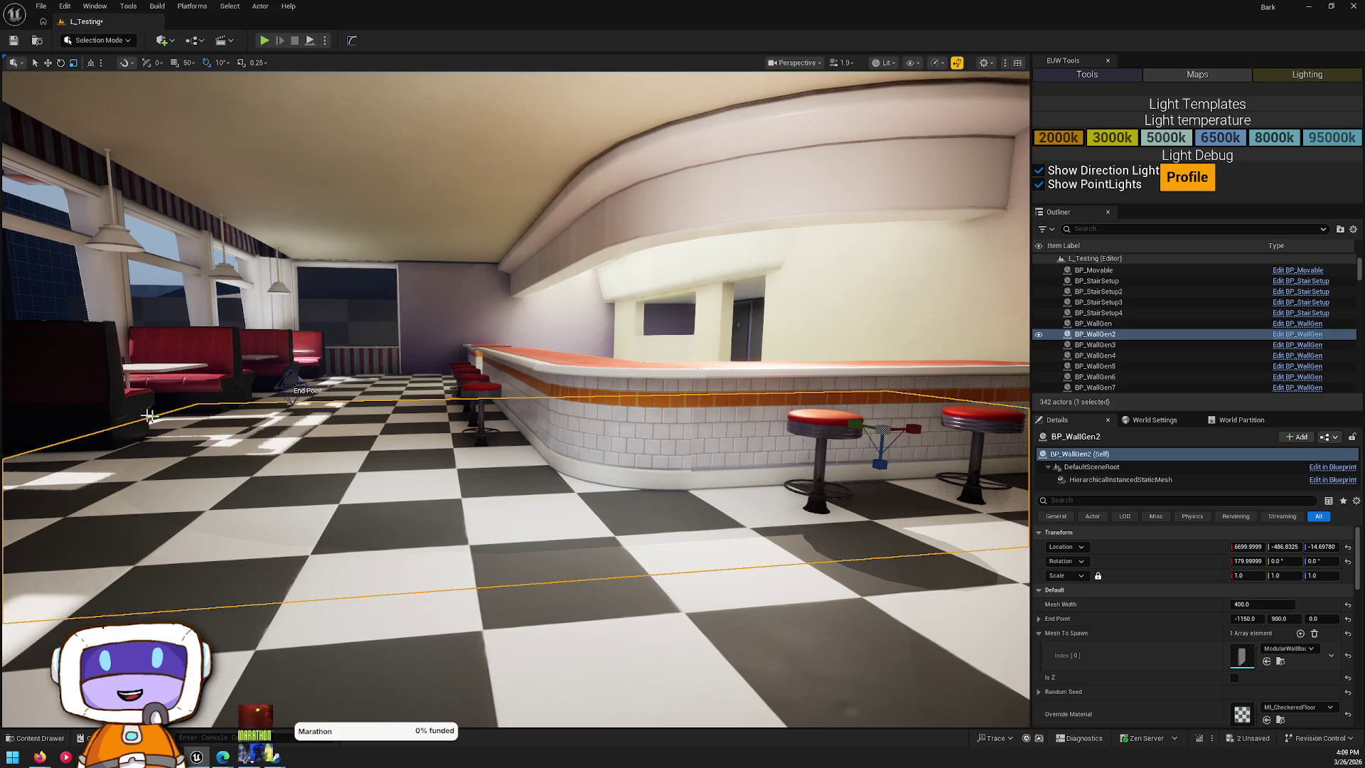
pyautogui.moveTo(683, 424)
pyautogui.mouseDown()
pyautogui.moveTo(668, 590)
pyautogui.moveTo(626, 498)
pyautogui.moveTo(647, 427)
pyautogui.moveTo(682, 441)
pyautogui.moveTo(669, 483)
pyautogui.moveTo(618, 419)
pyautogui.moveTo(536, 361)
pyautogui.moveTo(504, 405)
pyautogui.moveTo(374, 243)
pyautogui.moveTo(568, 675)
pyautogui.mouseUp()
# - Duplicate the selected rooftop blocks and rotate the two copies -20° on Z
pyautogui.click(538, 371)
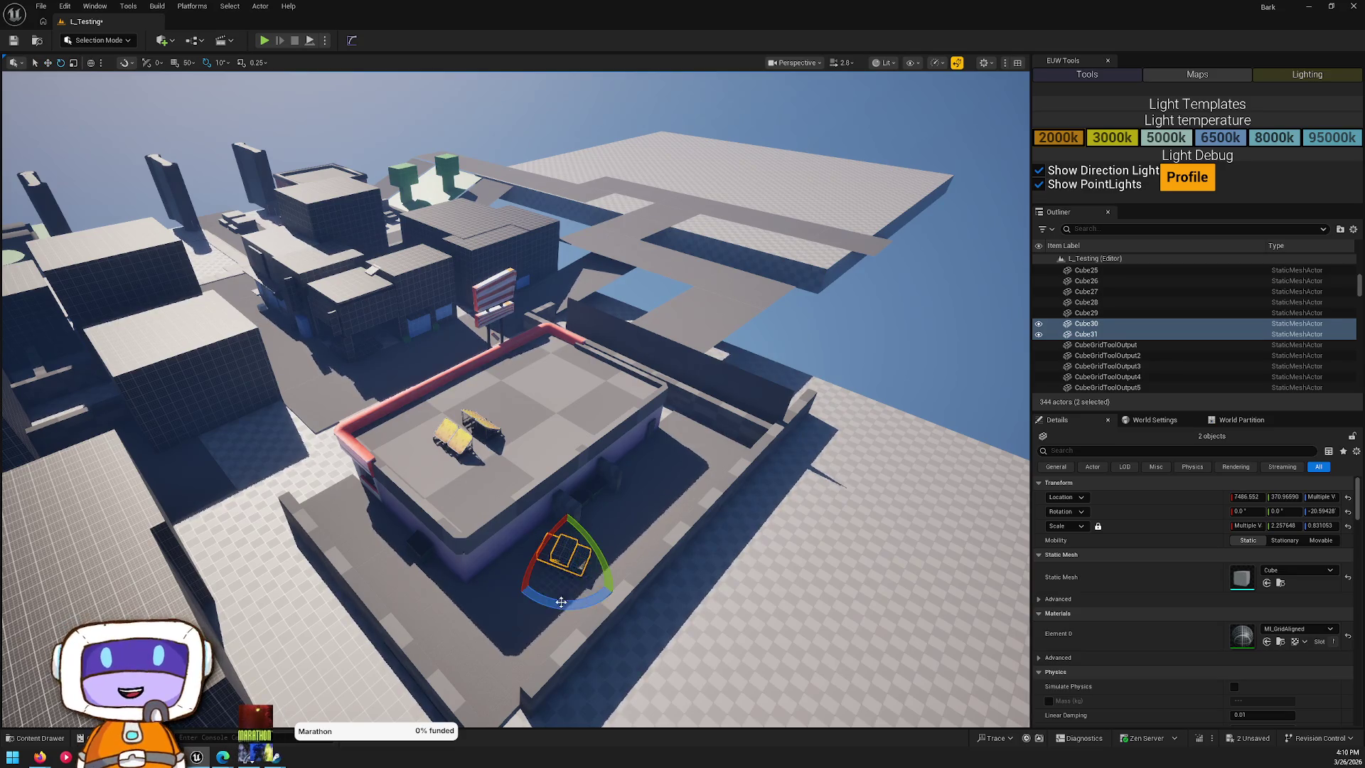
pyautogui.moveTo(613, 594)
pyautogui.mouseDown()
pyautogui.moveTo(751, 346)
pyautogui.moveTo(589, 382)
pyautogui.mouseUp()
pyautogui.press('w')
pyautogui.click(504, 448)
pyautogui.keyDown('ctrl'); pyautogui.click(491, 478); pyautogui.keyUp('ctrl')
pyautogui.moveTo(473, 464)
pyautogui.mouseDown()
pyautogui.moveTo(552, 455)
pyautogui.moveTo(595, 470)
pyautogui.moveTo(548, 504)
pyautogui.moveTo(512, 455)
pyautogui.moveTo(462, 430)
pyautogui.mouseUp()
pyautogui.press('e')
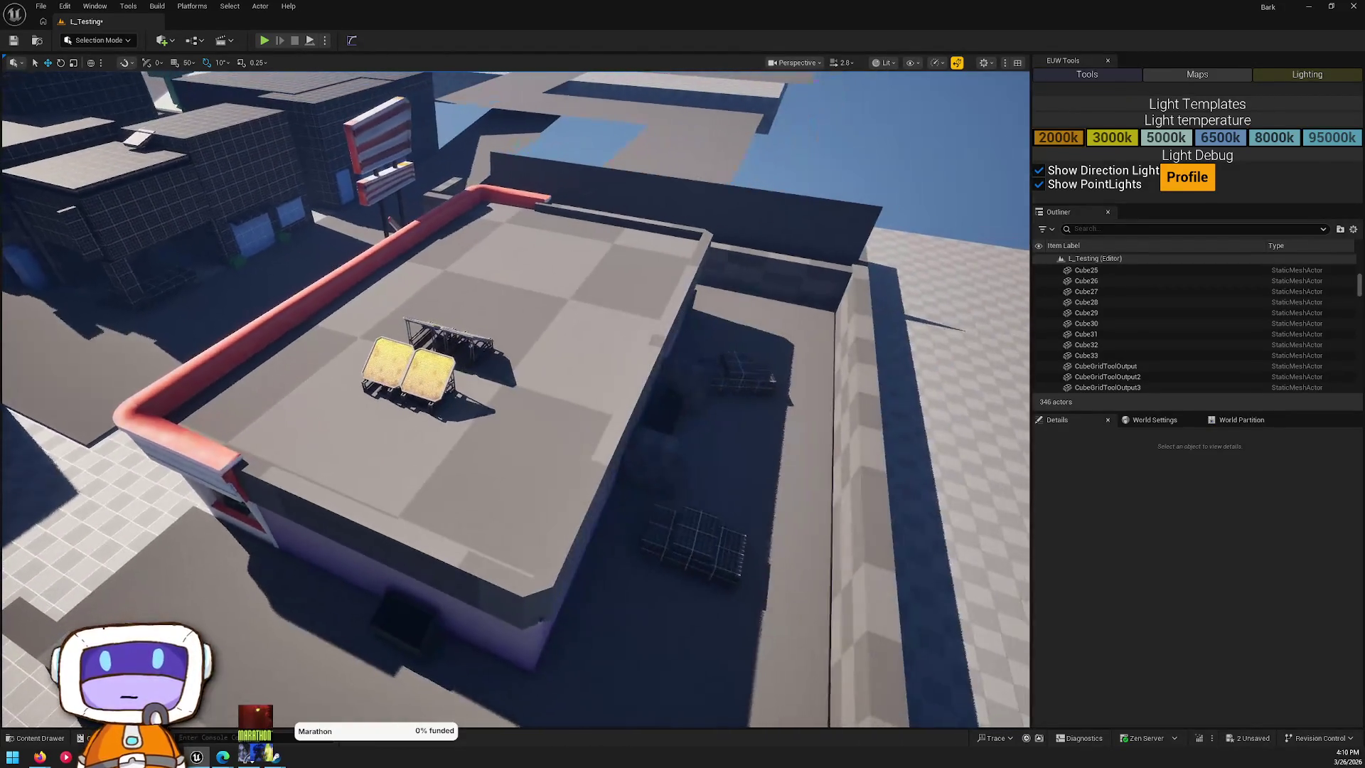
# - Copy the grid blocks Cube30 and Cube31 onto the diner's lower roof
pyautogui.click(690, 541)
pyautogui.keyDown('ctrl'); pyautogui.click(719, 576); pyautogui.keyUp('ctrl')
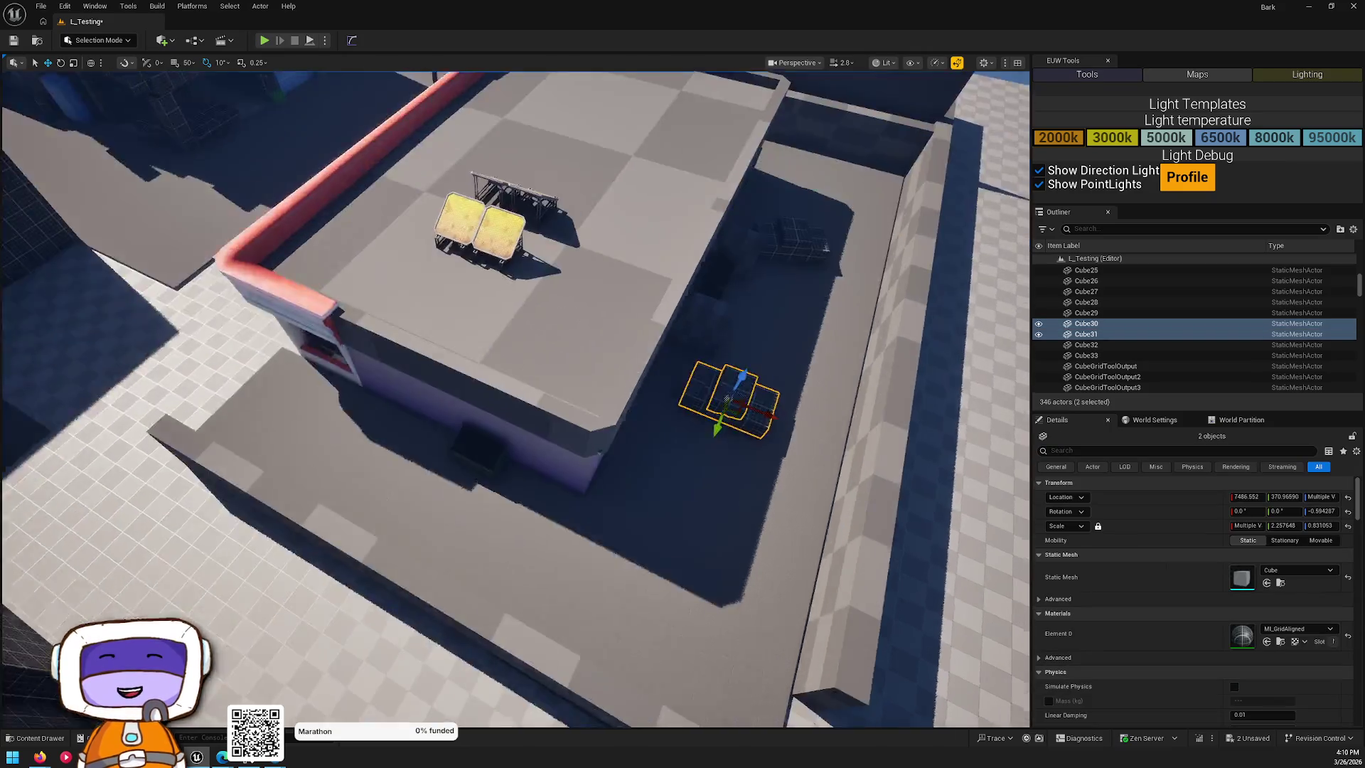
pyautogui.moveTo(784, 438)
pyautogui.keyDown('alt'); pyautogui.mouseDown()
pyautogui.moveTo(391, 469)
pyautogui.moveTo(502, 461)
pyautogui.mouseUp(); pyautogui.keyUp('alt')
pyautogui.press('Escape')
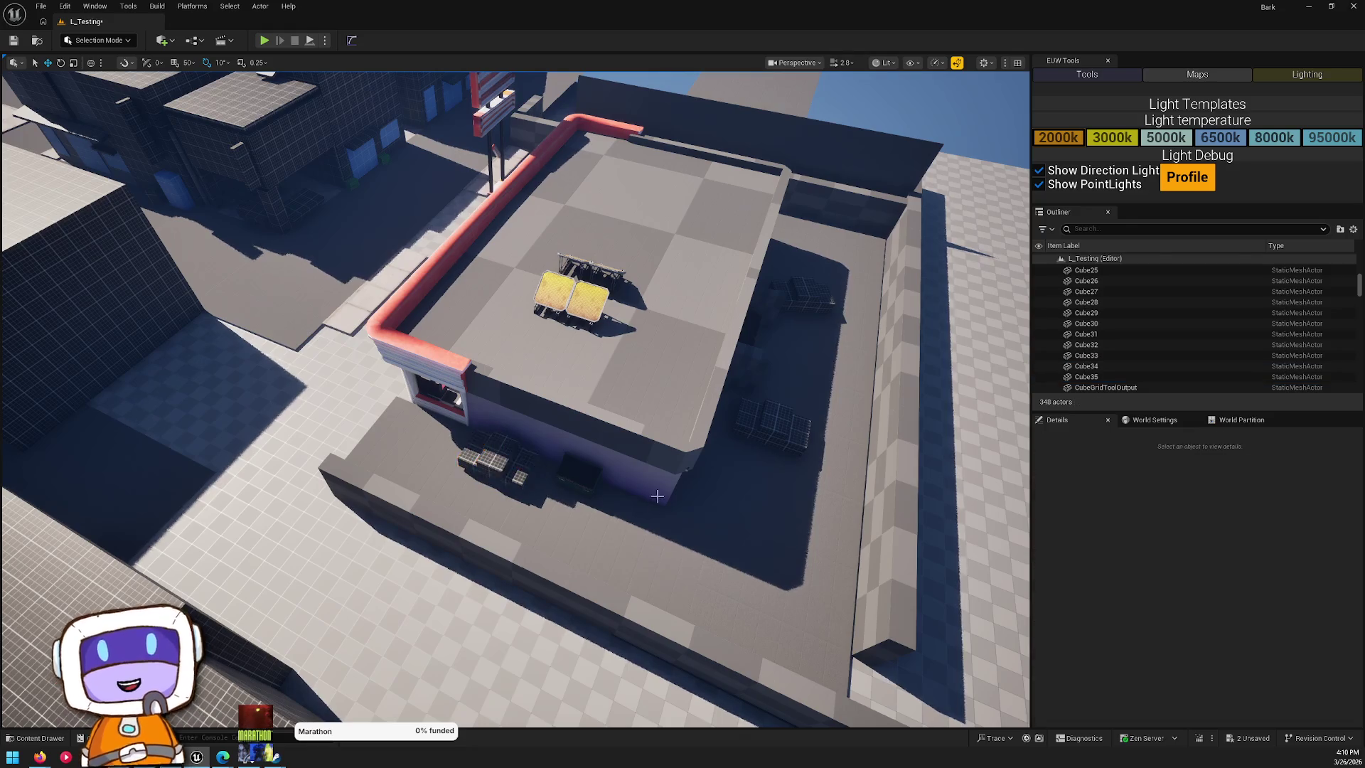
pyautogui.press('w')
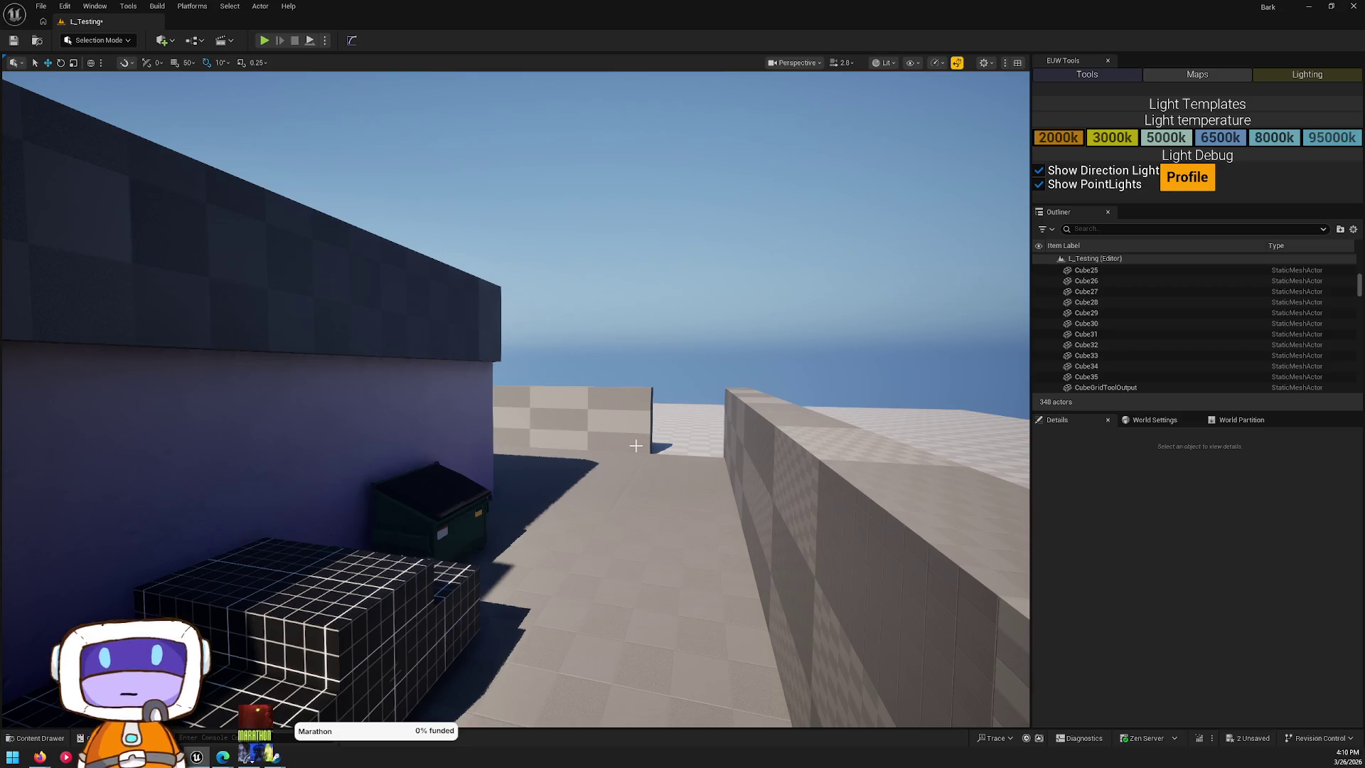
pyautogui.press('w')
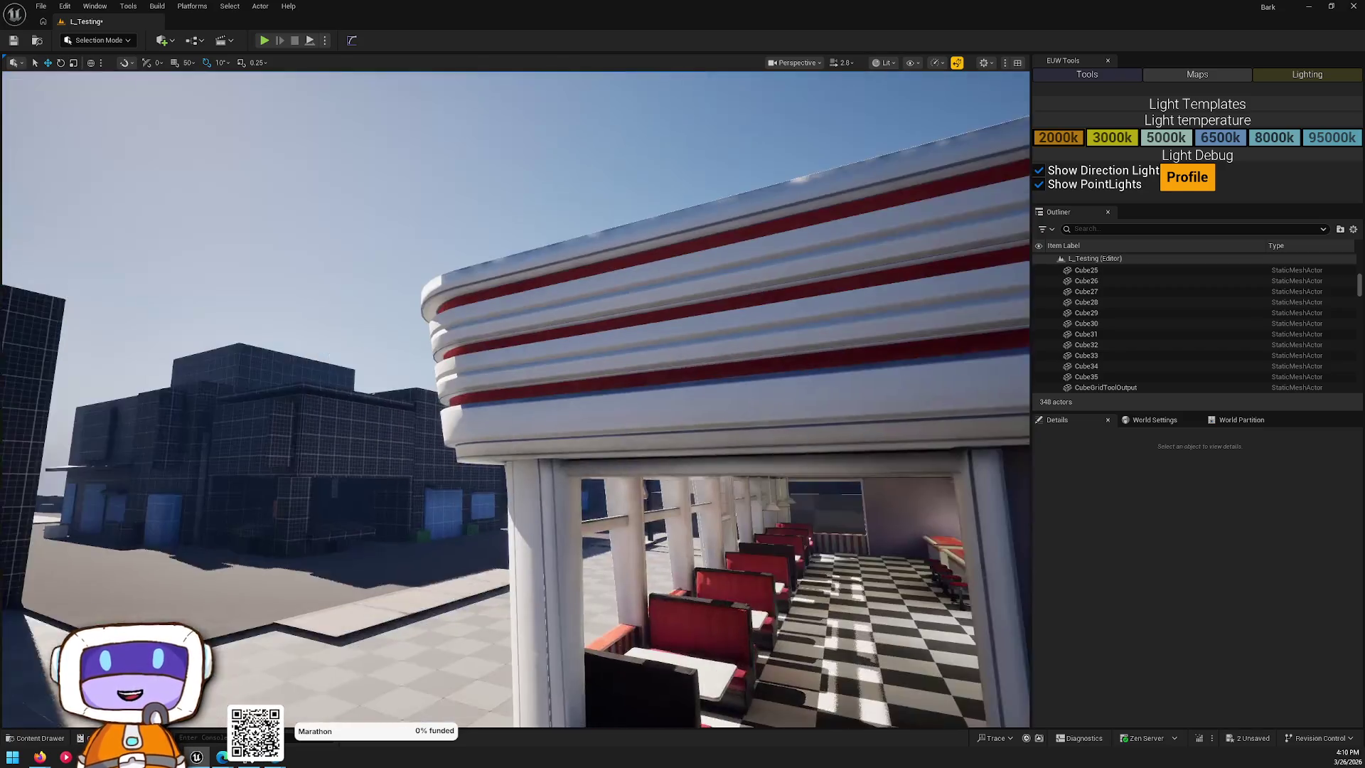
pyautogui.press('s')
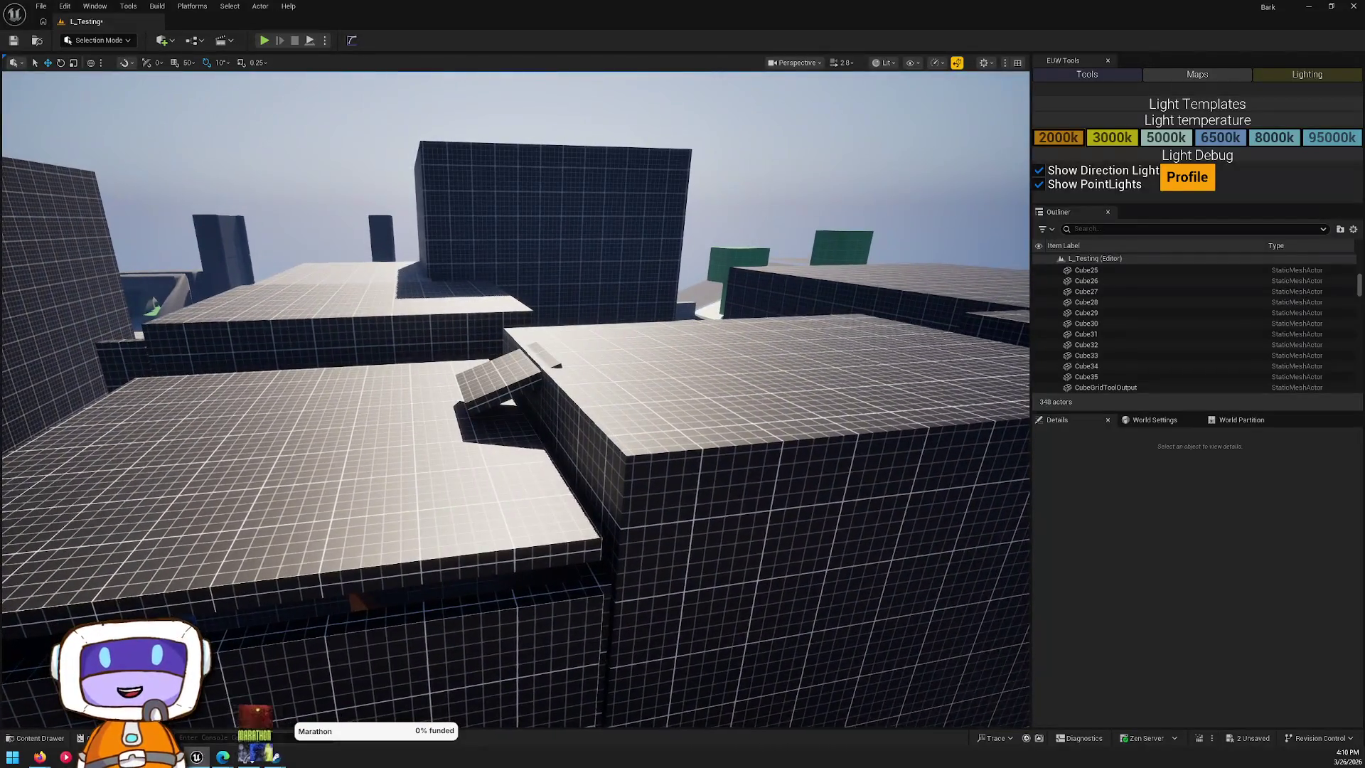
pyautogui.click(512, 373)
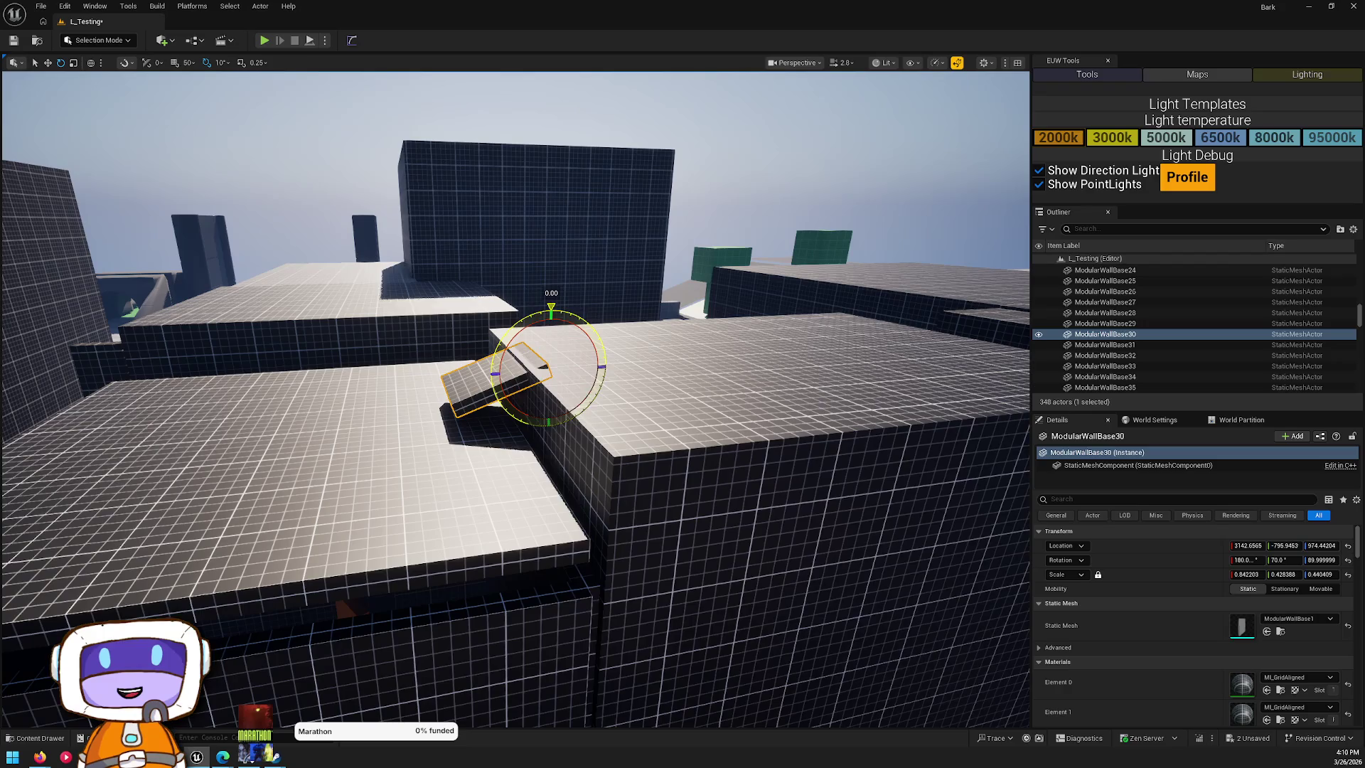
# - Move ModularWallBase30 along X and Y to the roof edge, bridging the lower roof to the taller block
pyautogui.press('Escape')
pyautogui.press('w')
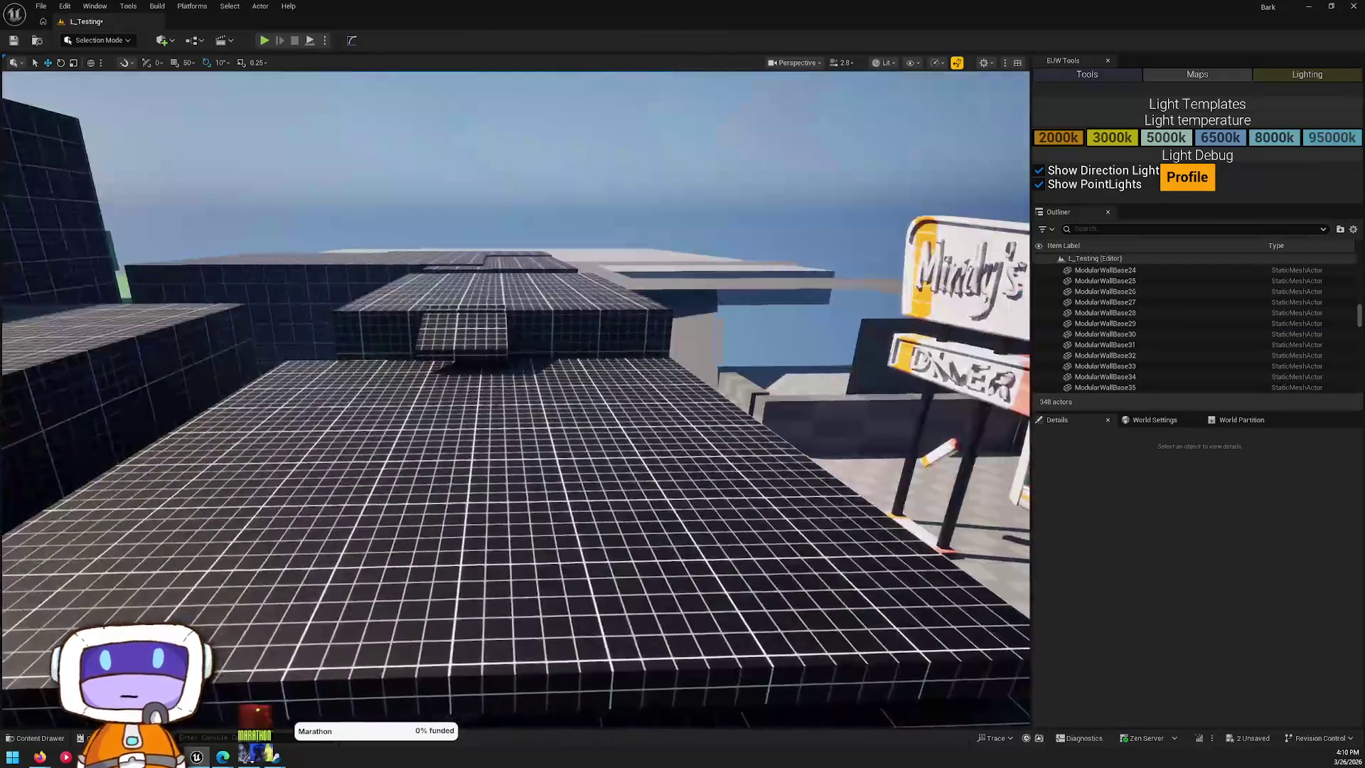
pyautogui.press('w')
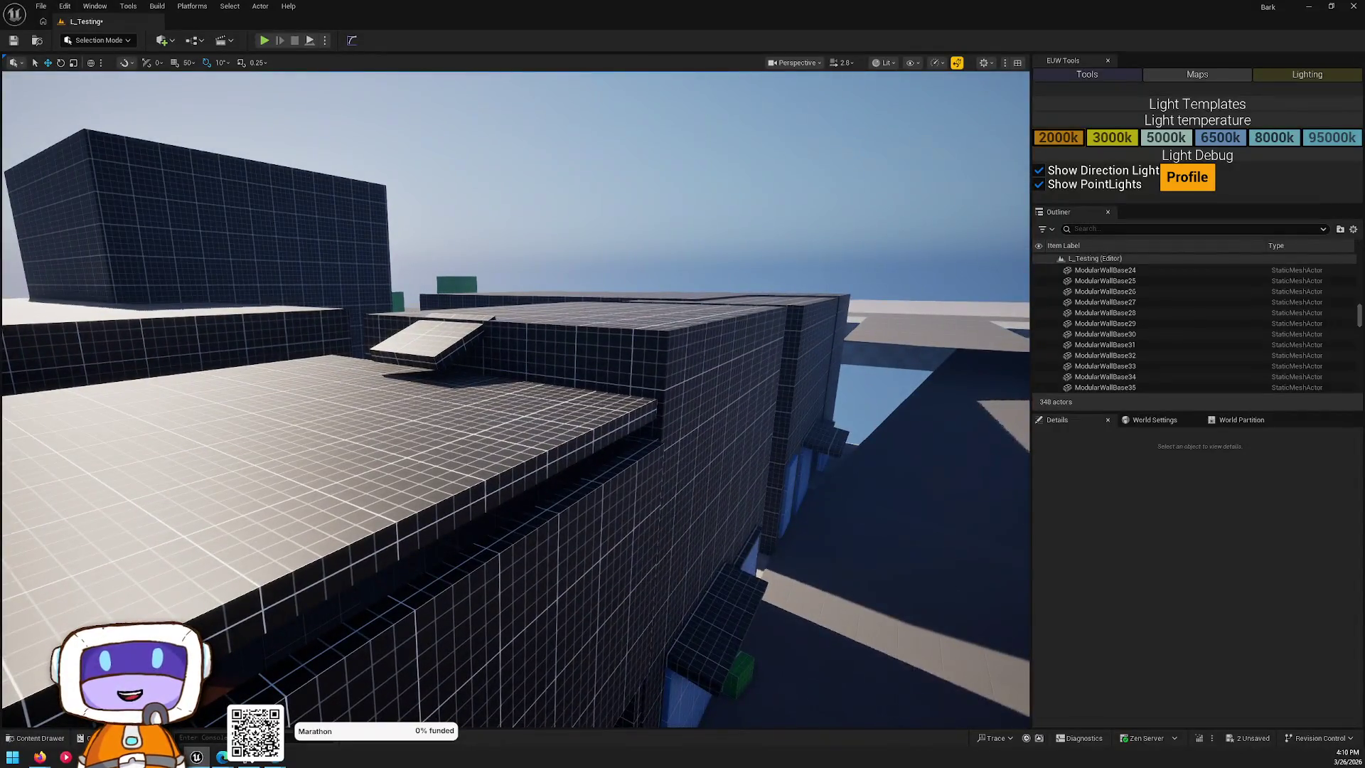
pyautogui.click(640, 533)
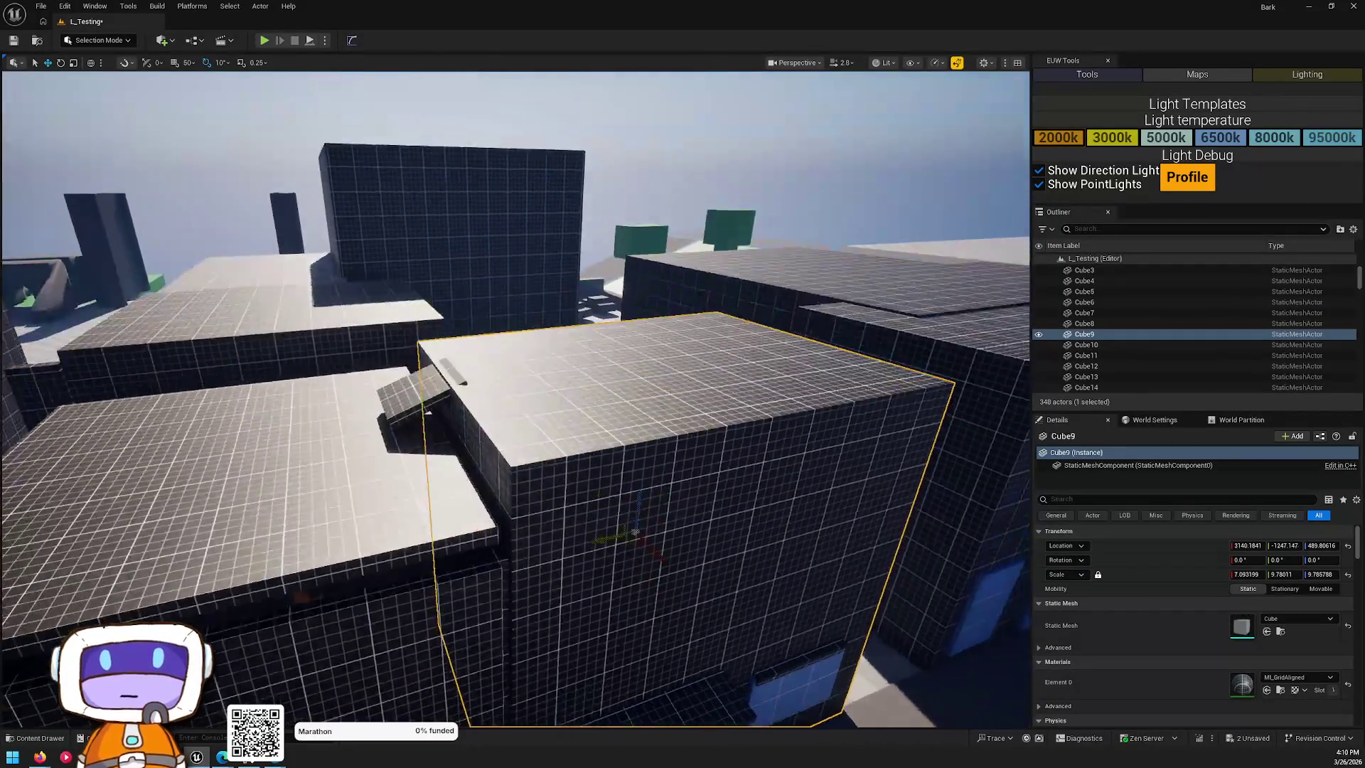
pyautogui.press('w')
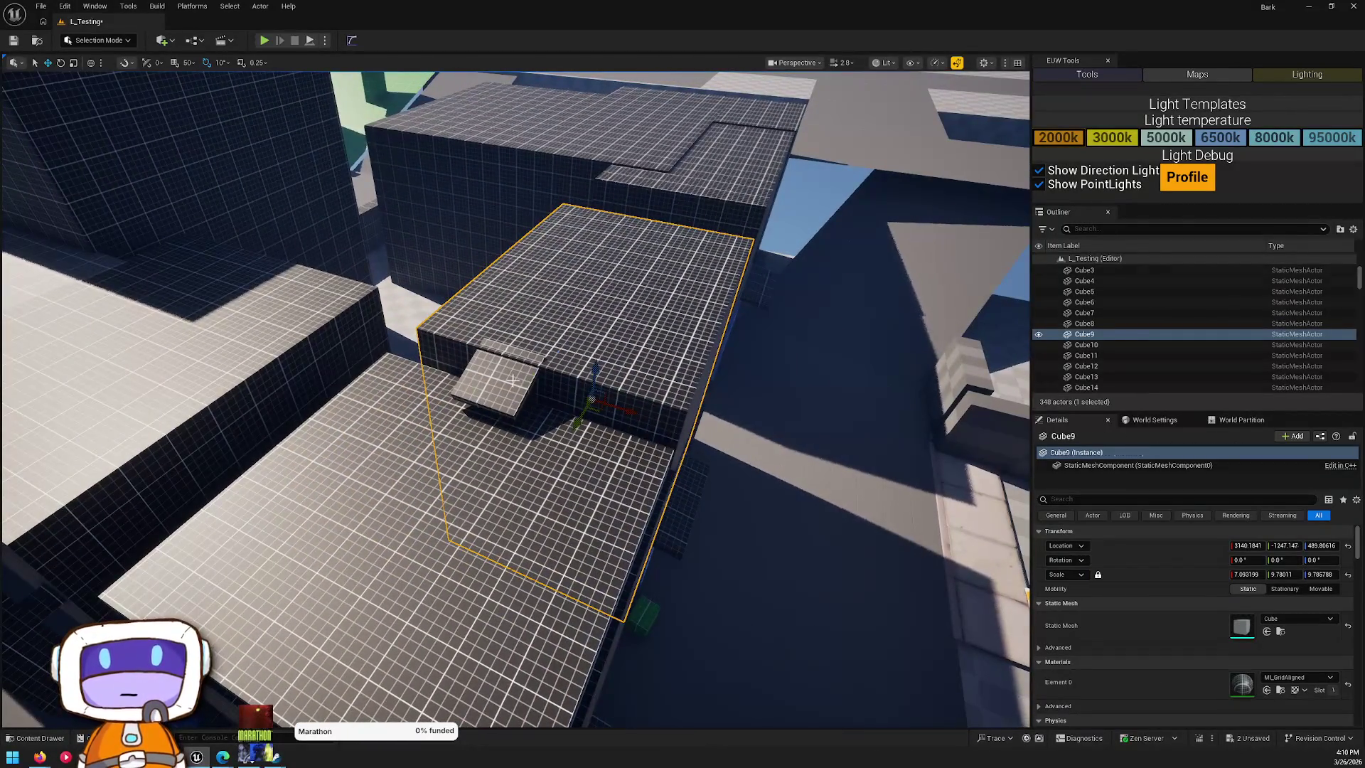
pyautogui.click(511, 381)
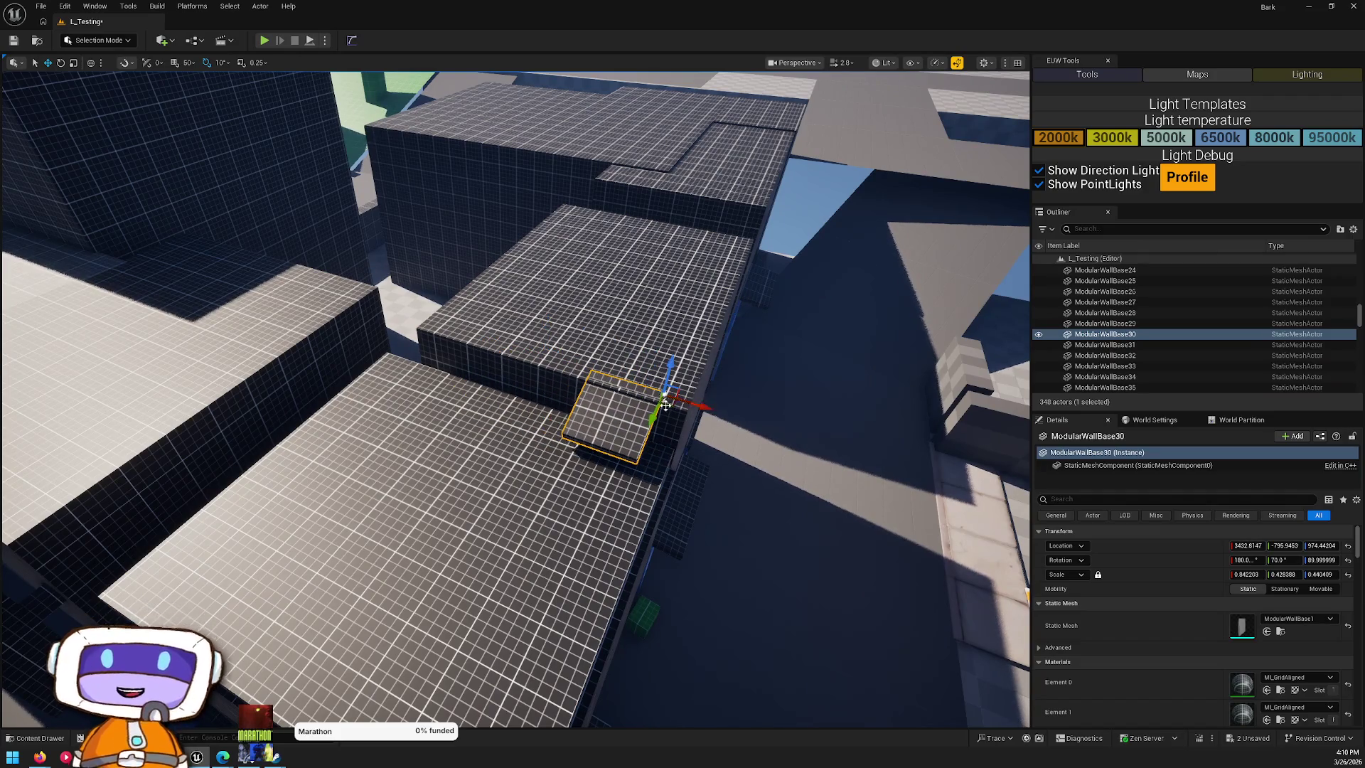
pyautogui.moveTo(661, 401); pyautogui.dragTo(722, 391)
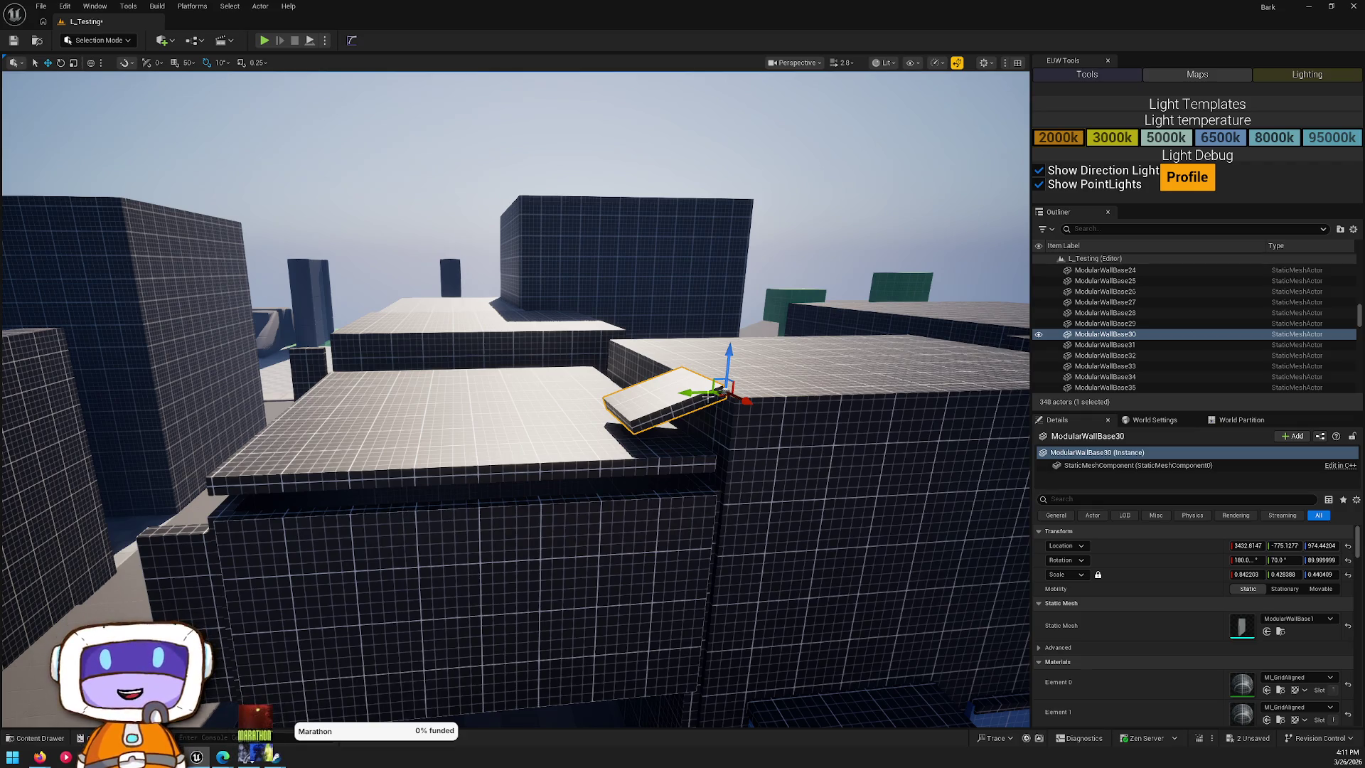
pyautogui.moveTo(654, 271)
pyautogui.mouseDown()
pyautogui.moveTo(633, 189)
pyautogui.moveTo(626, 241)
pyautogui.moveTo(623, 228)
pyautogui.mouseUp()
pyautogui.moveTo(700, 256); pyautogui.dragTo(705, 267)
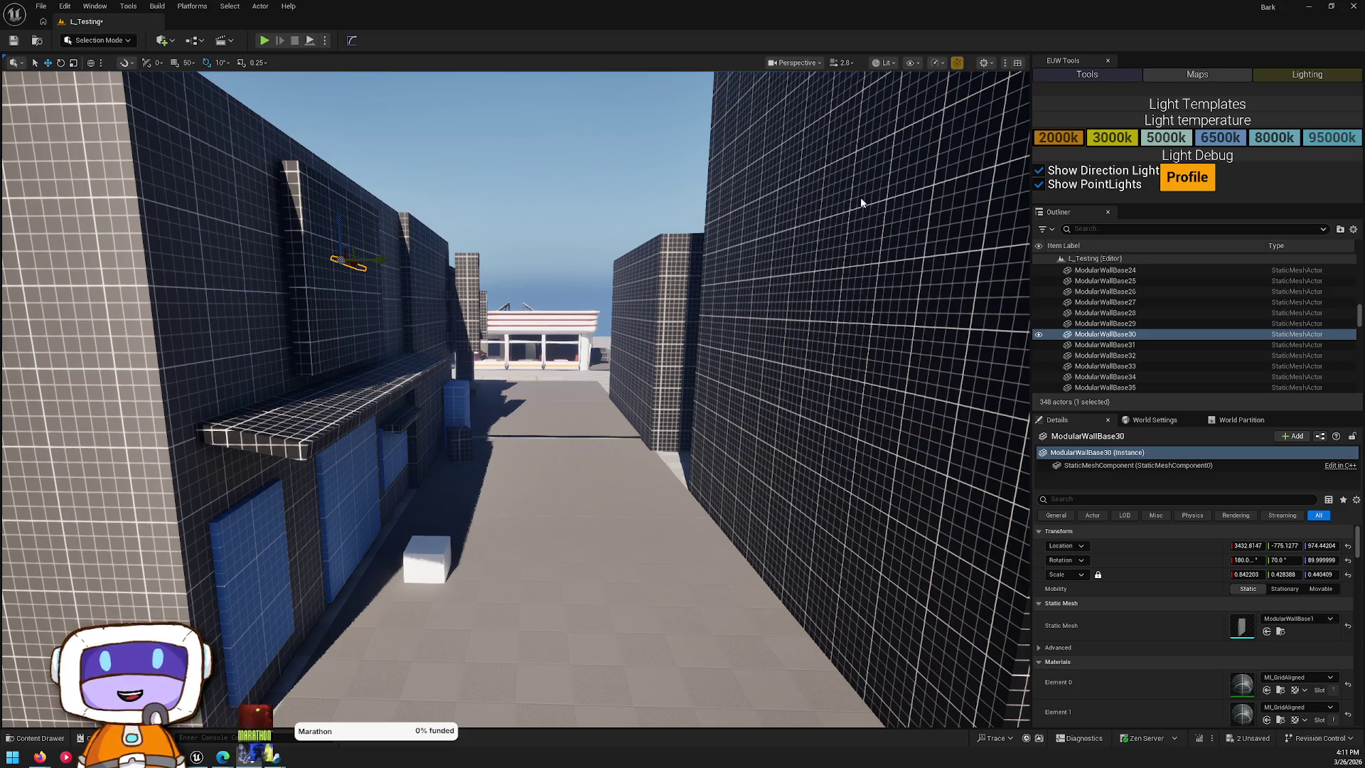
pyautogui.moveTo(856, 256)
pyautogui.mouseDown()
pyautogui.moveTo(739, 377)
pyautogui.moveTo(682, 334)
pyautogui.moveTo(654, 363)
pyautogui.moveTo(605, 342)
pyautogui.moveTo(637, 337)
pyautogui.mouseUp()
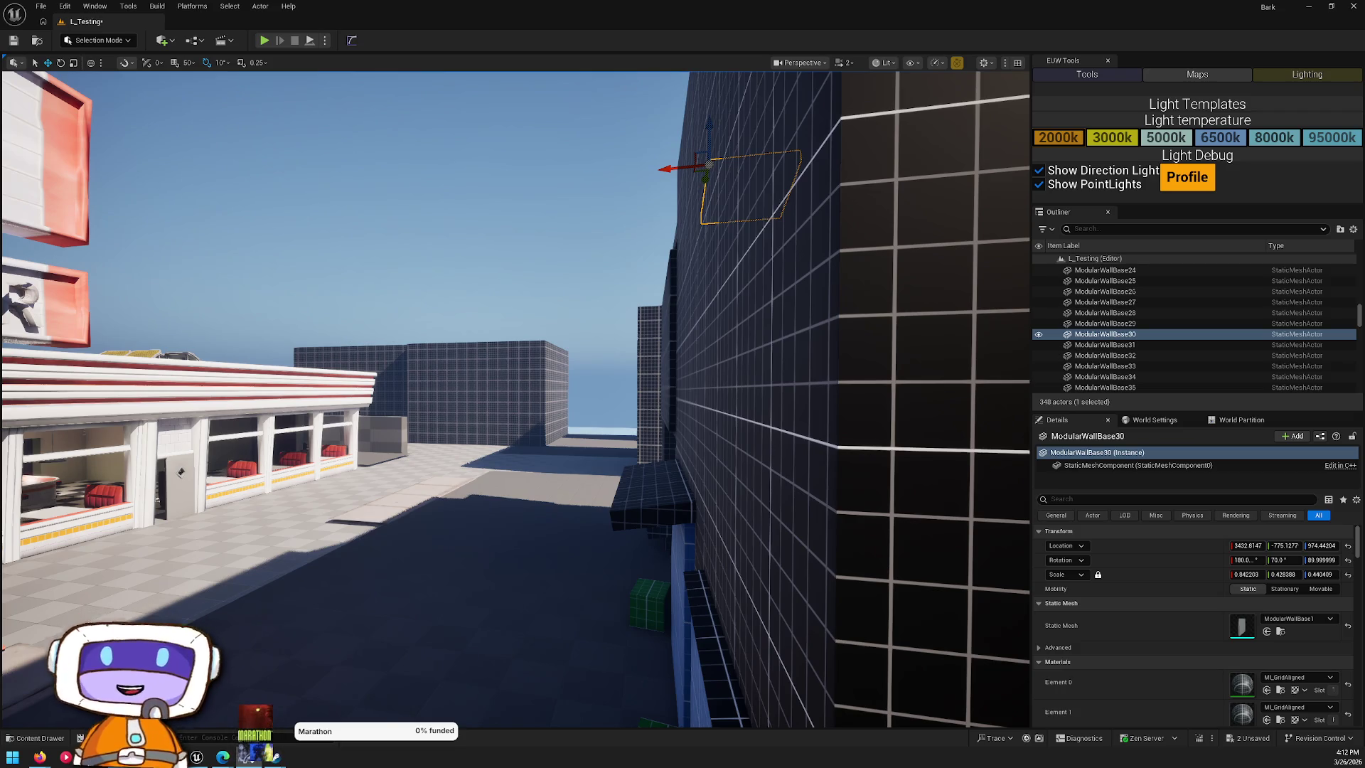
# - Stack a copy of Cube26 on top, scaled down in Z and X, tilted -10° on Y and lowered
pyautogui.press('e')
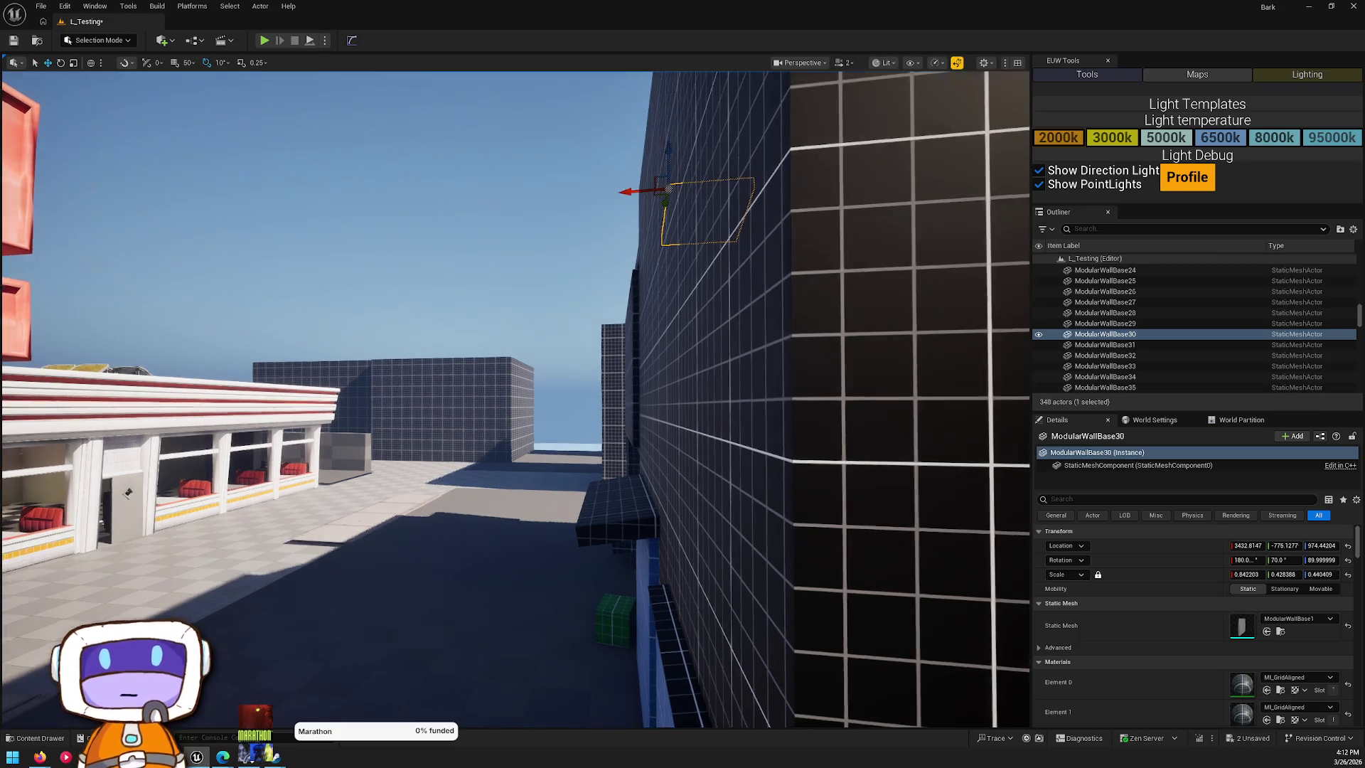
pyautogui.press('w')
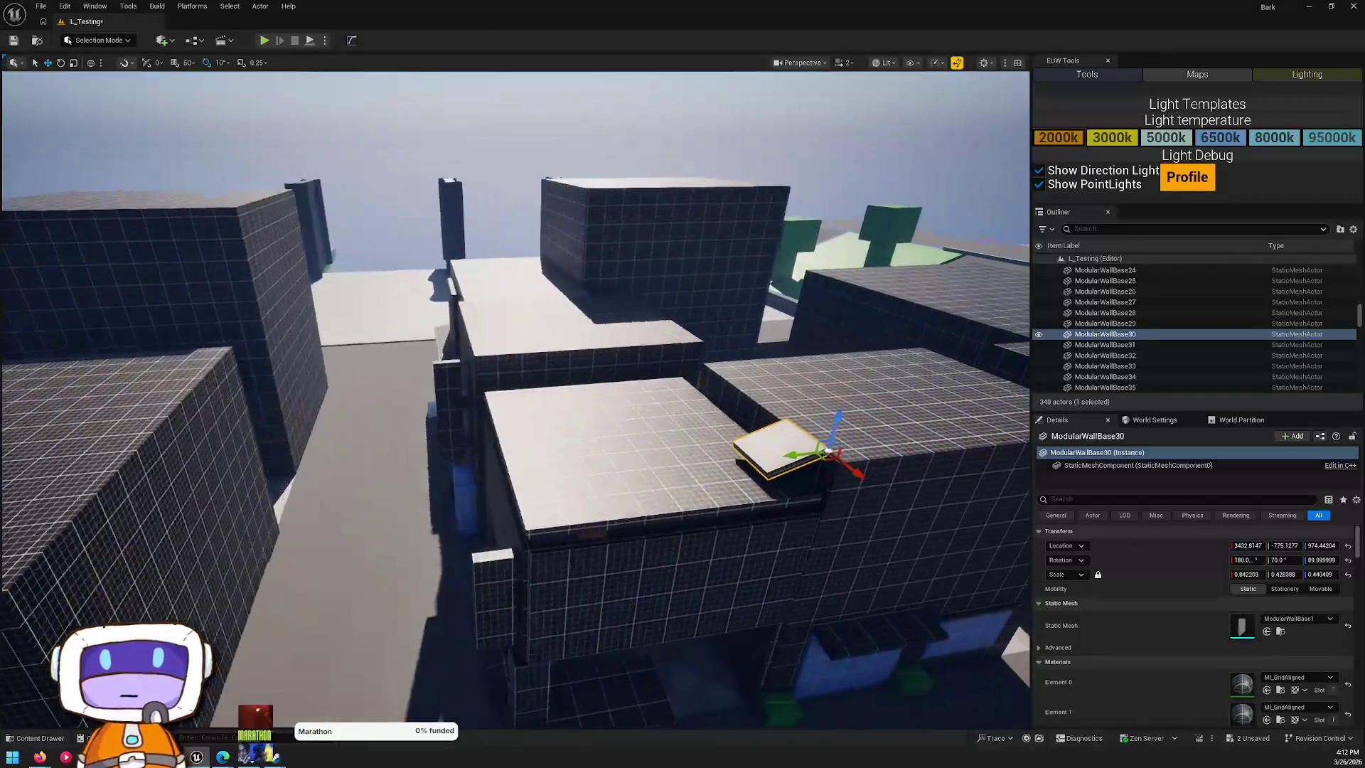
pyautogui.press('w')
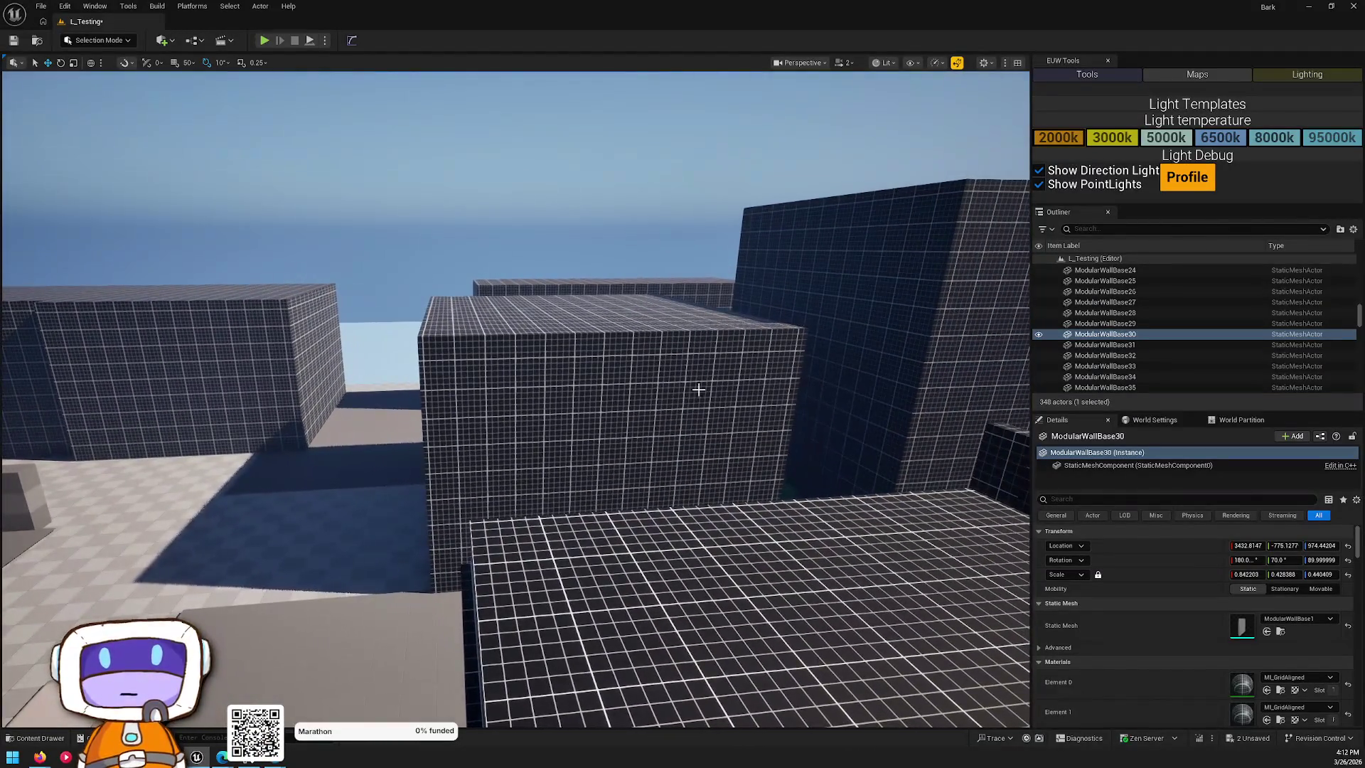
pyautogui.click(698, 386)
pyautogui.press('f')
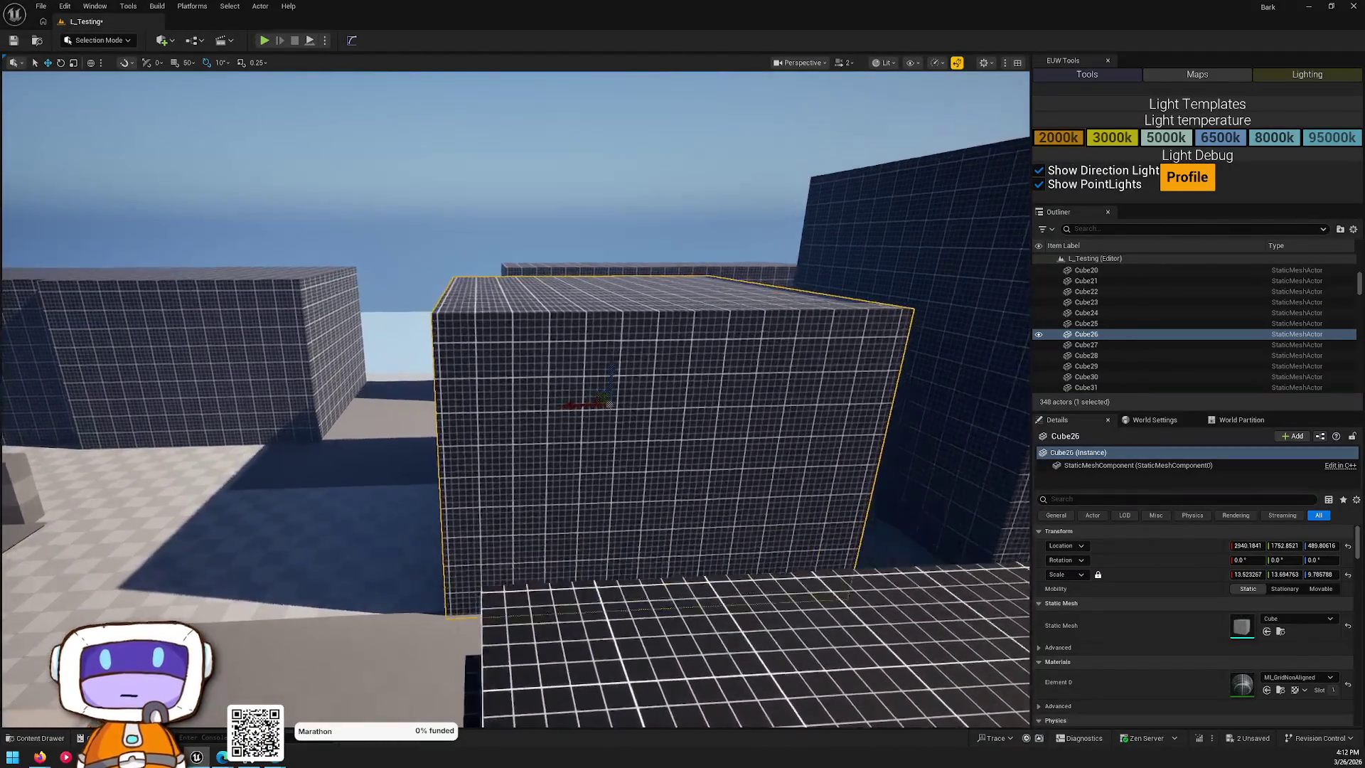
pyautogui.moveTo(553, 346)
pyautogui.keyDown('alt'); pyautogui.mouseDown()
pyautogui.moveTo(526, 156)
pyautogui.moveTo(551, 208)
pyautogui.mouseUp(); pyautogui.keyUp('alt')
pyautogui.scroll(-3, 550, 208)
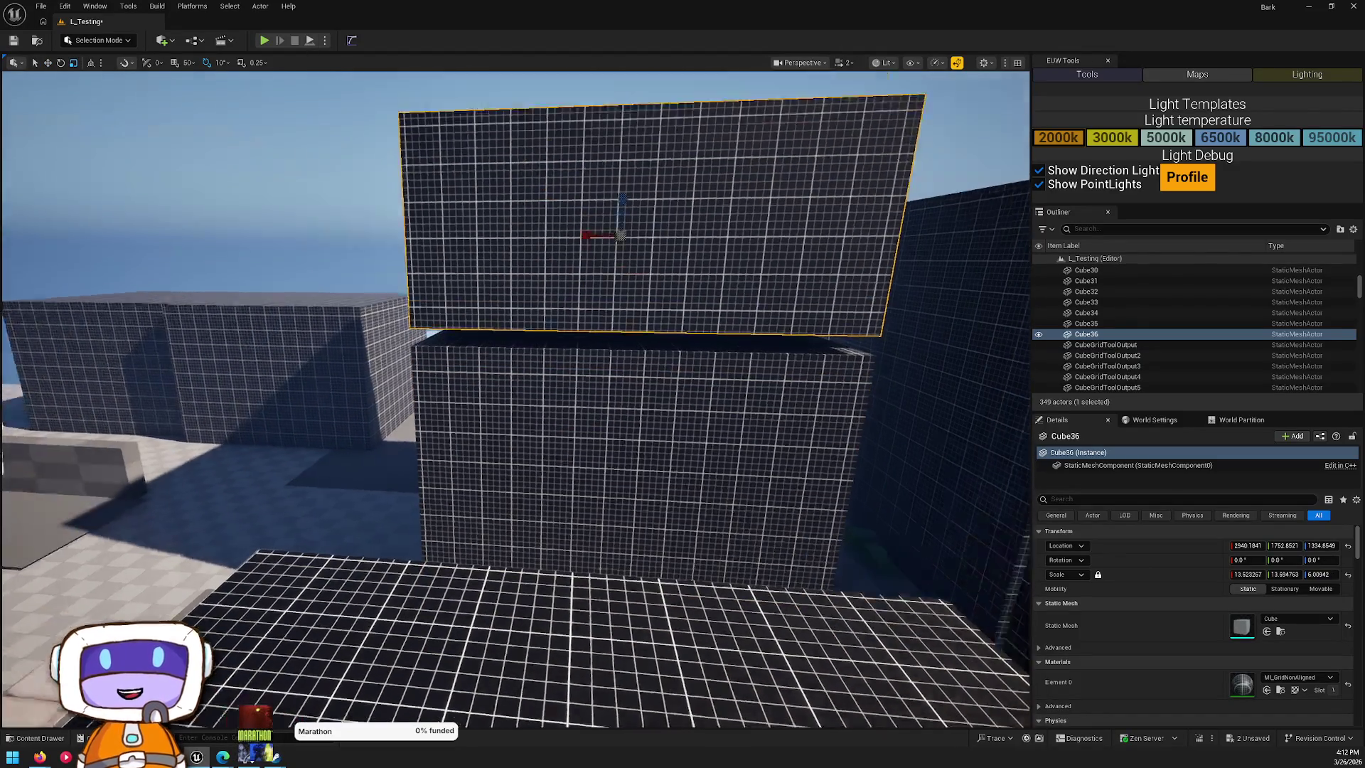
pyautogui.moveTo(588, 273)
pyautogui.mouseDown()
pyautogui.moveTo(601, 237)
pyautogui.moveTo(587, 260)
pyautogui.moveTo(612, 273)
pyautogui.moveTo(613, 308)
pyautogui.mouseUp()
pyautogui.press('w')
pyautogui.scroll(3, 612, 308)
pyautogui.moveTo(548, 356)
pyautogui.mouseDown()
pyautogui.moveTo(433, 362)
pyautogui.moveTo(483, 342)
pyautogui.moveTo(426, 334)
pyautogui.moveTo(398, 356)
pyautogui.moveTo(440, 342)
pyautogui.moveTo(530, 346)
pyautogui.moveTo(476, 349)
pyautogui.moveTo(708, 288)
pyautogui.mouseUp()
pyautogui.click(484, 341)
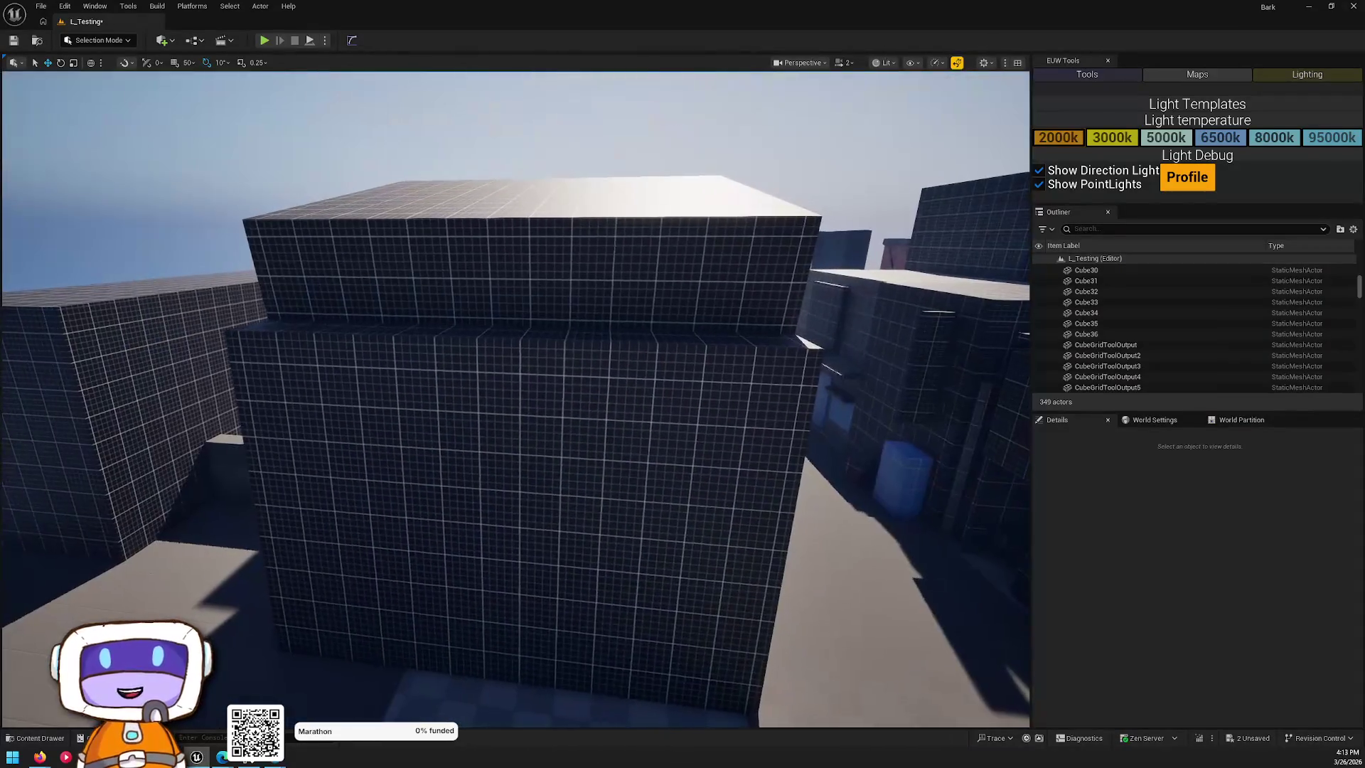
# - Duplicate the grid building block, shrink the copy, and move it against the building wall
pyautogui.hotkey('ctrl', 'space')
pyautogui.click(626, 352)
pyautogui.moveTo(626, 352); pyautogui.dragTo(696, 406)
pyautogui.hotkey('ctrl', 'z')
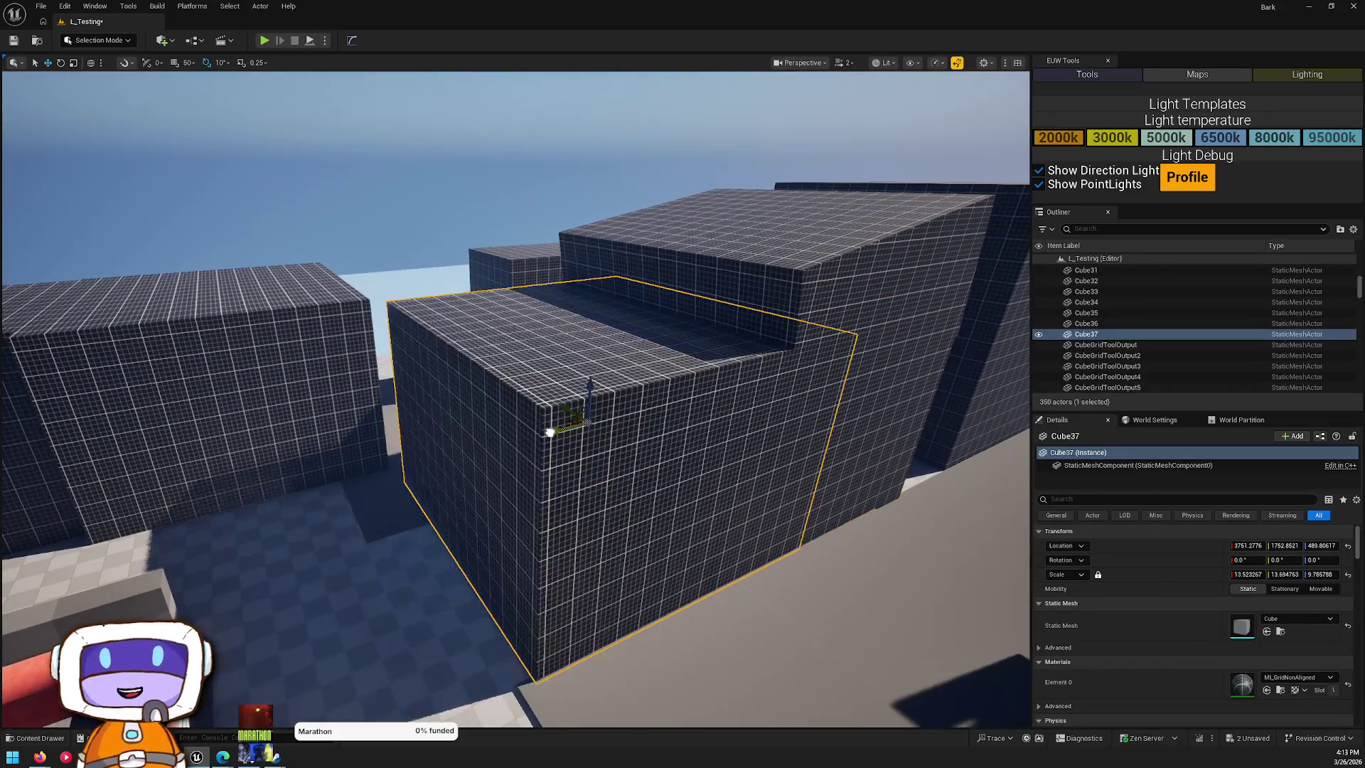
pyautogui.moveTo(590, 409); pyautogui.dragTo(562, 435)
pyautogui.press('w')
pyautogui.moveTo(565, 387)
pyautogui.mouseDown()
pyautogui.moveTo(688, 458)
pyautogui.moveTo(664, 429)
pyautogui.moveTo(700, 356)
pyautogui.mouseUp()
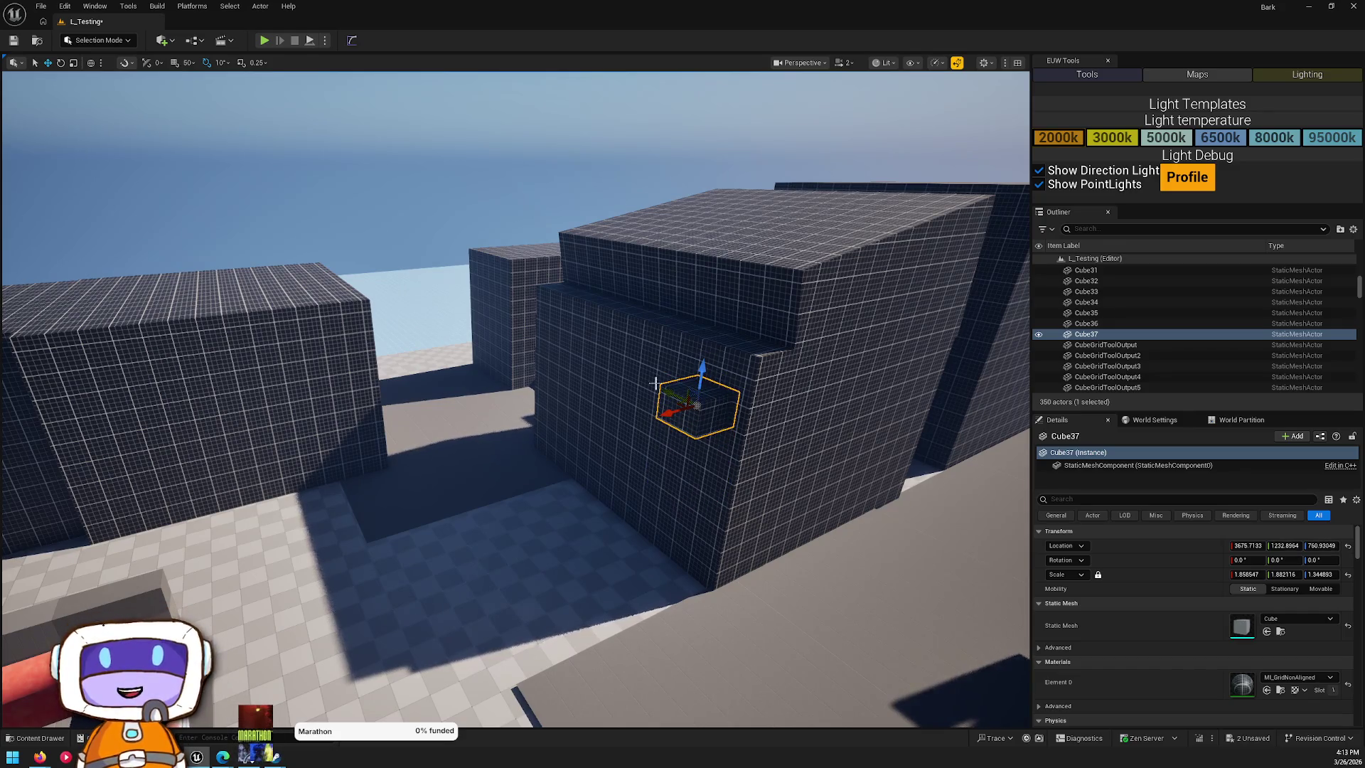
# - Apply ML_GridAligned_Metal to the small block and make it thinner along X
pyautogui.hotkey('ctrl', 'space')
pyautogui.moveTo(607, 504)
pyautogui.mouseDown()
pyautogui.moveTo(798, 448)
pyautogui.moveTo(700, 402)
pyautogui.mouseUp()
pyautogui.press('Escape')
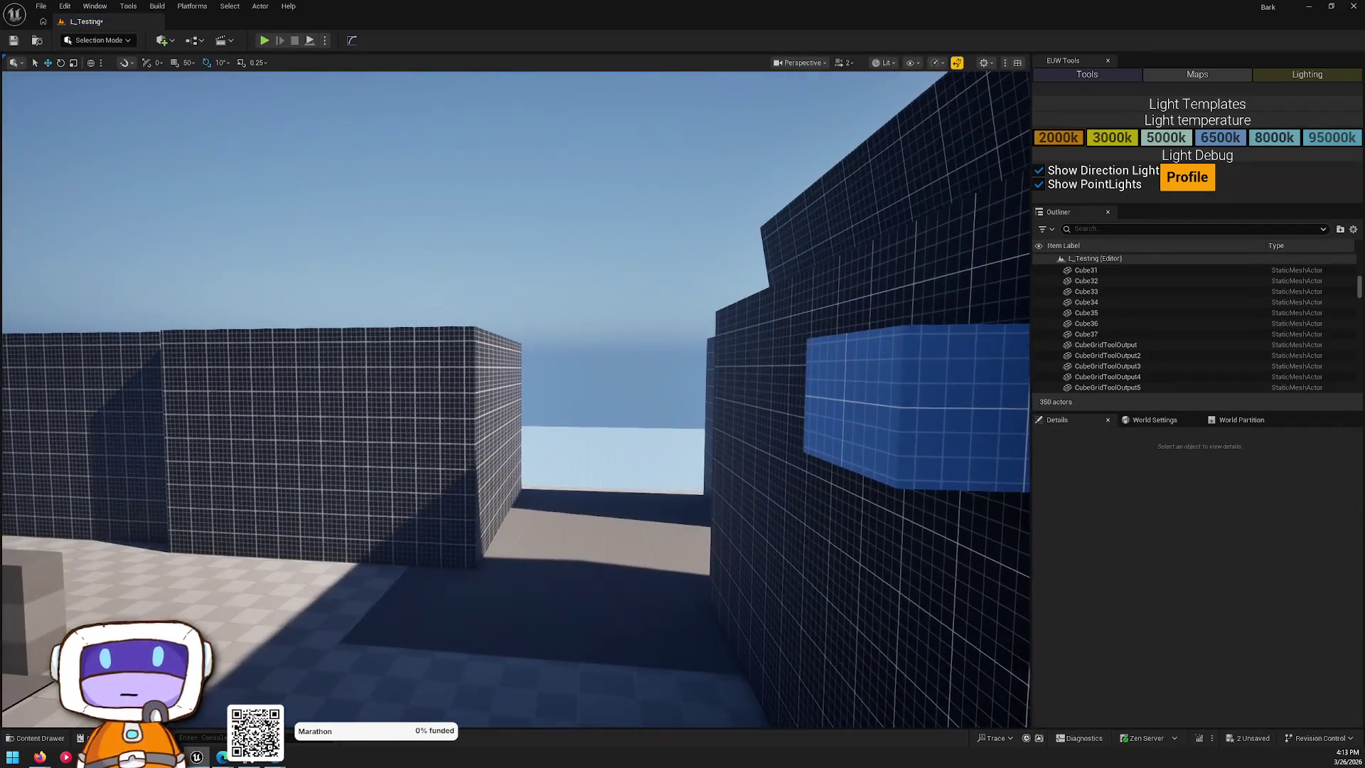
pyautogui.click(674, 390)
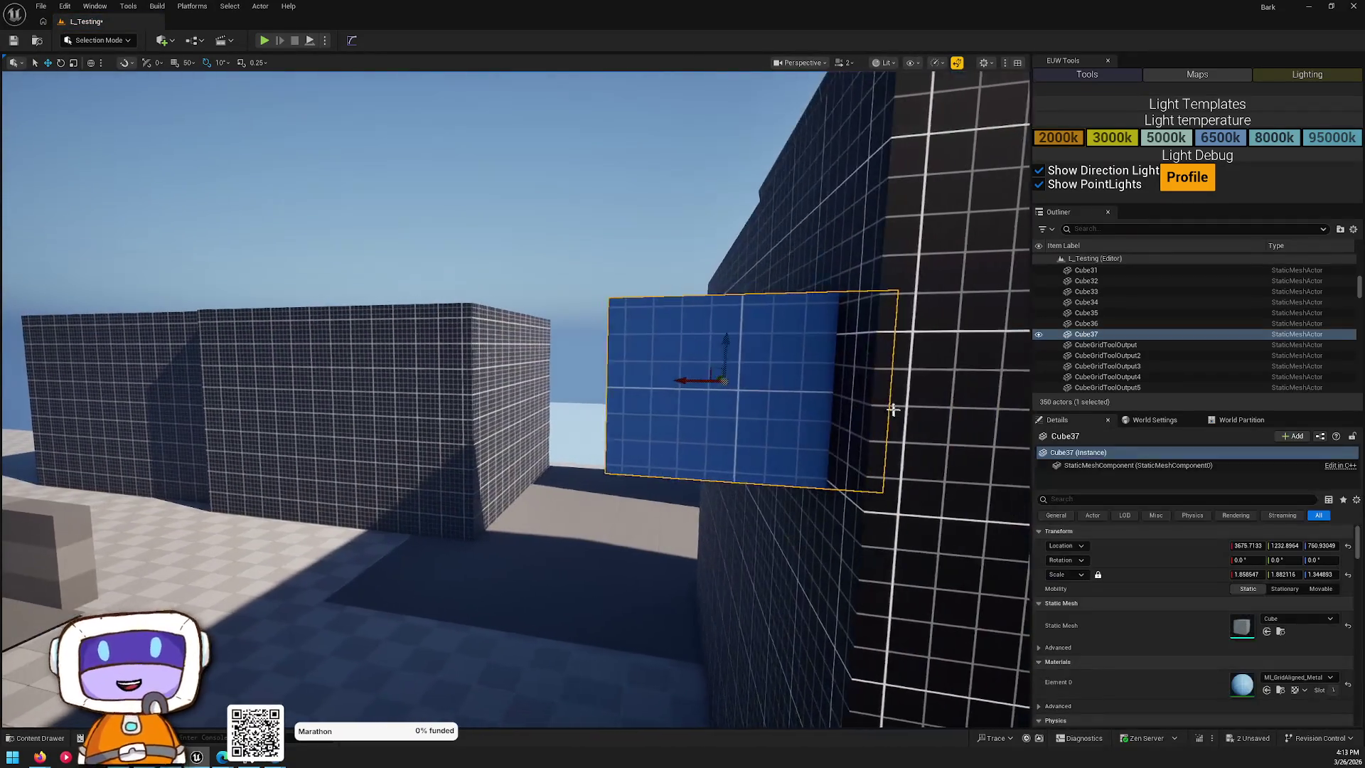
pyautogui.moveTo(678, 382); pyautogui.dragTo(660, 381)
pyautogui.press('w')
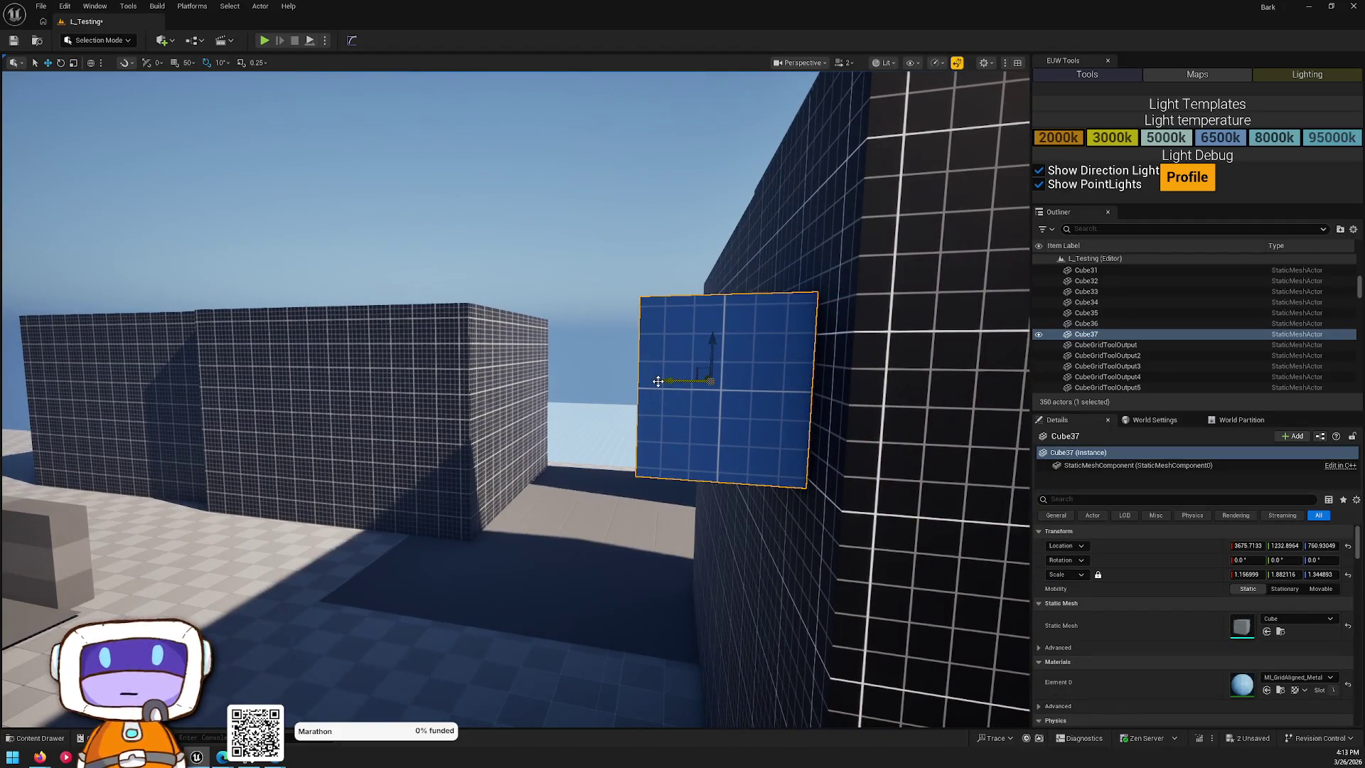
pyautogui.press('Escape')
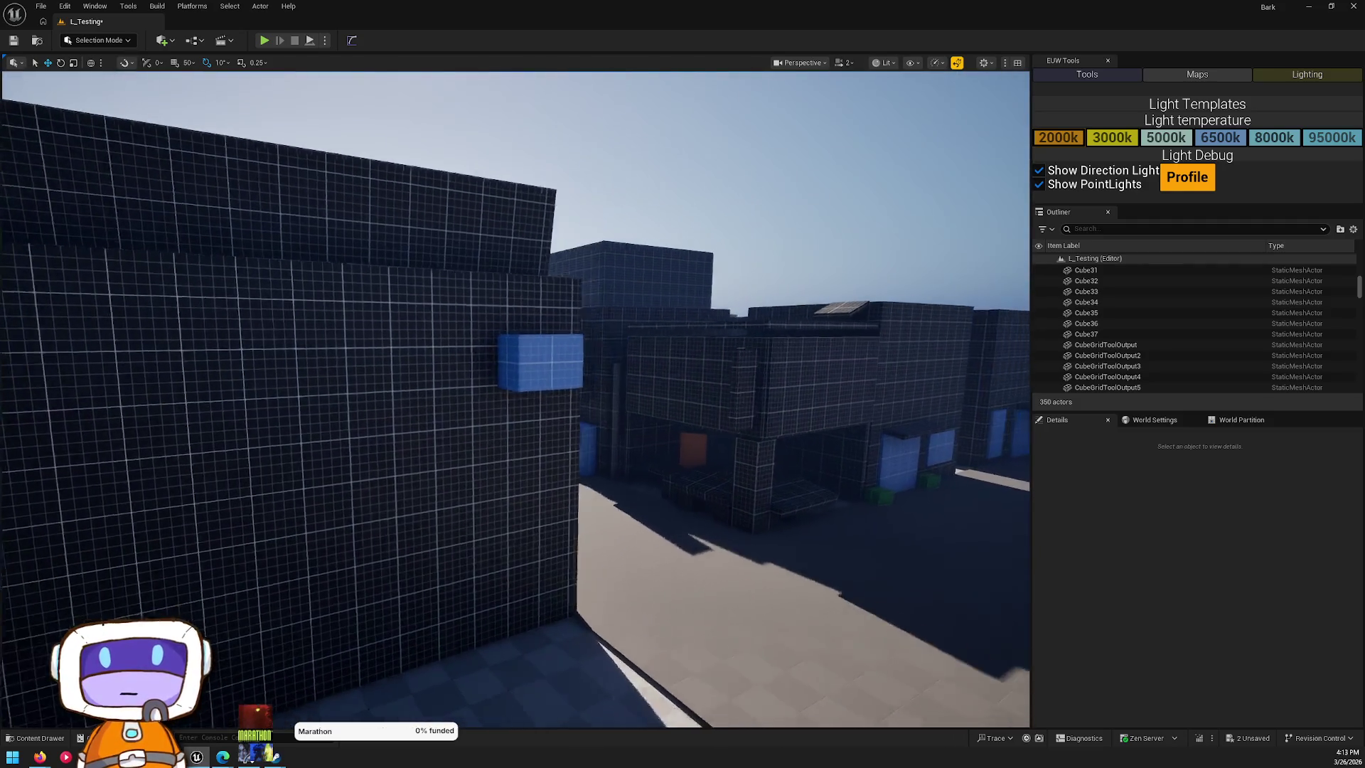
pyautogui.press('w')
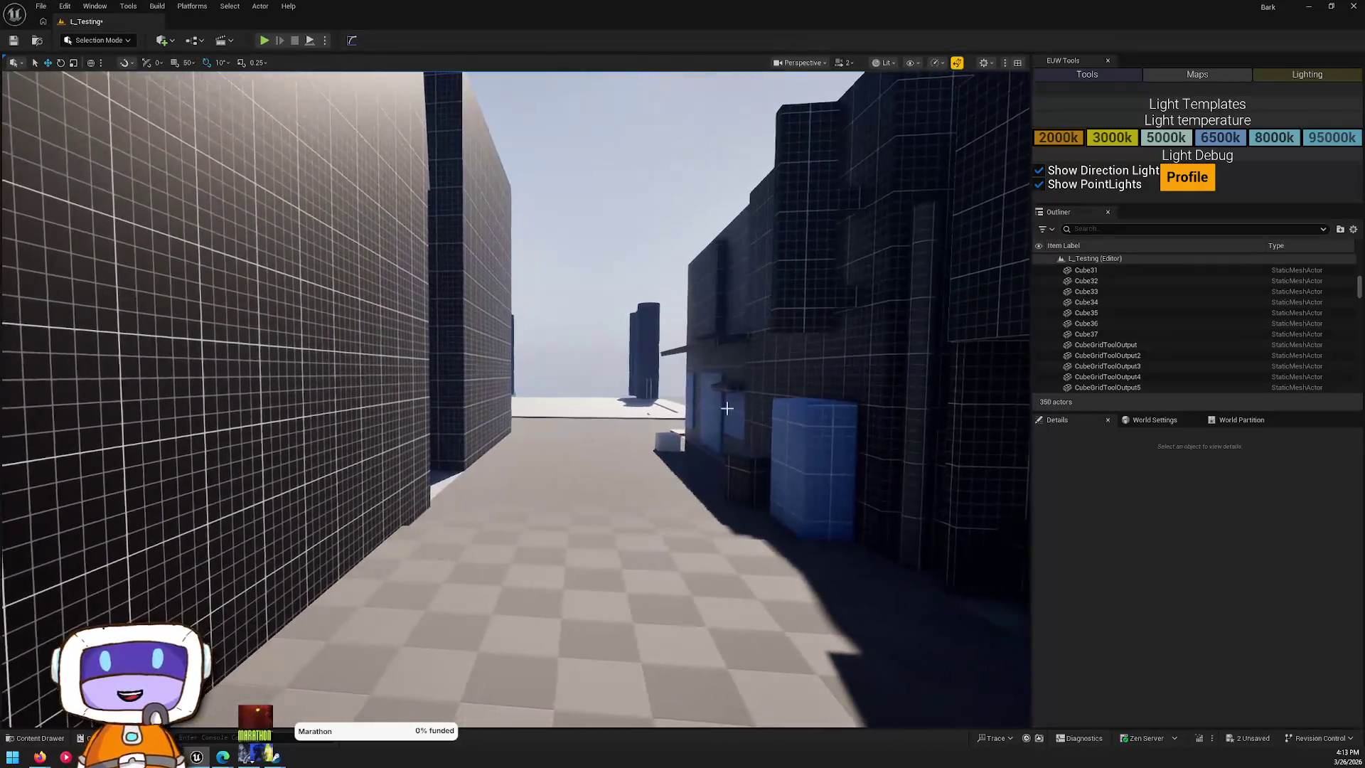
pyautogui.moveTo(628, 389)
pyautogui.mouseDown()
pyautogui.moveTo(629, 370)
pyautogui.moveTo(676, 370)
pyautogui.moveTo(648, 366)
pyautogui.mouseUp()
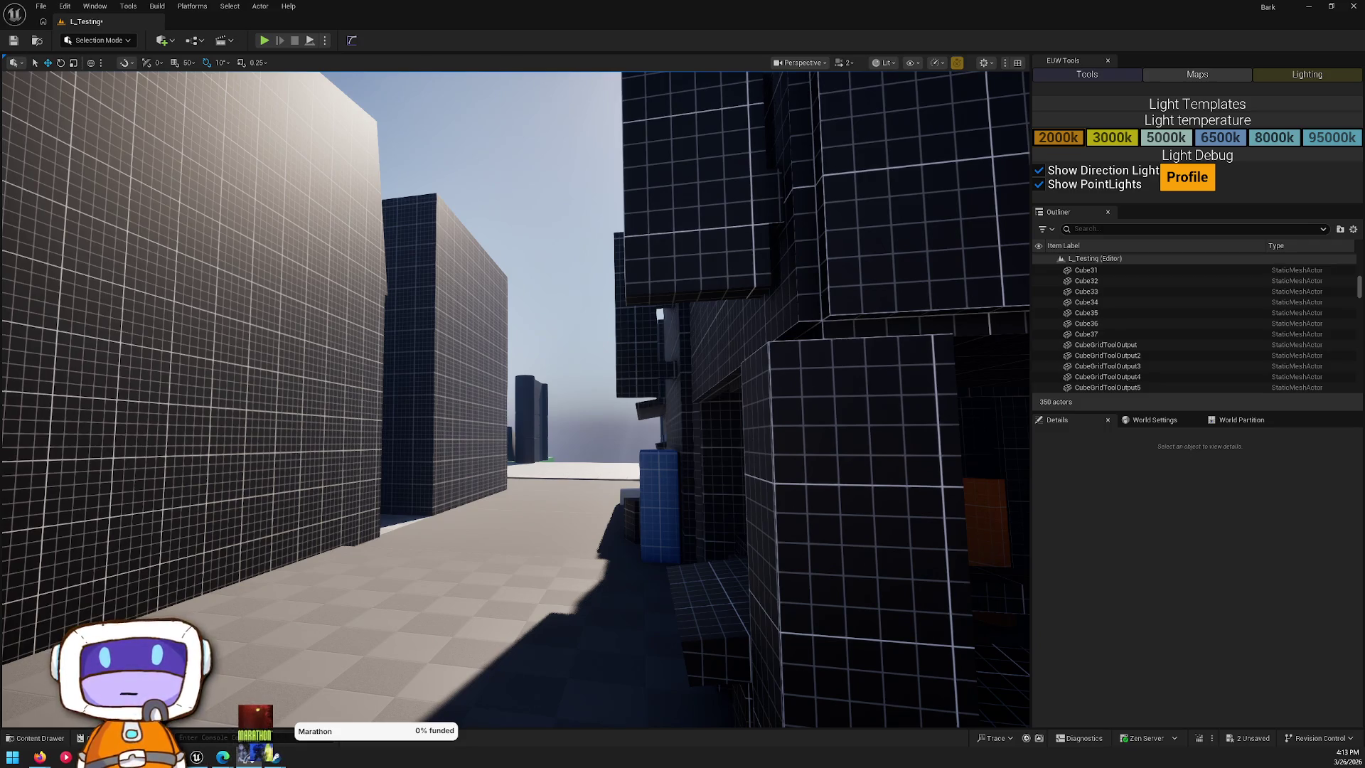
pyautogui.moveTo(694, 492)
pyautogui.mouseDown()
pyautogui.moveTo(661, 484)
pyautogui.moveTo(694, 492)
pyautogui.mouseUp()
pyautogui.hotkey('ctrl', 'space')
# - Search the Content folder for 'sign' and place SM_BLDG_Prop_RB_Sign_E01_N1 on the alley wall
pyautogui.click(490, 443)
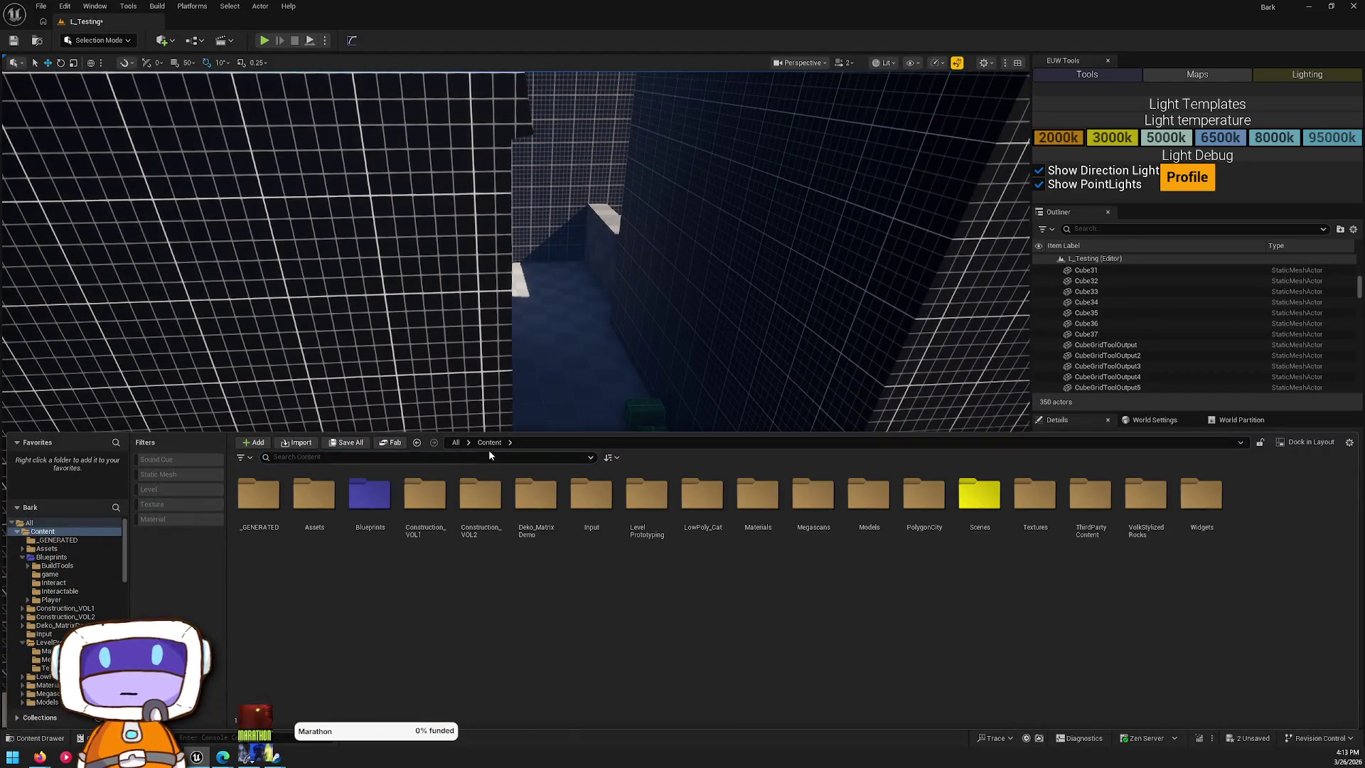
pyautogui.write('sign')
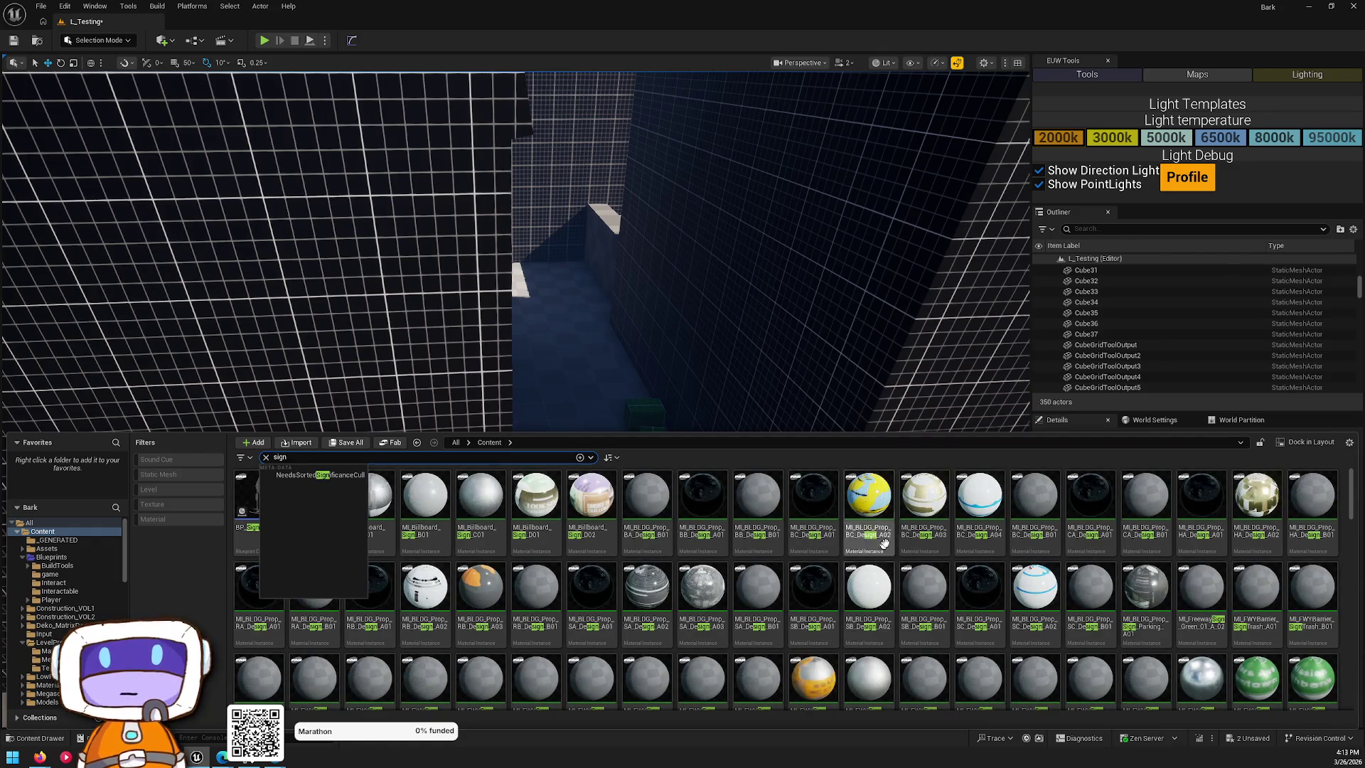
pyautogui.scroll(-3, 857, 590)
pyautogui.scroll(-2, 856, 590)
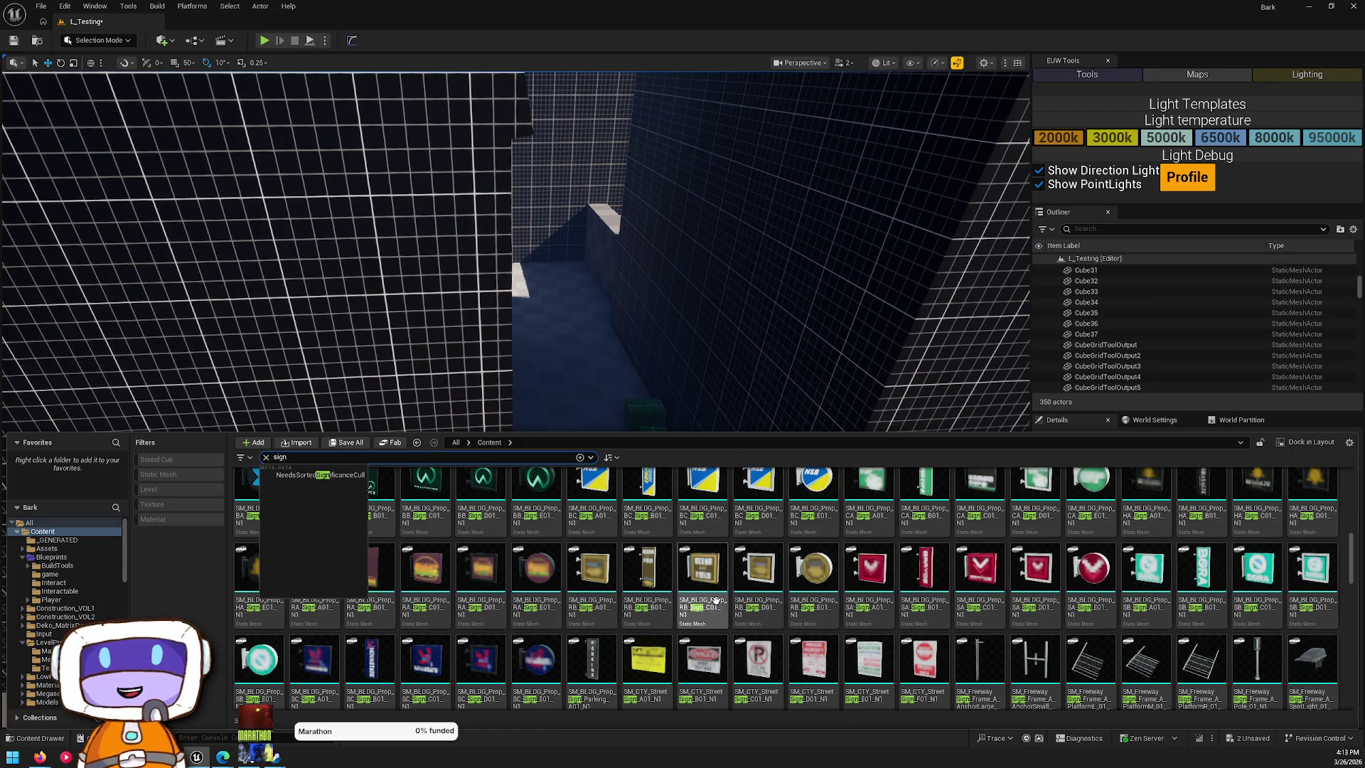
pyautogui.scroll(1, 754, 568)
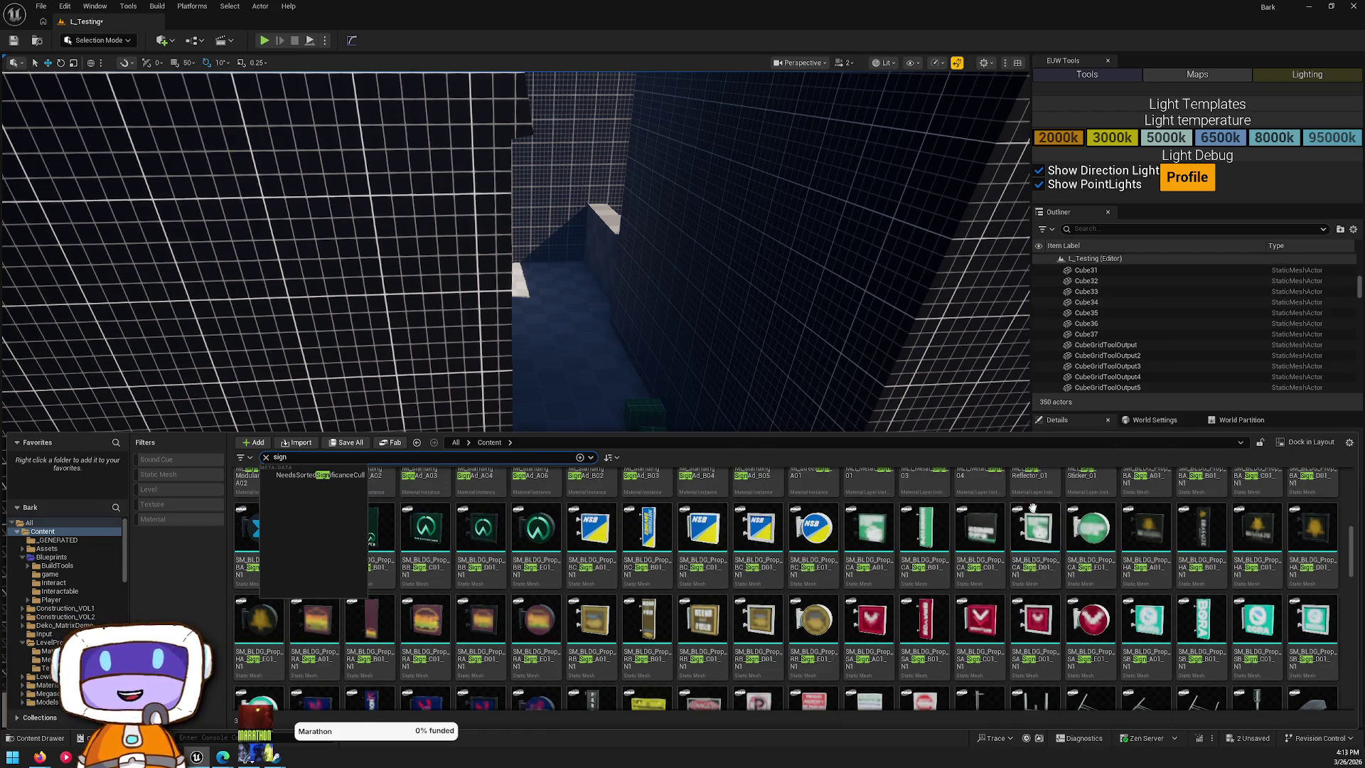
pyautogui.scroll(-4, 872, 547)
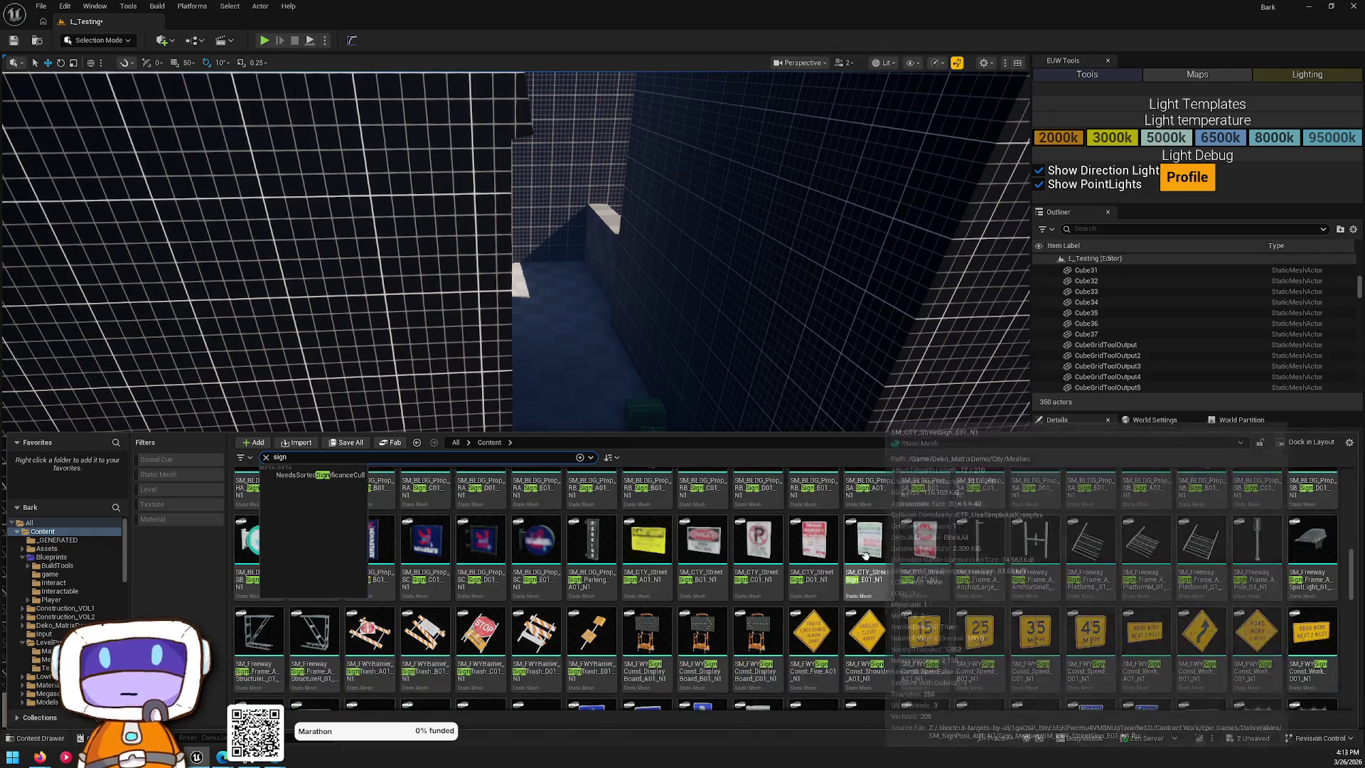
pyautogui.scroll(3, 839, 569)
pyautogui.click(702, 586)
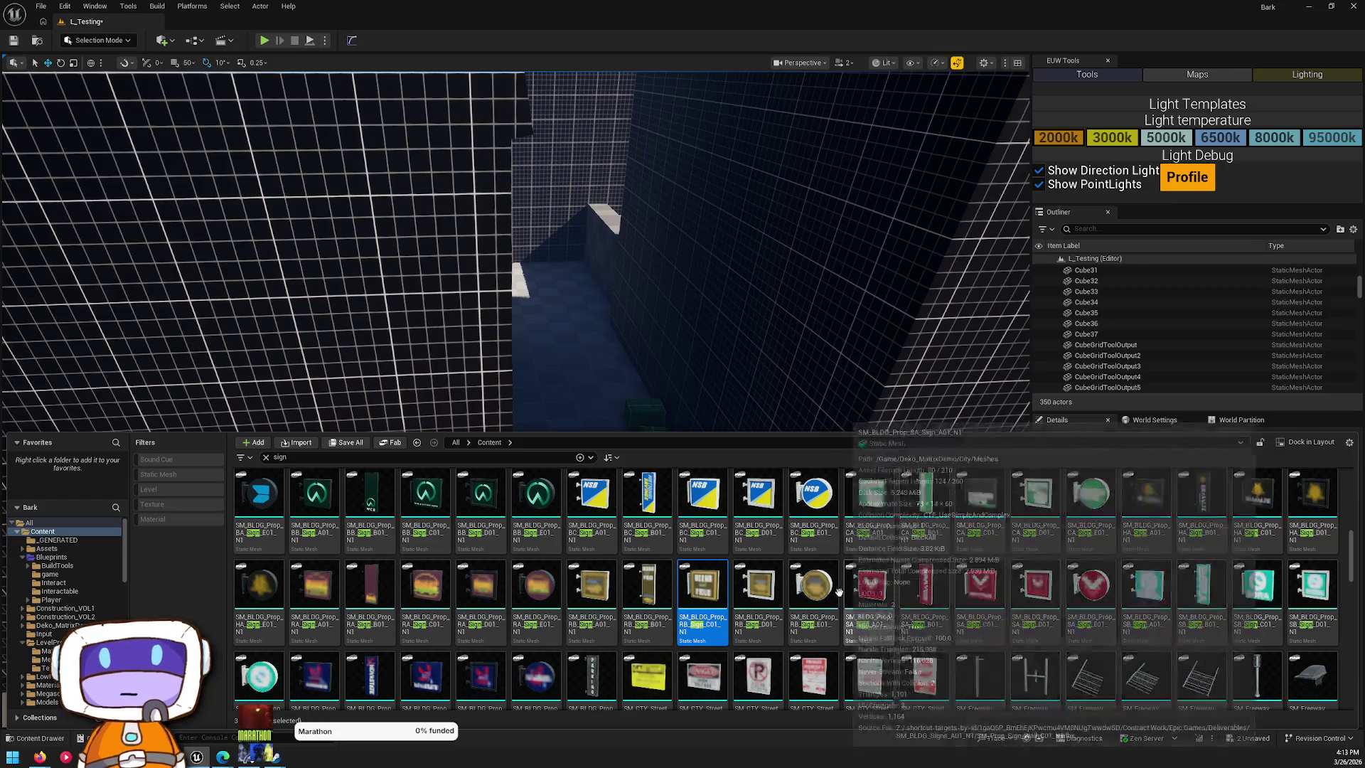
pyautogui.click(828, 582)
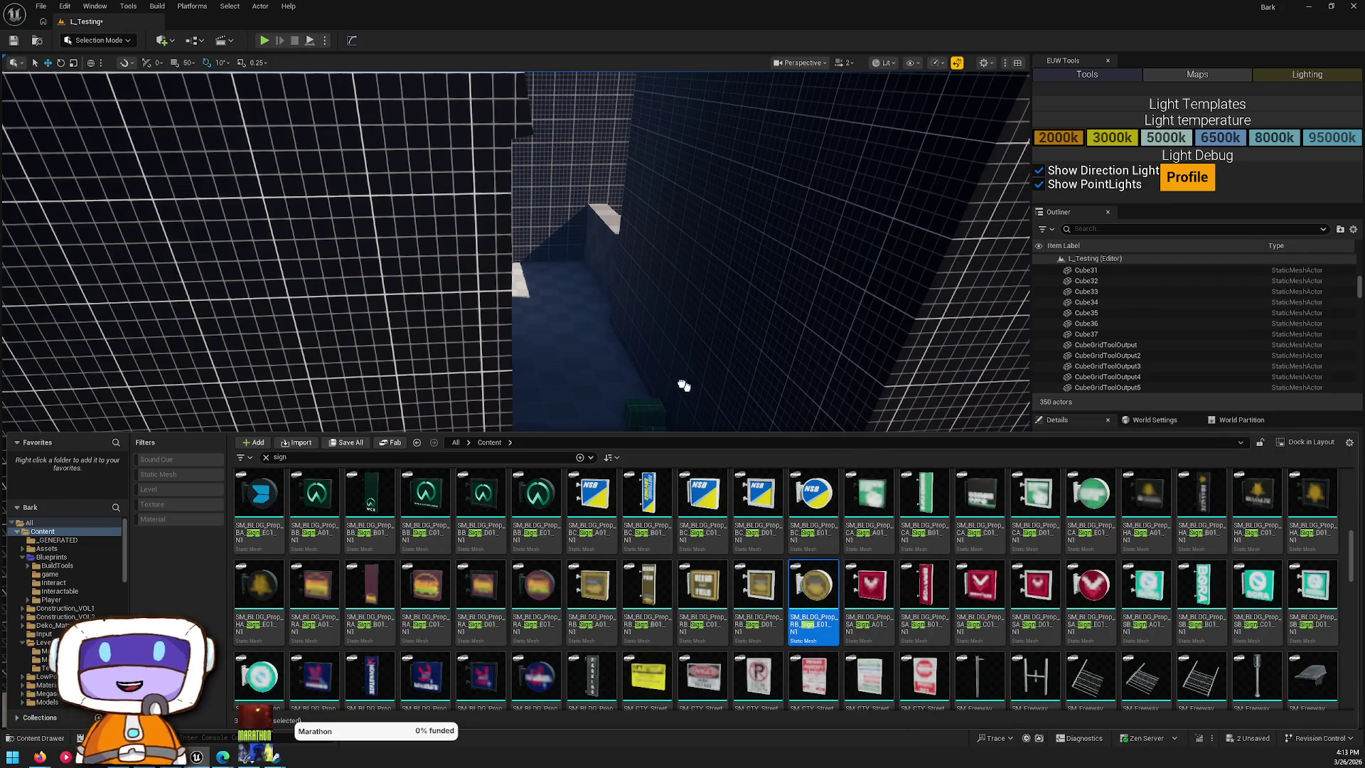
pyautogui.moveTo(693, 390); pyautogui.dragTo(417, 289)
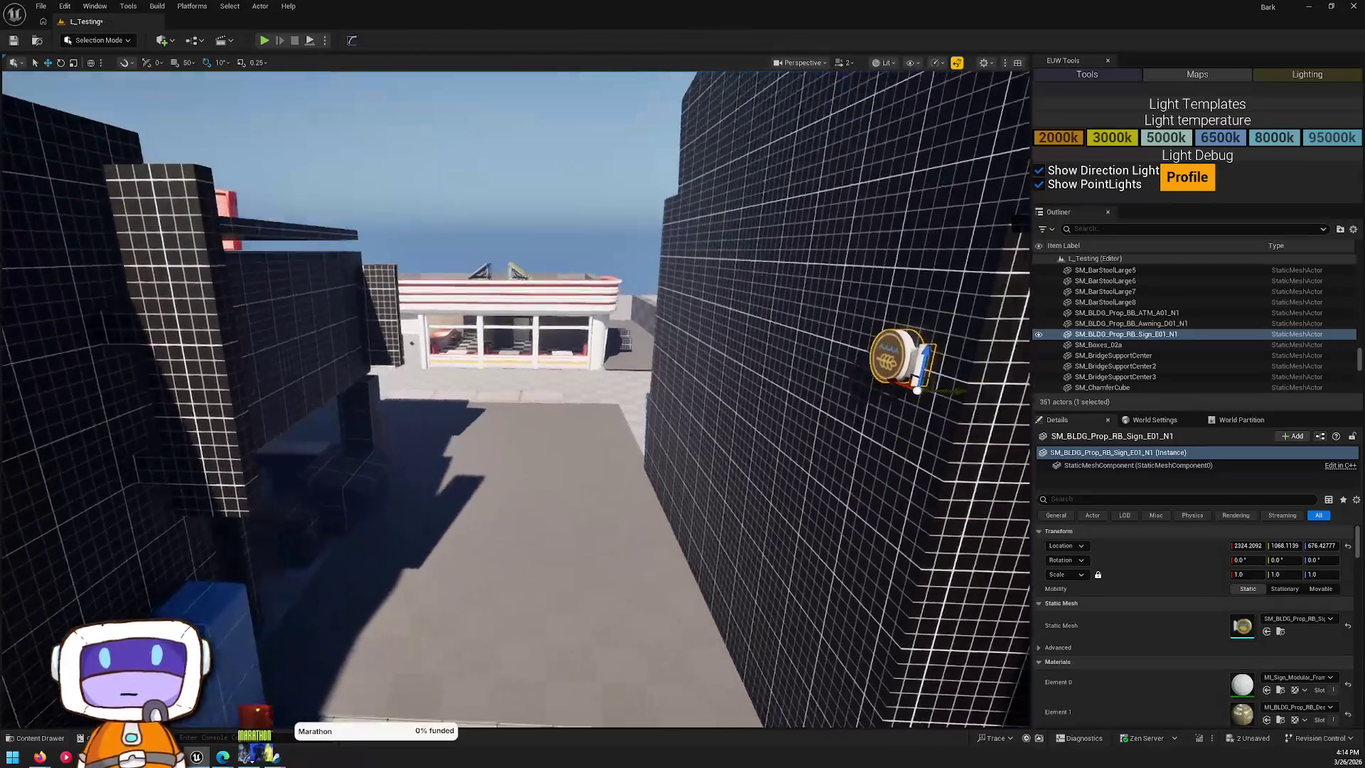
# - Rotate the round sign to about -80° on Z to sit flush with the wall and lower it slightly
pyautogui.moveTo(931, 393); pyautogui.dragTo(680, 382)
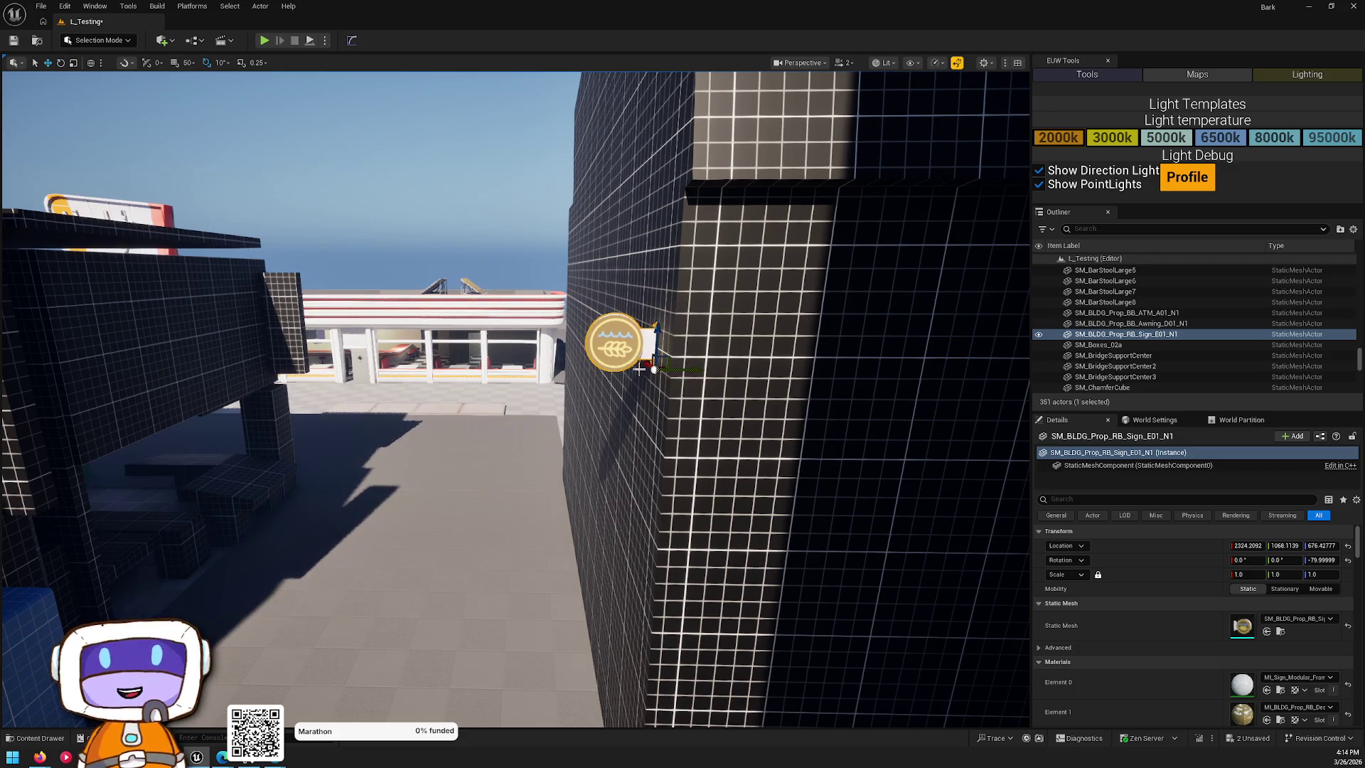
pyautogui.moveTo(698, 374)
pyautogui.mouseDown()
pyautogui.moveTo(654, 512)
pyautogui.moveTo(654, 413)
pyautogui.mouseUp()
pyautogui.click(813, 166)
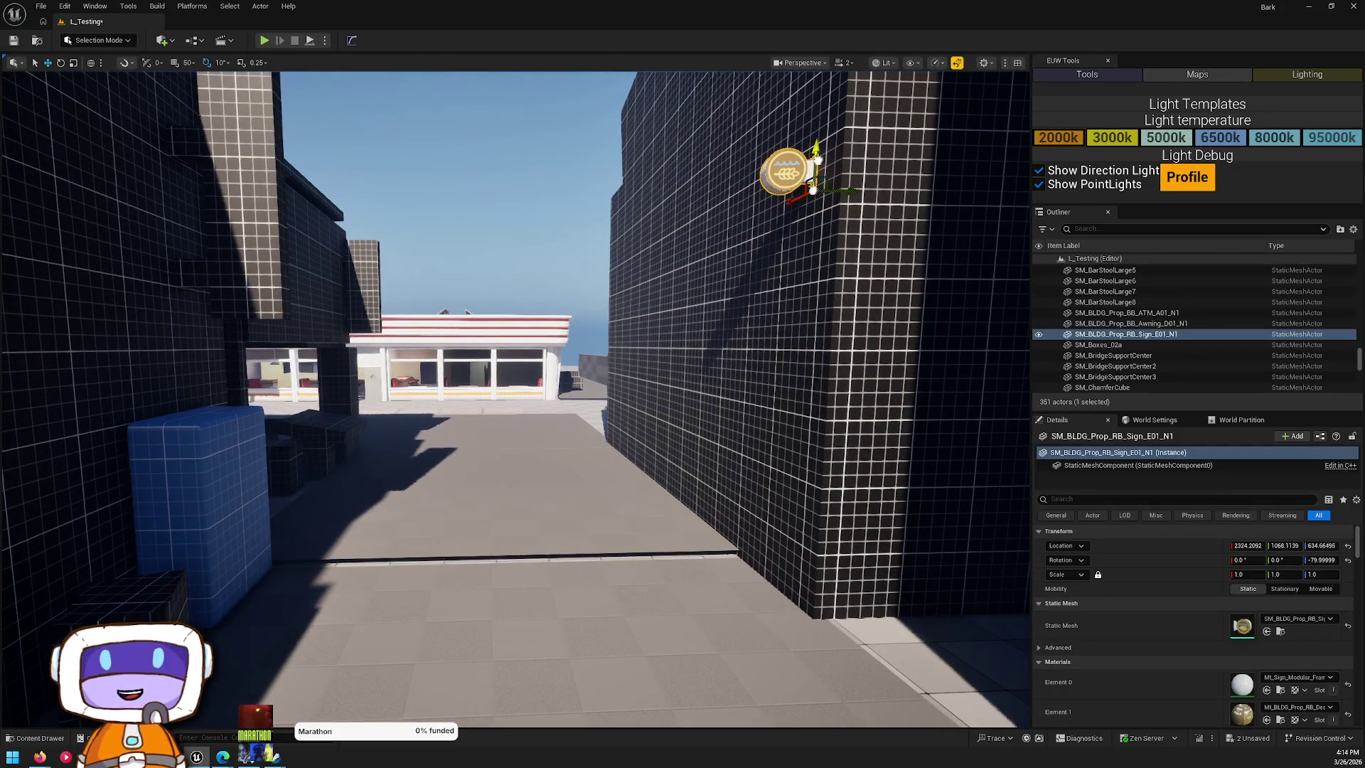
pyautogui.moveTo(748, 430); pyautogui.dragTo(725, 402)
pyautogui.moveTo(736, 455)
pyautogui.mouseDown()
pyautogui.moveTo(640, 448)
pyautogui.moveTo(619, 483)
pyautogui.moveTo(640, 470)
pyautogui.moveTo(654, 491)
pyautogui.moveTo(640, 498)
pyautogui.moveTo(611, 476)
pyautogui.moveTo(632, 462)
pyautogui.moveTo(647, 476)
pyautogui.moveTo(619, 505)
pyautogui.moveTo(605, 490)
pyautogui.moveTo(533, 498)
pyautogui.mouseUp()
pyautogui.moveTo(574, 247); pyautogui.dragTo(574, 247)
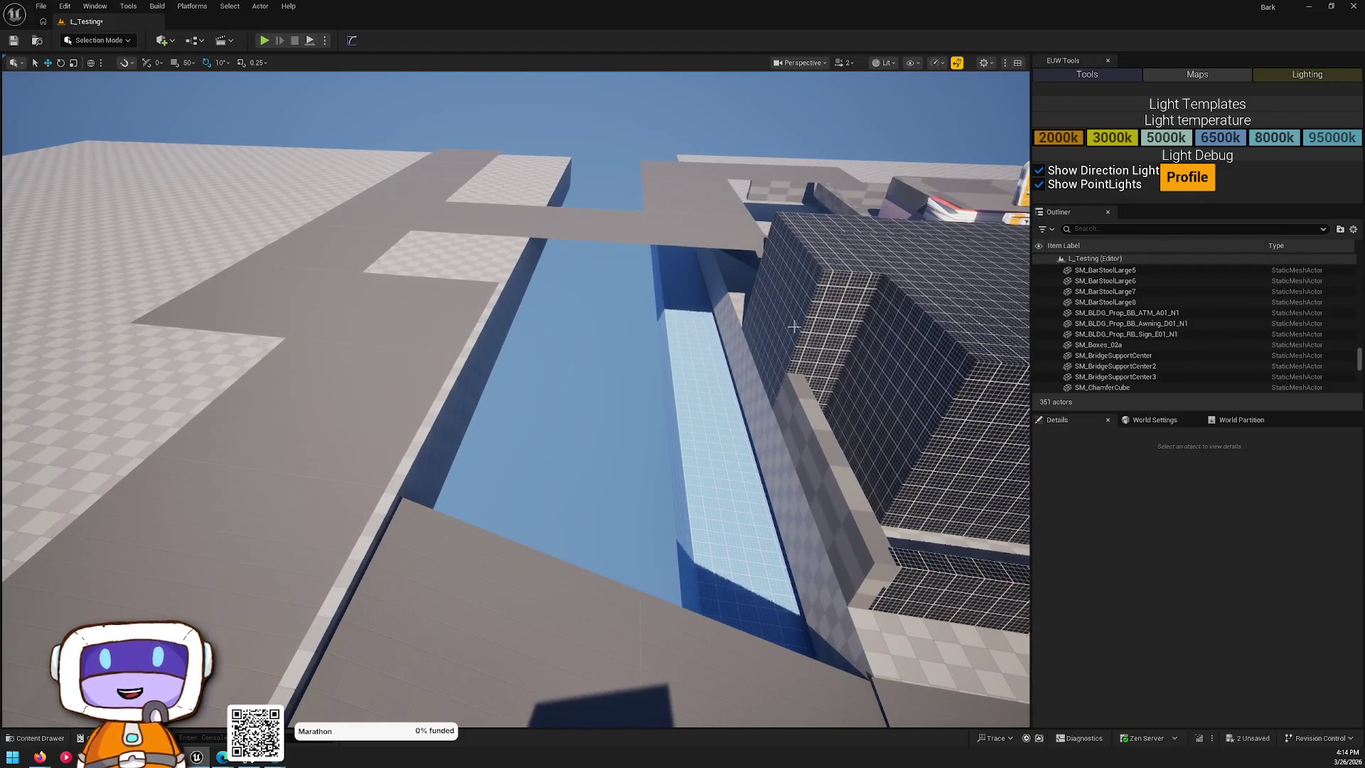
pyautogui.moveTo(685, 471); pyautogui.dragTo(682, 475)
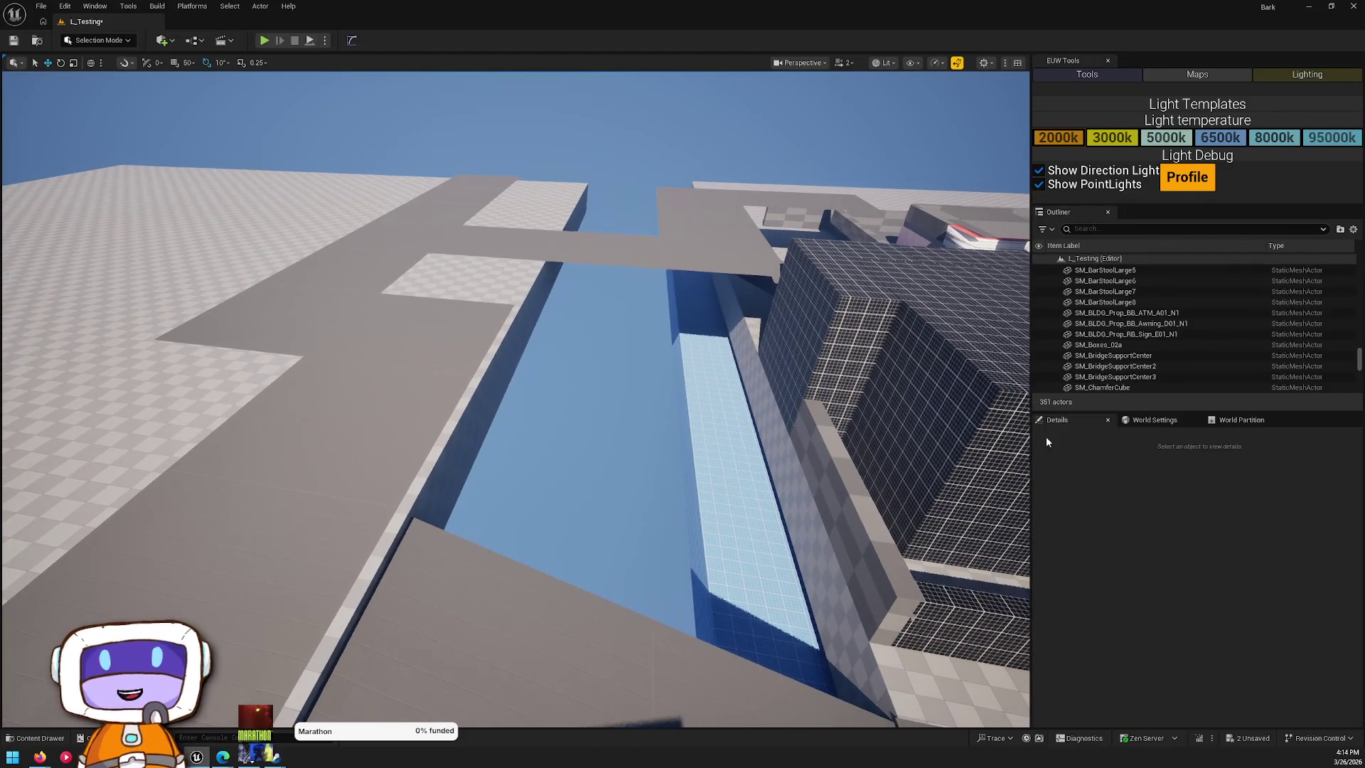
# - Focus on a grid building block, nudge it slightly along X, and select the adjoining ramp planes
pyautogui.click(900, 396)
pyautogui.press('f')
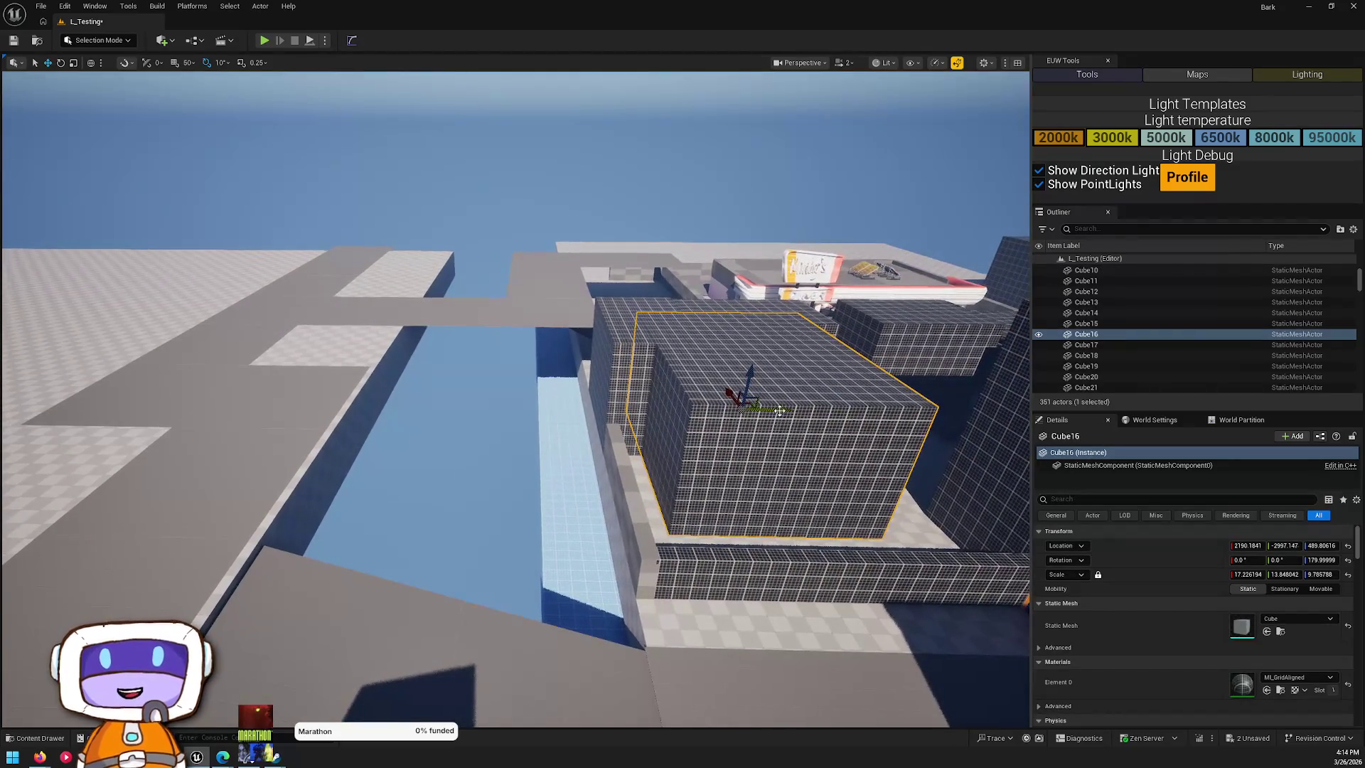
pyautogui.moveTo(426, 411)
pyautogui.mouseDown()
pyautogui.moveTo(522, 382)
pyautogui.moveTo(491, 391)
pyautogui.mouseUp()
pyautogui.moveTo(590, 384)
pyautogui.mouseDown()
pyautogui.moveTo(524, 371)
pyautogui.moveTo(558, 375)
pyautogui.moveTo(558, 356)
pyautogui.mouseUp()
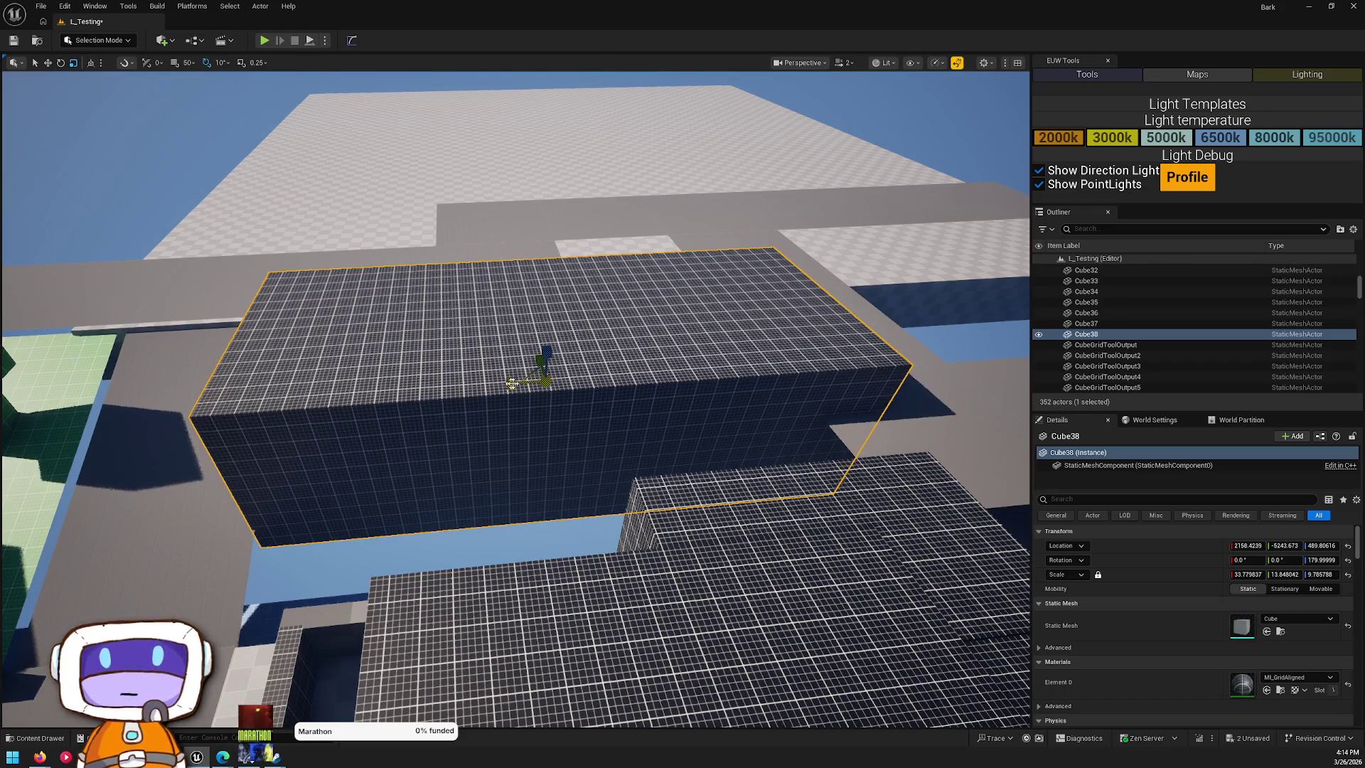
pyautogui.moveTo(460, 368); pyautogui.dragTo(508, 361)
pyautogui.click(646, 353)
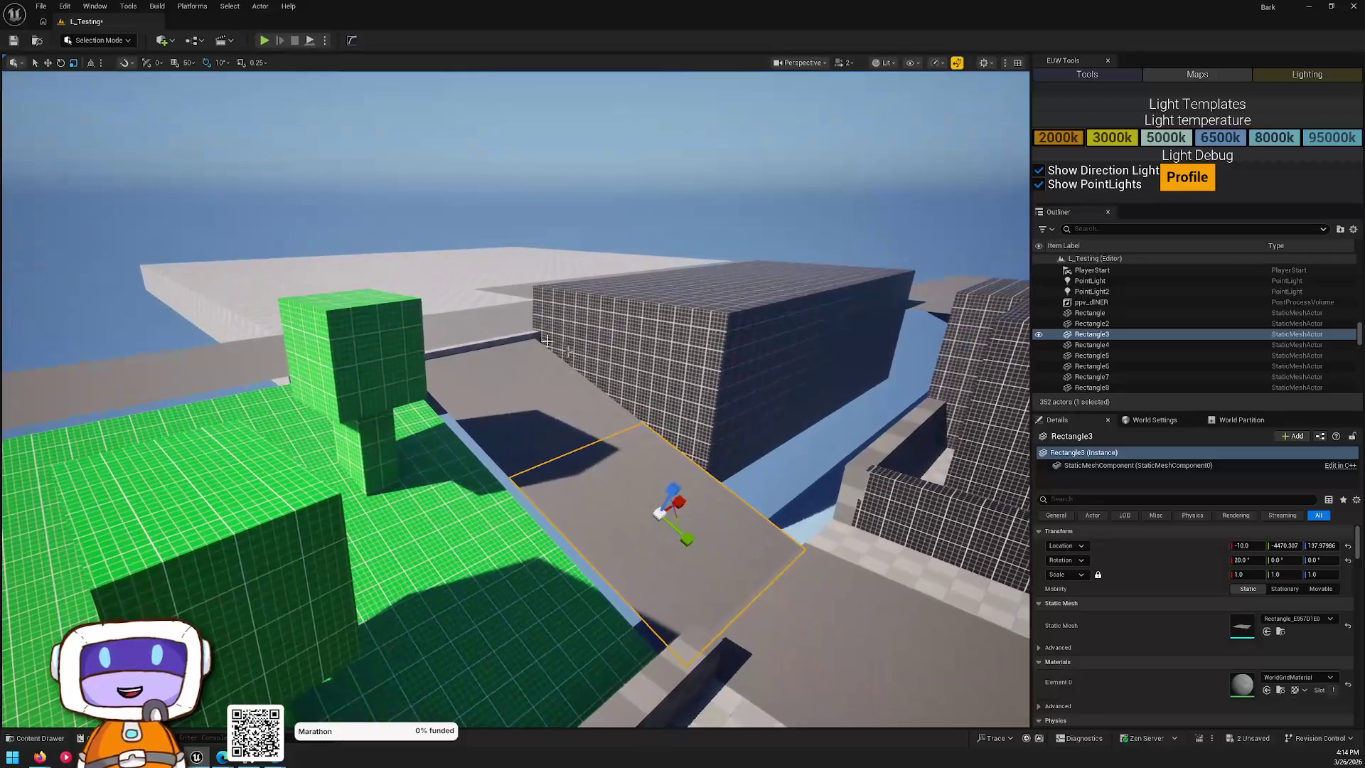
pyautogui.keyDown('ctrl'); pyautogui.click(603, 421); pyautogui.keyUp('ctrl')
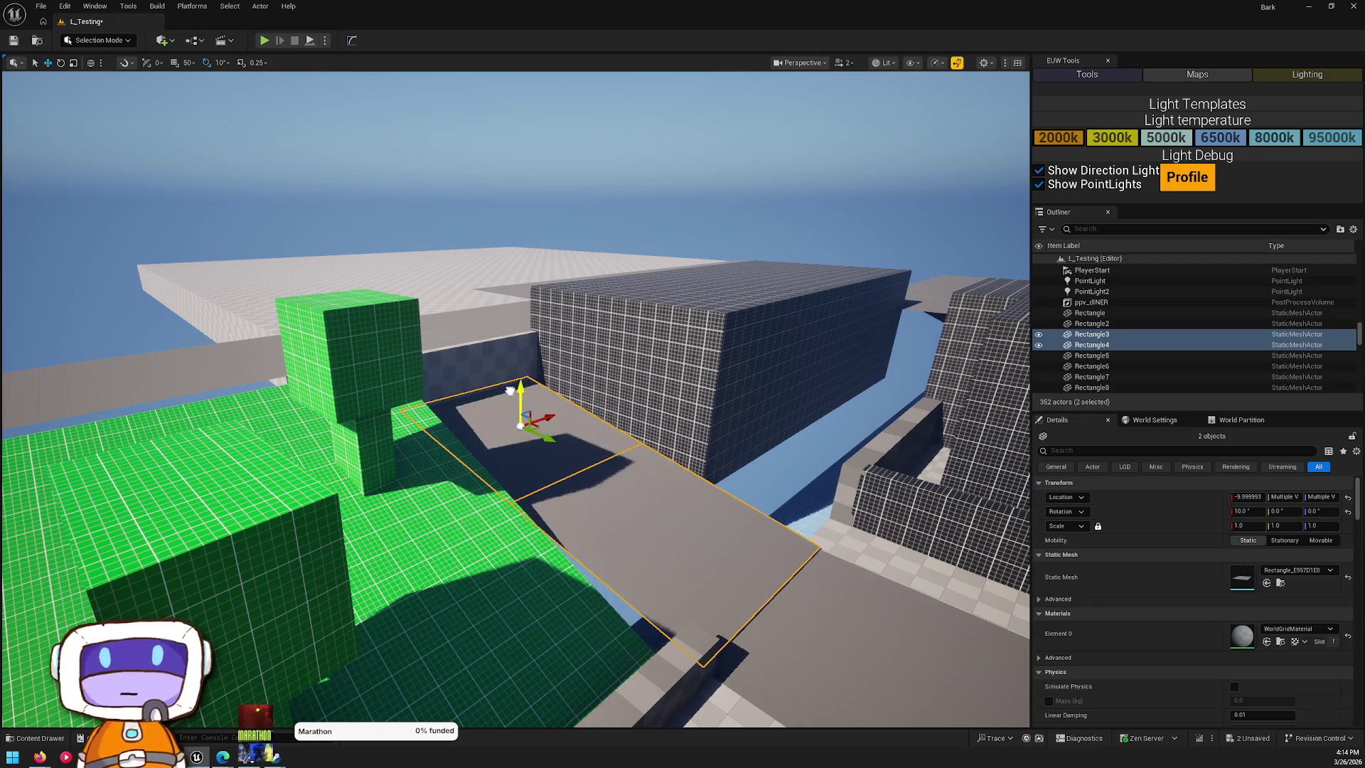
pyautogui.moveTo(510, 393)
pyautogui.mouseDown()
pyautogui.moveTo(480, 407)
pyautogui.moveTo(698, 363)
pyautogui.moveTo(654, 356)
pyautogui.mouseUp()
# - Widen Cube38 to about Scale Y 18 and raise it higher along Z
pyautogui.click(551, 370)
pyautogui.moveTo(1284, 574); pyautogui.dragTo(1344, 574)
pyautogui.moveTo(629, 311)
pyautogui.mouseDown()
pyautogui.moveTo(628, 219)
pyautogui.moveTo(631, 259)
pyautogui.moveTo(635, 248)
pyautogui.moveTo(742, 380)
pyautogui.mouseUp()
pyautogui.click(742, 380)
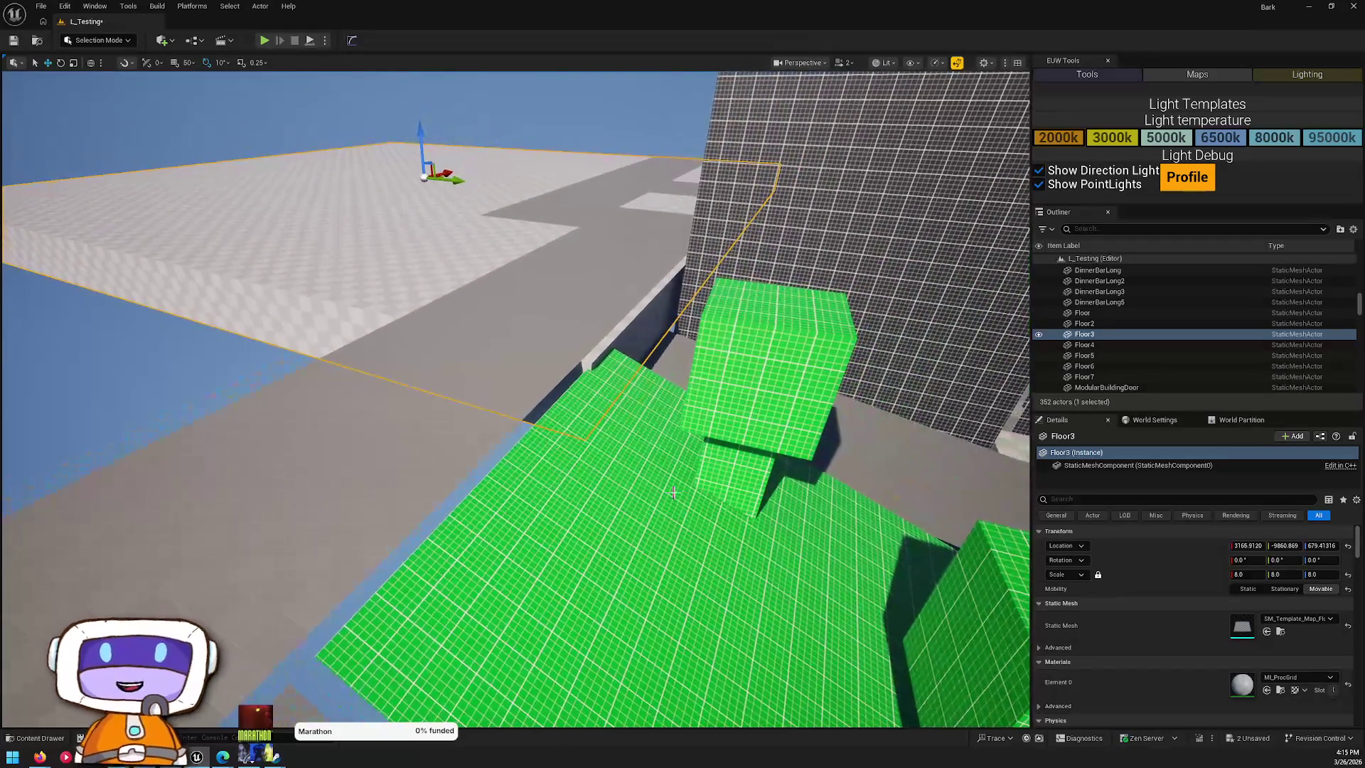
# - Select the green park and grey walkway planes, tilt them to a gentler slope, then undo the tilt
pyautogui.click(646, 506)
pyautogui.click(663, 524)
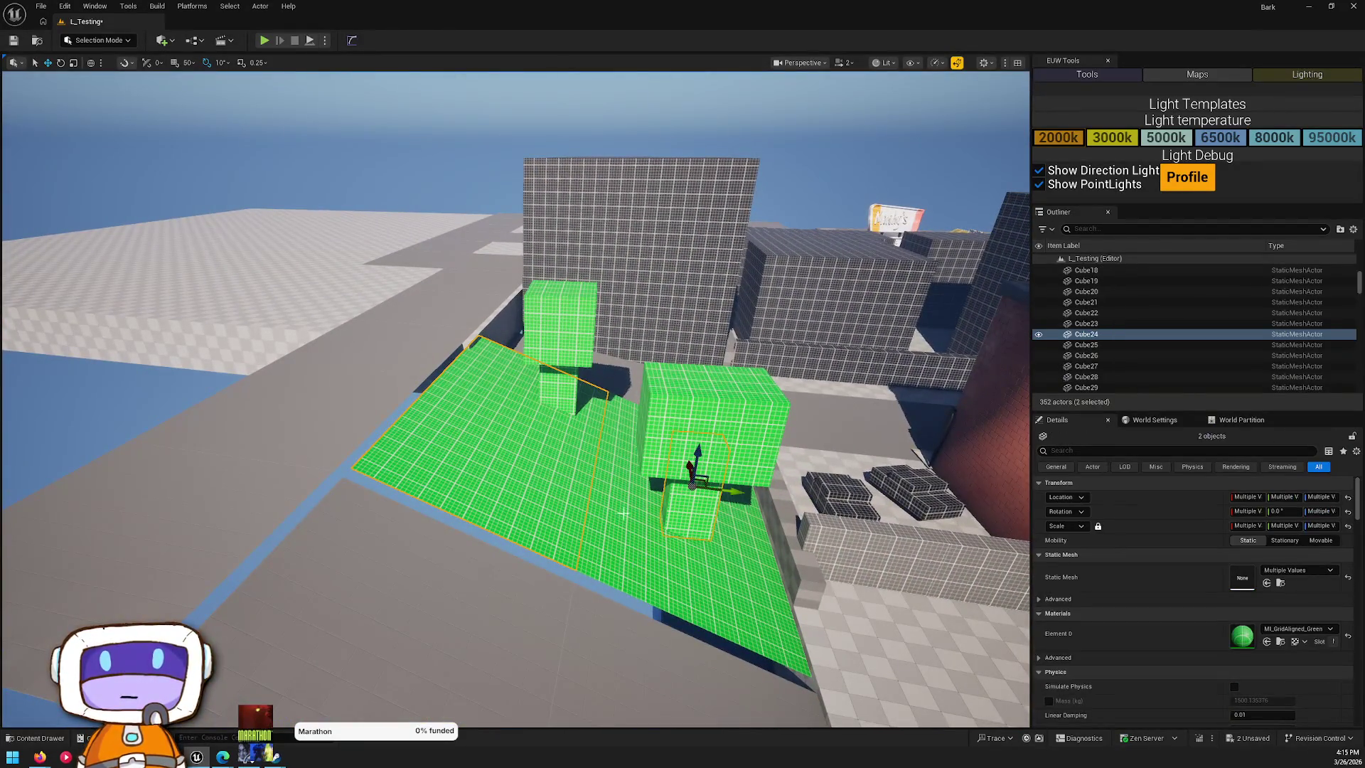
pyautogui.keyDown('ctrl'); pyautogui.click(507, 470); pyautogui.keyUp('ctrl')
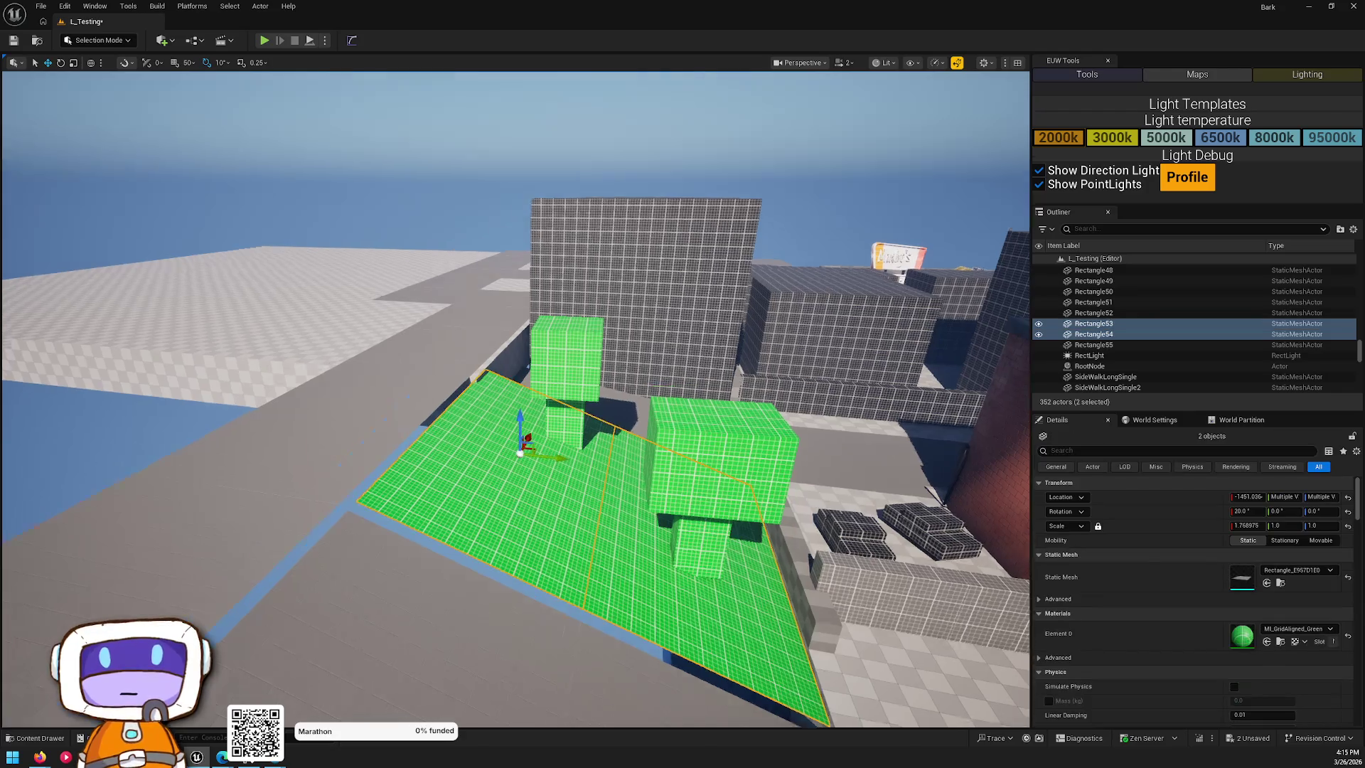
pyautogui.keyDown('ctrl'); pyautogui.click(602, 436); pyautogui.keyUp('ctrl')
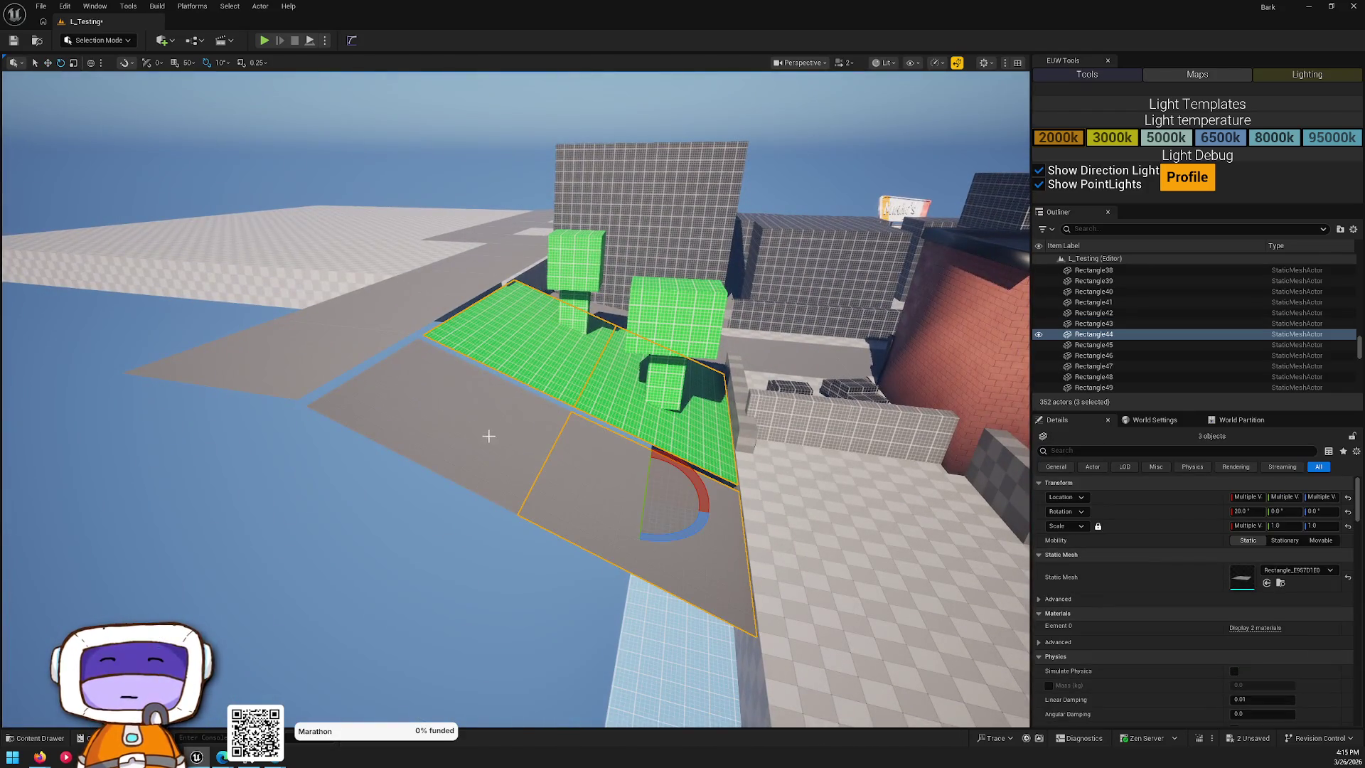
pyautogui.keyDown('ctrl'); pyautogui.click(489, 435); pyautogui.keyUp('ctrl')
pyautogui.moveTo(454, 349)
pyautogui.mouseDown()
pyautogui.moveTo(462, 418)
pyautogui.moveTo(505, 394)
pyautogui.moveTo(476, 351)
pyautogui.moveTo(483, 457)
pyautogui.mouseUp()
pyautogui.press('Escape')
pyautogui.click(477, 351)
pyautogui.hotkey('ctrl', 'z')
pyautogui.hotkey('ctrl', 'z')
pyautogui.hotkey('ctrl', 'z')
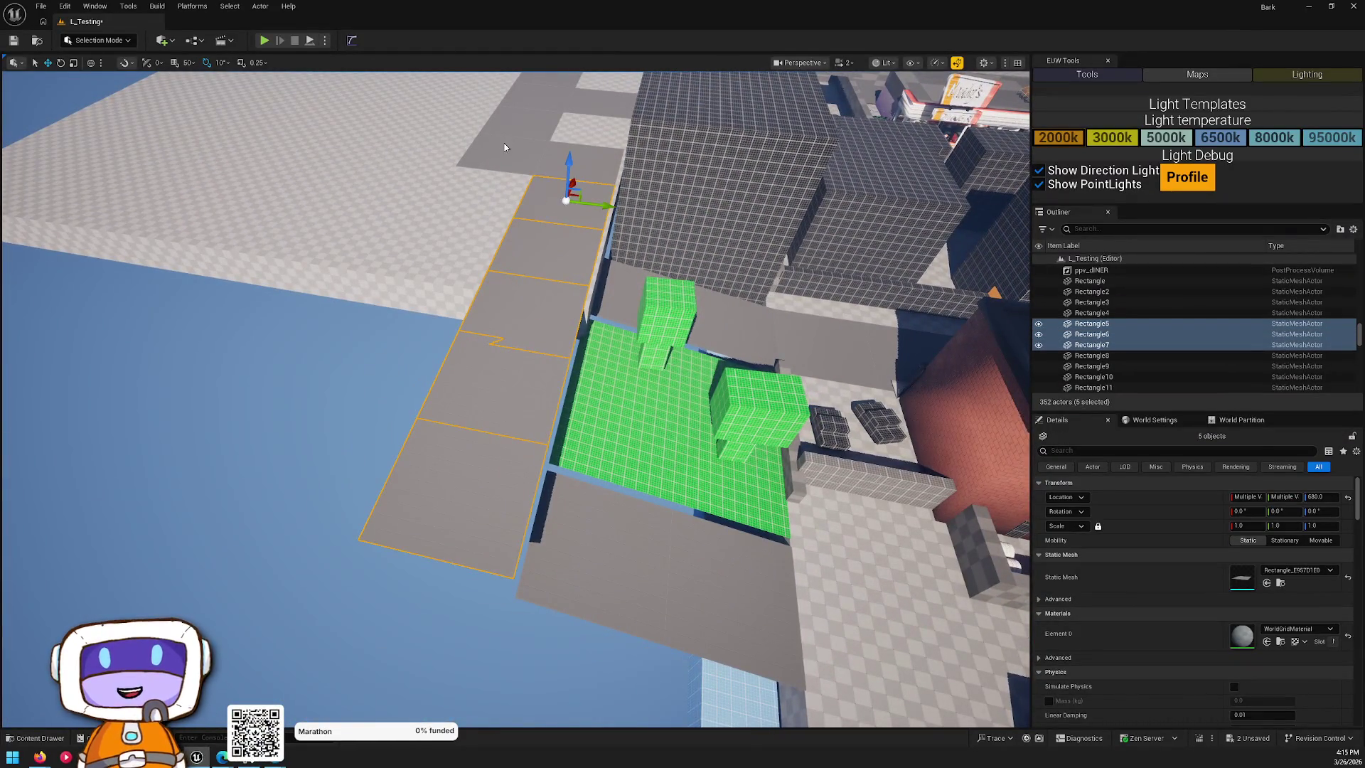
pyautogui.hotkey('ctrl', 'z')
# - Extend the selection to more floor plates beside the building and clear out the extras
pyautogui.moveTo(497, 341); pyautogui.dragTo(496, 171)
pyautogui.hotkey('ctrl', 'z')
pyautogui.moveTo(594, 333); pyautogui.dragTo(590, 400)
pyautogui.keyDown('ctrl'); pyautogui.click(590, 400); pyautogui.keyUp('ctrl')
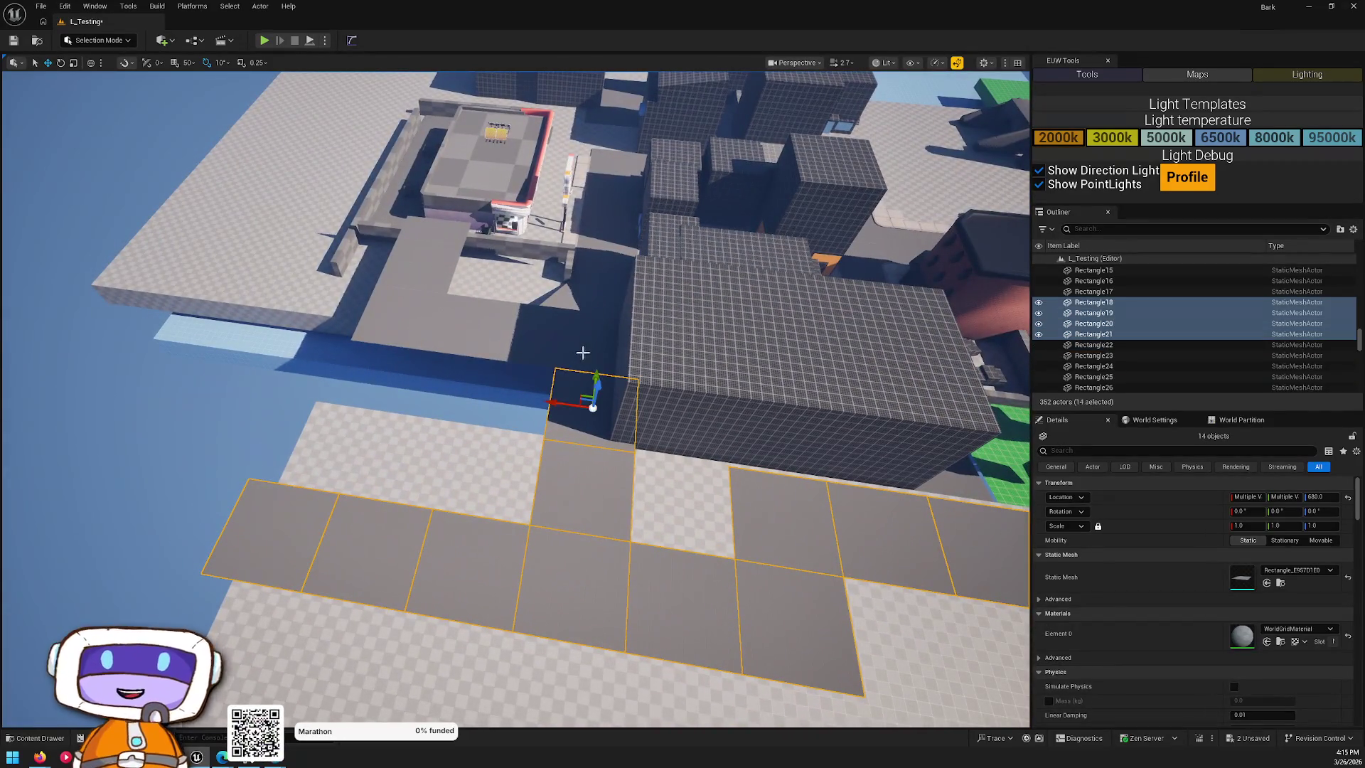
pyautogui.keyDown('ctrl'); pyautogui.click(518, 336); pyautogui.keyUp('ctrl')
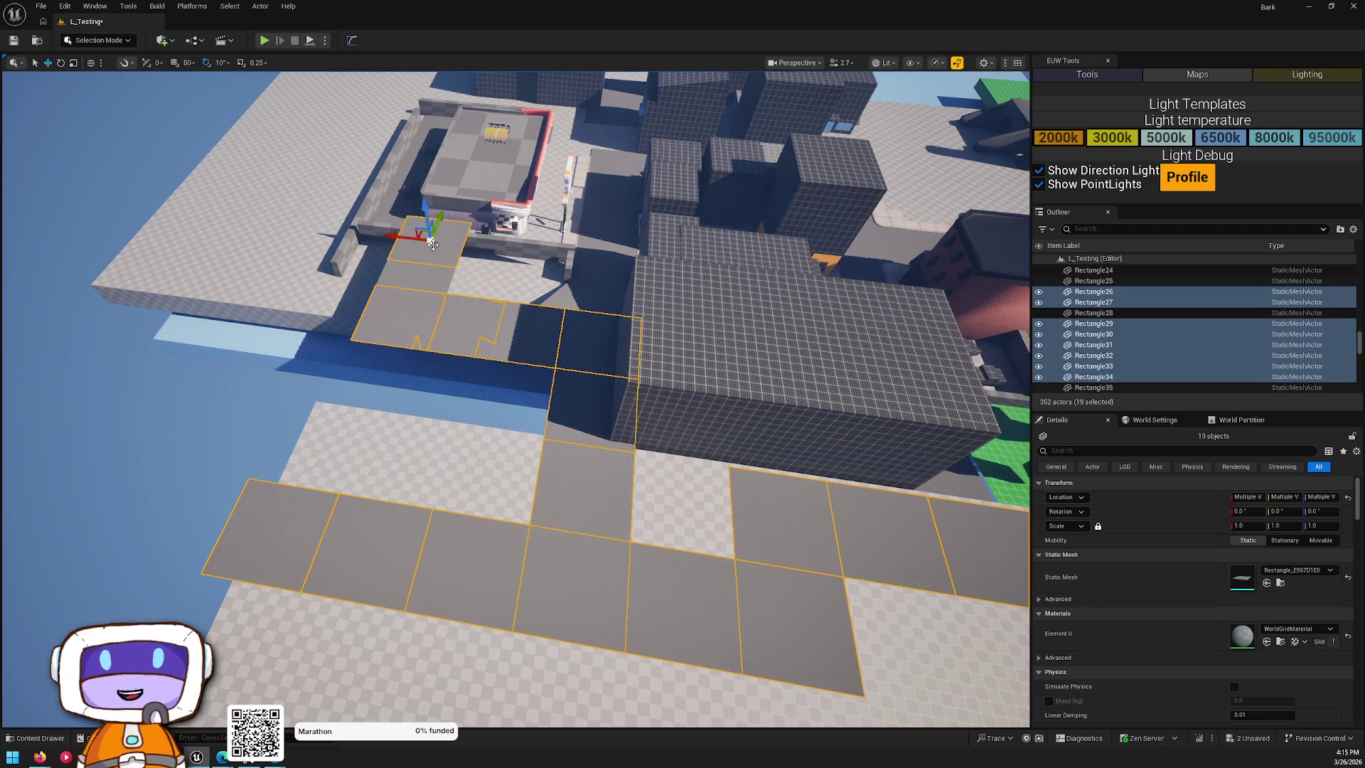
pyautogui.moveTo(476, 296)
pyautogui.mouseDown()
pyautogui.moveTo(482, 327)
pyautogui.moveTo(477, 228)
pyautogui.mouseUp()
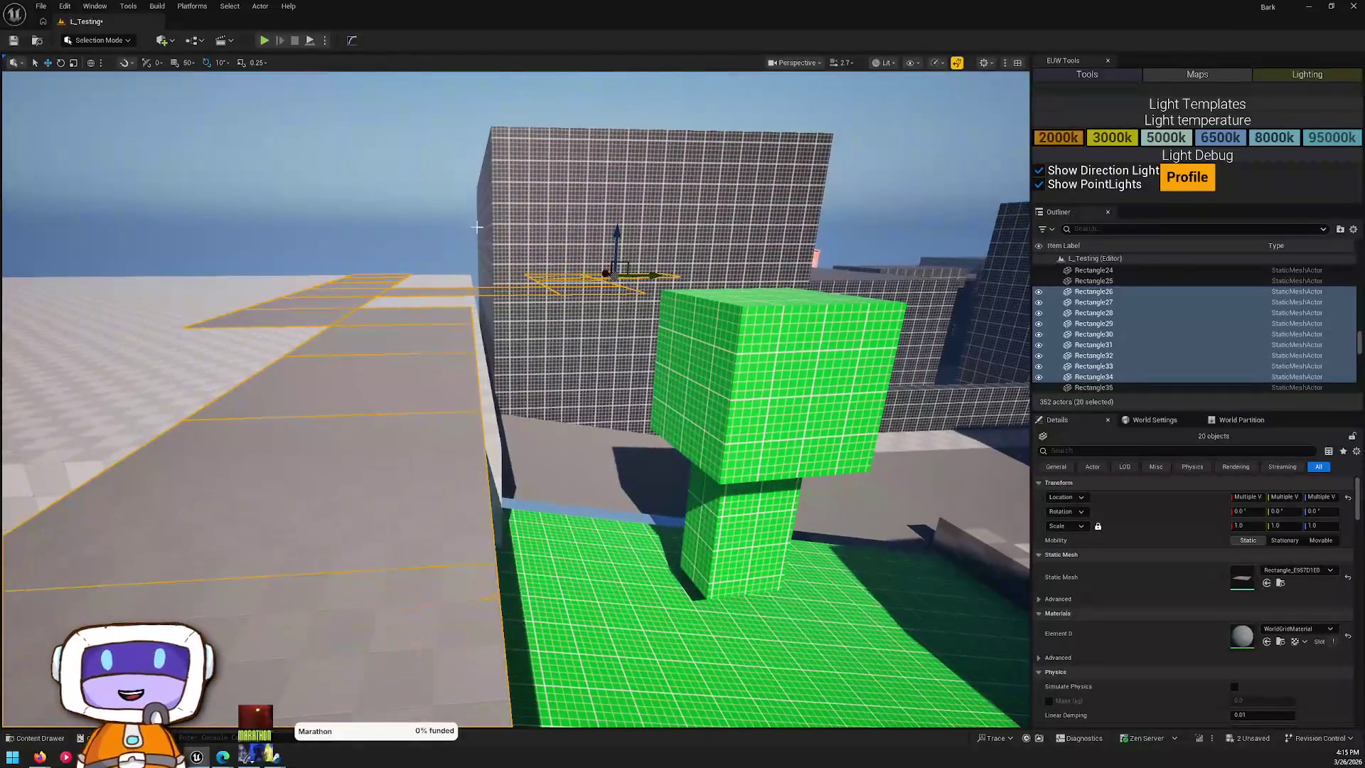
pyautogui.moveTo(618, 237); pyautogui.dragTo(630, 258)
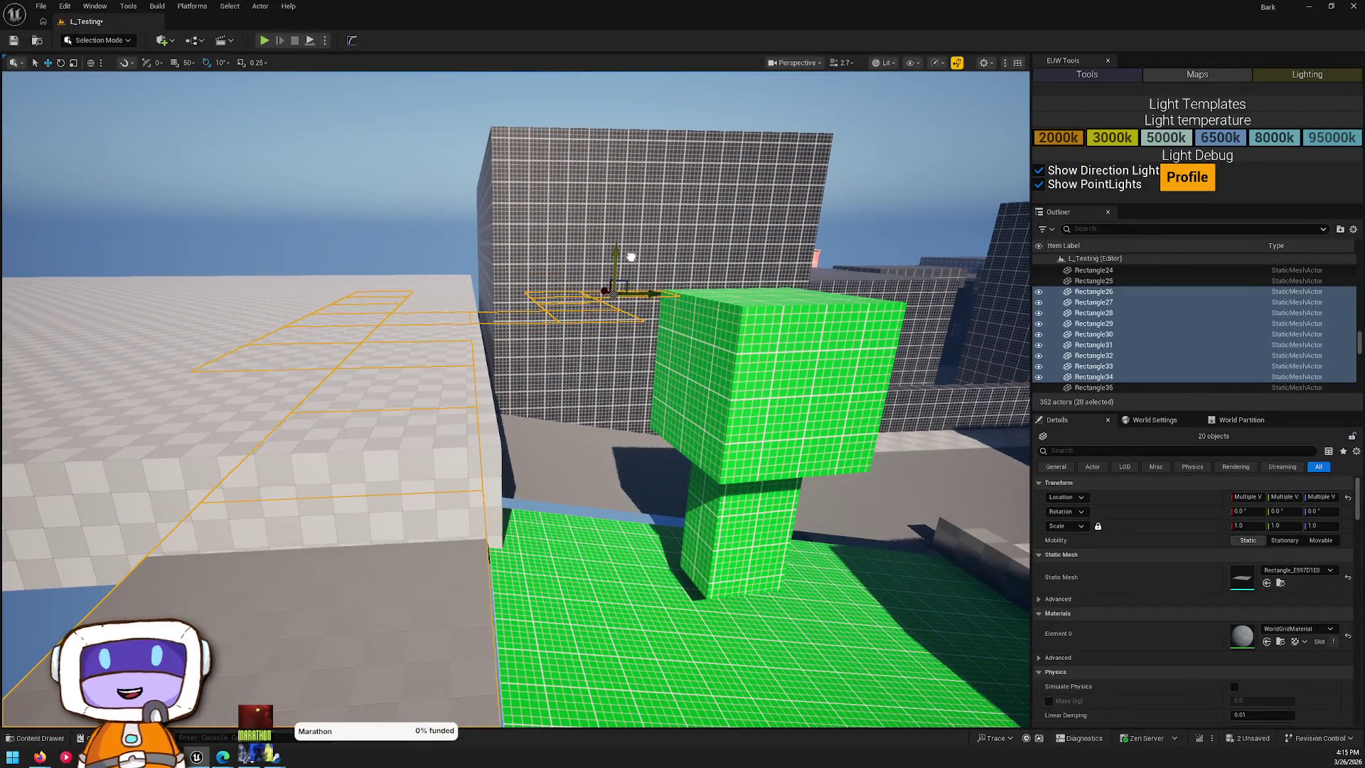
pyautogui.hotkey('ctrl', 'z')
pyautogui.hotkey('ctrl', 'z')
pyautogui.hotkey('ctrl', 'z')
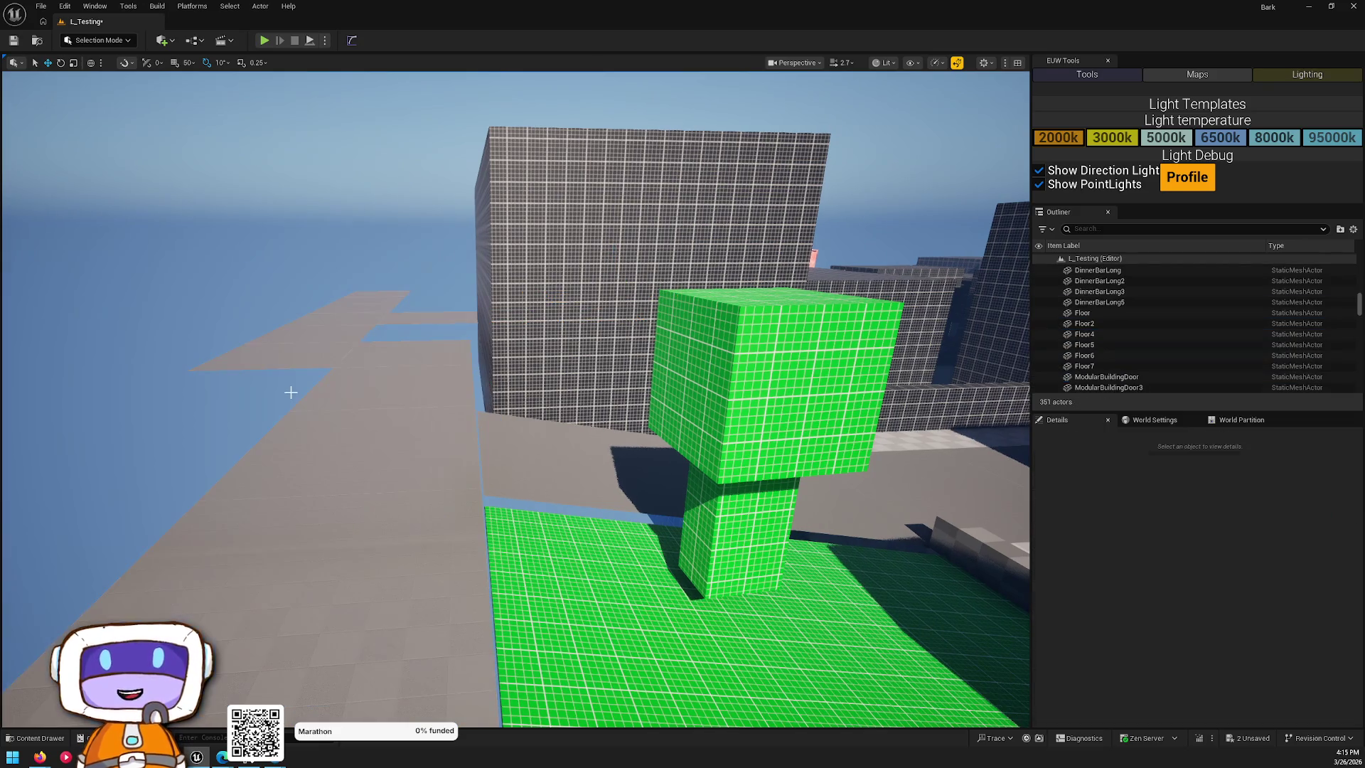
# - Tilt the two dark alley floor plates by -10° and turn them -20°
pyautogui.moveTo(445, 426); pyautogui.dragTo(429, 356)
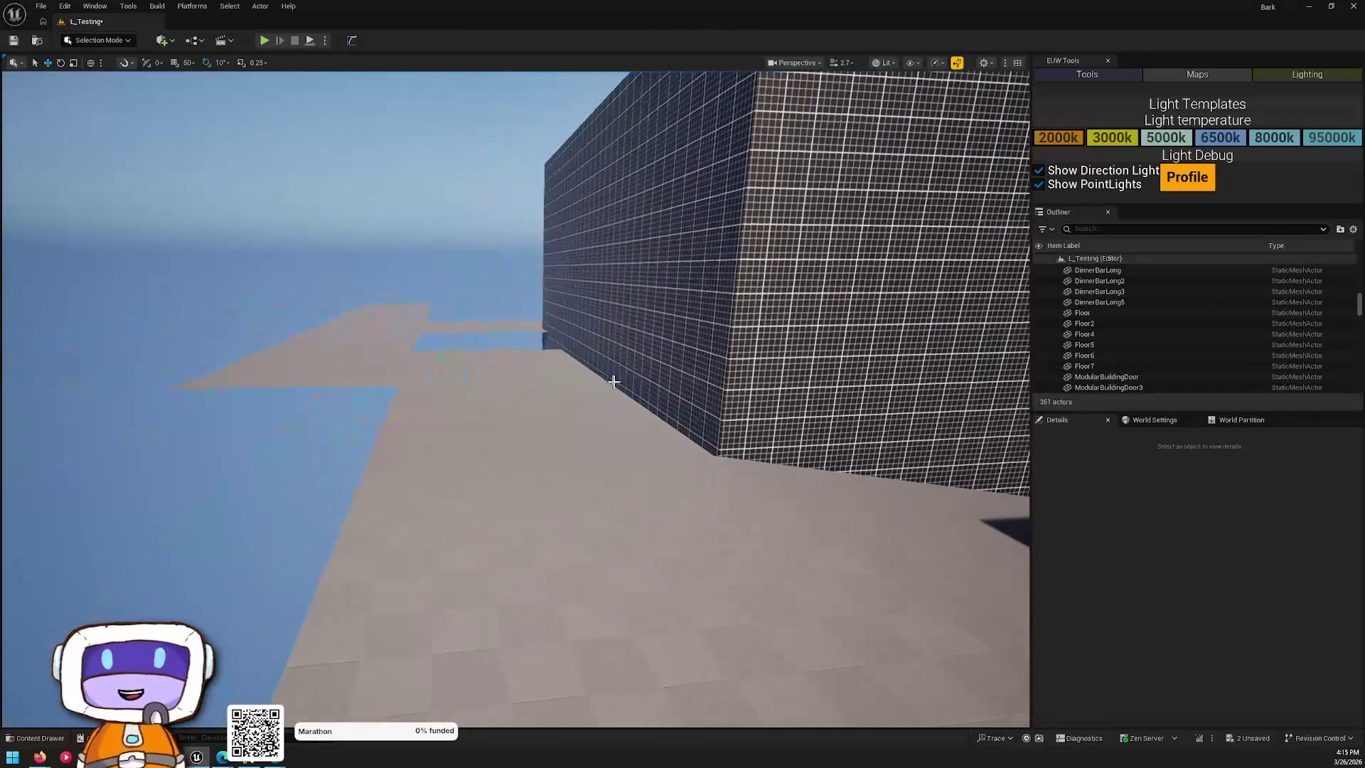
pyautogui.click(658, 351)
pyautogui.moveTo(657, 351)
pyautogui.mouseDown()
pyautogui.moveTo(657, 381)
pyautogui.moveTo(629, 409)
pyautogui.moveTo(600, 363)
pyautogui.mouseUp()
pyautogui.click(524, 493)
pyautogui.moveTo(524, 494)
pyautogui.mouseDown()
pyautogui.moveTo(445, 470)
pyautogui.moveTo(503, 496)
pyautogui.mouseUp()
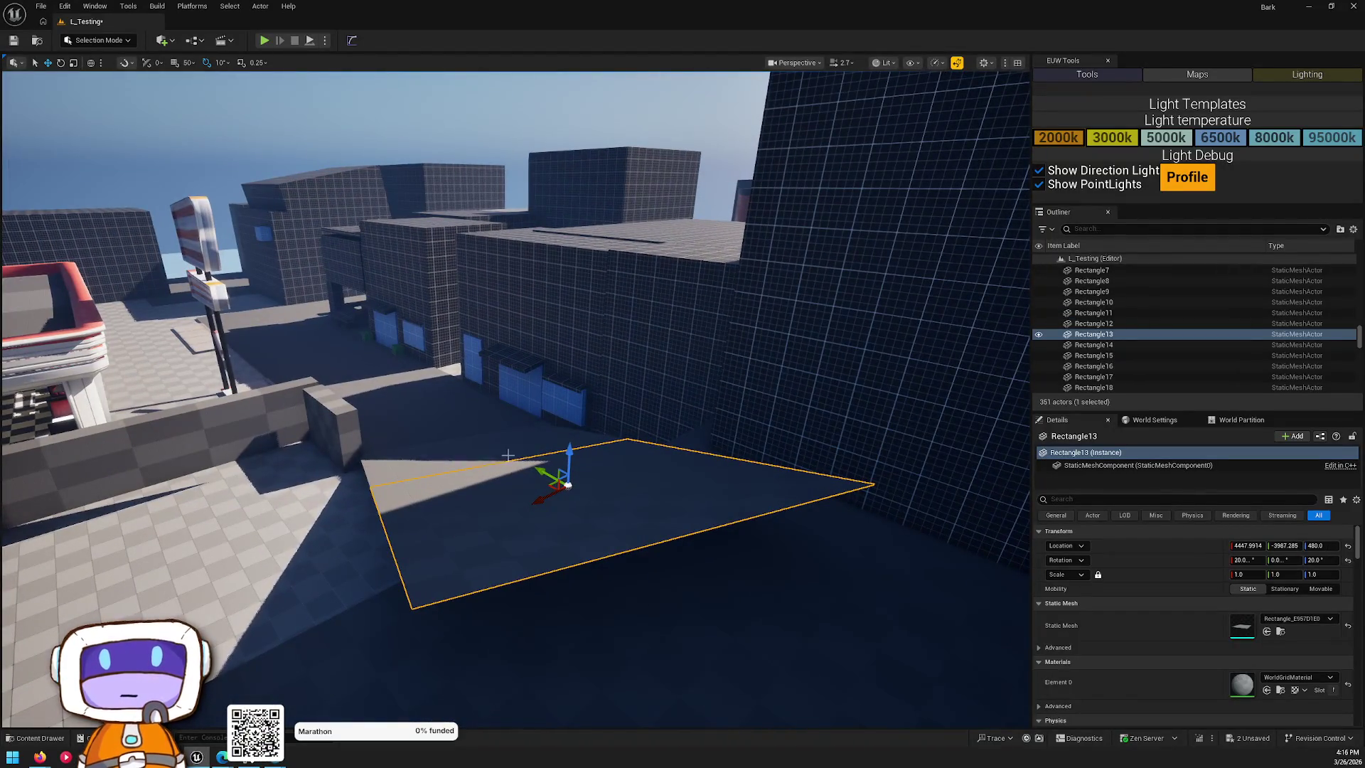
pyautogui.keyDown('ctrl'); pyautogui.click(531, 431); pyautogui.keyUp('ctrl')
pyautogui.moveTo(491, 406); pyautogui.dragTo(476, 391)
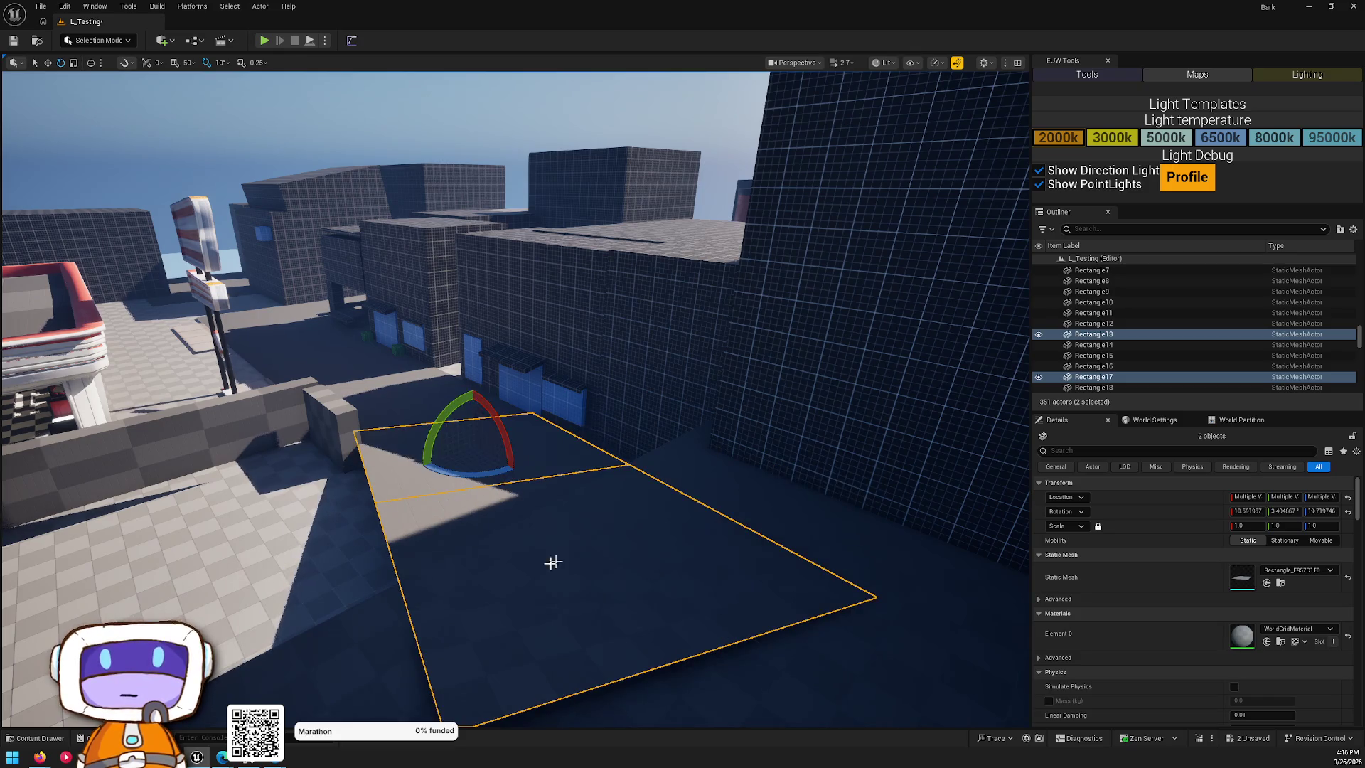
pyautogui.moveTo(472, 472); pyautogui.dragTo(435, 470)
# - Clear the selection and pick the large grid building block
pyautogui.press('Escape')
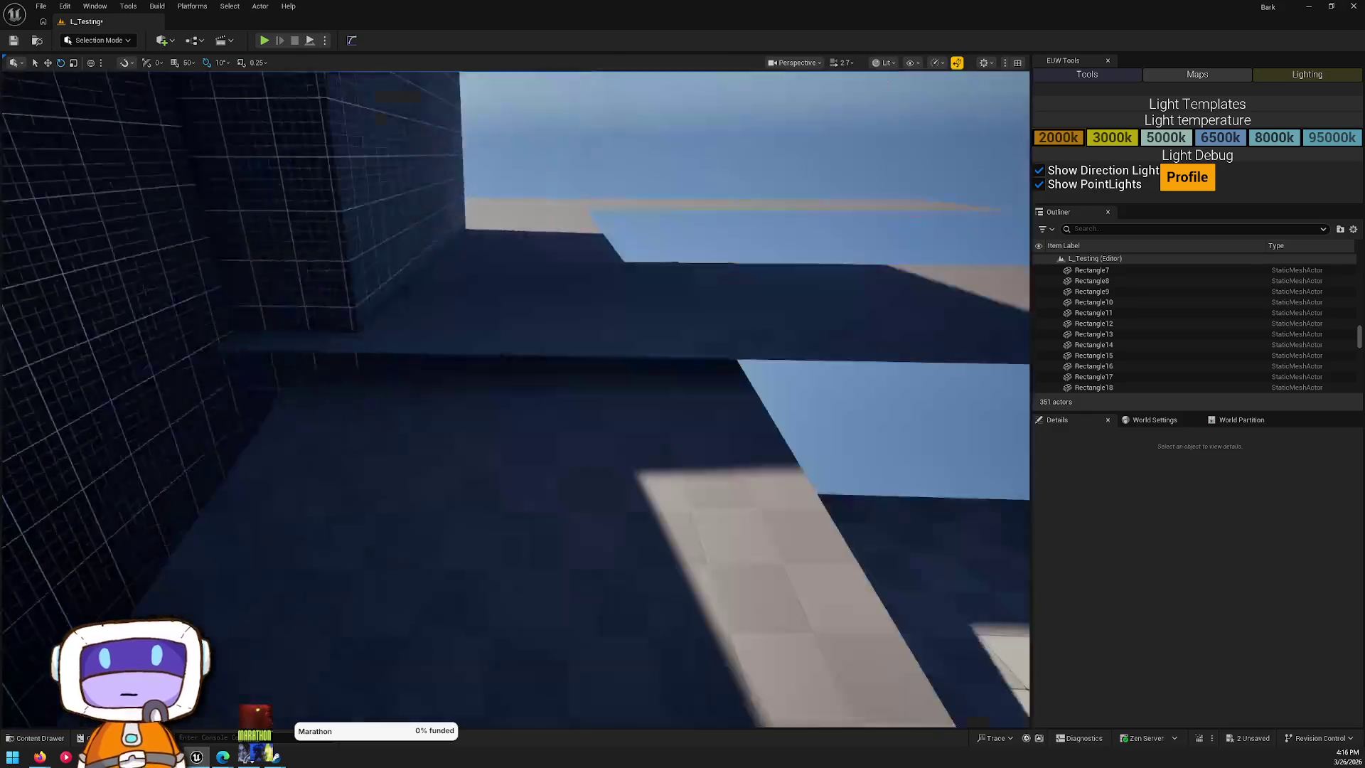
pyautogui.moveTo(515, 399)
pyautogui.mouseDown()
pyautogui.moveTo(561, 398)
pyautogui.moveTo(555, 451)
pyautogui.mouseUp()
pyautogui.click(527, 435)
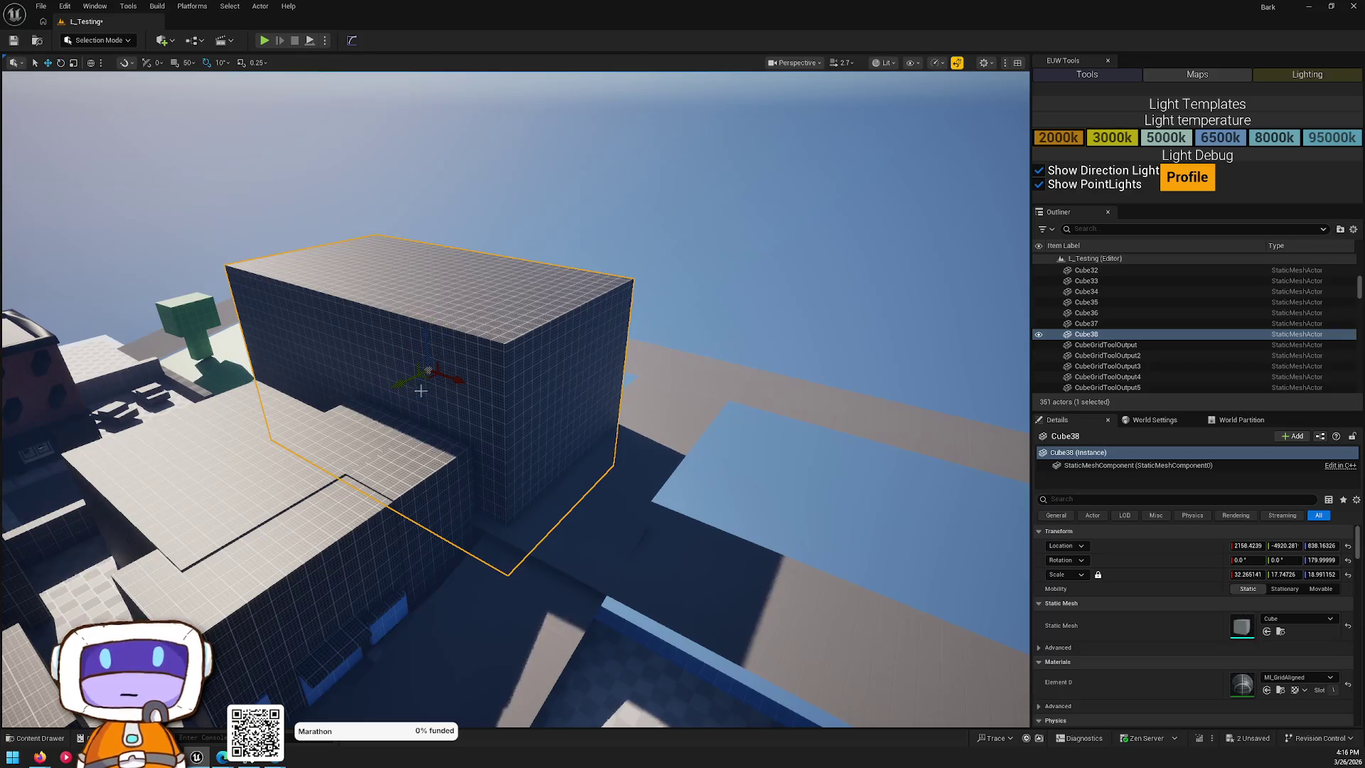
# - Duplicate the large grid building block as Cube39 farther along the street
pyautogui.moveTo(432, 379)
pyautogui.mouseDown()
pyautogui.moveTo(1006, 509)
pyautogui.moveTo(969, 482)
pyautogui.moveTo(907, 491)
pyautogui.moveTo(906, 530)
pyautogui.mouseUp()
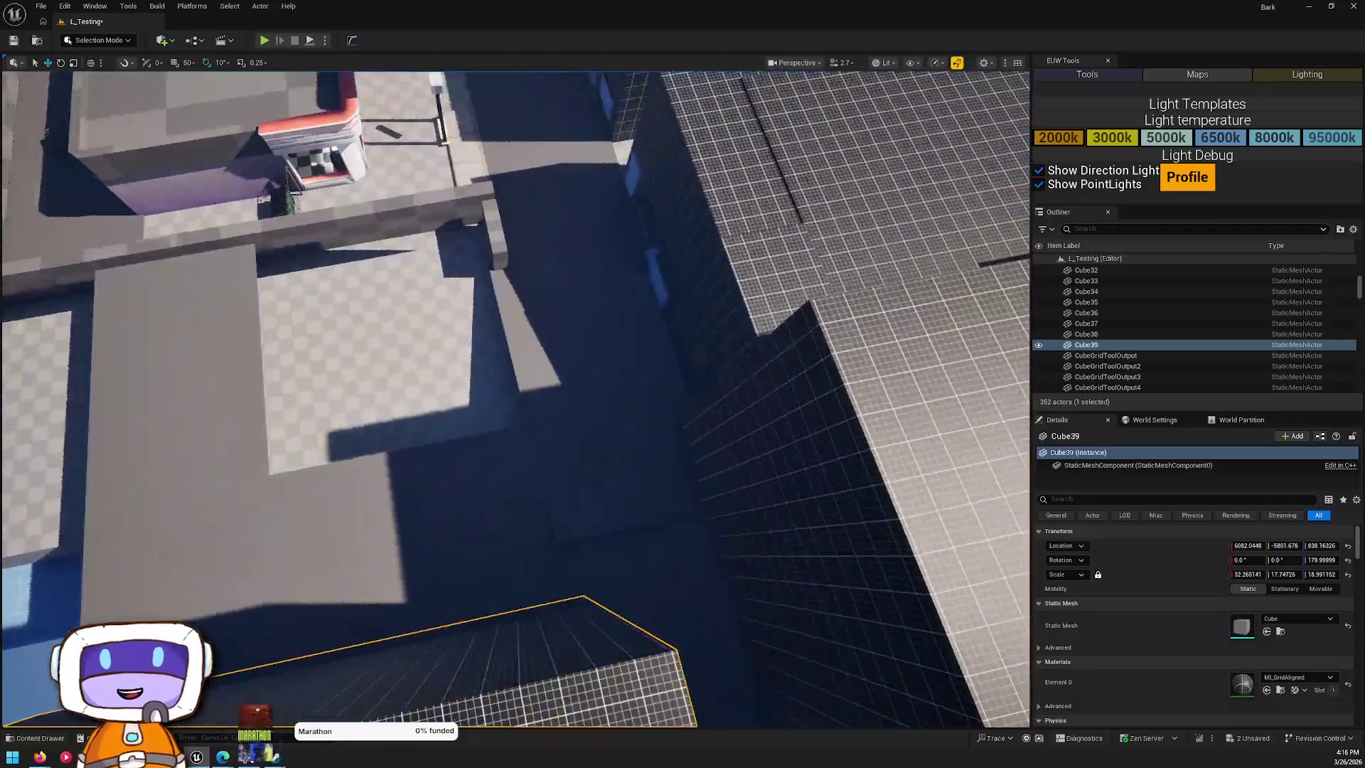
pyautogui.moveTo(907, 530); pyautogui.dragTo(960, 530)
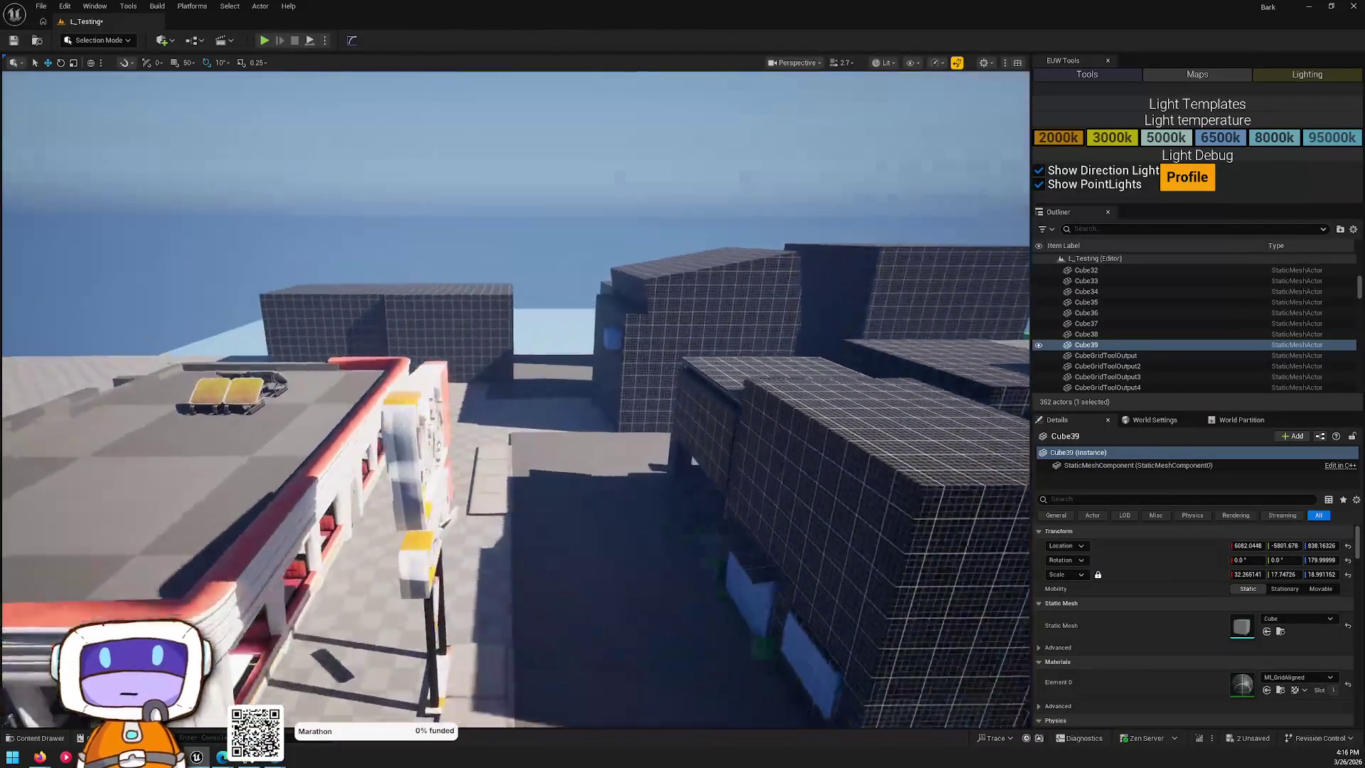
pyautogui.moveTo(960, 530)
pyautogui.mouseDown()
pyautogui.moveTo(1024, 522)
pyautogui.moveTo(1024, 540)
pyautogui.mouseUp()
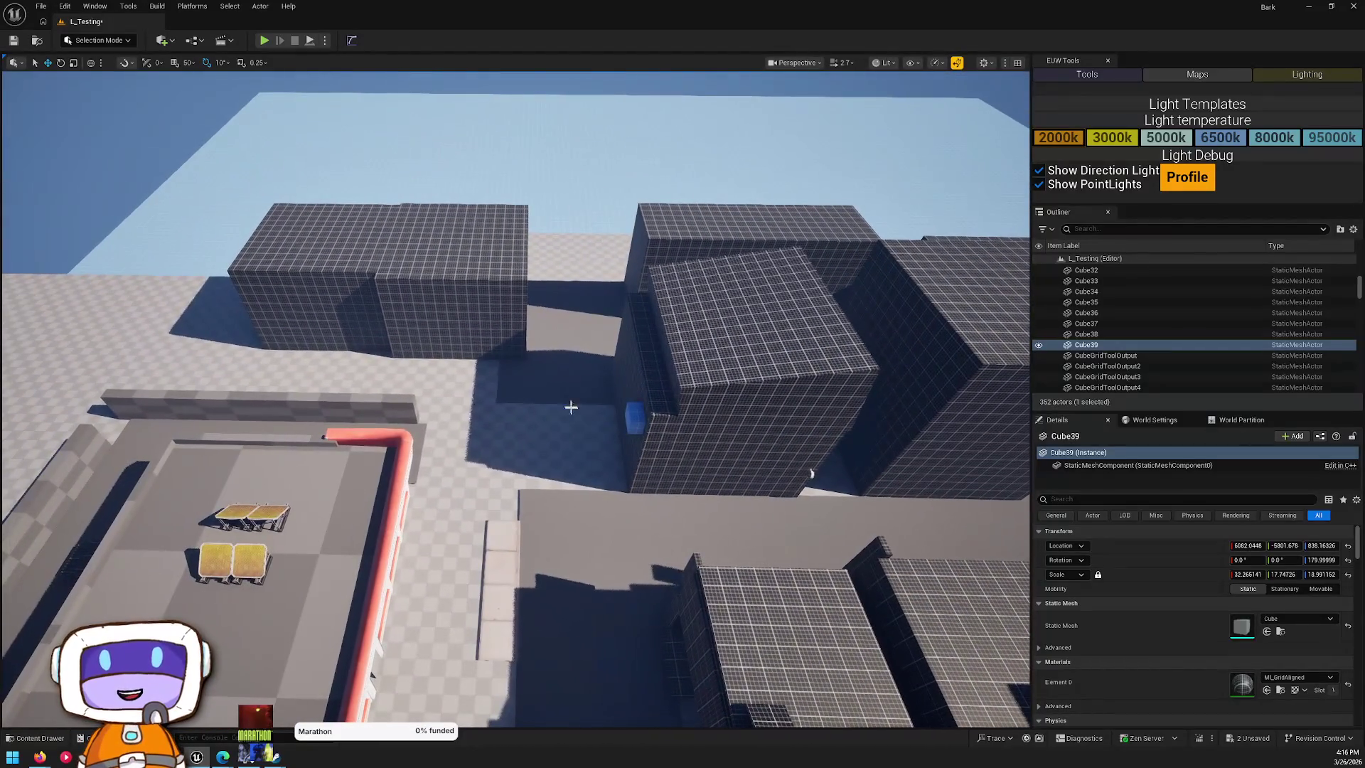
pyautogui.click(697, 384)
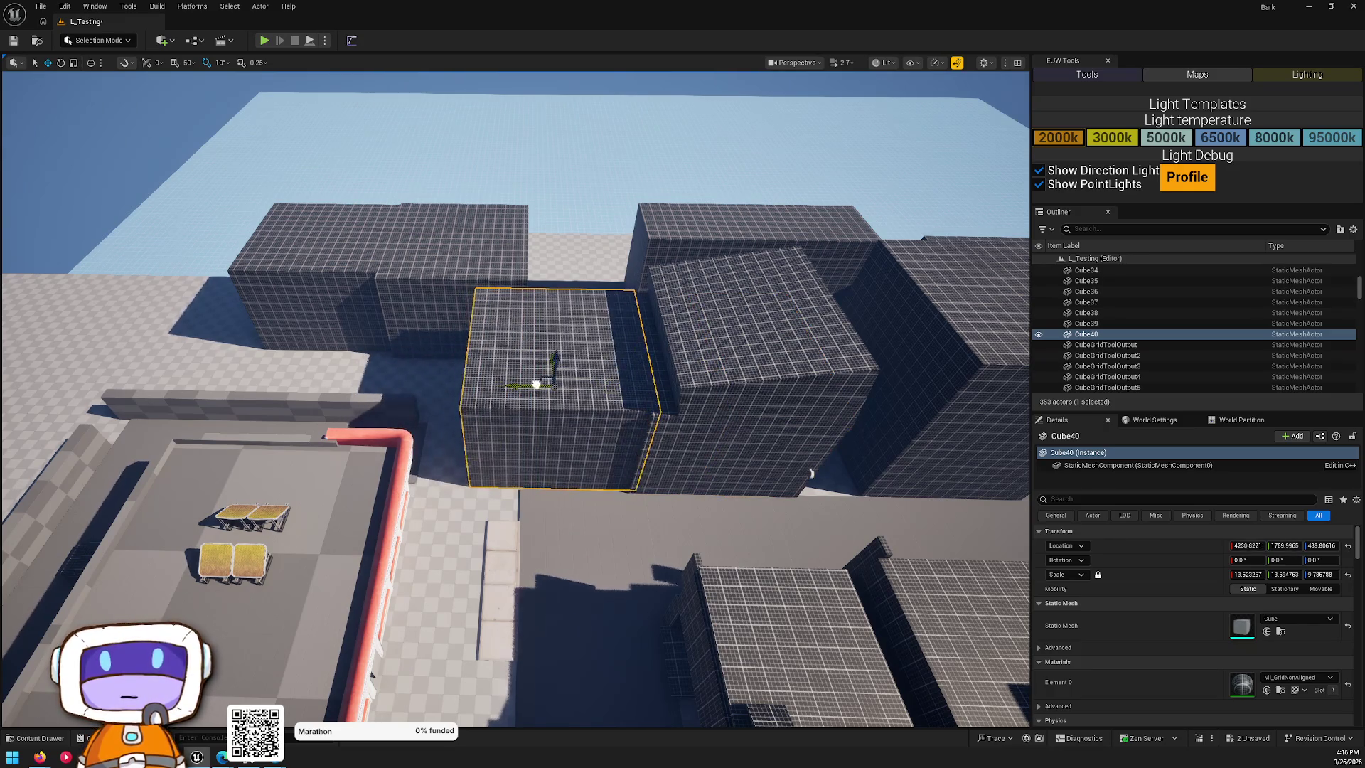
pyautogui.moveTo(581, 390)
pyautogui.mouseDown()
pyautogui.moveTo(619, 382)
pyautogui.moveTo(523, 229)
pyautogui.moveTo(463, 281)
pyautogui.moveTo(316, 365)
pyautogui.moveTo(825, 390)
pyautogui.mouseUp()
# - Select Cube28 and the smaller Cube40 block filling the gap between buildings
pyautogui.keyDown('ctrl'); pyautogui.click(316, 364); pyautogui.keyUp('ctrl')
pyautogui.click(499, 437)
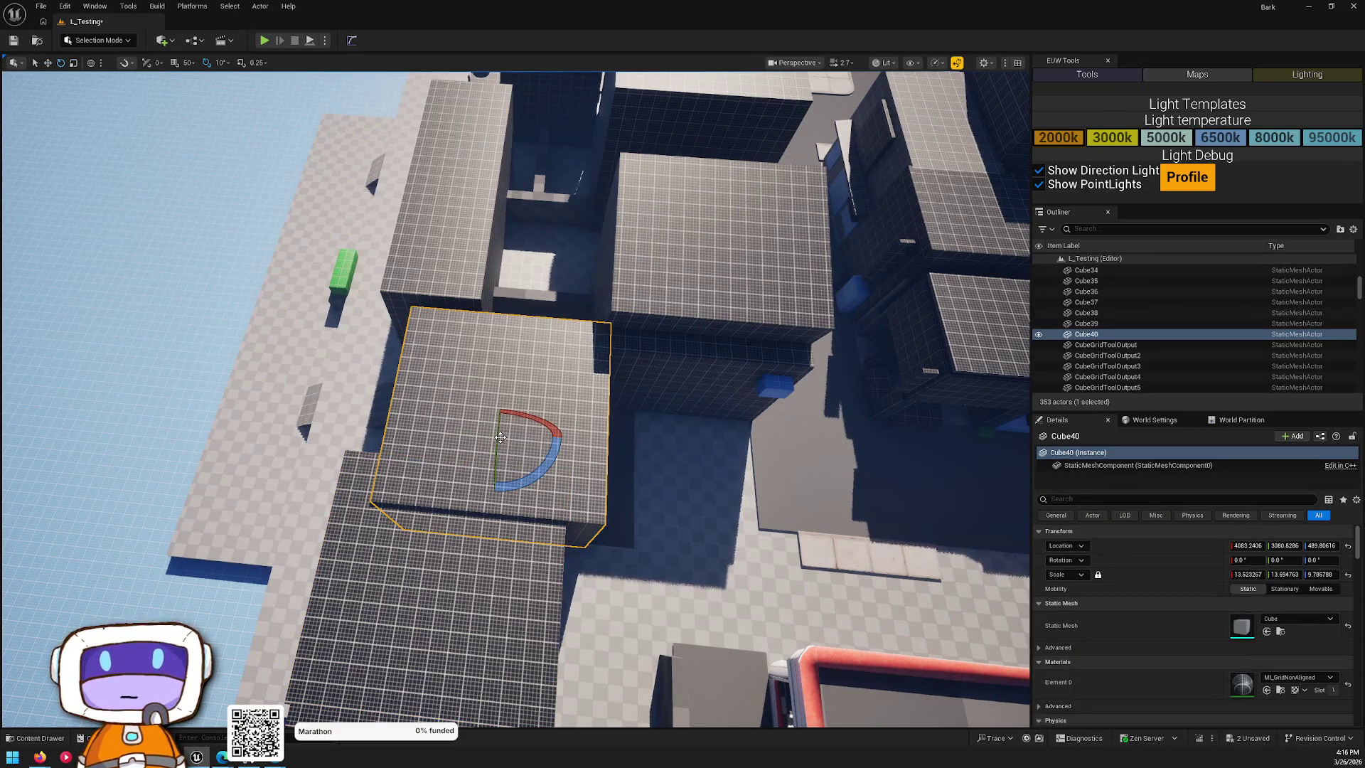
pyautogui.moveTo(473, 432); pyautogui.dragTo(489, 420)
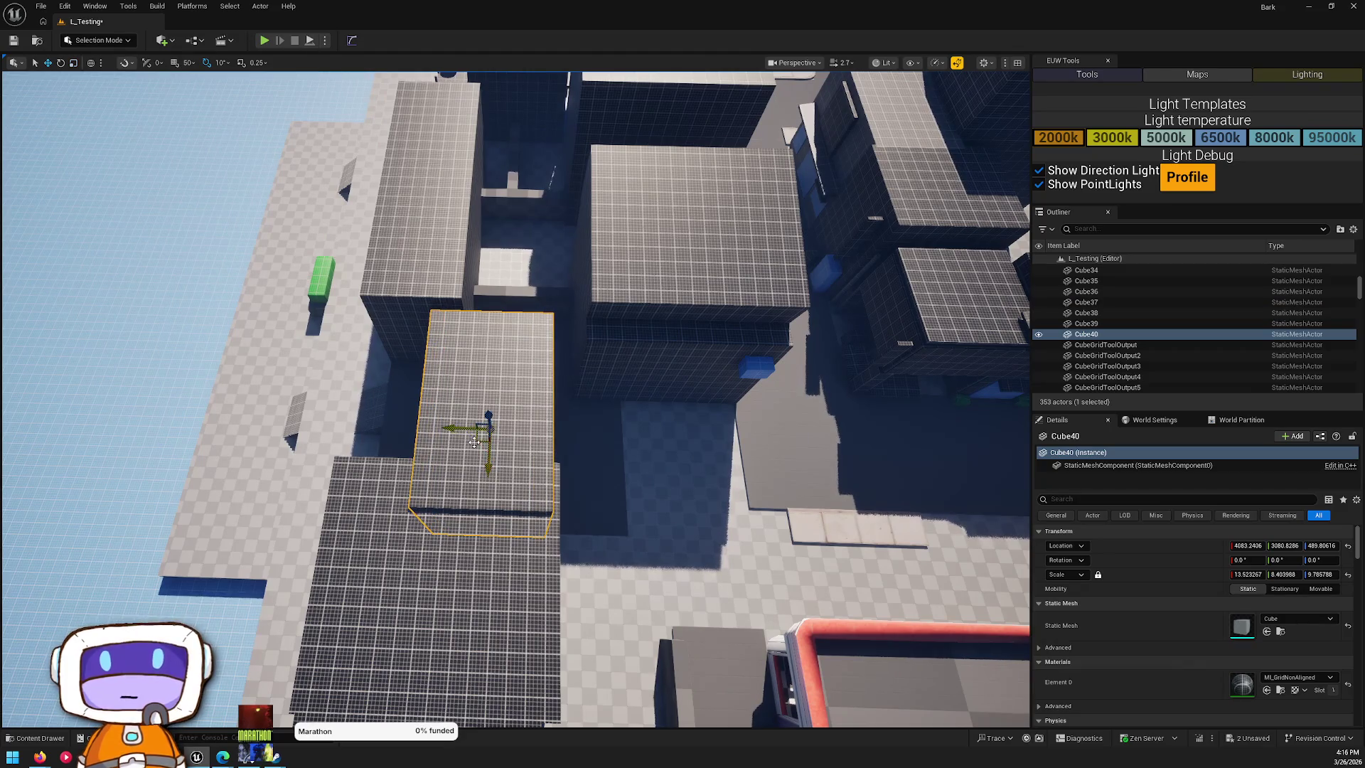
pyautogui.moveTo(509, 460)
pyautogui.mouseDown()
pyautogui.moveTo(689, 608)
pyautogui.moveTo(599, 558)
pyautogui.mouseUp()
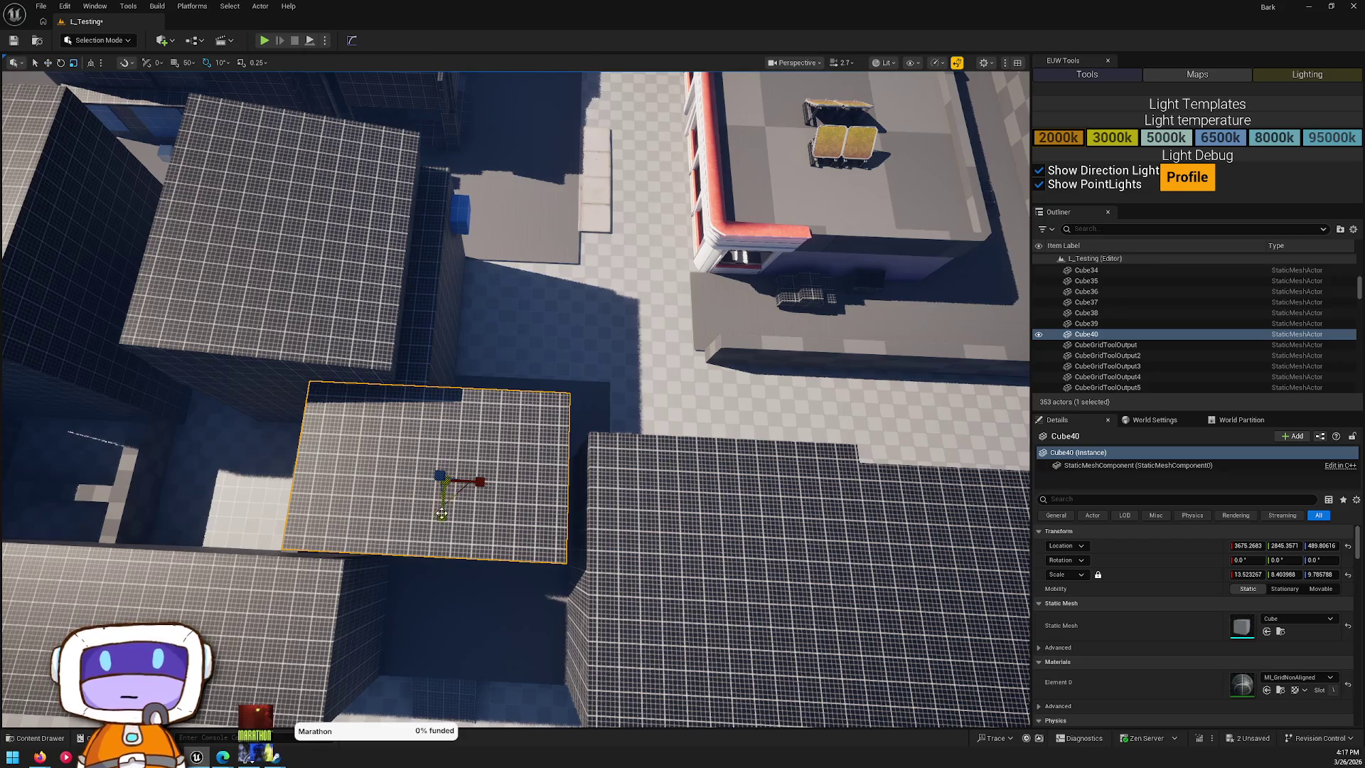
pyautogui.moveTo(450, 487); pyautogui.dragTo(450, 487)
pyautogui.keyDown('ctrl'); pyautogui.click(458, 686); pyautogui.keyUp('ctrl')
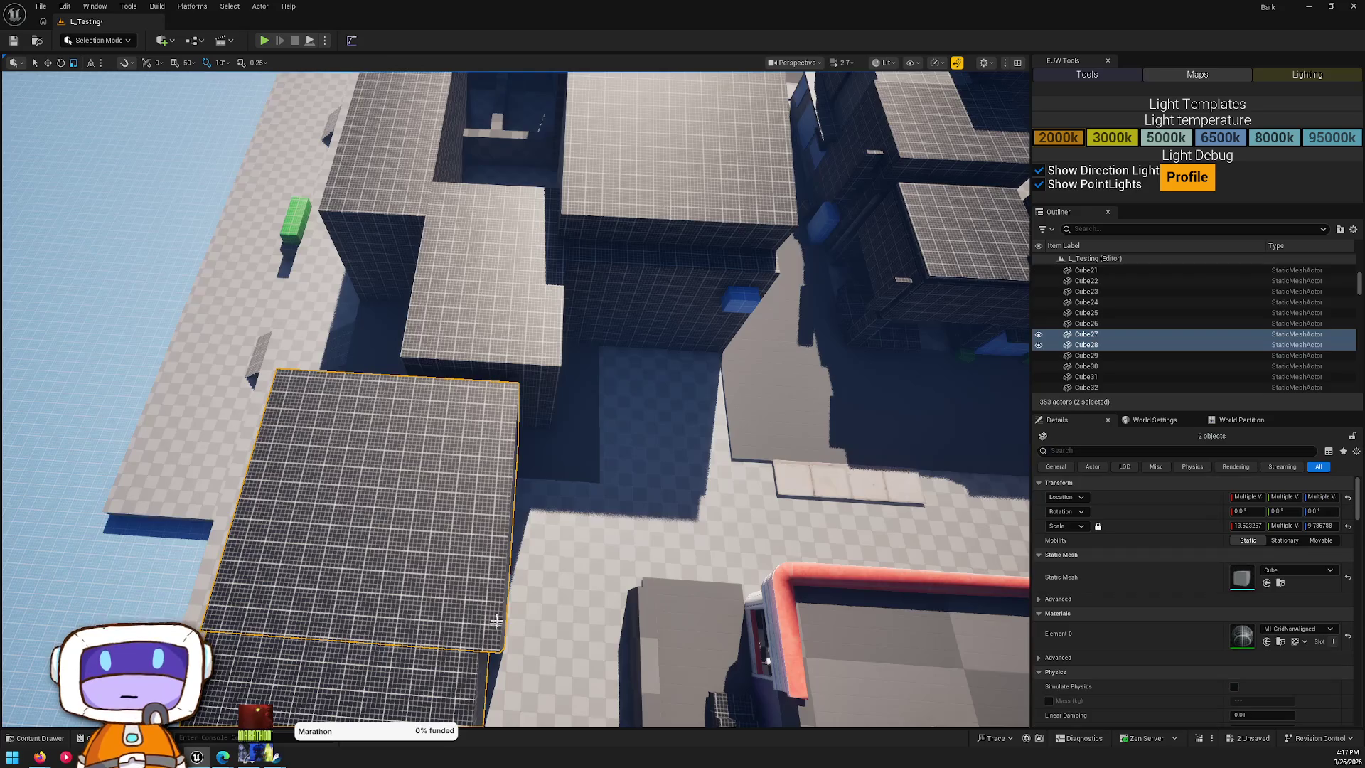
# - Reposition floor plates Rectangle17 and Rectangle13 and delete the stray floor plate Rectangle26
pyautogui.press('f')
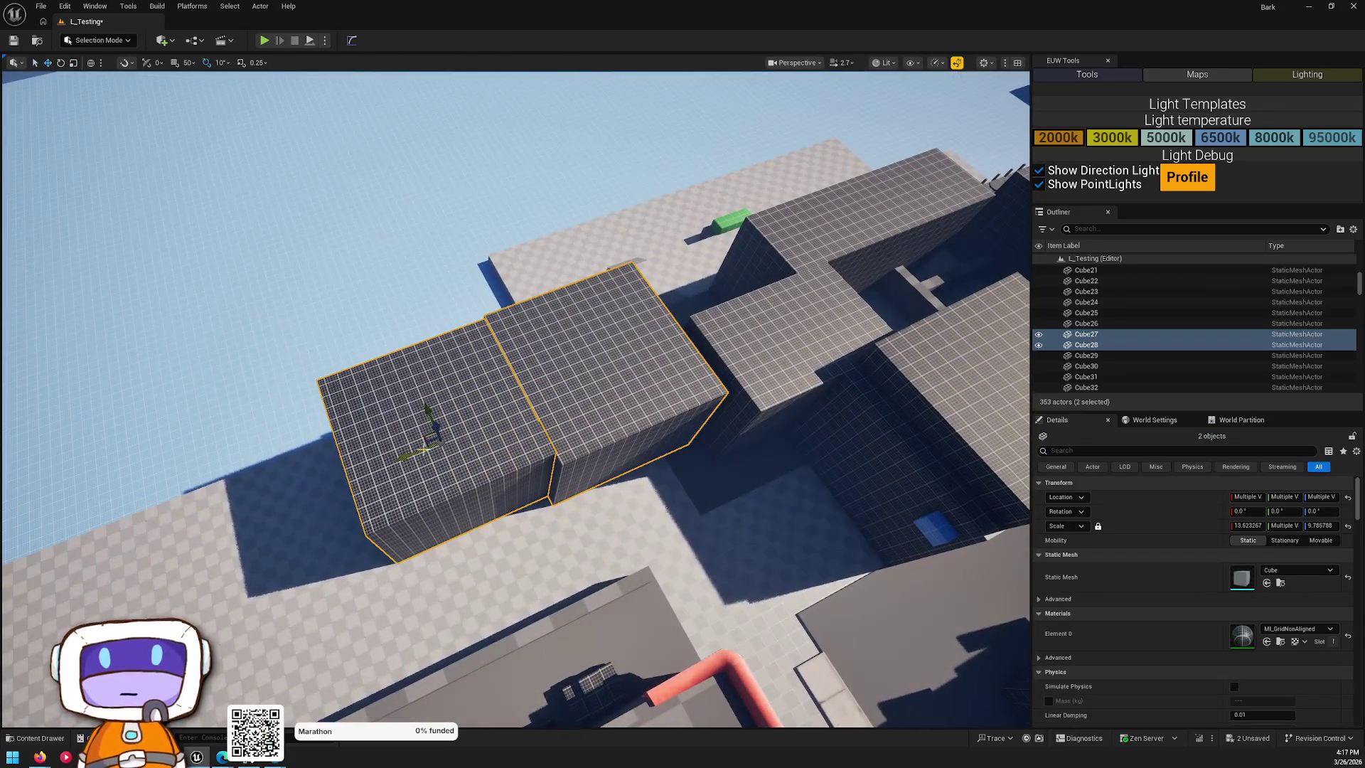
pyautogui.moveTo(515, 398); pyautogui.dragTo(515, 399)
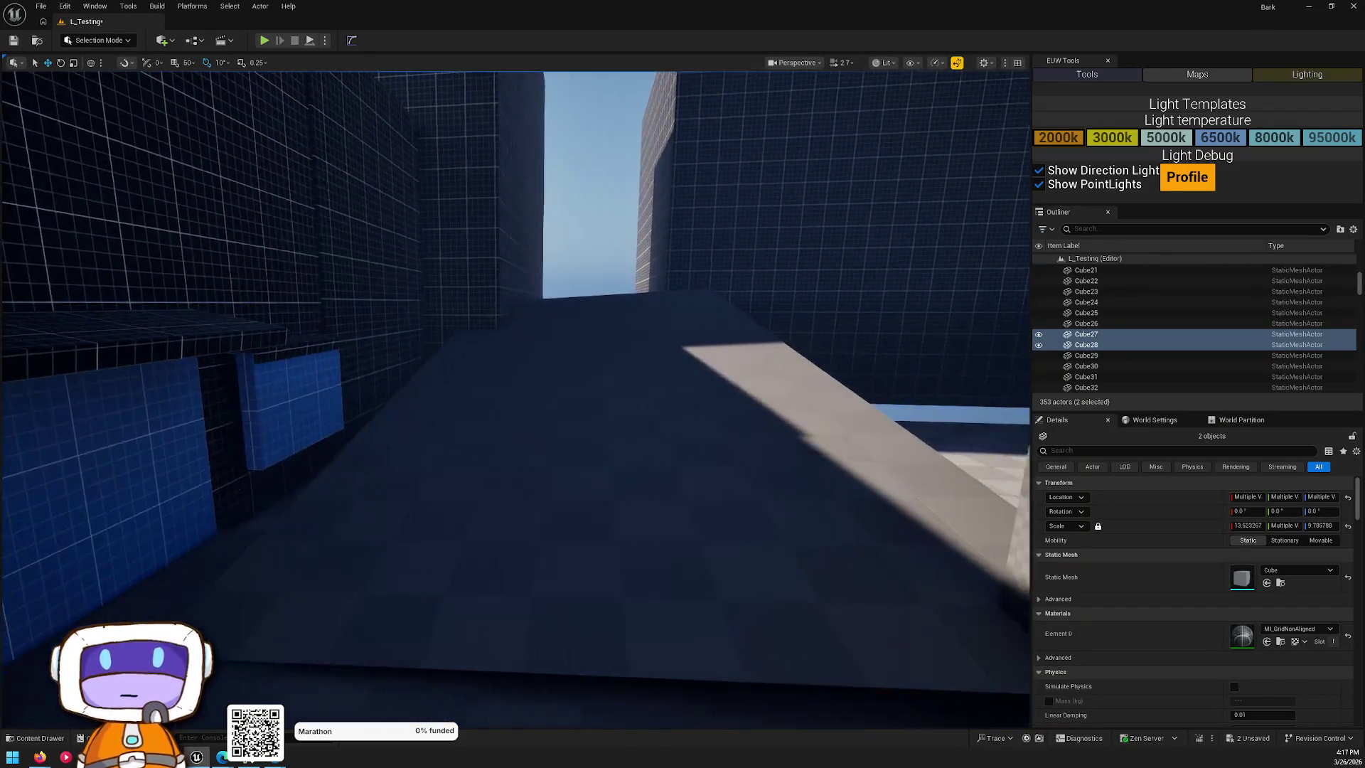
pyautogui.click(571, 455)
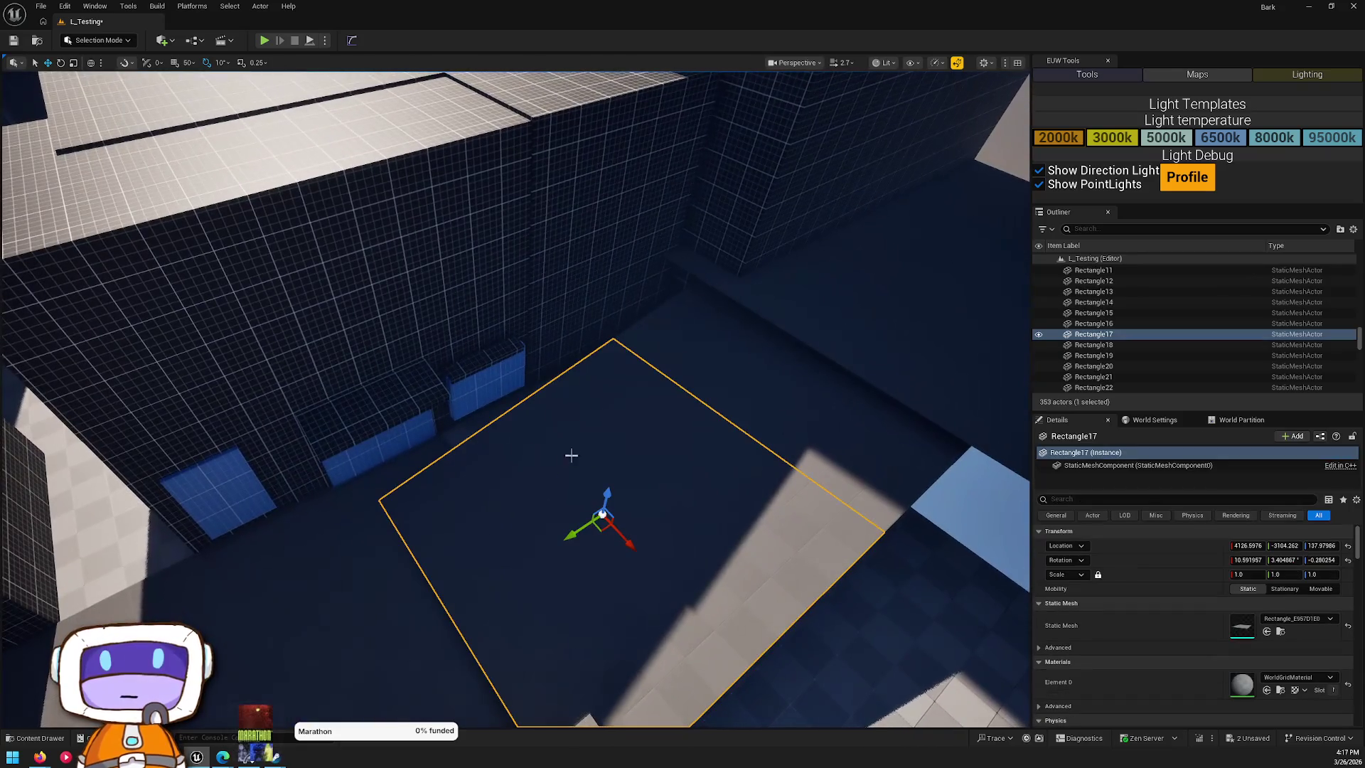
pyautogui.keyDown('ctrl'); pyautogui.click(830, 389); pyautogui.keyUp('ctrl')
pyautogui.moveTo(830, 349); pyautogui.dragTo(828, 256)
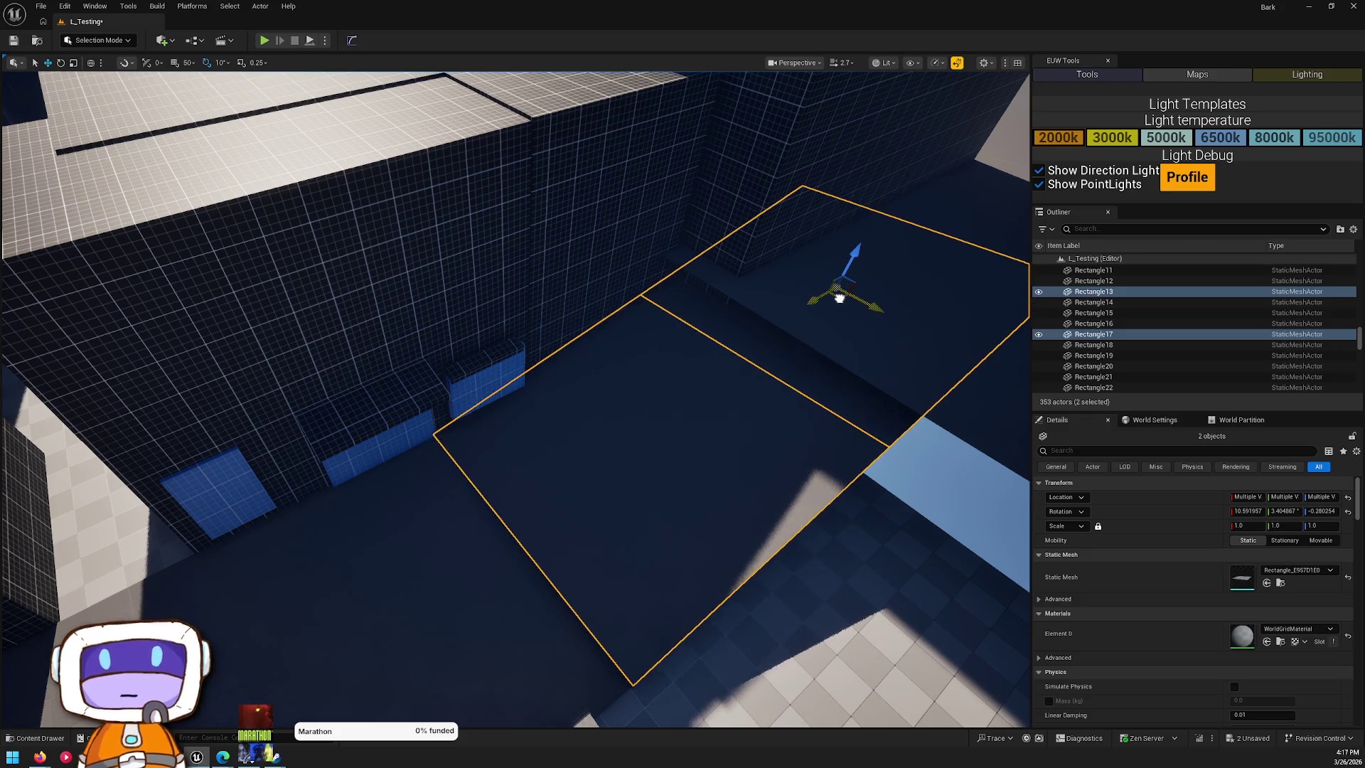
pyautogui.moveTo(675, 363); pyautogui.dragTo(640, 384)
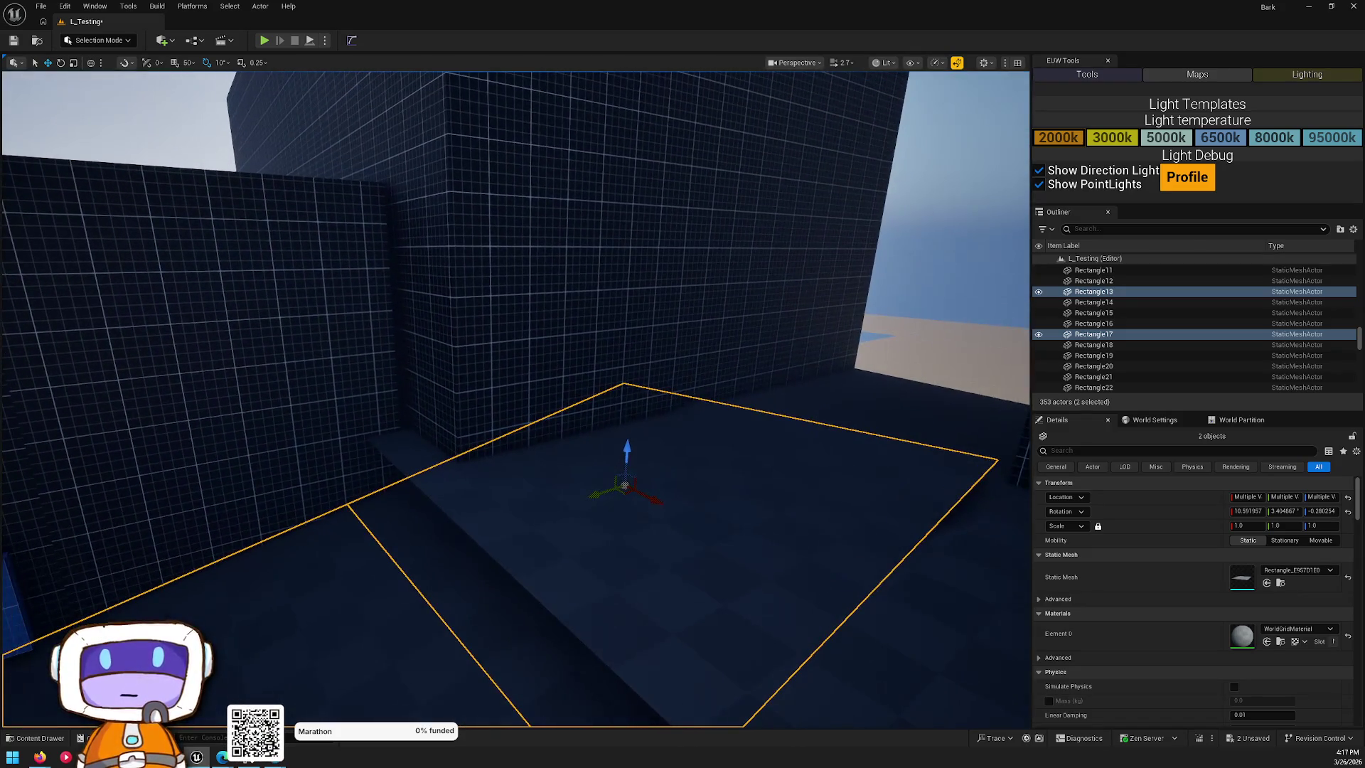
pyautogui.moveTo(515, 398); pyautogui.dragTo(491, 399)
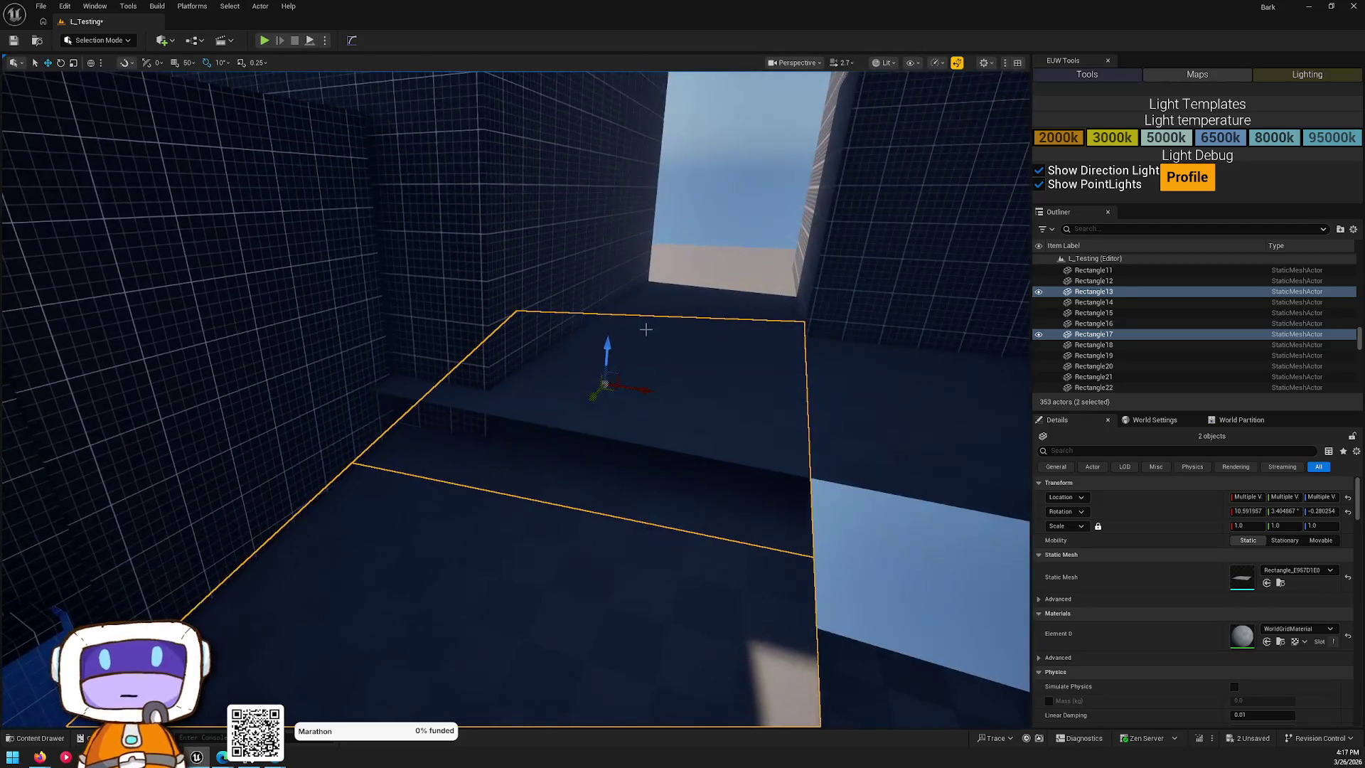
pyautogui.keyDown('ctrl'); pyautogui.click(540, 569); pyautogui.keyUp('ctrl')
pyautogui.moveTo(659, 469); pyautogui.dragTo(594, 366)
pyautogui.press('Delete')
pyautogui.hotkey('ctrl', 'z')
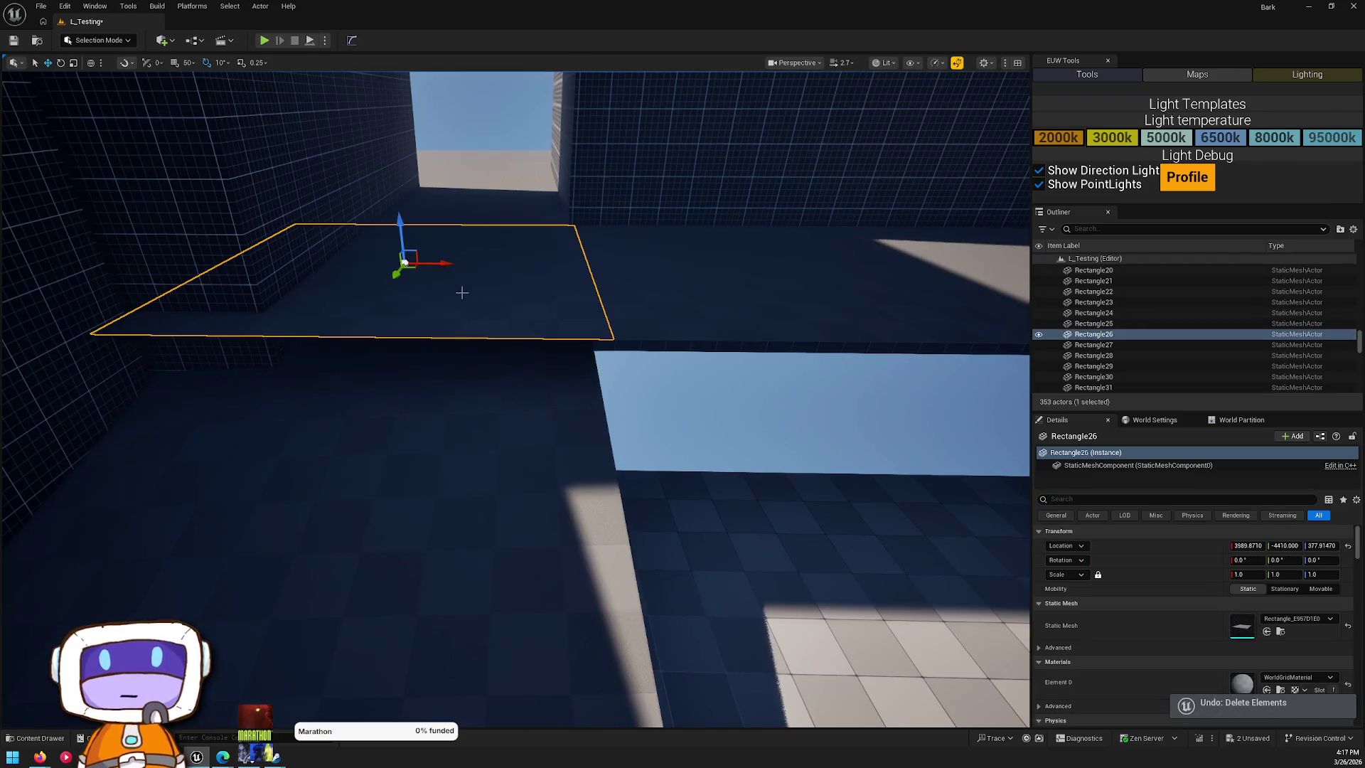
pyautogui.press('Delete')
# - Move Cube39 further along X and shift the two dark panels along Y
pyautogui.moveTo(463, 311); pyautogui.dragTo(412, 227)
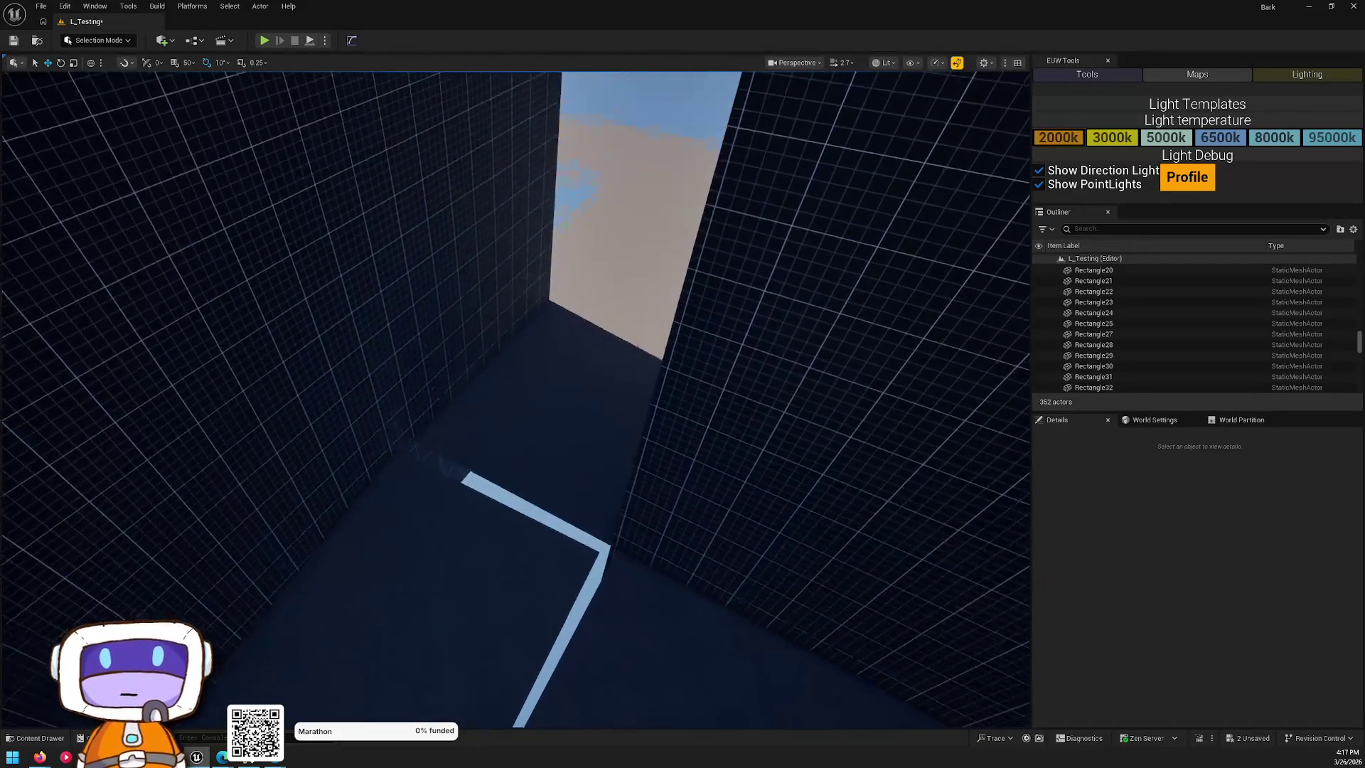
pyautogui.moveTo(516, 398)
pyautogui.mouseDown()
pyautogui.moveTo(515, 342)
pyautogui.moveTo(483, 334)
pyautogui.moveTo(472, 299)
pyautogui.moveTo(466, 427)
pyautogui.moveTo(418, 382)
pyautogui.mouseUp()
pyautogui.click(711, 298)
pyautogui.moveTo(670, 279)
pyautogui.mouseDown()
pyautogui.moveTo(640, 296)
pyautogui.moveTo(808, 320)
pyautogui.moveTo(748, 284)
pyautogui.moveTo(568, 355)
pyautogui.mouseUp()
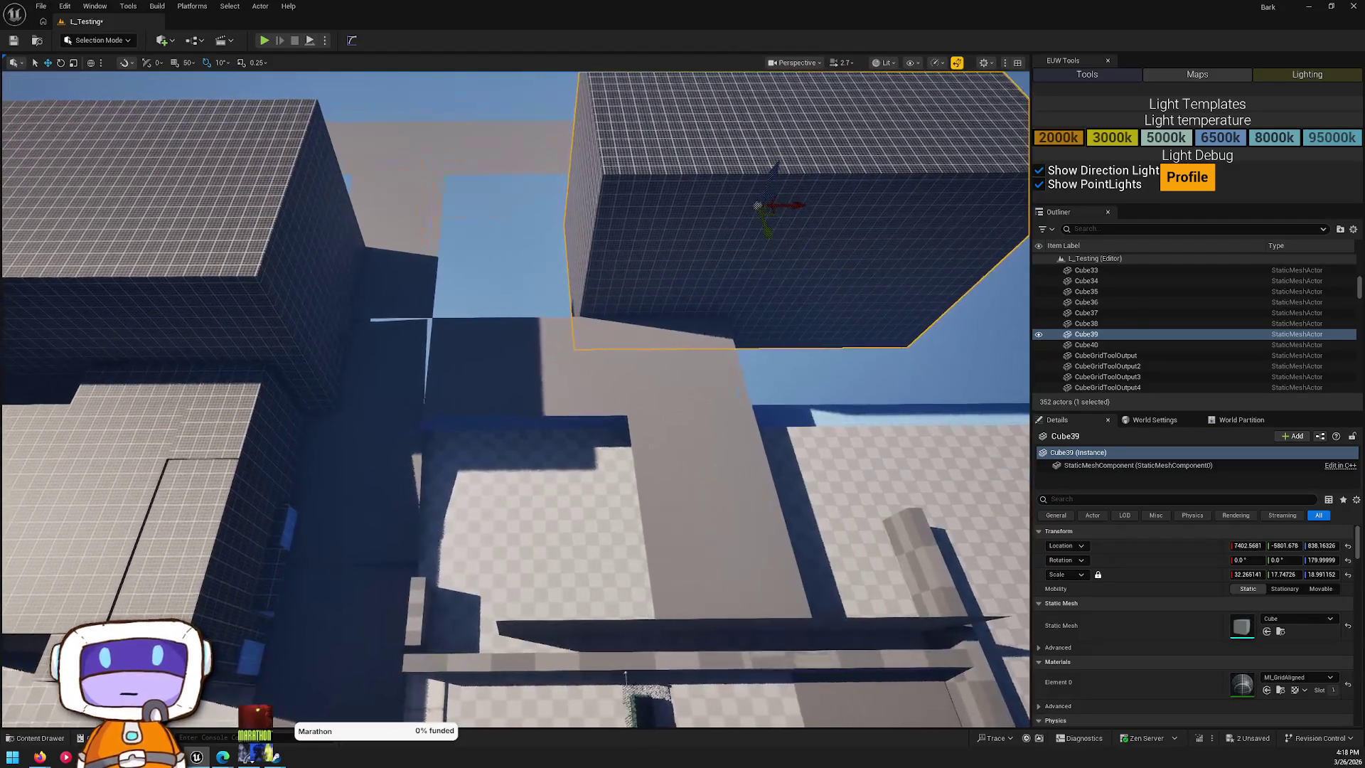
pyautogui.click(535, 368)
pyautogui.click(390, 512)
pyautogui.keyDown('ctrl'); pyautogui.click(406, 389); pyautogui.keyUp('ctrl')
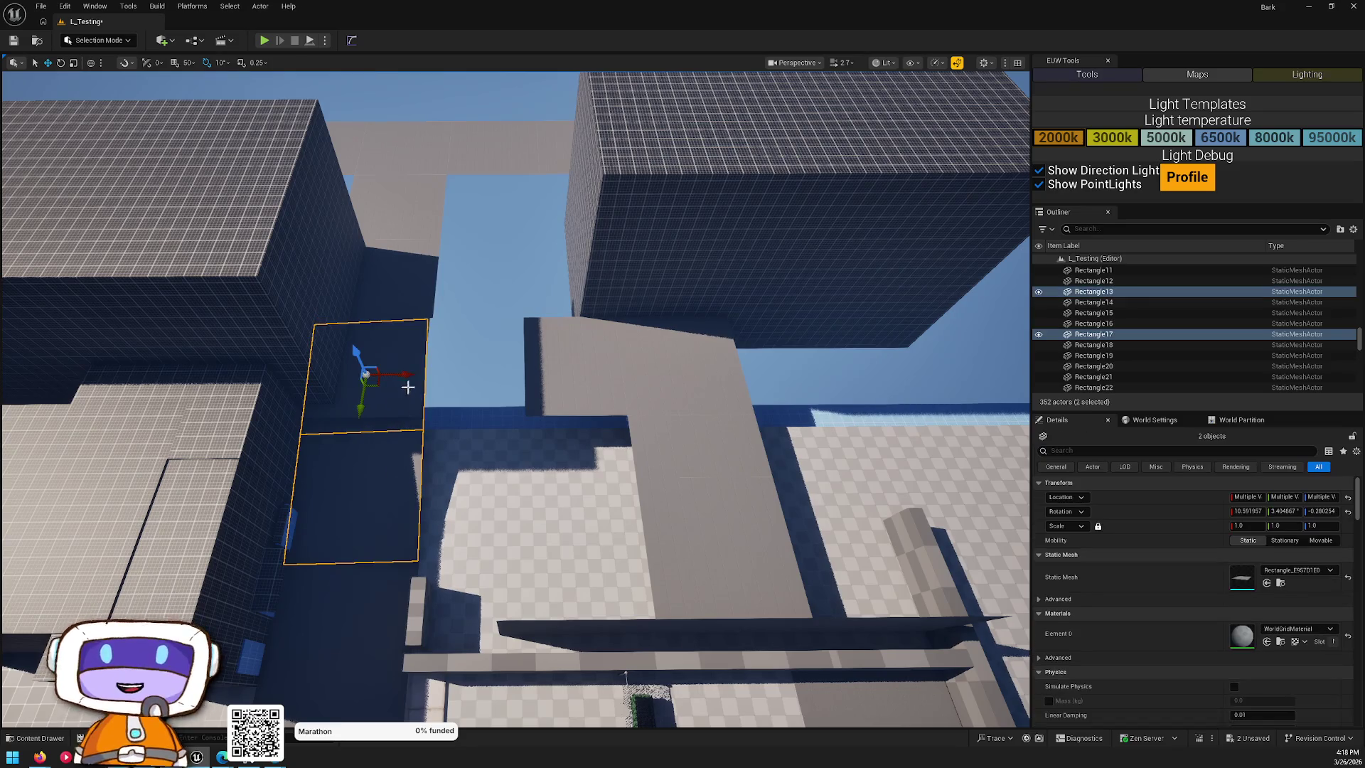
pyautogui.moveTo(408, 373); pyautogui.dragTo(519, 373)
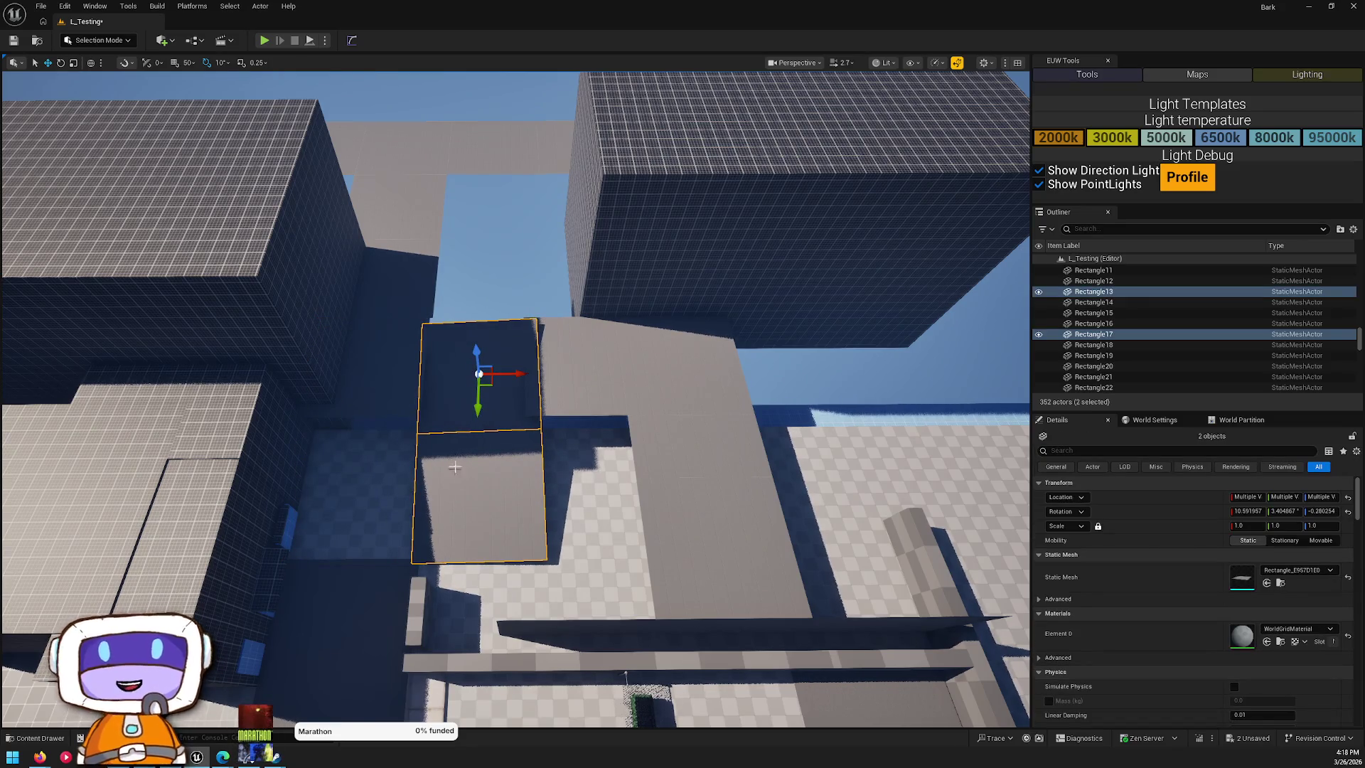
# - Move the large Cube38 block along X to about 2800
pyautogui.scroll(2, 291, 457)
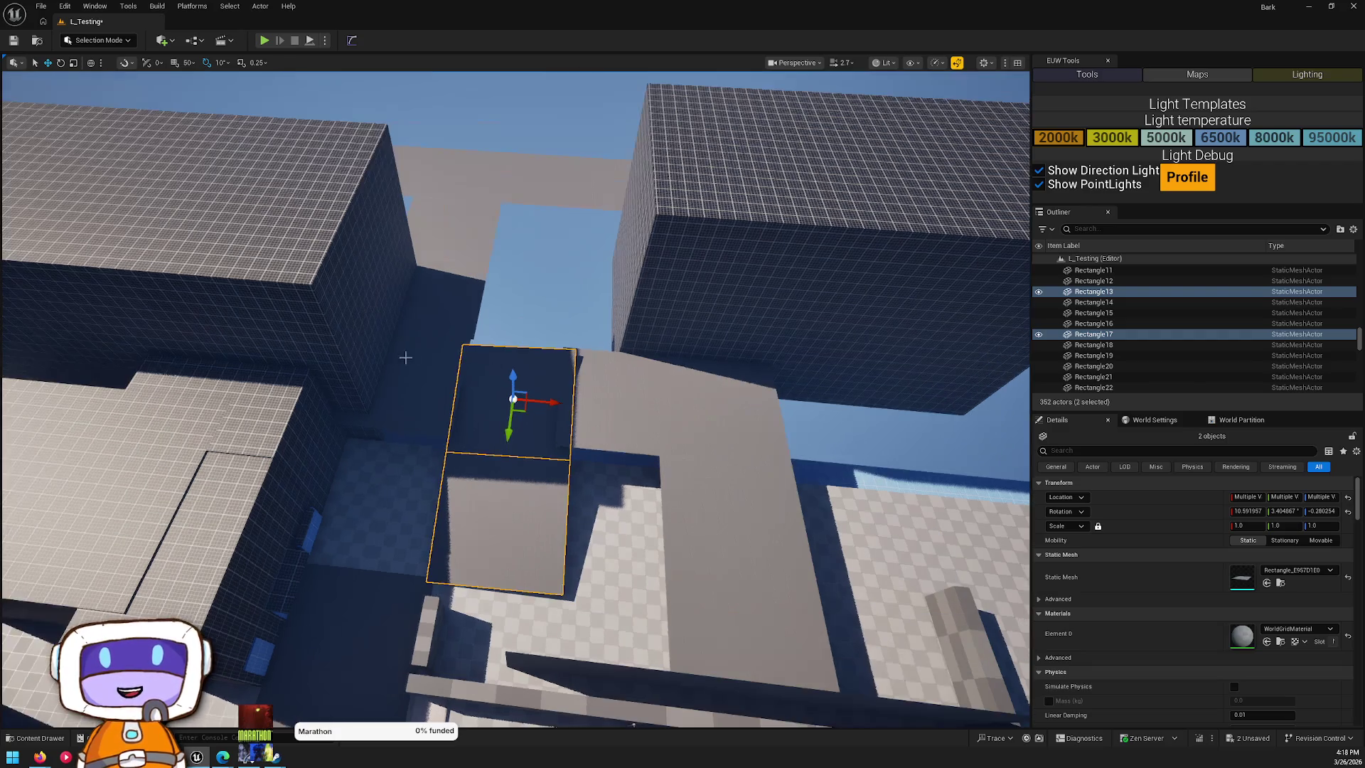
pyautogui.click(335, 311)
pyautogui.moveTo(198, 293)
pyautogui.mouseDown()
pyautogui.moveTo(295, 301)
pyautogui.moveTo(277, 297)
pyautogui.mouseUp()
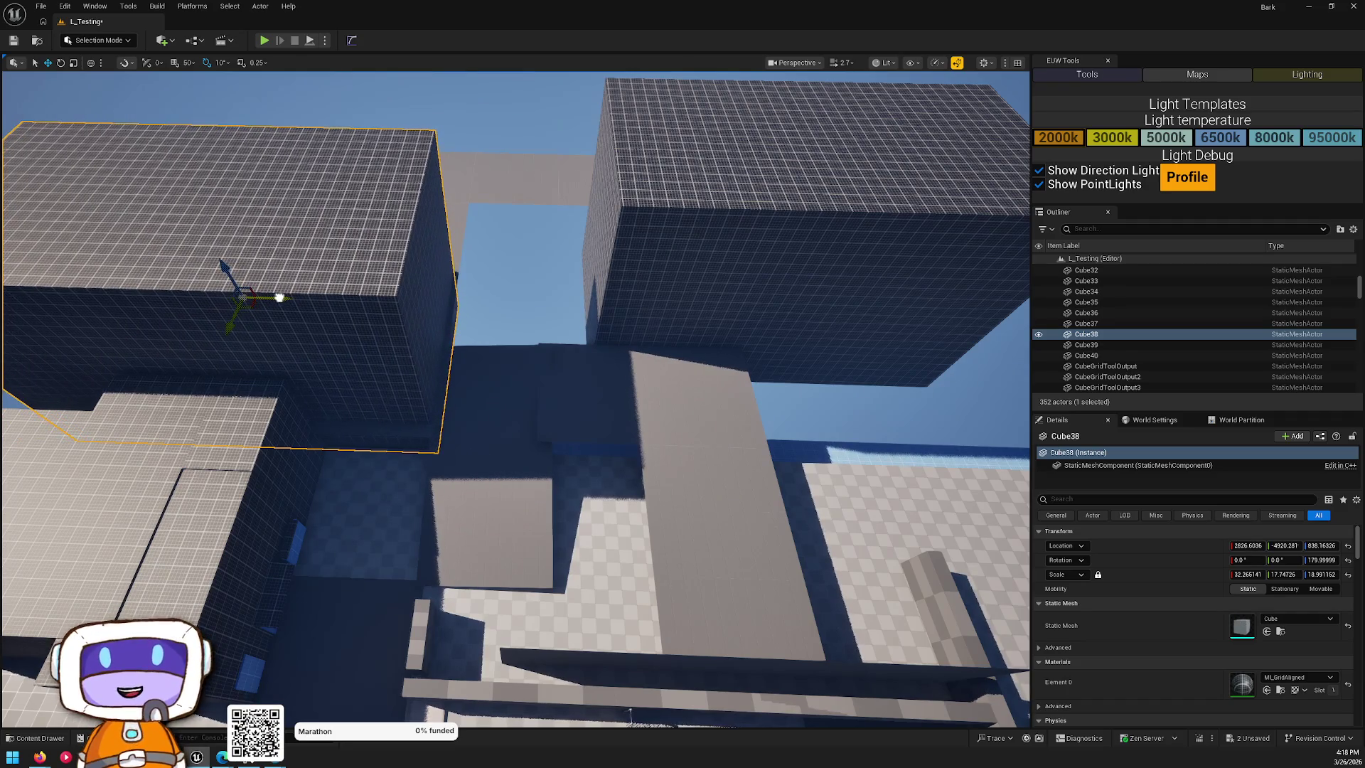
pyautogui.scroll(3, 481, 435)
# - Rotate the tilted floor plate Rectangle17 40° around the vertical Z axis
pyautogui.click(544, 518)
pyautogui.moveTo(525, 555)
pyautogui.mouseDown()
pyautogui.moveTo(512, 526)
pyautogui.moveTo(490, 526)
pyautogui.moveTo(512, 466)
pyautogui.mouseUp()
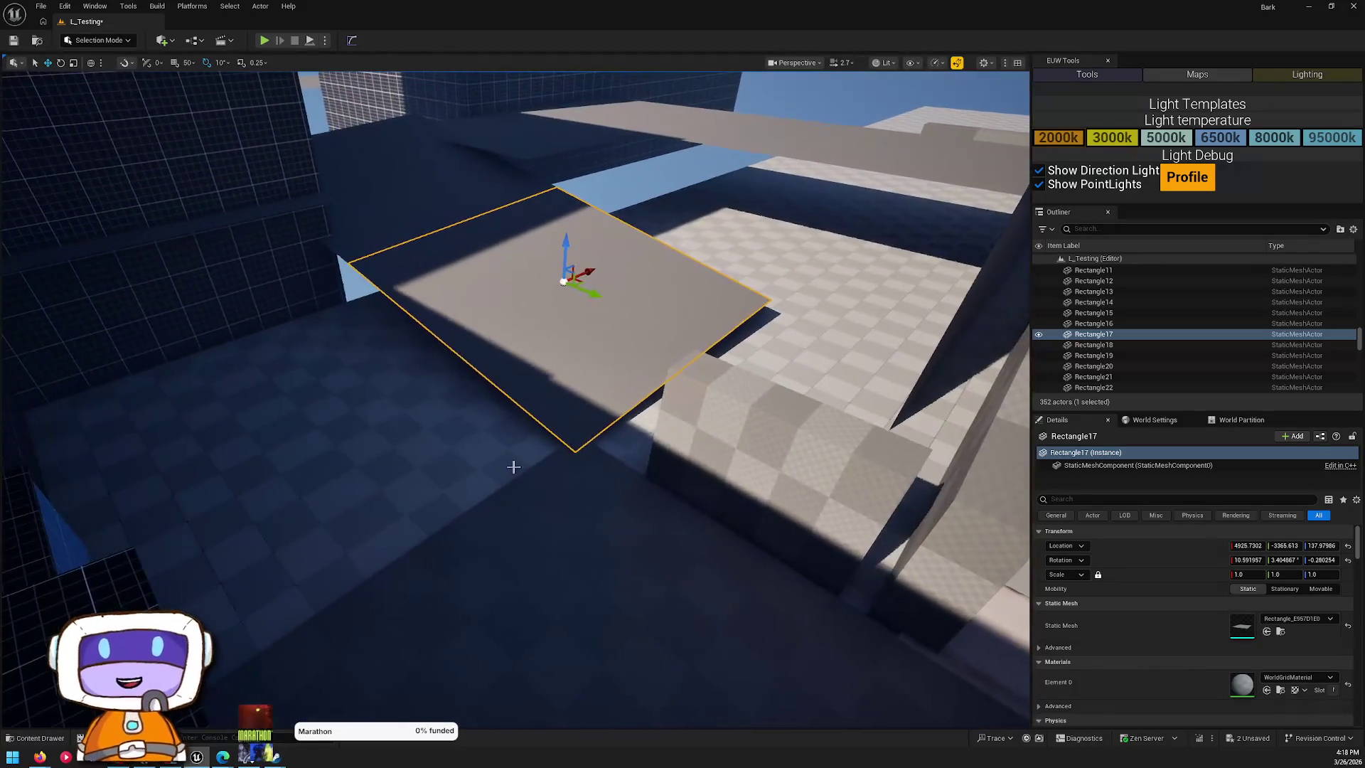
pyautogui.press('e')
pyautogui.moveTo(571, 315); pyautogui.dragTo(619, 313)
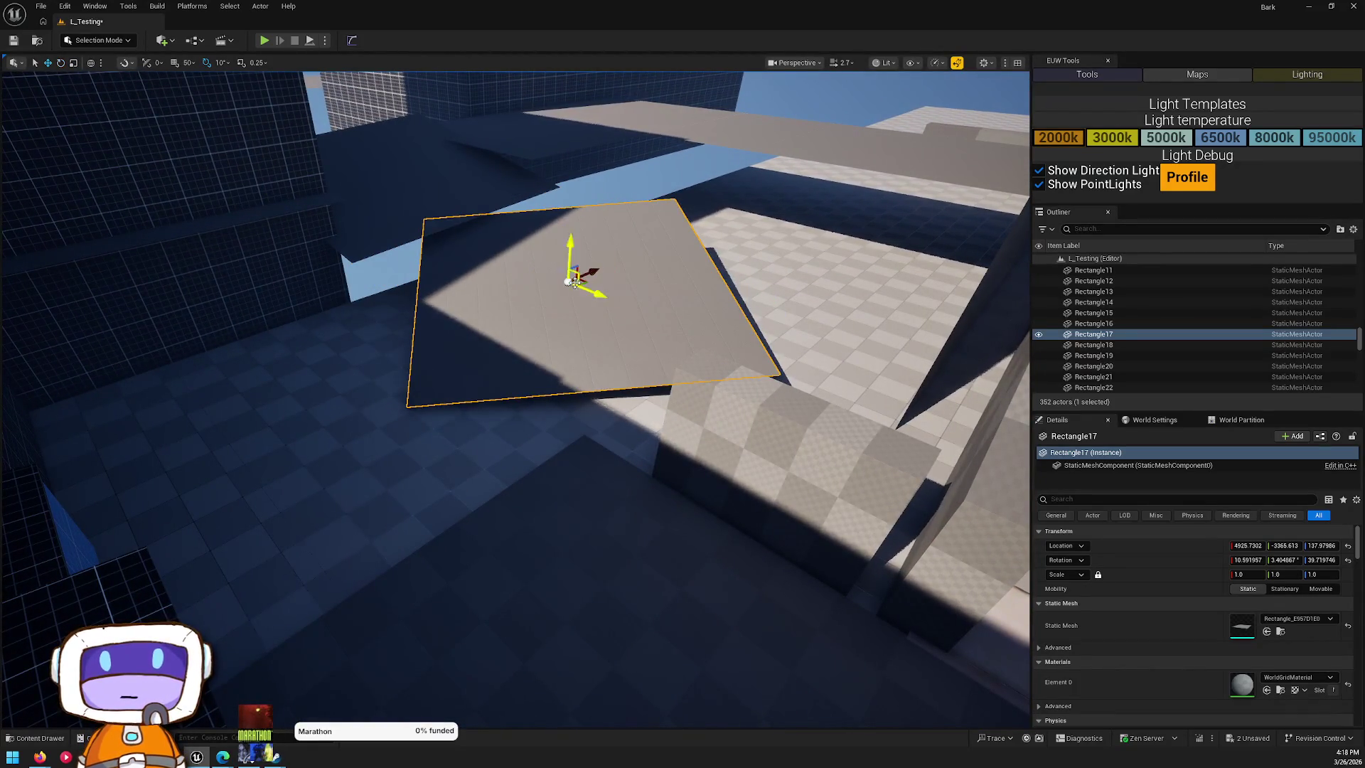
pyautogui.moveTo(538, 335); pyautogui.dragTo(532, 242)
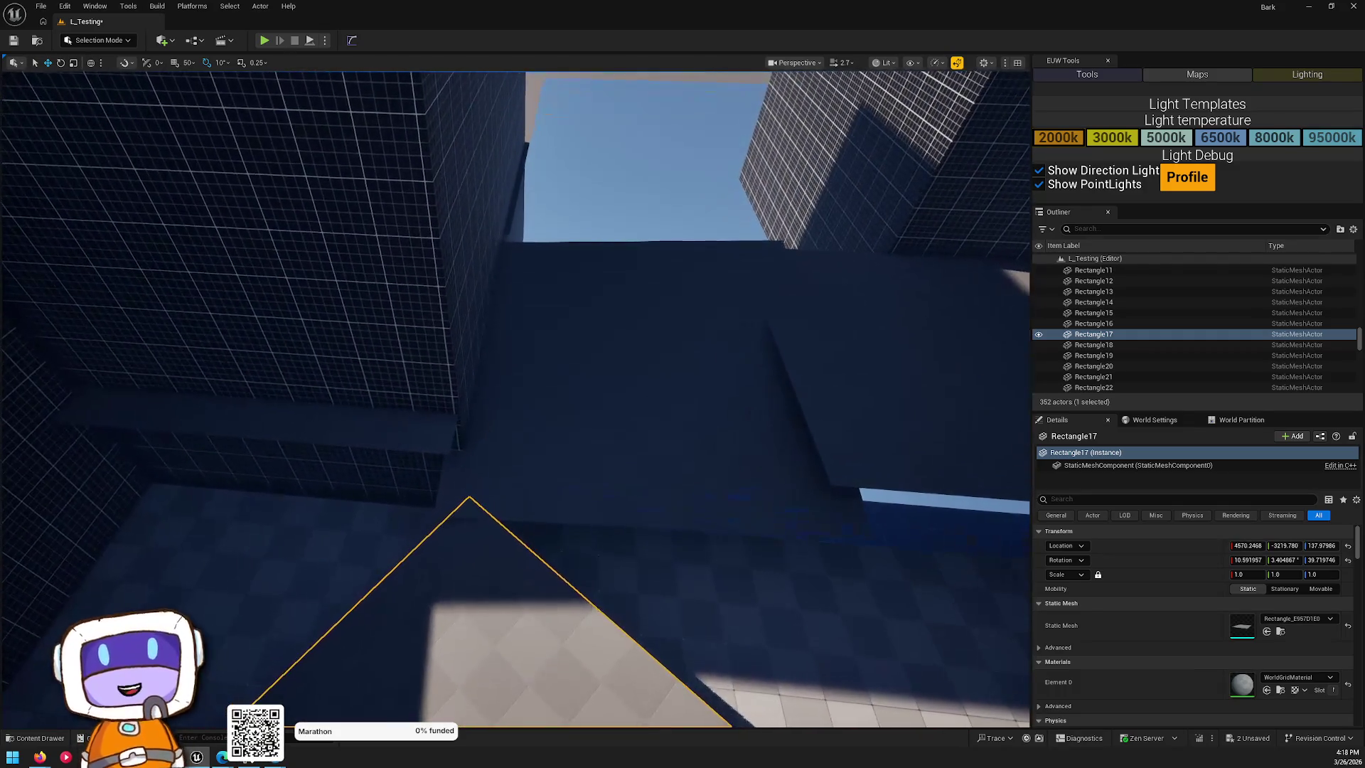
# - Duplicate walkway plane Rectangle21 along X to create Rectangle26
pyautogui.click(689, 274)
pyautogui.press('f')
pyautogui.click(668, 320)
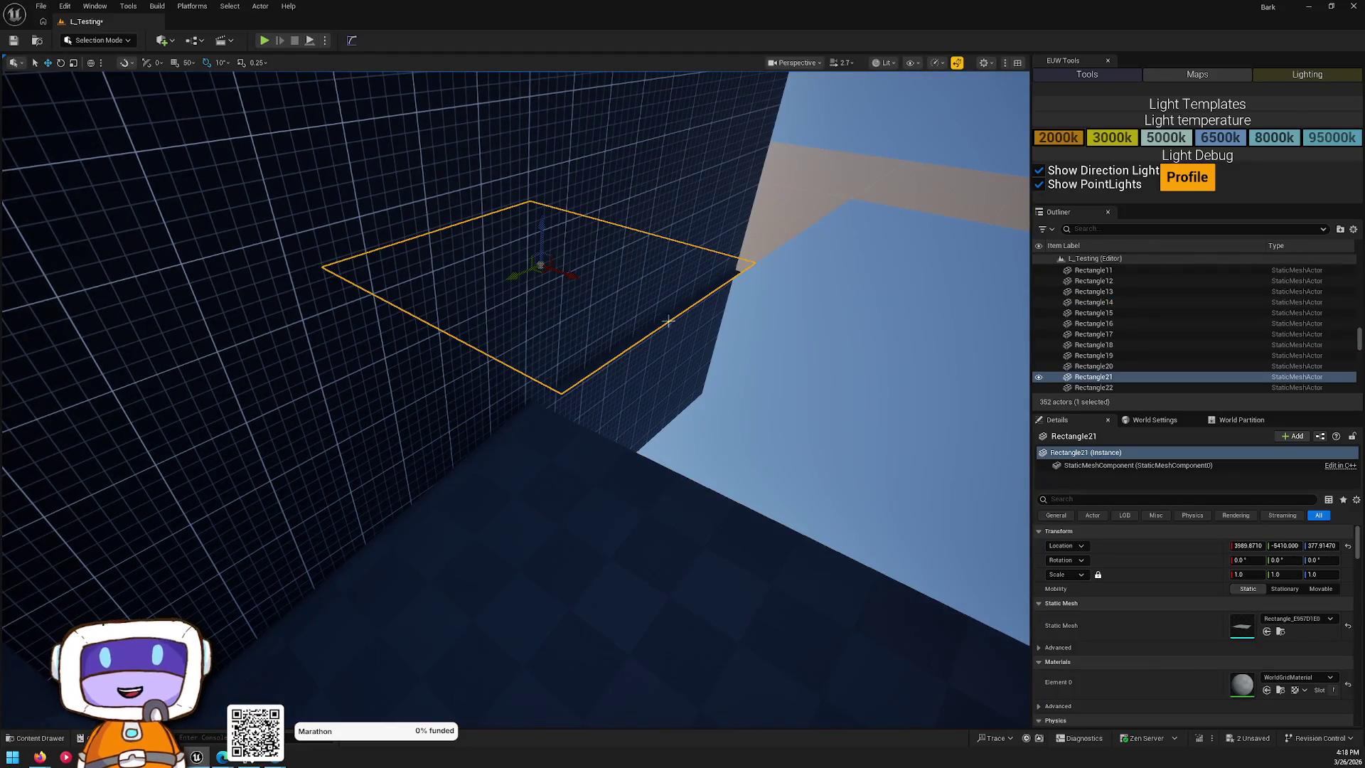
pyautogui.moveTo(575, 276)
pyautogui.mouseDown()
pyautogui.moveTo(908, 429)
pyautogui.moveTo(768, 383)
pyautogui.moveTo(725, 448)
pyautogui.moveTo(661, 483)
pyautogui.mouseUp()
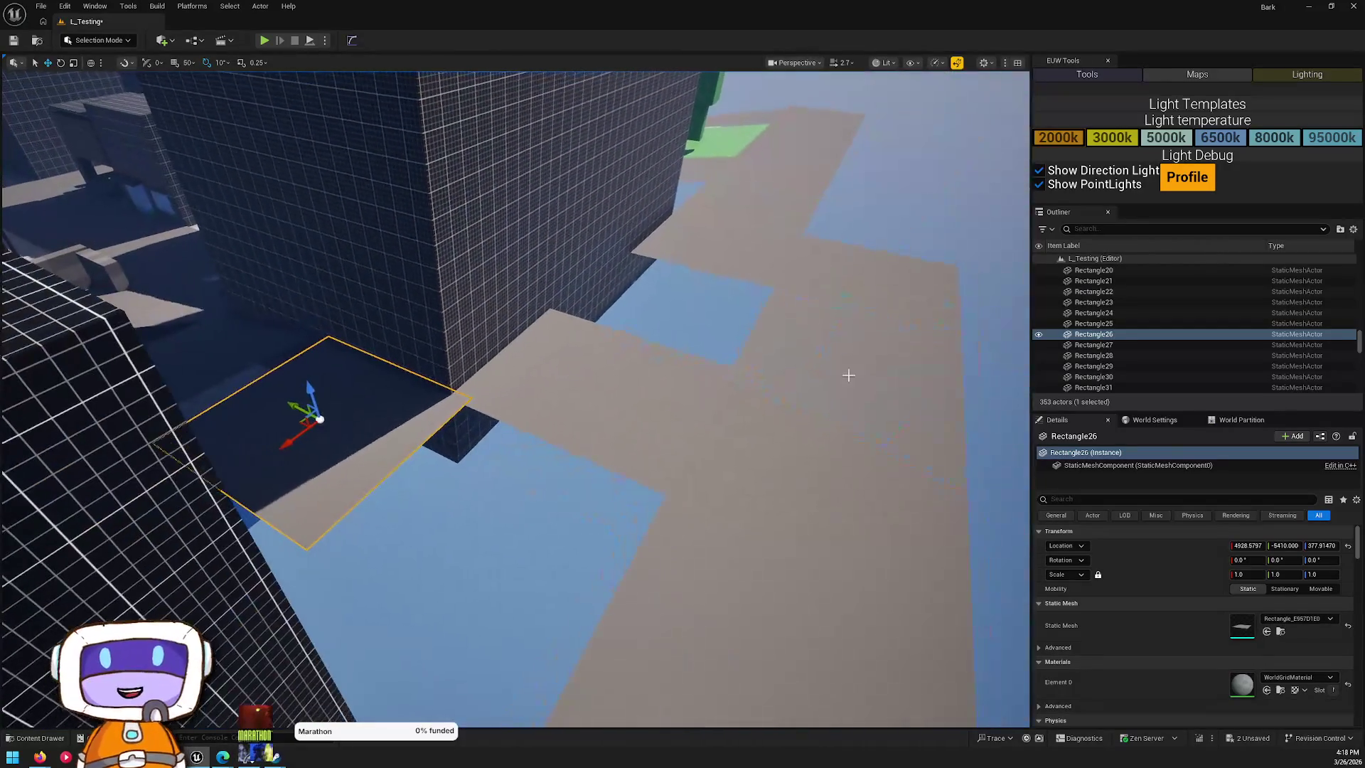
pyautogui.click(628, 427)
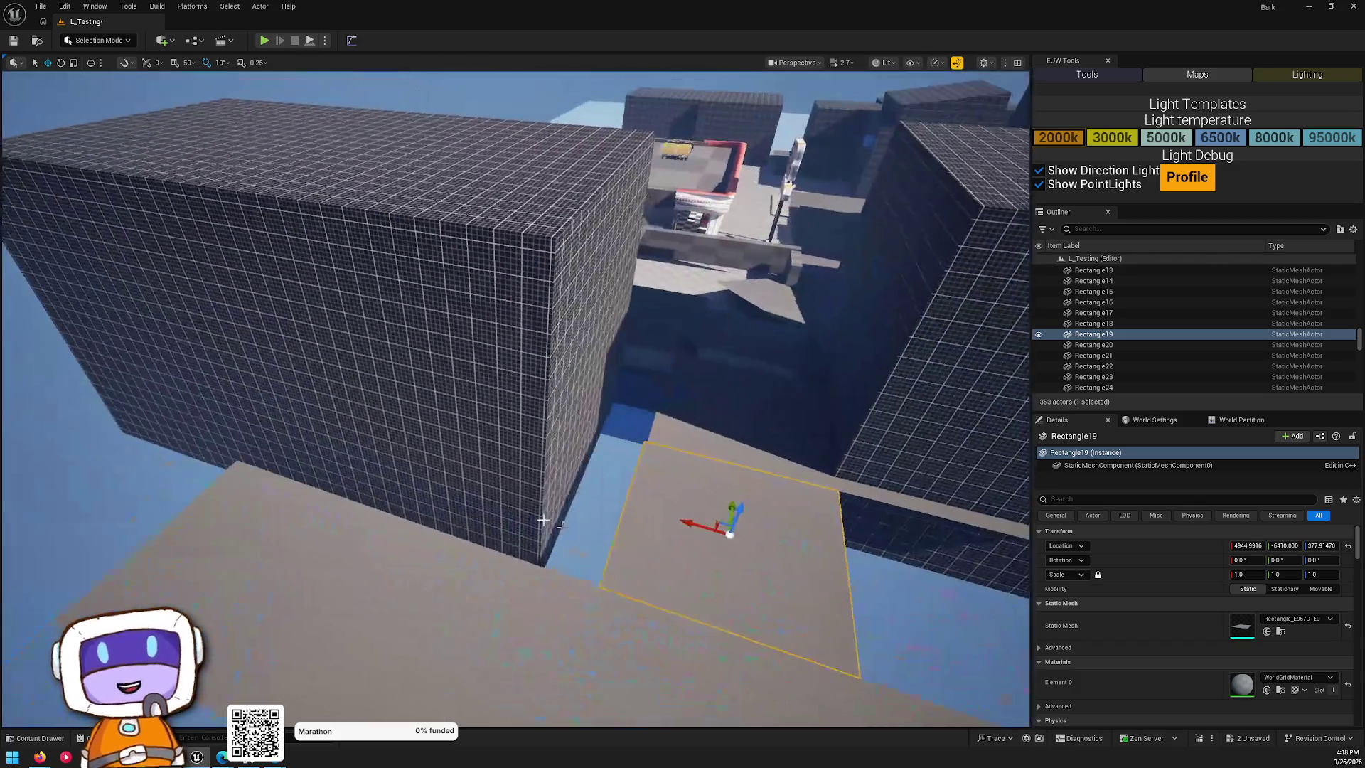
# - Shift Cube39 along X and halve its X scale from 32.27 to 15.97
pyautogui.click(477, 464)
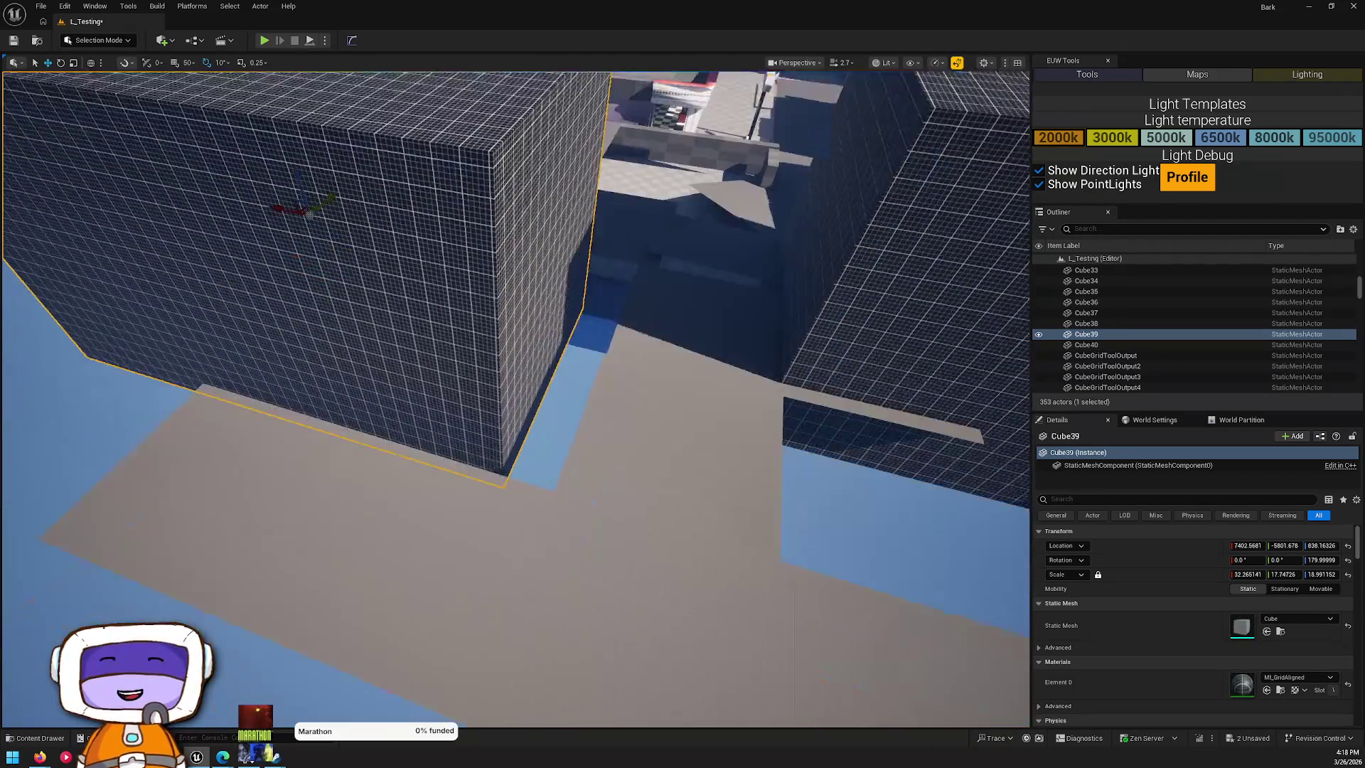
pyautogui.moveTo(357, 282)
pyautogui.mouseDown()
pyautogui.moveTo(441, 289)
pyautogui.moveTo(428, 296)
pyautogui.mouseUp()
pyautogui.moveTo(446, 366); pyautogui.dragTo(464, 343)
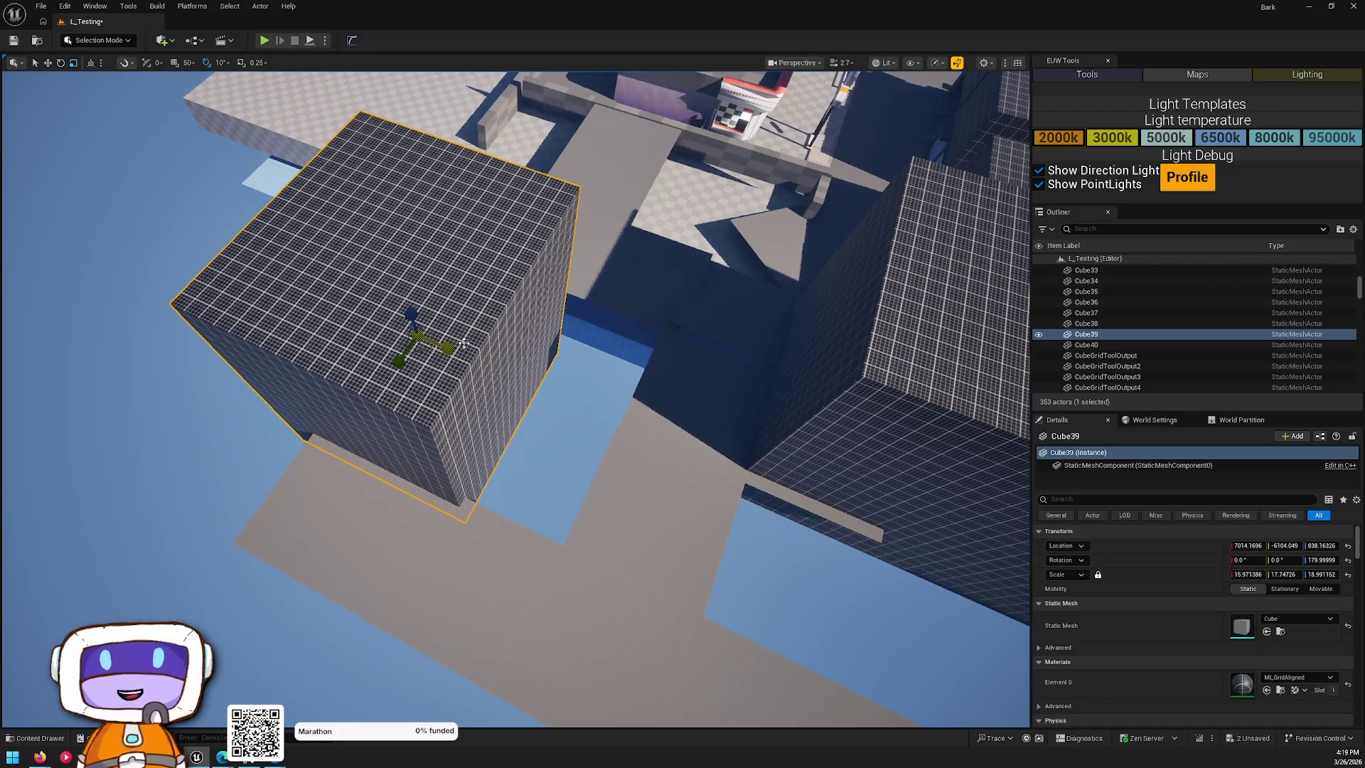
pyautogui.moveTo(391, 321)
pyautogui.mouseDown()
pyautogui.moveTo(488, 341)
pyautogui.moveTo(567, 231)
pyautogui.mouseUp()
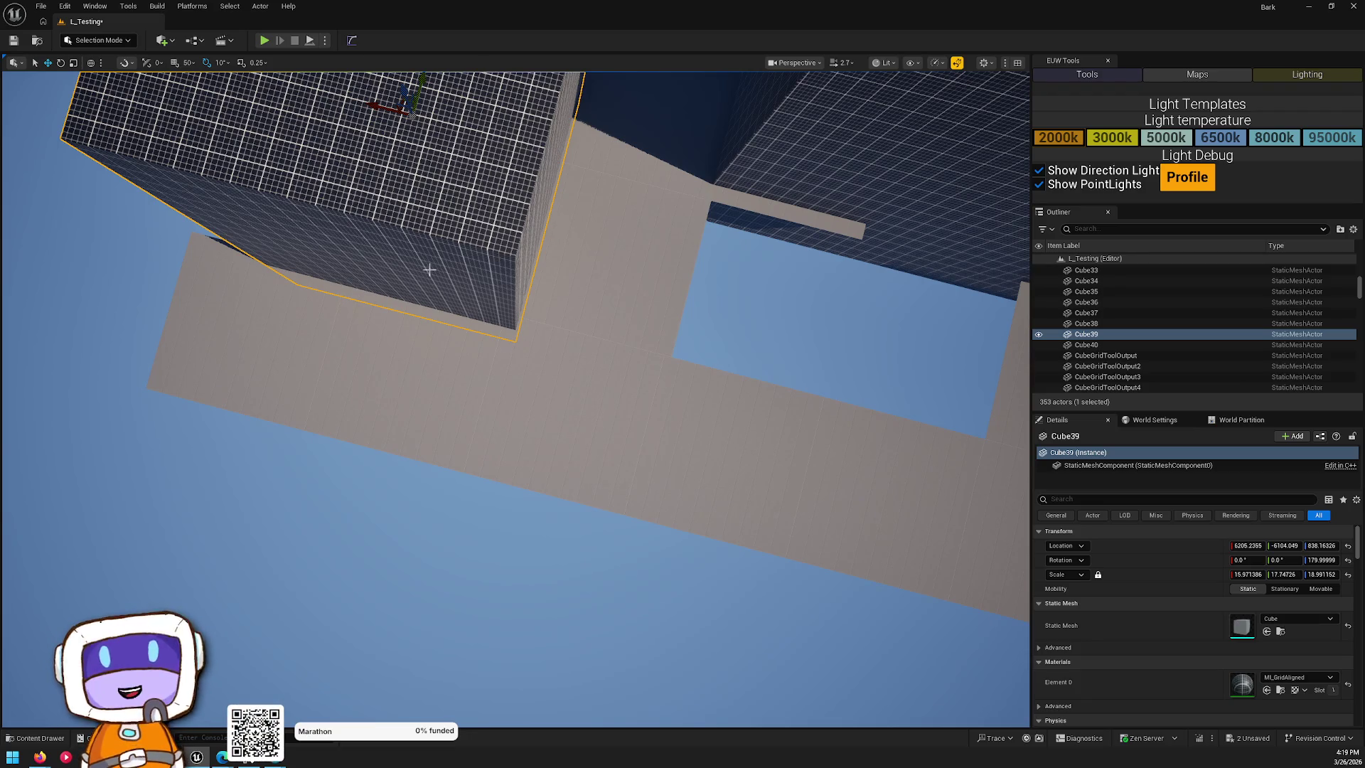
# - Delete the dark slab beside the grid building wall
pyautogui.moveTo(595, 325)
pyautogui.mouseDown()
pyautogui.moveTo(555, 299)
pyautogui.moveTo(590, 277)
pyautogui.moveTo(519, 305)
pyautogui.mouseUp()
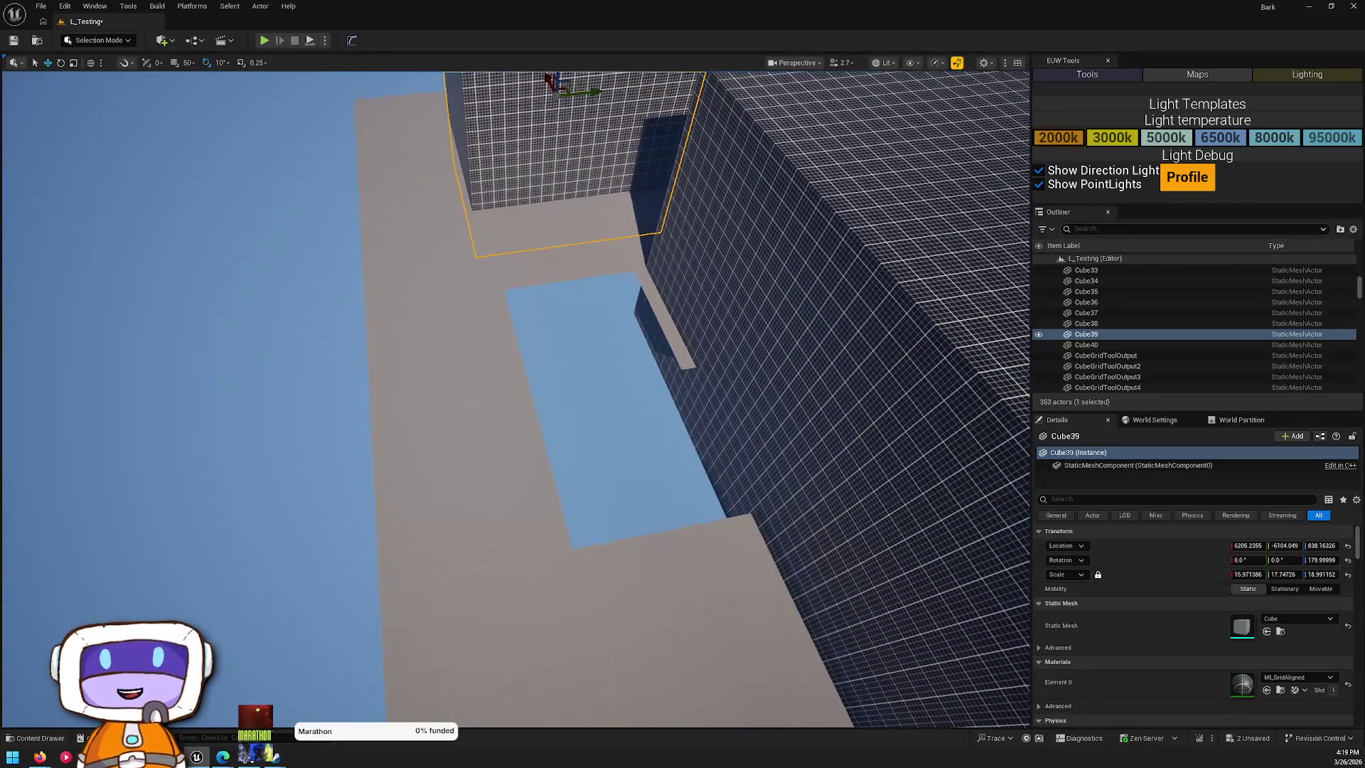
pyautogui.click(668, 334)
pyautogui.press('Delete')
pyautogui.moveTo(755, 382); pyautogui.dragTo(668, 371)
pyautogui.click(669, 370)
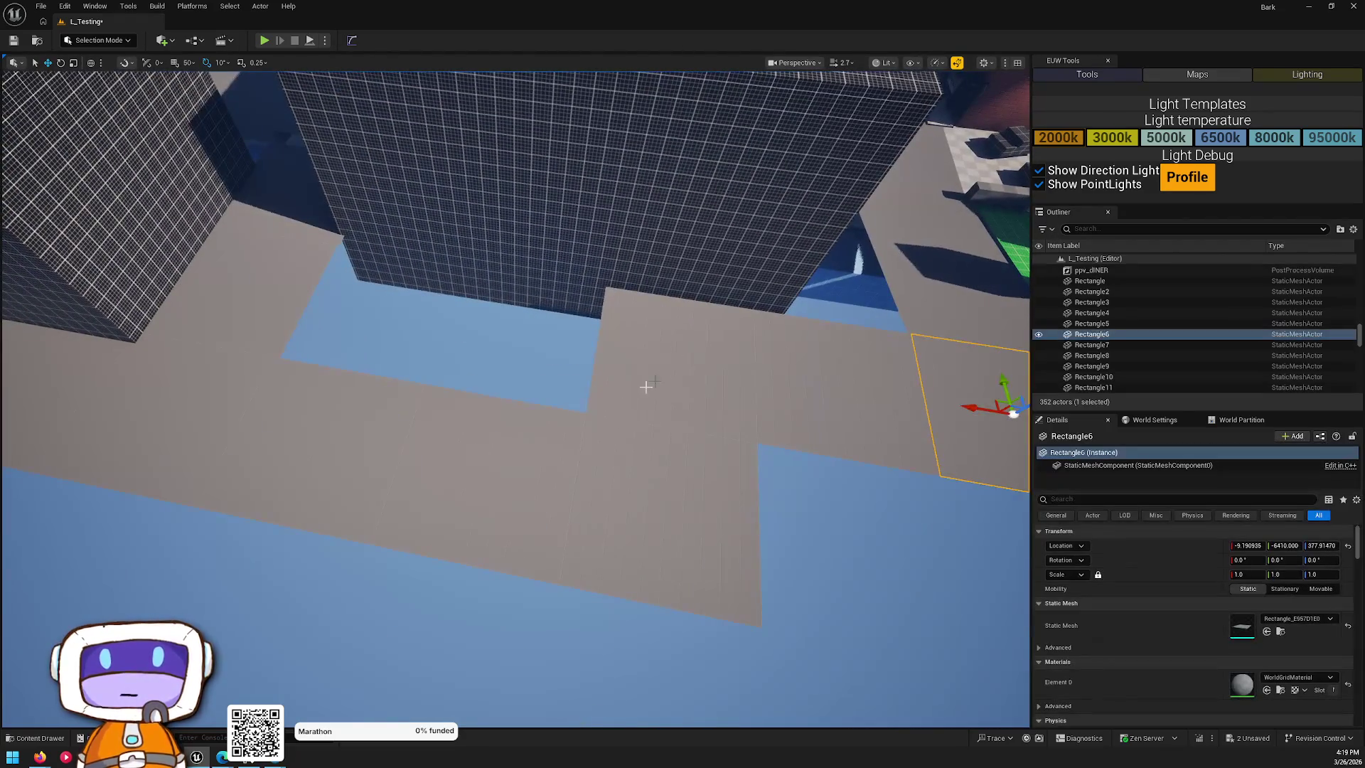
# - Duplicate walkway tiles Rectangle7 and Rectangle8 together along X beside the grid building
pyautogui.click(668, 370)
pyautogui.keyDown('ctrl'); pyautogui.click(794, 379); pyautogui.keyUp('ctrl')
pyautogui.moveTo(794, 377); pyautogui.dragTo(804, 379)
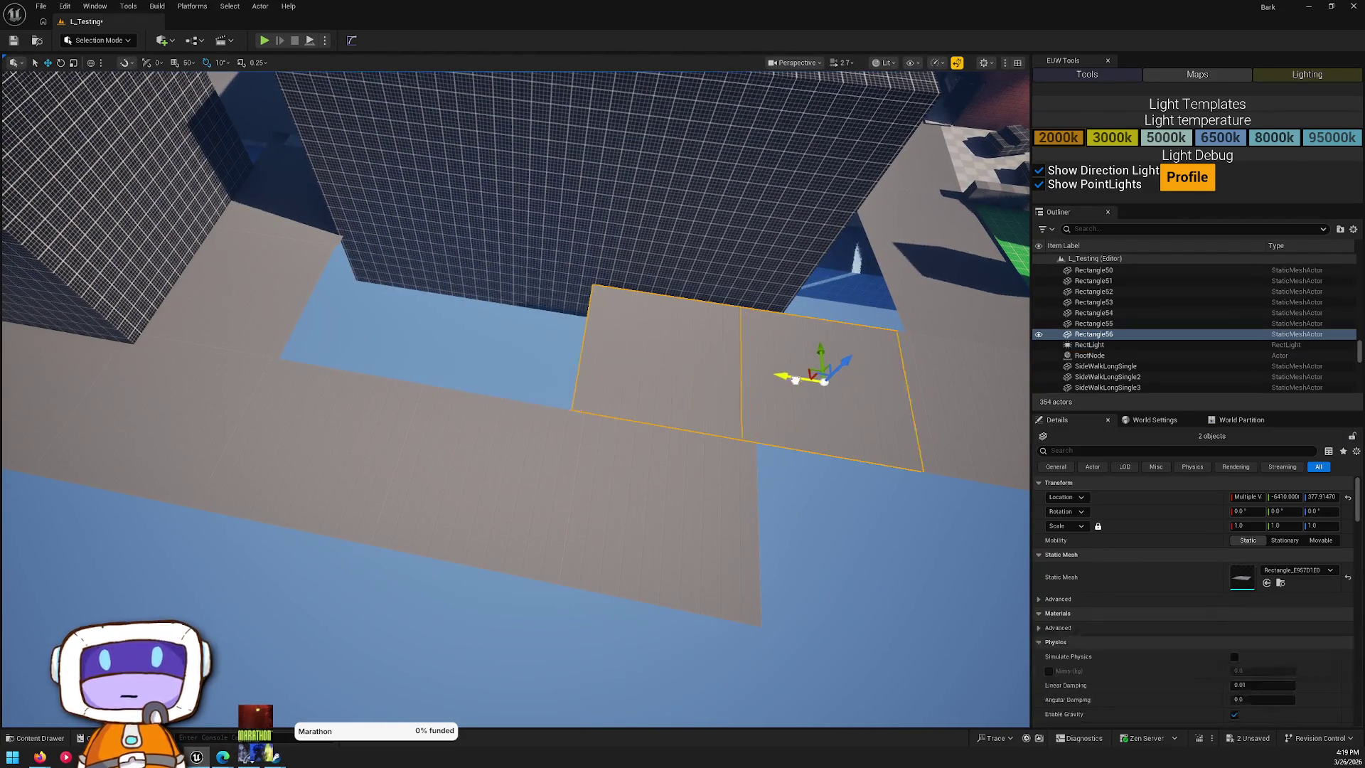
pyautogui.click(581, 360)
pyautogui.moveTo(581, 360)
pyautogui.mouseDown()
pyautogui.moveTo(711, 352)
pyautogui.moveTo(683, 306)
pyautogui.moveTo(668, 320)
pyautogui.moveTo(647, 288)
pyautogui.moveTo(626, 298)
pyautogui.moveTo(598, 277)
pyautogui.moveTo(562, 313)
pyautogui.moveTo(547, 299)
pyautogui.moveTo(699, 340)
pyautogui.mouseUp()
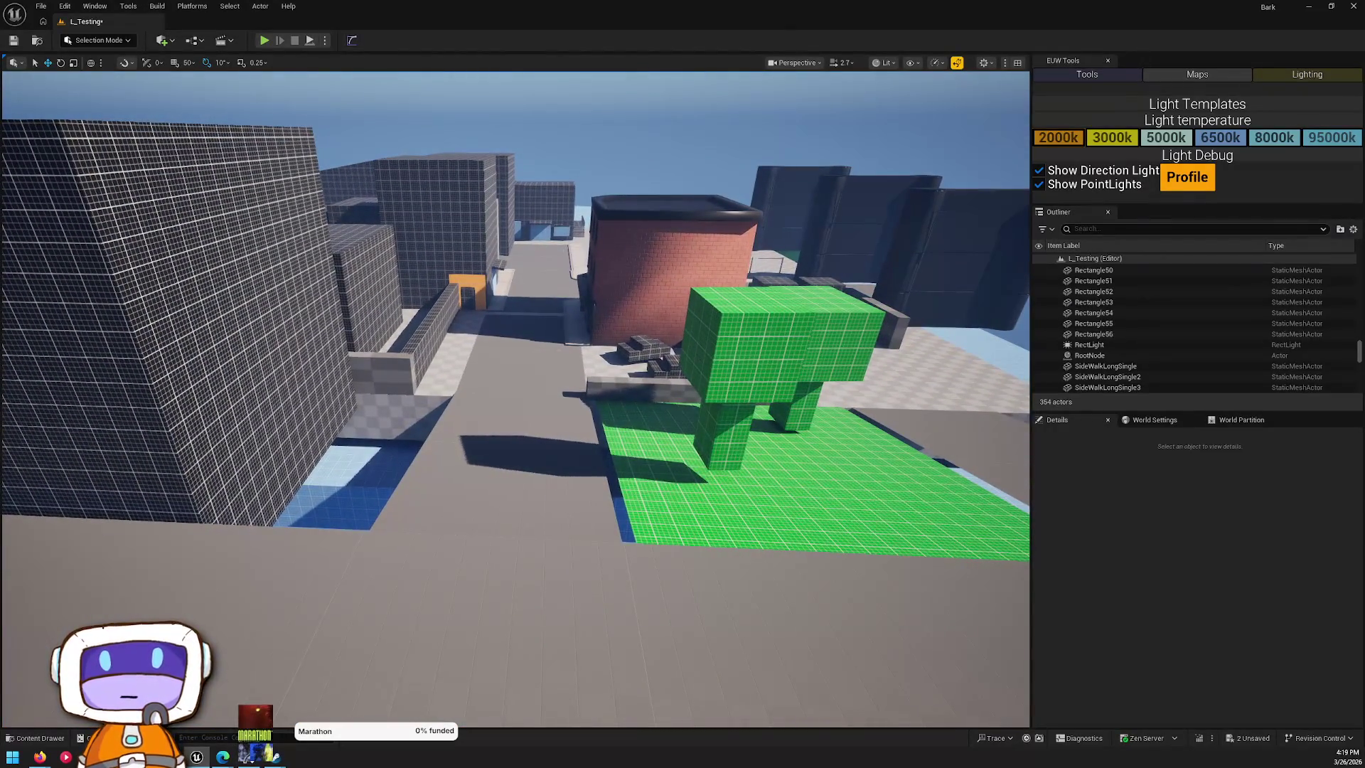
pyautogui.click(745, 306)
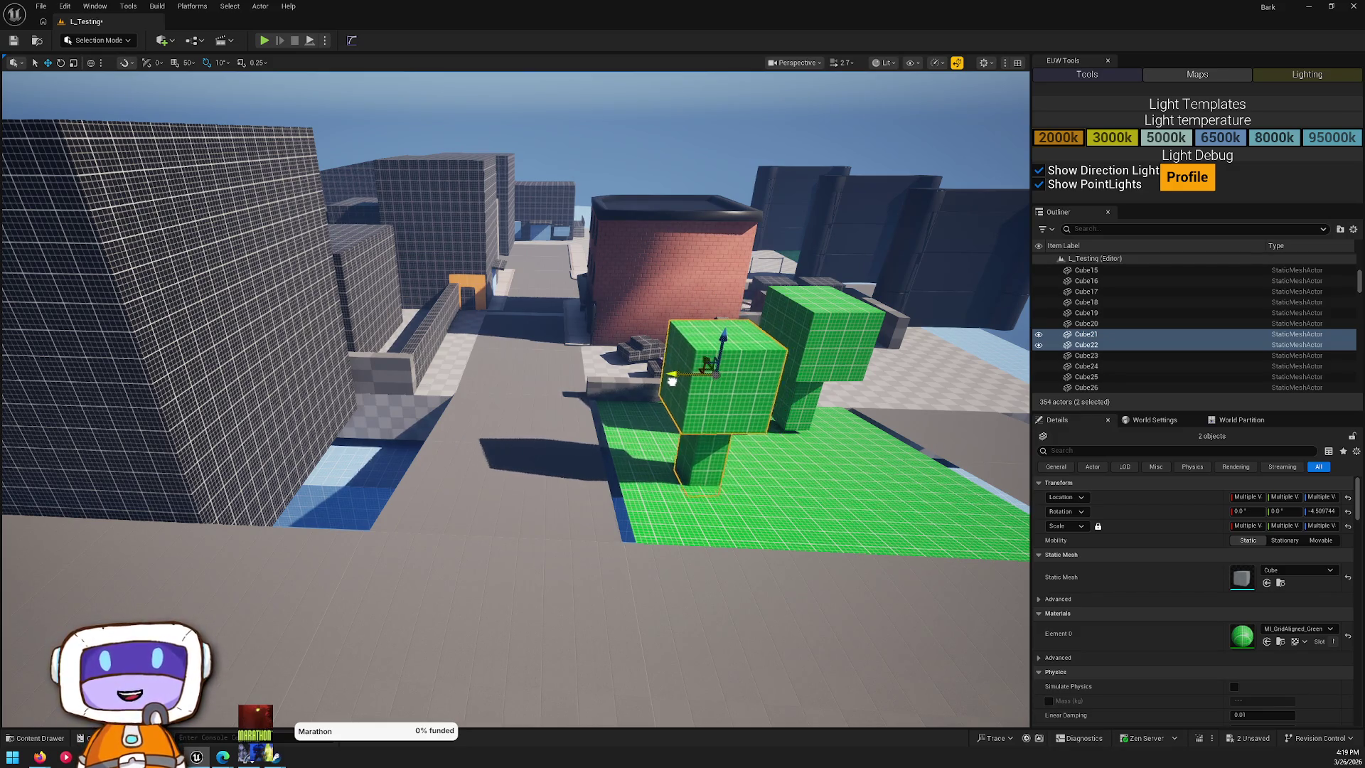
pyautogui.press('Escape')
pyautogui.moveTo(650, 400)
pyautogui.mouseDown()
pyautogui.moveTo(619, 391)
pyautogui.moveTo(611, 430)
pyautogui.moveTo(557, 412)
pyautogui.moveTo(519, 458)
pyautogui.moveTo(506, 447)
pyautogui.moveTo(492, 461)
pyautogui.moveTo(603, 512)
pyautogui.mouseUp()
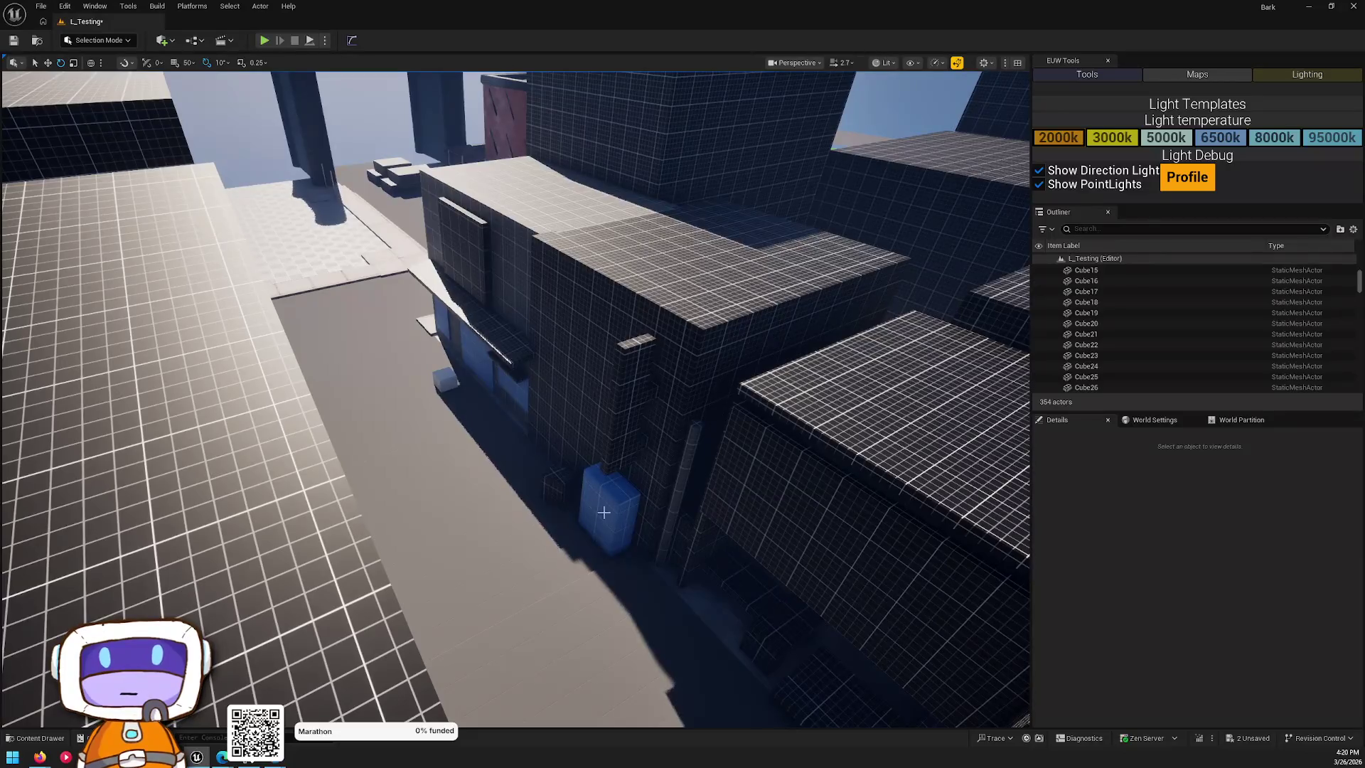
pyautogui.click(462, 361)
pyautogui.moveTo(463, 360); pyautogui.dragTo(324, 326)
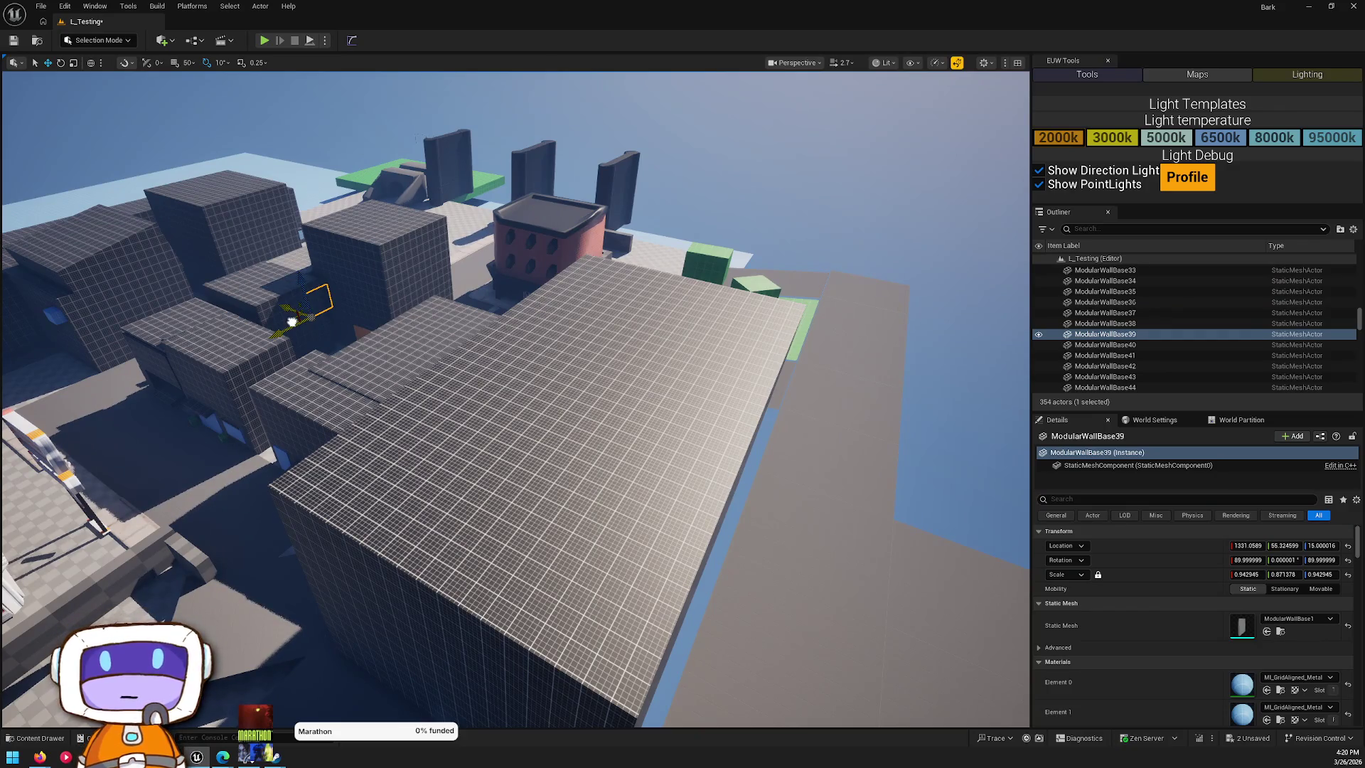
# - Copy ModularWallBase39 and position the copy on Z and X against Cube38's wall as a door
pyautogui.moveTo(762, 446); pyautogui.dragTo(769, 439)
pyautogui.moveTo(769, 440); pyautogui.dragTo(647, 538)
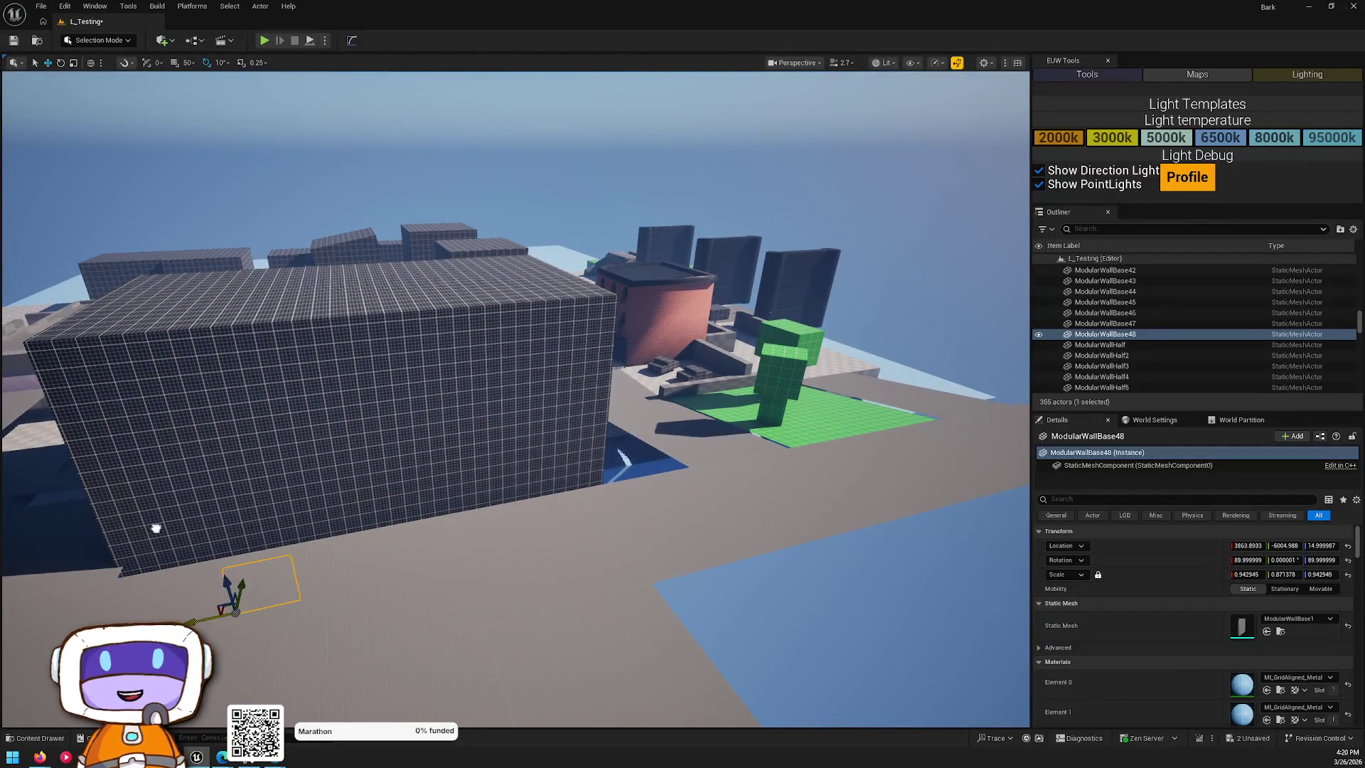
pyautogui.moveTo(240, 578); pyautogui.dragTo(226, 521)
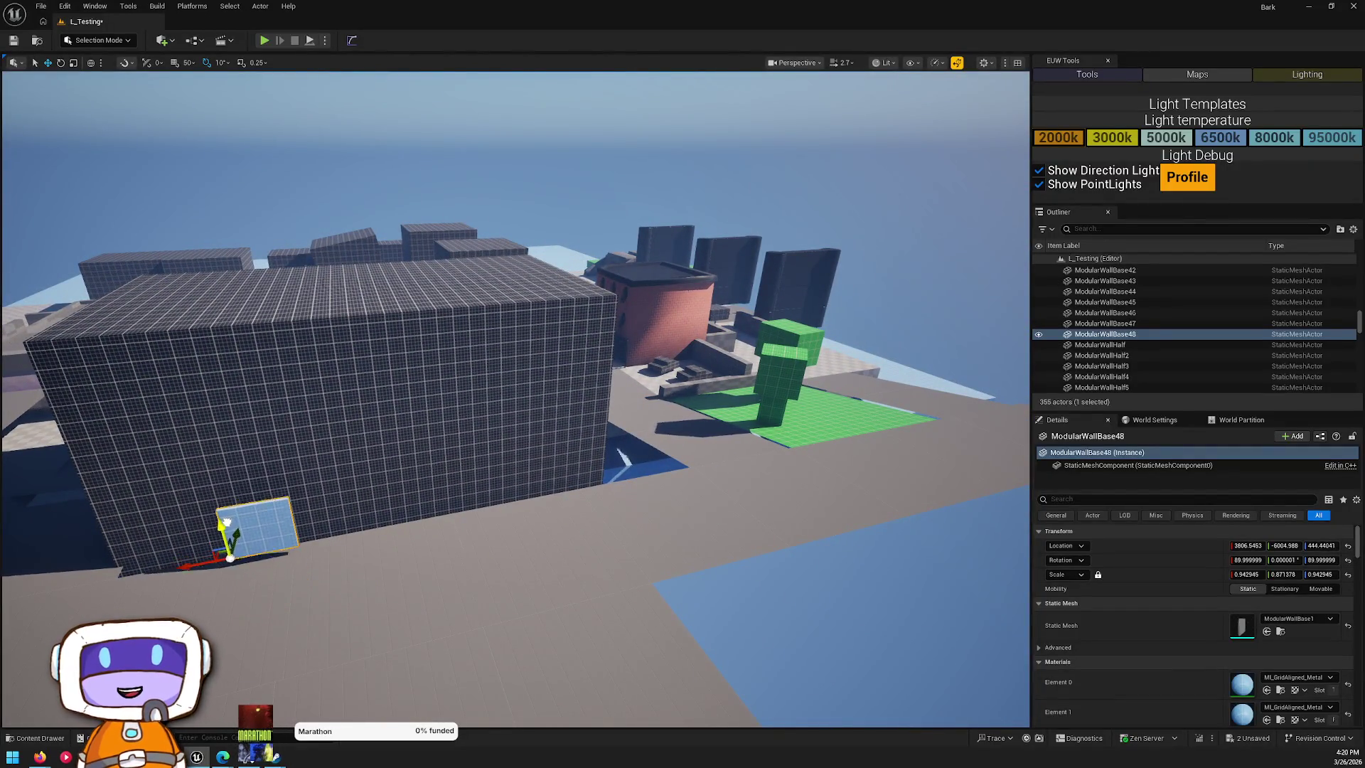
pyautogui.press('w')
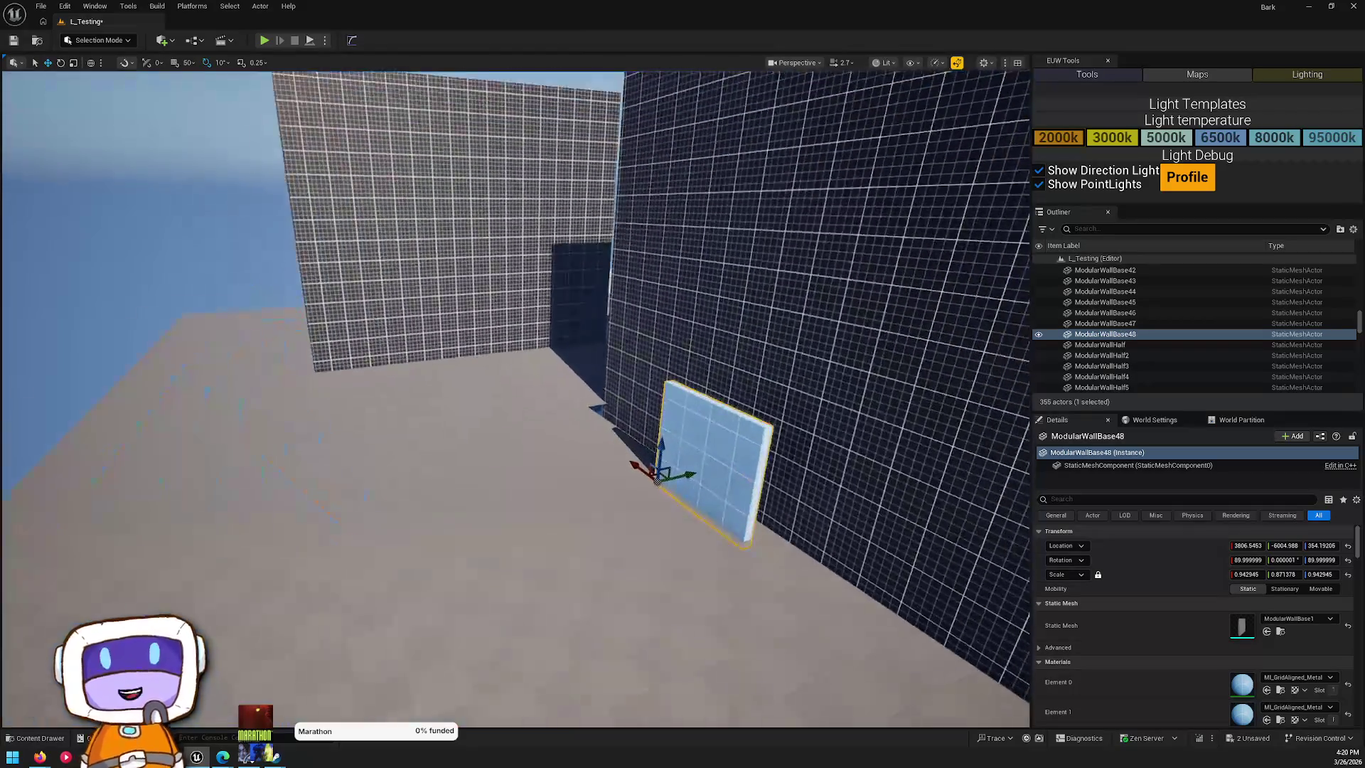
pyautogui.press('e')
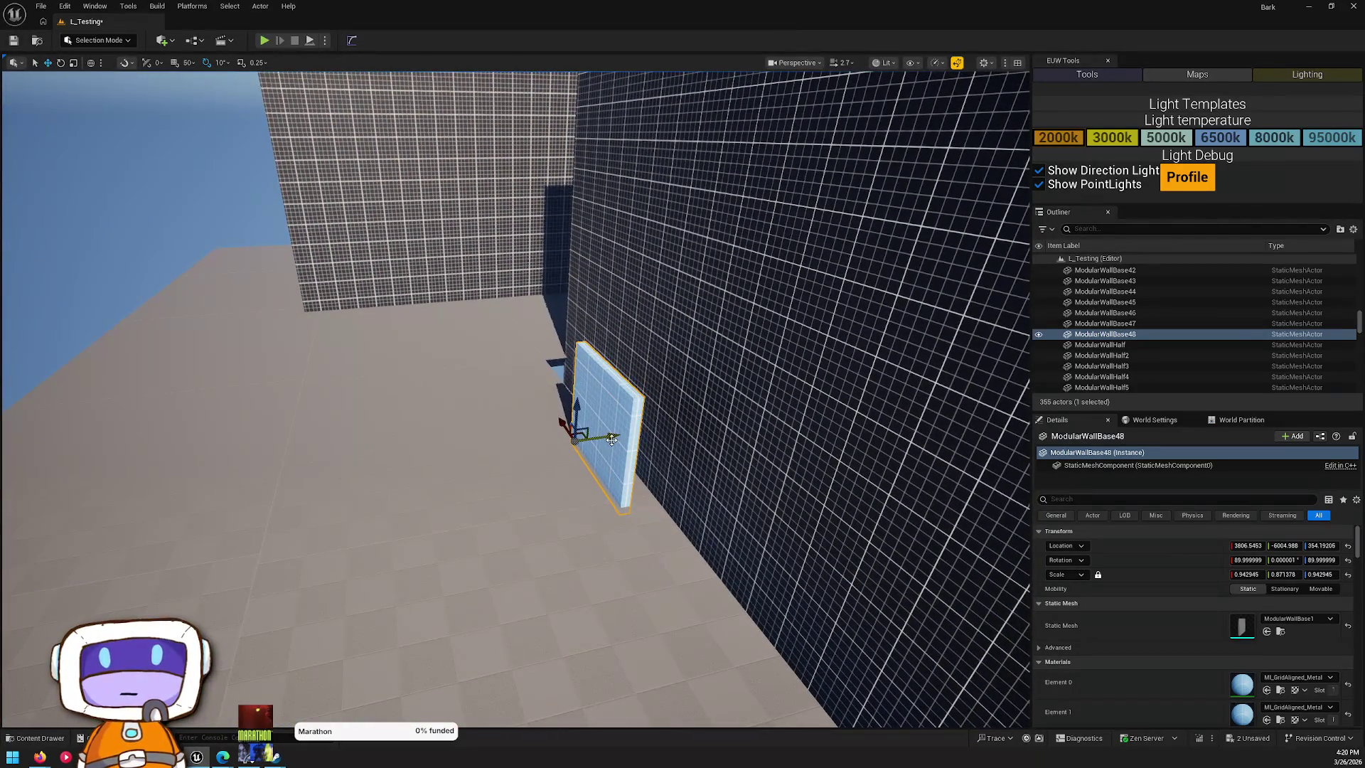
pyautogui.moveTo(641, 434); pyautogui.dragTo(676, 413)
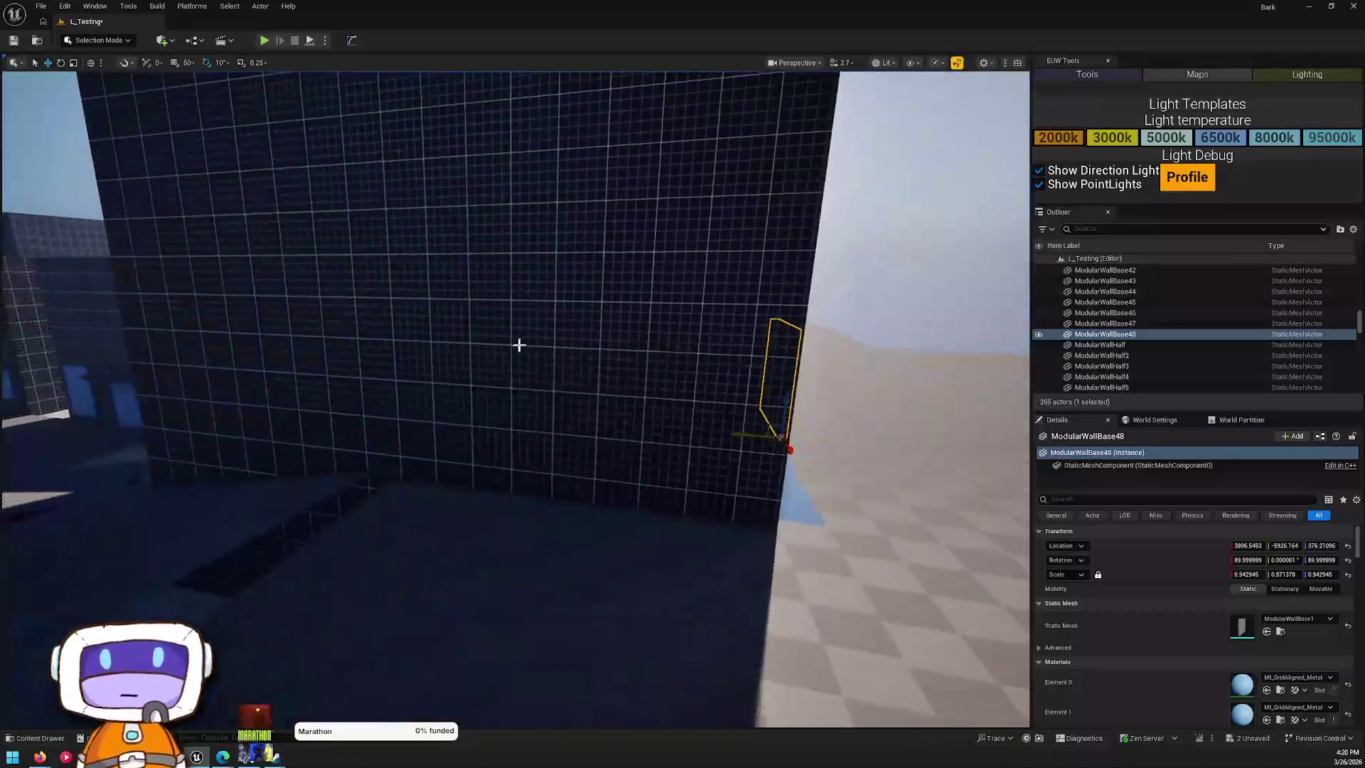
pyautogui.click(548, 276)
pyautogui.moveTo(548, 276)
pyautogui.mouseDown()
pyautogui.moveTo(435, 244)
pyautogui.moveTo(494, 256)
pyautogui.moveTo(456, 253)
pyautogui.mouseUp()
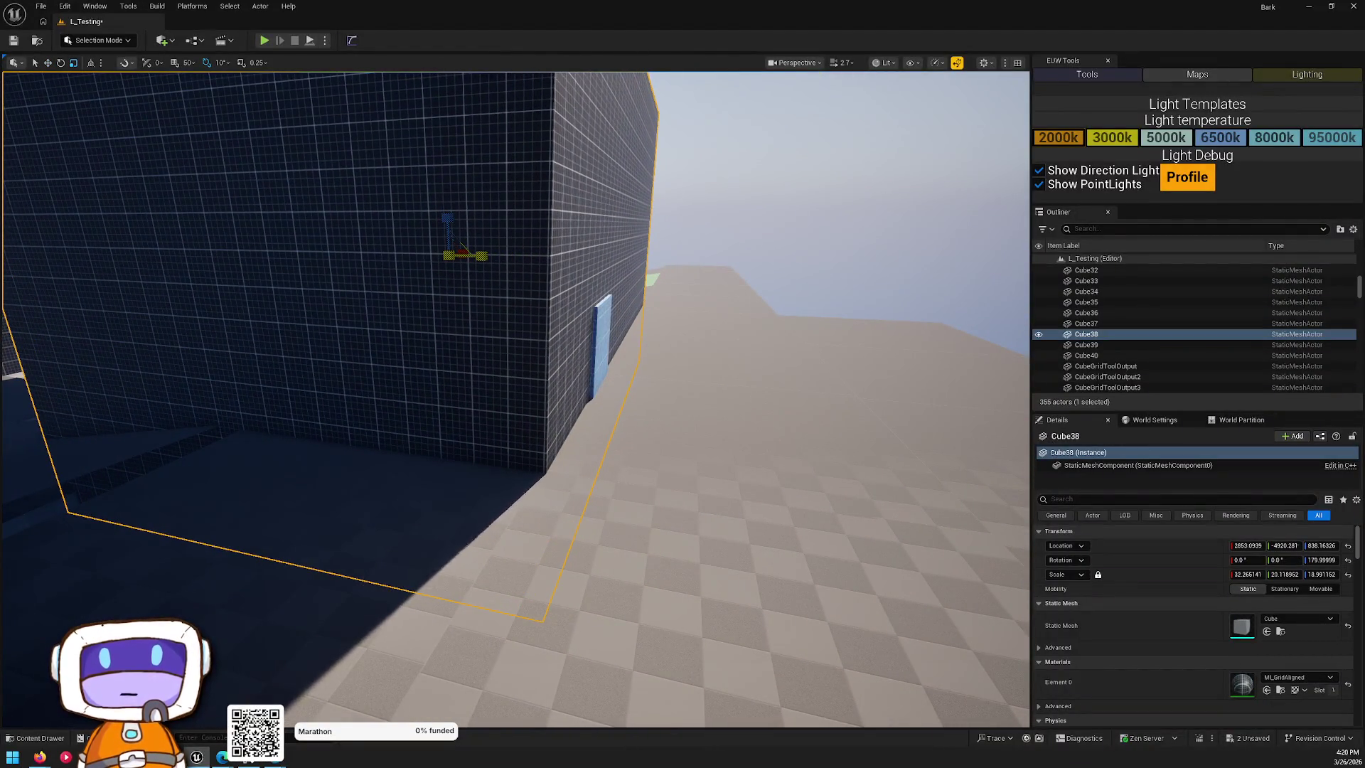
pyautogui.press('Escape')
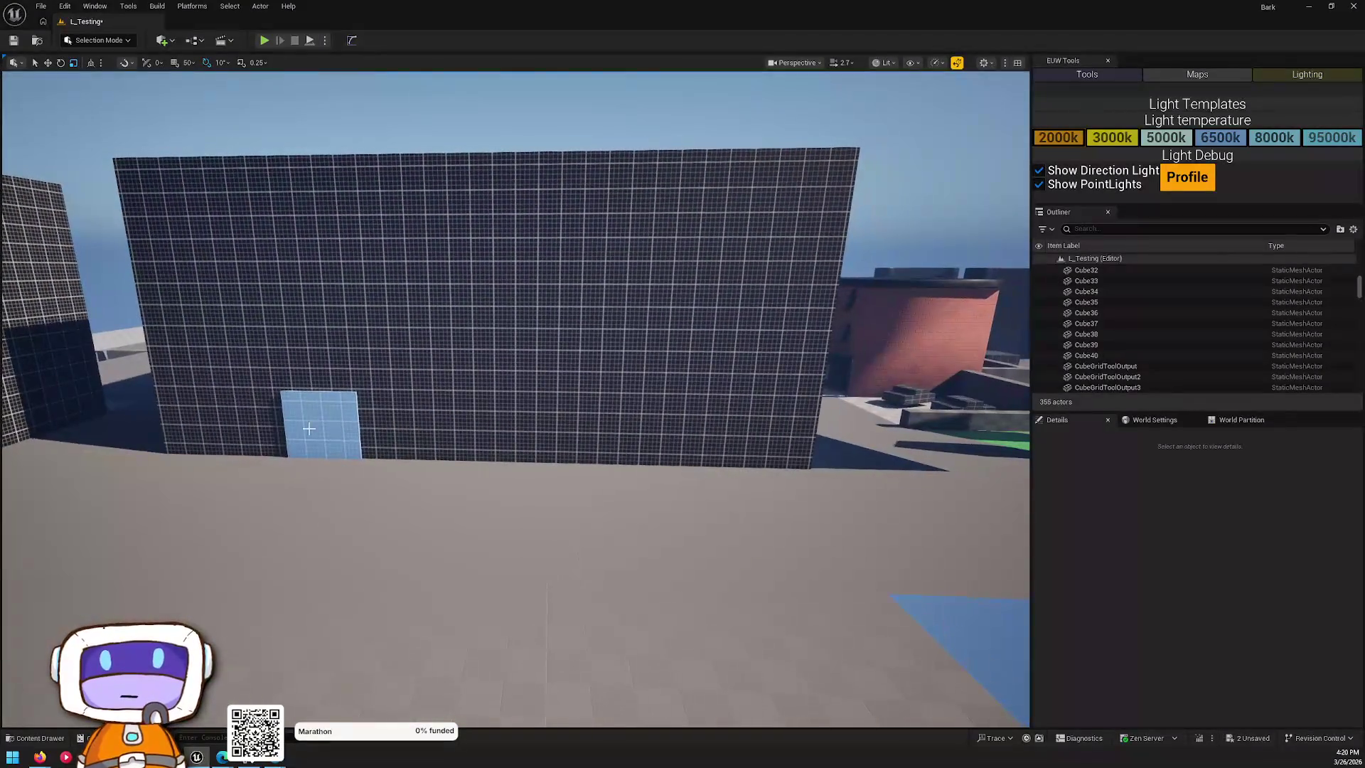
# - Duplicate the blue door panel along X and select two floor rectangles beside the park
pyautogui.click(360, 427)
pyautogui.keyDown('alt'); pyautogui.moveTo(250, 460); pyautogui.dragTo(653, 479); pyautogui.keyUp('alt')
pyautogui.press('Escape')
pyautogui.moveTo(562, 469)
pyautogui.mouseDown()
pyautogui.moveTo(452, 413)
pyautogui.moveTo(444, 493)
pyautogui.mouseUp()
pyautogui.click(445, 494)
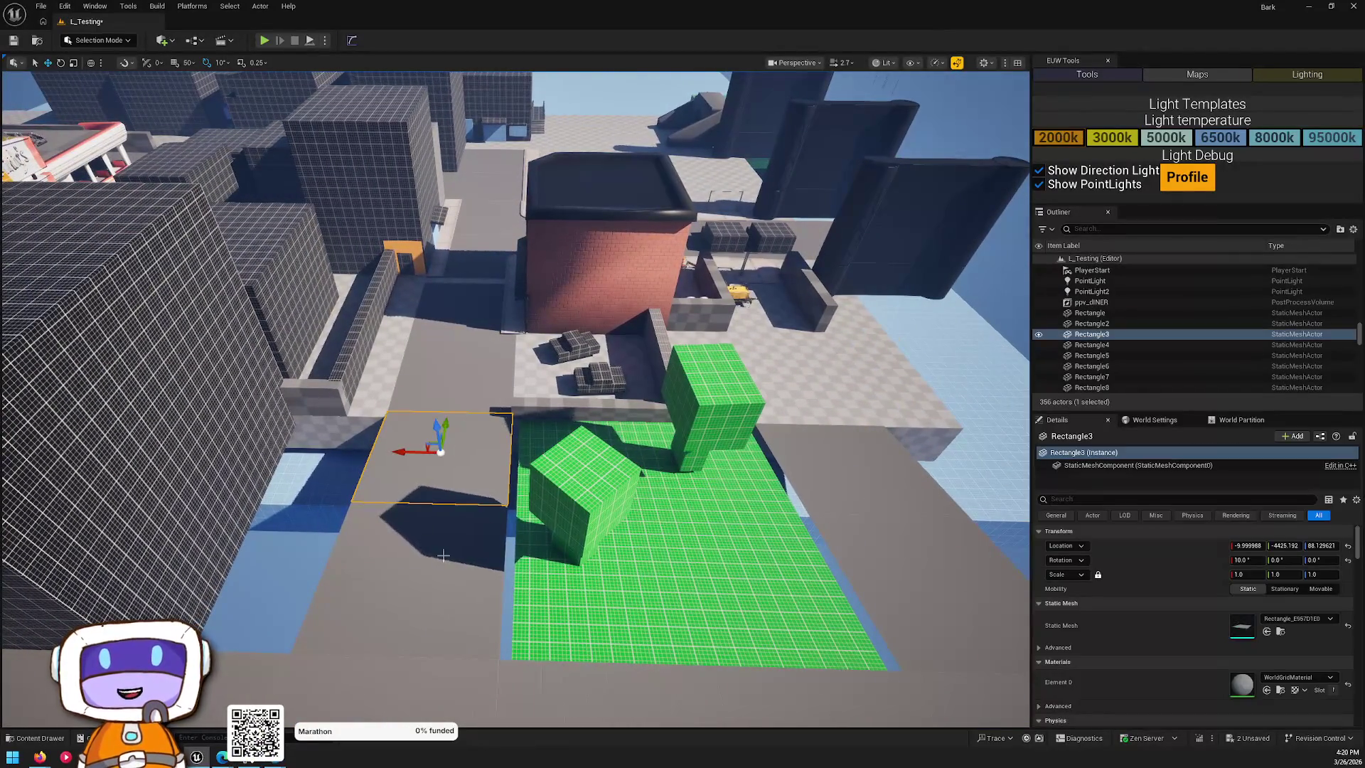
pyautogui.keyDown('ctrl'); pyautogui.click(443, 532); pyautogui.keyUp('ctrl')
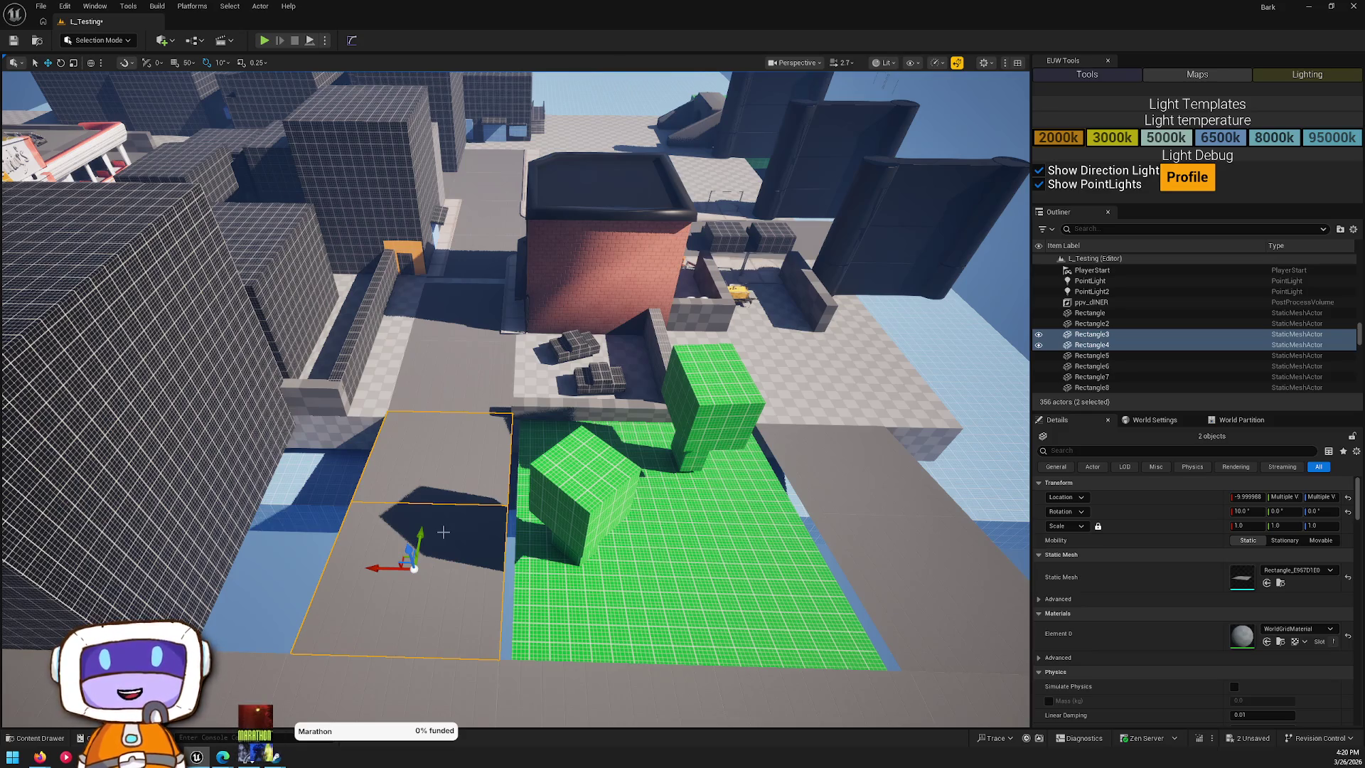
# - Delete the two floor tiles by the canal and select the tall block Cube38
pyautogui.moveTo(393, 393)
pyautogui.mouseDown()
pyautogui.moveTo(355, 292)
pyautogui.moveTo(370, 313)
pyautogui.moveTo(384, 285)
pyautogui.moveTo(356, 298)
pyautogui.moveTo(384, 313)
pyautogui.moveTo(433, 430)
pyautogui.mouseUp()
pyautogui.click(398, 320)
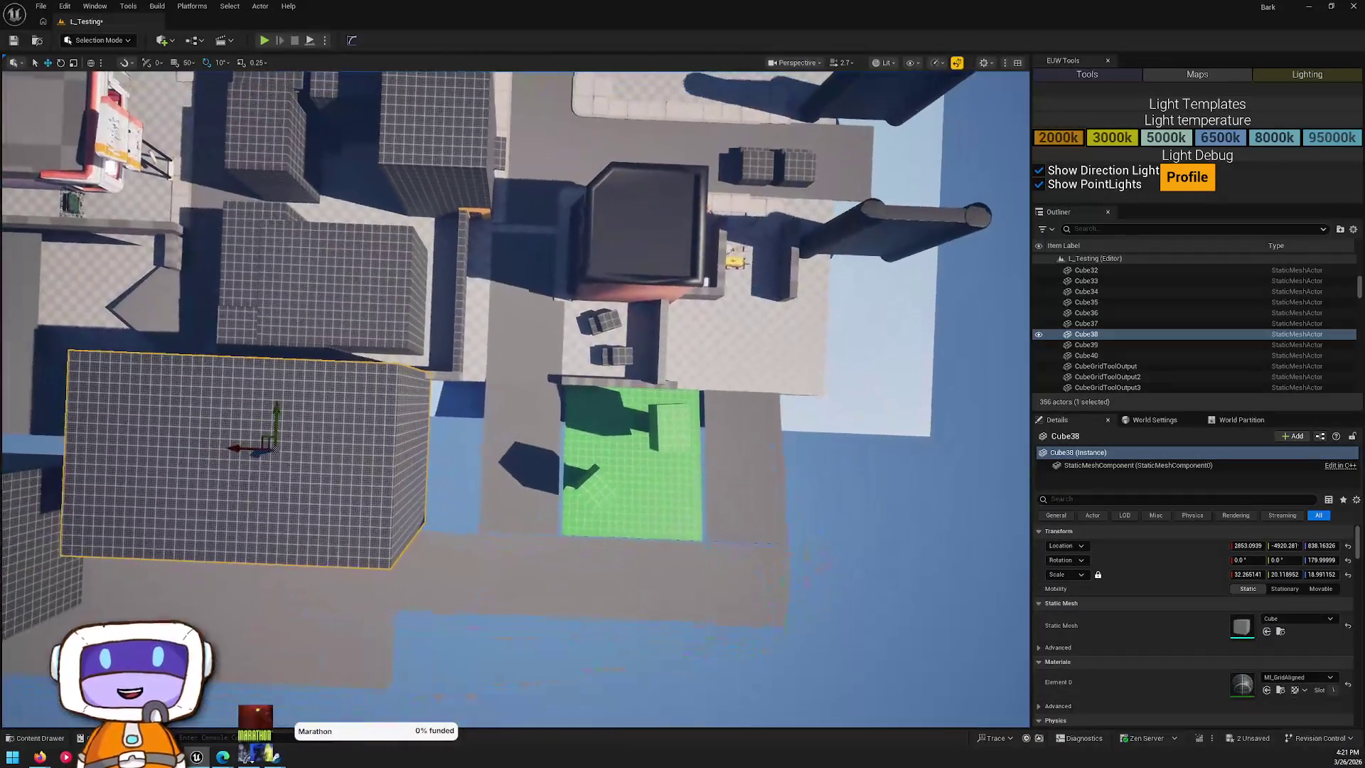
pyautogui.moveTo(608, 388); pyautogui.dragTo(590, 391)
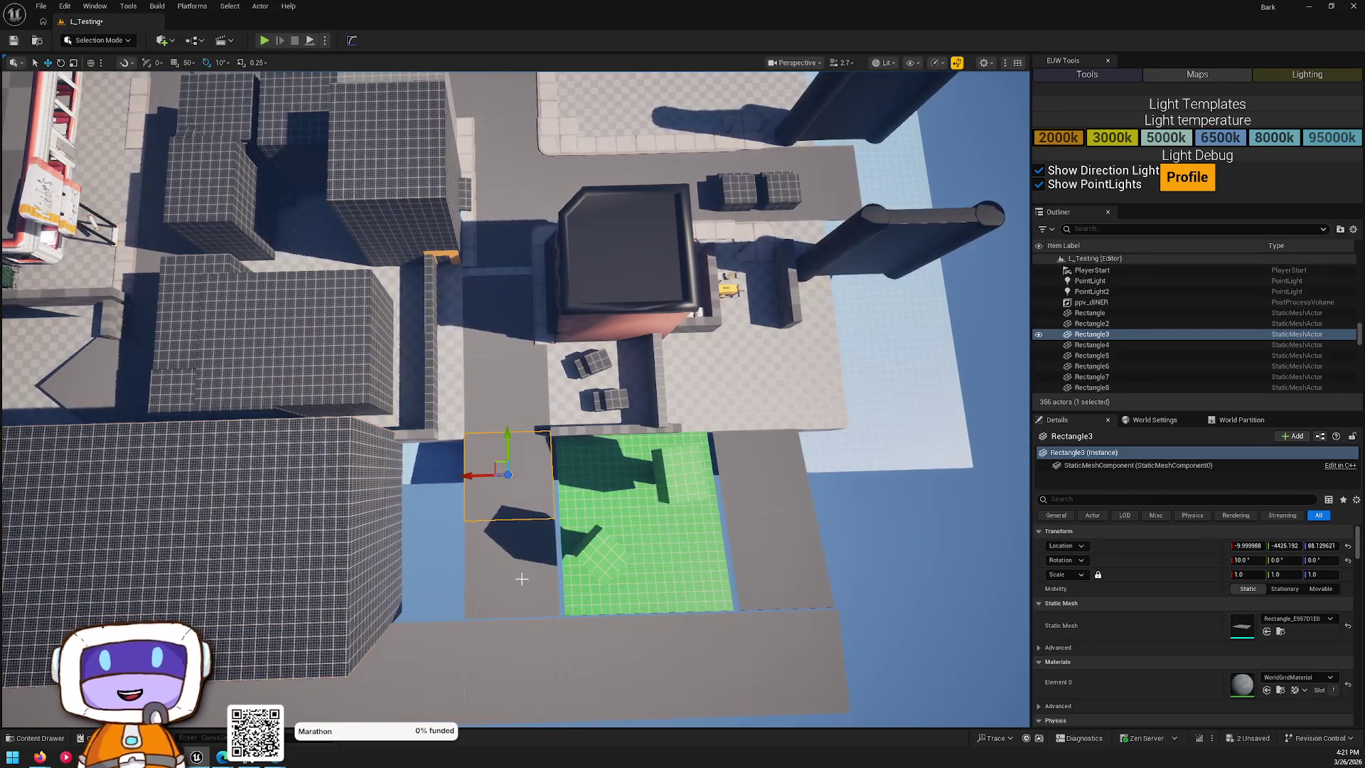
pyautogui.keyDown('ctrl'); pyautogui.click(521, 580); pyautogui.keyUp('ctrl')
pyautogui.press('Delete')
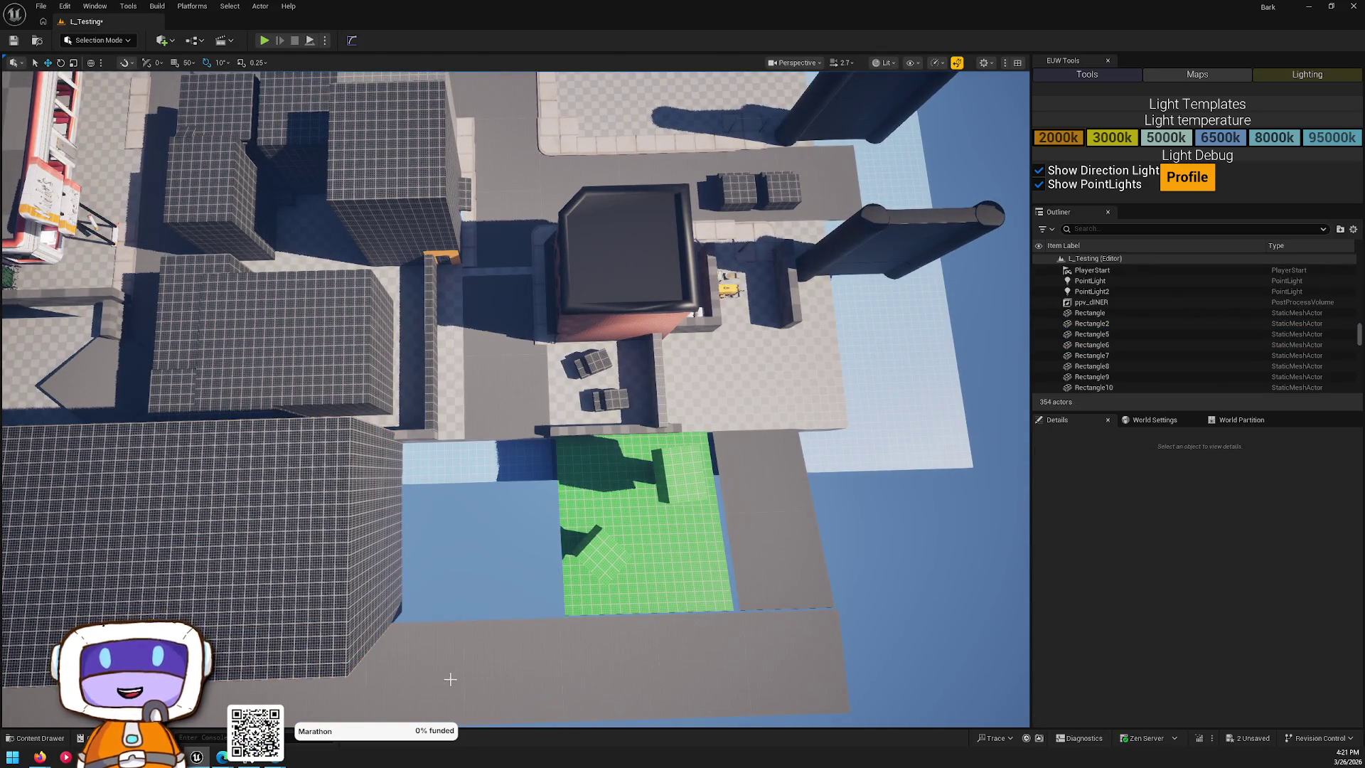
pyautogui.press('a')
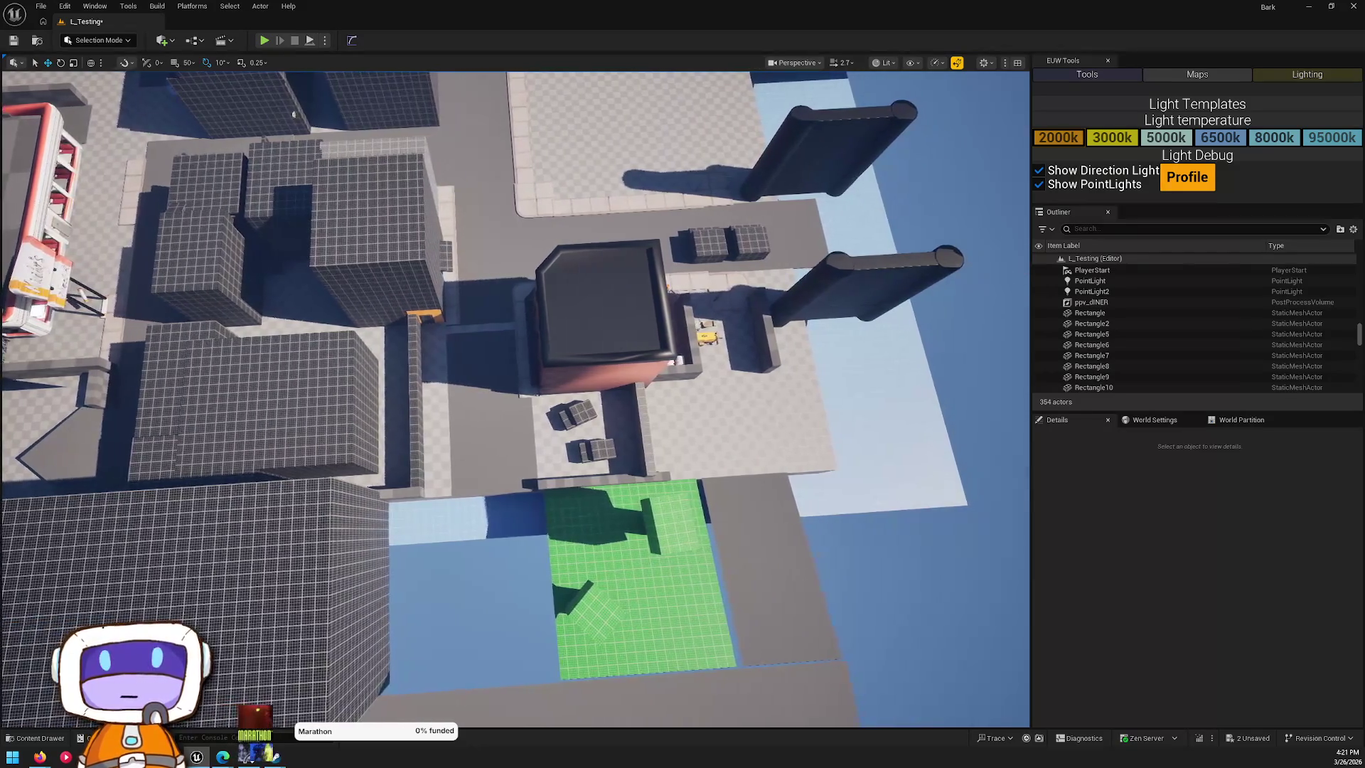
pyautogui.press('w')
pyautogui.press('s')
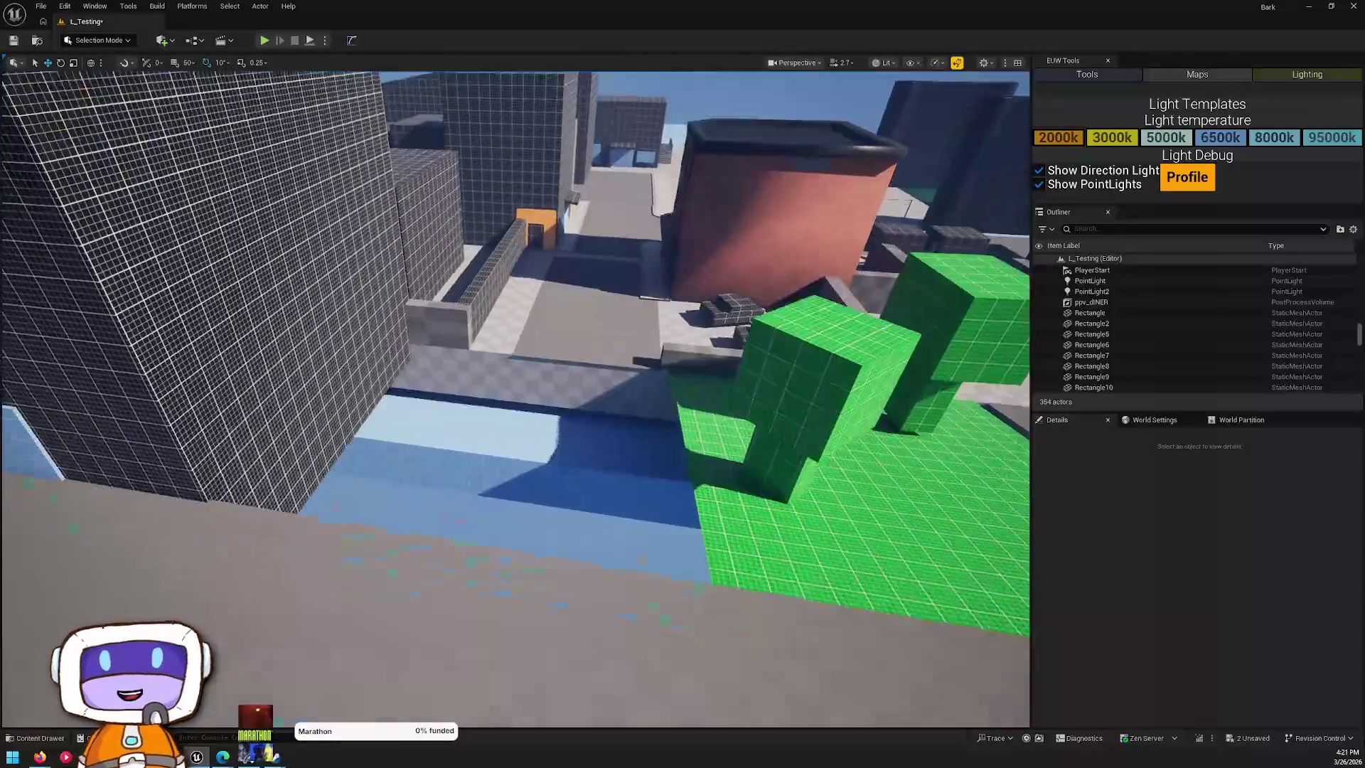
pyautogui.press('w')
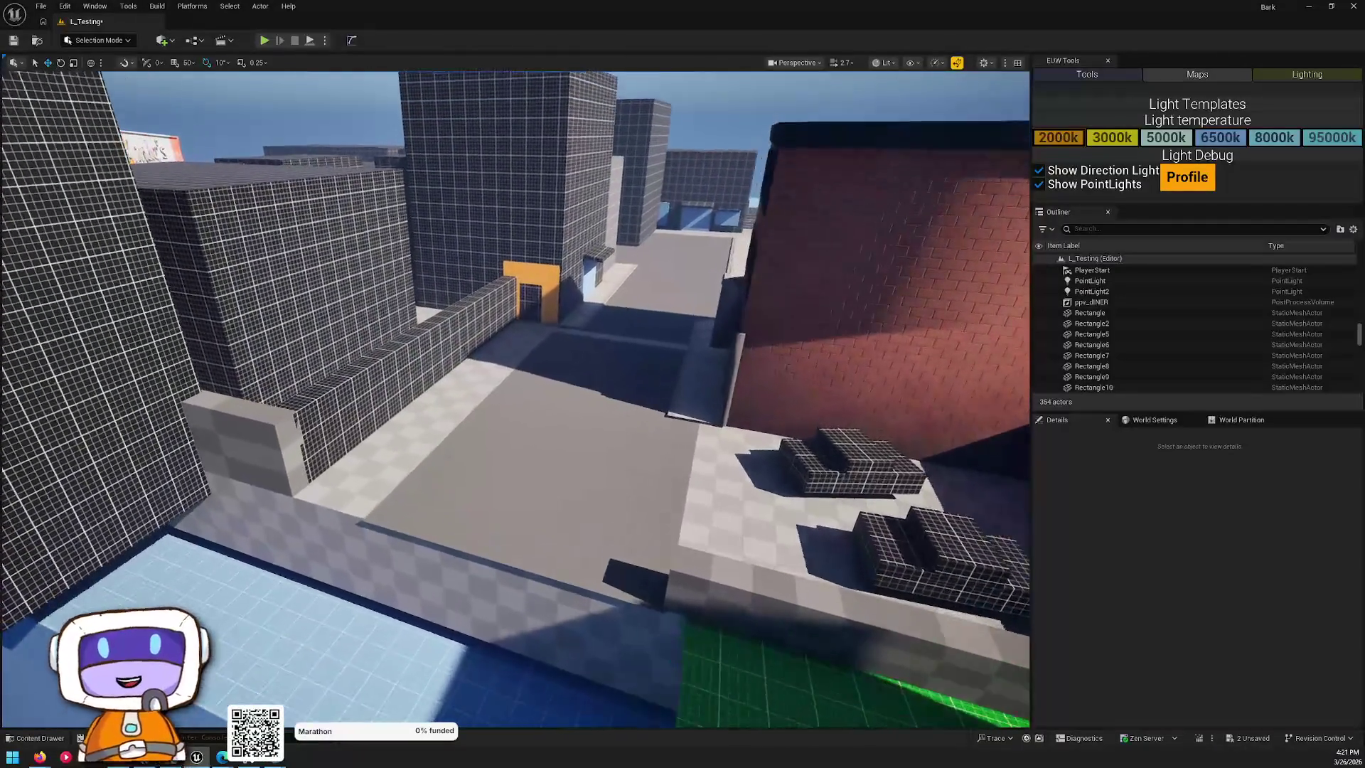
pyautogui.click(696, 262)
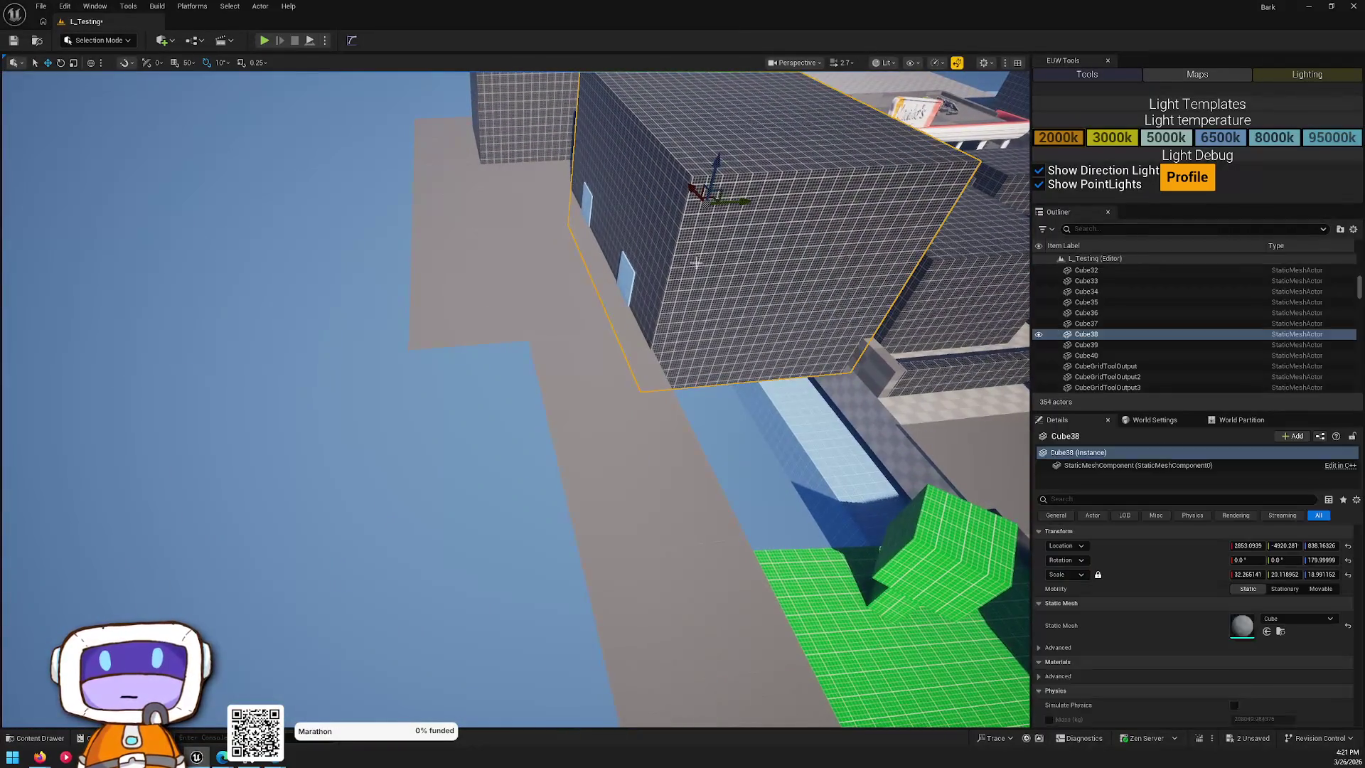
# - Place new block Cube41 beside the park in line with its neighbour, then select the edge floor tiles
pyautogui.press('f')
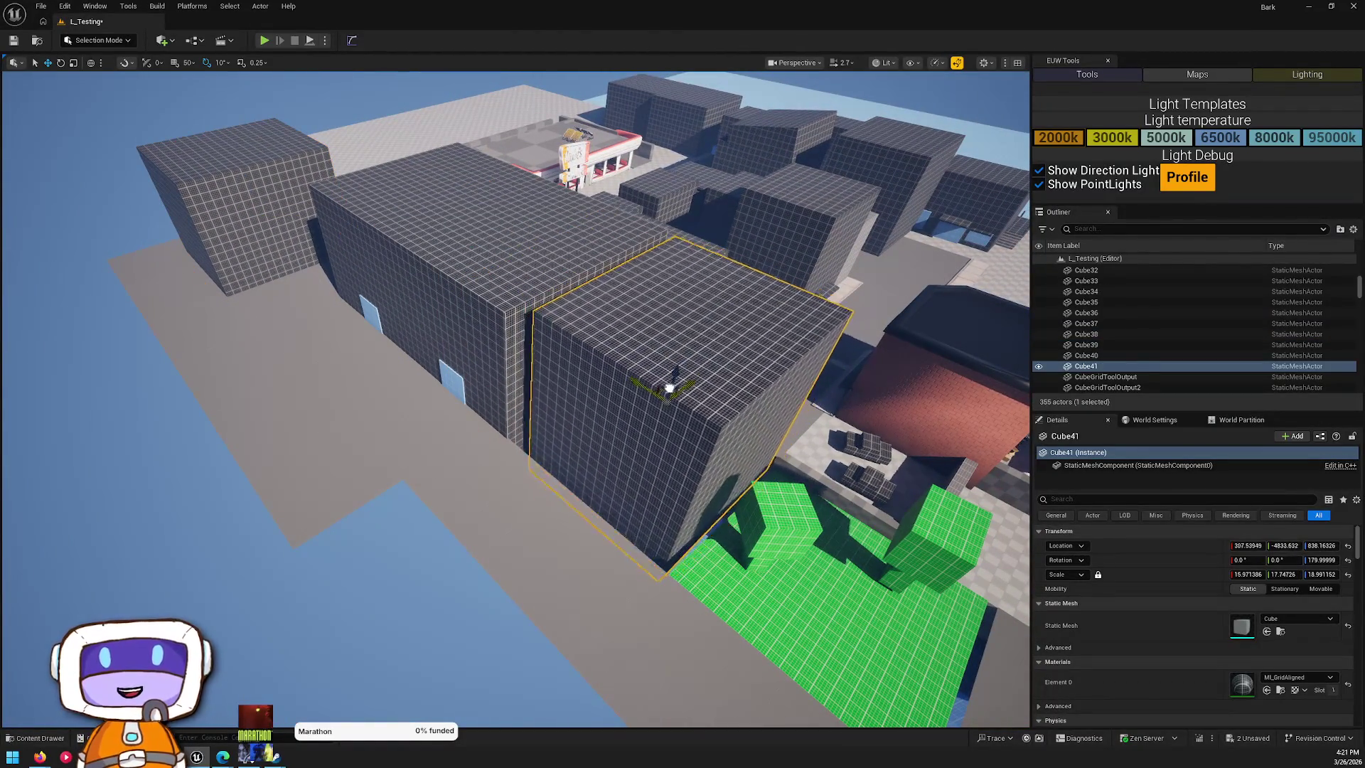
pyautogui.moveTo(553, 403); pyautogui.dragTo(553, 404)
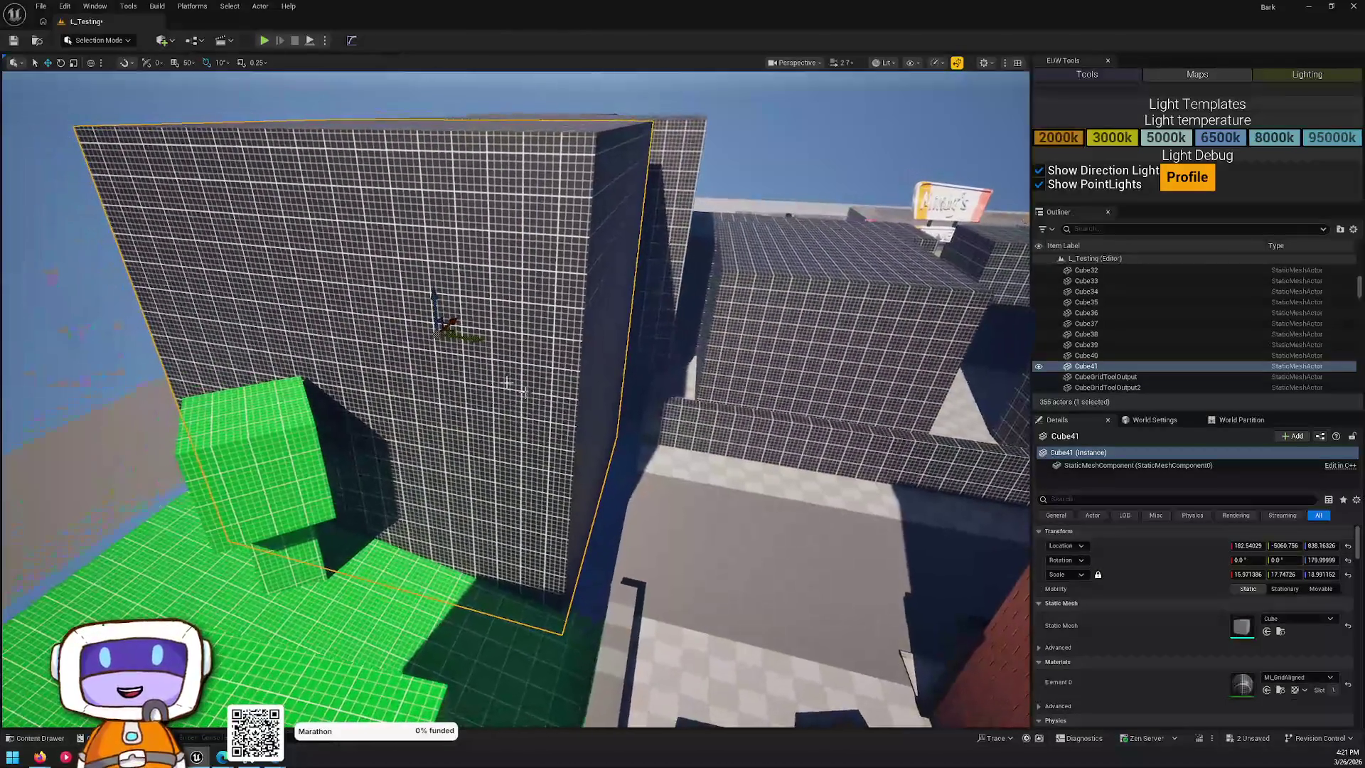
pyautogui.moveTo(503, 350); pyautogui.dragTo(498, 369)
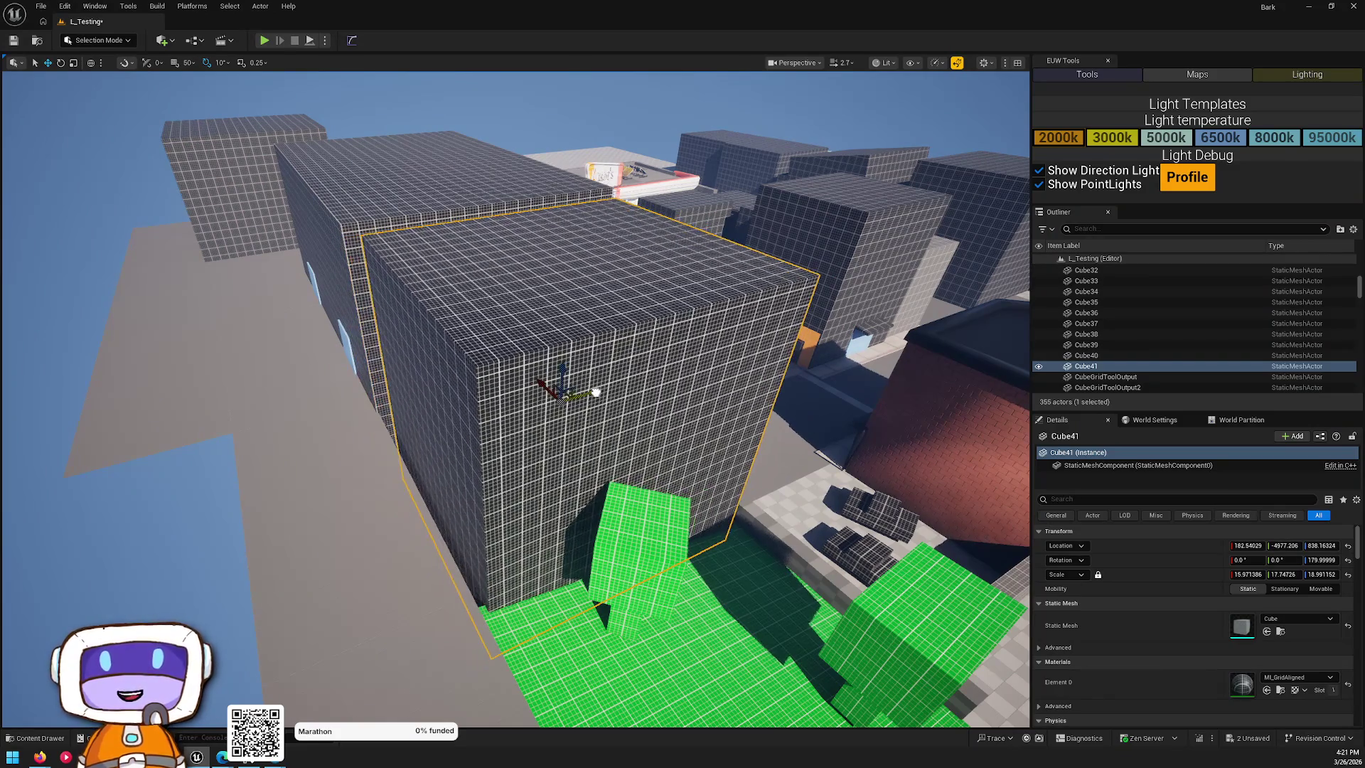
pyautogui.moveTo(550, 455); pyautogui.dragTo(551, 455)
pyautogui.moveTo(560, 222); pyautogui.dragTo(560, 221)
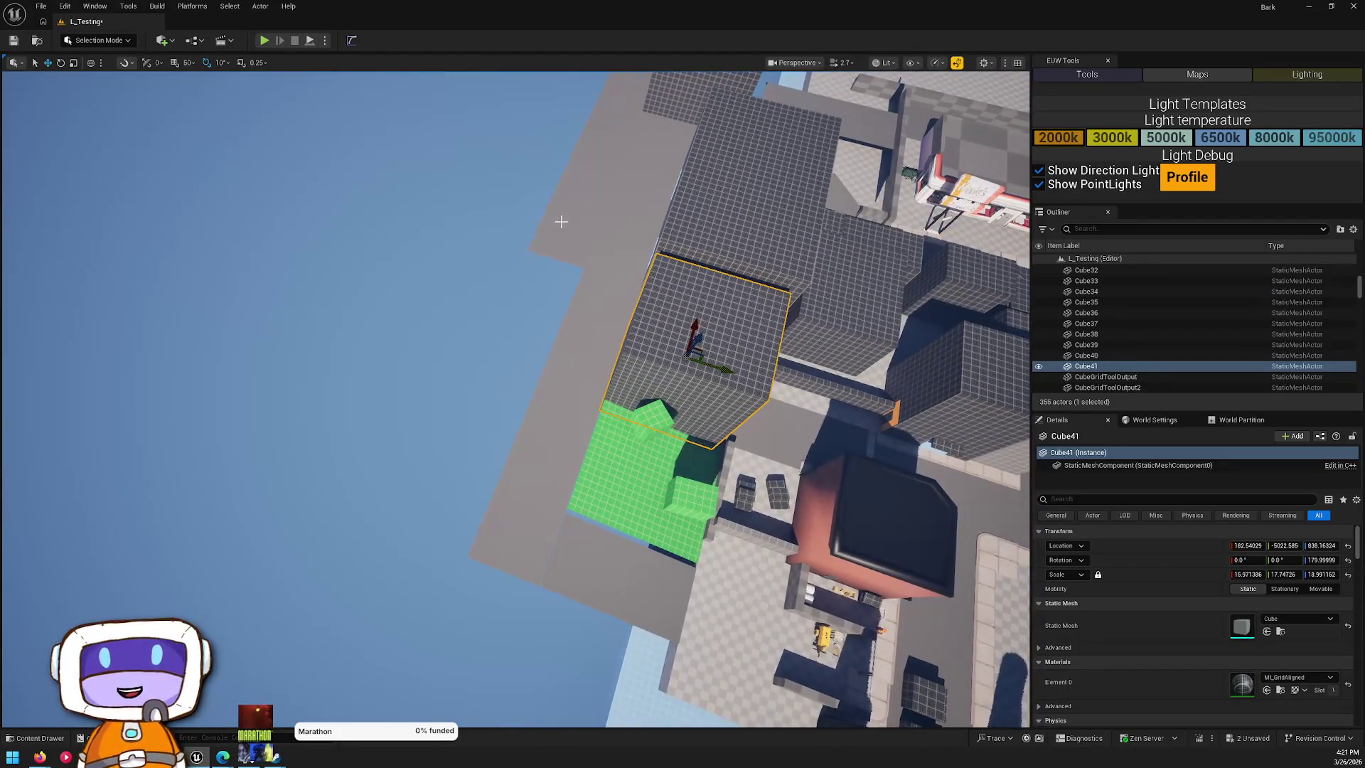
pyautogui.keyDown('ctrl'); pyautogui.click(590, 188); pyautogui.keyUp('ctrl')
pyautogui.keyDown('ctrl'); pyautogui.click(604, 149); pyautogui.keyUp('ctrl')
pyautogui.moveTo(604, 149)
pyautogui.mouseDown()
pyautogui.moveTo(640, 232)
pyautogui.moveTo(696, 271)
pyautogui.mouseUp()
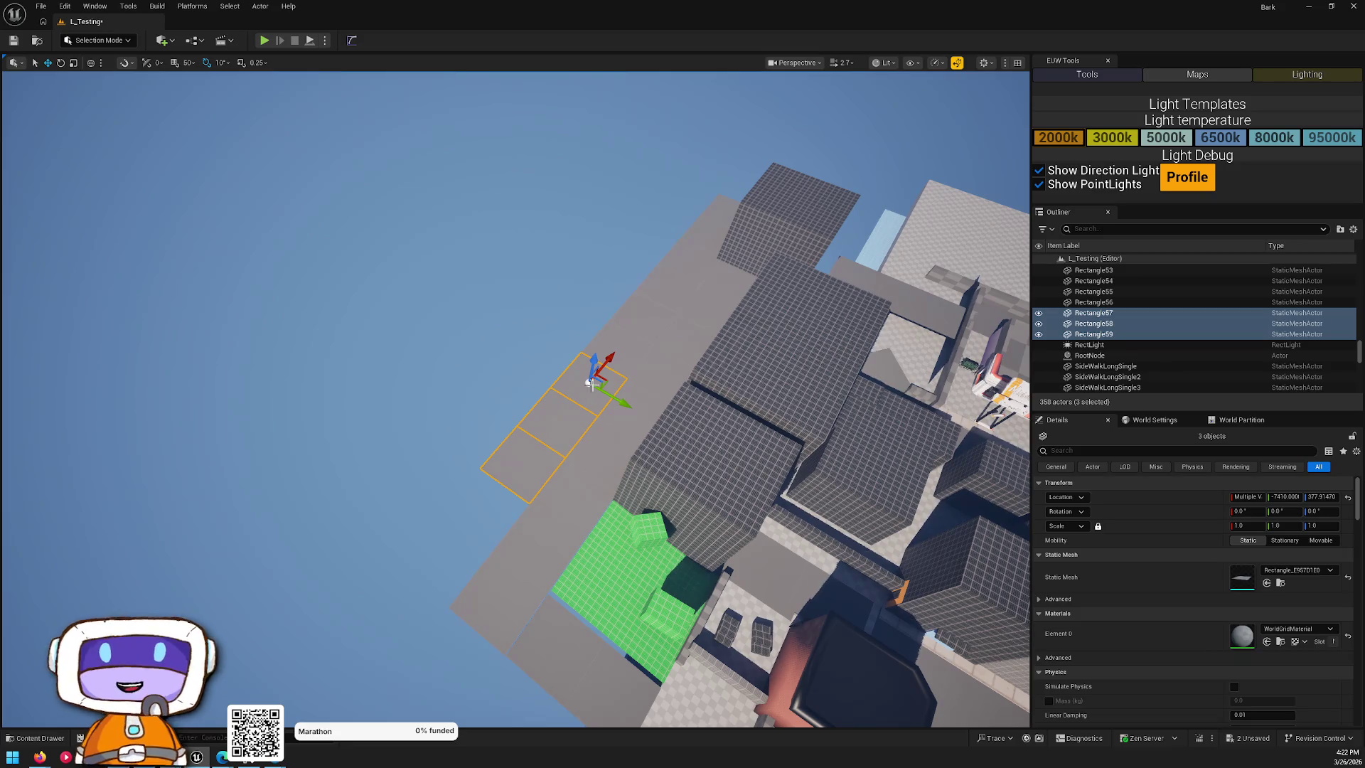
# - Copy Cube41 onto the empty level edge, raise it on Z and shift it along Y
pyautogui.click(737, 478)
pyautogui.moveTo(773, 540); pyautogui.dragTo(773, 569)
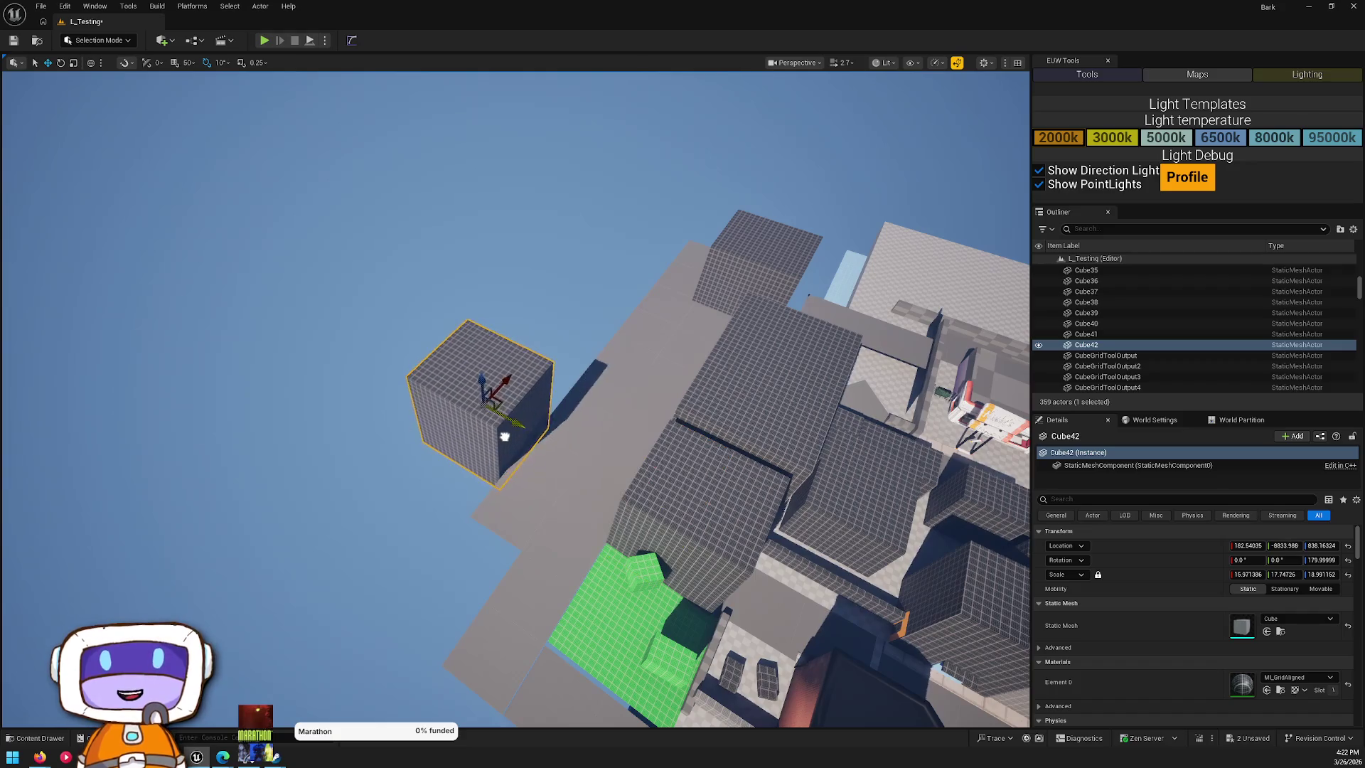
pyautogui.press('f')
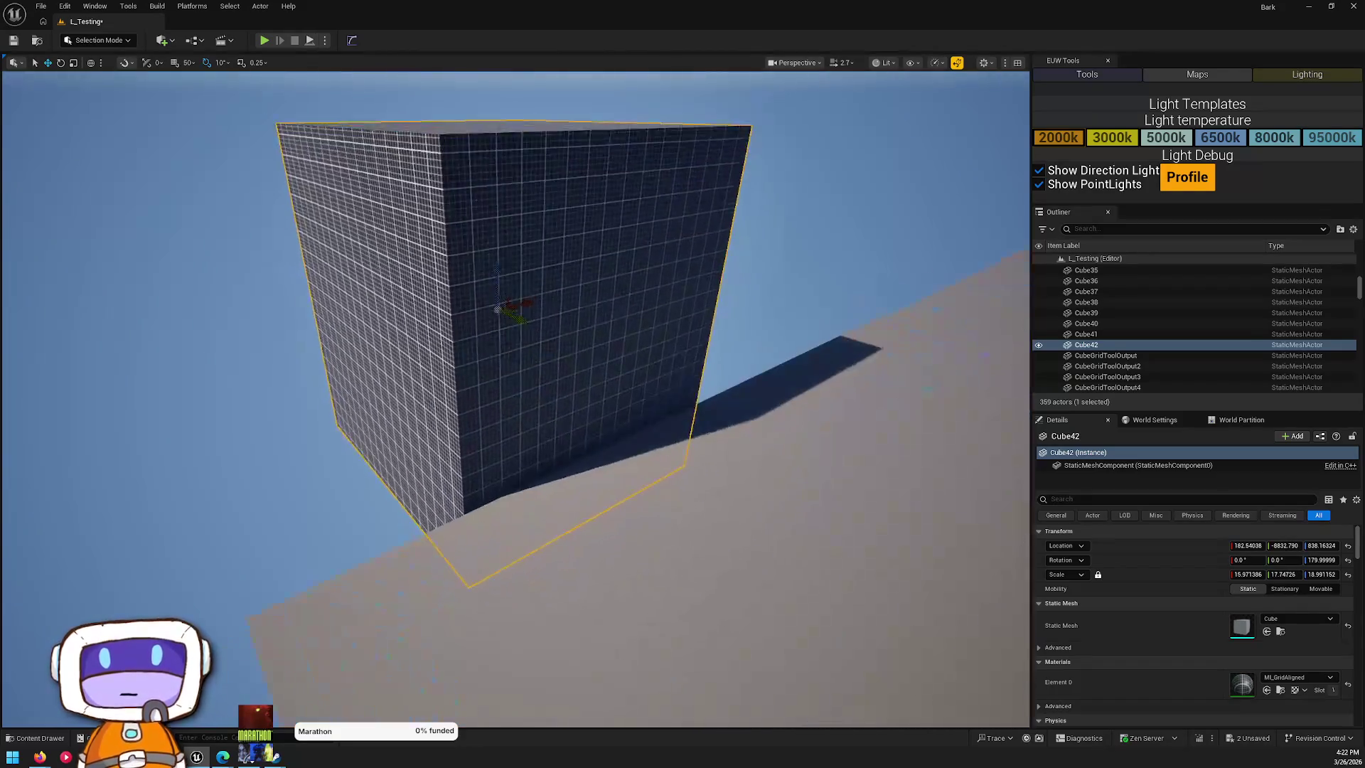
pyautogui.moveTo(477, 434); pyautogui.dragTo(495, 356)
pyautogui.moveTo(509, 417)
pyautogui.mouseDown()
pyautogui.moveTo(498, 398)
pyautogui.moveTo(541, 388)
pyautogui.mouseUp()
pyautogui.moveTo(825, 580); pyautogui.dragTo(843, 577)
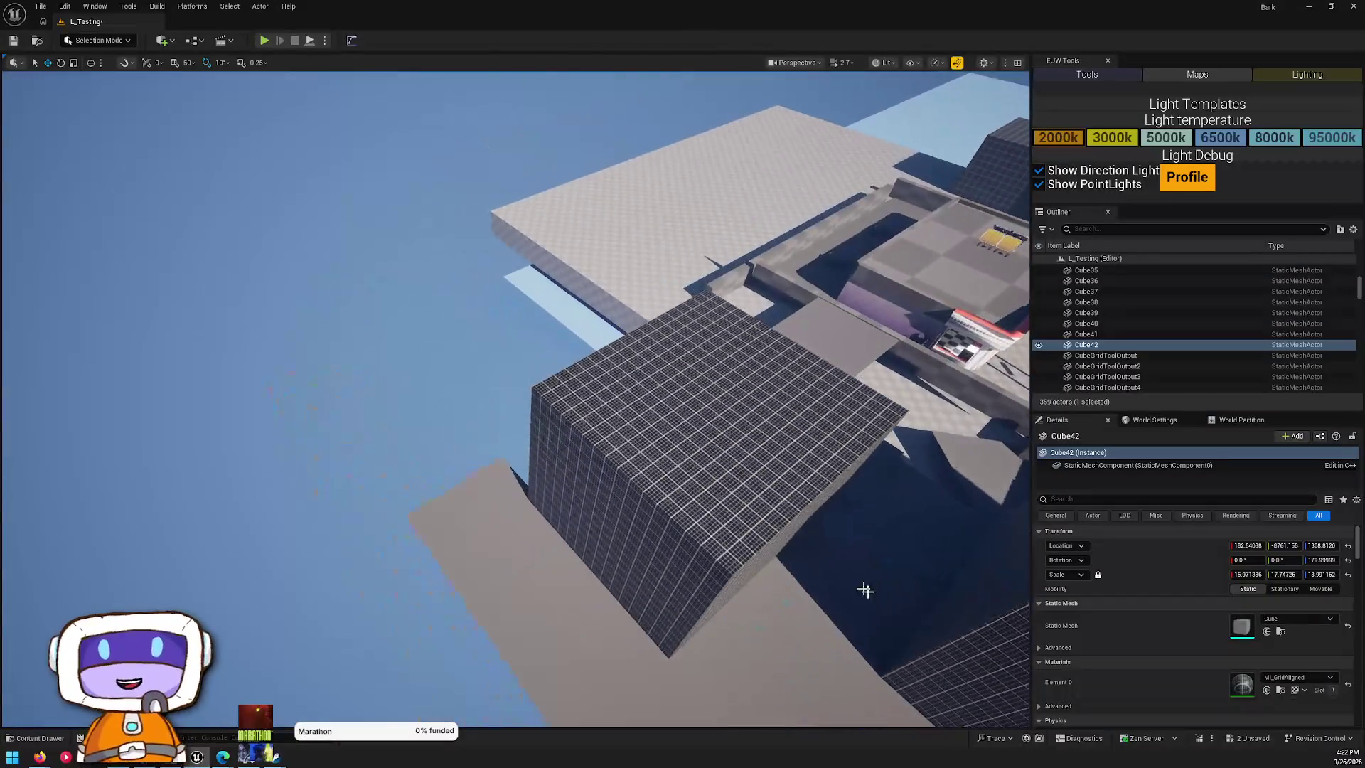
# - Inspect the Cube39 block, then select the tilted floor tile Rectangle17
pyautogui.click(714, 482)
pyautogui.moveTo(713, 482)
pyautogui.mouseDown()
pyautogui.moveTo(683, 462)
pyautogui.moveTo(706, 500)
pyautogui.mouseUp()
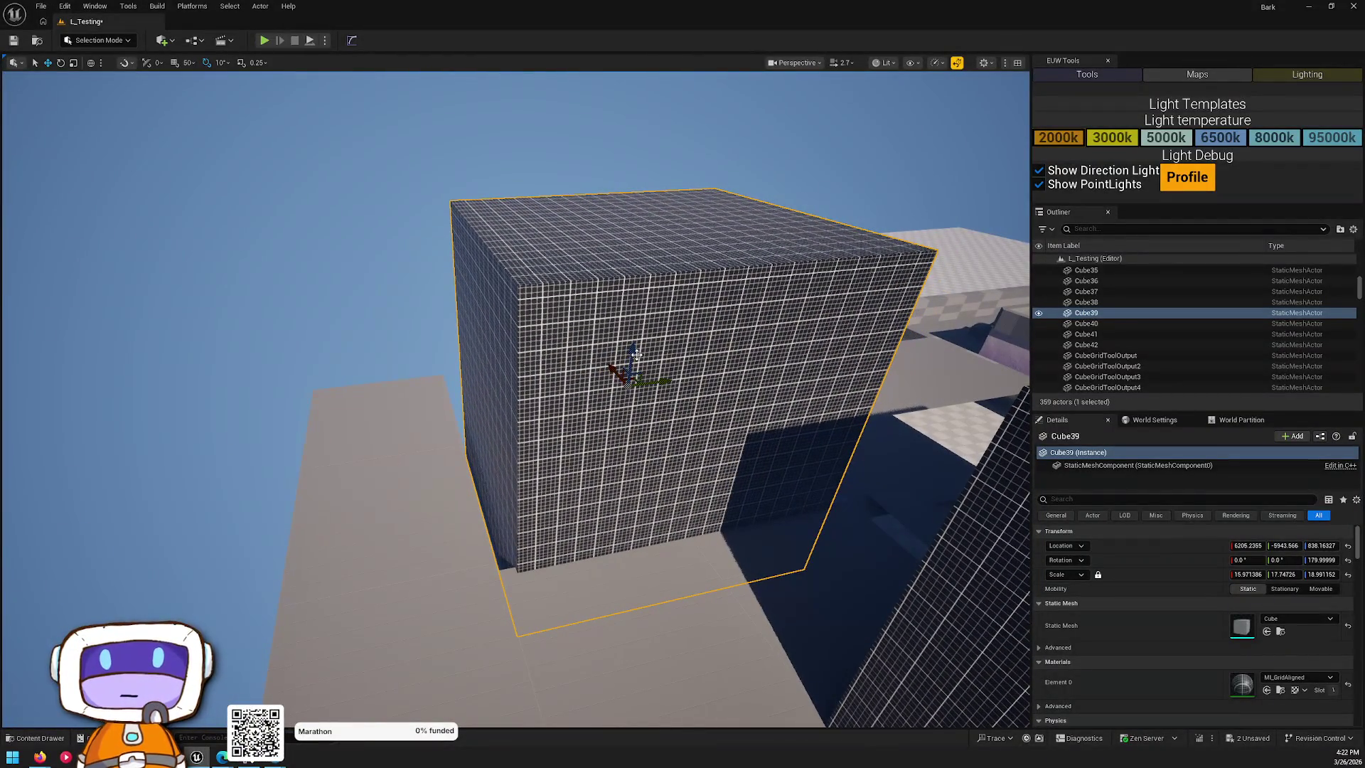
pyautogui.moveTo(668, 285)
pyautogui.mouseDown()
pyautogui.moveTo(630, 397)
pyautogui.moveTo(620, 375)
pyautogui.moveTo(683, 401)
pyautogui.mouseUp()
pyautogui.moveTo(614, 436); pyautogui.dragTo(615, 436)
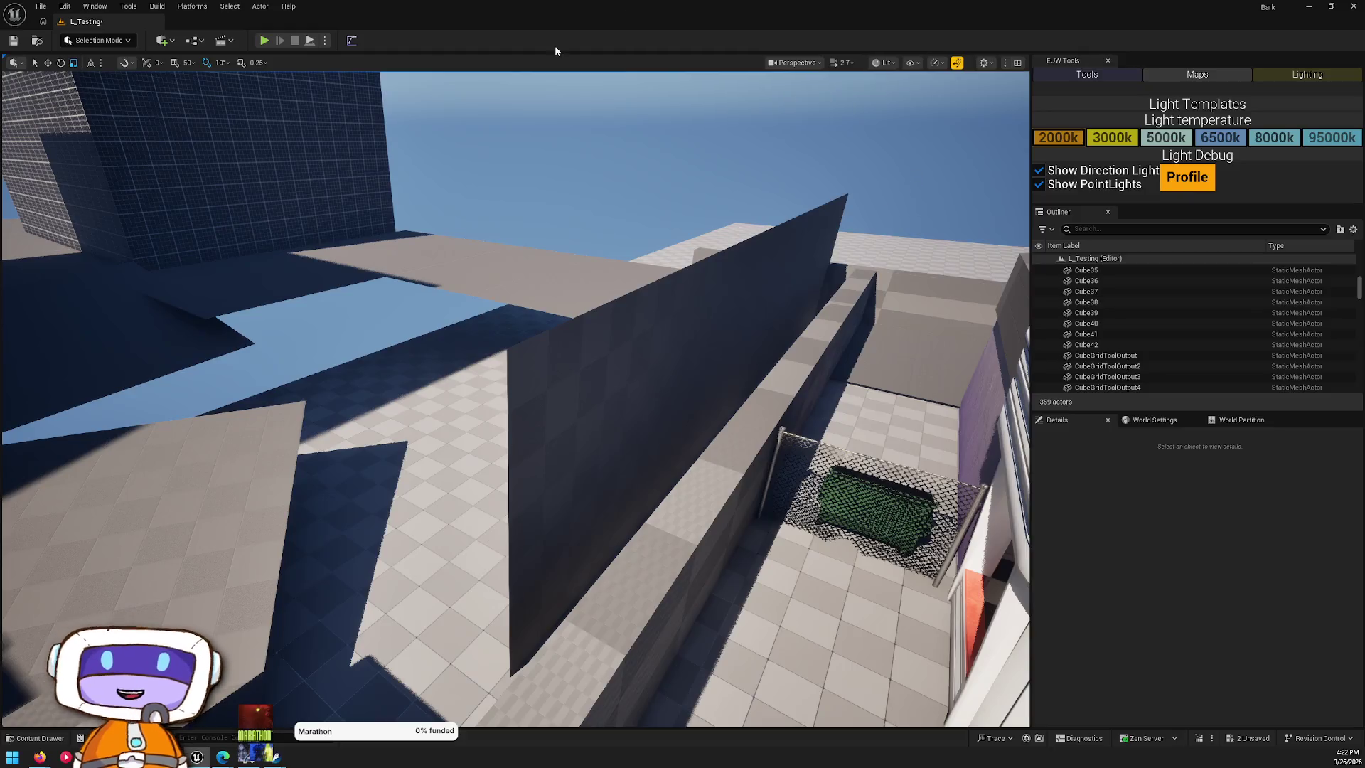
pyautogui.moveTo(488, 436); pyautogui.dragTo(487, 436)
pyautogui.click(616, 457)
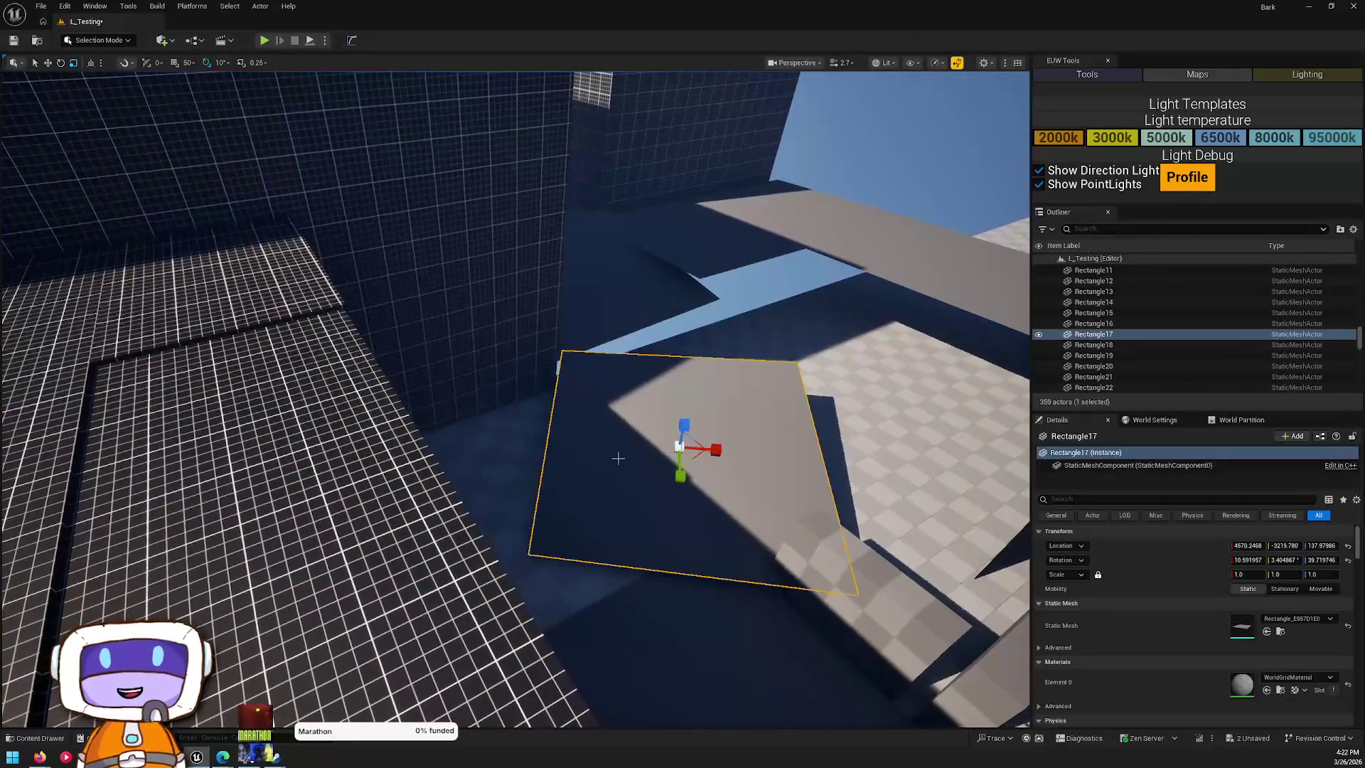
pyautogui.moveTo(615, 458); pyautogui.dragTo(1024, 570)
# - Show the Rectangle floor-tile mesh's 9 vertices in its mesh editor, then return and open the Content Drawer
pyautogui.doubleClick(1237, 625)
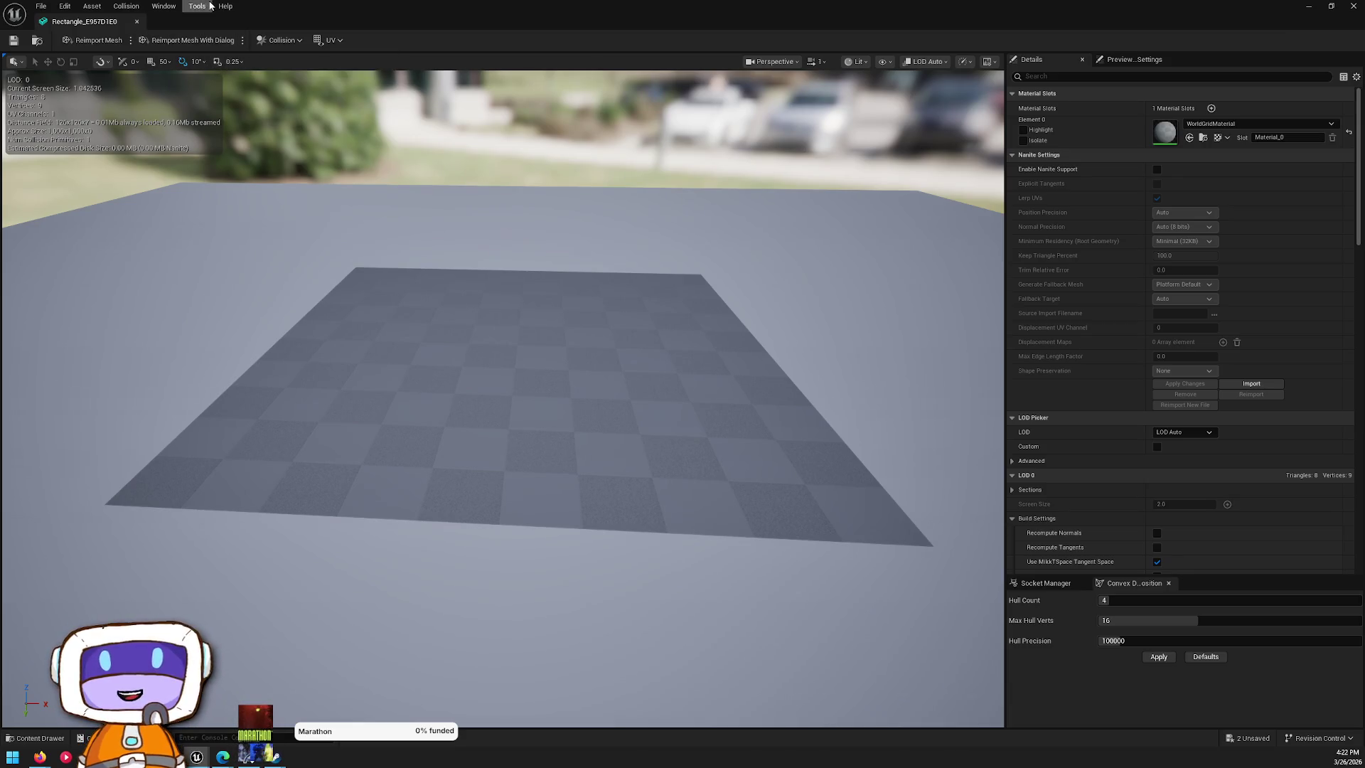
pyautogui.click(884, 61)
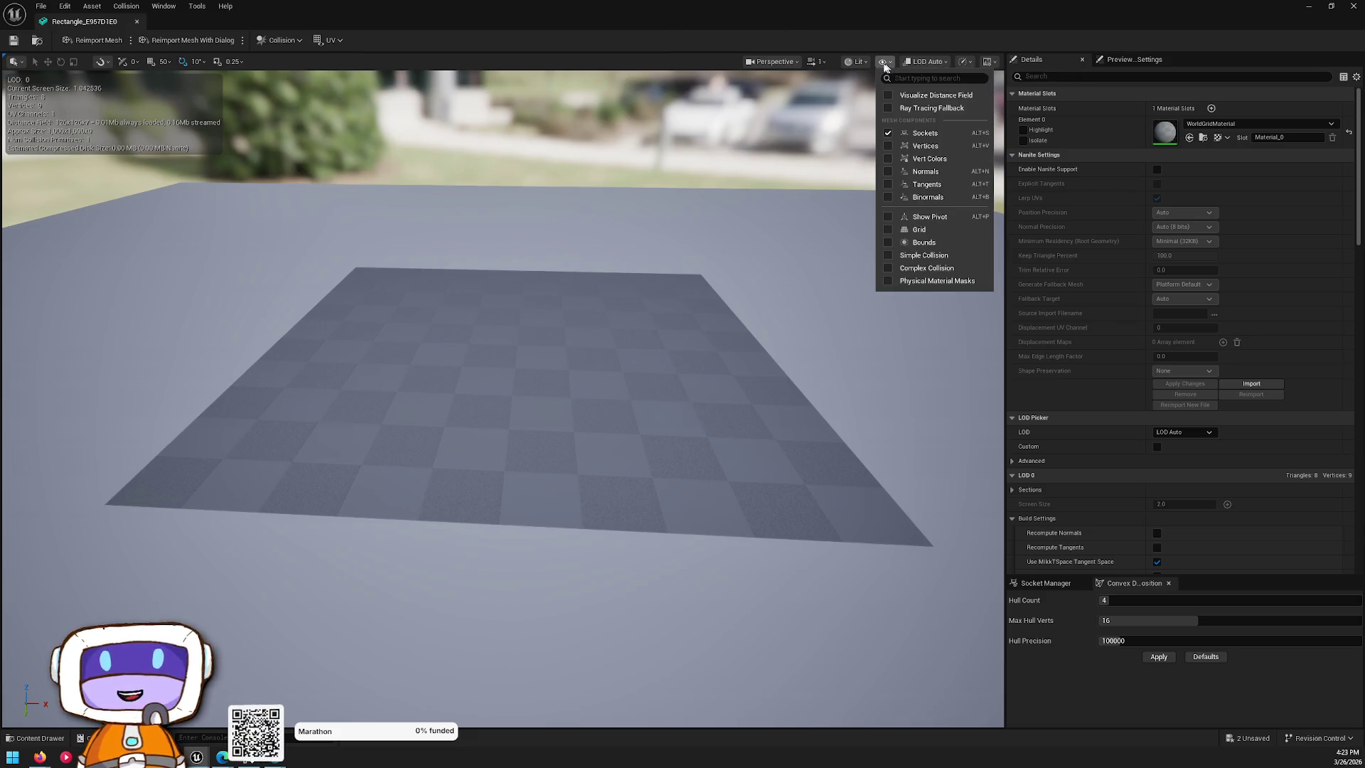
pyautogui.click(926, 147)
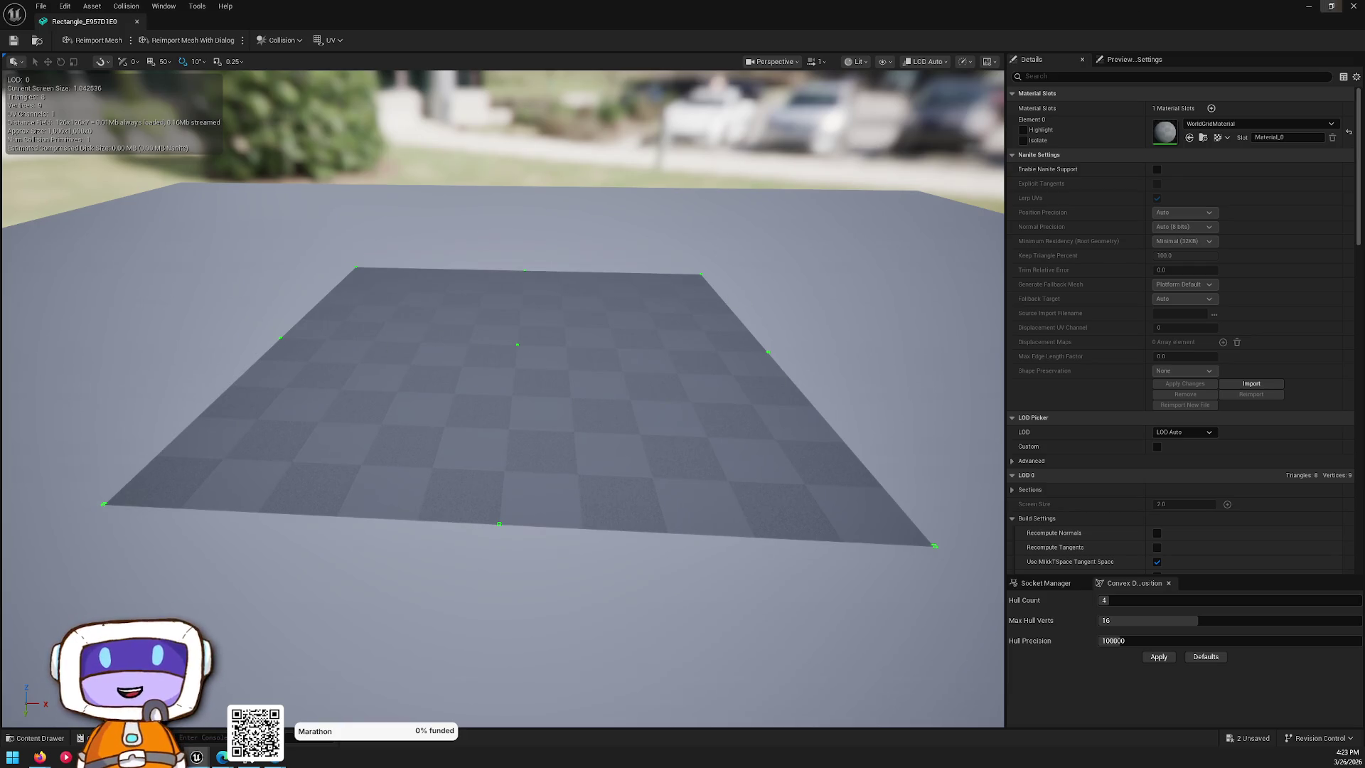
pyautogui.click(1351, 6)
pyautogui.hotkey('ctrl', 'space')
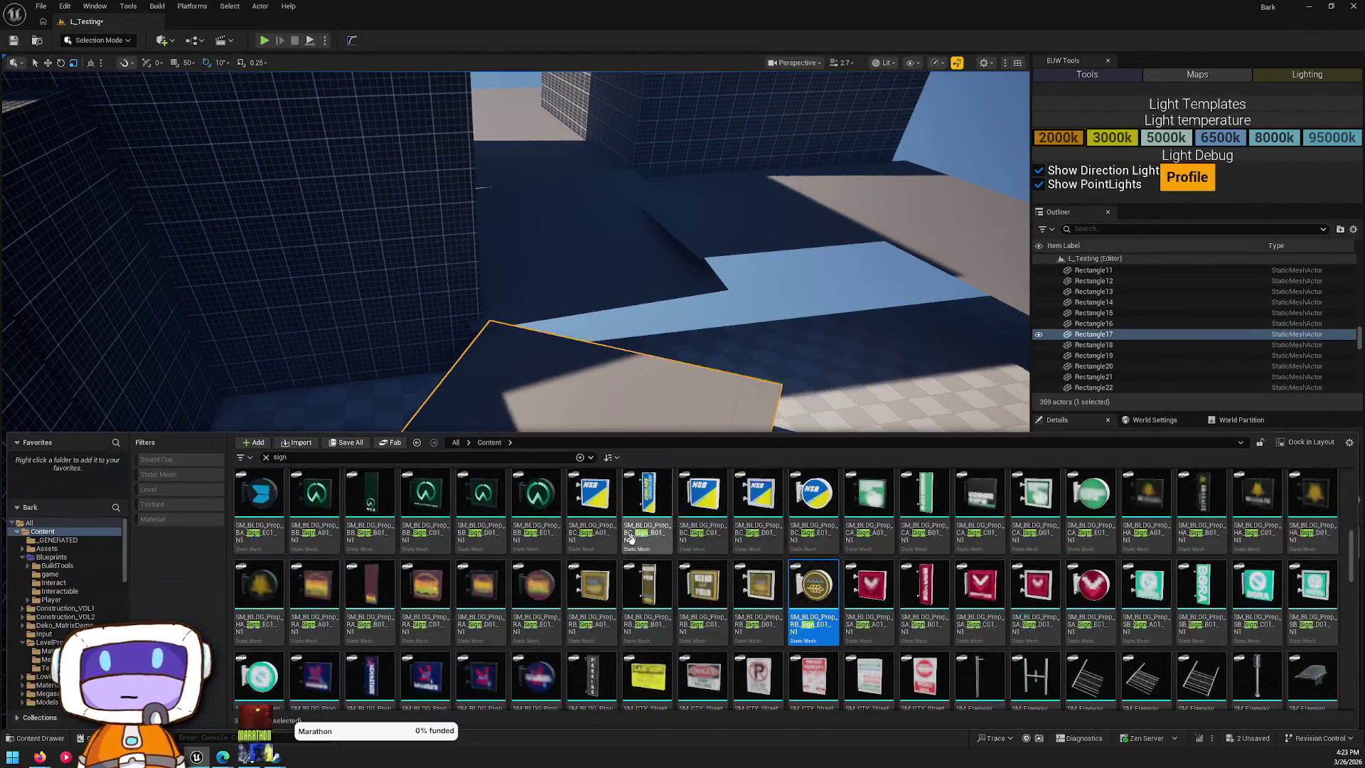
# - Browse the sign search results, select a building sign mesh, then dismiss the drawer to overlook the level
pyautogui.scroll(-10, 740, 565)
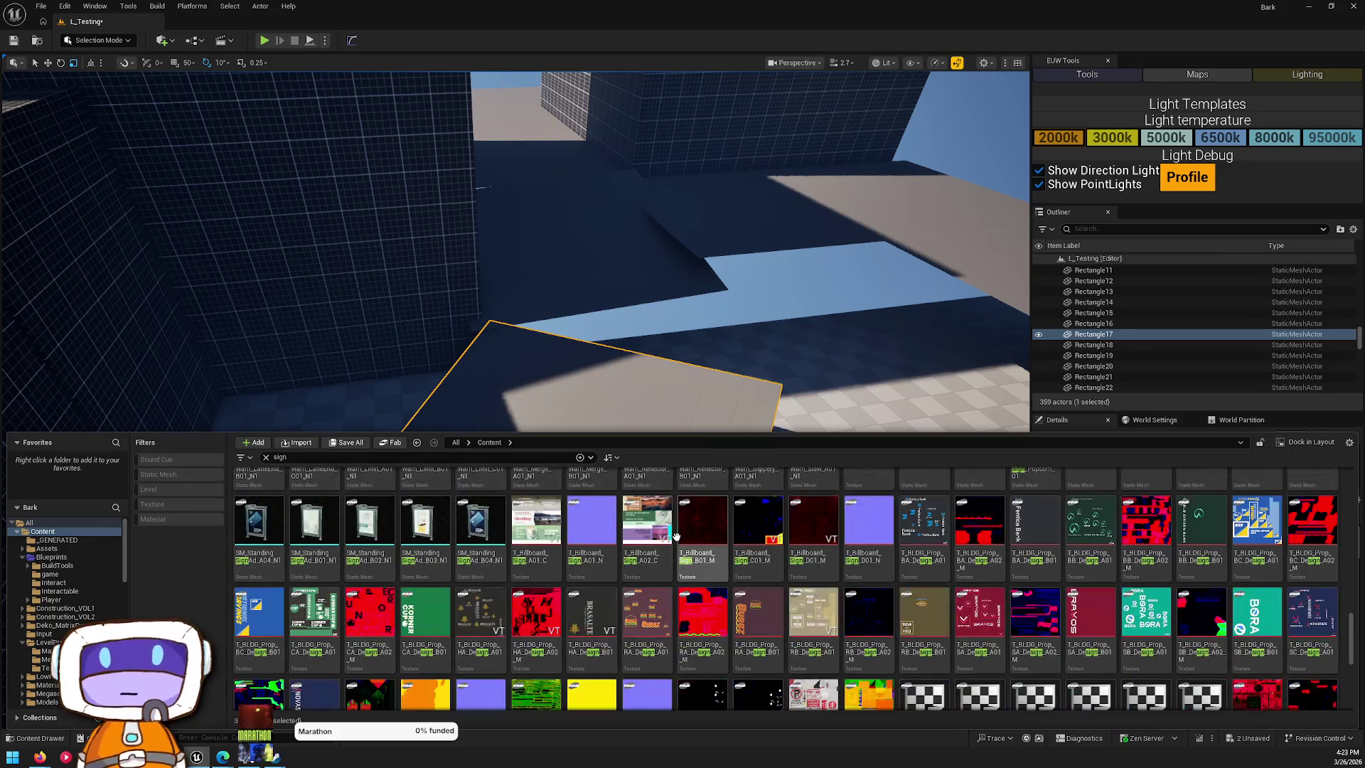
pyautogui.scroll(-3, 933, 549)
pyautogui.scroll(6, 917, 553)
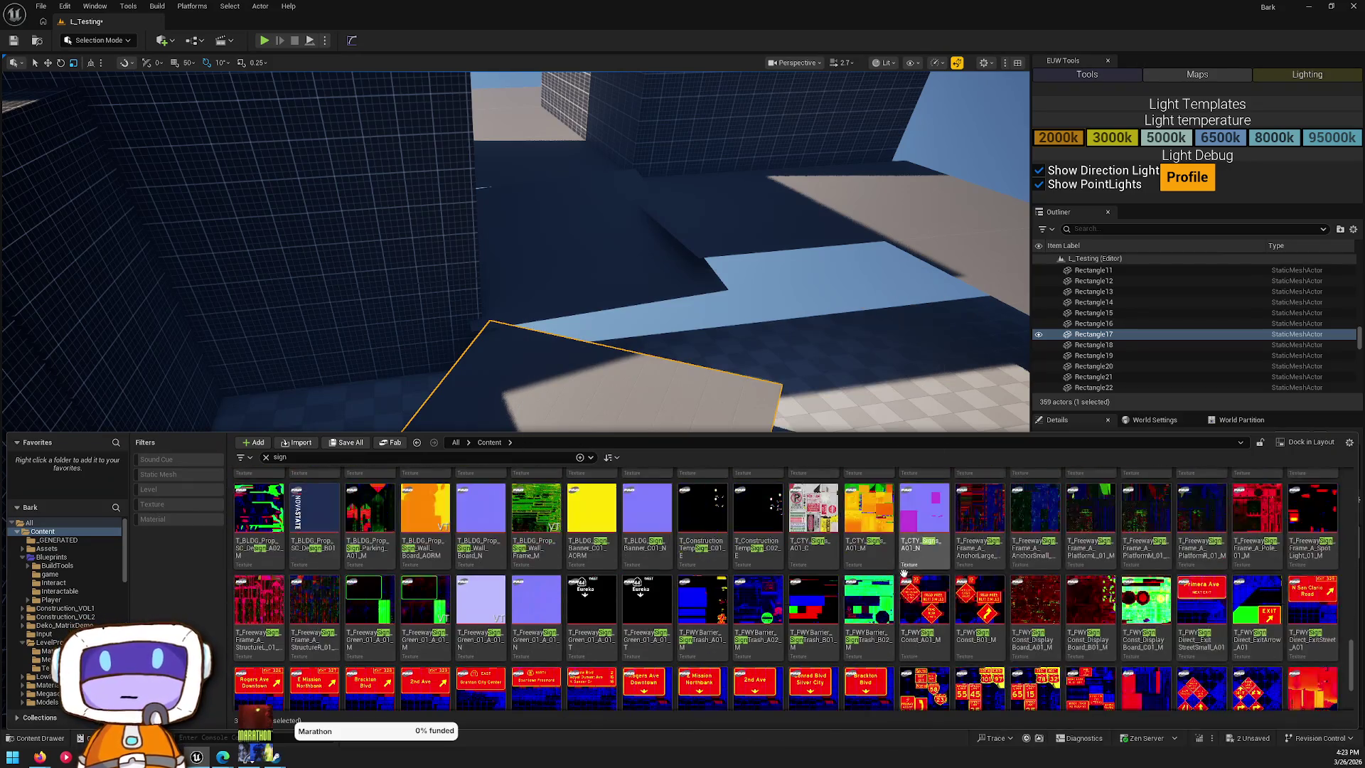
pyautogui.scroll(10, 908, 557)
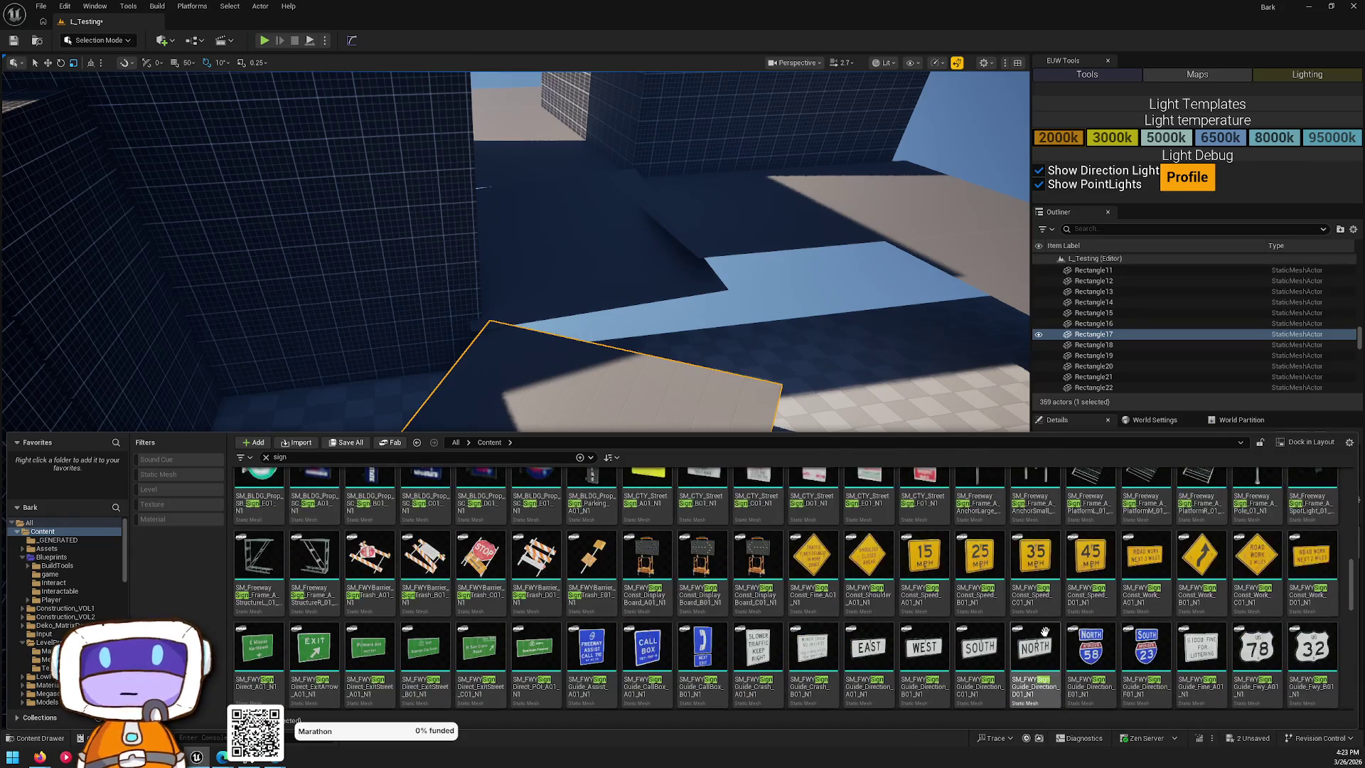
pyautogui.scroll(10, 1041, 631)
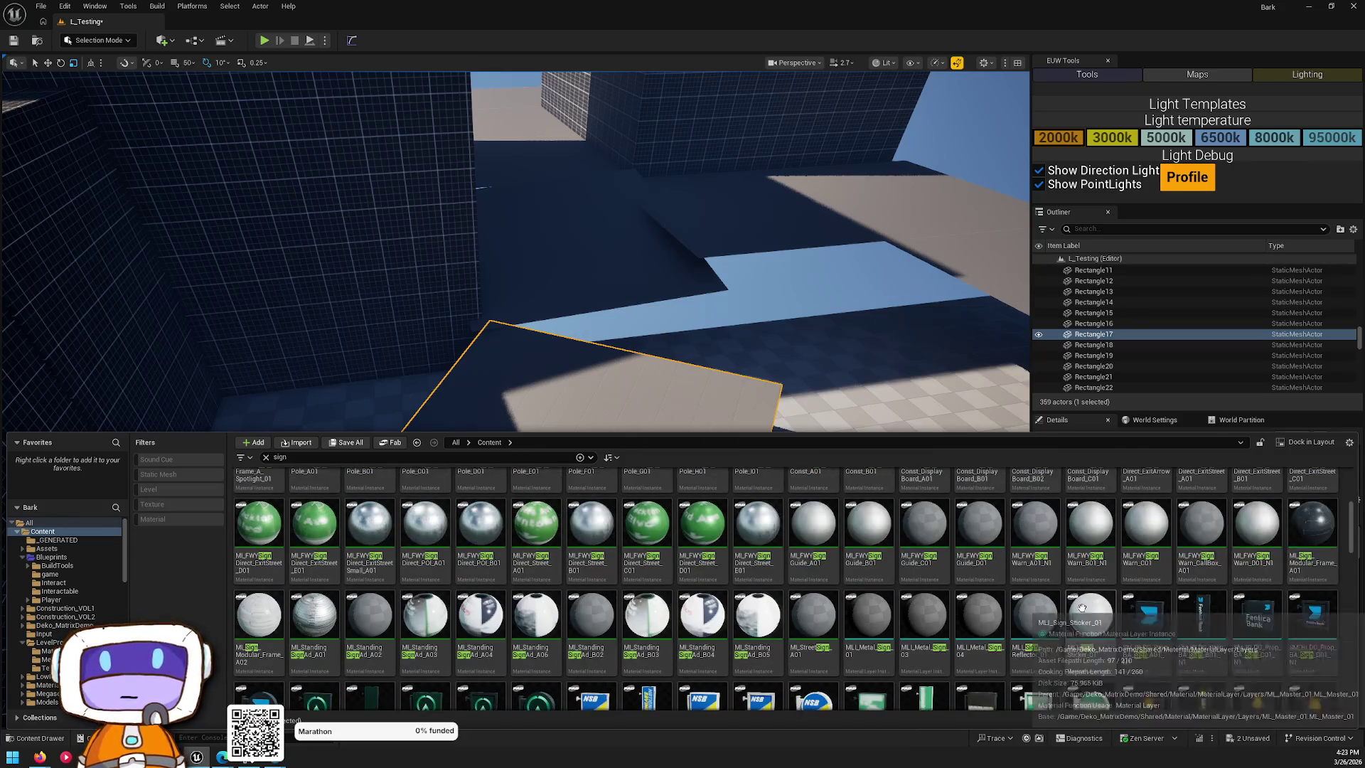
pyautogui.scroll(2, 1080, 608)
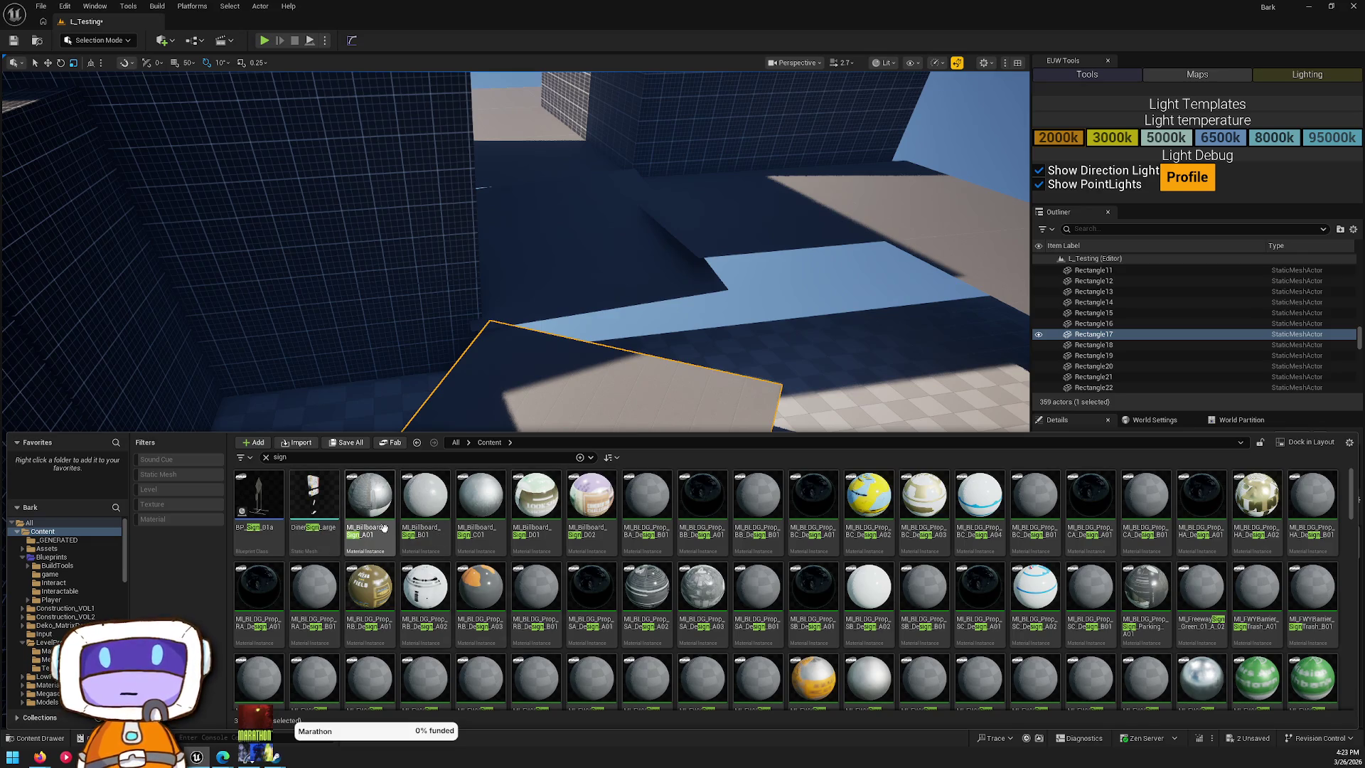
pyautogui.scroll(-10, 844, 581)
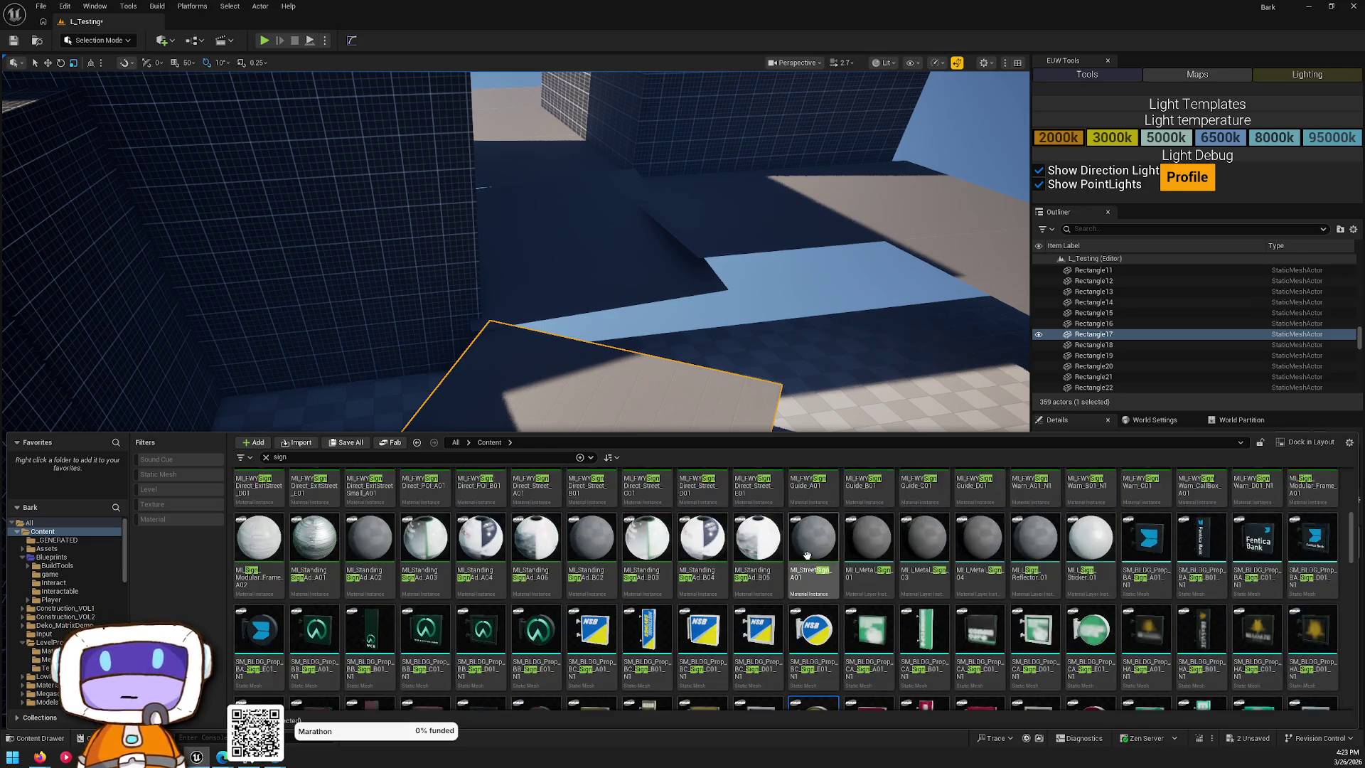
pyautogui.click(813, 619)
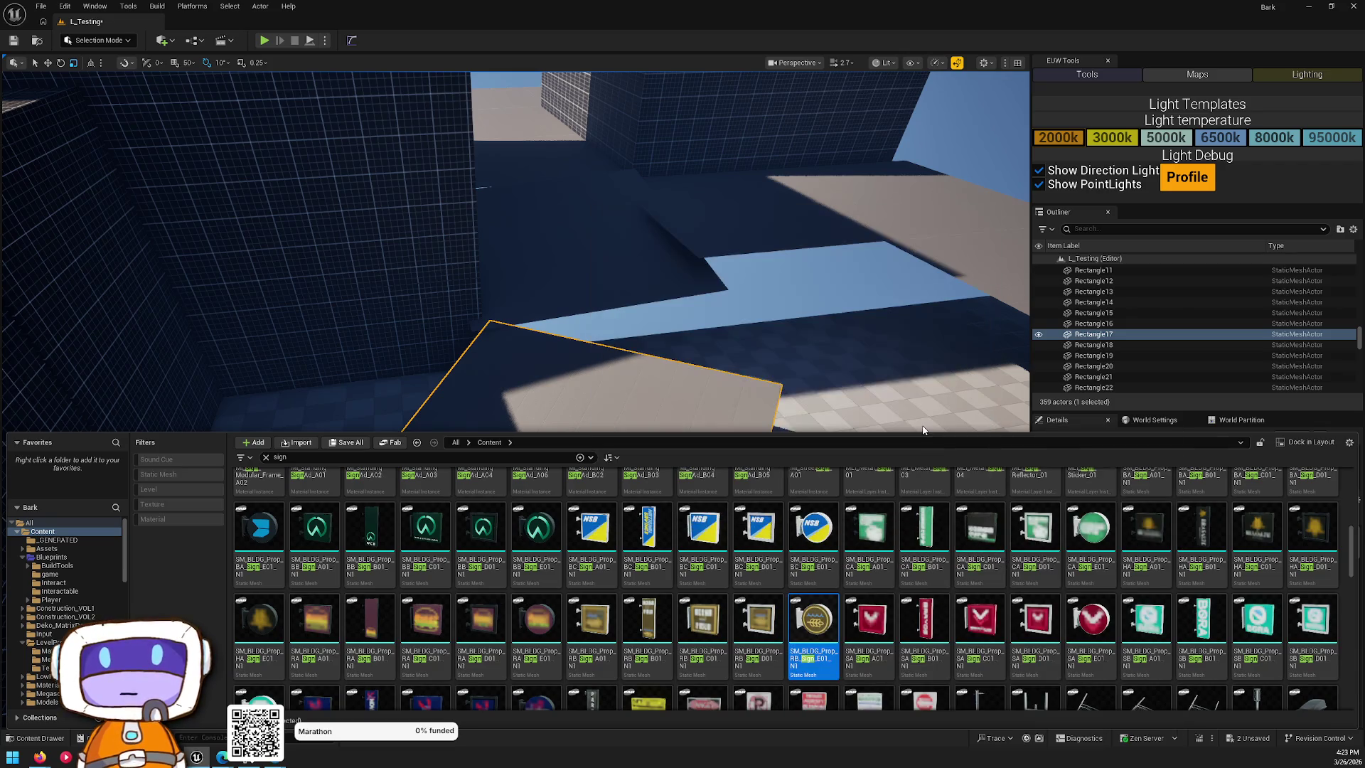
pyautogui.moveTo(929, 397)
pyautogui.mouseDown()
pyautogui.moveTo(867, 349)
pyautogui.moveTo(768, 315)
pyautogui.mouseUp()
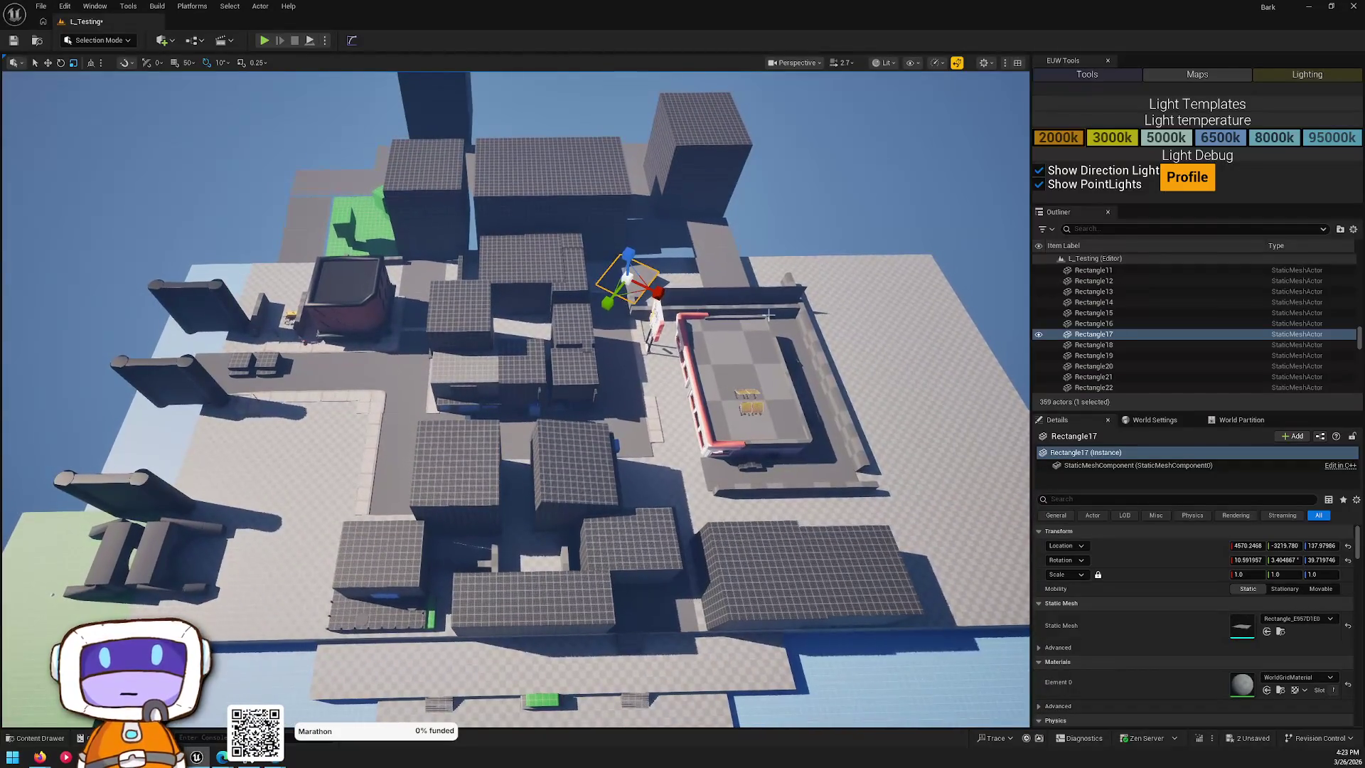
# - Save the level and stair blueprint, then fly past the brick building and generator to the green park blocks
pyautogui.click(1247, 739)
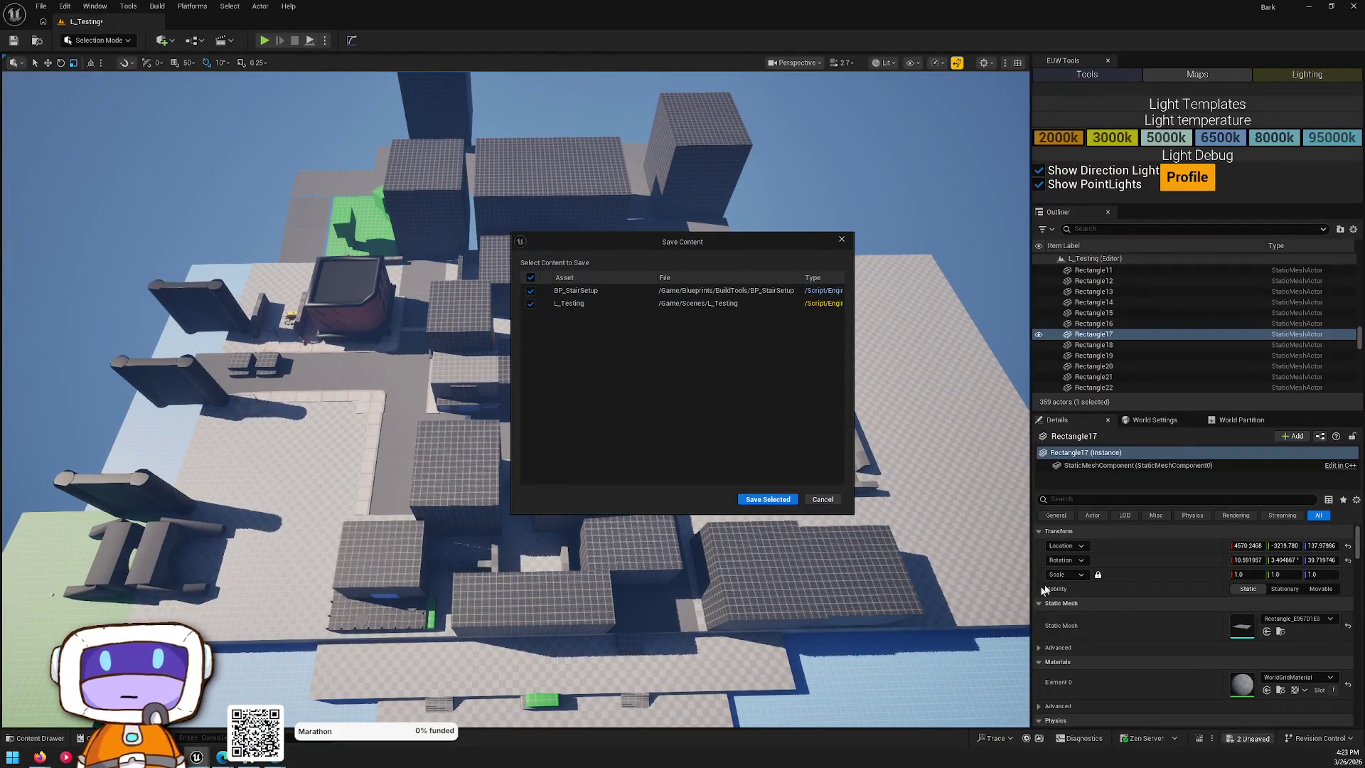
pyautogui.click(768, 500)
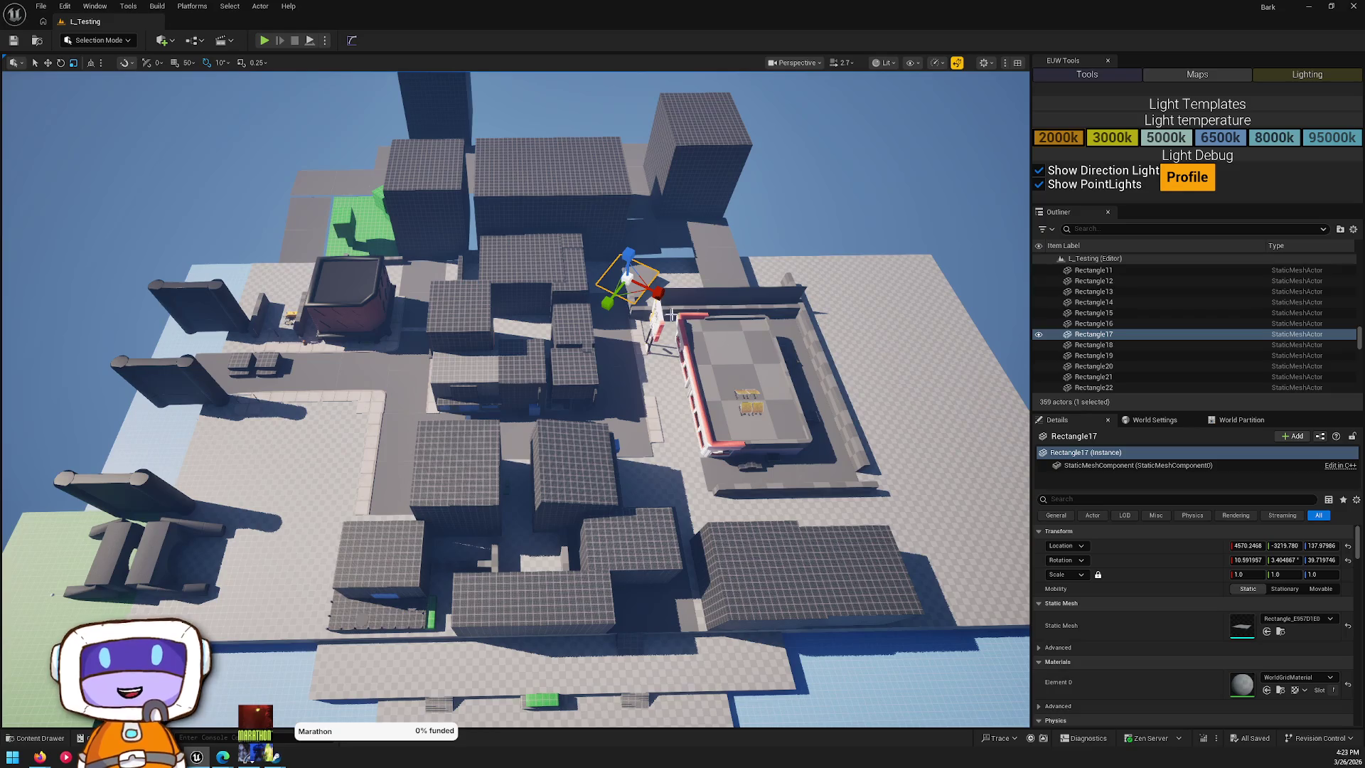
pyautogui.press('w')
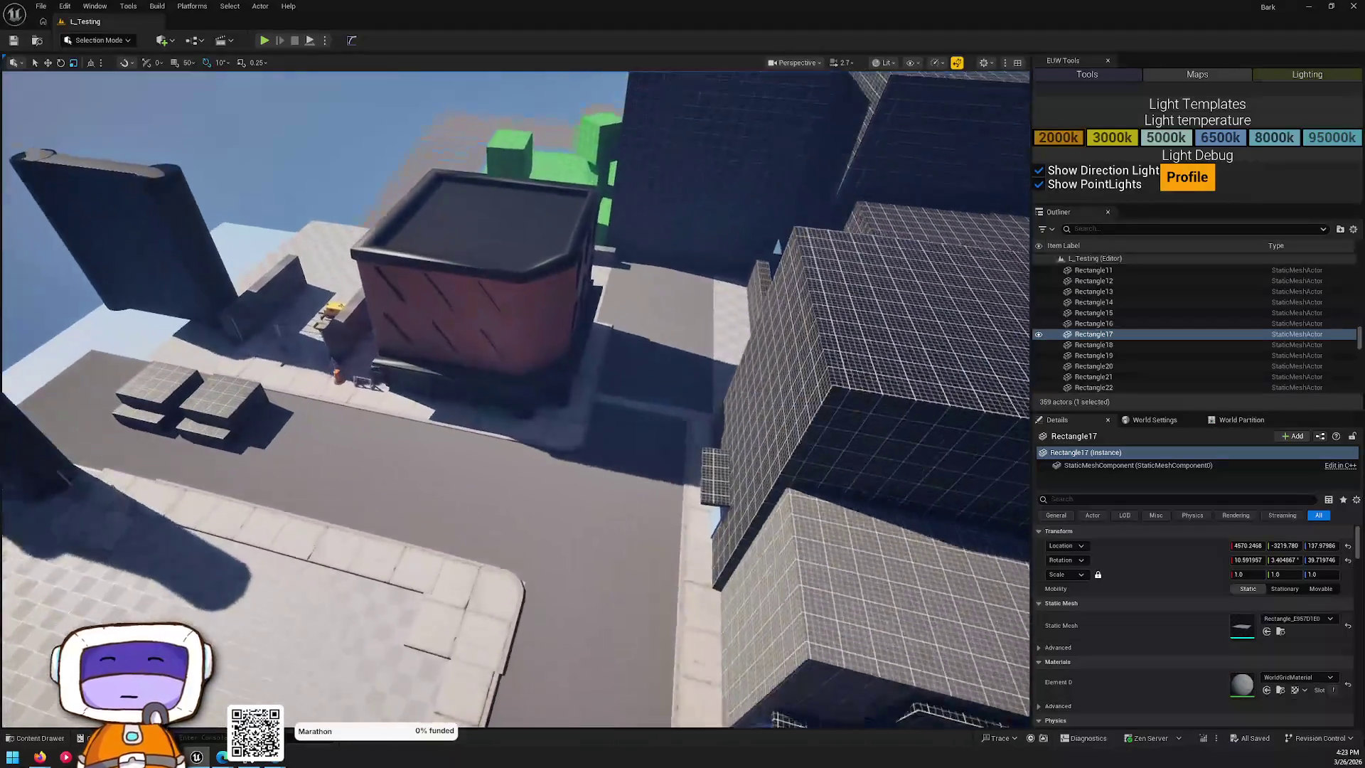
pyautogui.press('w')
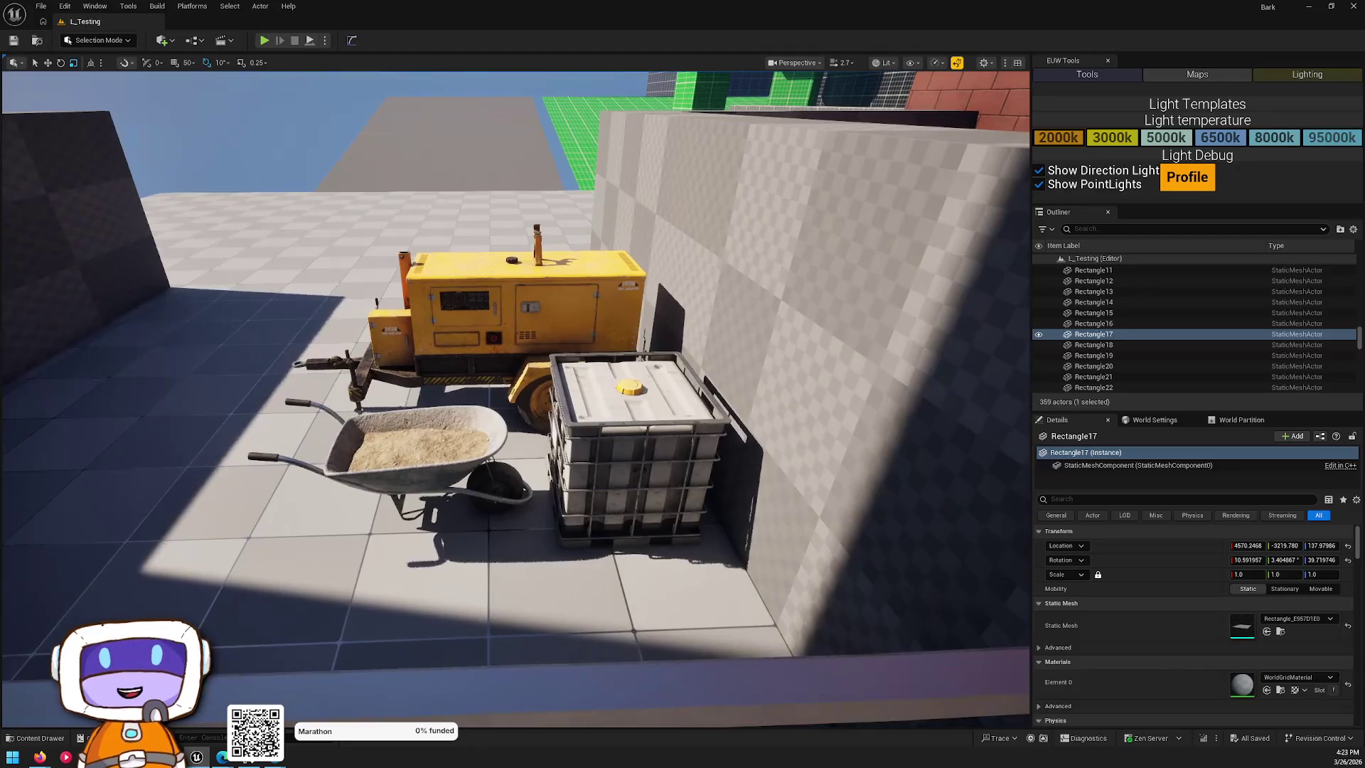
pyautogui.press('w')
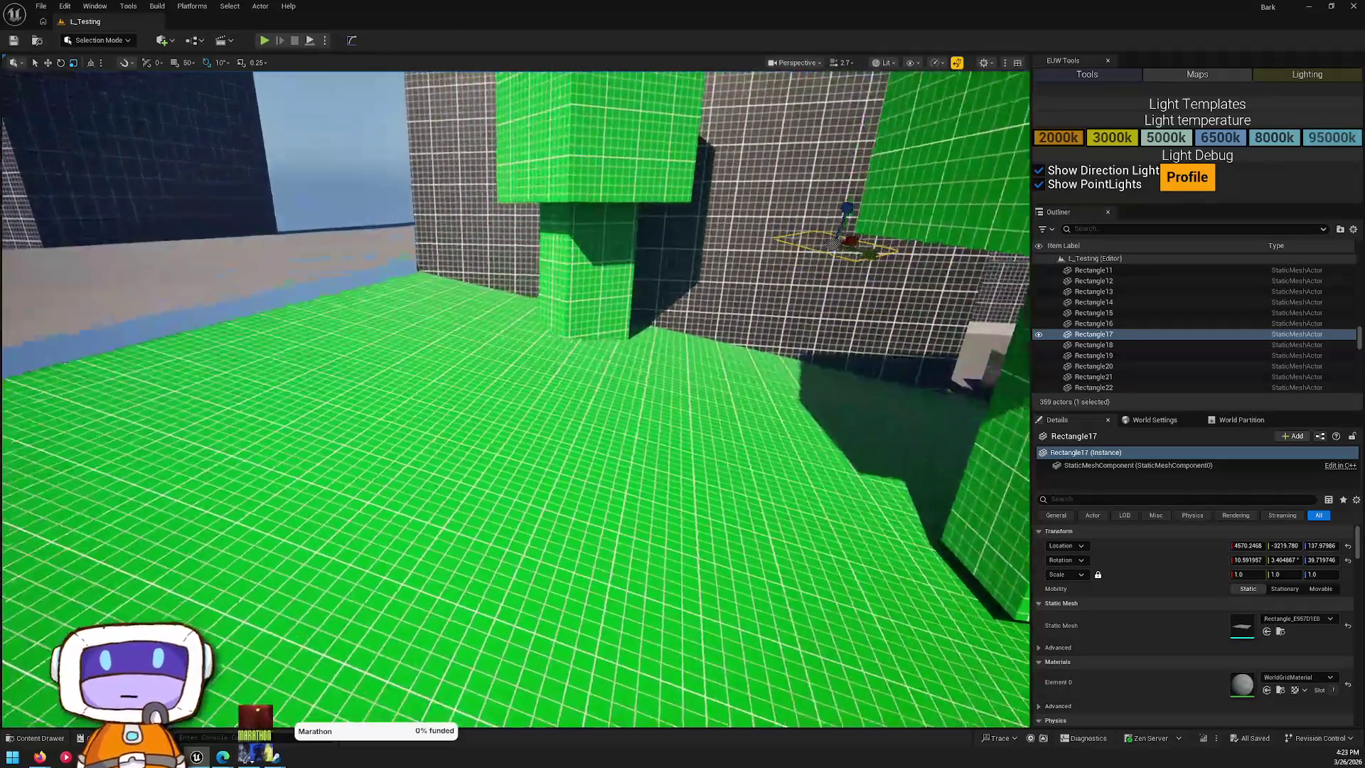
pyautogui.press('w')
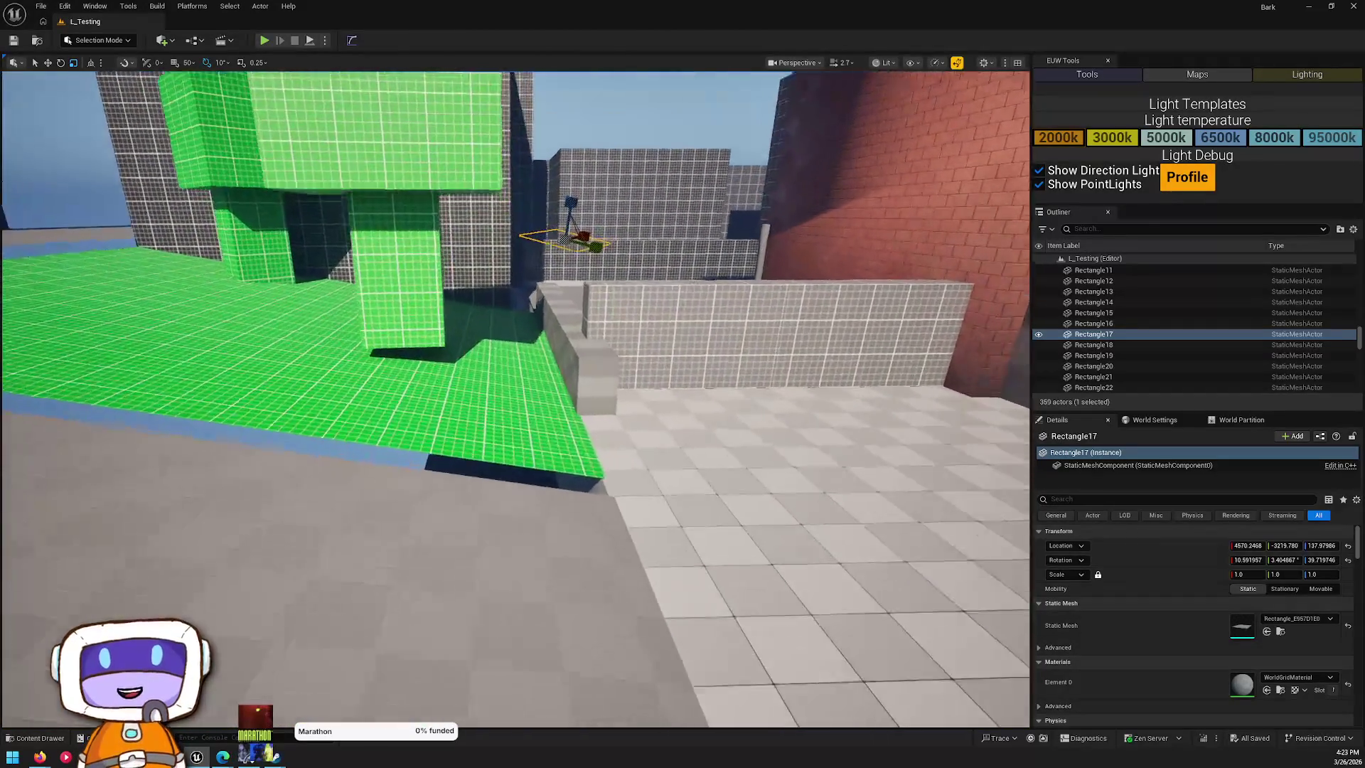
# - Fly on through the alley past the tiled and green floors, then turn back toward the park and bring up the content drawer
pyautogui.press('w')
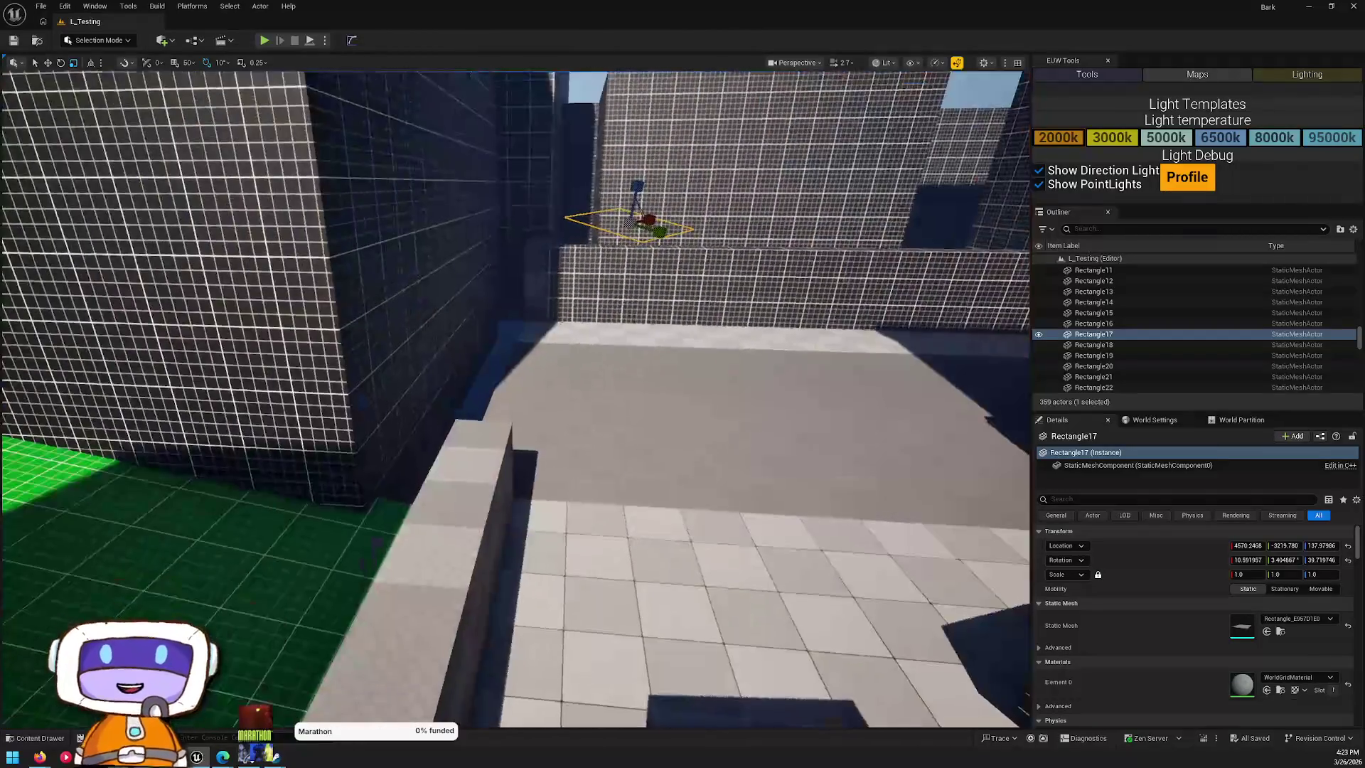
pyautogui.press('w')
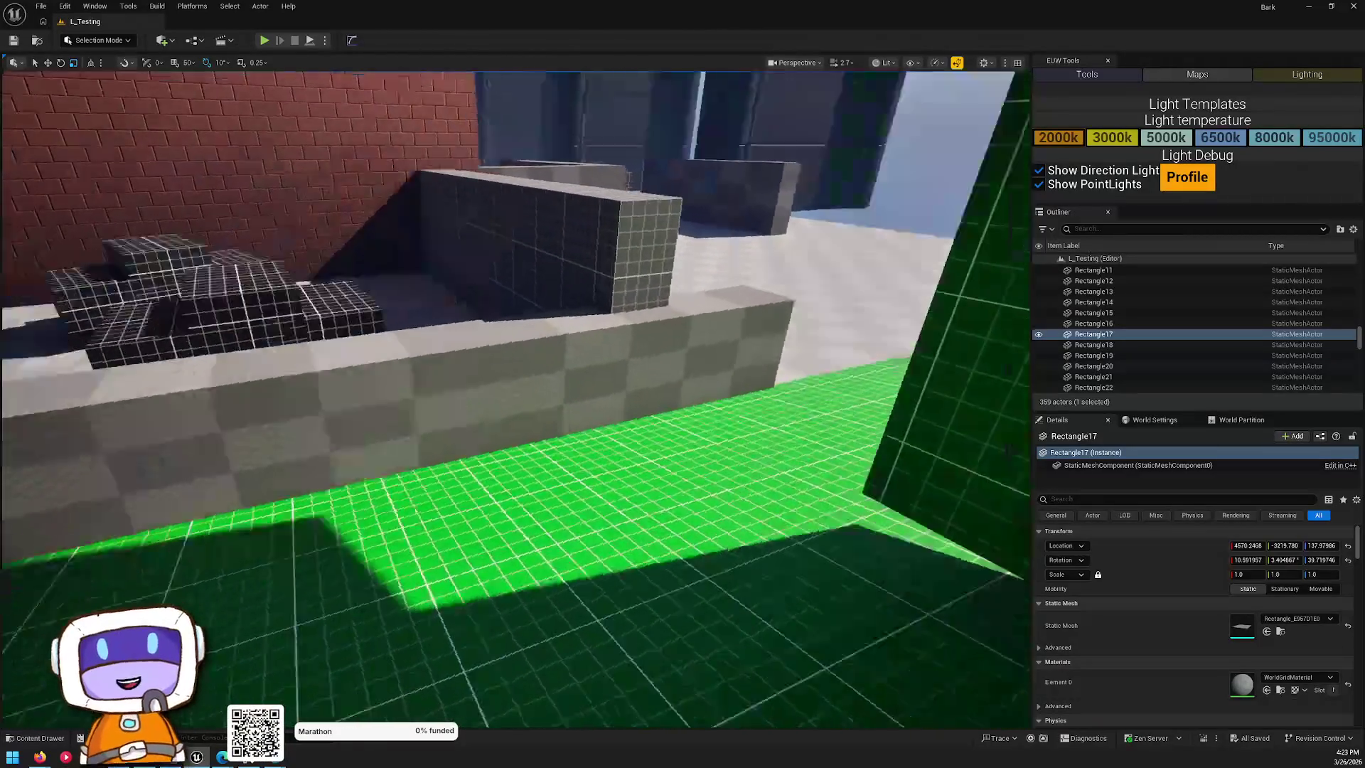
pyautogui.press('w')
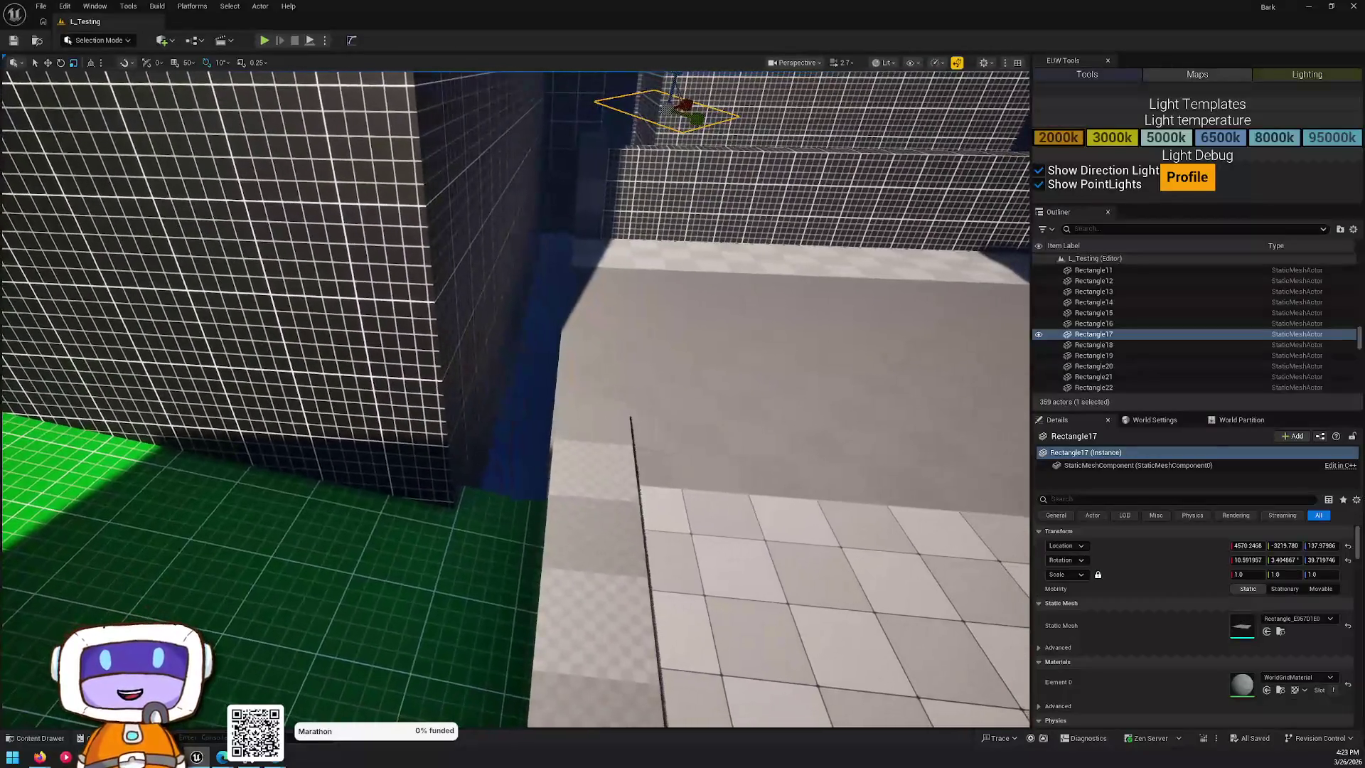
pyautogui.press('w')
pyautogui.press('w')
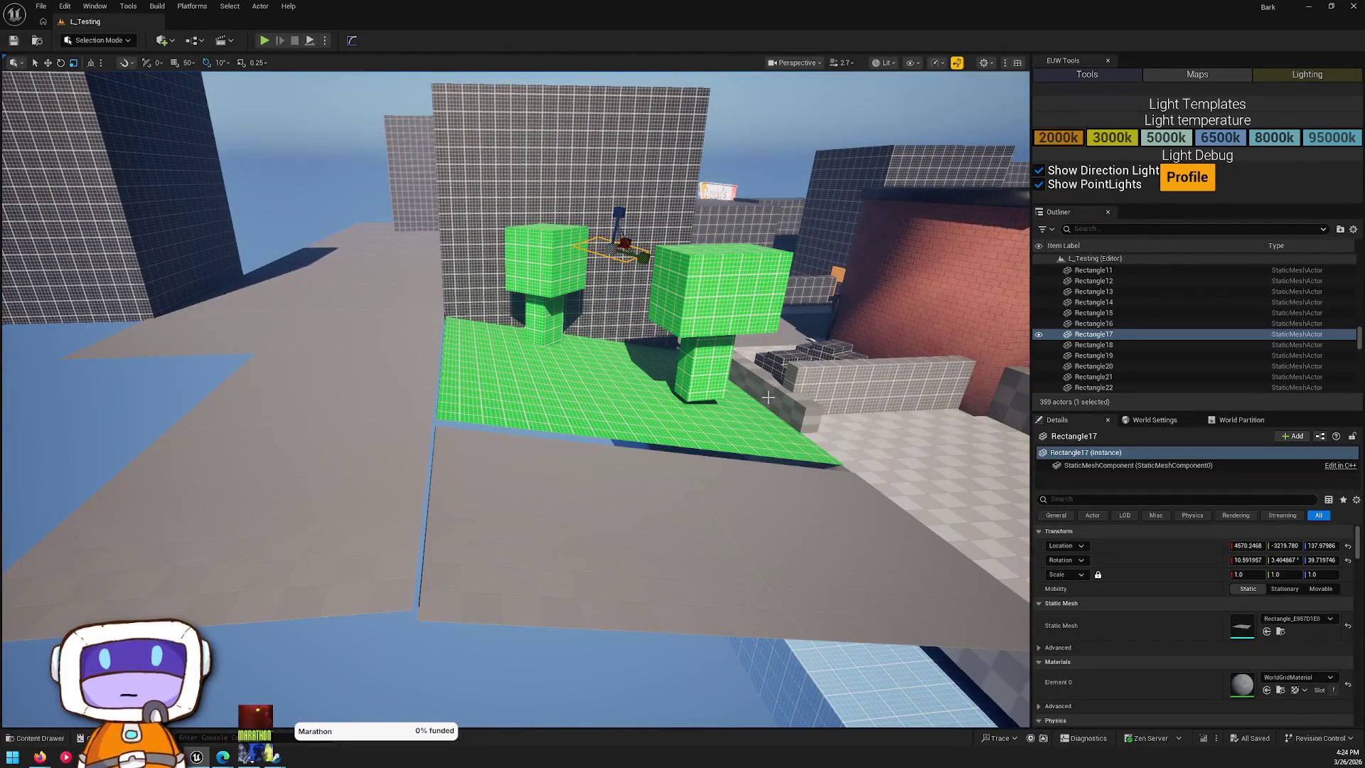
pyautogui.hotkey('ctrl', 'space')
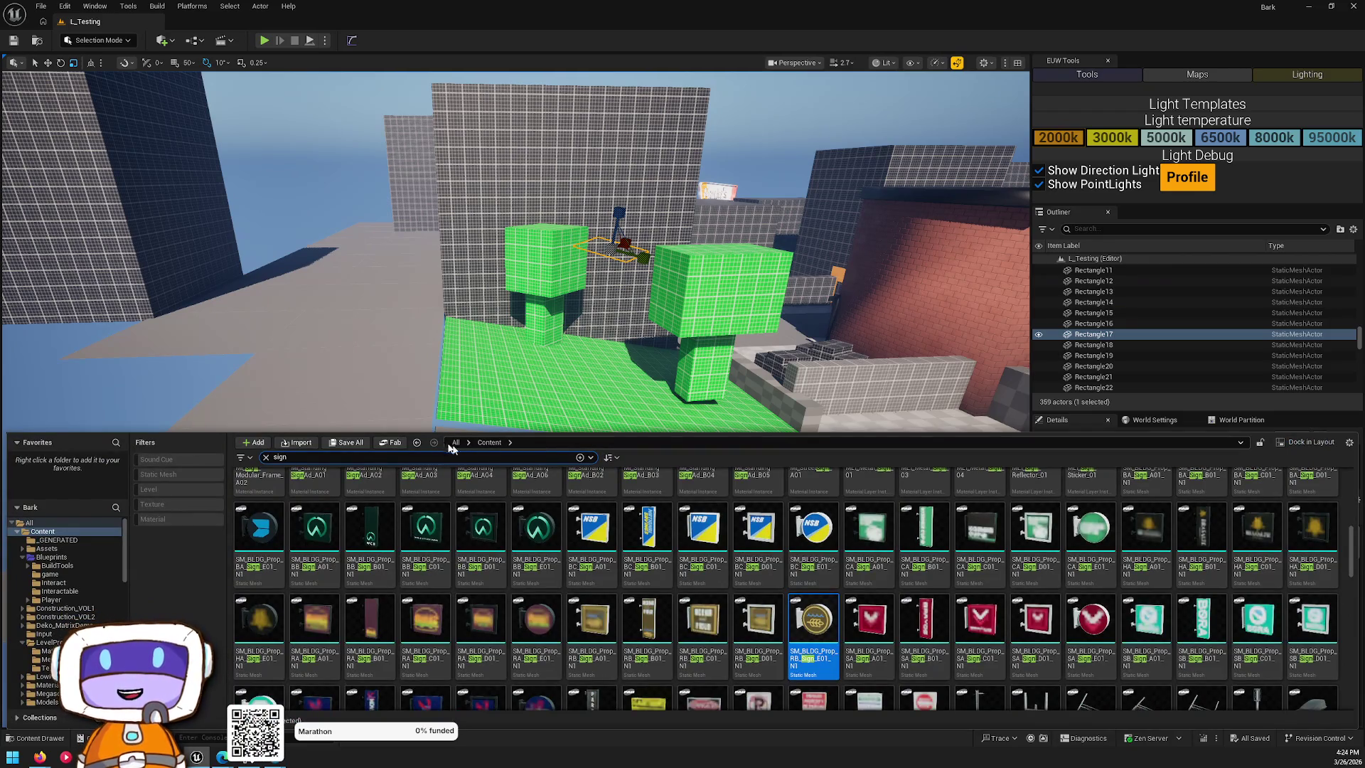
# - Clear the sign search and open the Blueprints folder, briefly searching 'spline' before erasing it
pyautogui.click(456, 442)
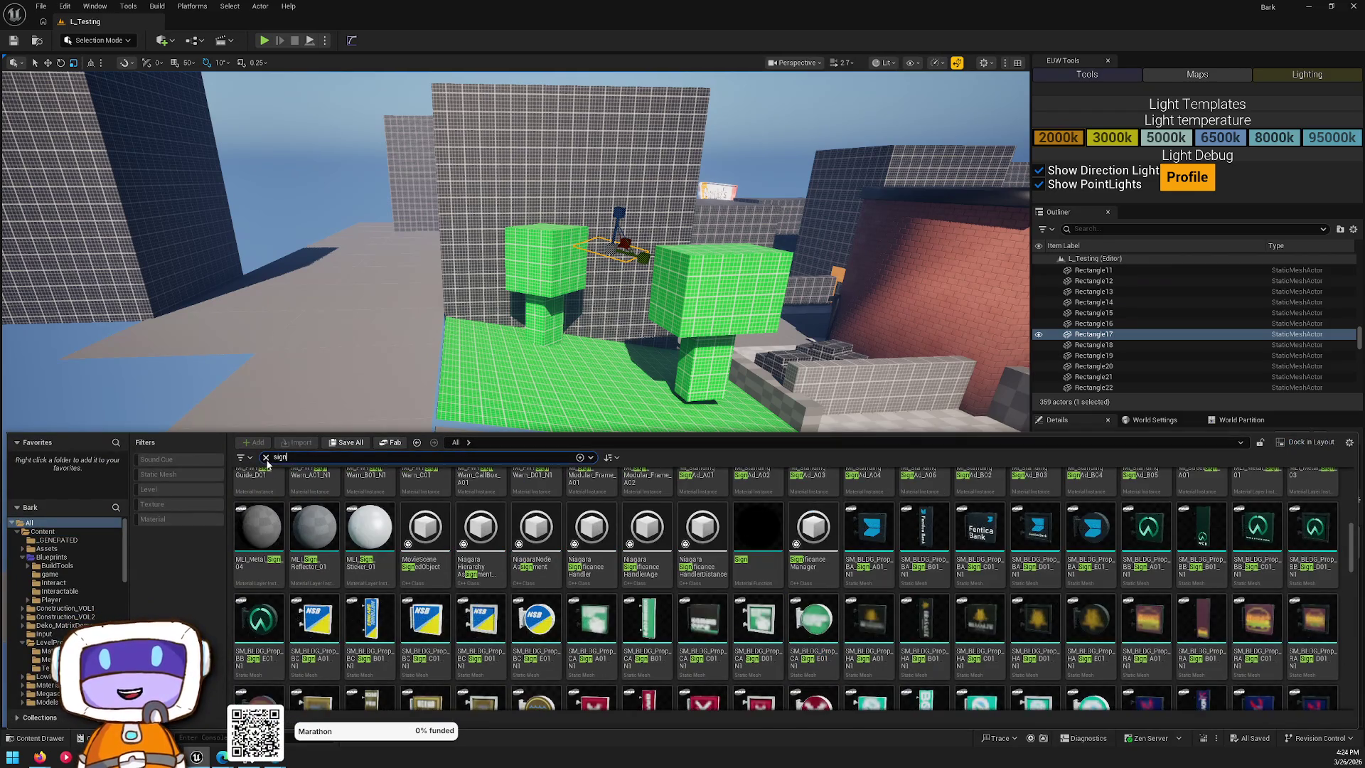
pyautogui.click(53, 541)
pyautogui.click(43, 531)
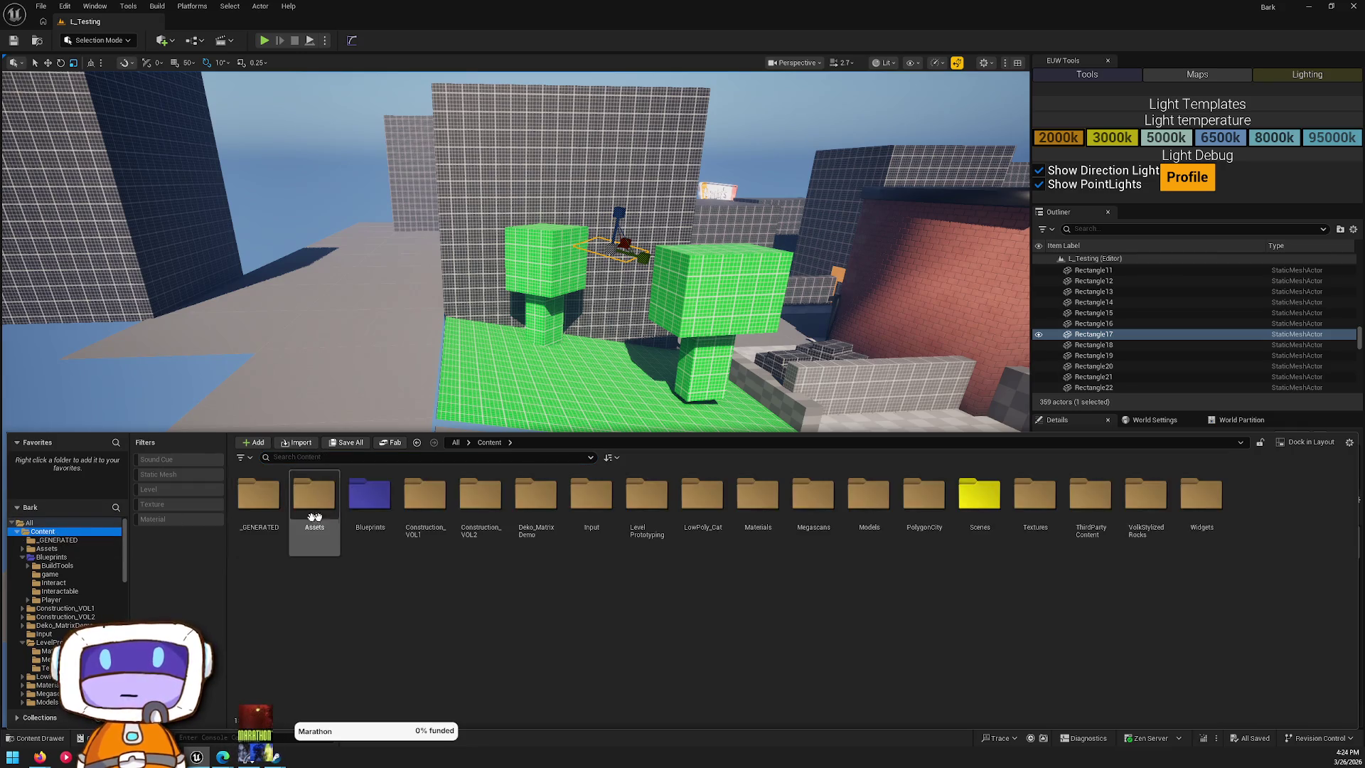
pyautogui.doubleClick(377, 517)
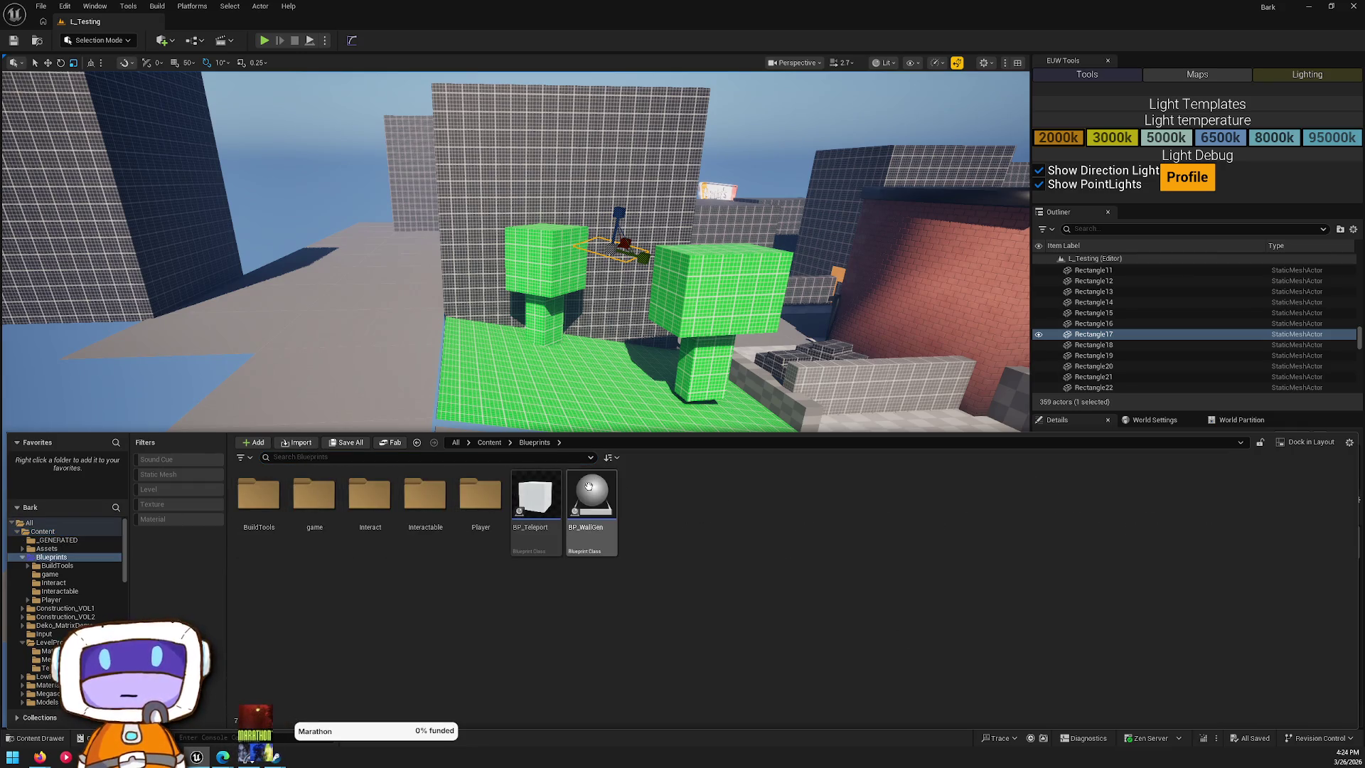
pyautogui.click(515, 456)
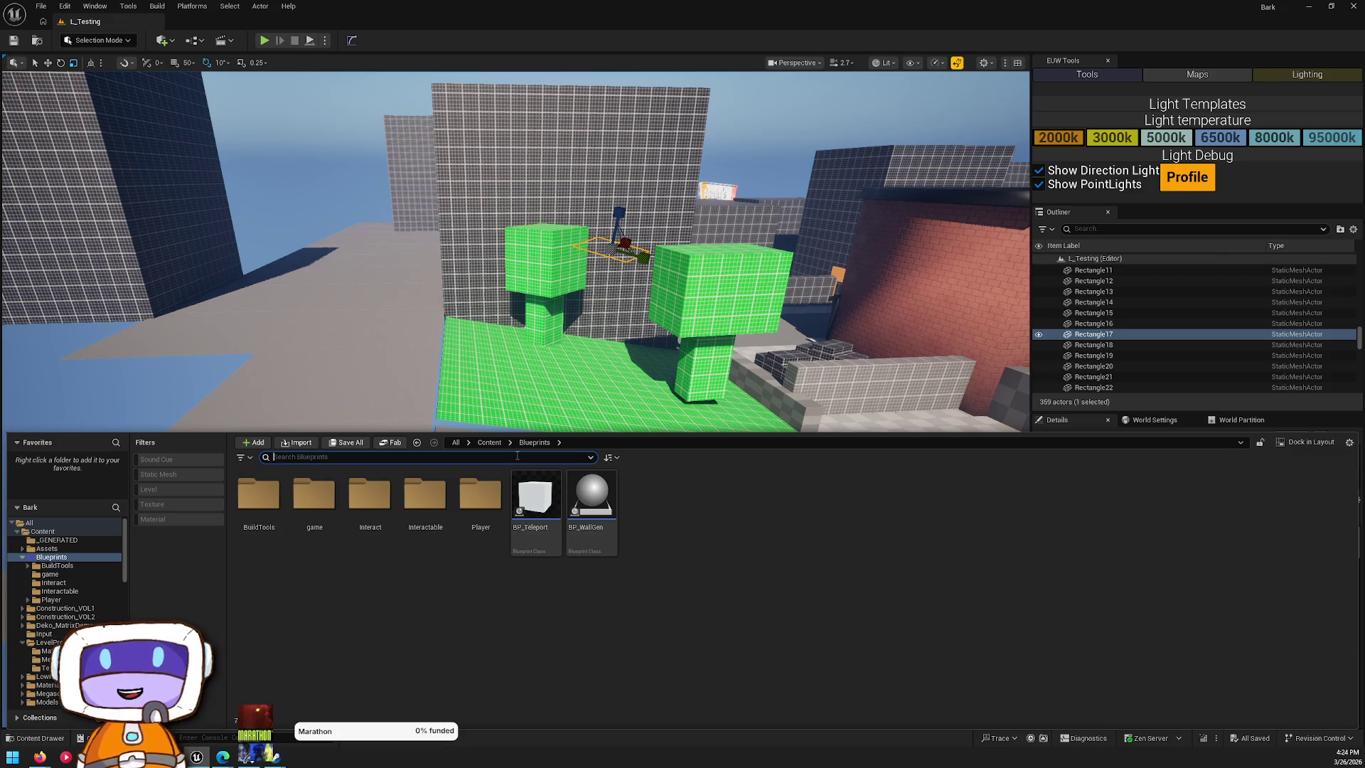
pyautogui.write('spline')
pyautogui.press('BackSpace')
pyautogui.press('BackSpace')
pyautogui.doubleClick(868, 6)
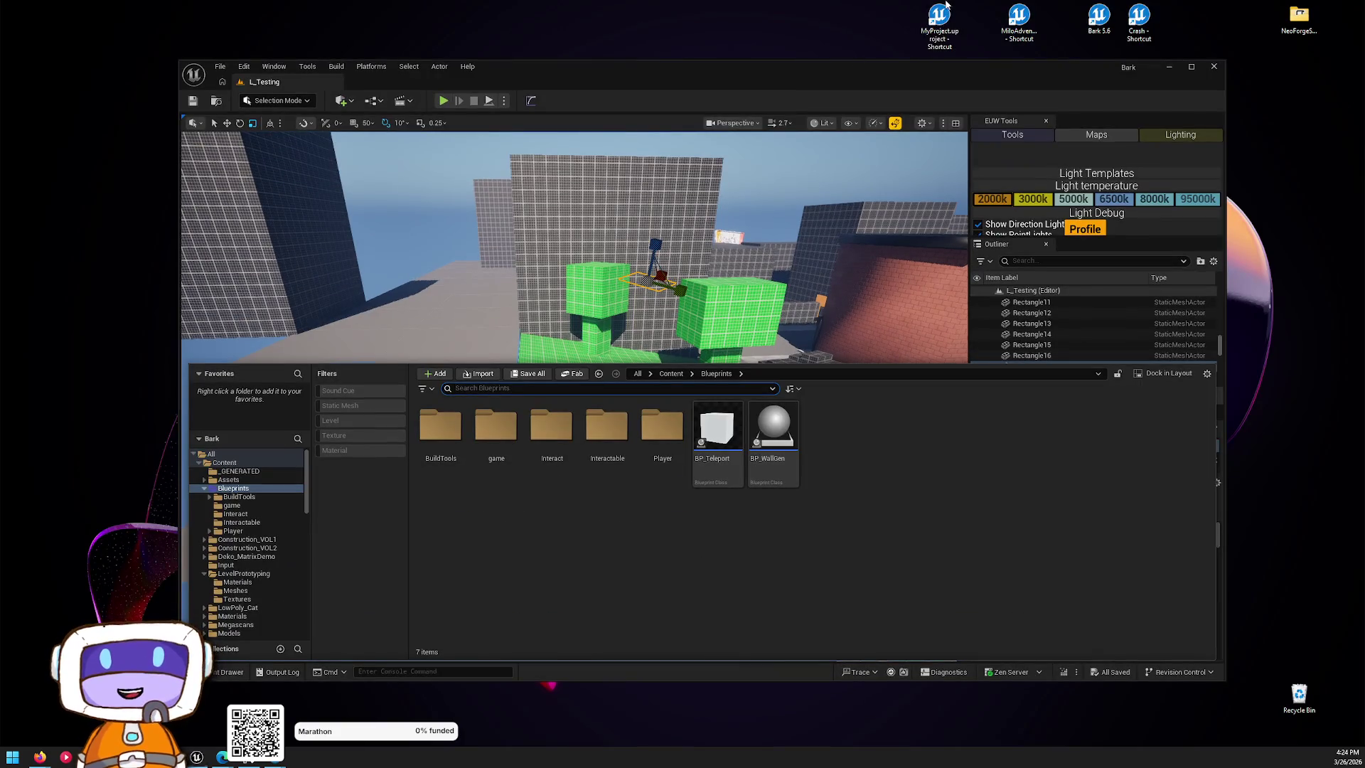
pyautogui.doubleClick(881, 84)
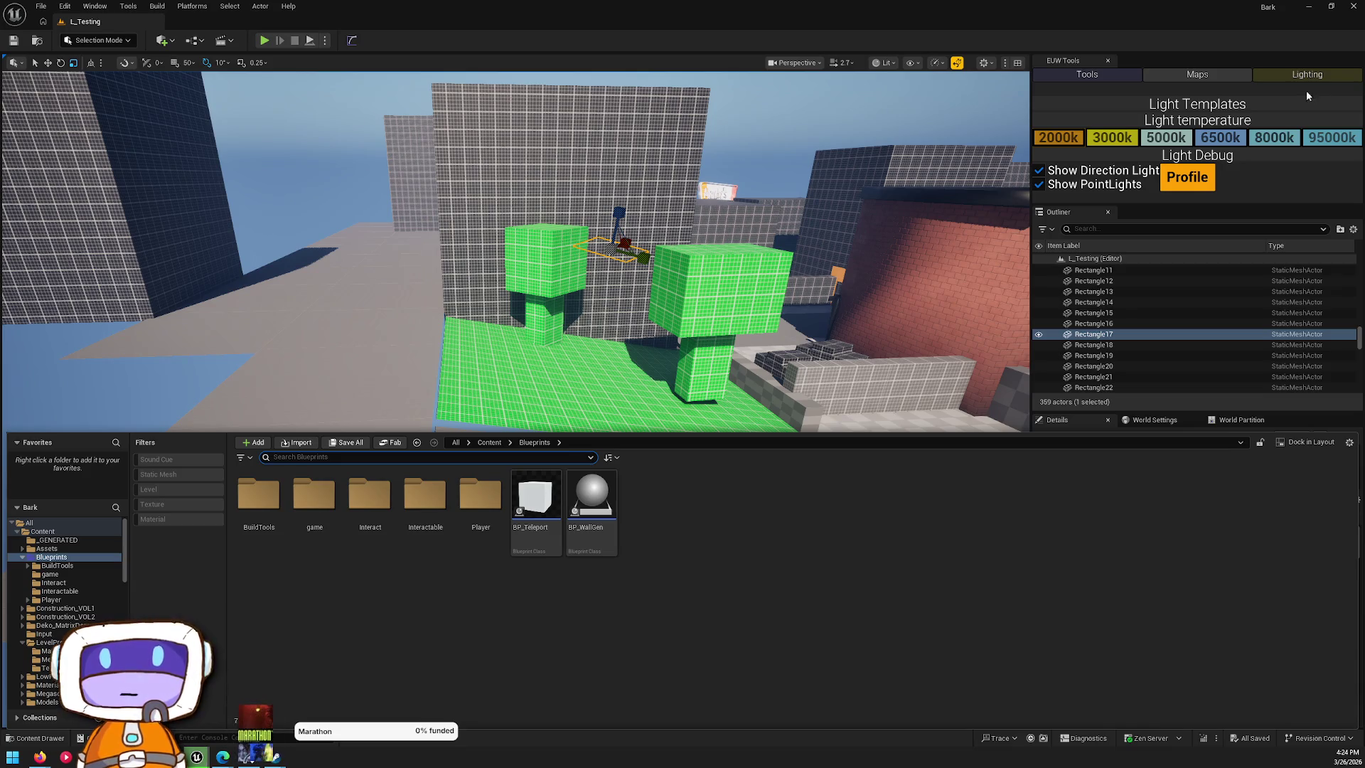
# - Fly toward the green tree blocks, then reopen the drawer at the Content root and enter Models
pyautogui.rightClick(733, 411)
pyautogui.press('w')
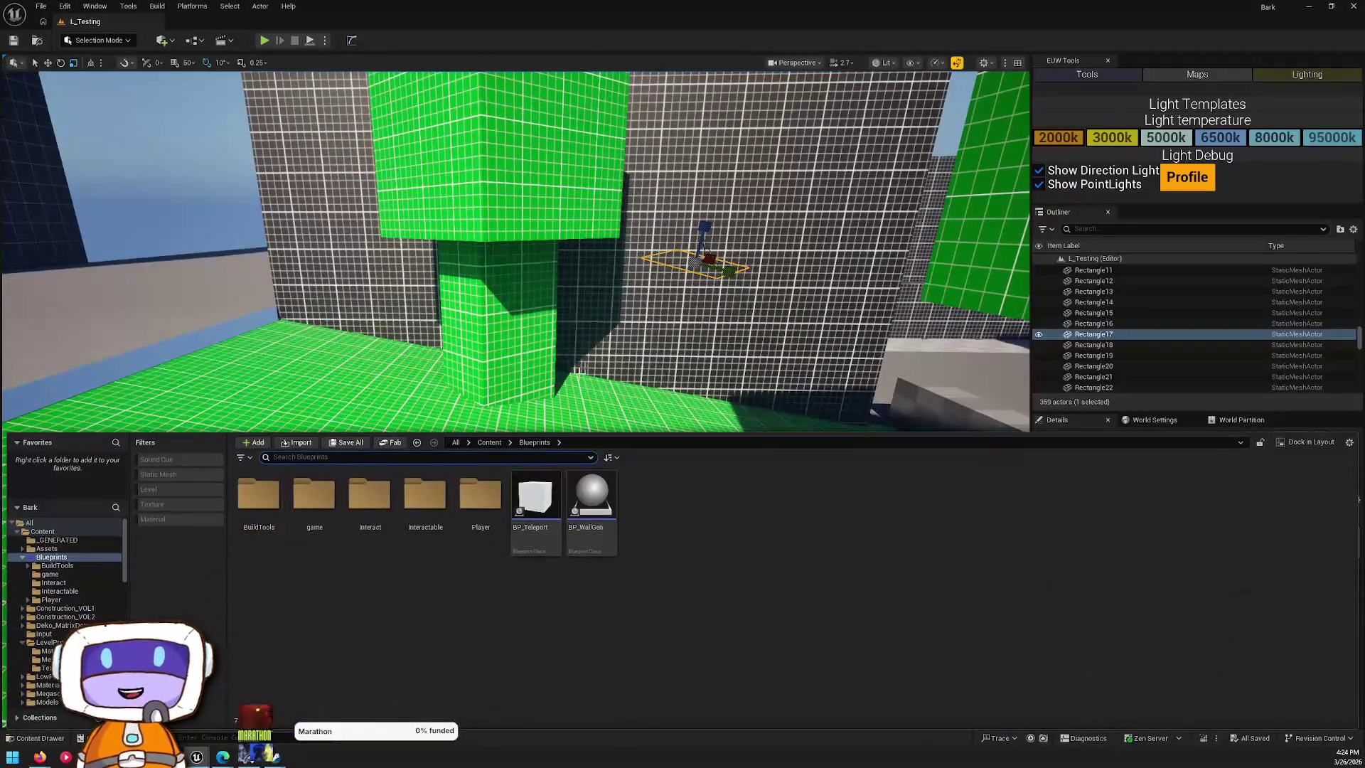
pyautogui.hotkey('ctrl', 'space')
pyautogui.click(489, 443)
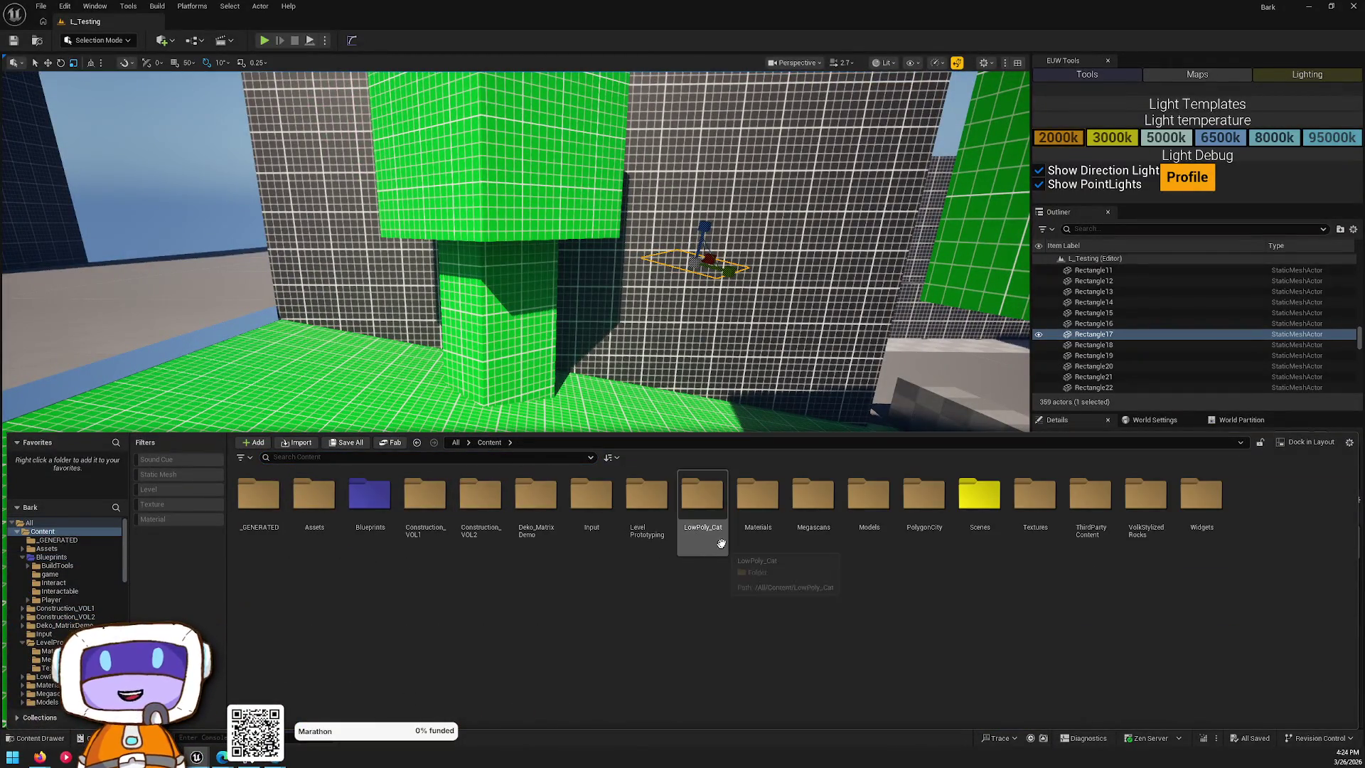
pyautogui.doubleClick(859, 490)
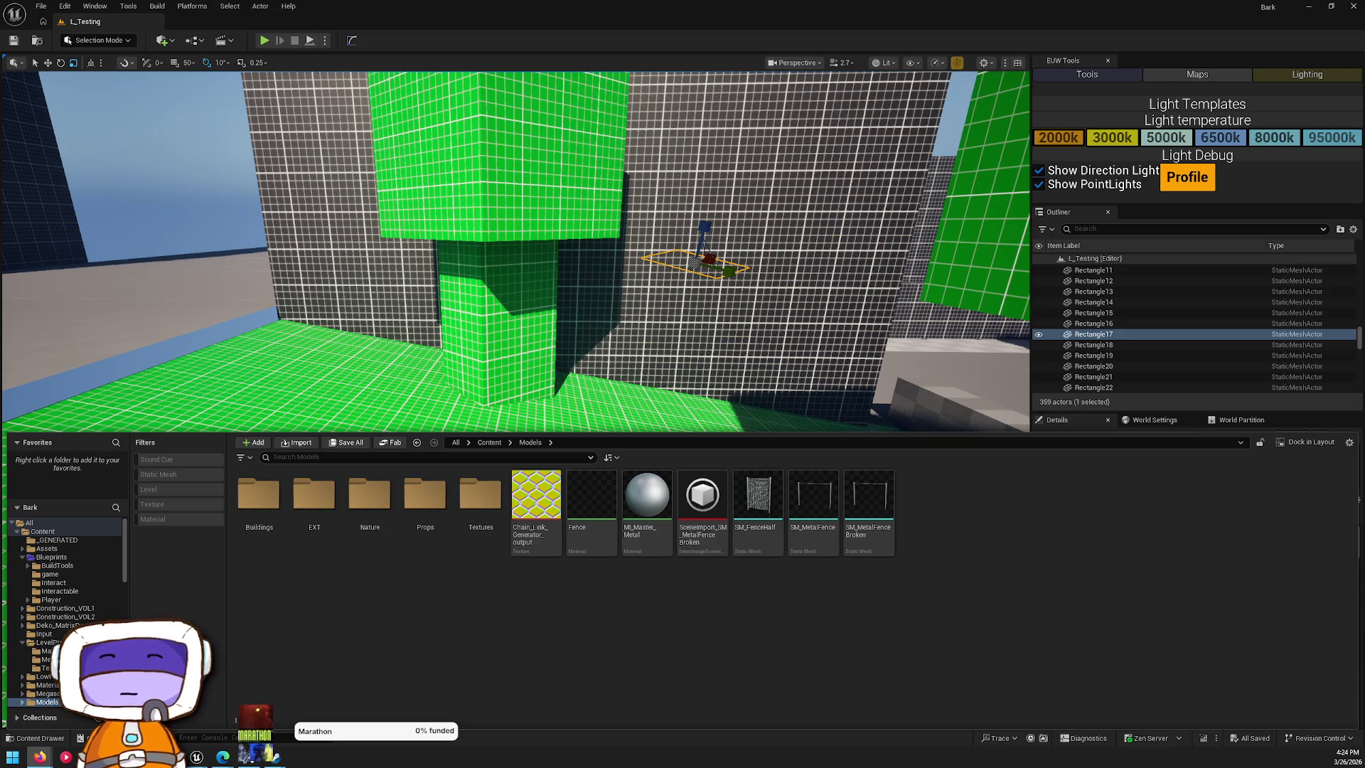
# - Look inside Models > Props, then go back and open Models > Nature > Plants
pyautogui.moveTo(969, 204); pyautogui.dragTo(932, 217)
pyautogui.hotkey('ctrl', 'space')
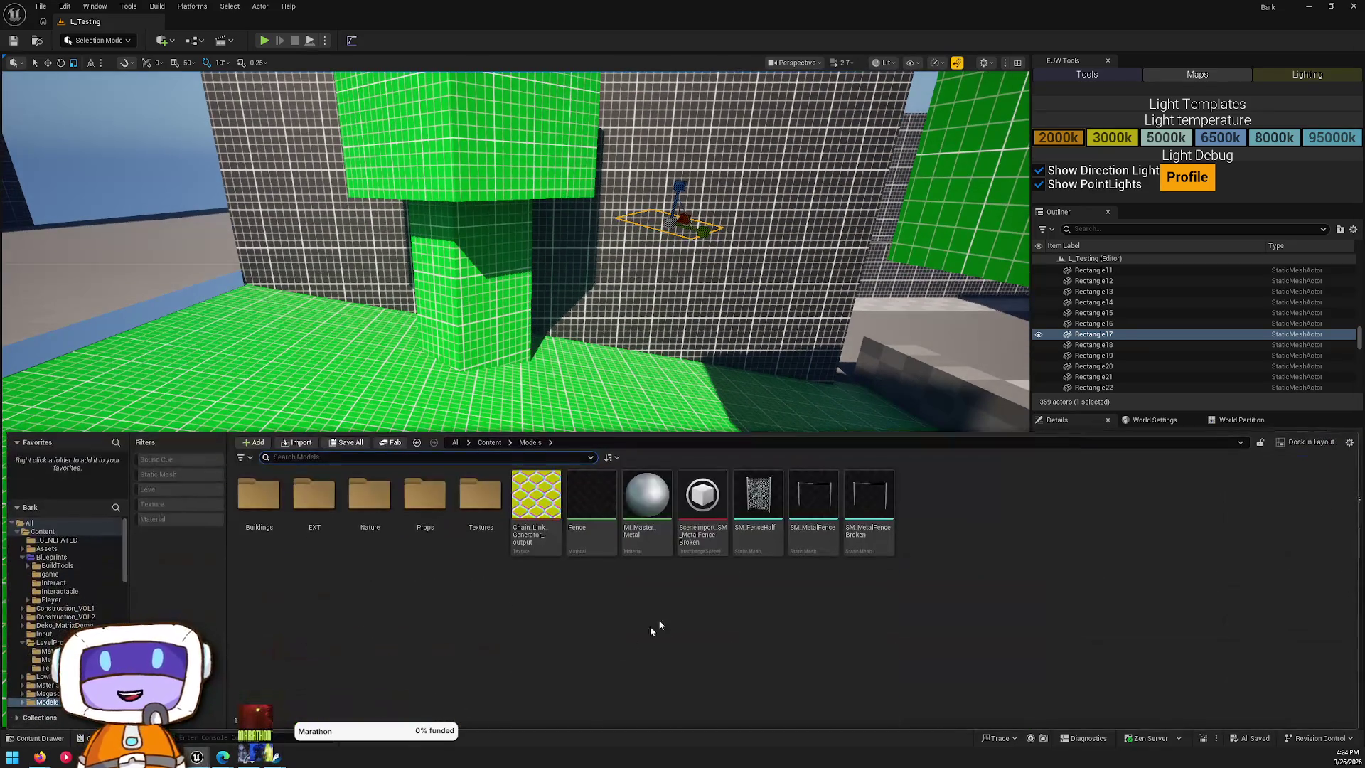
pyautogui.doubleClick(419, 496)
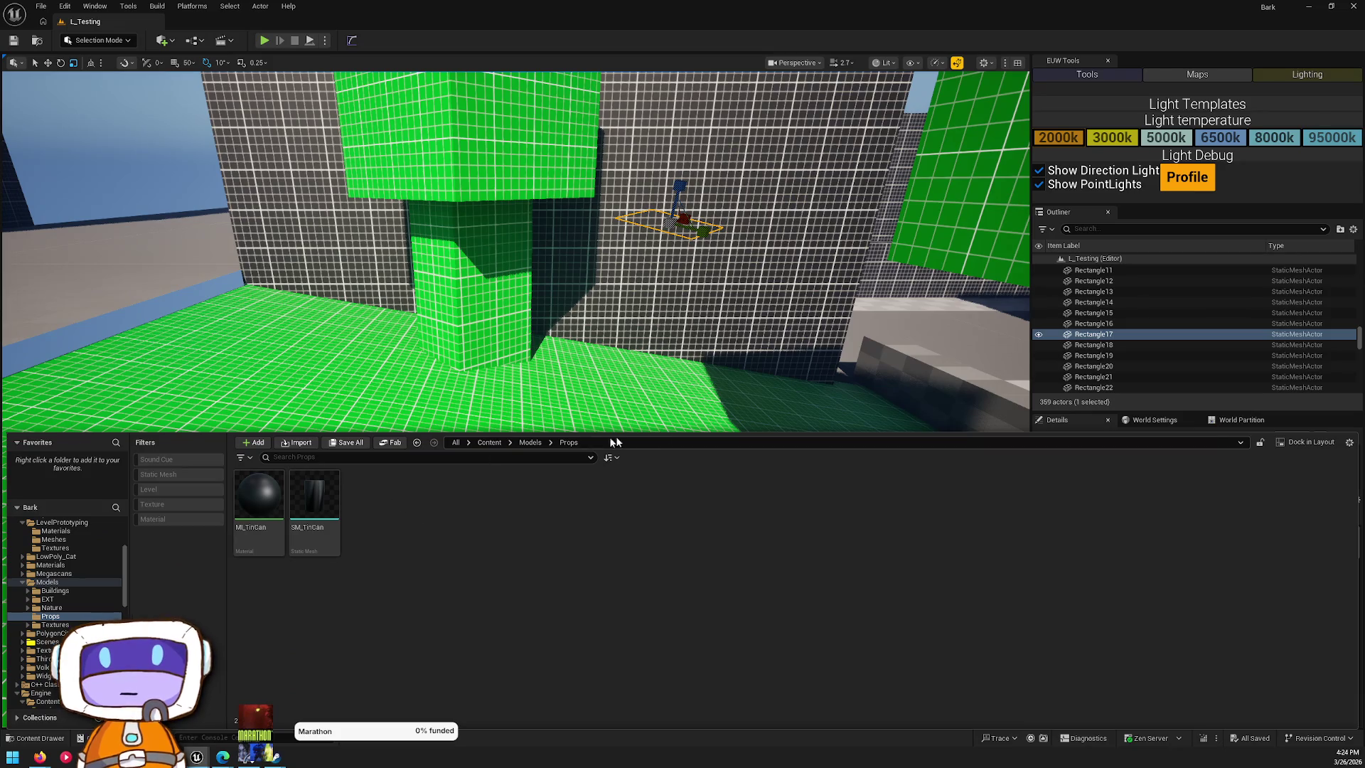
pyautogui.click(531, 442)
pyautogui.doubleClick(370, 498)
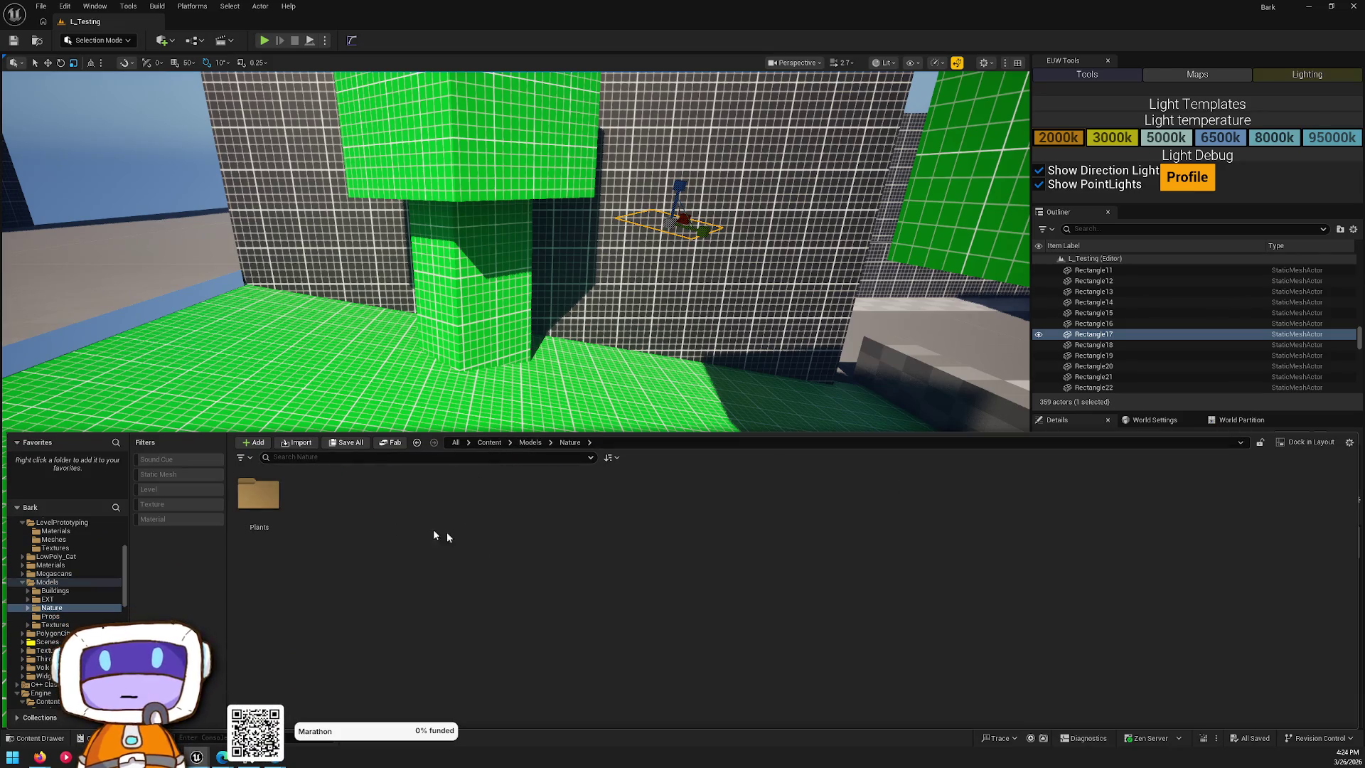
pyautogui.doubleClick(264, 487)
# - Place a single grass leaf mesh in the park, inspect it, then delete it
pyautogui.moveTo(353, 530)
pyautogui.mouseDown()
pyautogui.moveTo(488, 290)
pyautogui.moveTo(548, 475)
pyautogui.mouseUp()
pyautogui.press('f')
pyautogui.moveTo(515, 398)
pyautogui.mouseDown()
pyautogui.moveTo(455, 377)
pyautogui.moveTo(427, 398)
pyautogui.moveTo(497, 384)
pyautogui.moveTo(469, 387)
pyautogui.moveTo(512, 356)
pyautogui.moveTo(540, 369)
pyautogui.moveTo(577, 533)
pyautogui.mouseUp()
pyautogui.hotkey('ctrl', 'space')
pyautogui.moveTo(590, 411)
pyautogui.mouseDown()
pyautogui.moveTo(569, 384)
pyautogui.moveTo(672, 321)
pyautogui.moveTo(618, 341)
pyautogui.mouseUp()
pyautogui.hotkey('ctrl', 'z')
pyautogui.press('Delete')
# - Create the planter base block and give it the grey grid material MI_GridAligned_Gray
pyautogui.click(639, 218)
pyautogui.moveTo(639, 218)
pyautogui.mouseDown()
pyautogui.moveTo(679, 274)
pyautogui.moveTo(689, 267)
pyautogui.moveTo(436, 362)
pyautogui.moveTo(434, 396)
pyautogui.moveTo(492, 393)
pyautogui.mouseUp()
pyautogui.scroll(3, 519, 348)
pyautogui.press('r')
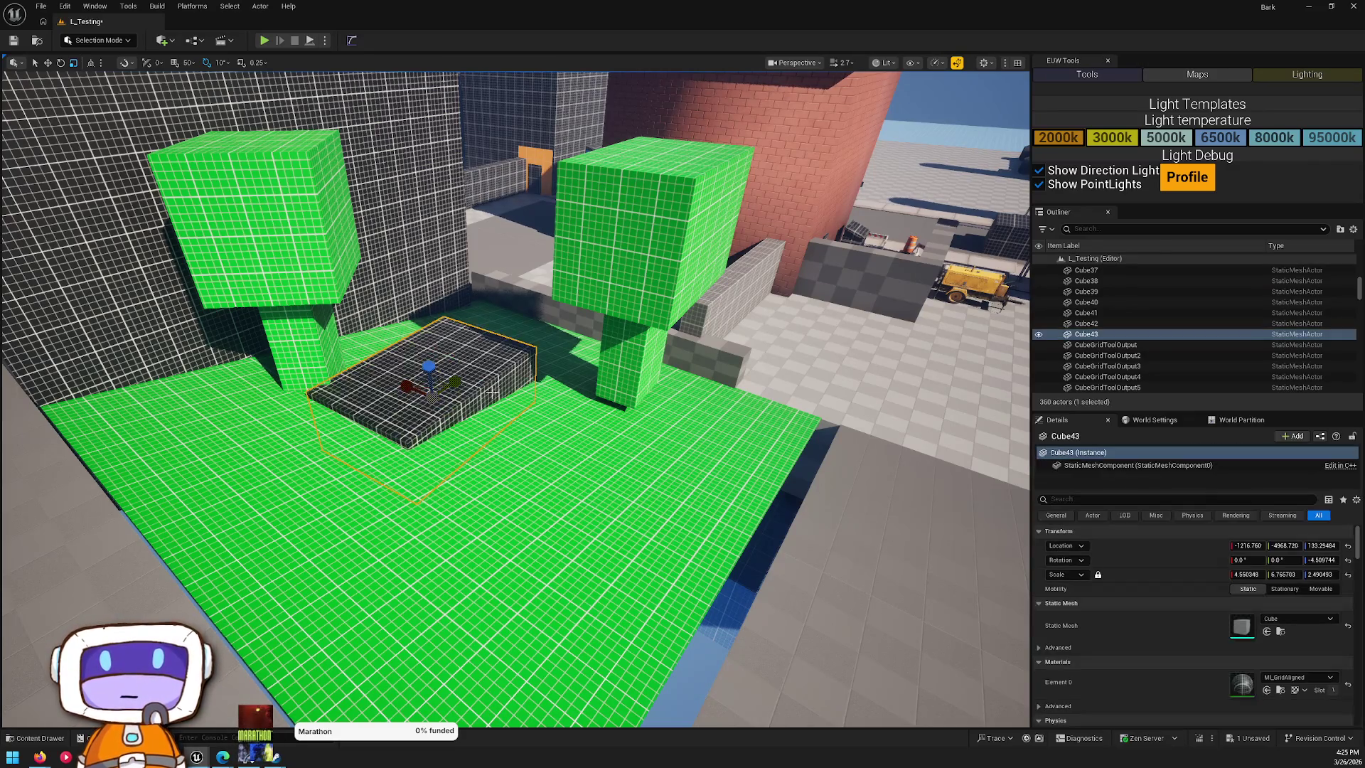
pyautogui.click(1299, 676)
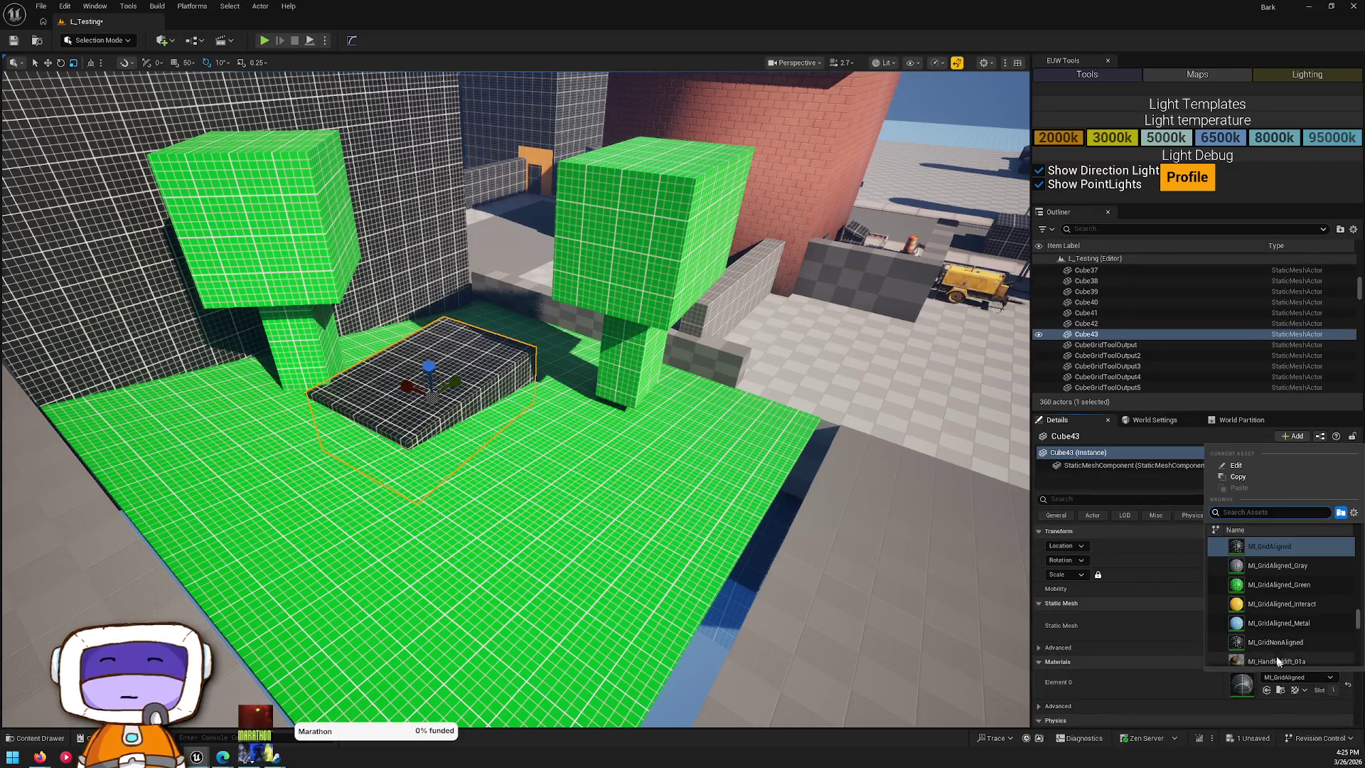
pyautogui.click(1291, 546)
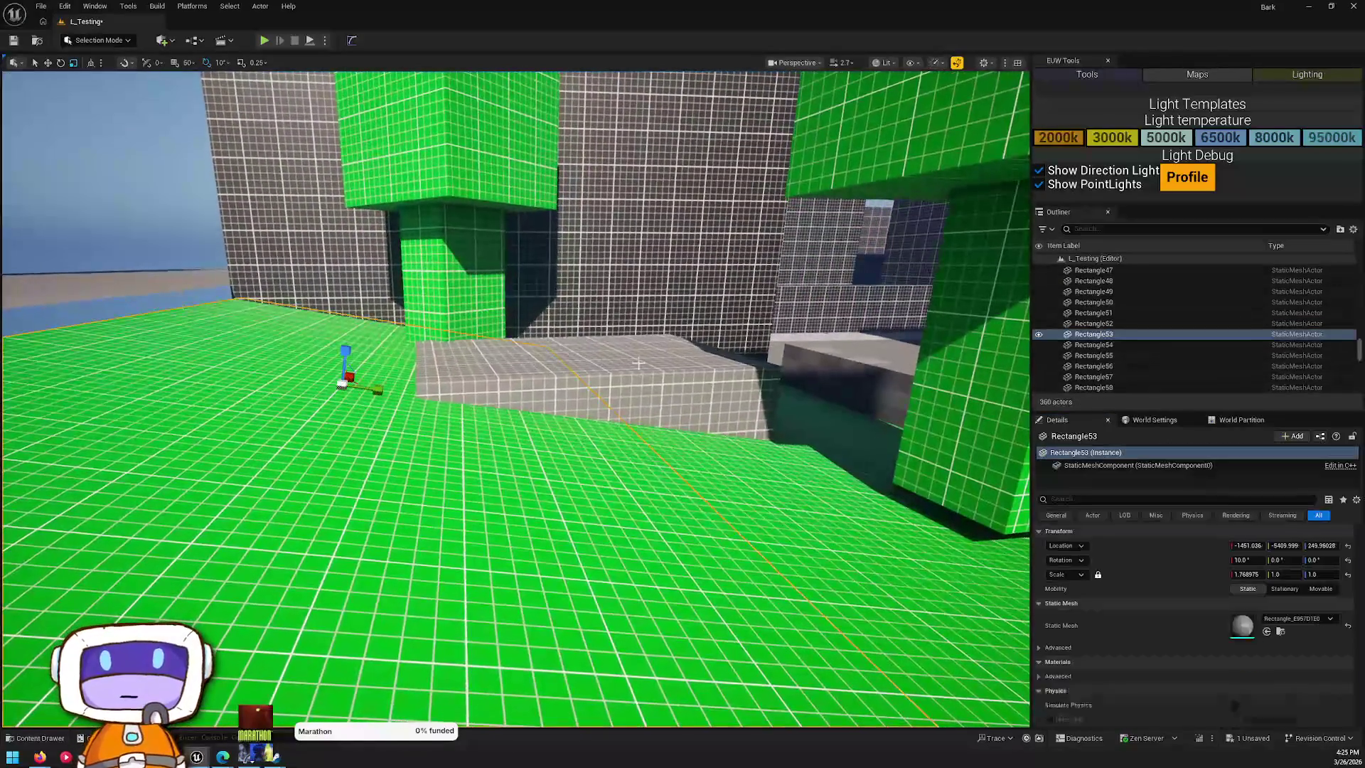
# - Alt-drag a copy of the grey block upward and scale it smaller as the upper step
pyautogui.click(657, 397)
pyautogui.scroll(-5, 559, 367)
pyautogui.scroll(5, 573, 362)
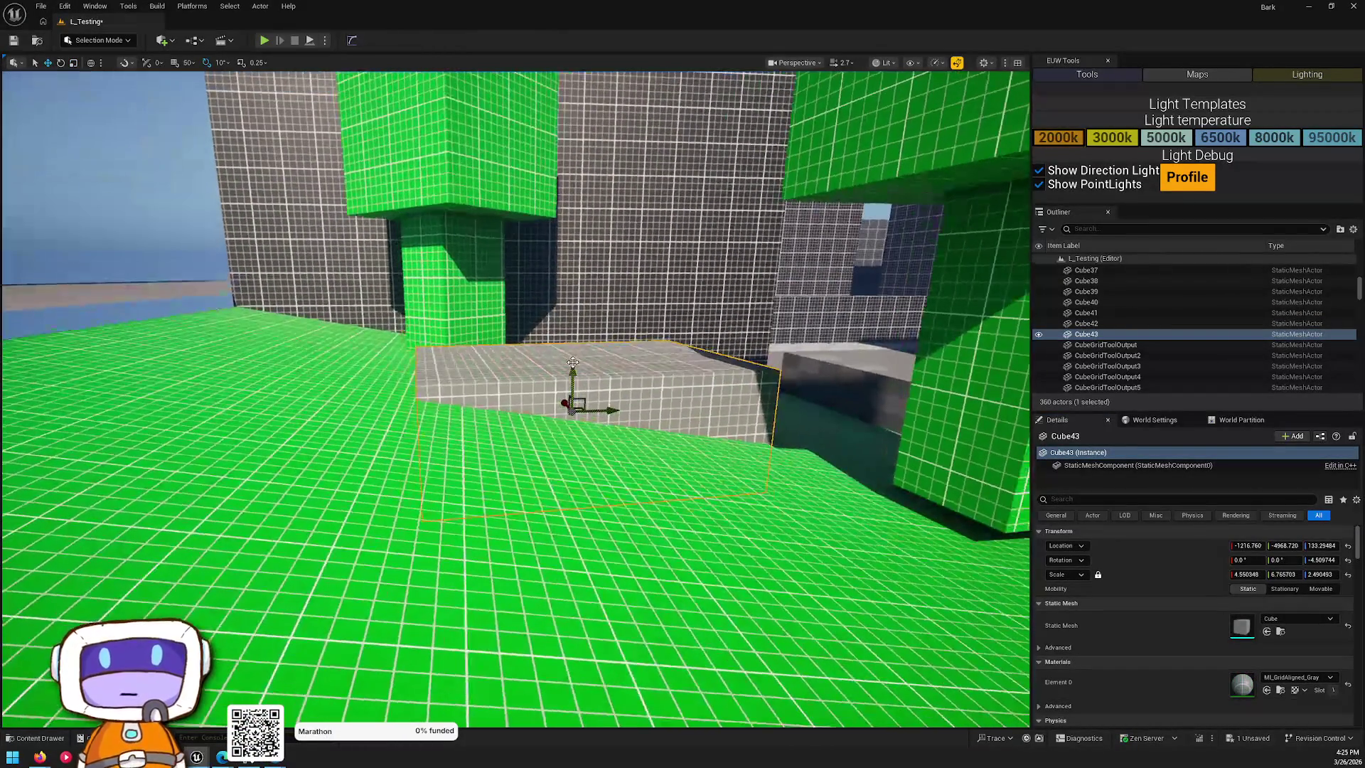
pyautogui.moveTo(573, 371)
pyautogui.keyDown('alt'); pyautogui.mouseDown()
pyautogui.moveTo(576, 315)
pyautogui.moveTo(622, 348)
pyautogui.moveTo(555, 359)
pyautogui.mouseUp(); pyautogui.keyUp('alt')
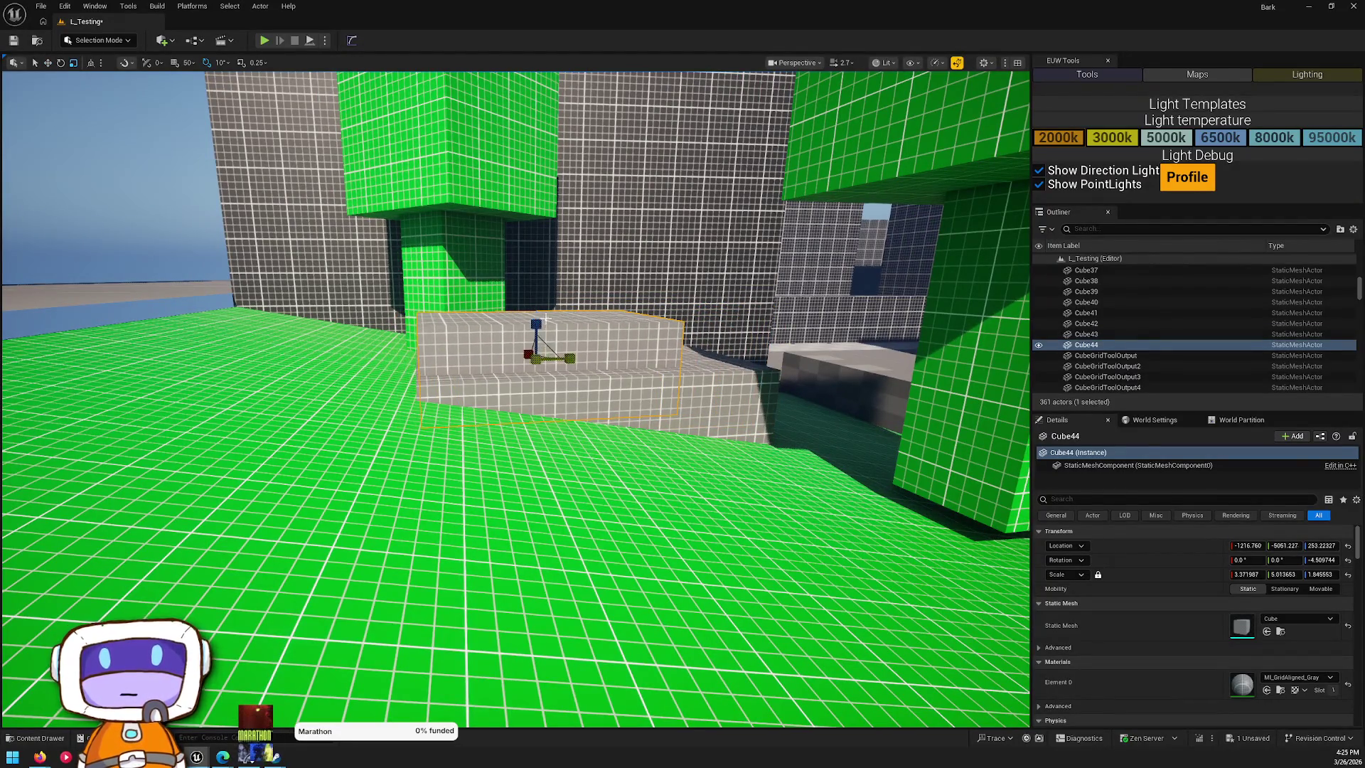
pyautogui.moveTo(524, 307); pyautogui.dragTo(540, 341)
# - Fly back to review the two-tier planter and park, then switch to MyProject's Testing level
pyautogui.press('Escape')
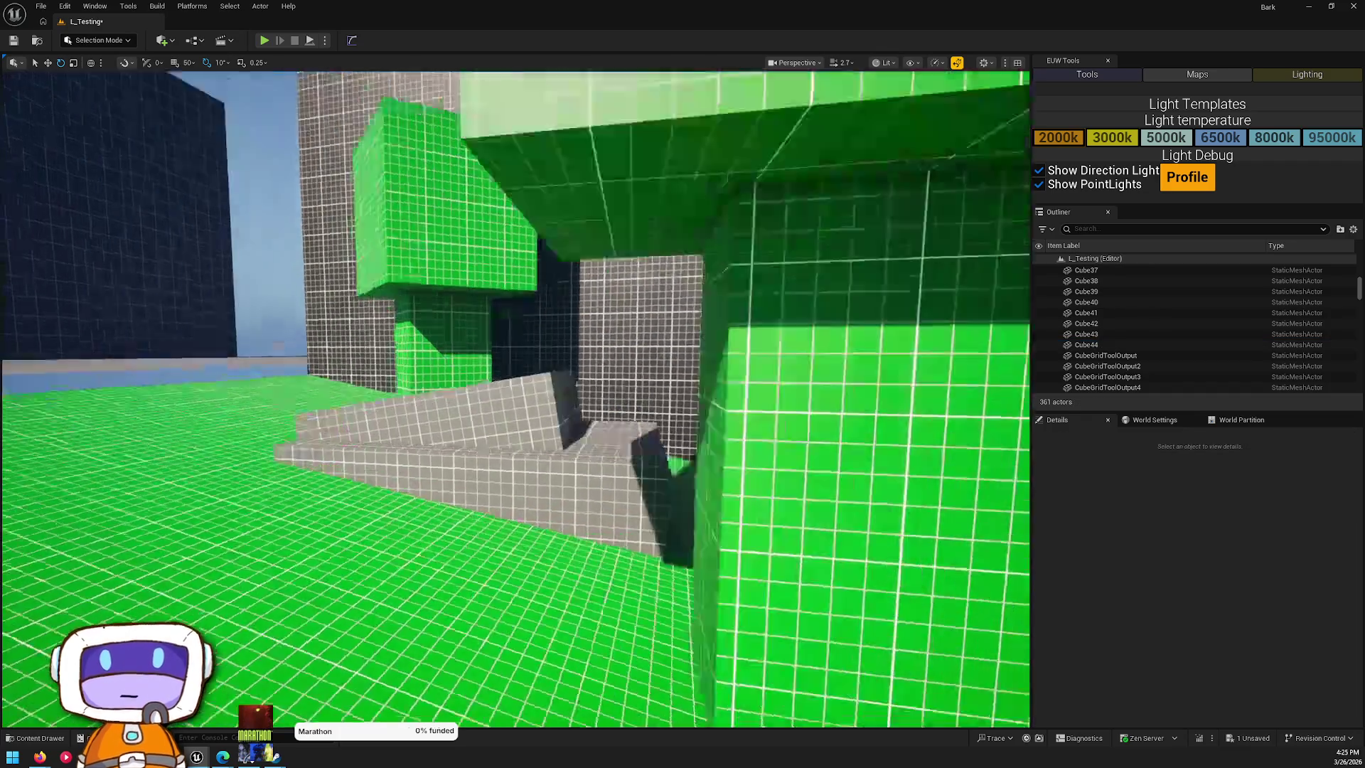
pyautogui.press('s')
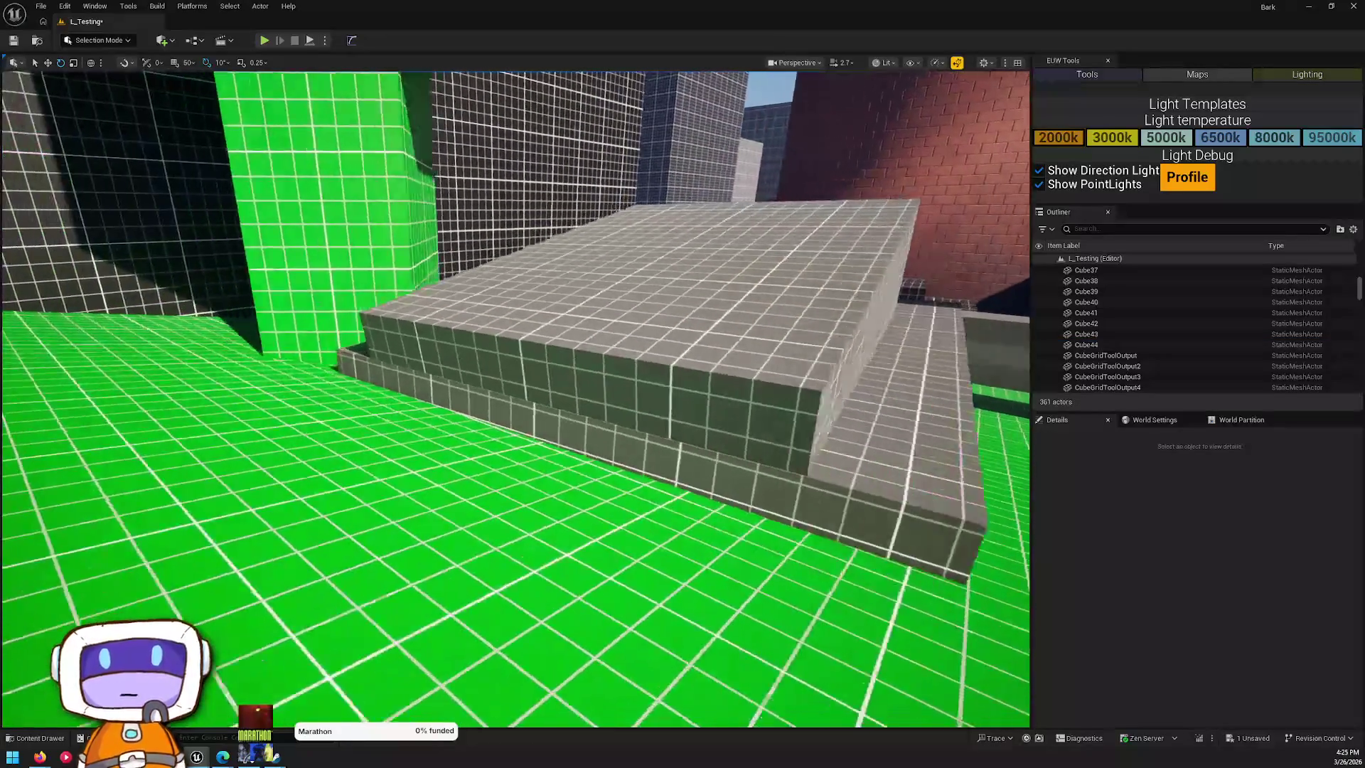
pyautogui.press('s')
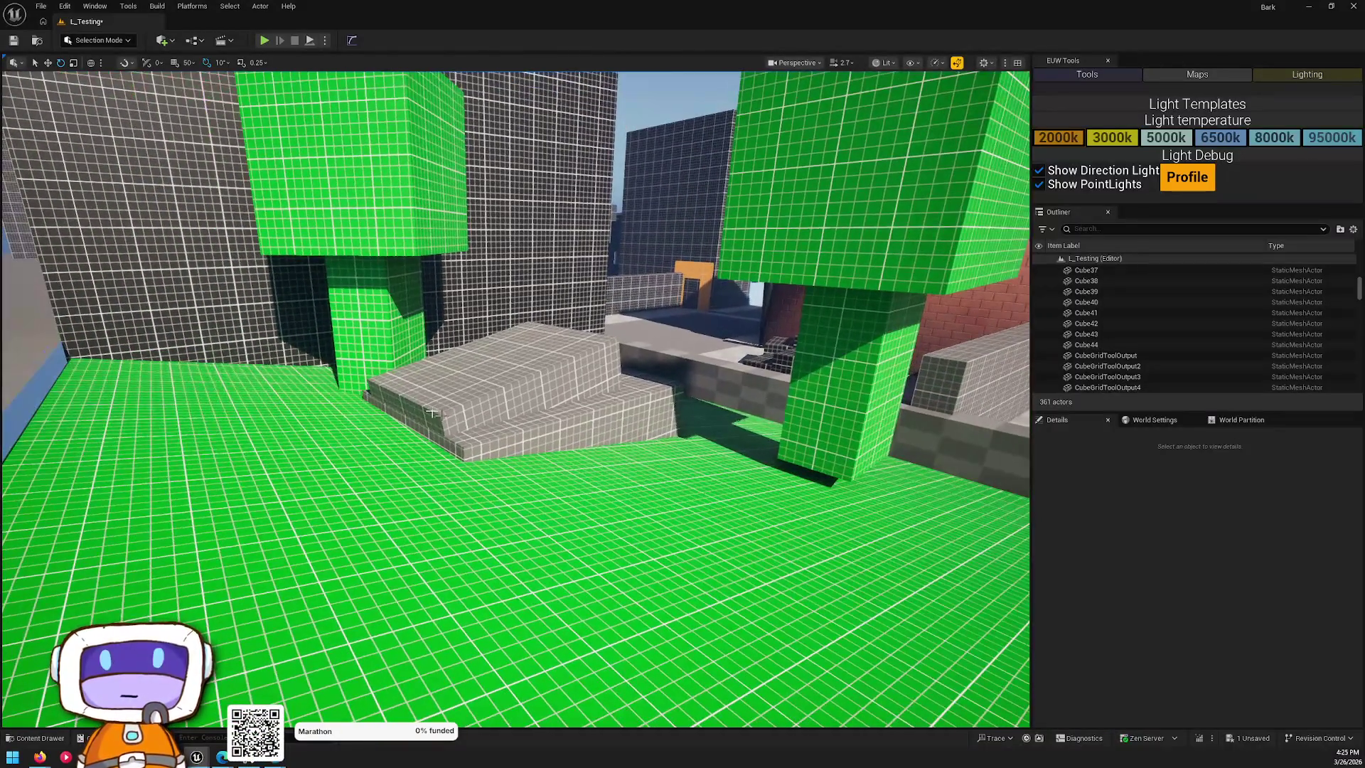
pyautogui.click(497, 369)
pyautogui.keyDown('ctrl'); pyautogui.click(529, 431); pyautogui.keyUp('ctrl')
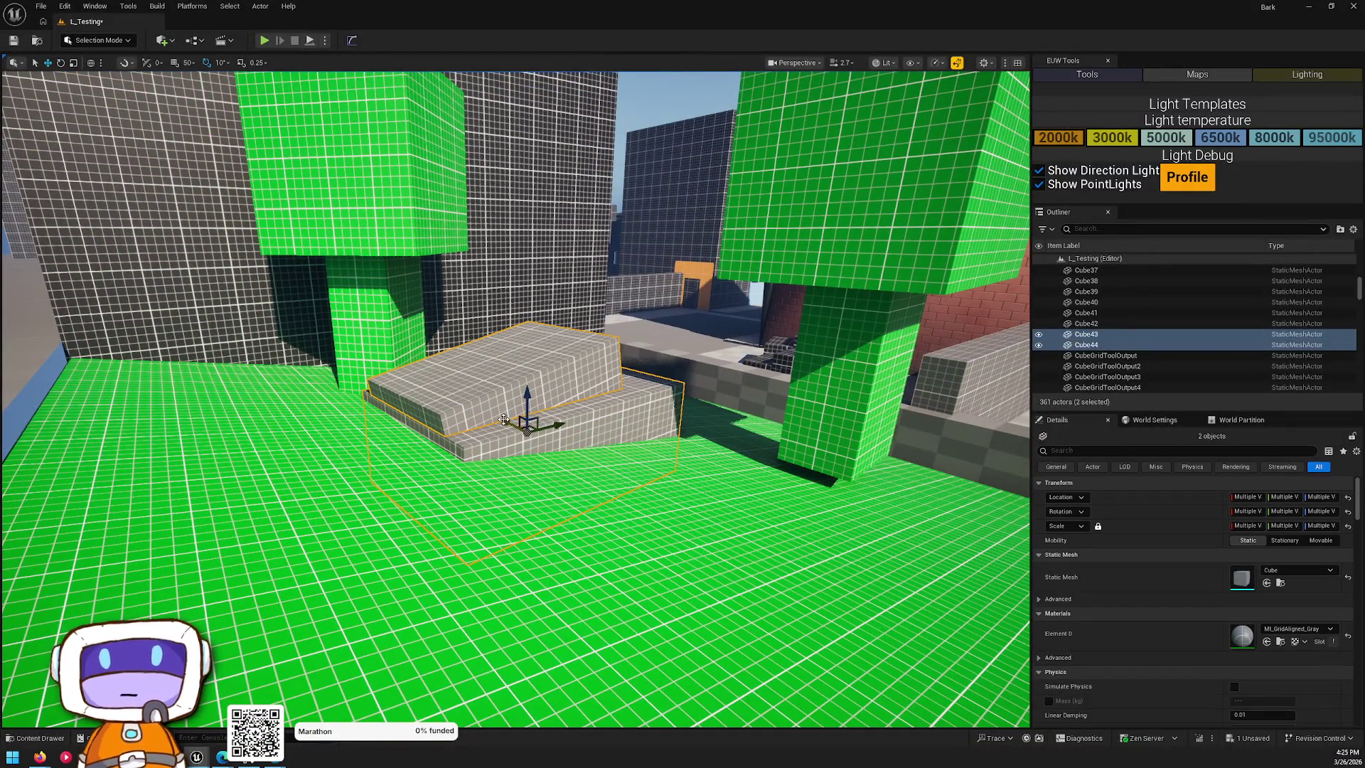
pyautogui.press('Escape')
pyautogui.press('s')
pyautogui.moveTo(642, 518)
pyautogui.mouseDown()
pyautogui.moveTo(598, 522)
pyautogui.moveTo(642, 518)
pyautogui.mouseUp()
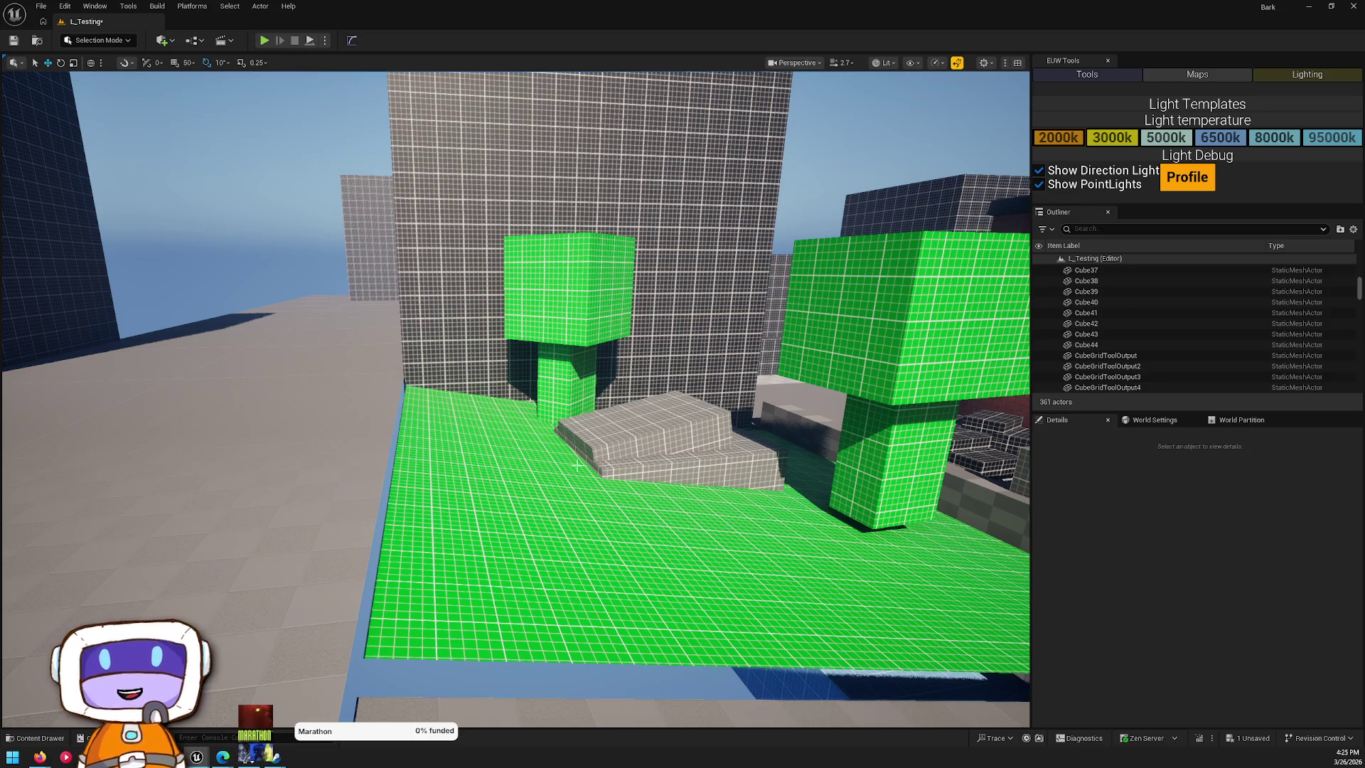
pyautogui.moveTo(822, 489); pyautogui.dragTo(761, 427)
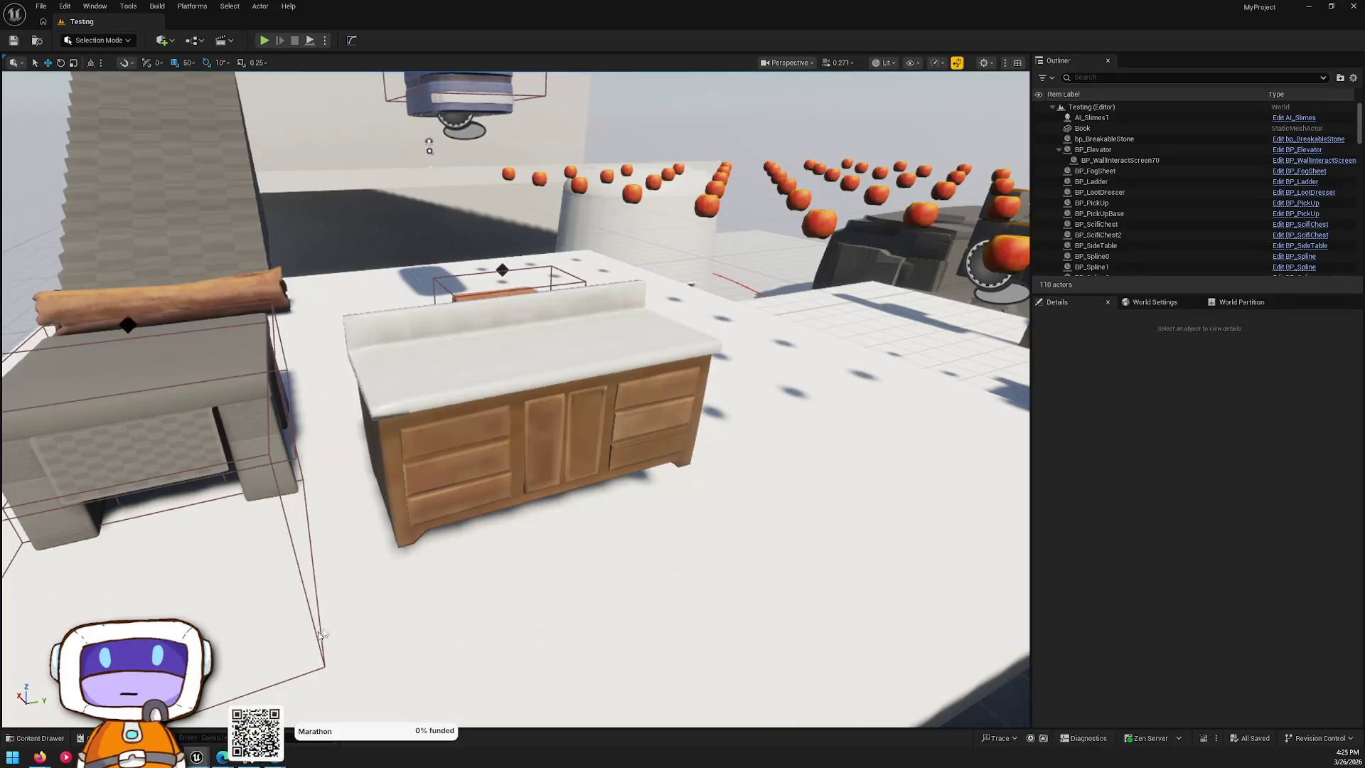
pyautogui.click(199, 756)
# - In MyProject's drawer, open BluePrints and search 'line' to list spline assets, including BP_SplineTool
pyautogui.scroll(-3, 898, 81)
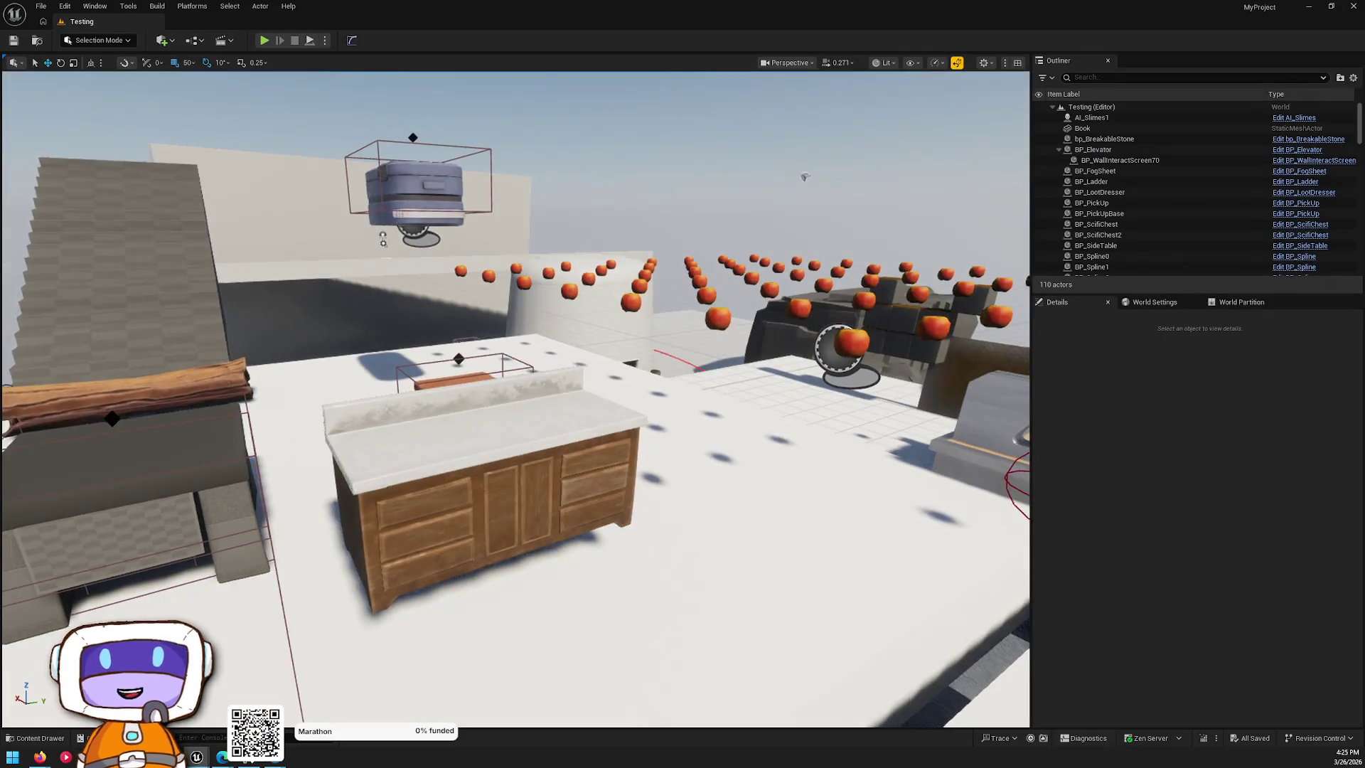
pyautogui.click(39, 739)
pyautogui.click(593, 443)
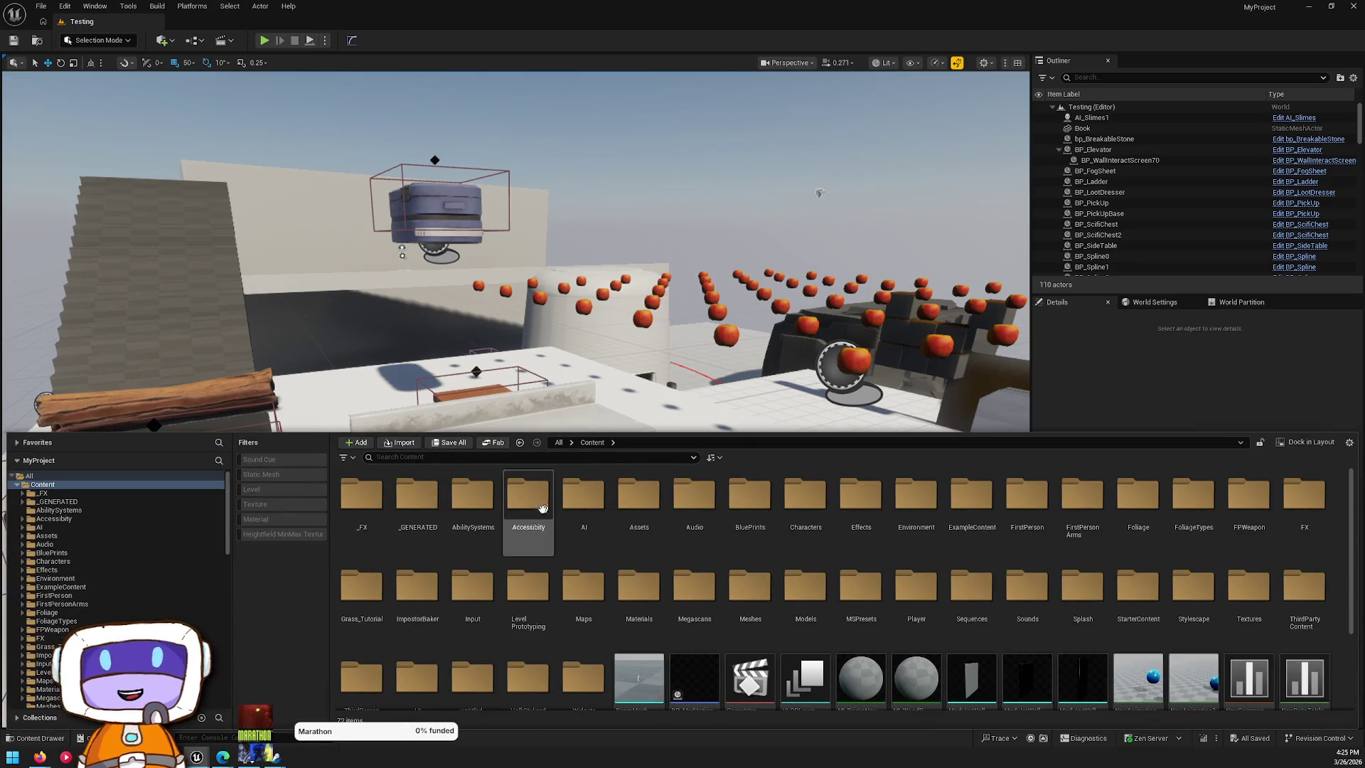
pyautogui.click(759, 531)
pyautogui.doubleClick(760, 531)
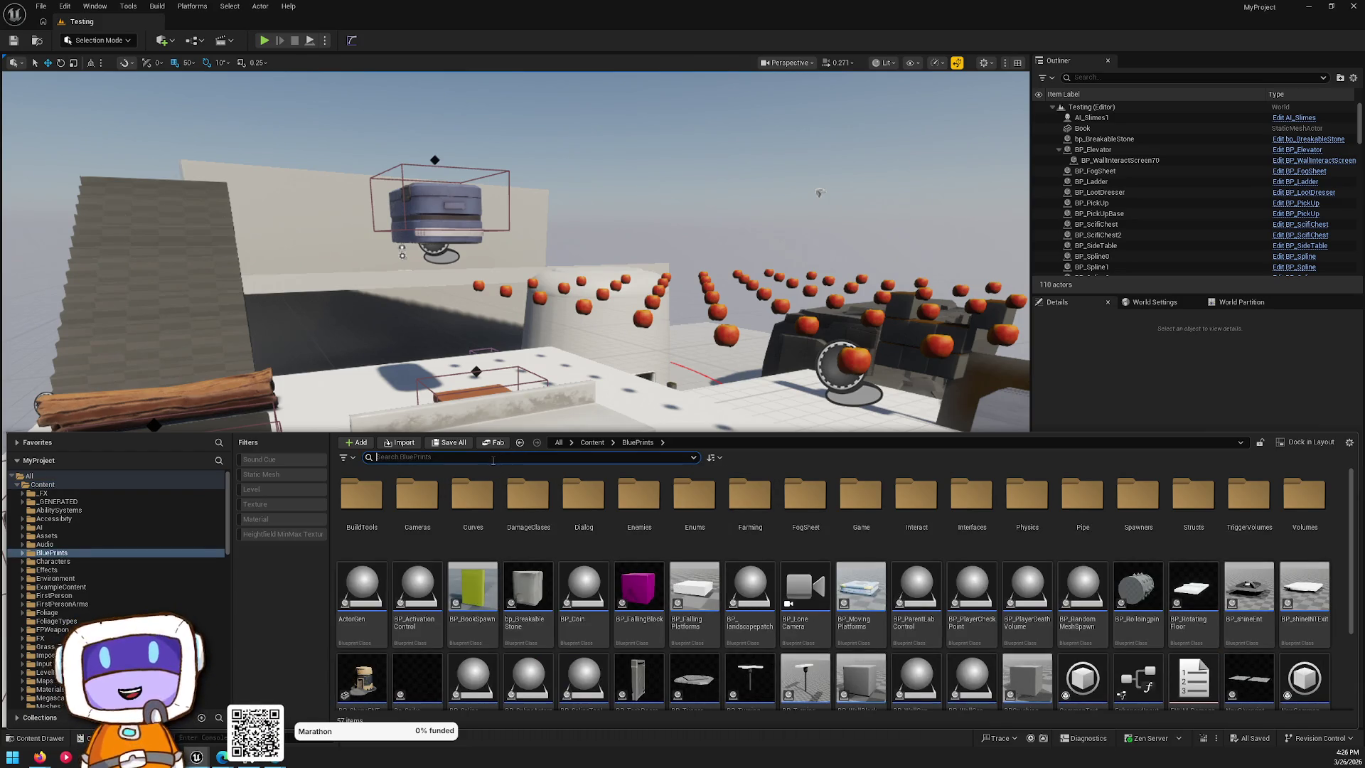
pyautogui.write('spline')
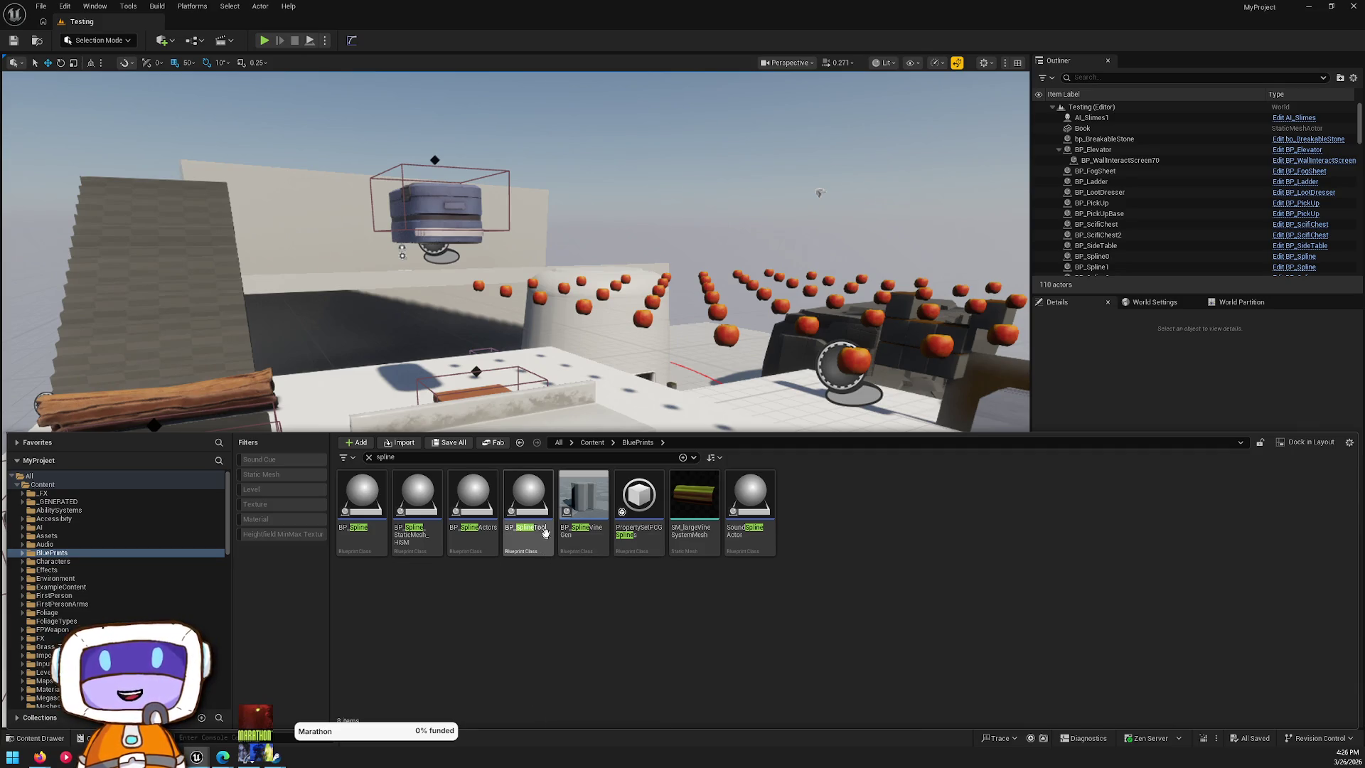
# - Place BP_SplineTool in the level with the 1x1x1_Box_Pivot_-XYZ mesh and Y forward axis
pyautogui.moveTo(546, 527)
pyautogui.mouseDown()
pyautogui.moveTo(794, 512)
pyautogui.moveTo(839, 286)
pyautogui.mouseUp()
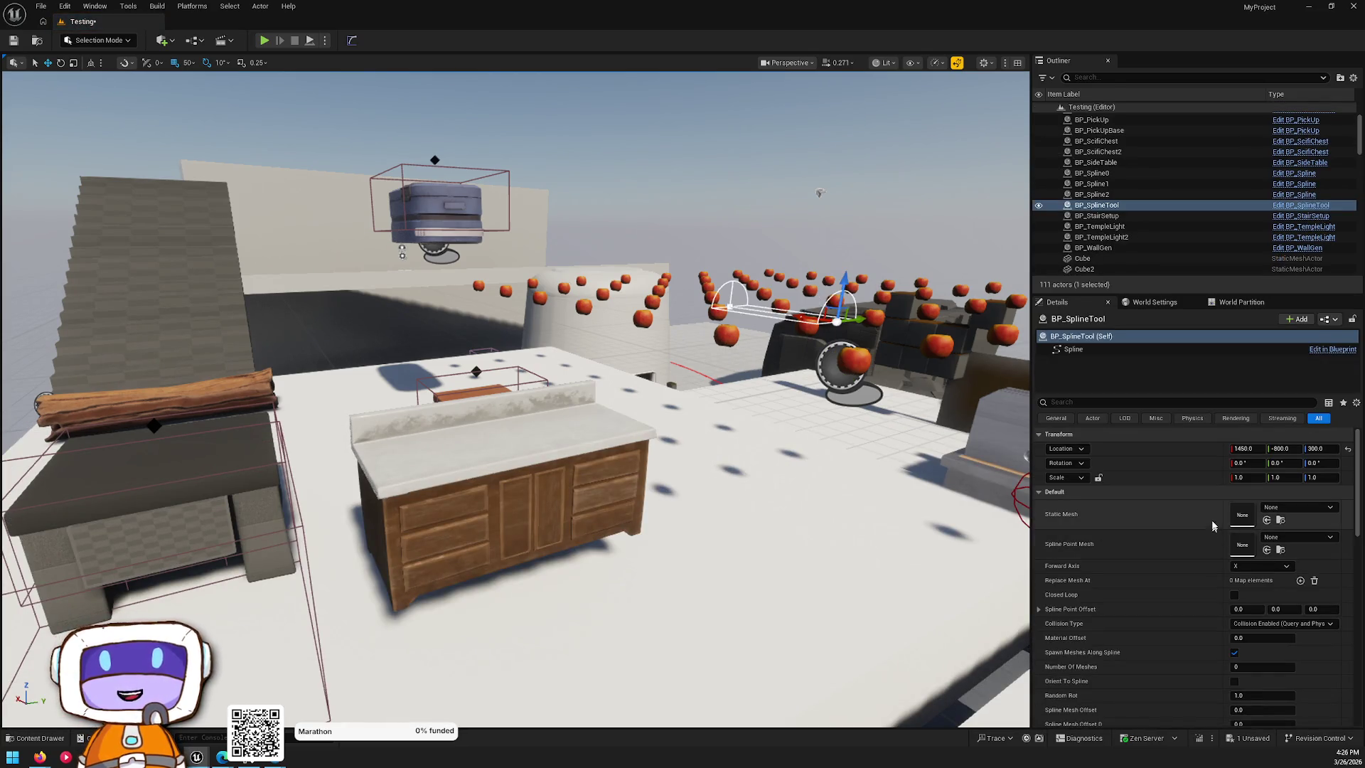
pyautogui.click(1285, 509)
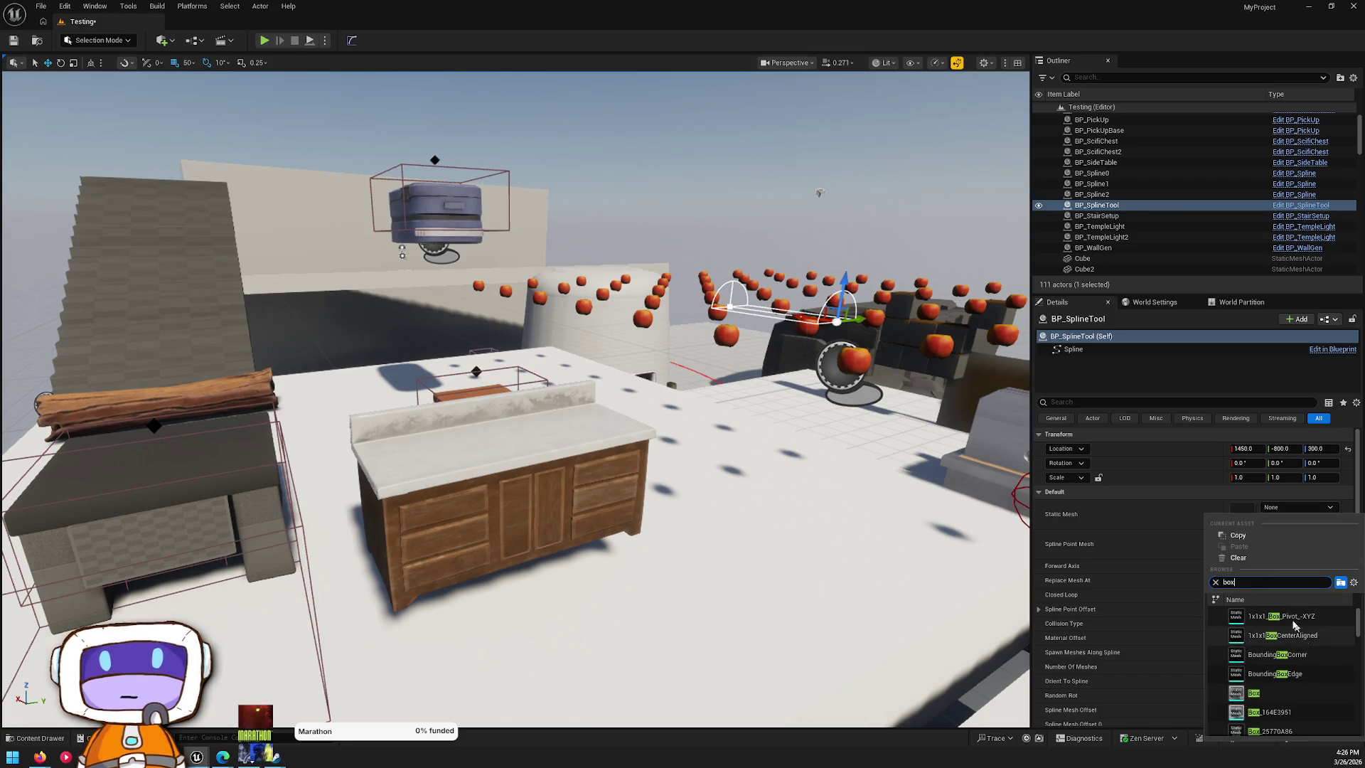
pyautogui.click(1279, 616)
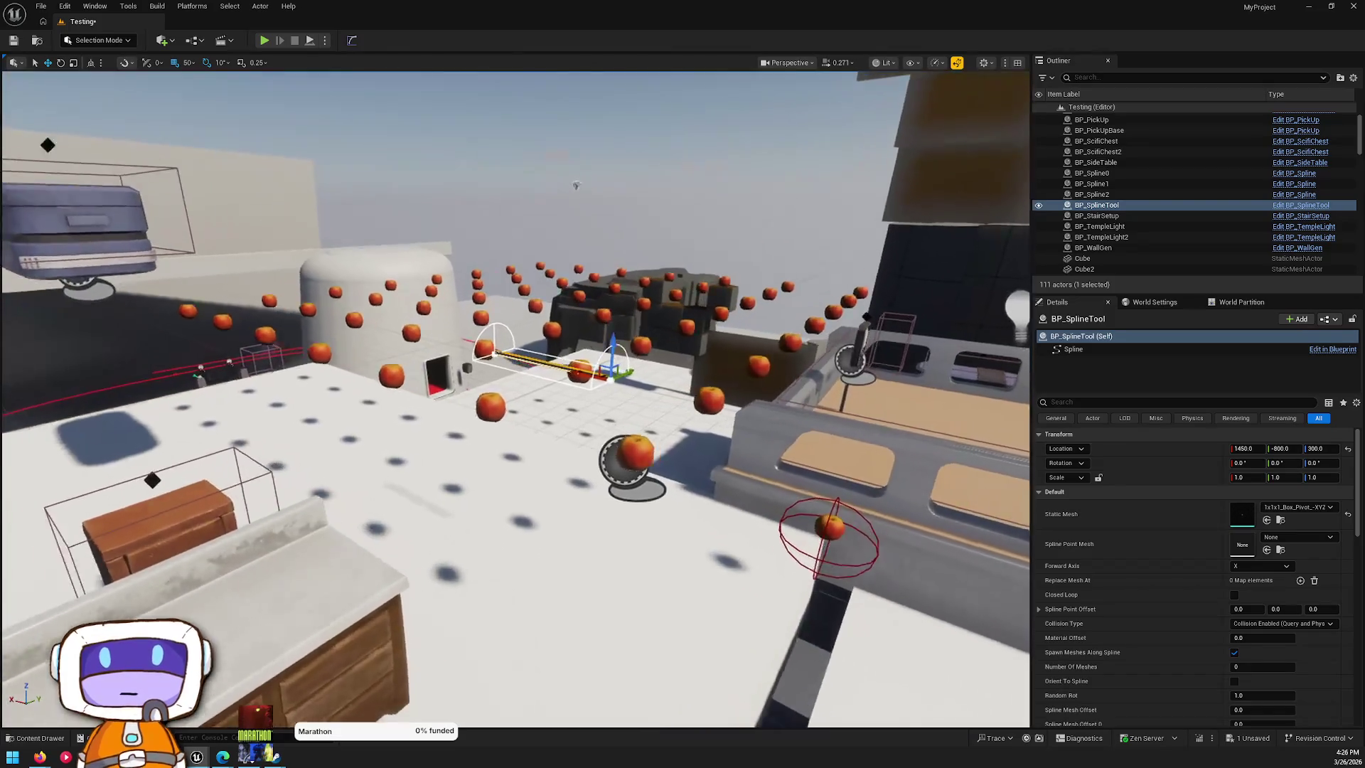
pyautogui.press('w')
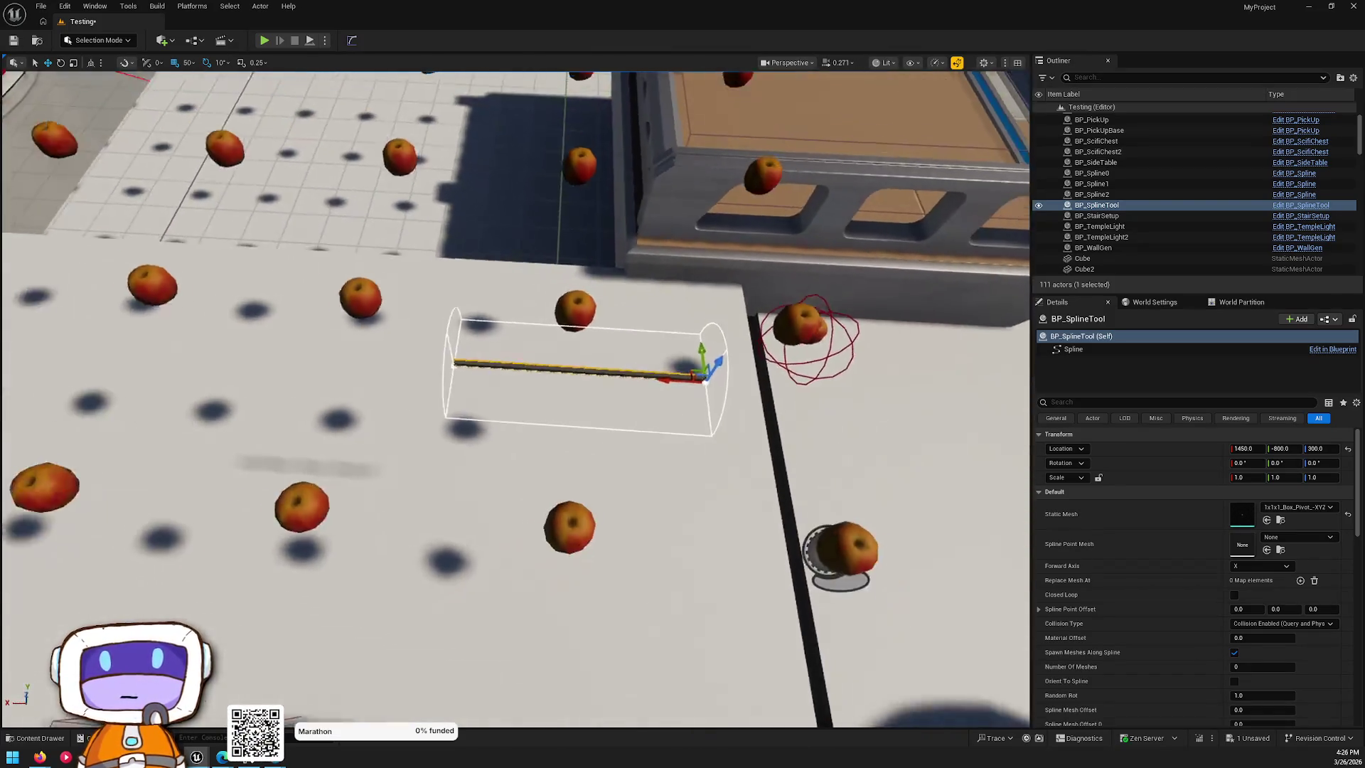
pyautogui.click(1289, 566)
pyautogui.click(1257, 592)
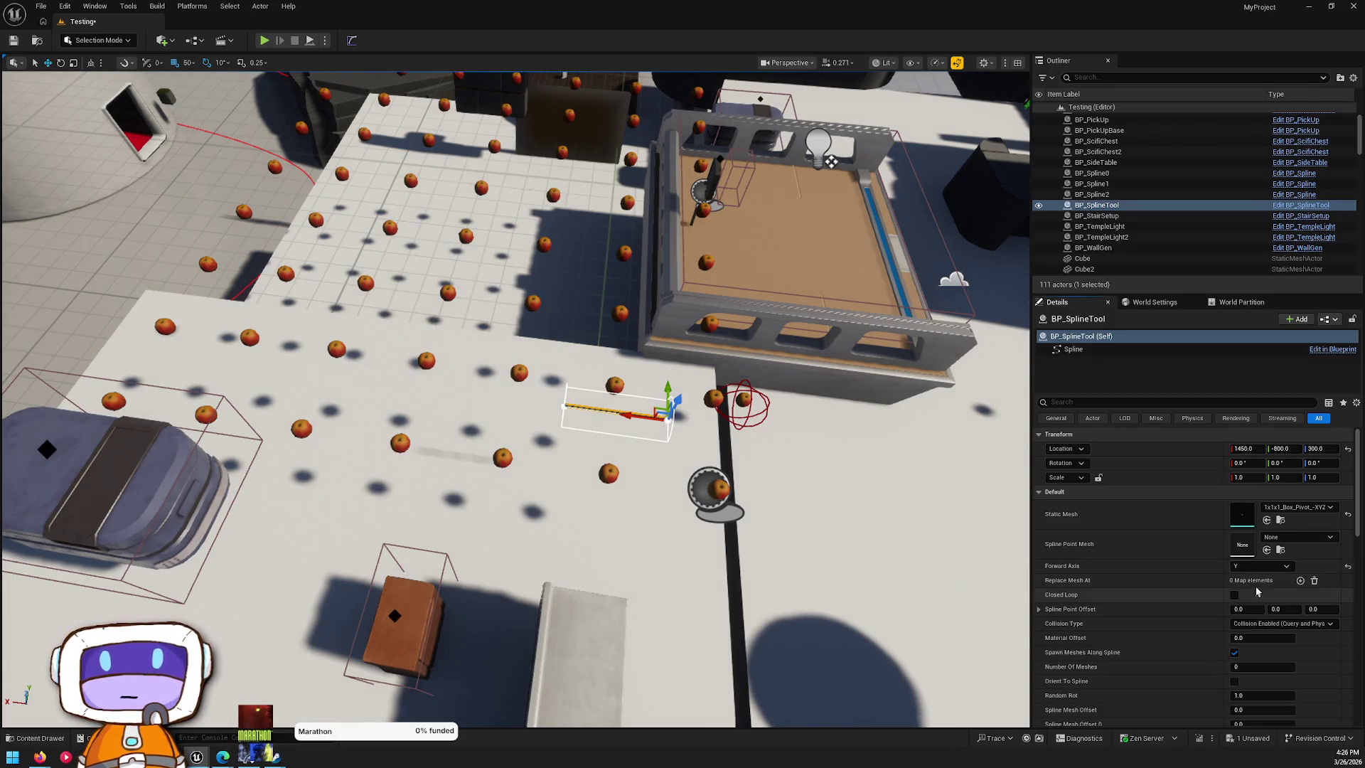
# - Swap the spline mesh to the apple and drag out a new end point to extend the curve
pyautogui.click(1287, 507)
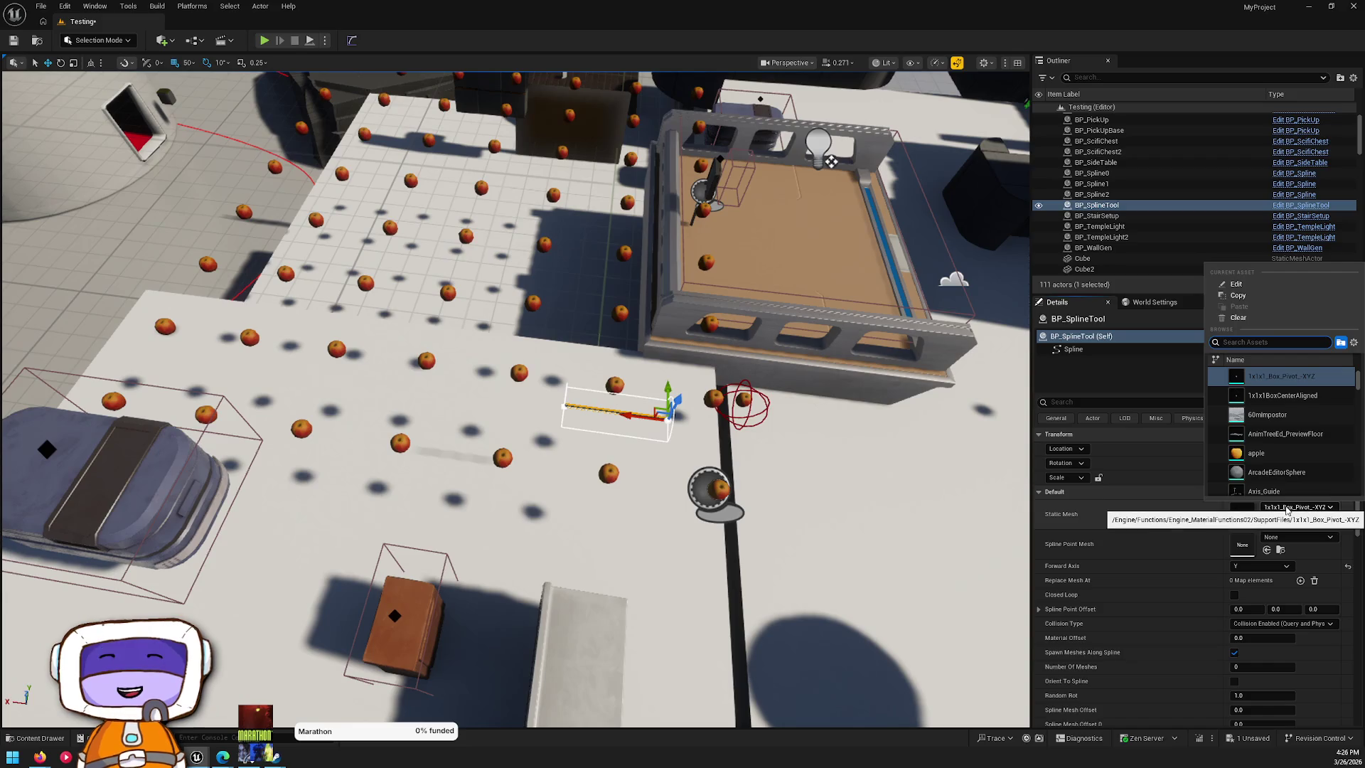
pyautogui.click(1257, 453)
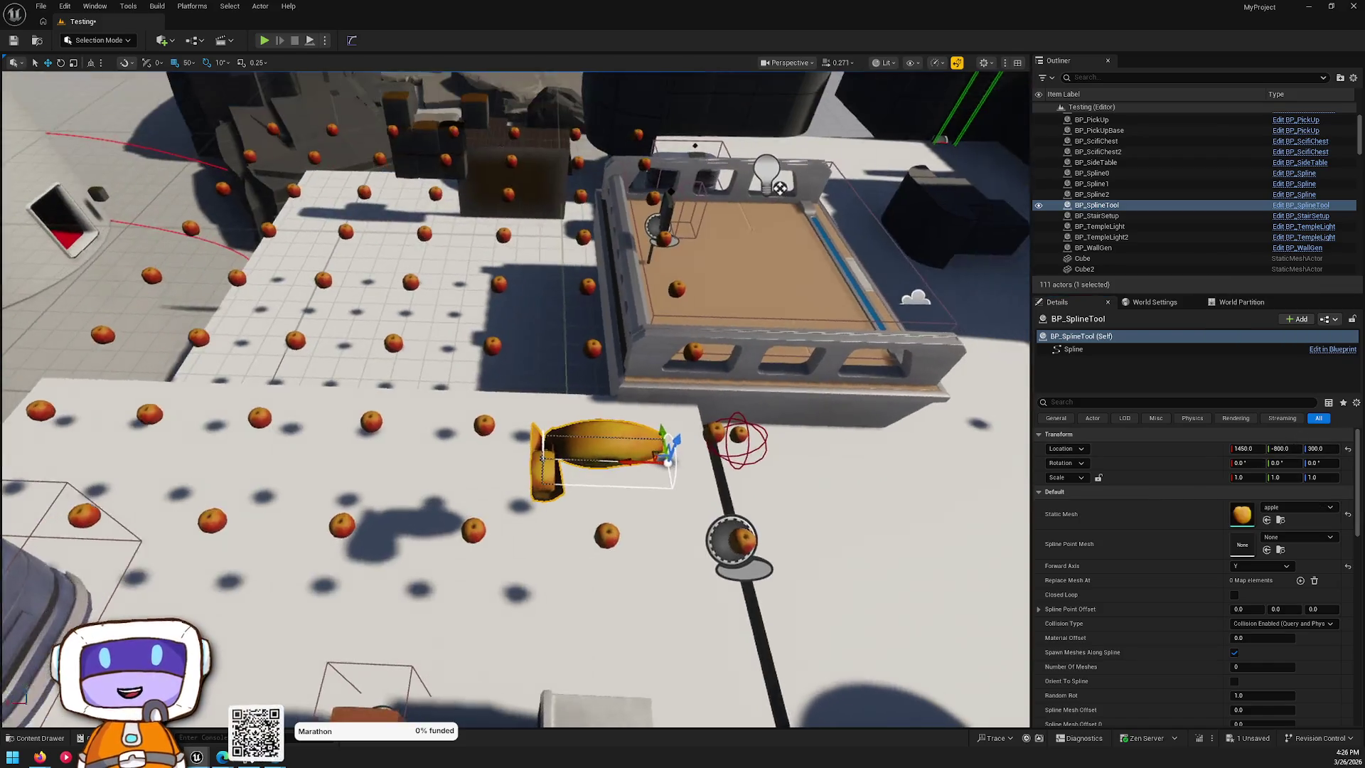
pyautogui.moveTo(692, 555); pyautogui.dragTo(691, 555)
pyautogui.click(665, 503)
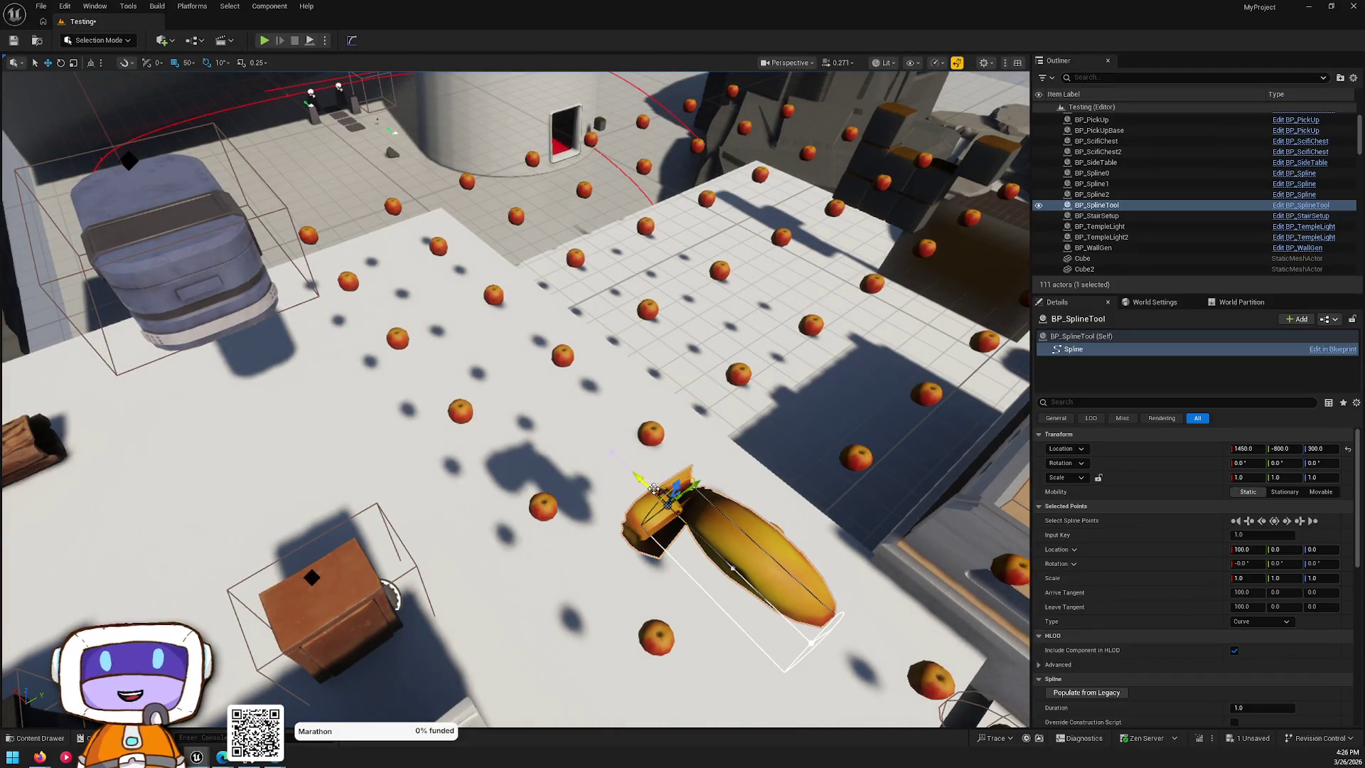
pyautogui.moveTo(661, 448)
pyautogui.mouseDown()
pyautogui.moveTo(648, 210)
pyautogui.moveTo(664, 226)
pyautogui.moveTo(490, 212)
pyautogui.moveTo(532, 144)
pyautogui.mouseUp()
pyautogui.hotkey('ctrl', 'space')
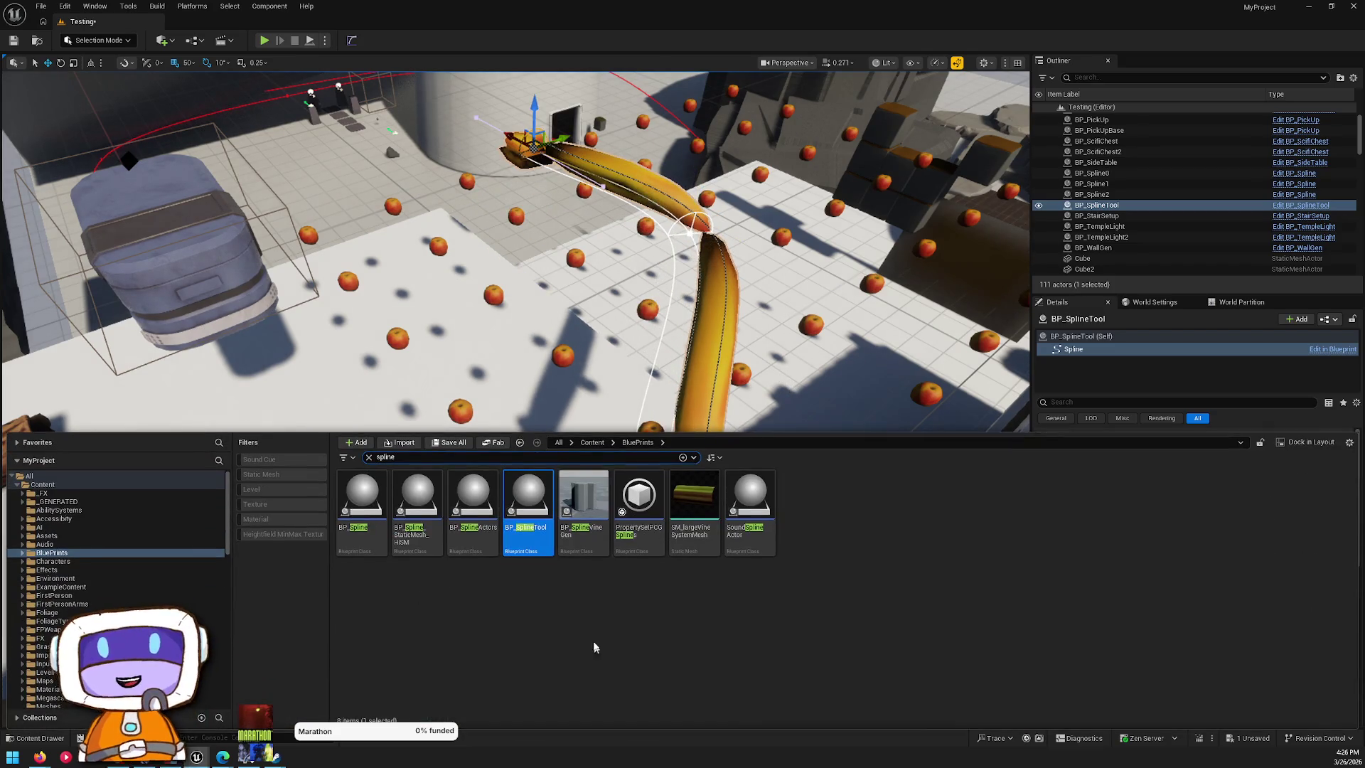
# - Migrate BP_SplineTool and its dependencies with Don't Save, confirming the asset report
pyautogui.rightClick(527, 510)
pyautogui.moveTo(616, 277)
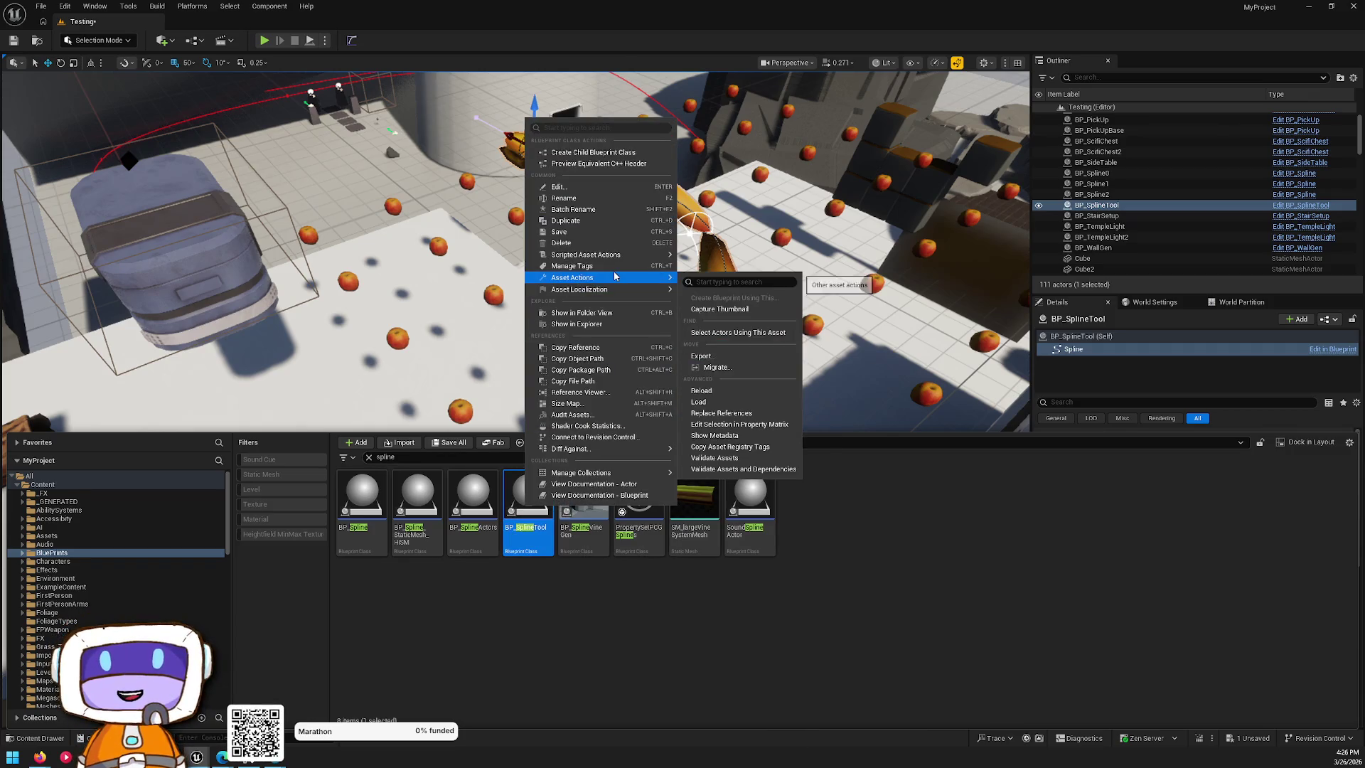
pyautogui.click(716, 367)
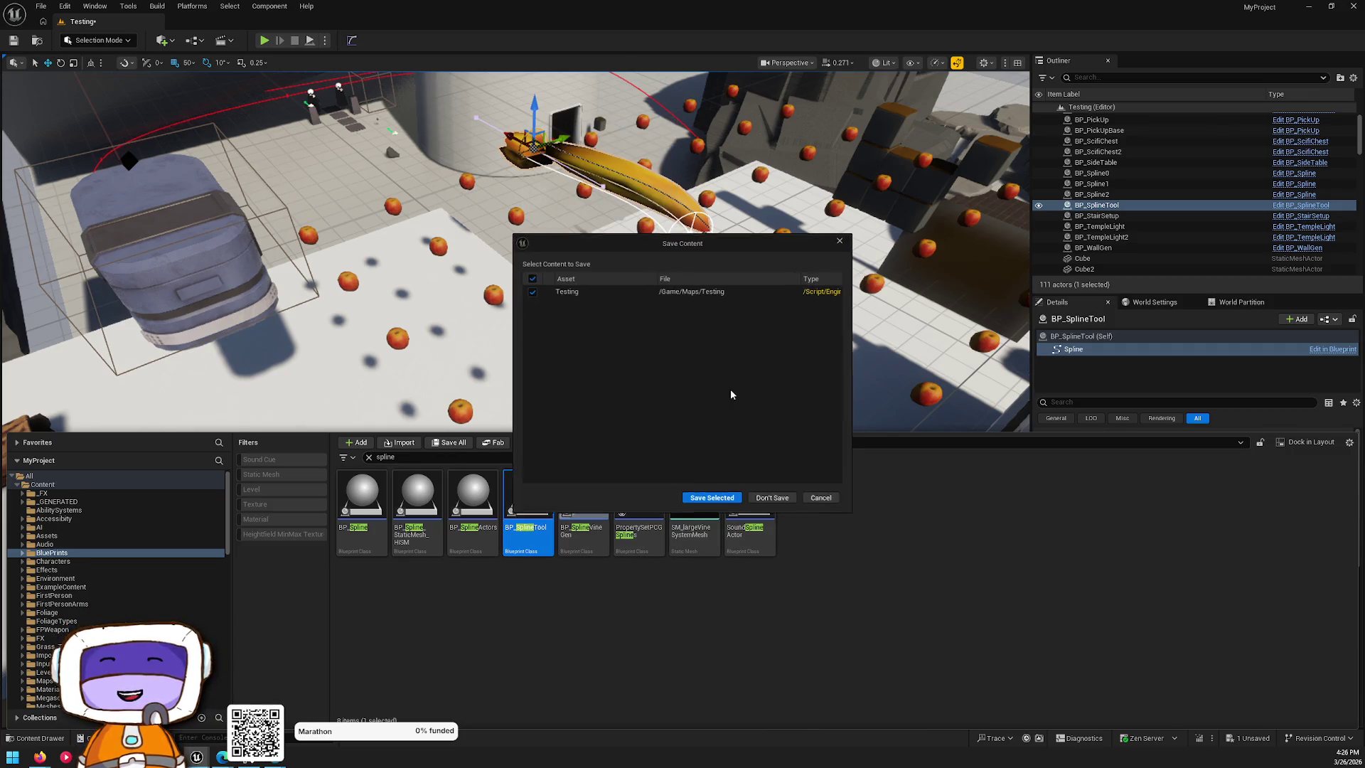
pyautogui.click(771, 500)
pyautogui.click(757, 509)
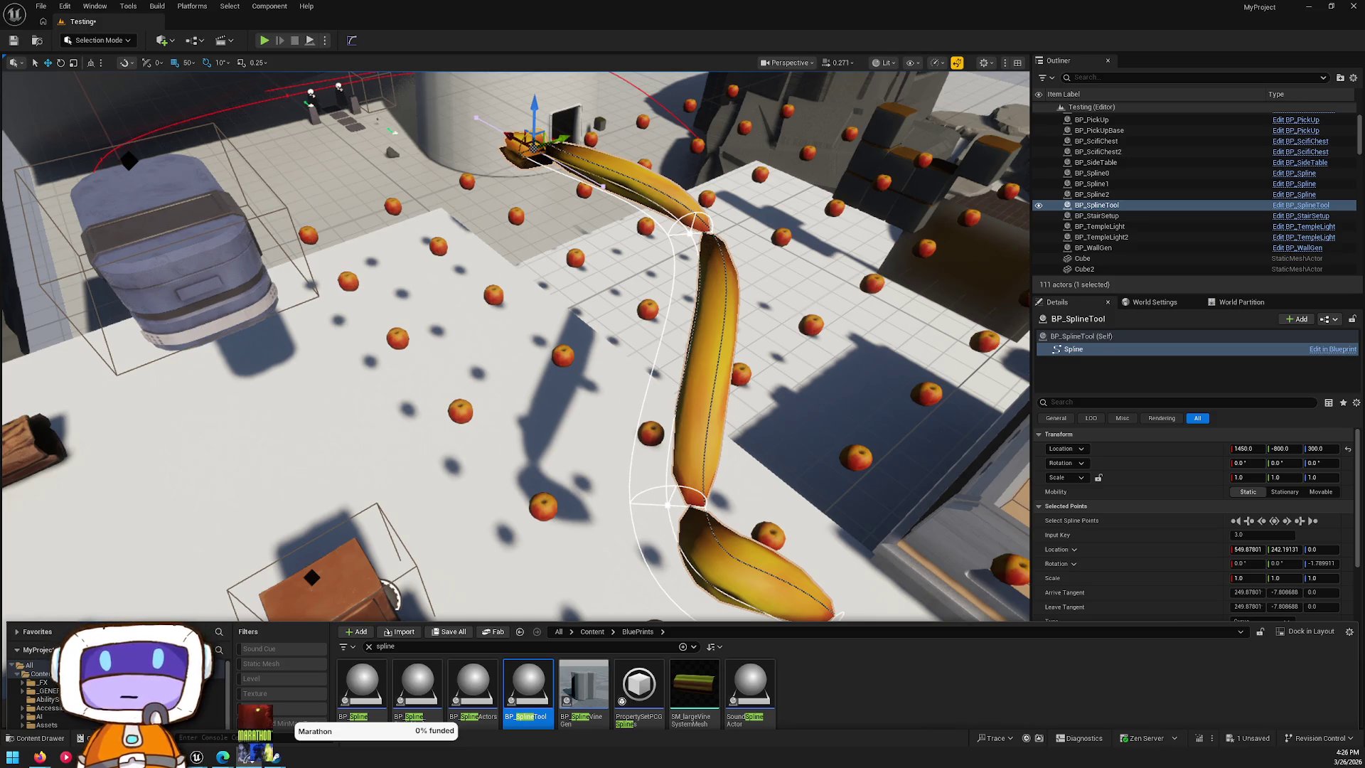
# - Close the asset browser, reopen the spline asset list and open BP_Spline for editing
pyautogui.click(1196, 391)
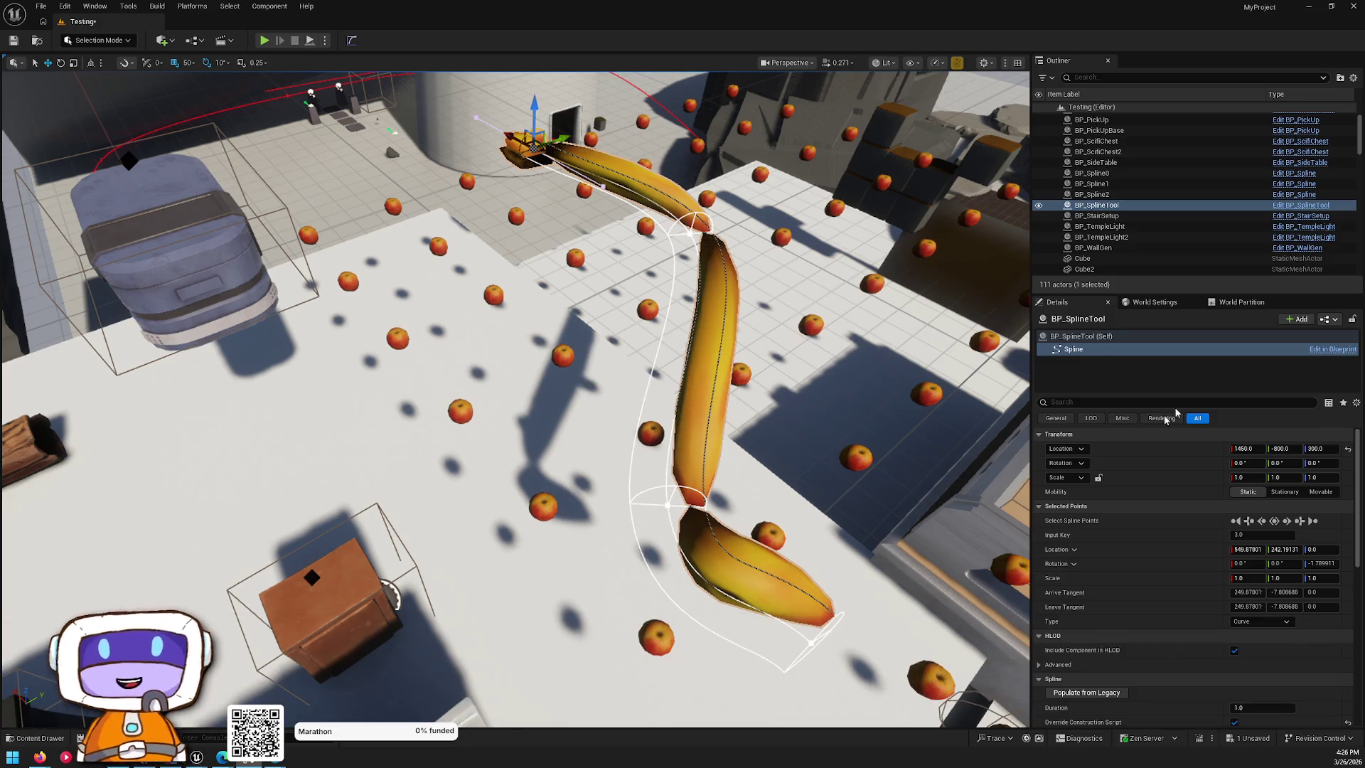
pyautogui.click(39, 739)
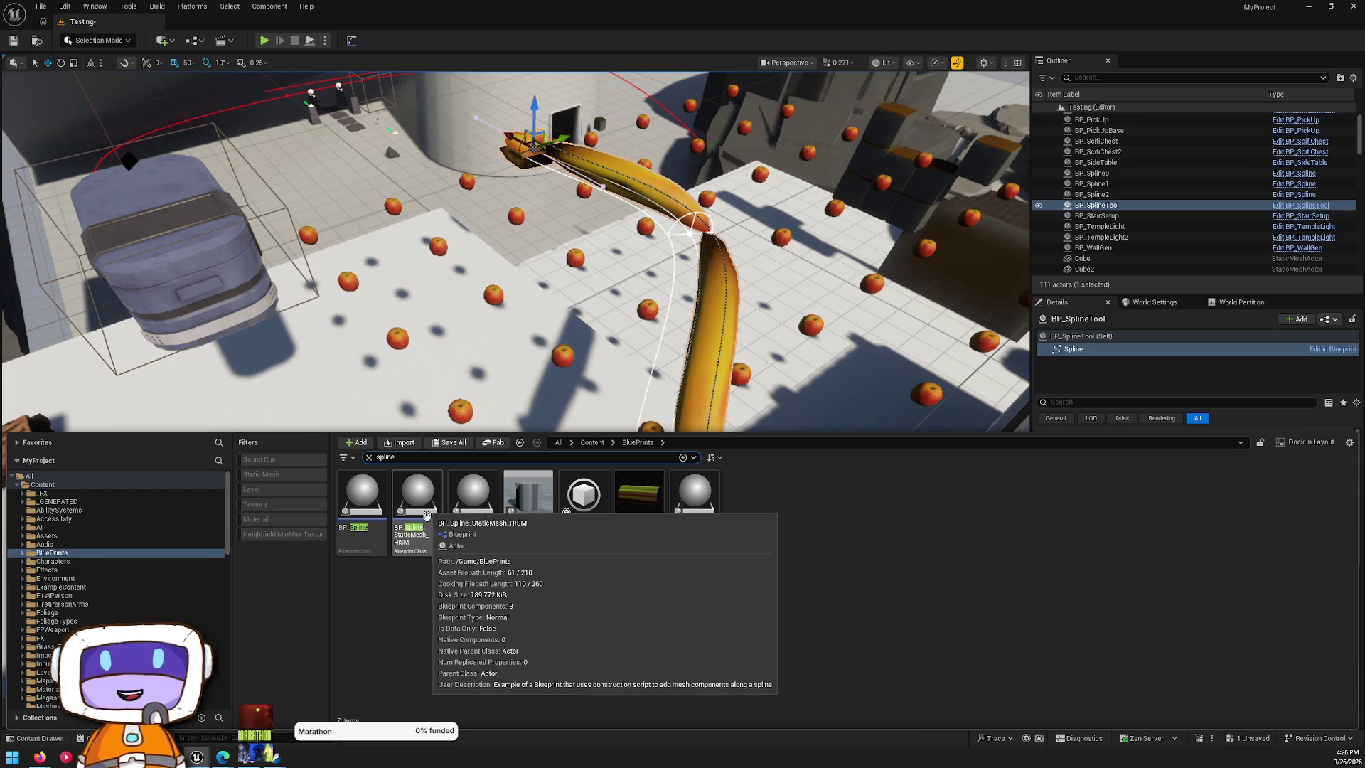
pyautogui.doubleClick(363, 496)
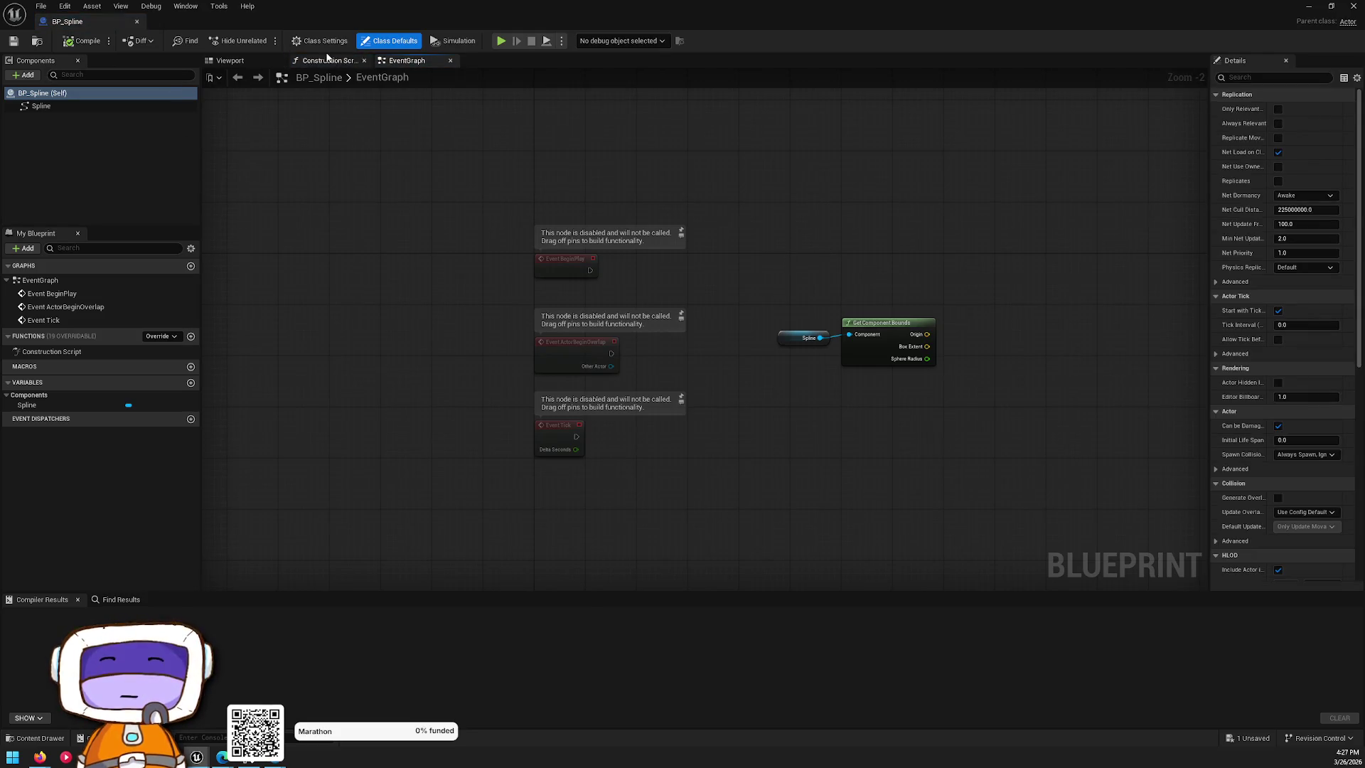
pyautogui.click(324, 60)
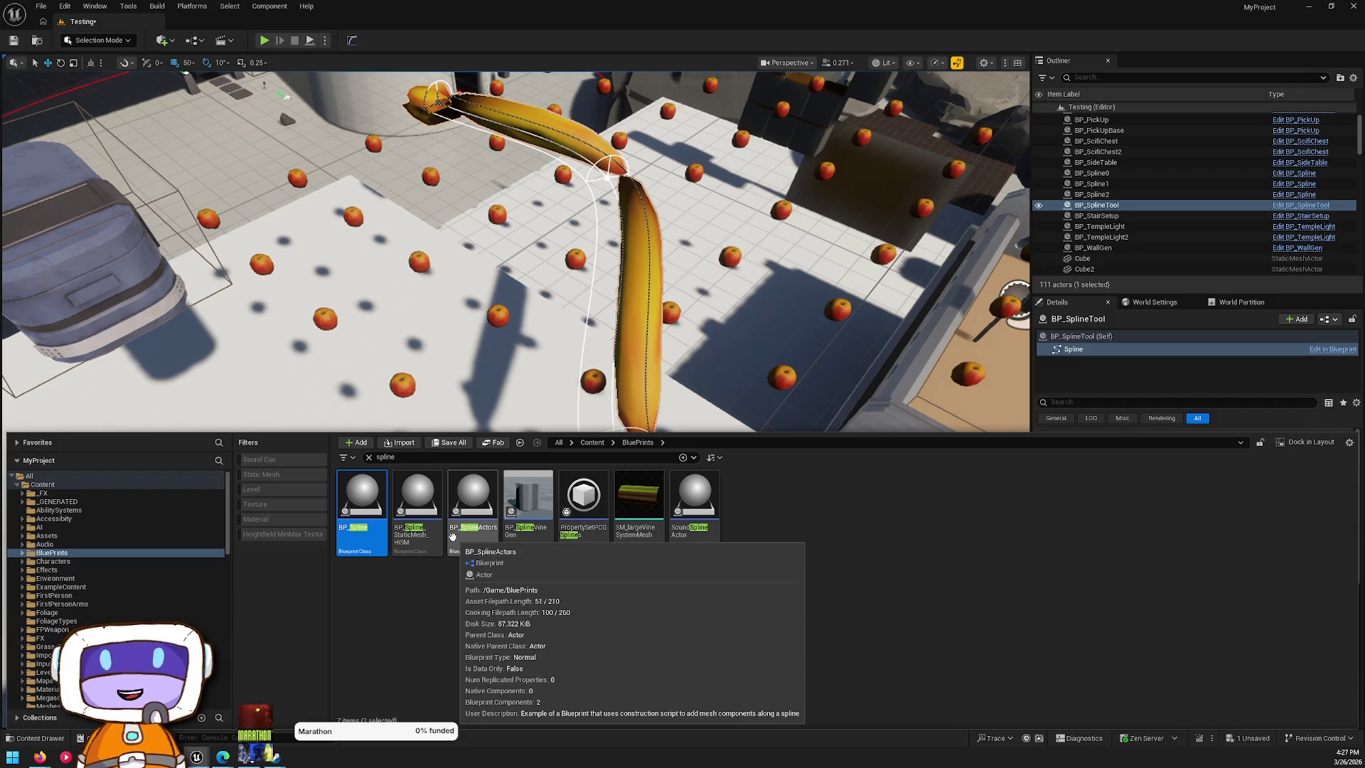
# - Migrate BP_Spline_StaticMesh_HISM with Save Selected, confirming the assets in the report
pyautogui.click(415, 539)
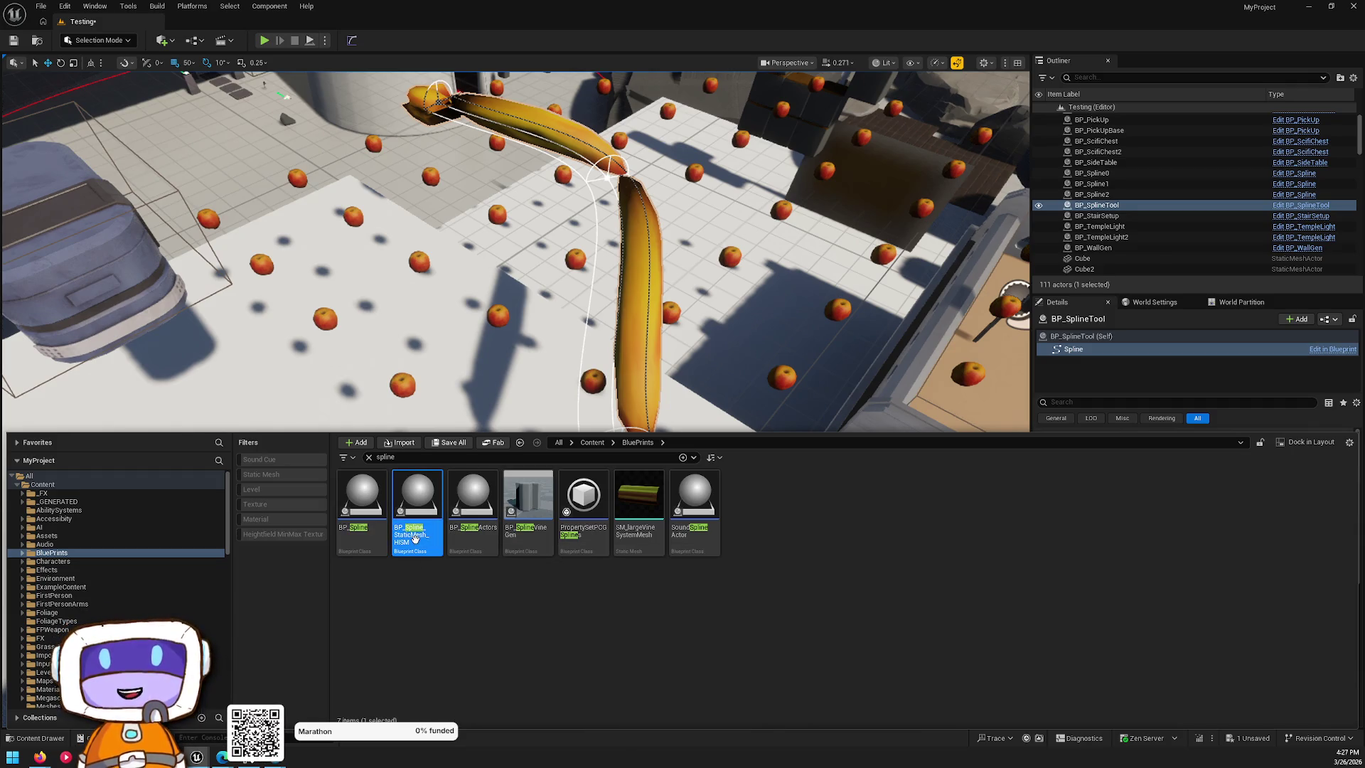
pyautogui.rightClick(417, 539)
pyautogui.moveTo(552, 324)
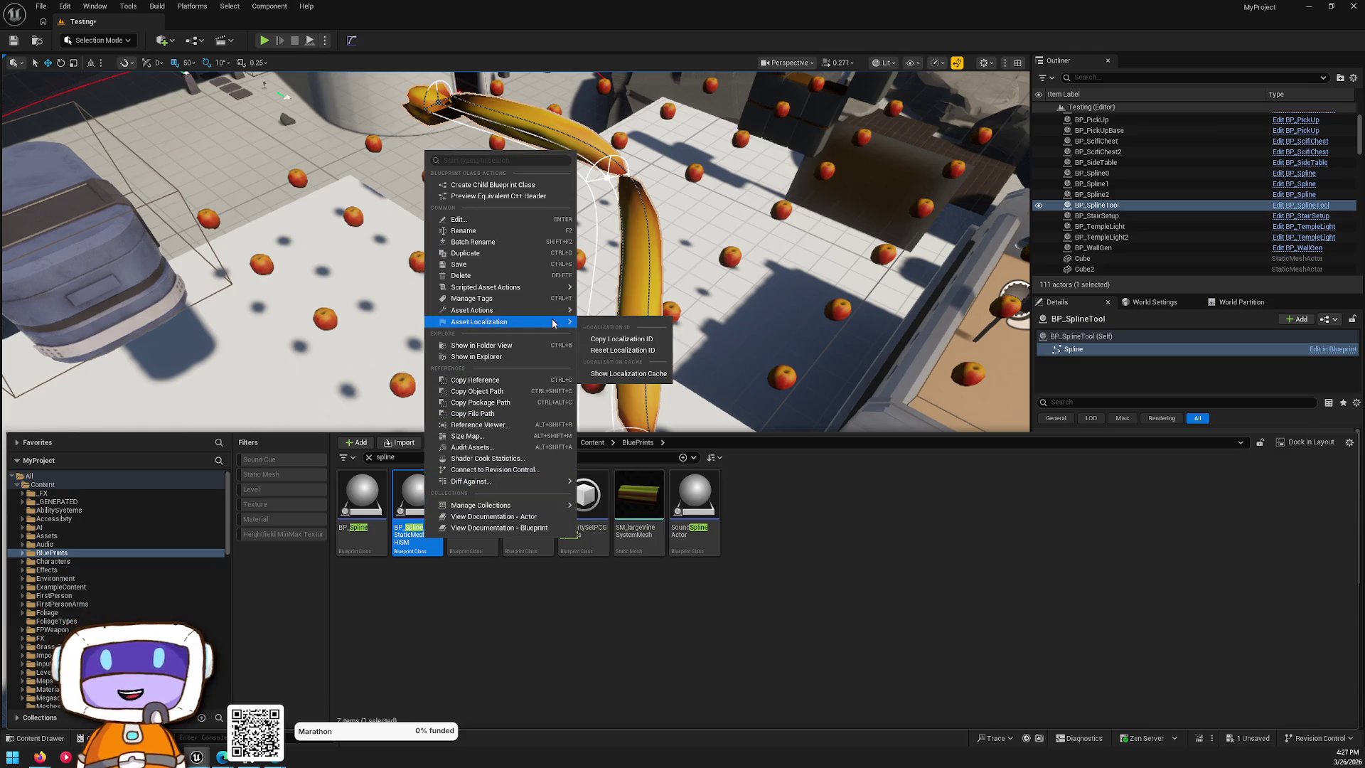
pyautogui.moveTo(546, 294)
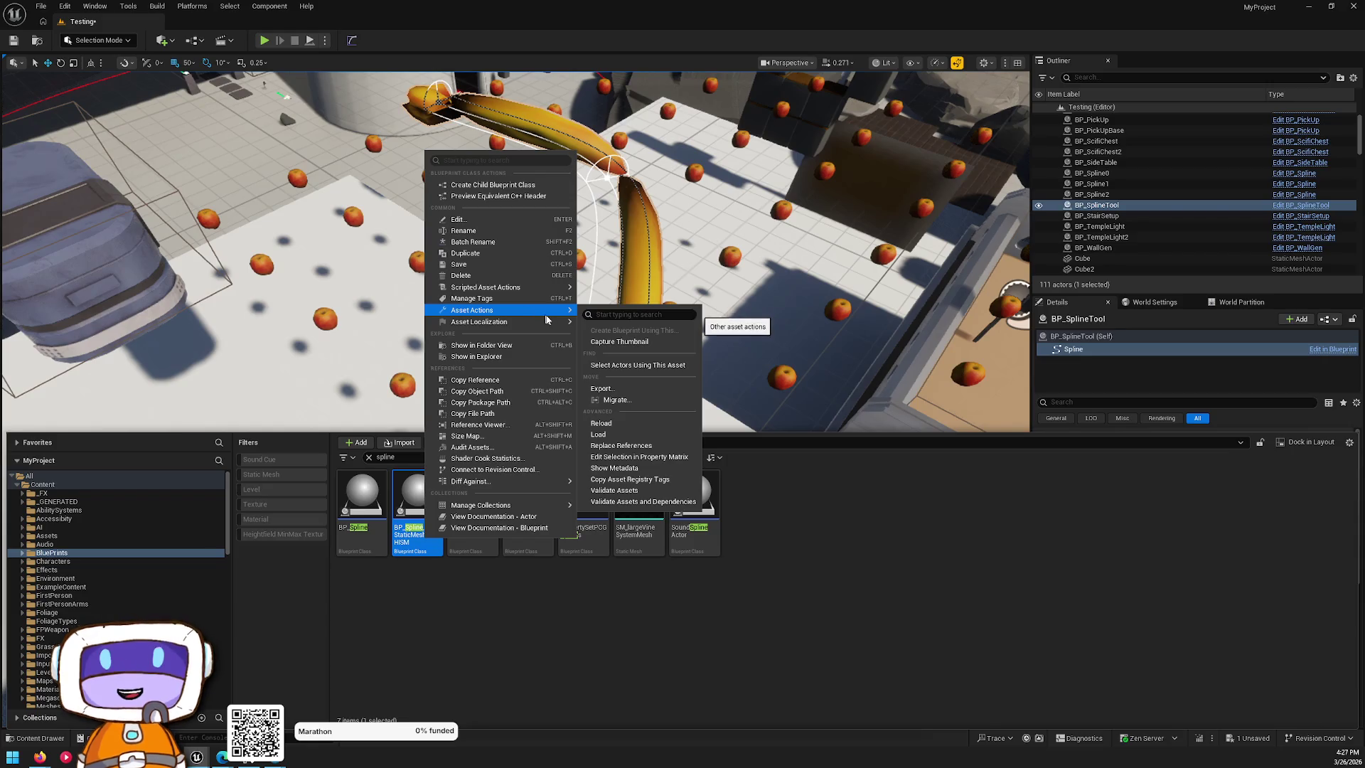
pyautogui.click(637, 400)
pyautogui.click(723, 503)
pyautogui.click(759, 507)
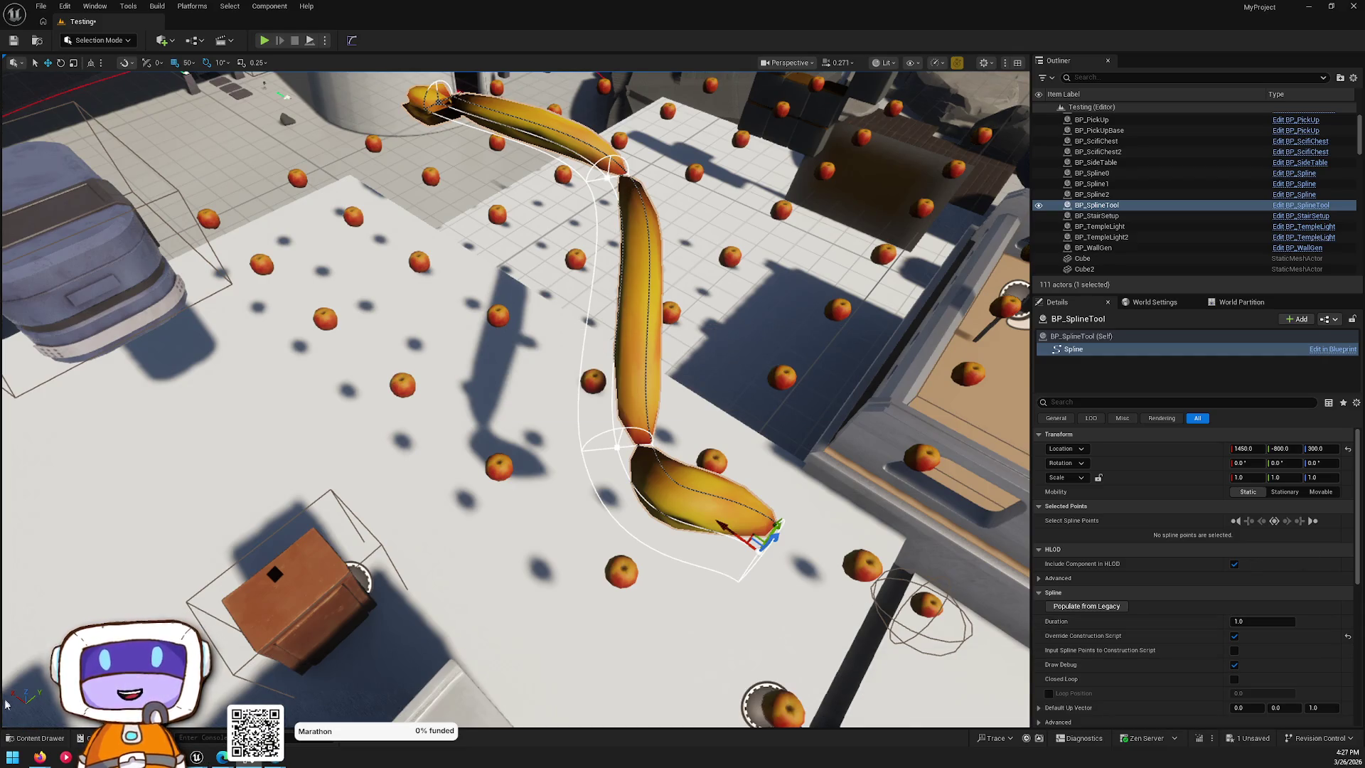
# - Bring up the spline asset list, then orbit the view around the apple spline curve
pyautogui.click(23, 744)
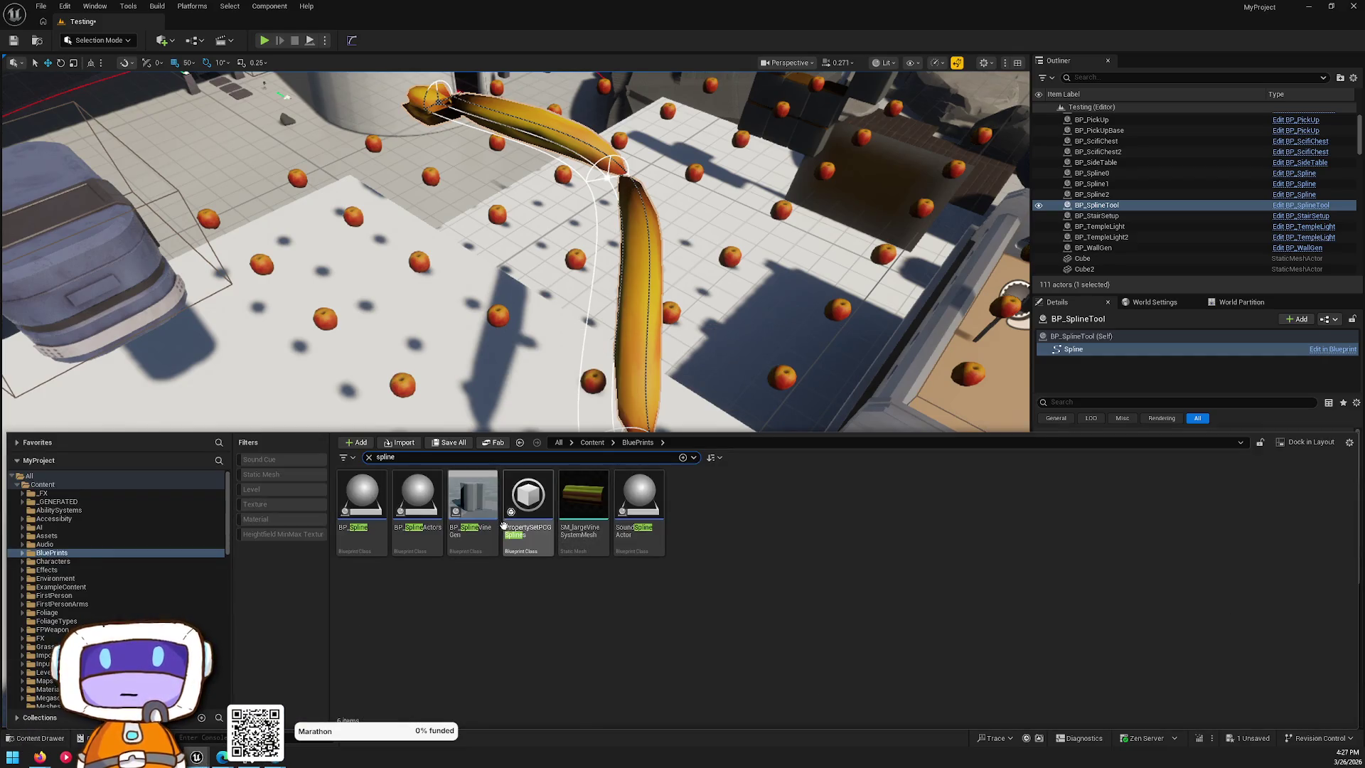
pyautogui.moveTo(637, 547); pyautogui.dragTo(796, 414)
pyautogui.moveTo(799, 195); pyautogui.dragTo(469, 205)
pyautogui.press('f')
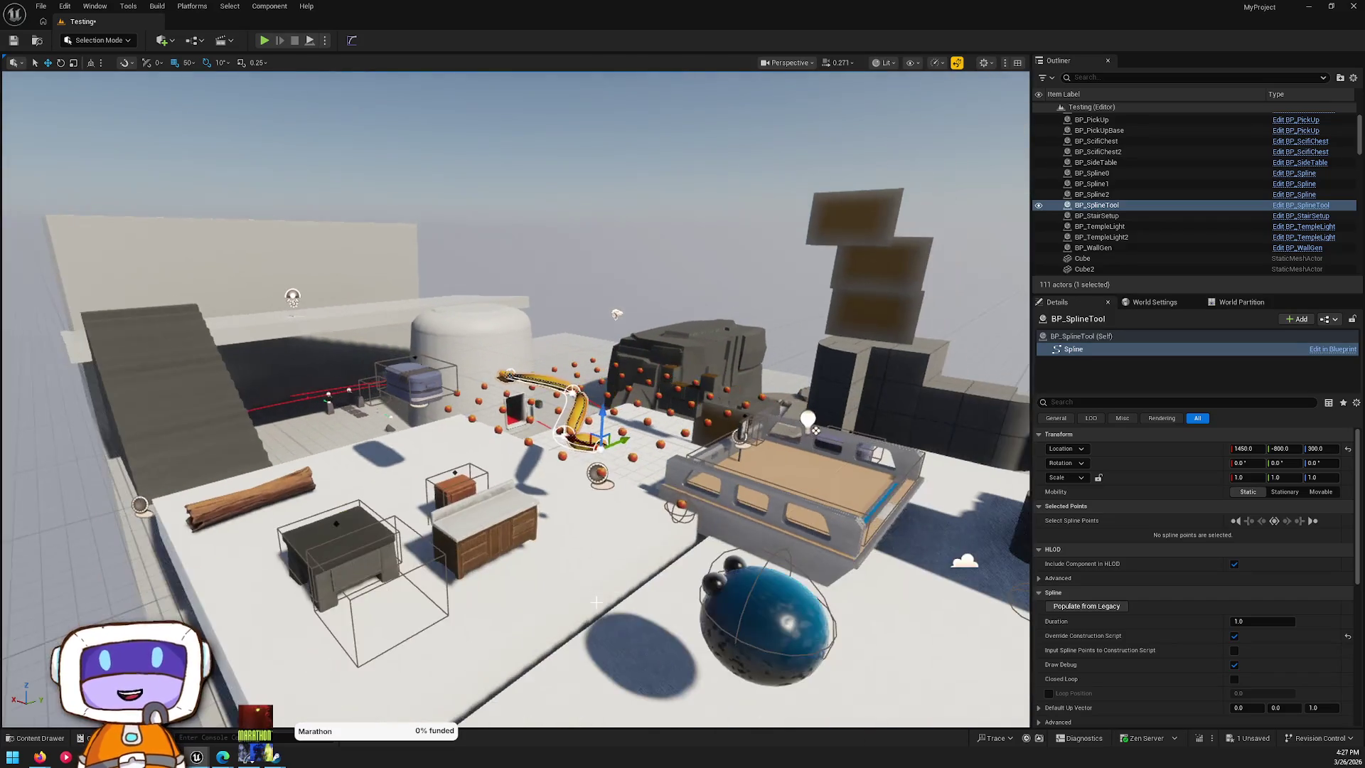
pyautogui.scroll(-3, 596, 602)
pyautogui.moveTo(470, 205)
pyautogui.mouseDown()
pyautogui.moveTo(540, 206)
pyautogui.moveTo(455, 206)
pyautogui.moveTo(498, 208)
pyautogui.mouseUp()
pyautogui.moveTo(669, 518)
pyautogui.mouseDown()
pyautogui.moveTo(669, 529)
pyautogui.moveTo(668, 519)
pyautogui.mouseUp()
pyautogui.moveTo(598, 367)
pyautogui.mouseDown()
pyautogui.moveTo(674, 380)
pyautogui.moveTo(739, 351)
pyautogui.moveTo(739, 320)
pyautogui.mouseUp()
pyautogui.click(499, 401)
pyautogui.moveTo(500, 401); pyautogui.dragTo(499, 401)
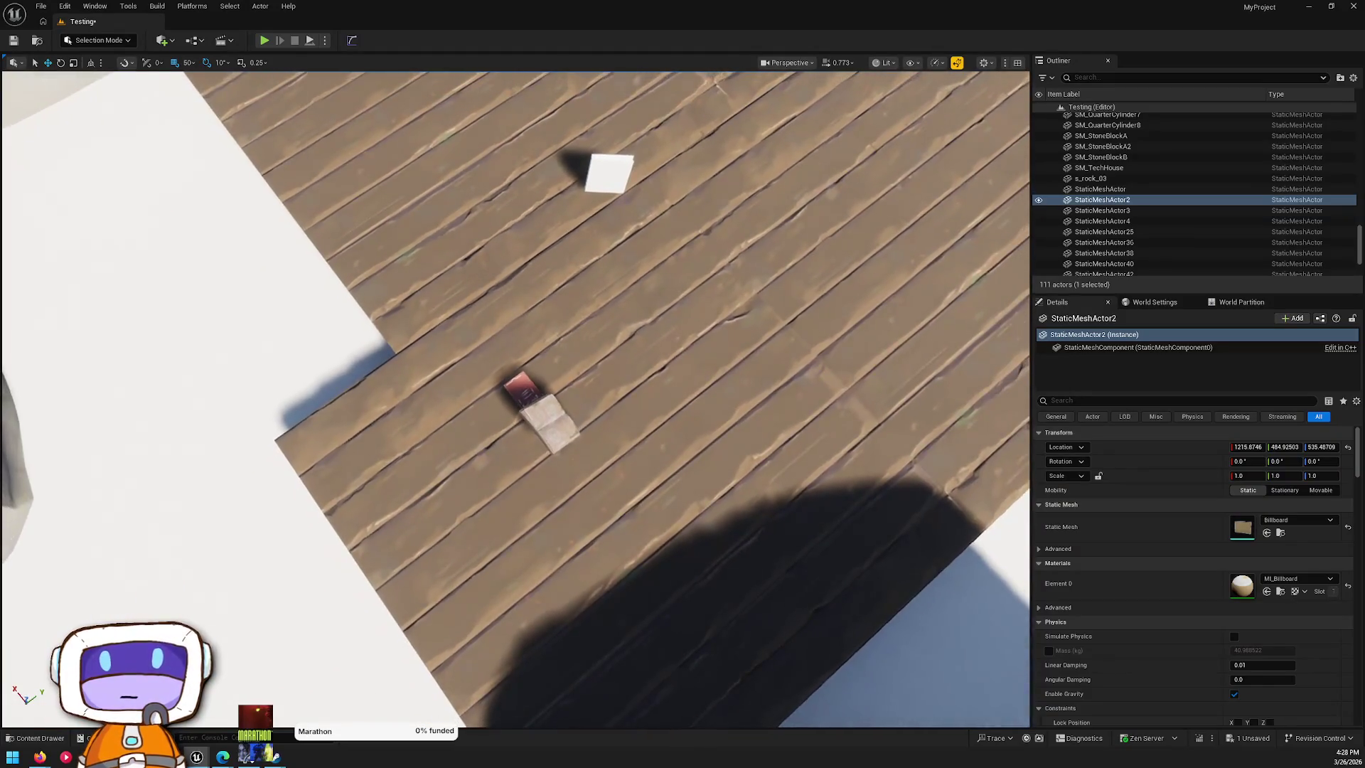
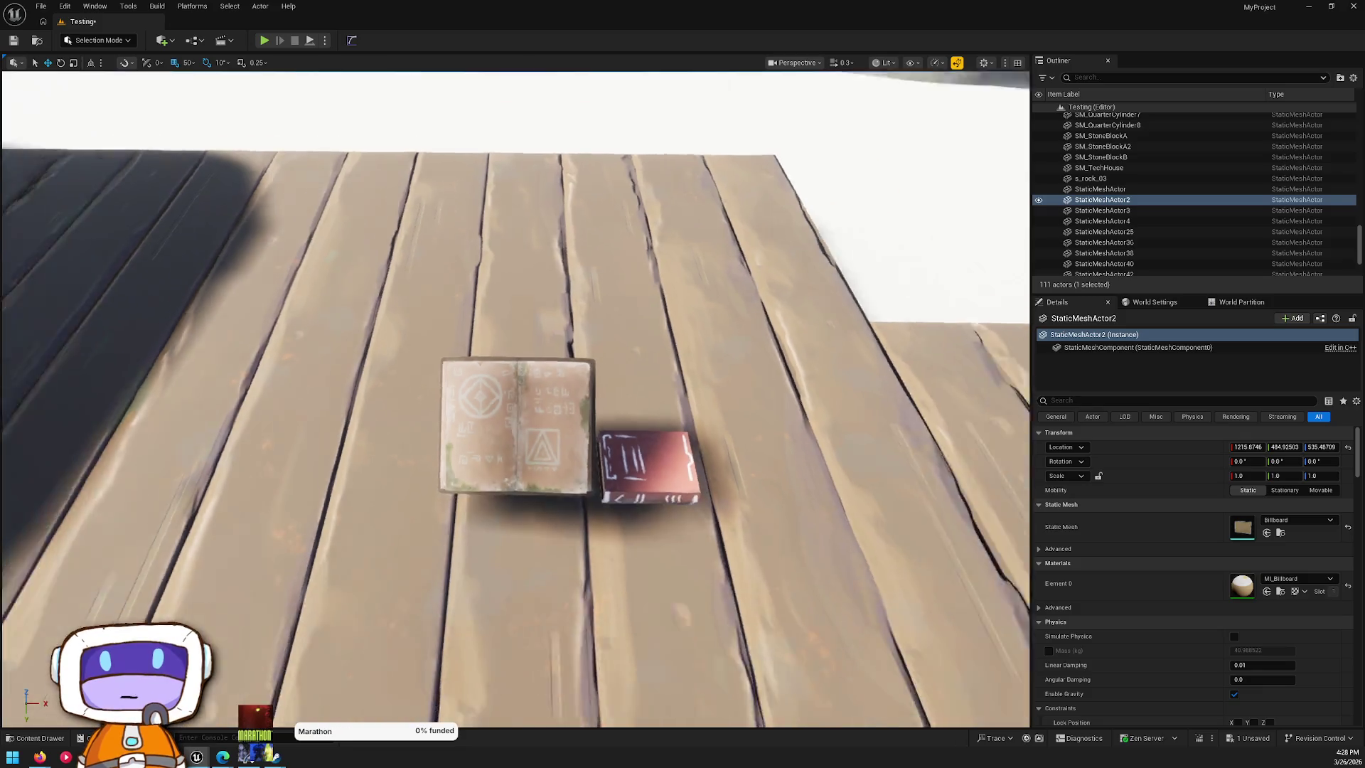
# - Fly the view over to the pillars and steps, then bring up the Content Drawer with the 'spline' search
pyautogui.scroll(-5, 515, 398)
pyautogui.scroll(6, 515, 398)
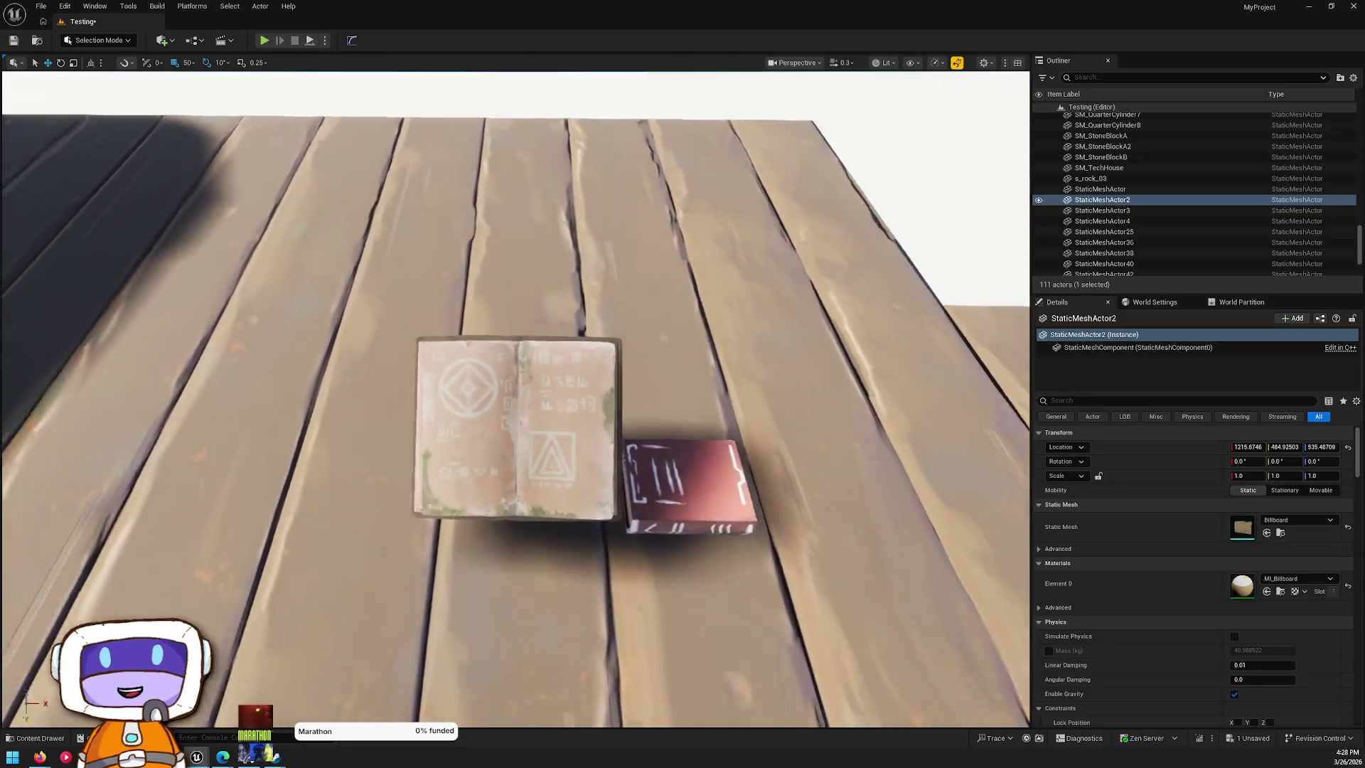
pyautogui.press('w')
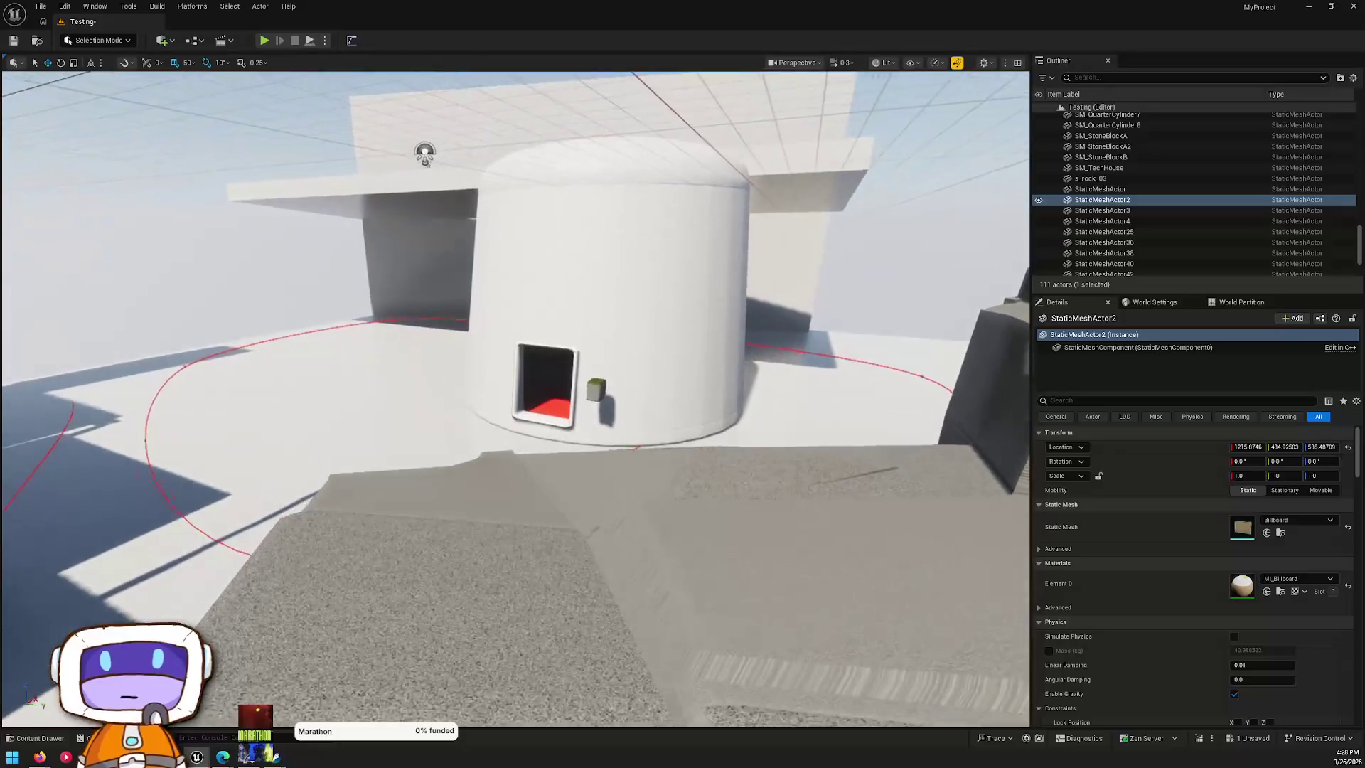
pyautogui.scroll(1, 516, 399)
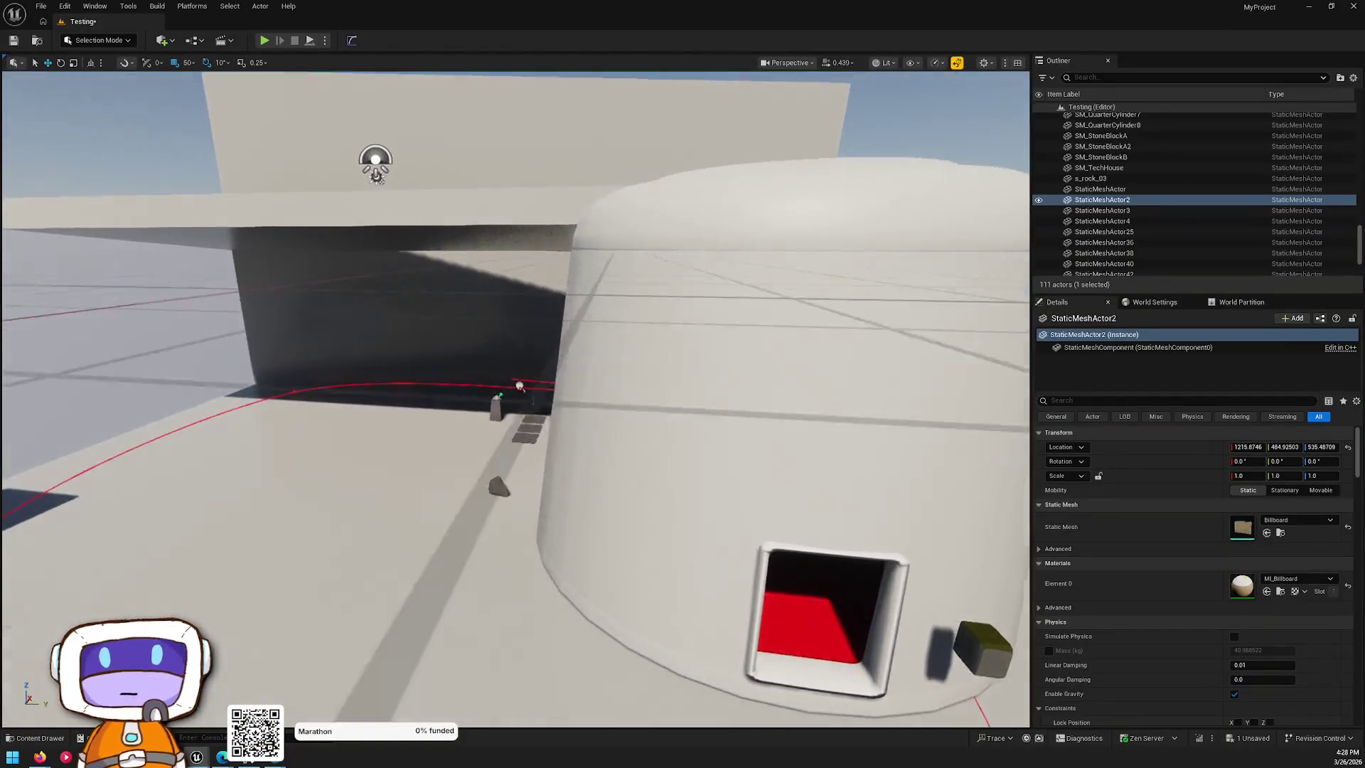
pyautogui.scroll(1, 596, 370)
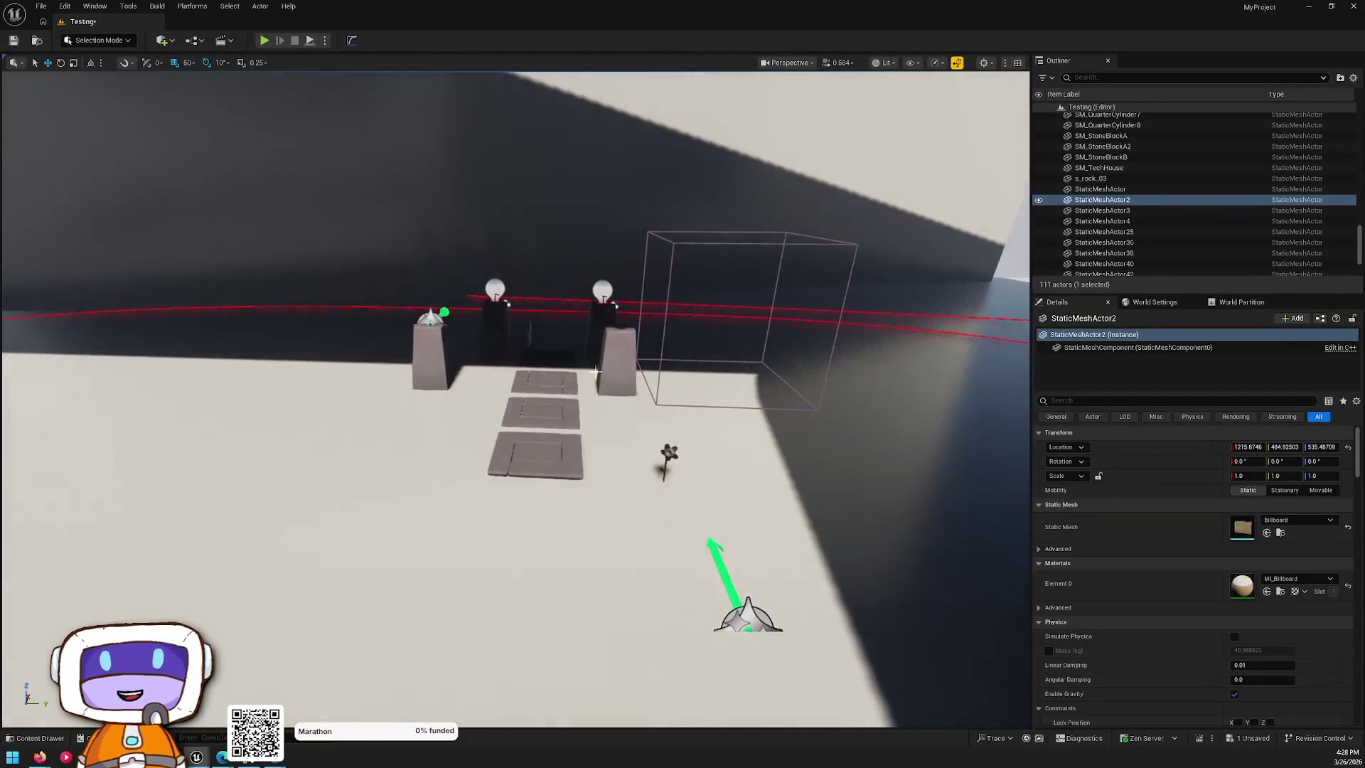
pyautogui.hotkey('ctrl', 'space')
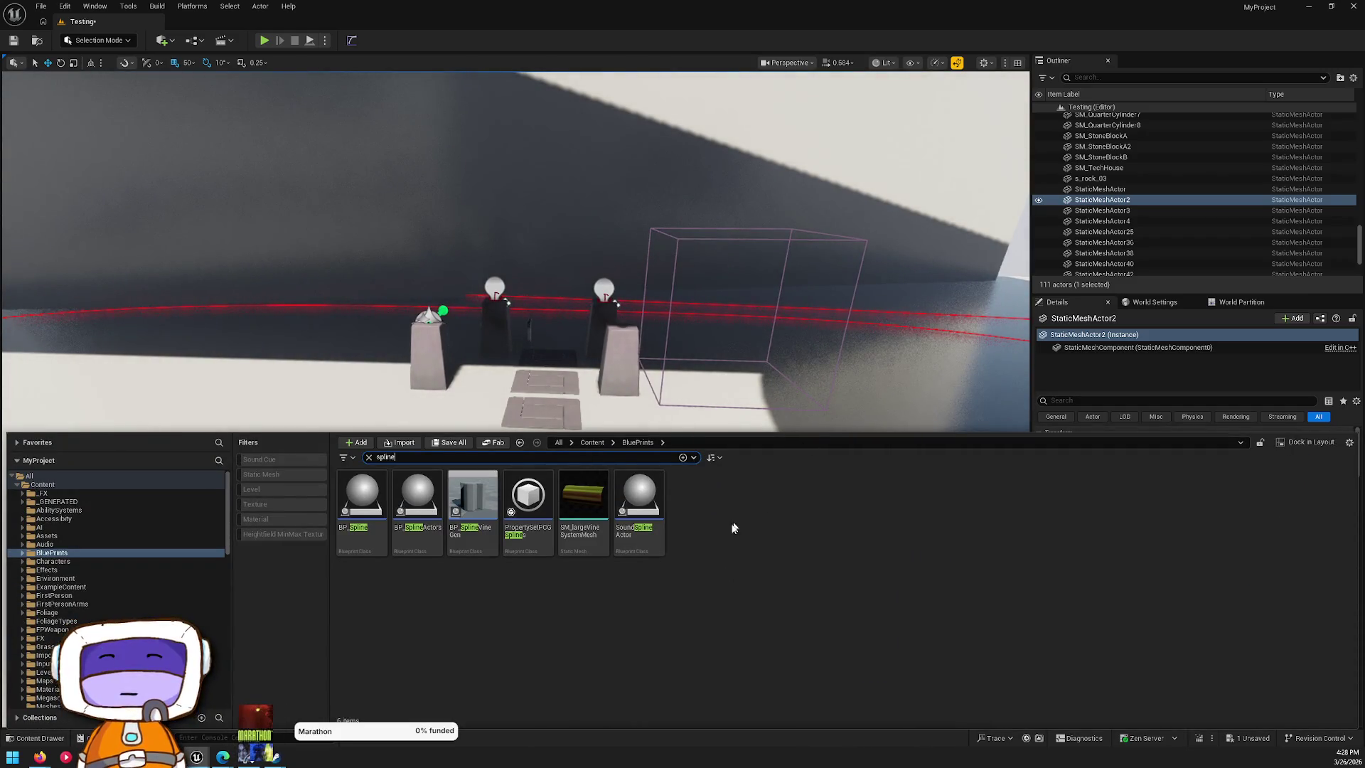
# - Save the Testing map, then drag BP_SplineVineGen onto the floor beside the steps
pyautogui.click(1249, 740)
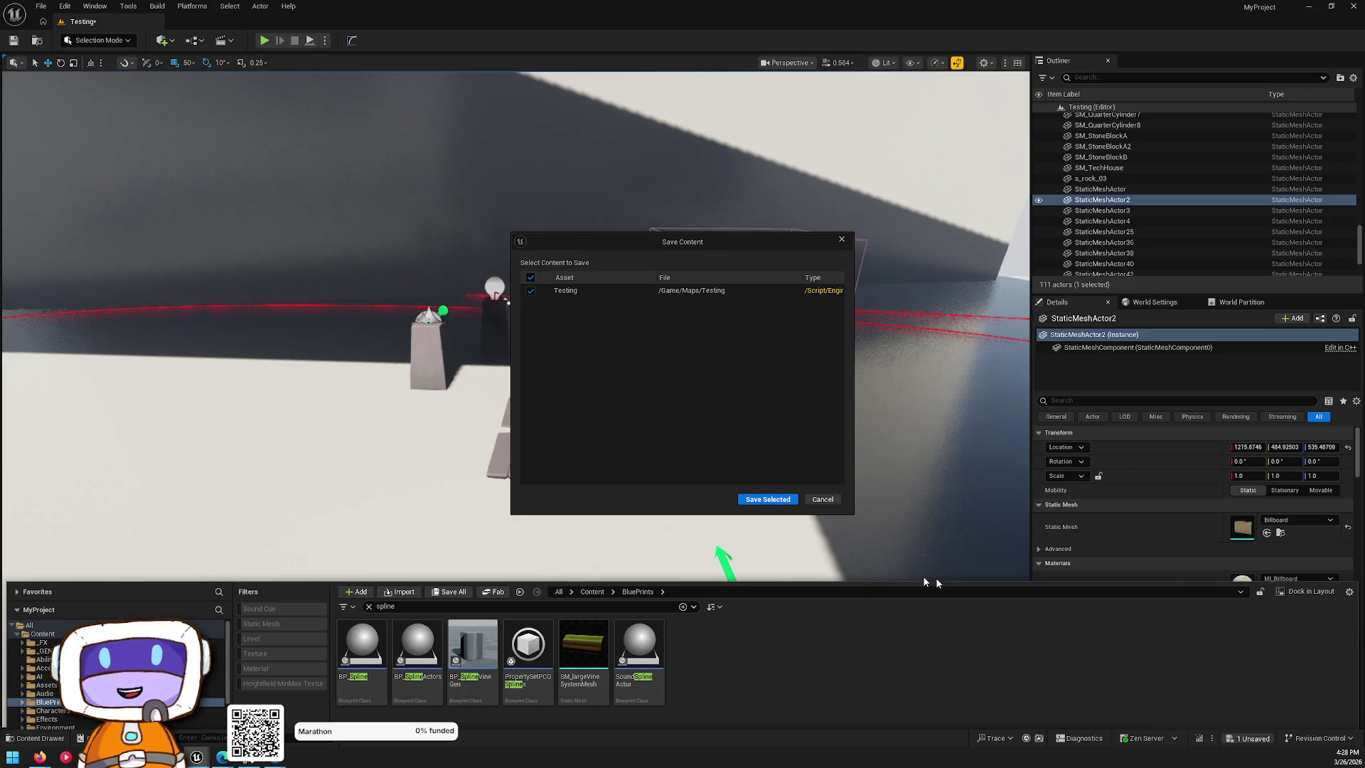
pyautogui.click(772, 501)
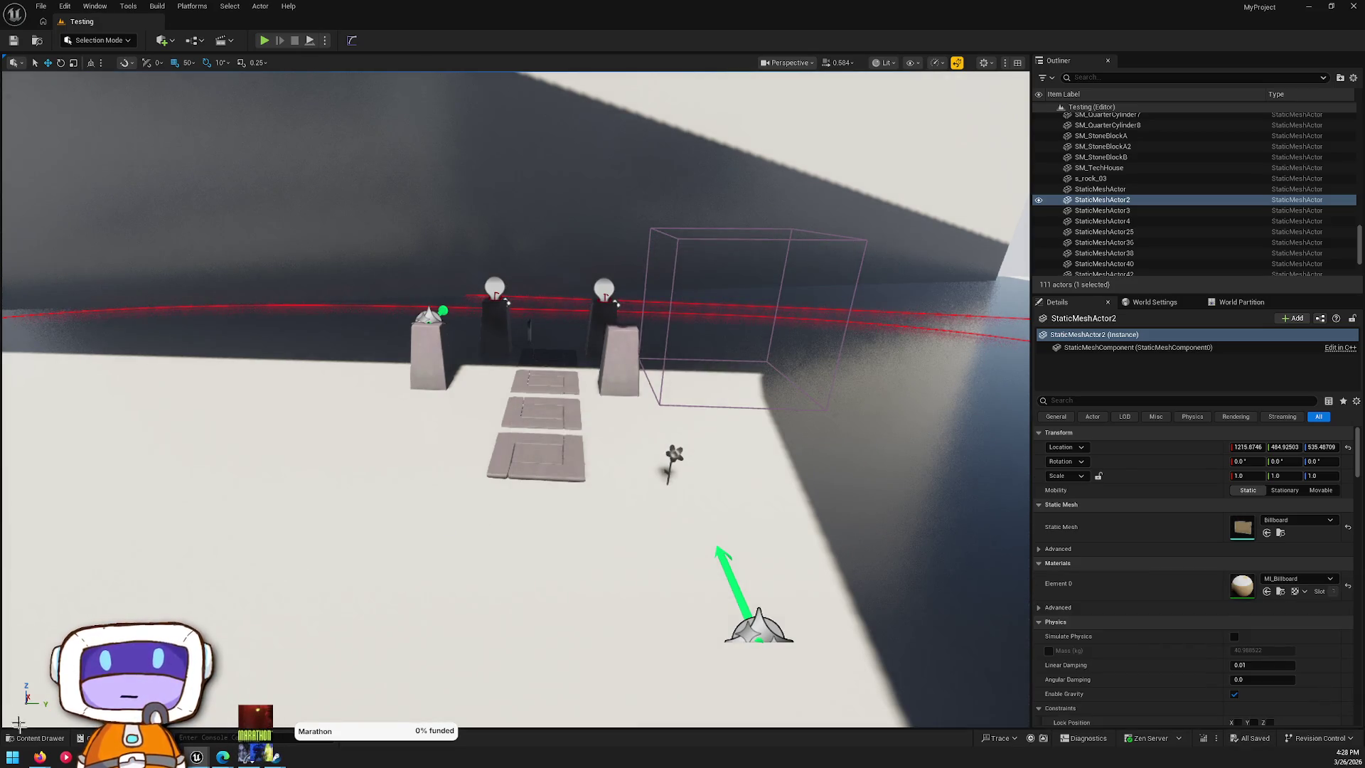
pyautogui.click(34, 739)
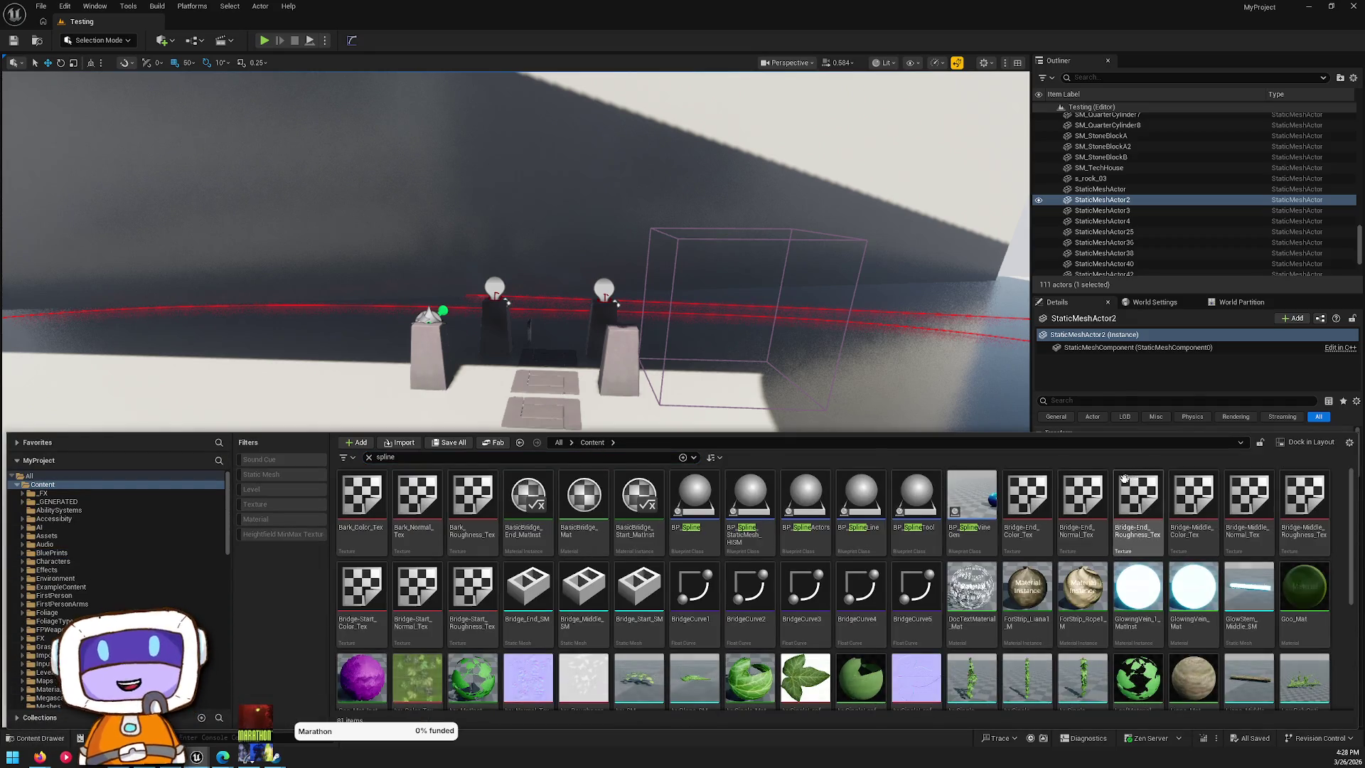
pyautogui.scroll(-3, 1073, 597)
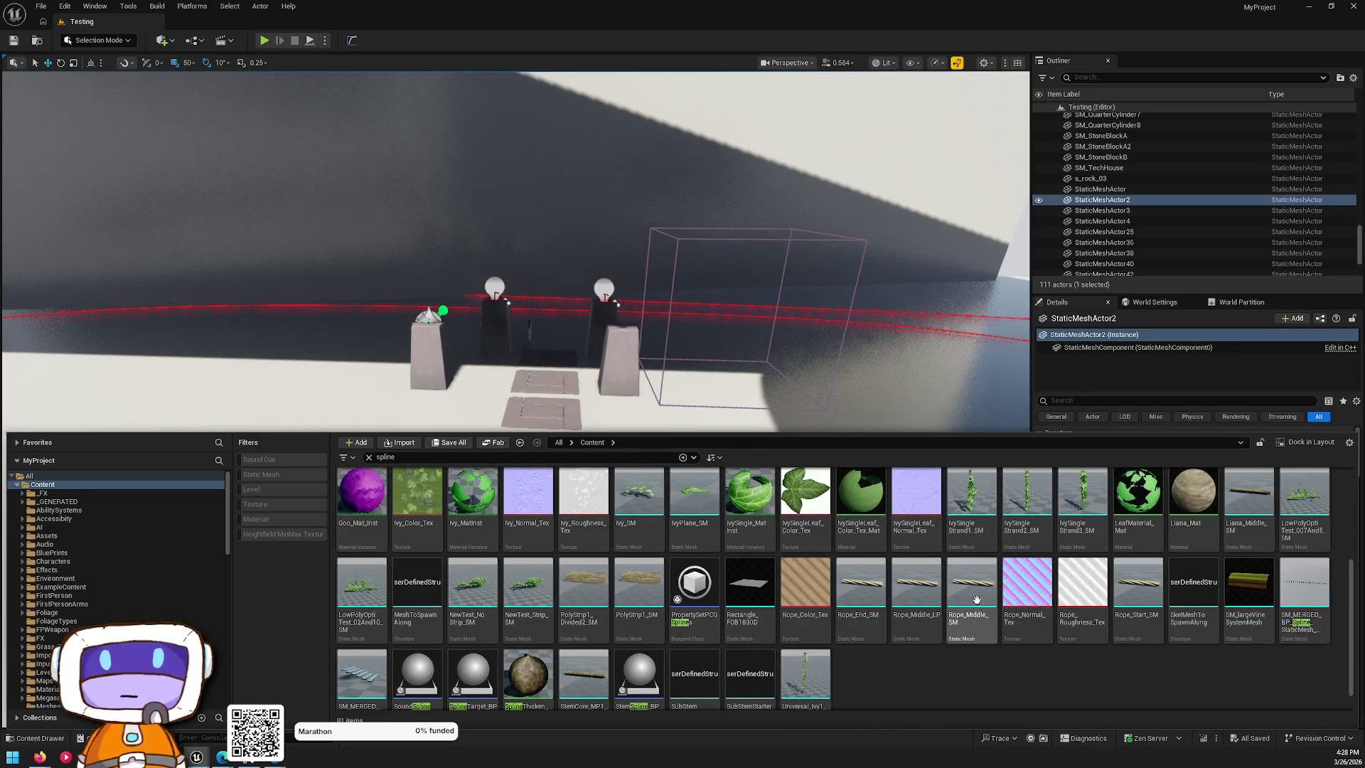
pyautogui.scroll(2, 981, 590)
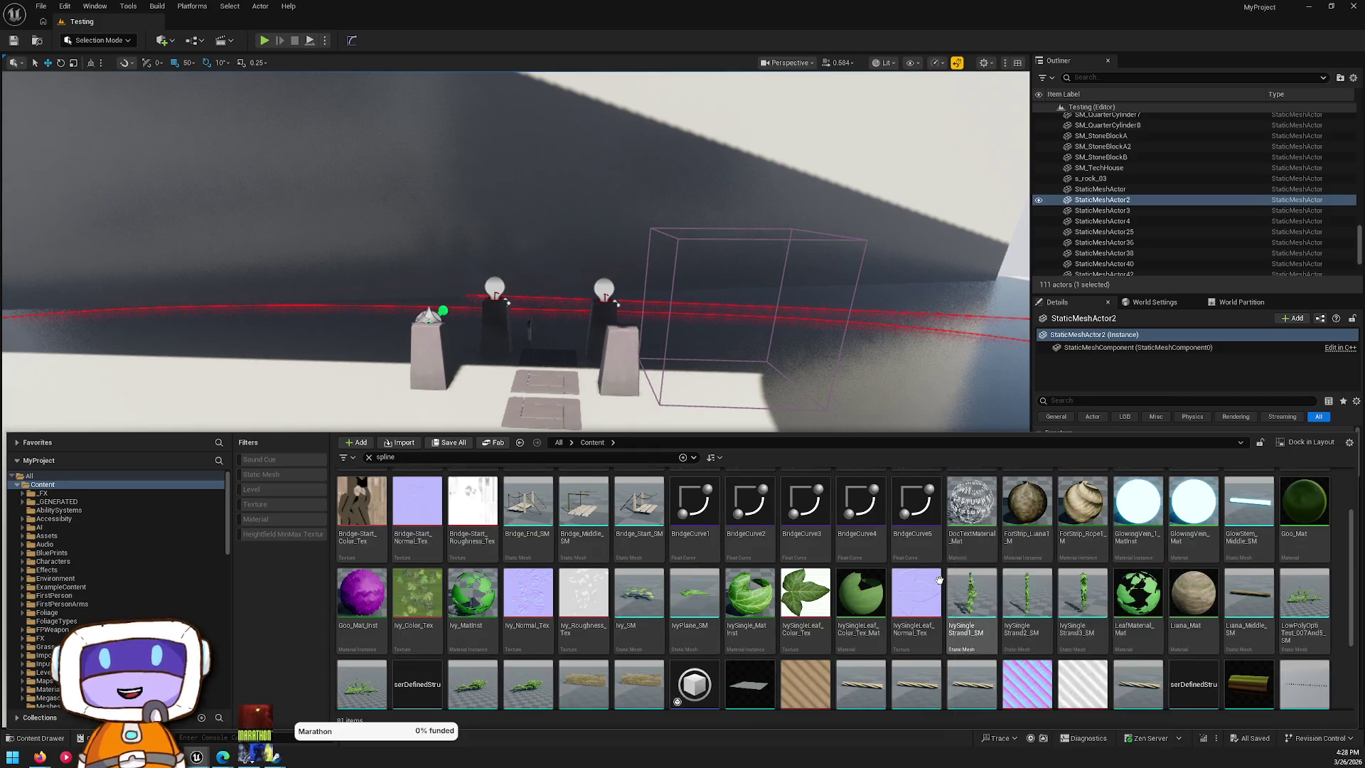
pyautogui.scroll(-2, 949, 580)
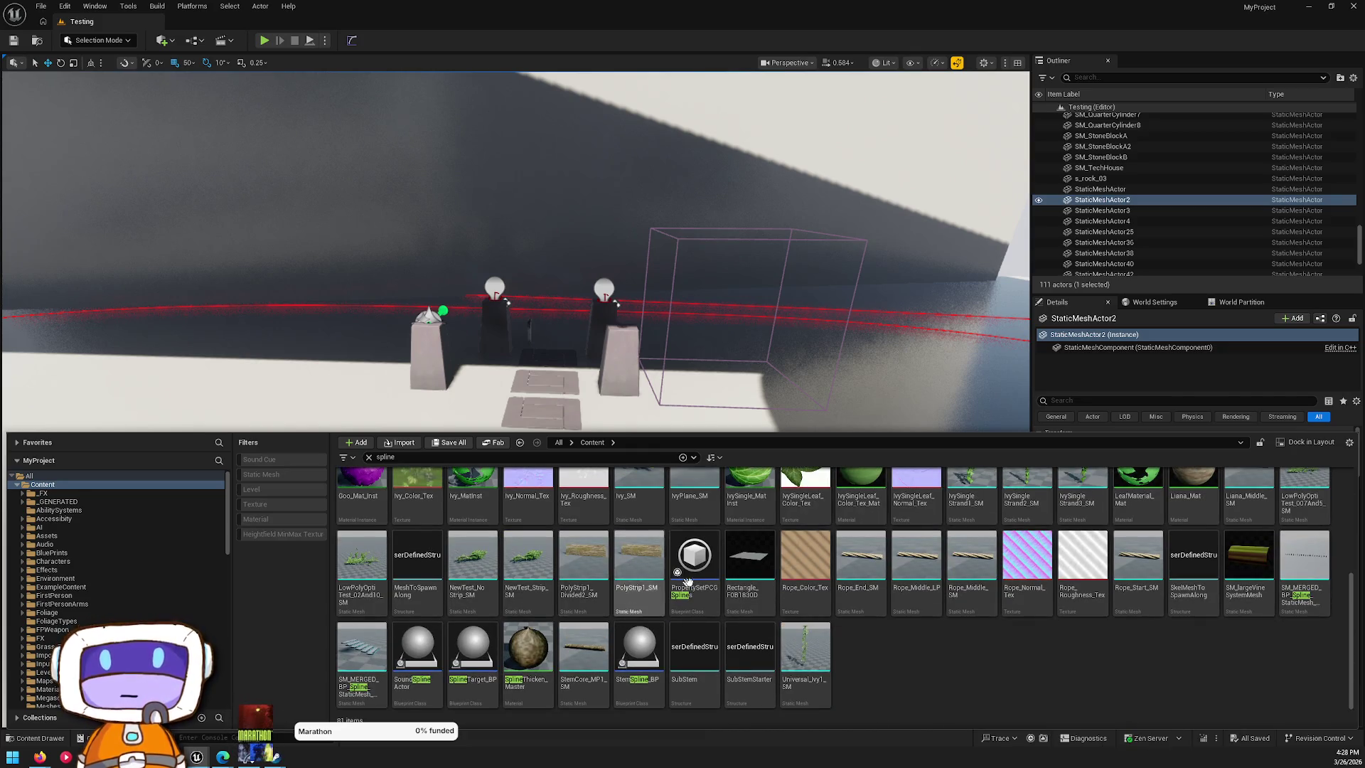
pyautogui.scroll(3, 668, 568)
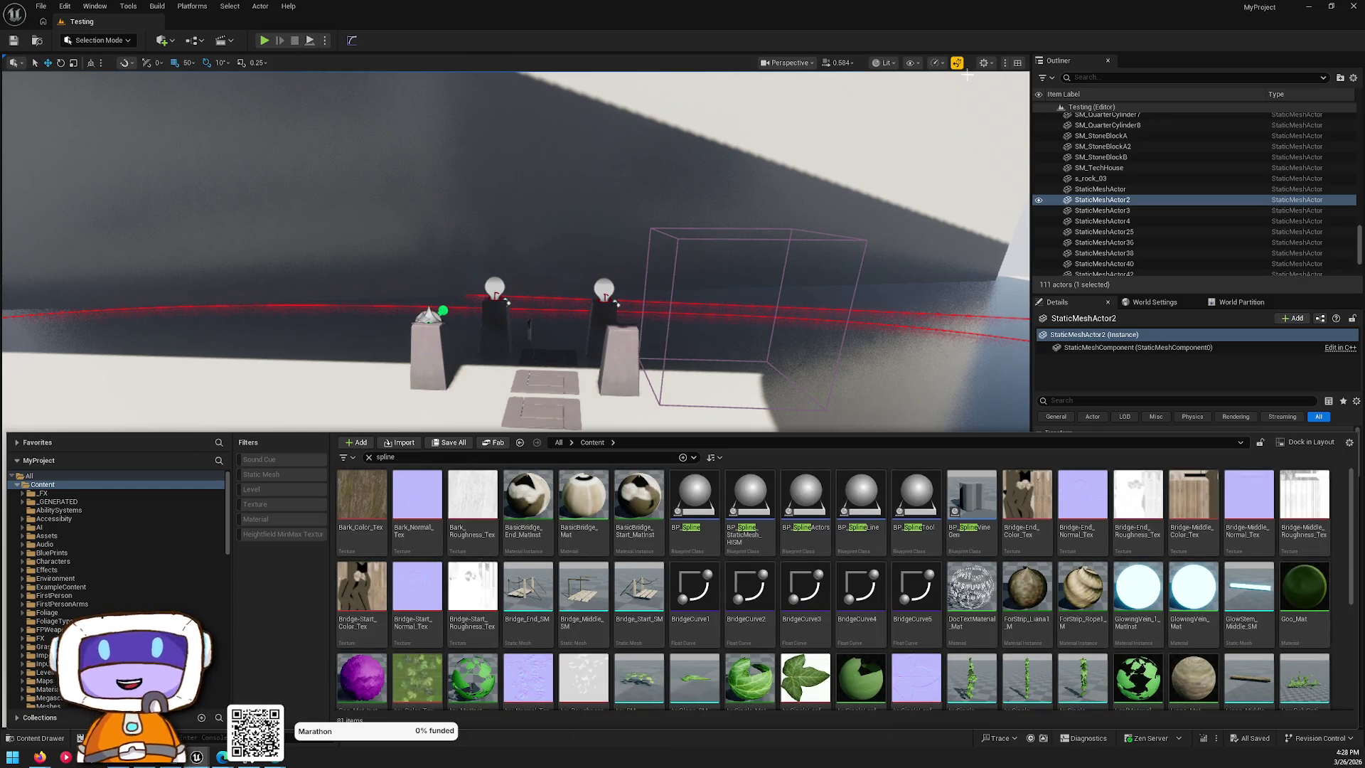
pyautogui.moveTo(900, 524)
pyautogui.mouseDown()
pyautogui.moveTo(924, 512)
pyautogui.moveTo(905, 237)
pyautogui.moveTo(905, 426)
pyautogui.moveTo(867, 500)
pyautogui.moveTo(871, 463)
pyautogui.mouseUp()
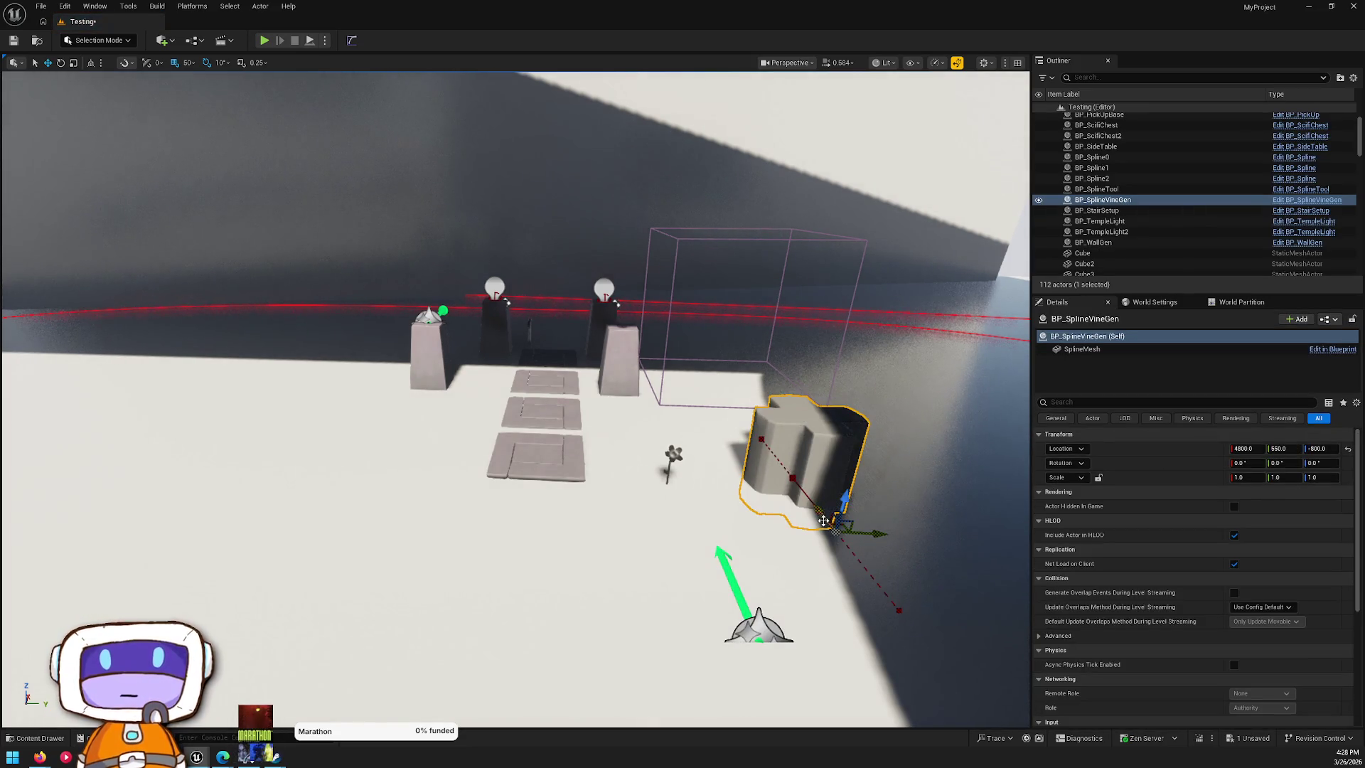
# - Pull the BP_SplineVineGen spline endpoint upward so its mesh arcs into a tall curved sheet
pyautogui.press('f')
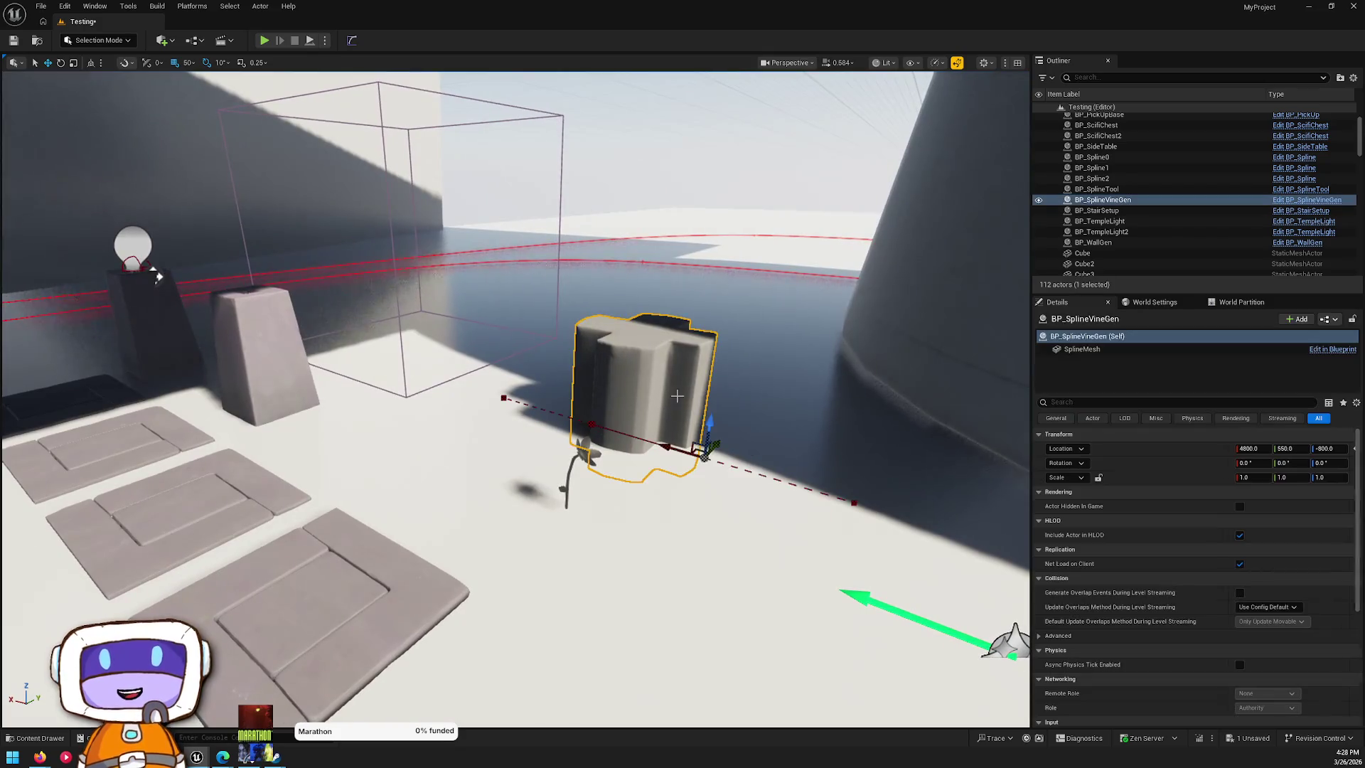
pyautogui.click(597, 402)
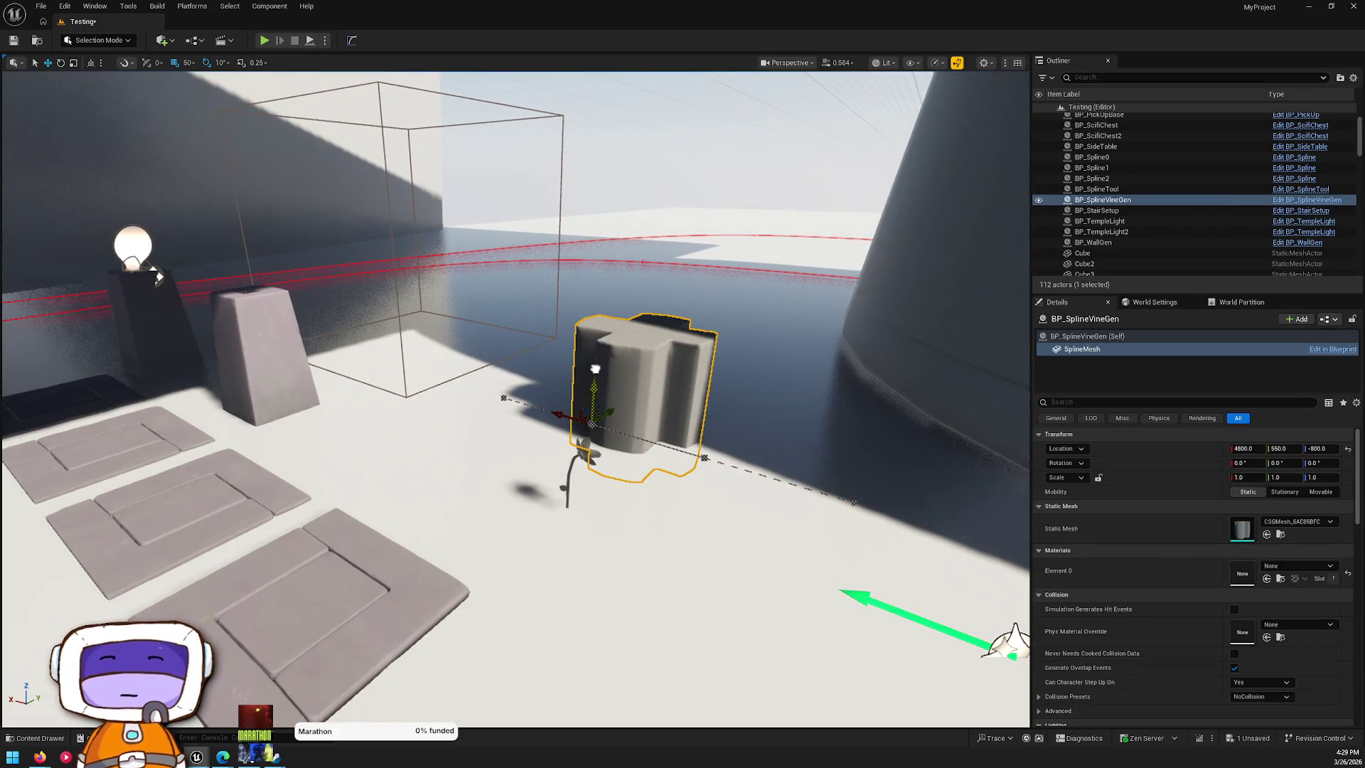
pyautogui.moveTo(595, 369); pyautogui.dragTo(617, 269)
pyautogui.hotkey('ctrl', 'z')
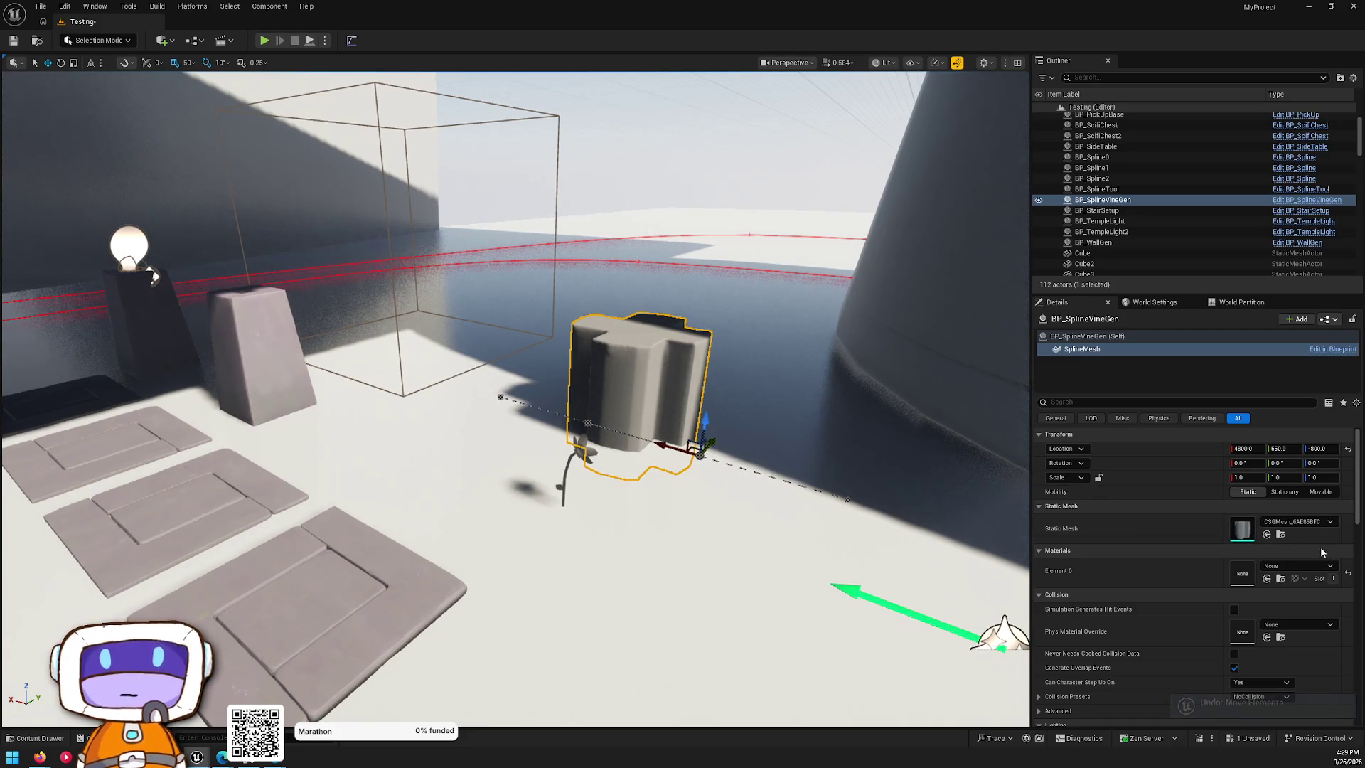
pyautogui.moveTo(718, 441)
pyautogui.mouseDown()
pyautogui.moveTo(881, 390)
pyautogui.moveTo(844, 268)
pyautogui.moveTo(714, 336)
pyautogui.mouseUp()
pyautogui.moveTo(656, 373)
pyautogui.mouseDown()
pyautogui.moveTo(739, 366)
pyautogui.moveTo(793, 387)
pyautogui.moveTo(825, 370)
pyautogui.moveTo(775, 416)
pyautogui.moveTo(600, 347)
pyautogui.mouseUp()
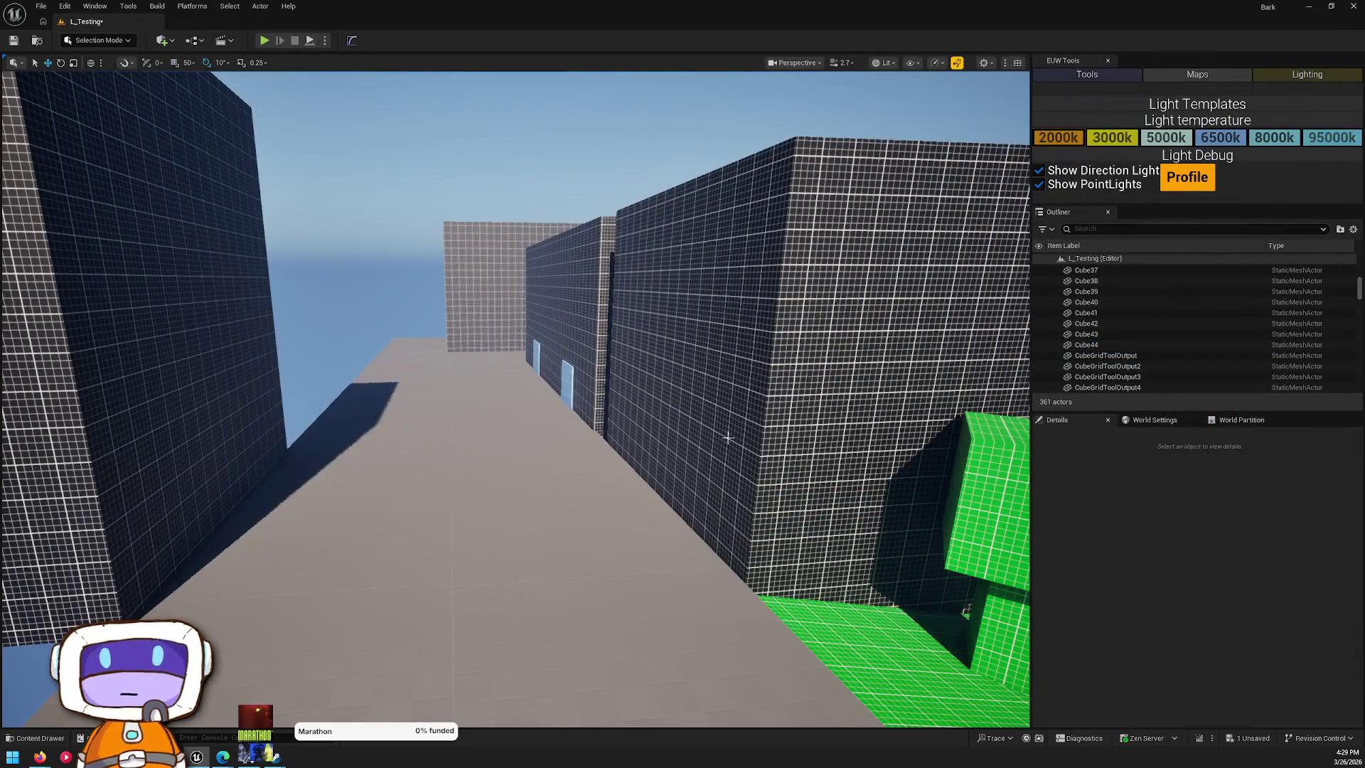
# - Alt-drag a copy of the green Floor2 plane down onto the lower plaza as Floor3
pyautogui.moveTo(727, 437); pyautogui.dragTo(690, 477)
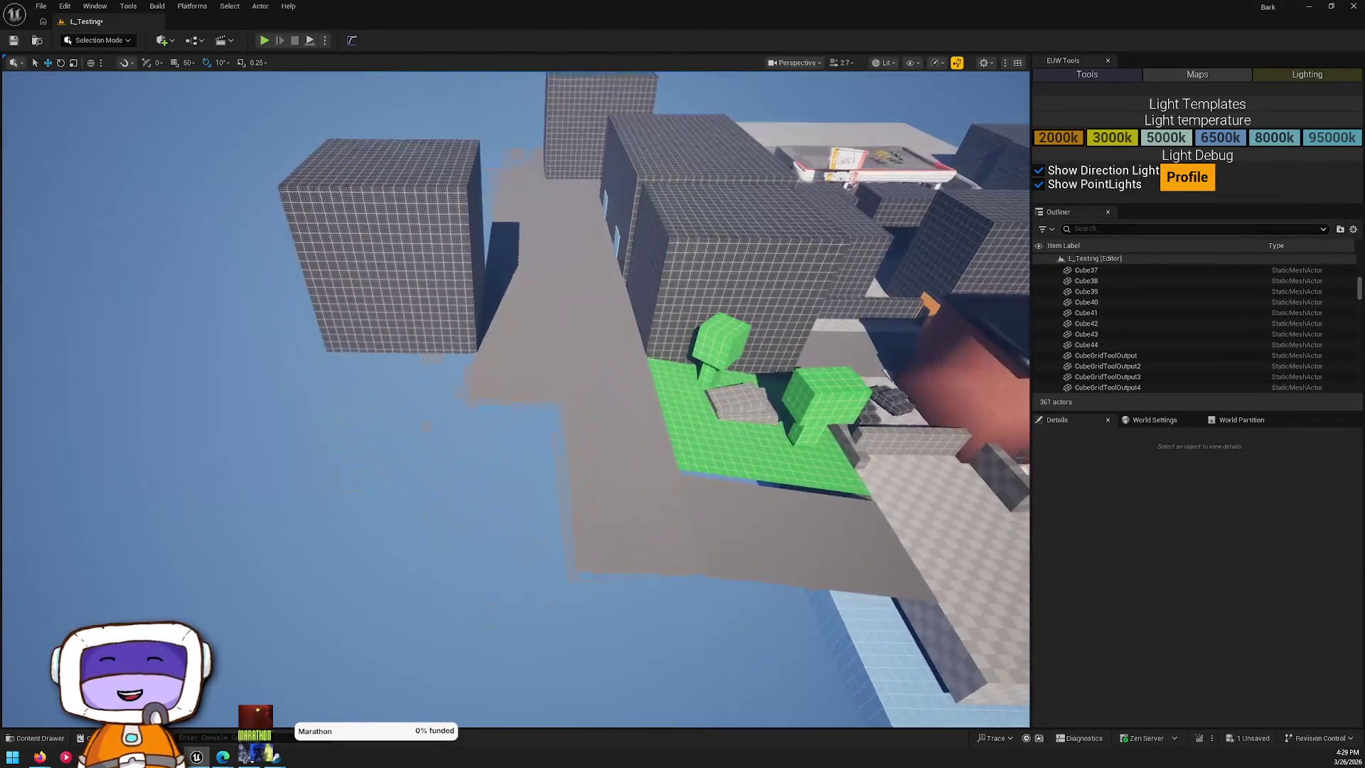
pyautogui.click(733, 409)
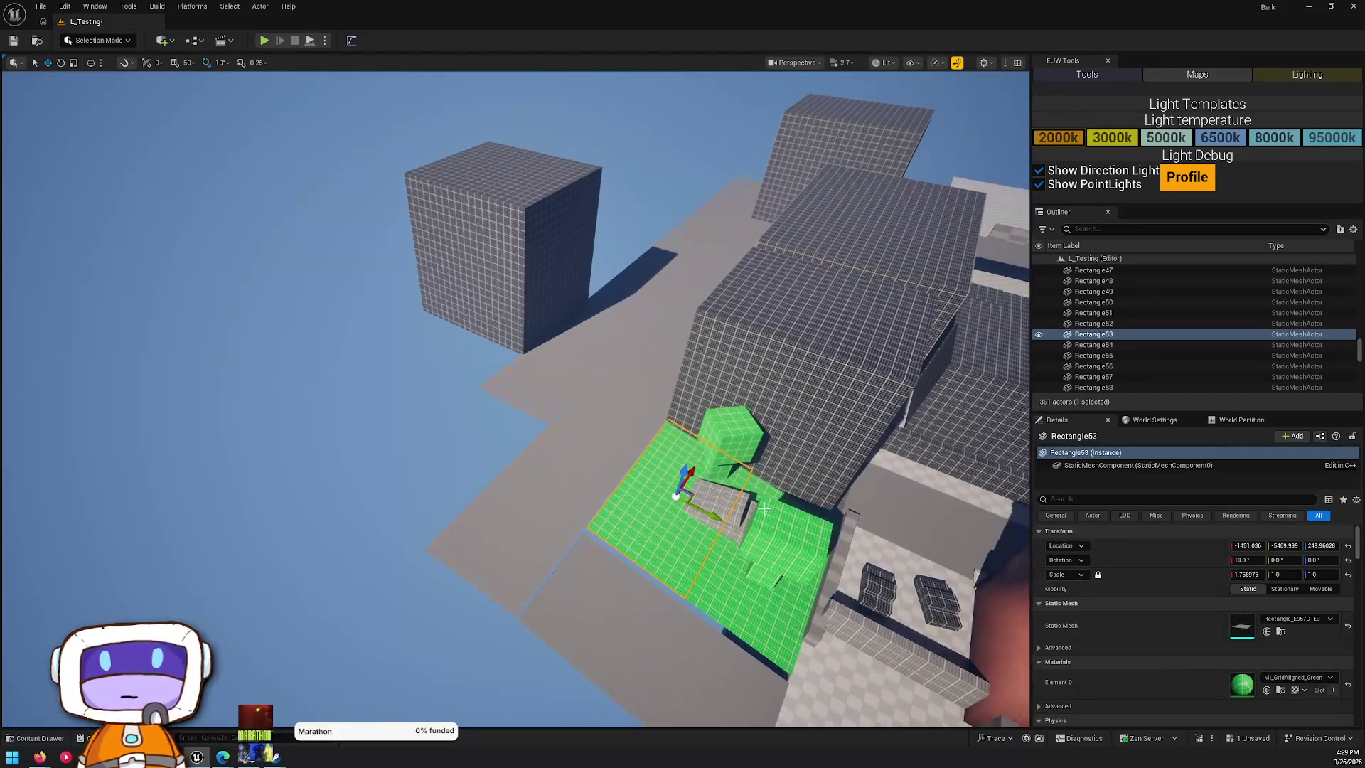
pyautogui.keyDown('ctrl'); pyautogui.click(762, 618); pyautogui.keyUp('ctrl')
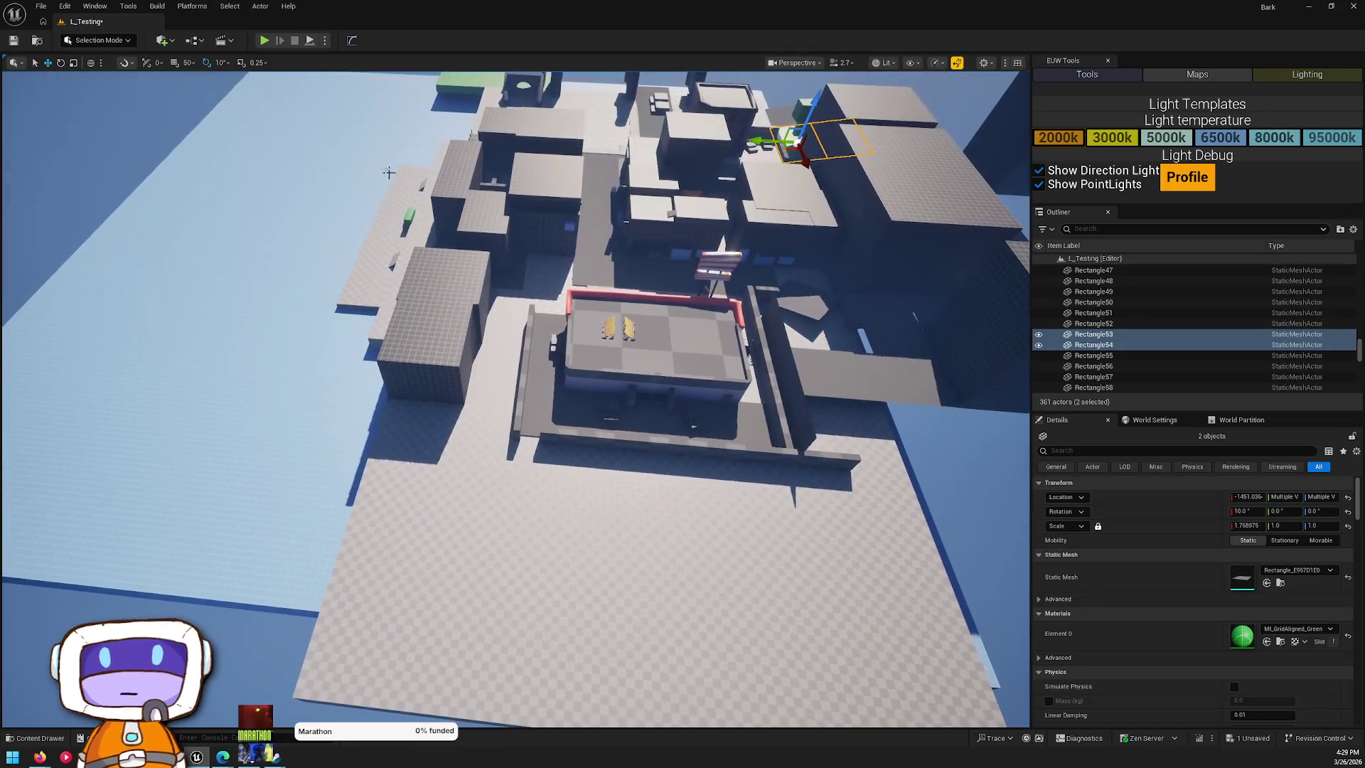
pyautogui.click(462, 84)
pyautogui.moveTo(487, 76)
pyautogui.keyDown('alt'); pyautogui.mouseDown()
pyautogui.moveTo(657, 492)
pyautogui.moveTo(596, 609)
pyautogui.moveTo(615, 640)
pyautogui.moveTo(624, 631)
pyautogui.mouseUp(); pyautogui.keyUp('alt')
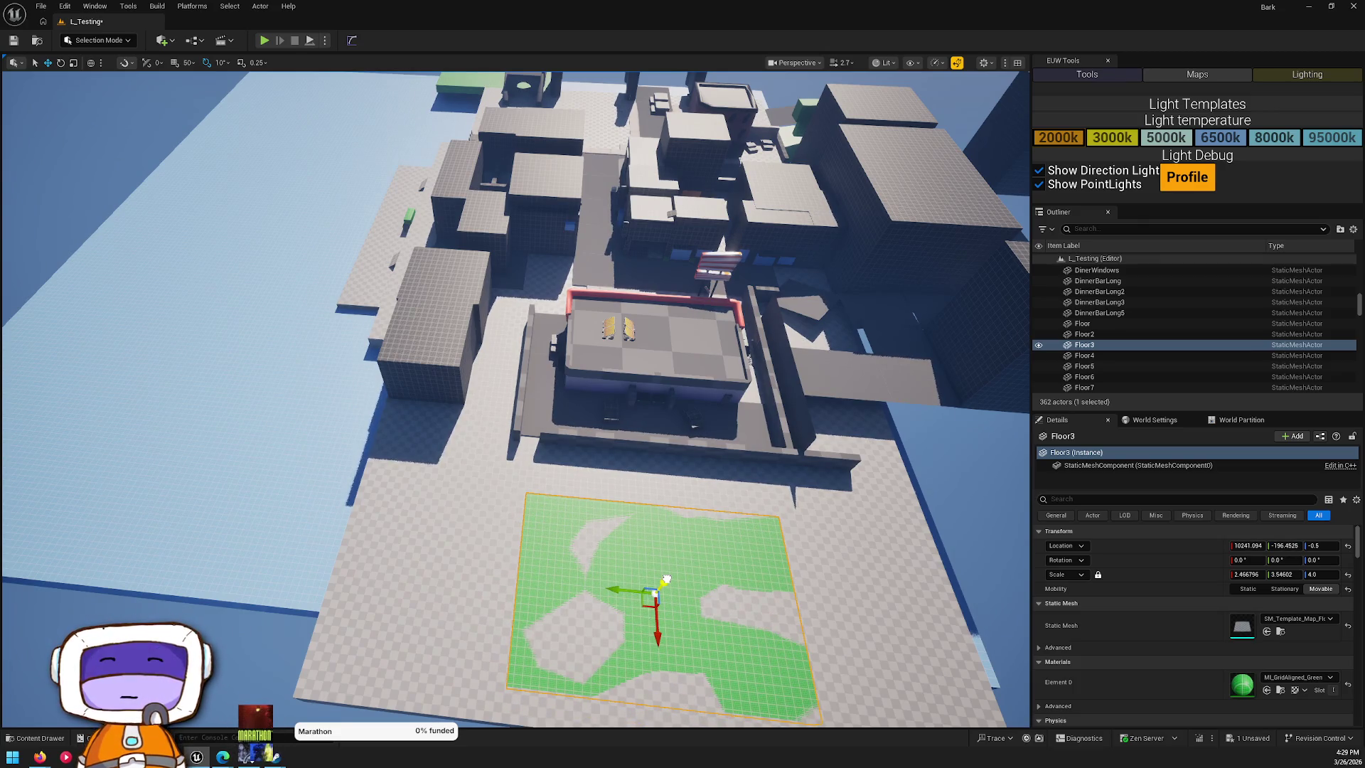
# - Duplicate the three rooftop wall pieces along the green Floor3 edge
pyautogui.moveTo(667, 577); pyautogui.dragTo(654, 512)
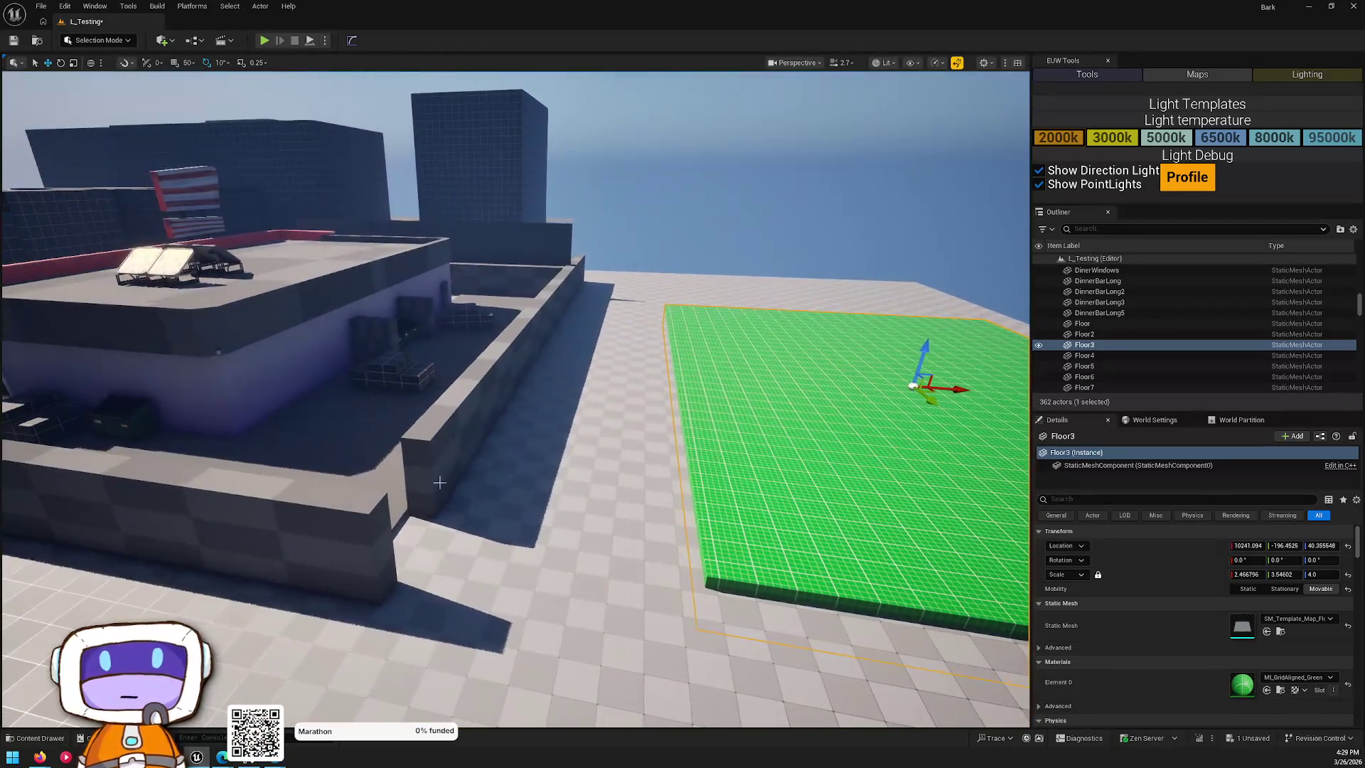
pyautogui.click(449, 403)
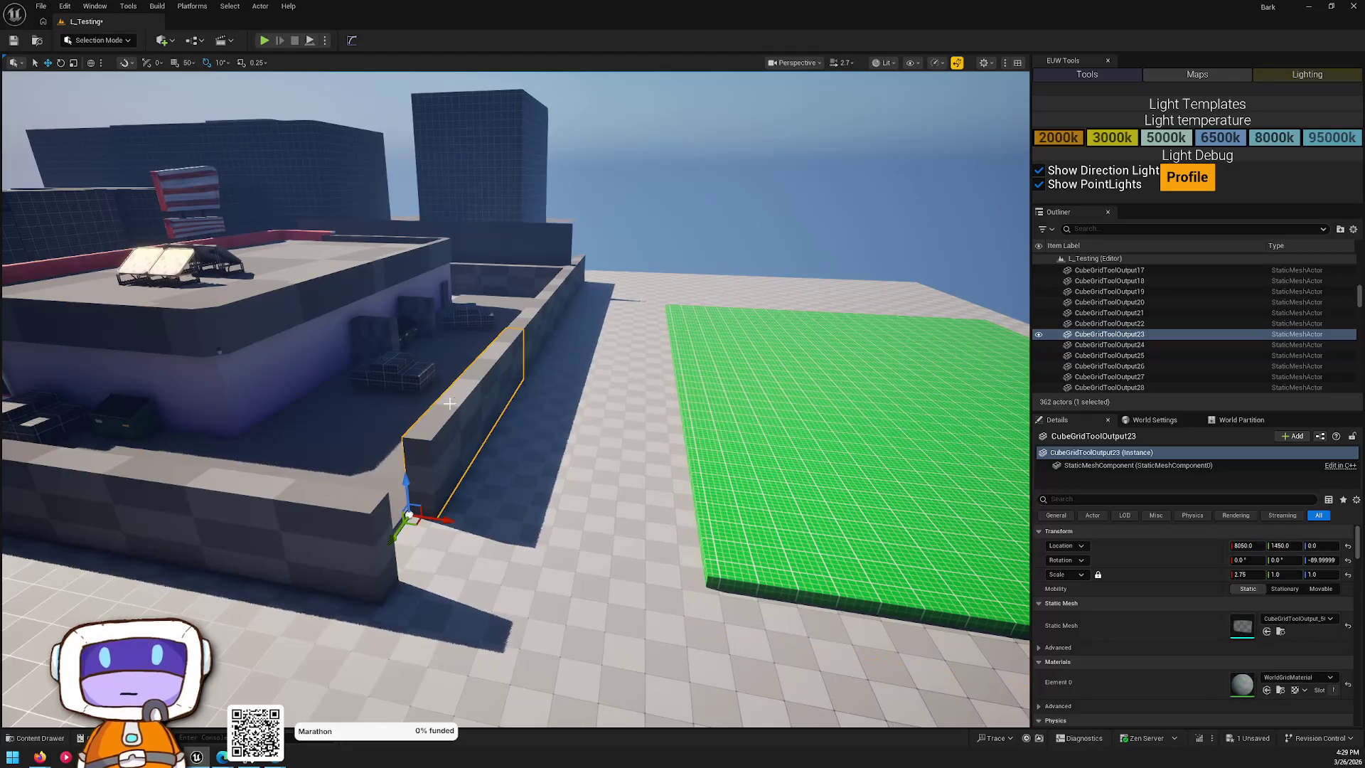
pyautogui.keyDown('ctrl'); pyautogui.click(539, 309); pyautogui.keyUp('ctrl')
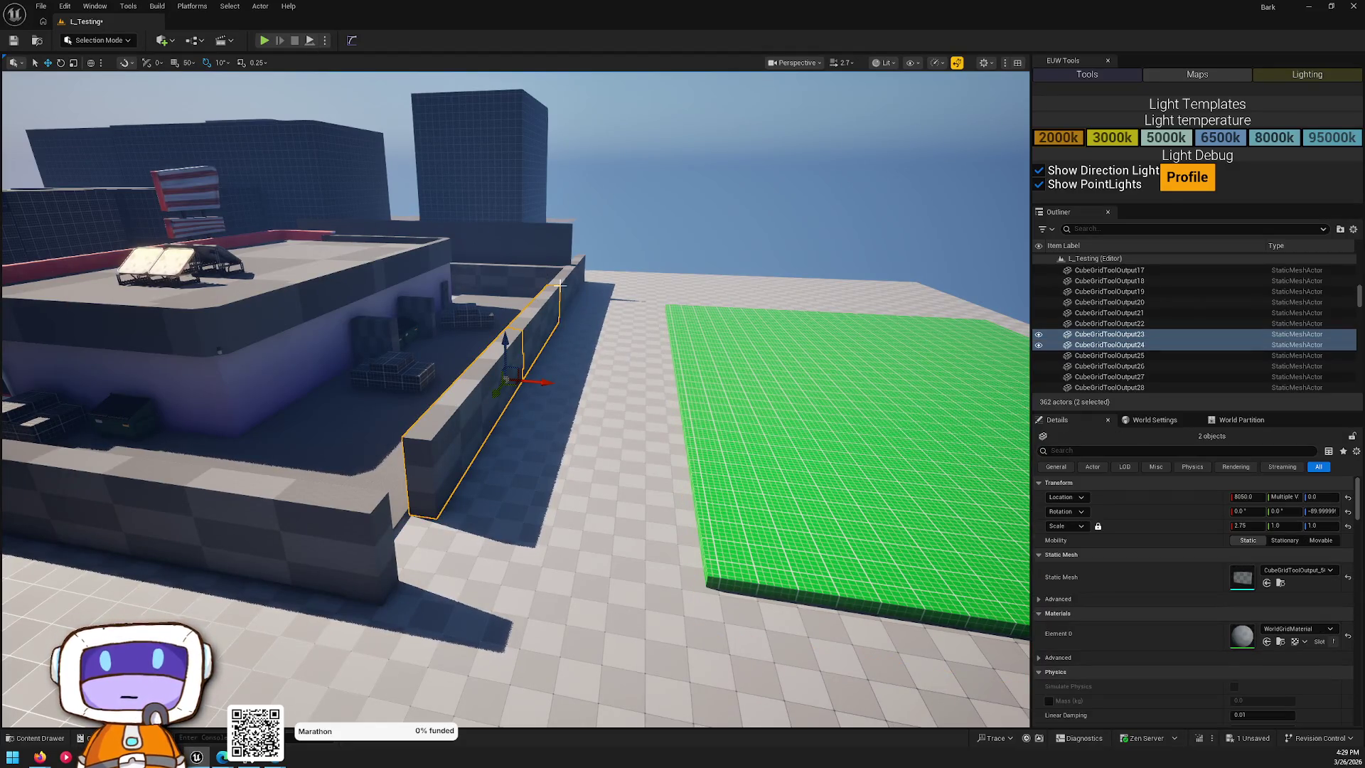
pyautogui.keyDown('ctrl'); pyautogui.click(557, 329); pyautogui.keyUp('ctrl')
pyautogui.moveTo(563, 356)
pyautogui.keyDown('alt'); pyautogui.mouseDown()
pyautogui.moveTo(740, 395)
pyautogui.moveTo(686, 377)
pyautogui.moveTo(694, 384)
pyautogui.mouseUp(); pyautogui.keyUp('alt')
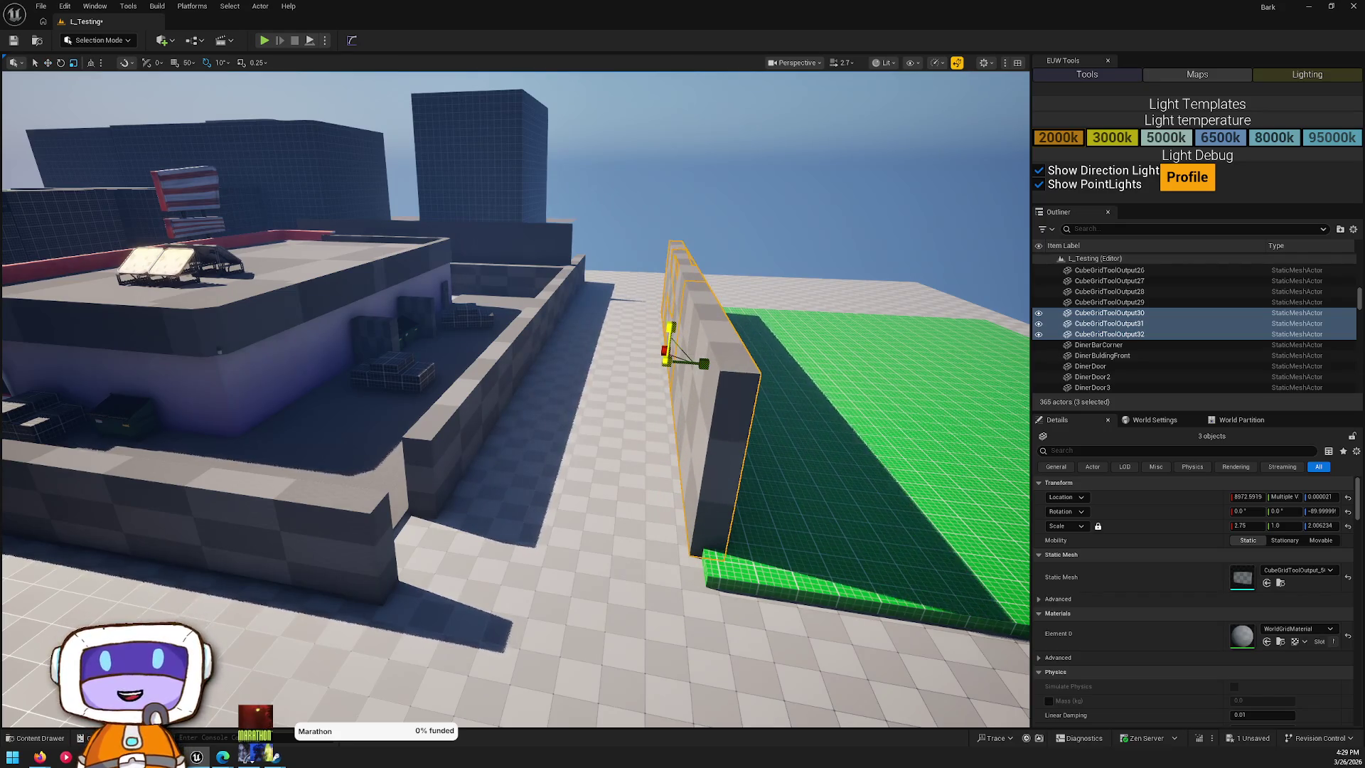
pyautogui.press('Escape')
# - Give the duplicated walls the ML_GridAligned_Gray material as Element 0
pyautogui.moveTo(665, 331)
pyautogui.mouseDown()
pyautogui.moveTo(590, 350)
pyautogui.moveTo(590, 370)
pyautogui.mouseUp()
pyautogui.click(693, 283)
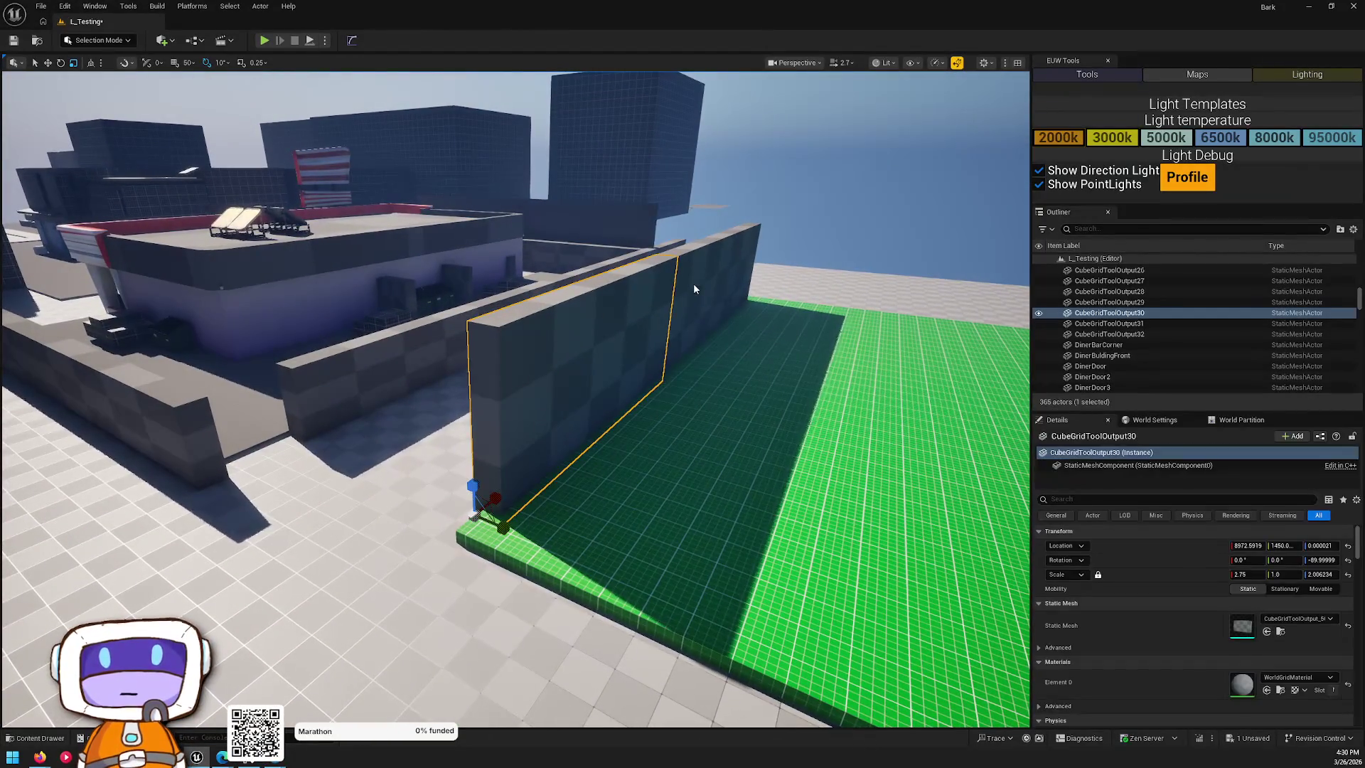
pyautogui.click(1286, 629)
pyautogui.write('grid gray')
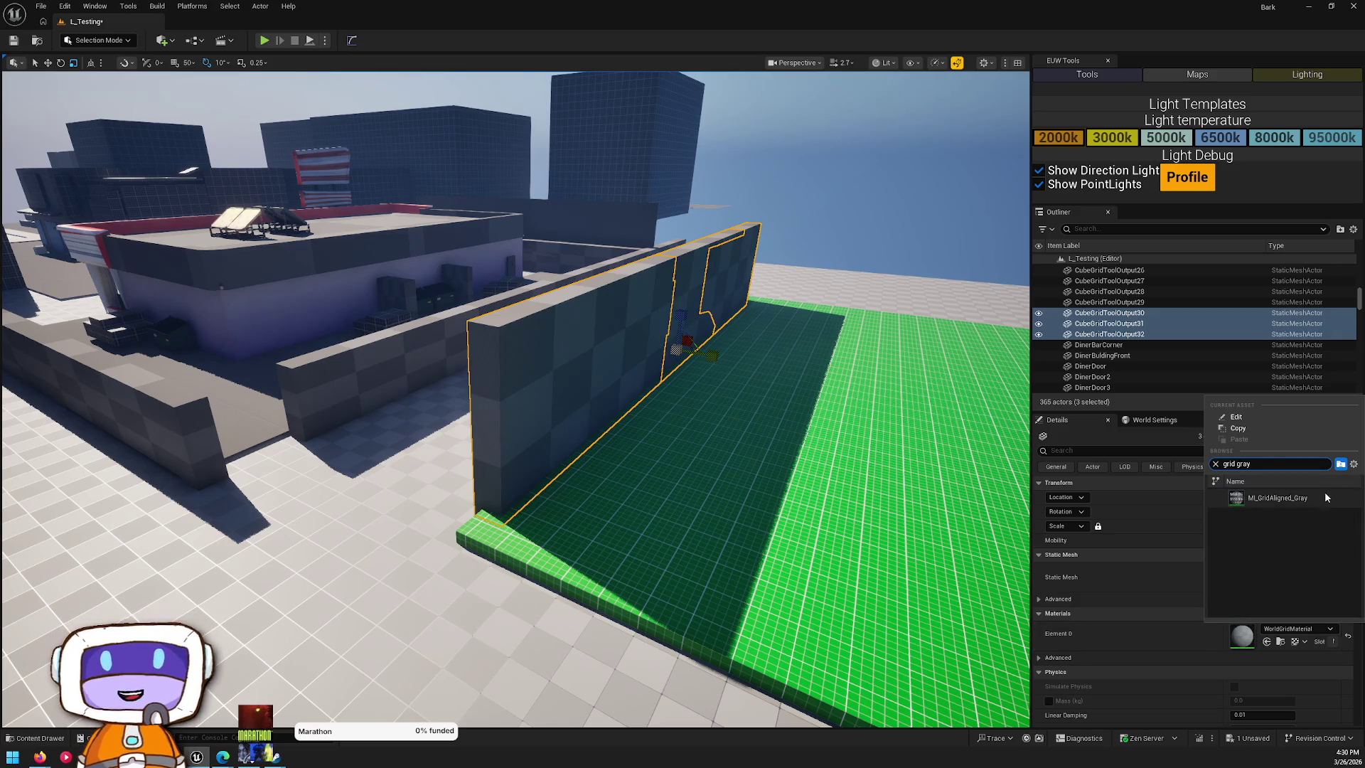
pyautogui.click(1308, 497)
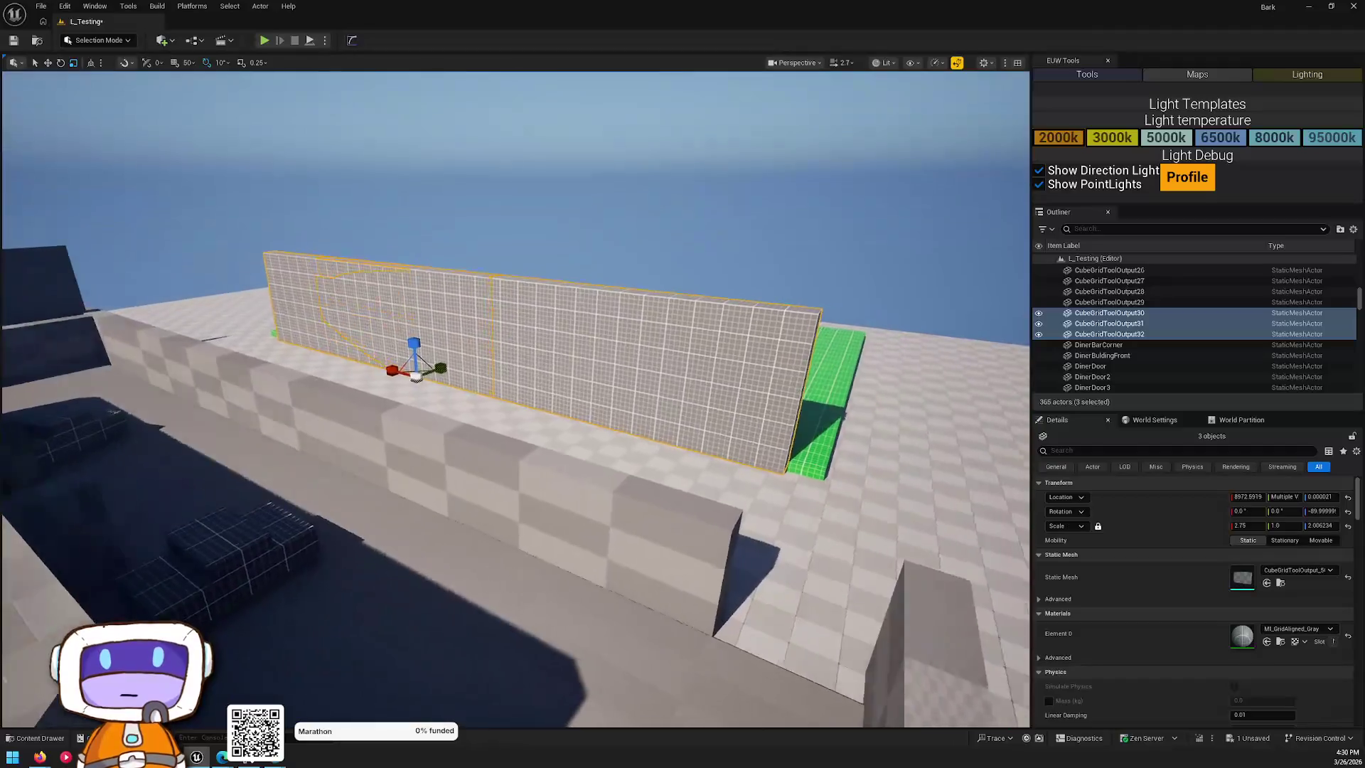
pyautogui.moveTo(299, 325); pyautogui.dragTo(300, 325)
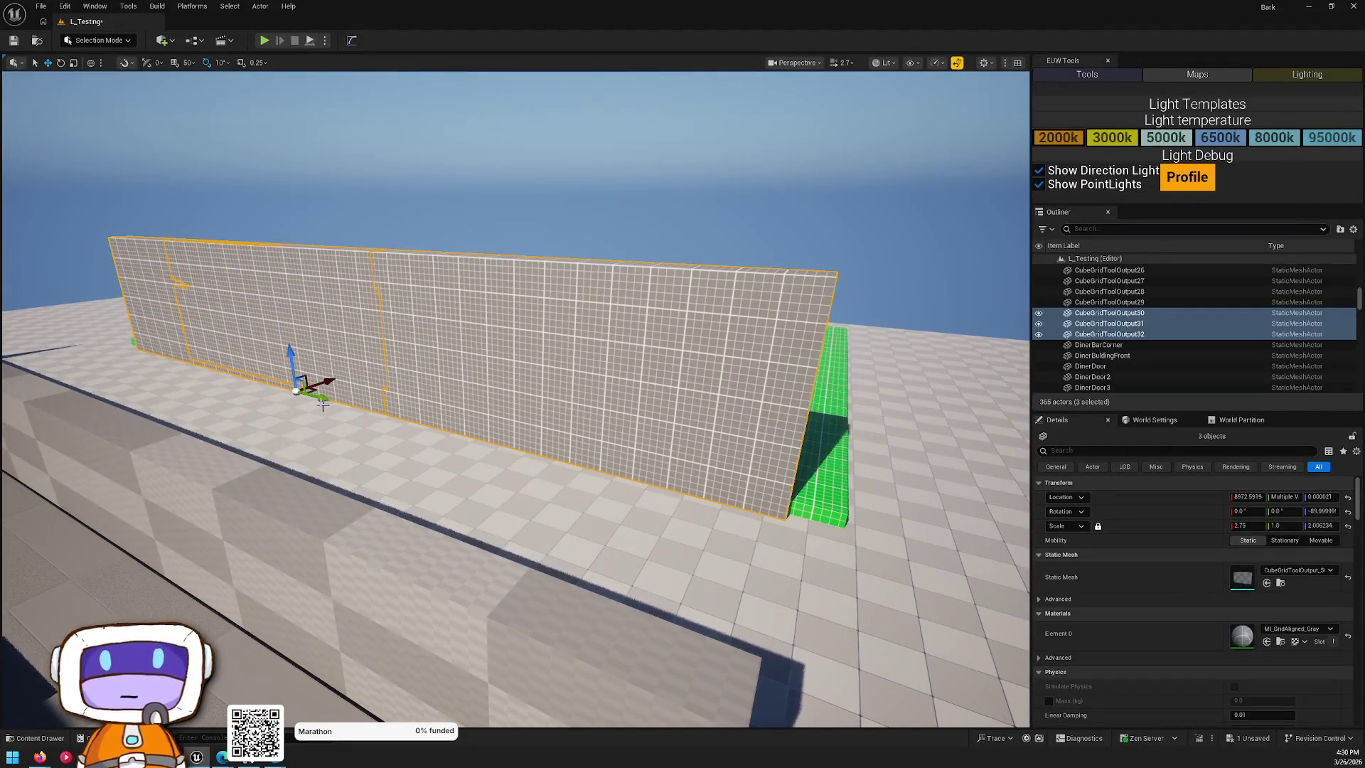
pyautogui.press('Escape')
pyautogui.moveTo(341, 406); pyautogui.dragTo(341, 405)
# - Place an SM_FlowerPot mesh from the Content Drawer into the level
pyautogui.moveTo(300, 285); pyautogui.dragTo(301, 286)
pyautogui.hotkey('ctrl', 'space')
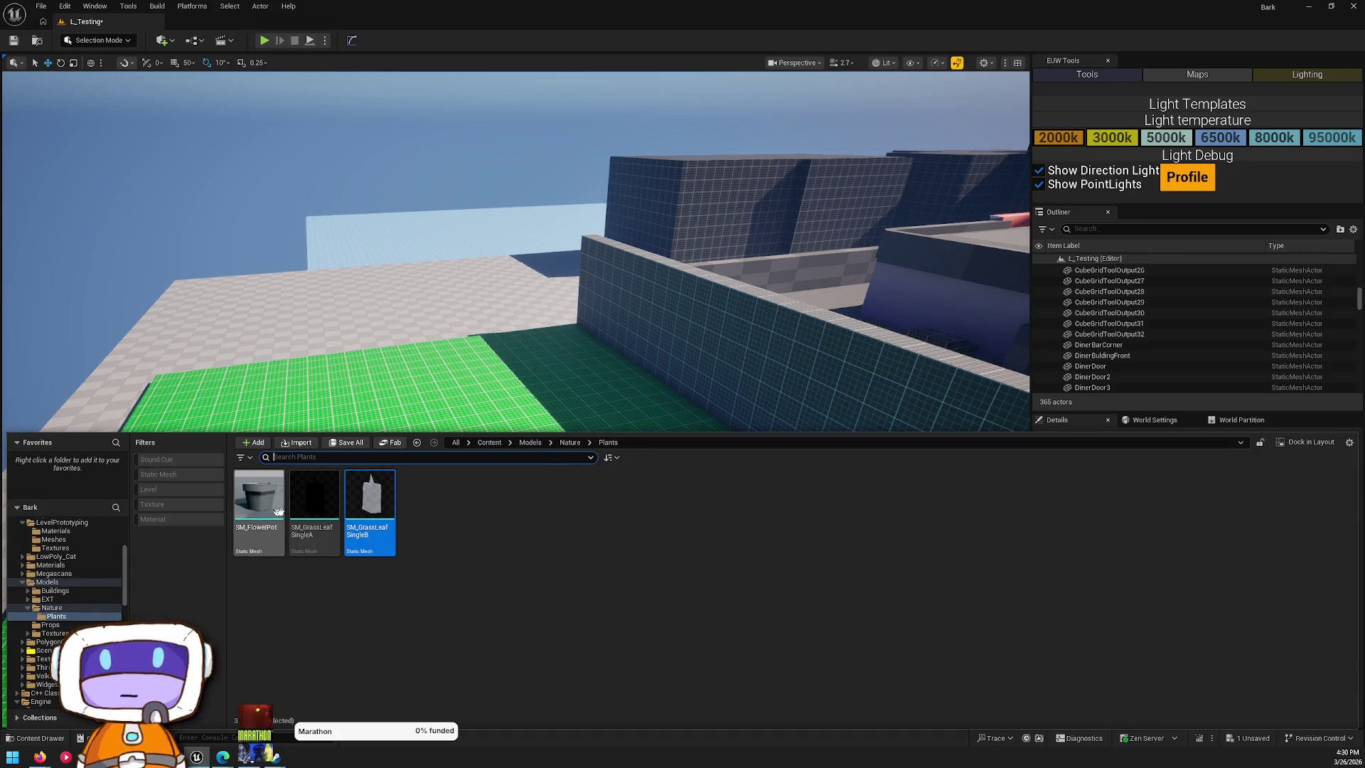
pyautogui.moveTo(255, 505); pyautogui.dragTo(640, 539)
pyautogui.moveTo(680, 487); pyautogui.dragTo(679, 488)
pyautogui.moveTo(666, 344); pyautogui.dragTo(666, 344)
# - Duplicate the two dark wall pieces onto the green floor's opposite left edge
pyautogui.click(666, 344)
pyautogui.keyDown('ctrl'); pyautogui.click(616, 299); pyautogui.keyUp('ctrl')
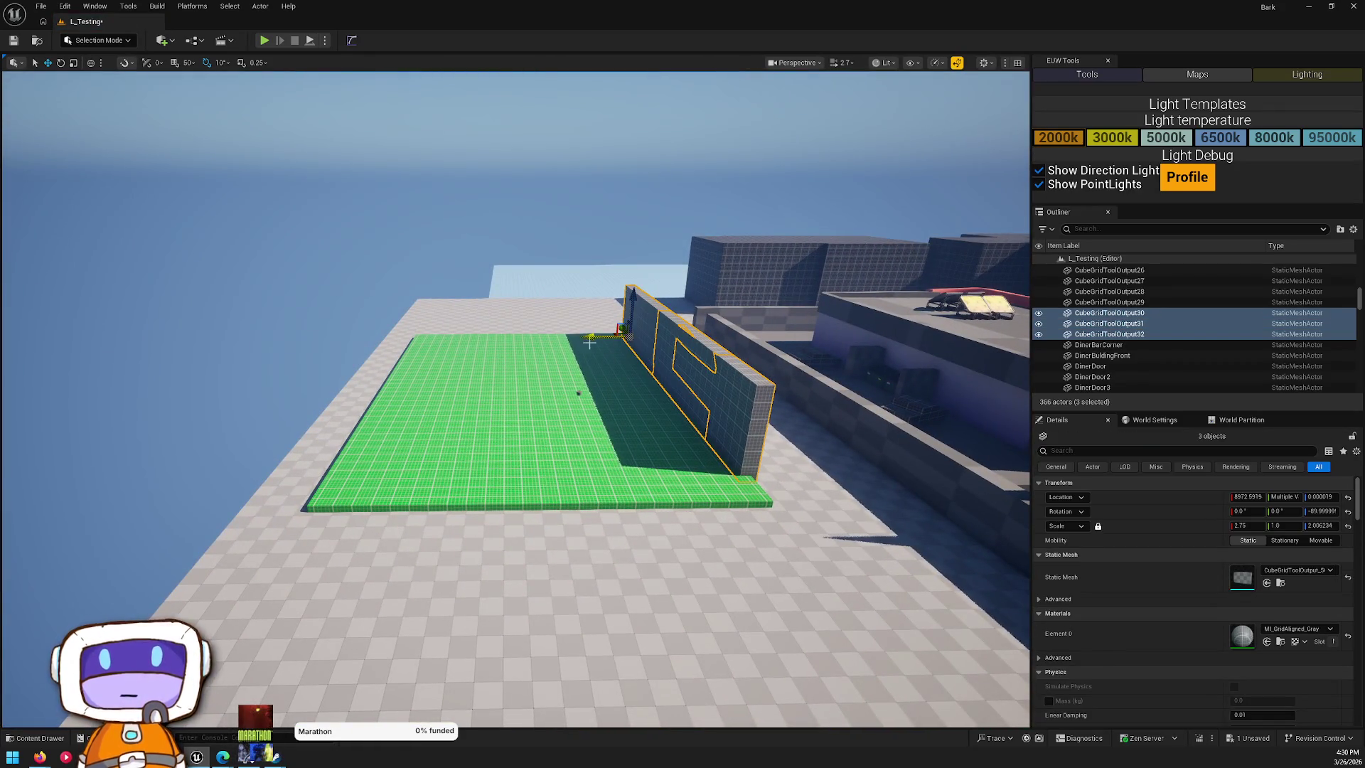
pyautogui.moveTo(596, 337)
pyautogui.keyDown('alt'); pyautogui.mouseDown()
pyautogui.moveTo(299, 336)
pyautogui.moveTo(386, 353)
pyautogui.mouseUp(); pyautogui.keyUp('alt')
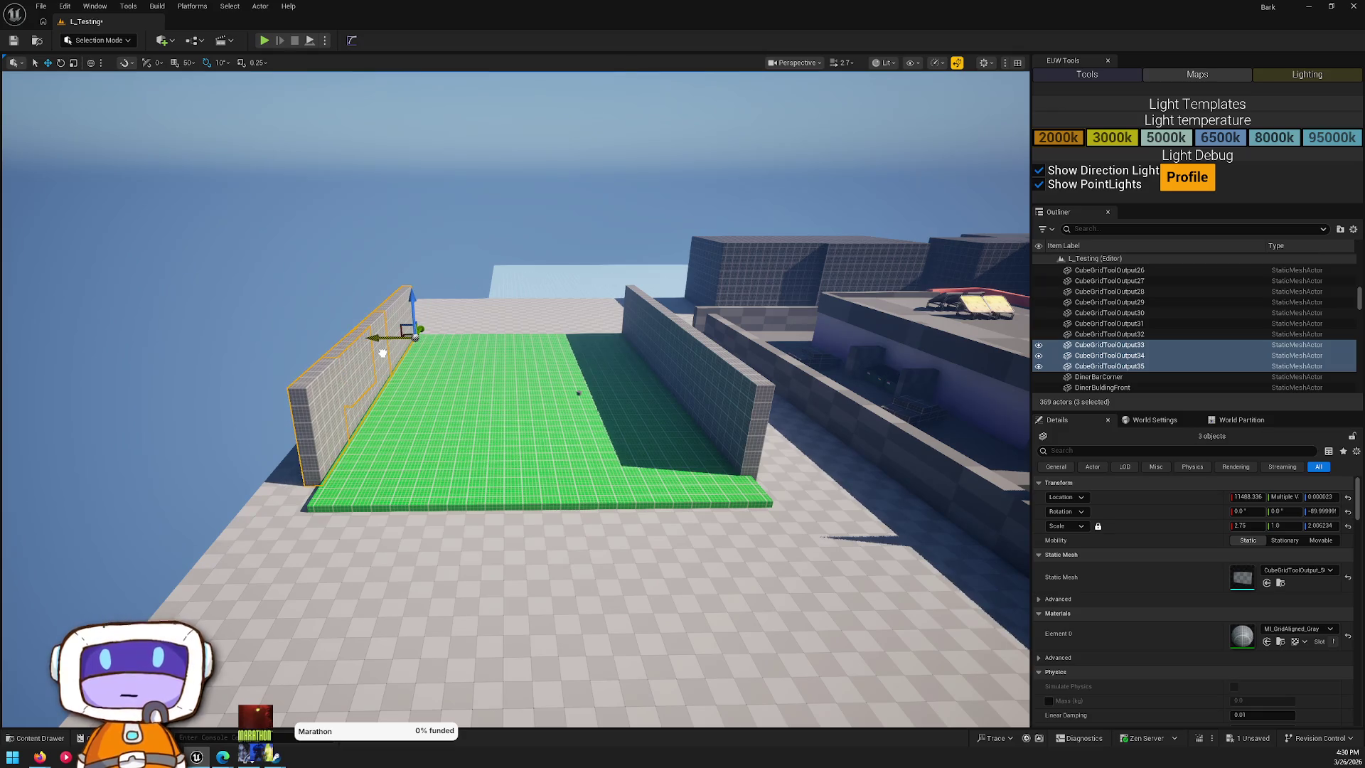
pyautogui.press('Escape')
pyautogui.press('w')
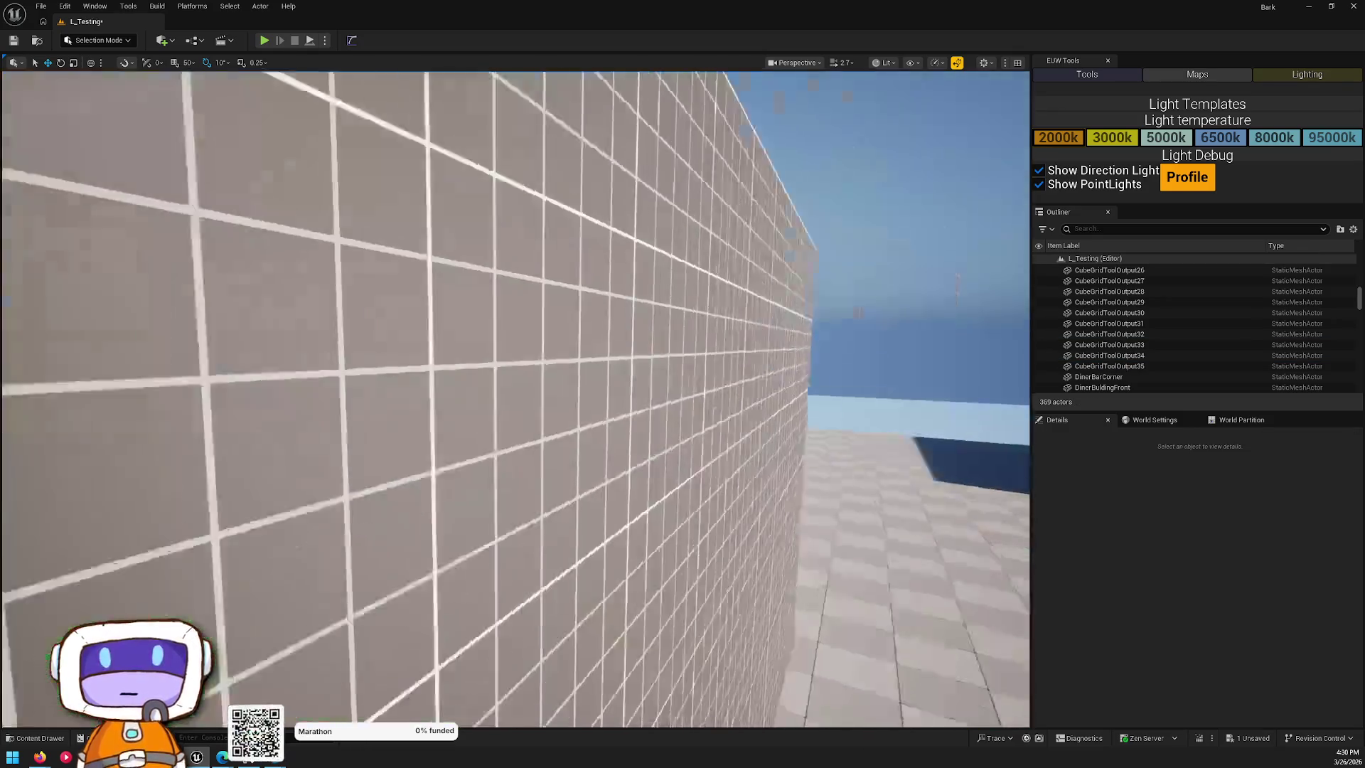
pyautogui.moveTo(515, 398); pyautogui.dragTo(372, 399)
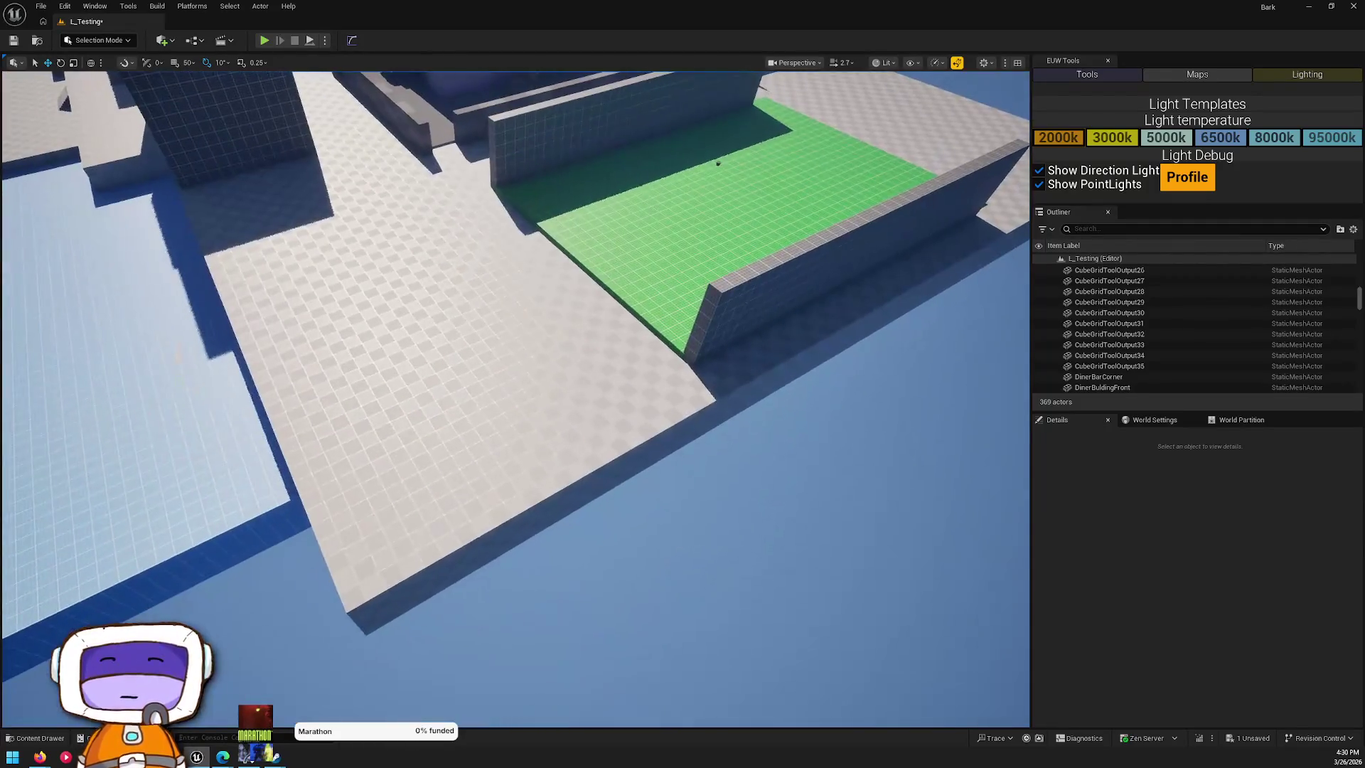
pyautogui.click(560, 207)
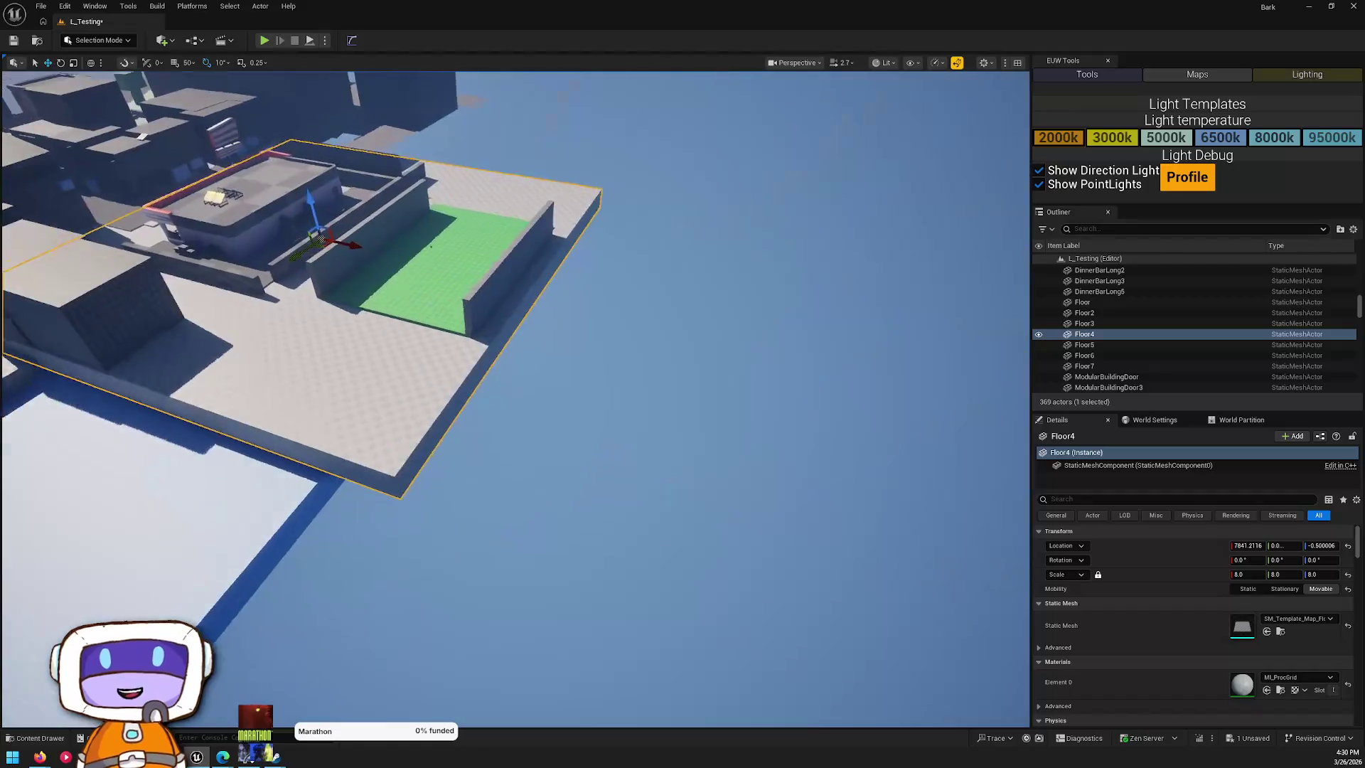
# - Alt-drag a copy of floor slab Floor4 beside the original
pyautogui.moveTo(380, 249)
pyautogui.mouseDown()
pyautogui.moveTo(938, 373)
pyautogui.moveTo(881, 377)
pyautogui.mouseUp()
pyautogui.press('Escape')
pyautogui.moveTo(733, 366); pyautogui.dragTo(653, 366)
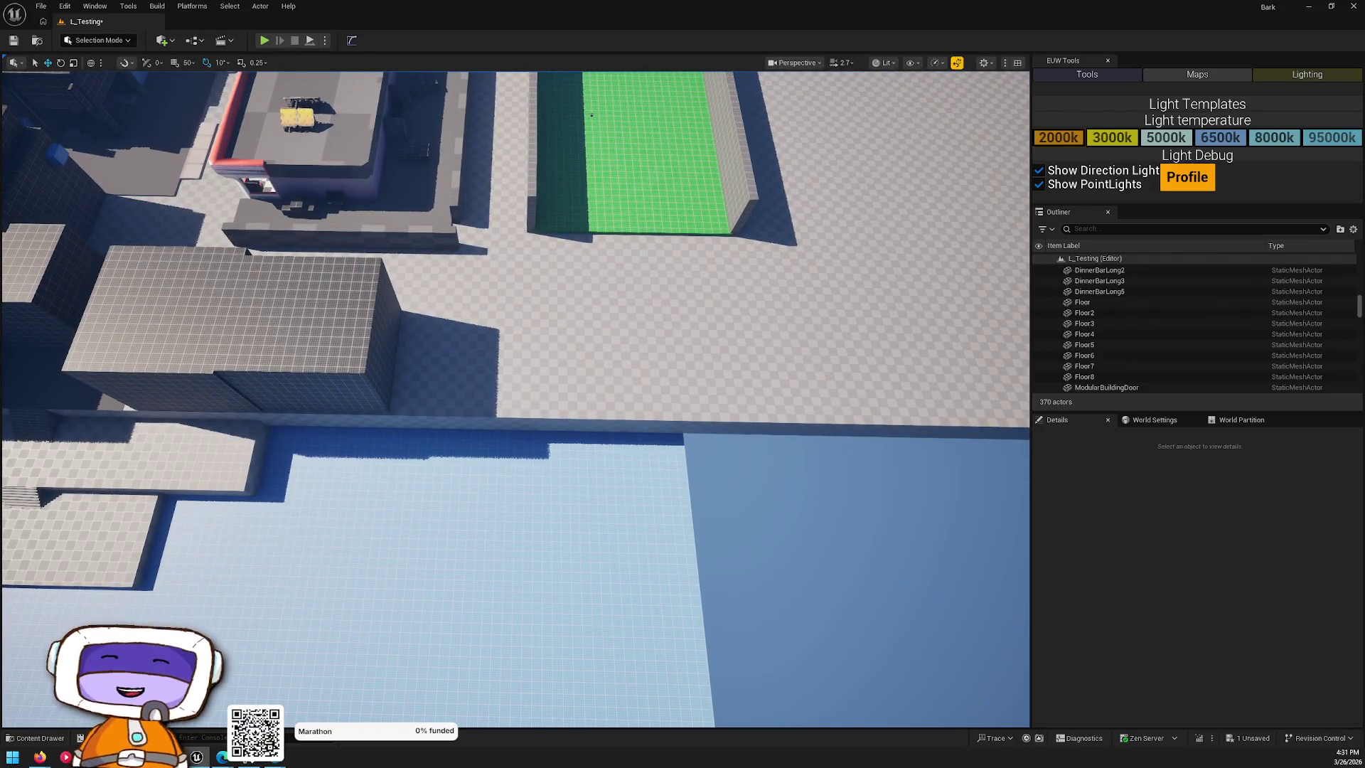
# - Duplicate a cube building and widen the copy
pyautogui.click(382, 328)
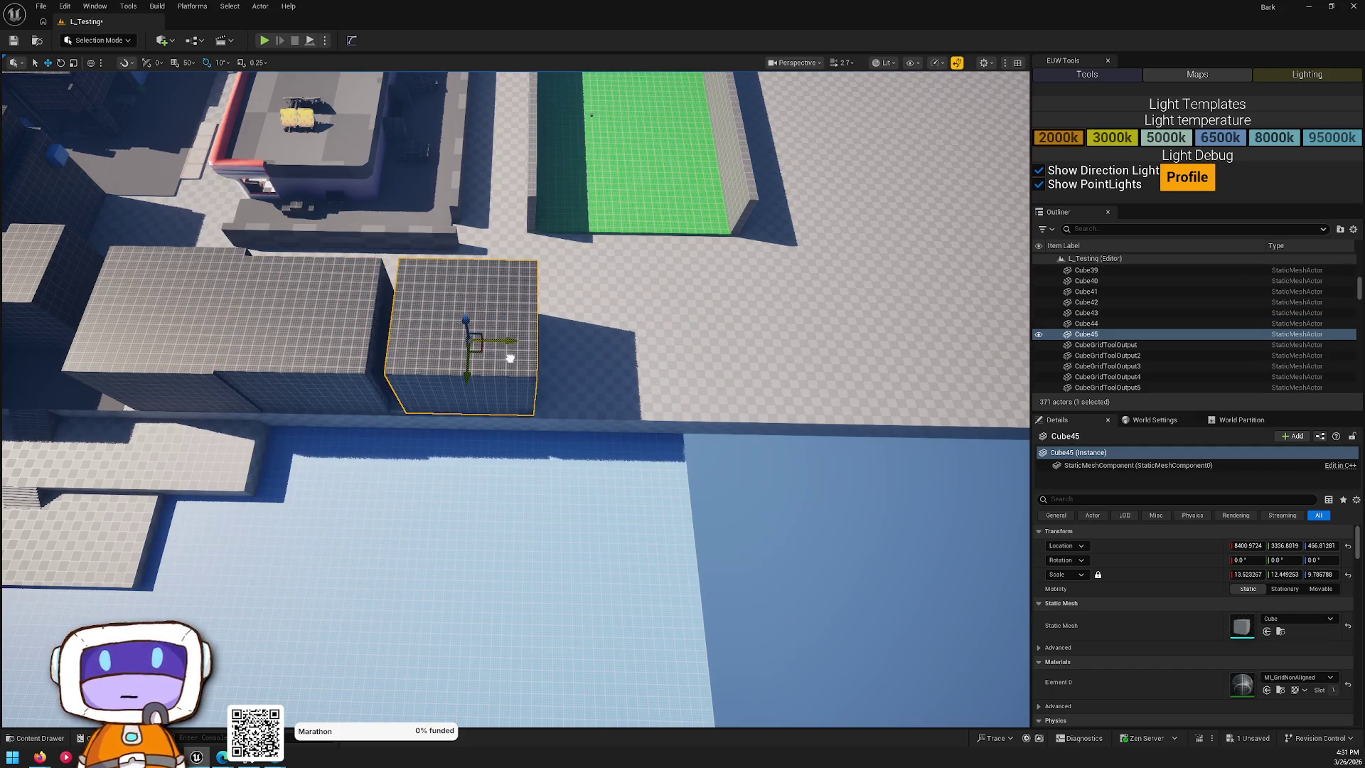
pyautogui.moveTo(685, 463); pyautogui.dragTo(505, 262)
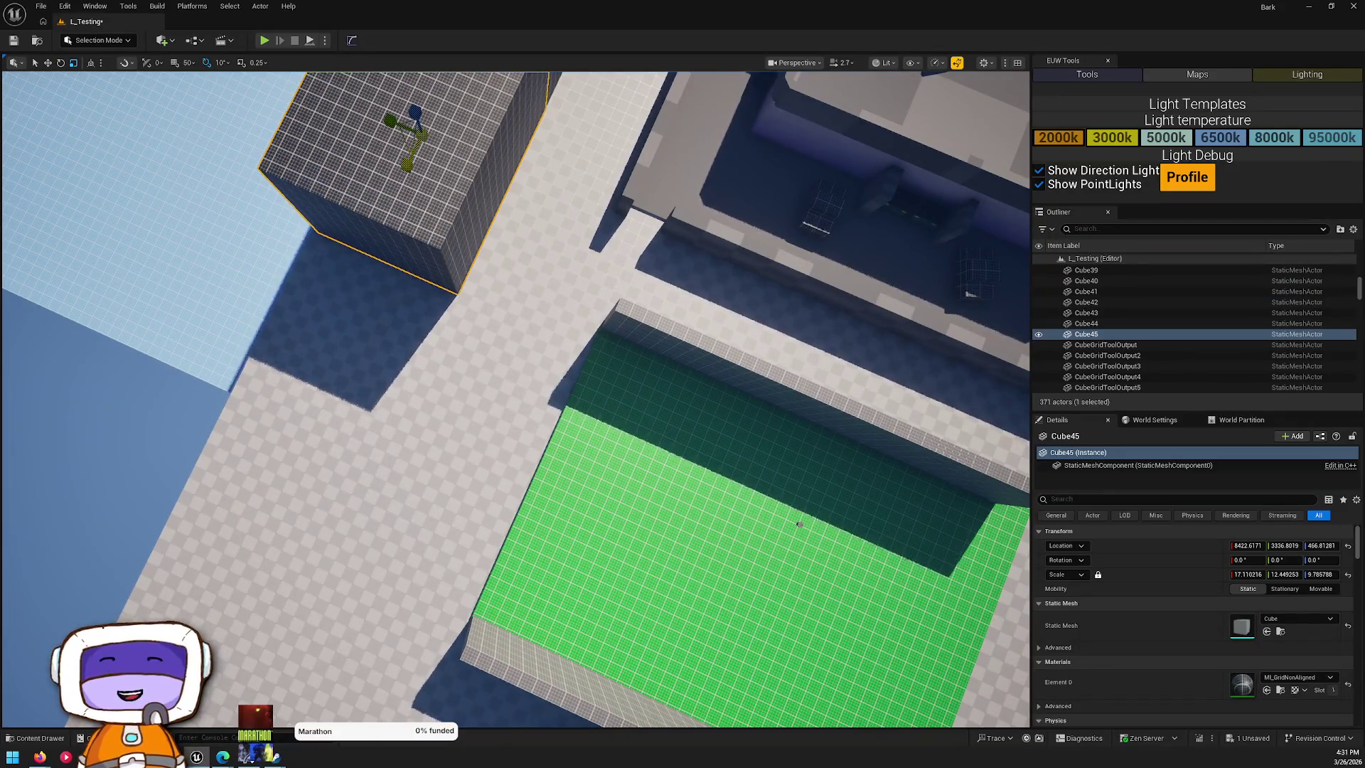
pyautogui.press('Escape')
pyautogui.moveTo(692, 280); pyautogui.dragTo(679, 220)
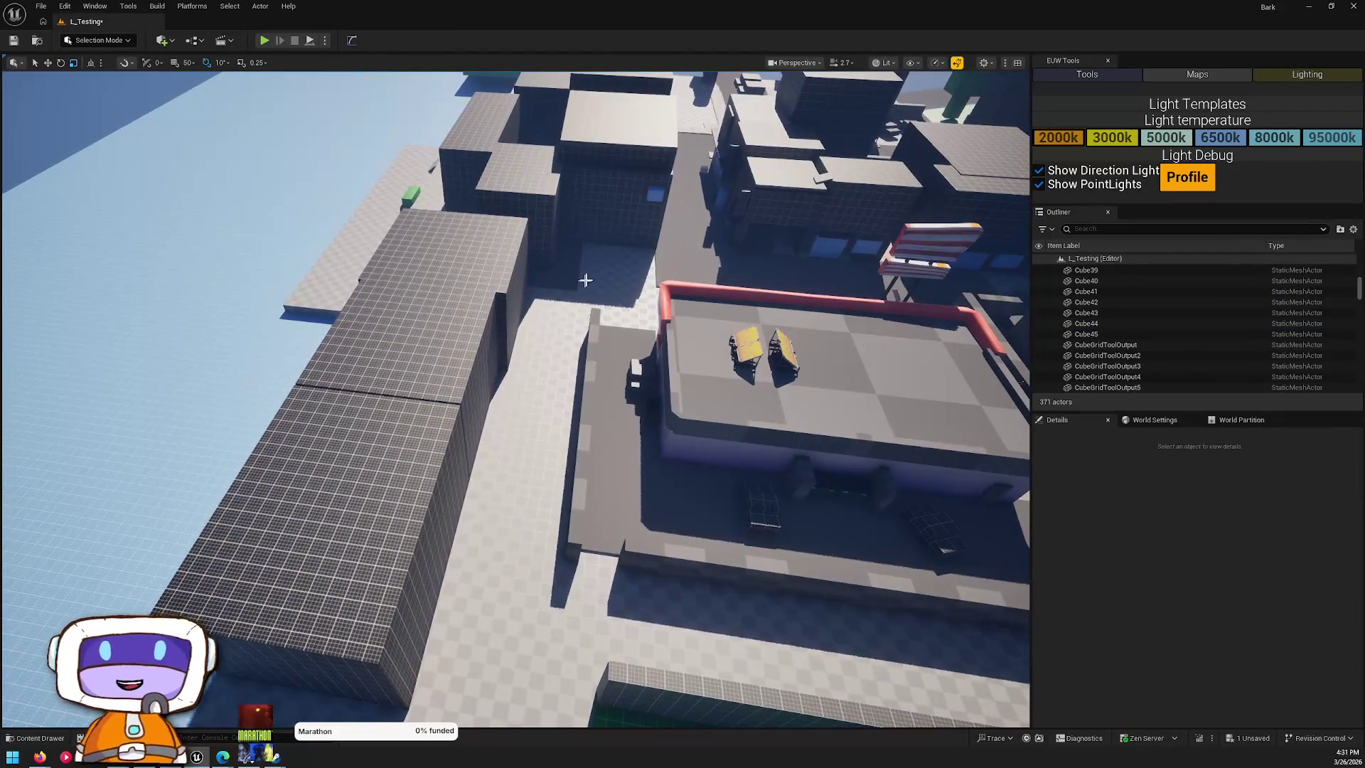
# - Duplicate the floor tile toward the diner, adding tiles Rectangle60 and Rectangle61
pyautogui.click(526, 235)
pyautogui.moveTo(526, 235)
pyautogui.mouseDown()
pyautogui.moveTo(544, 210)
pyautogui.moveTo(403, 523)
pyautogui.mouseUp()
pyautogui.moveTo(546, 319); pyautogui.dragTo(368, 358)
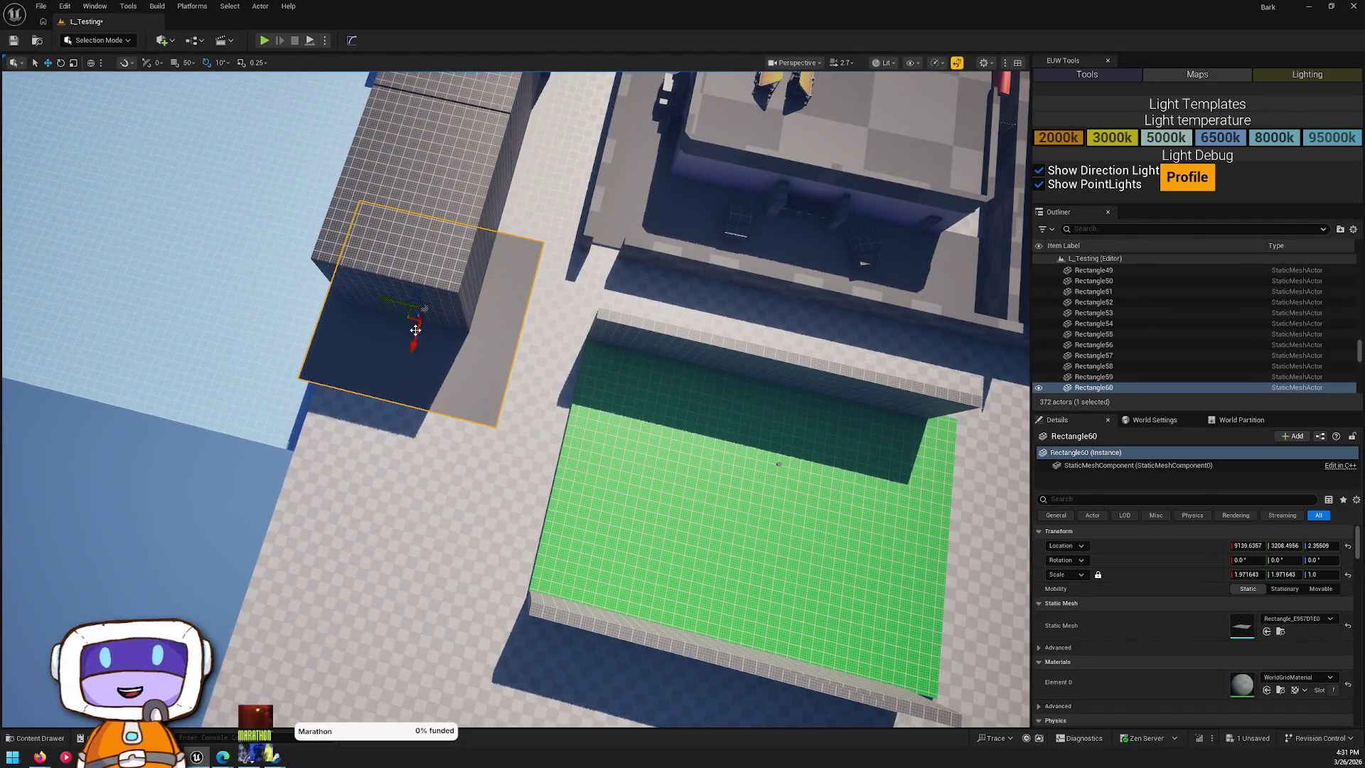
pyautogui.moveTo(415, 320)
pyautogui.mouseDown()
pyautogui.moveTo(610, 250)
pyautogui.moveTo(618, 268)
pyautogui.mouseUp()
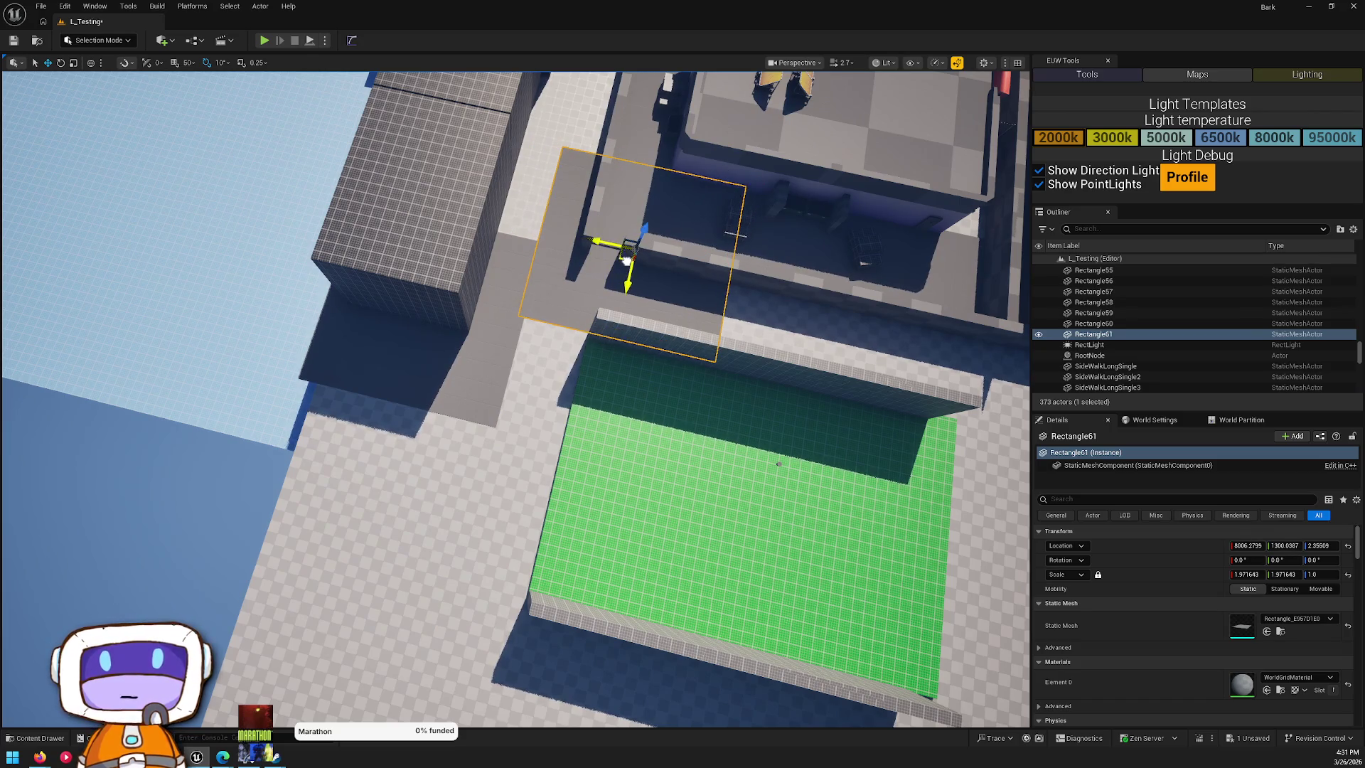
pyautogui.press('Escape')
# - Select the four low ledge wall segments beside the tall wall
pyautogui.press('w')
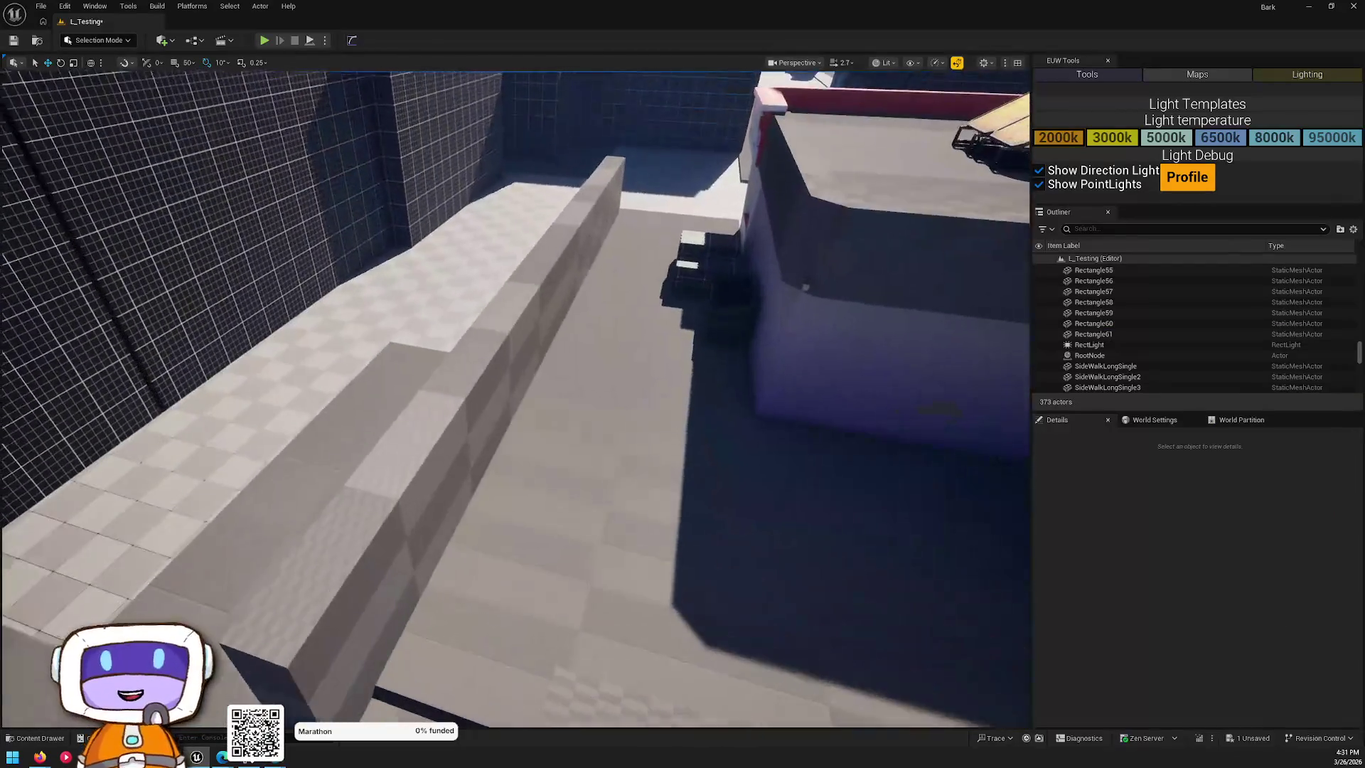
pyautogui.moveTo(861, 287); pyautogui.dragTo(860, 286)
pyautogui.click(797, 319)
pyautogui.keyDown('ctrl'); pyautogui.click(751, 277); pyautogui.keyUp('ctrl')
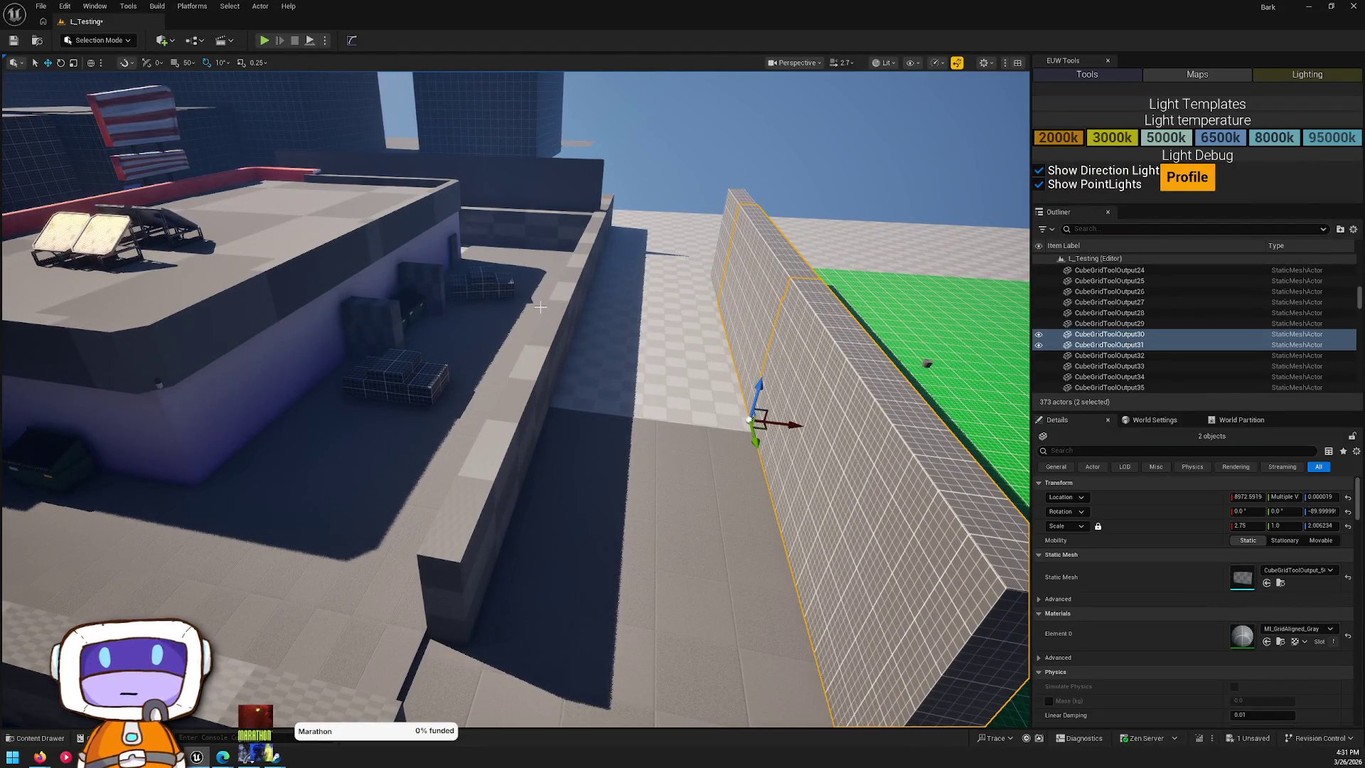
pyautogui.click(576, 295)
pyautogui.keyDown('ctrl'); pyautogui.click(590, 238); pyautogui.keyUp('ctrl')
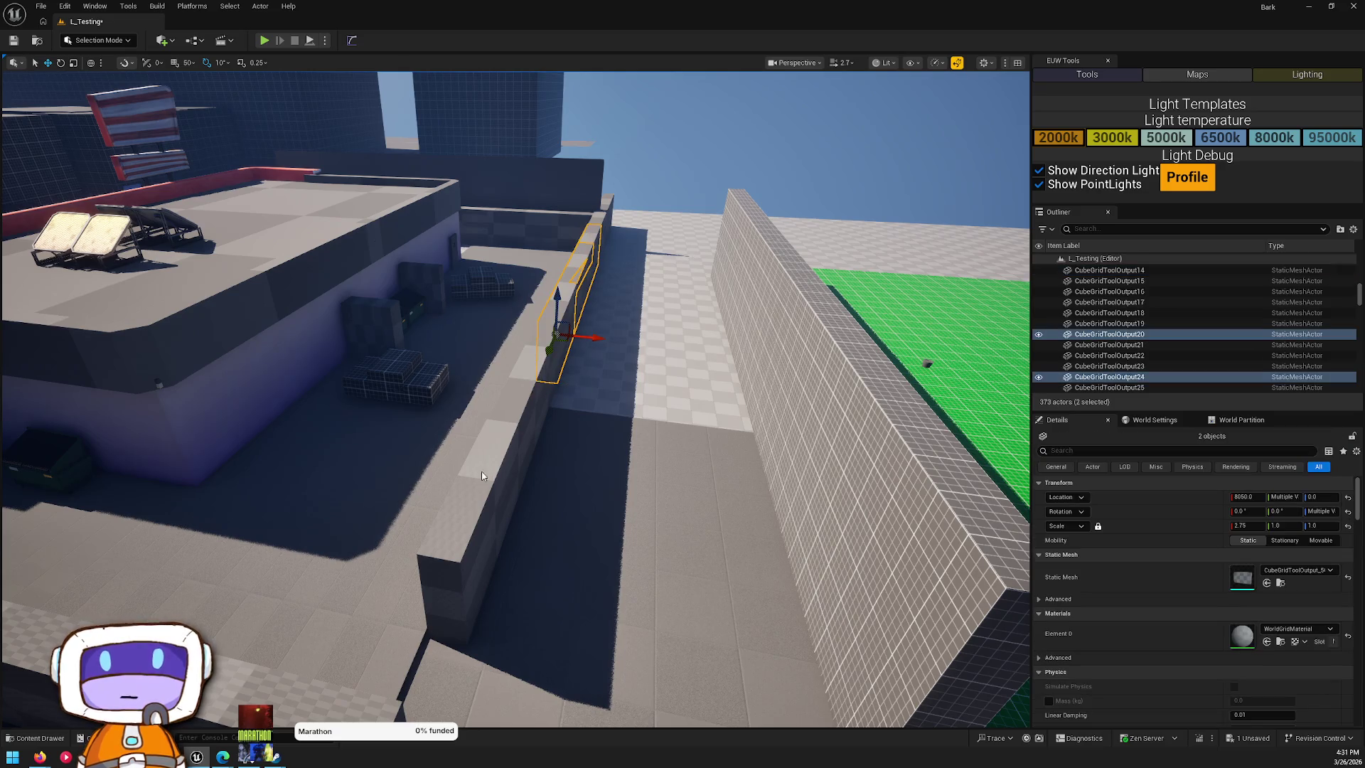
pyautogui.keyDown('ctrl'); pyautogui.click(600, 202); pyautogui.keyUp('ctrl')
pyautogui.keyDown('ctrl'); pyautogui.click(599, 213); pyautogui.keyUp('ctrl')
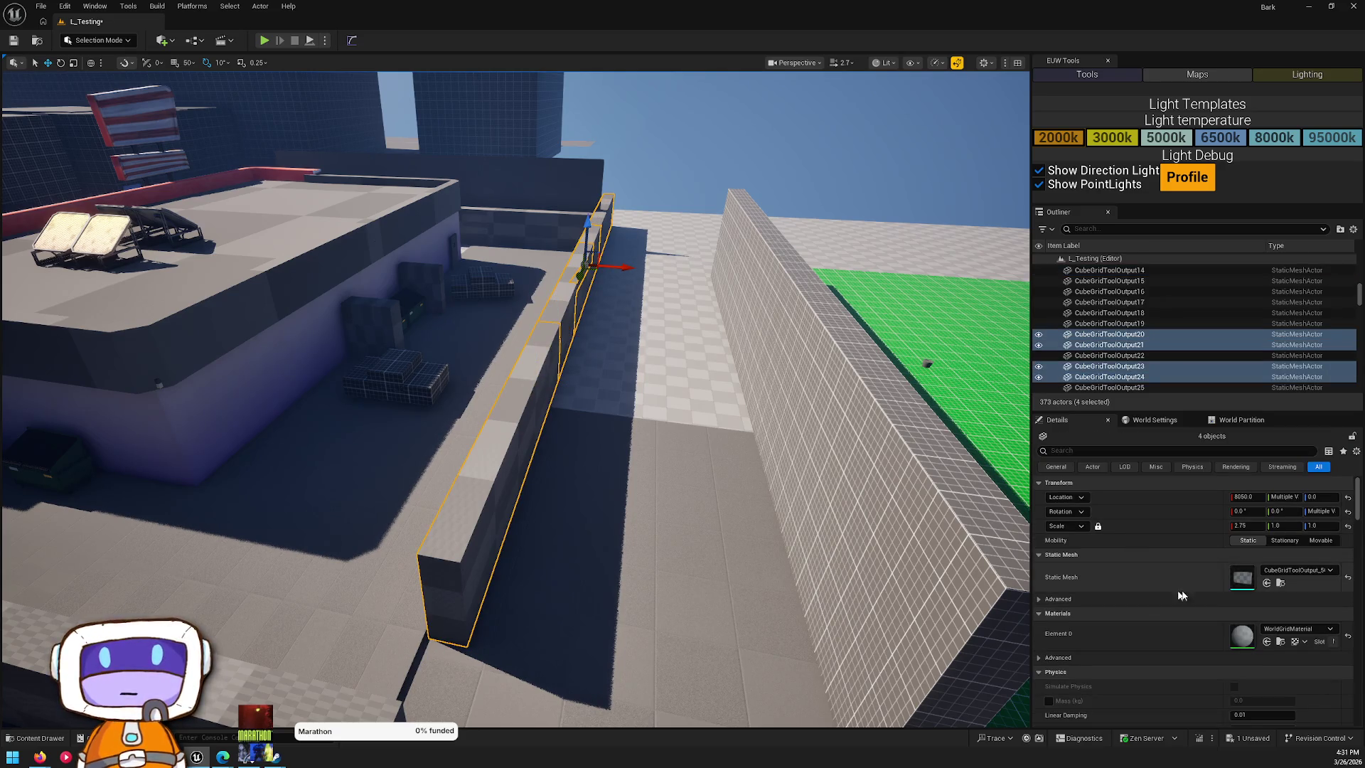
# - Assign ML_GridAligned_Gray as the ledge segments' Element 0 material
pyautogui.click(1269, 629)
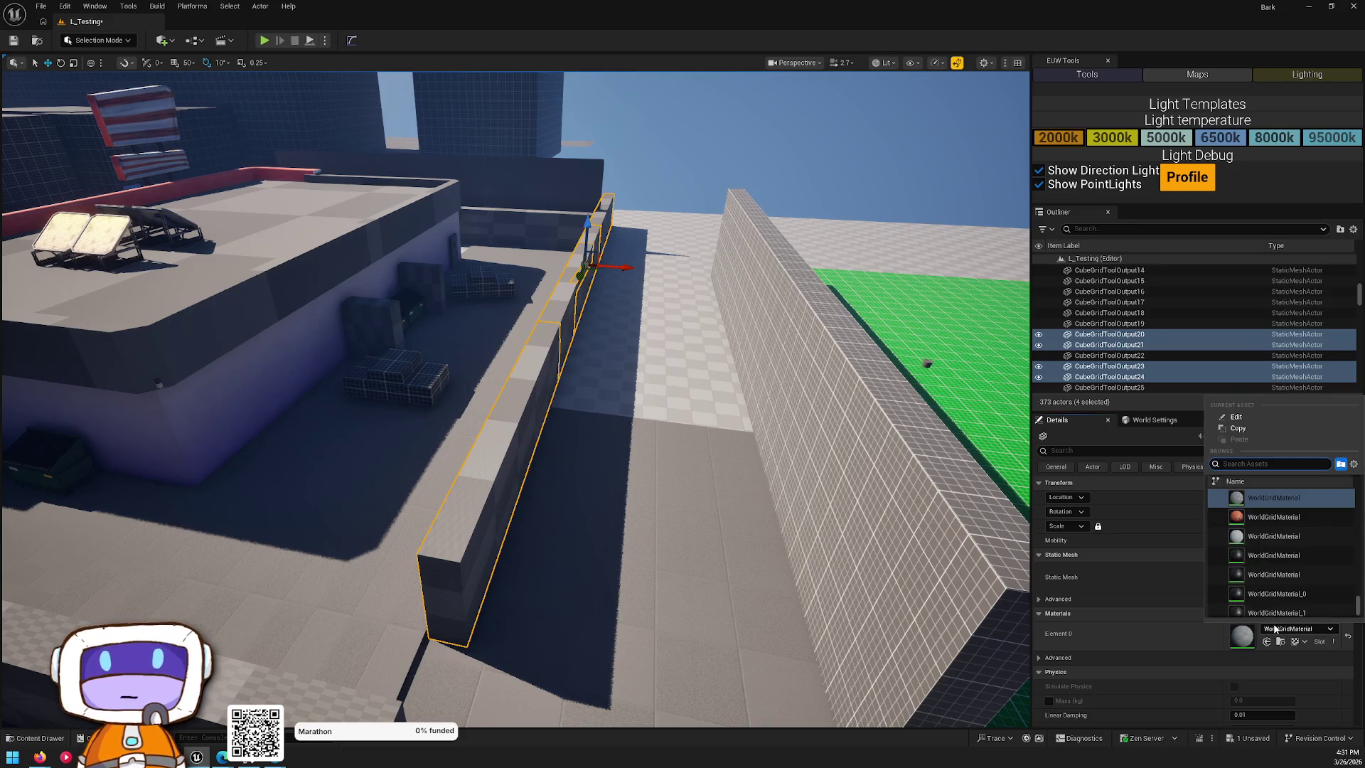
pyautogui.moveTo(1262, 618)
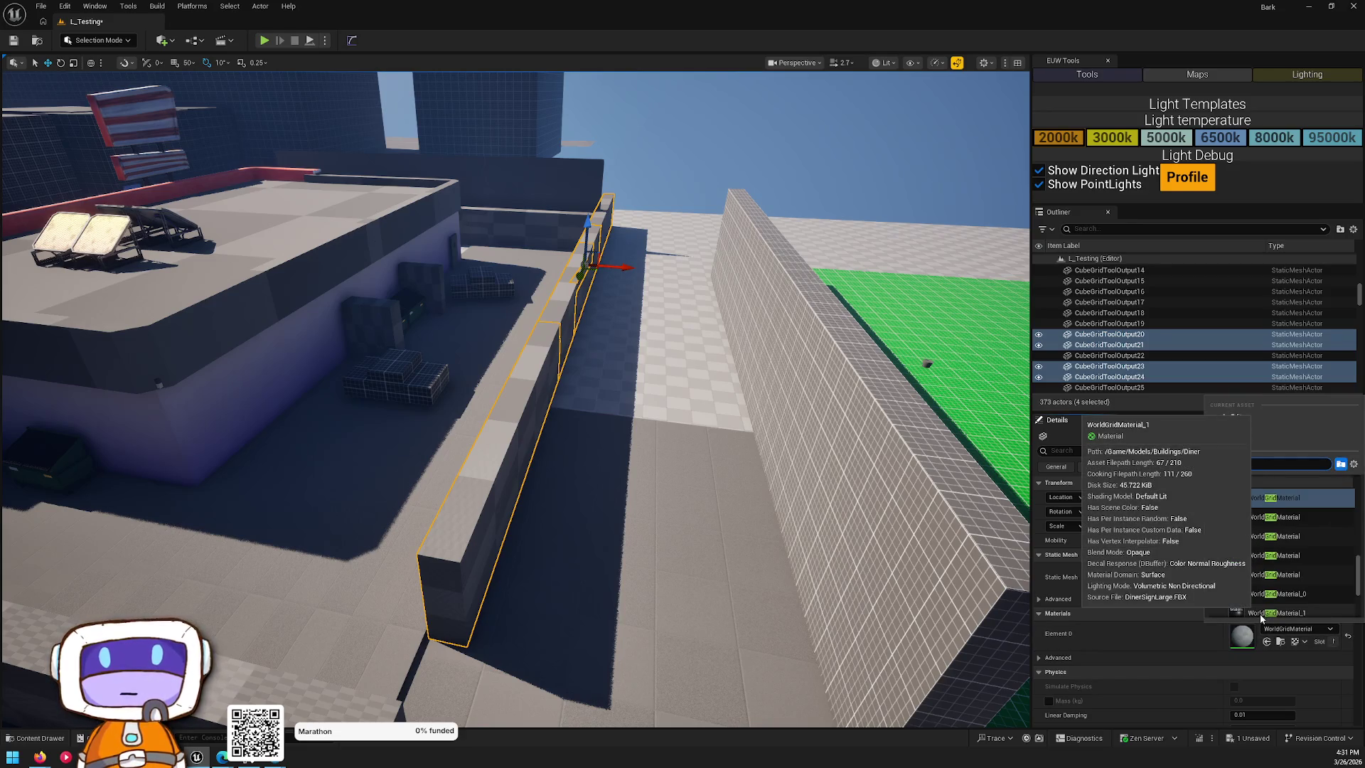
pyautogui.click(1224, 494)
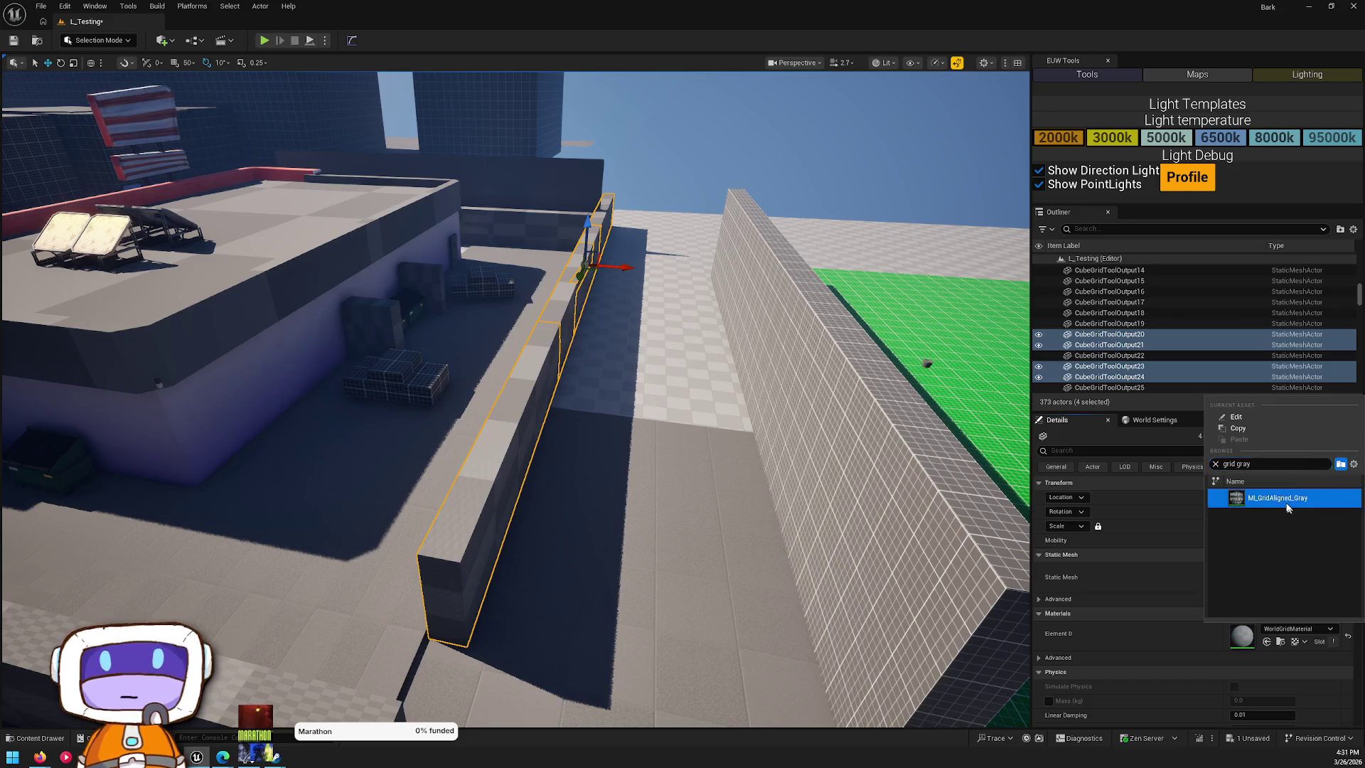
pyautogui.press('Escape')
pyautogui.press('w')
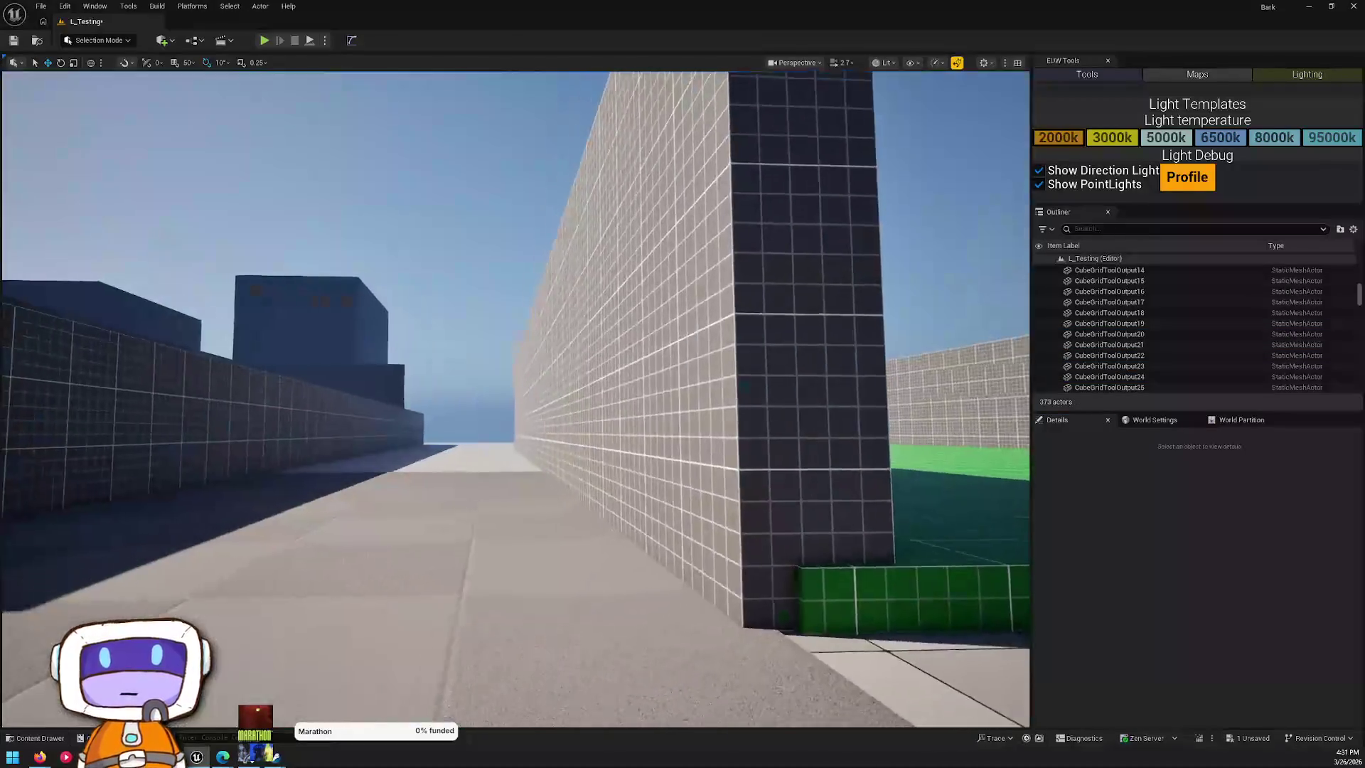
pyautogui.press('w')
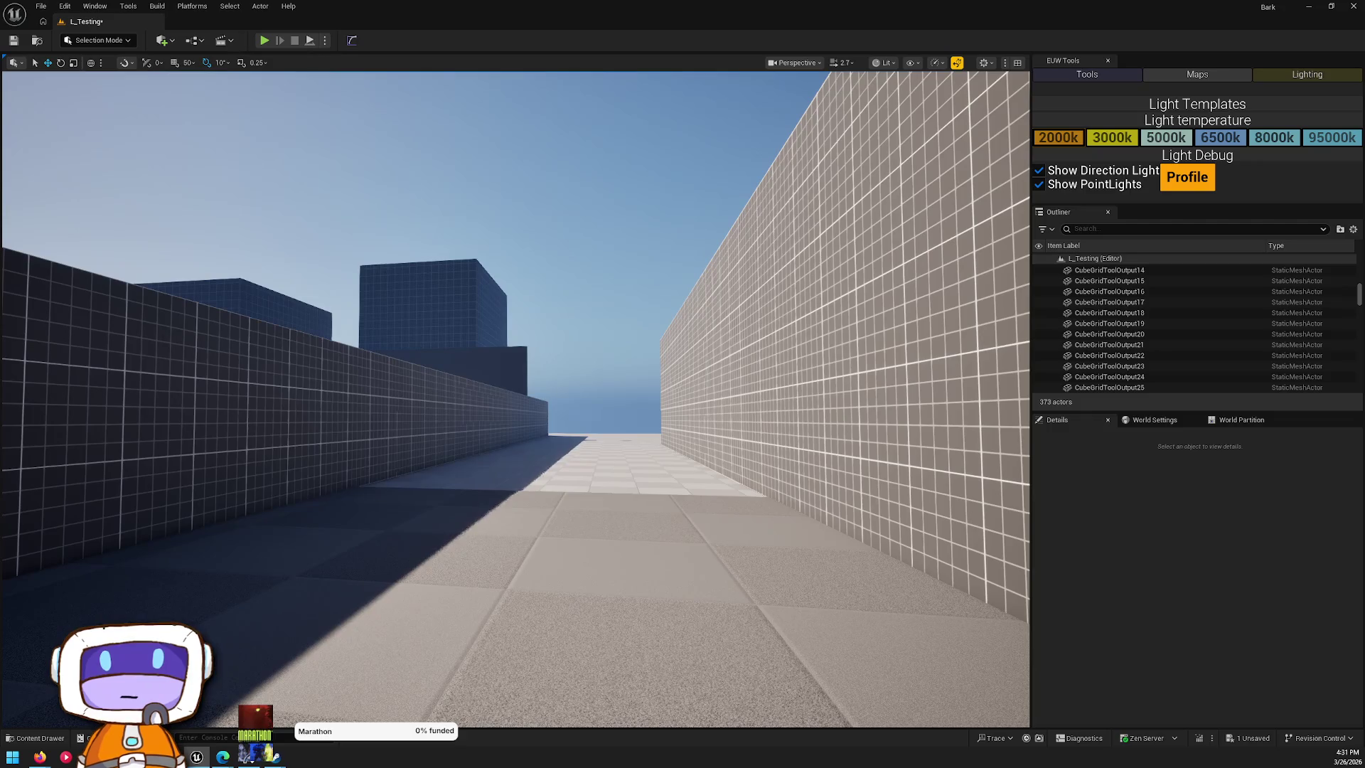
pyautogui.press('e')
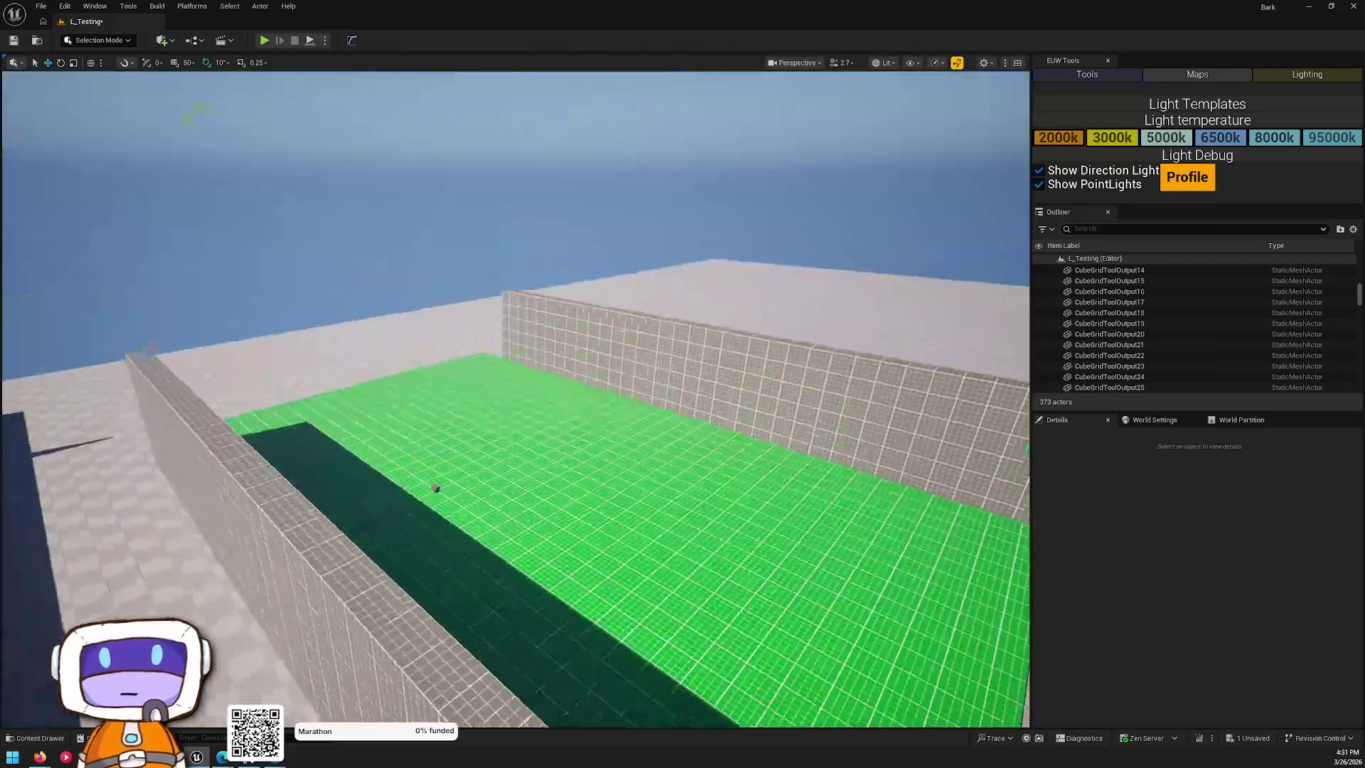
pyautogui.press('e')
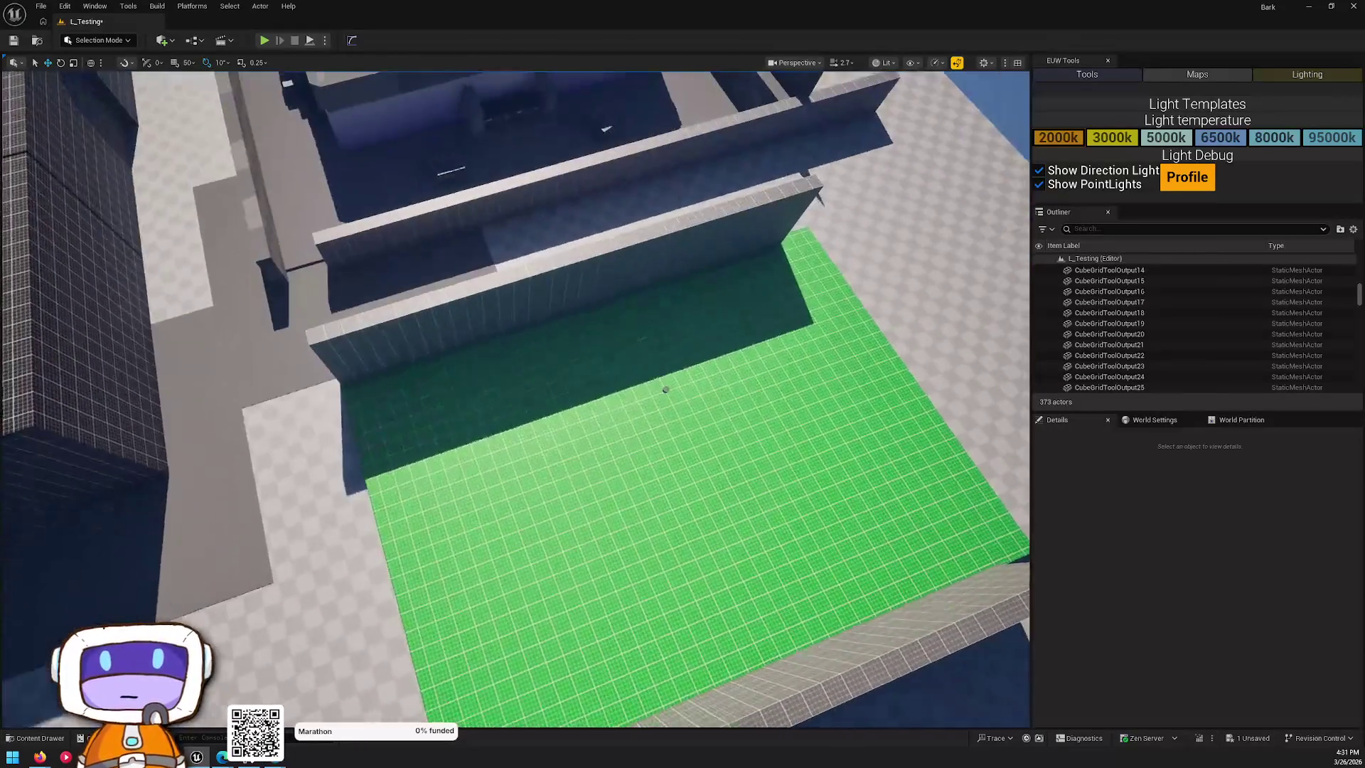
pyautogui.press('s')
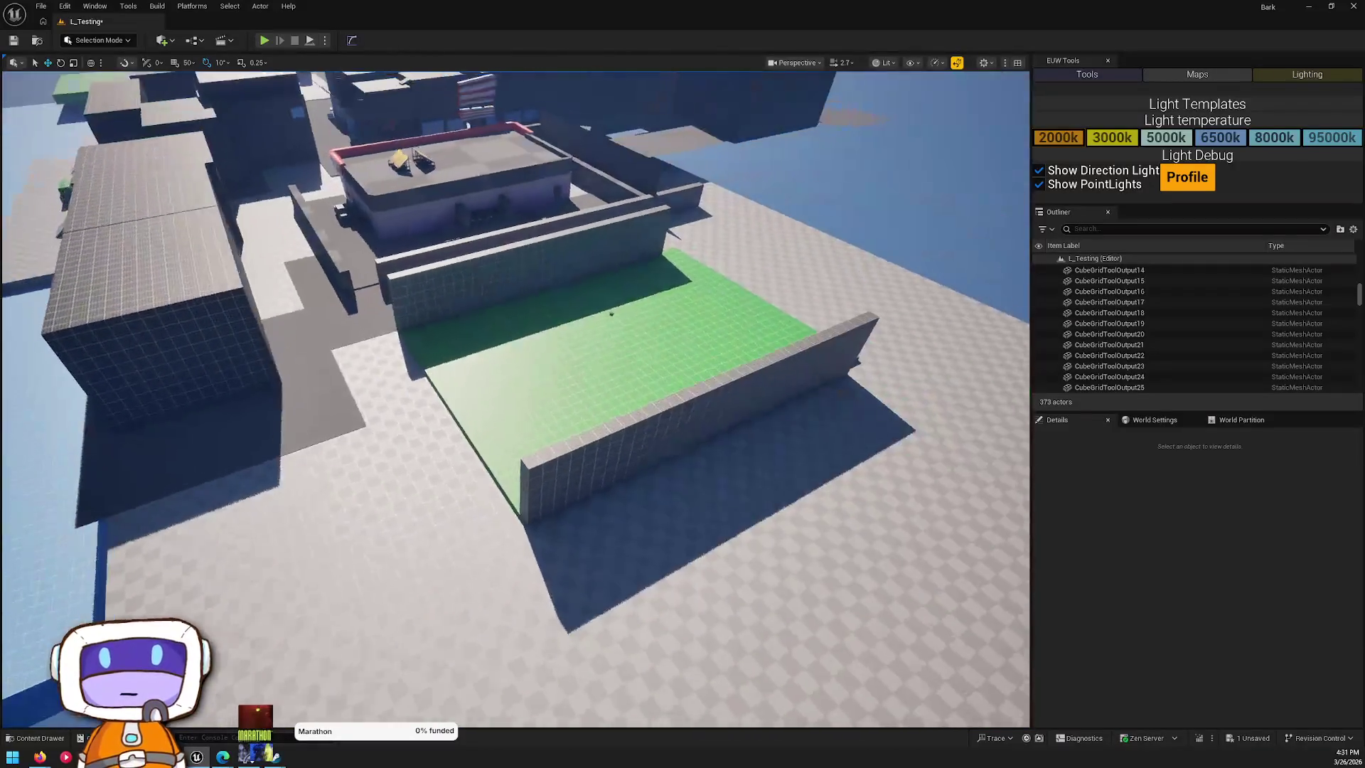
pyautogui.press('s')
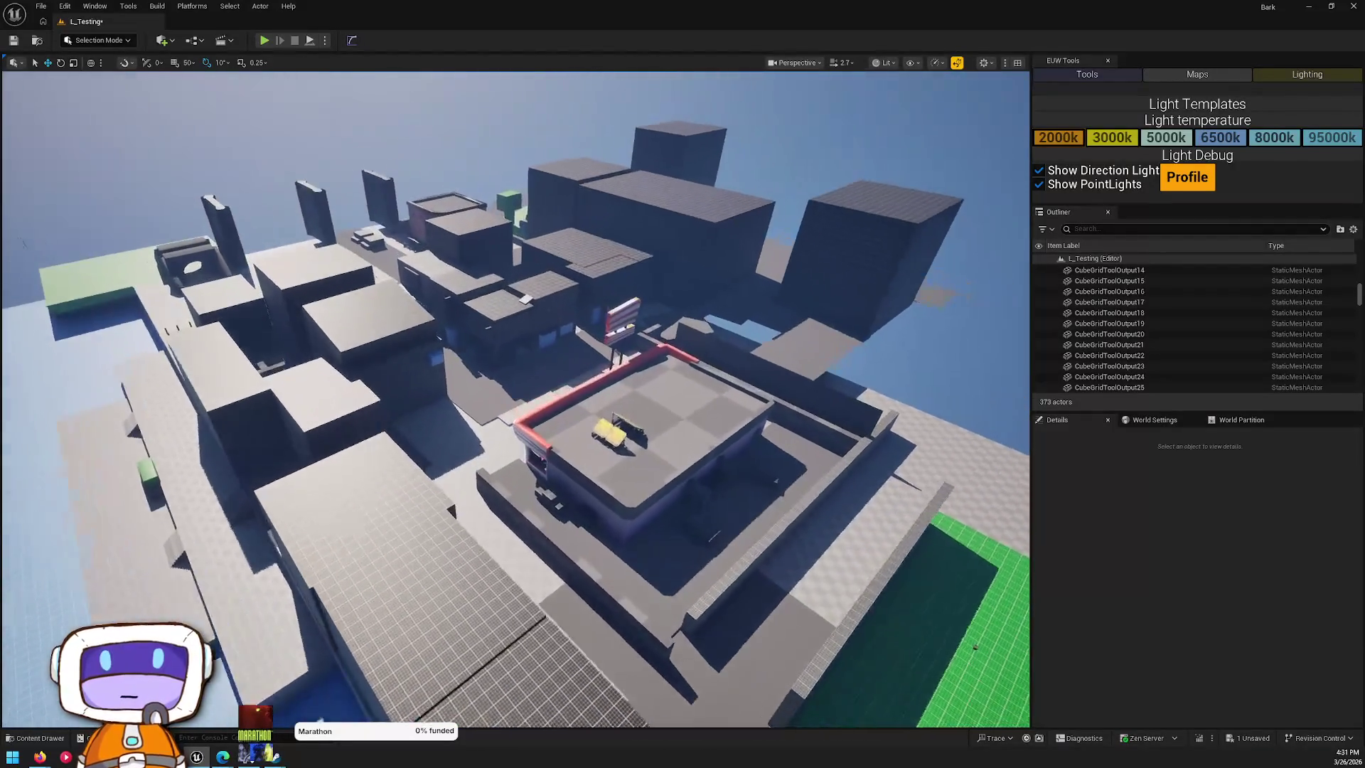
pyautogui.press('w')
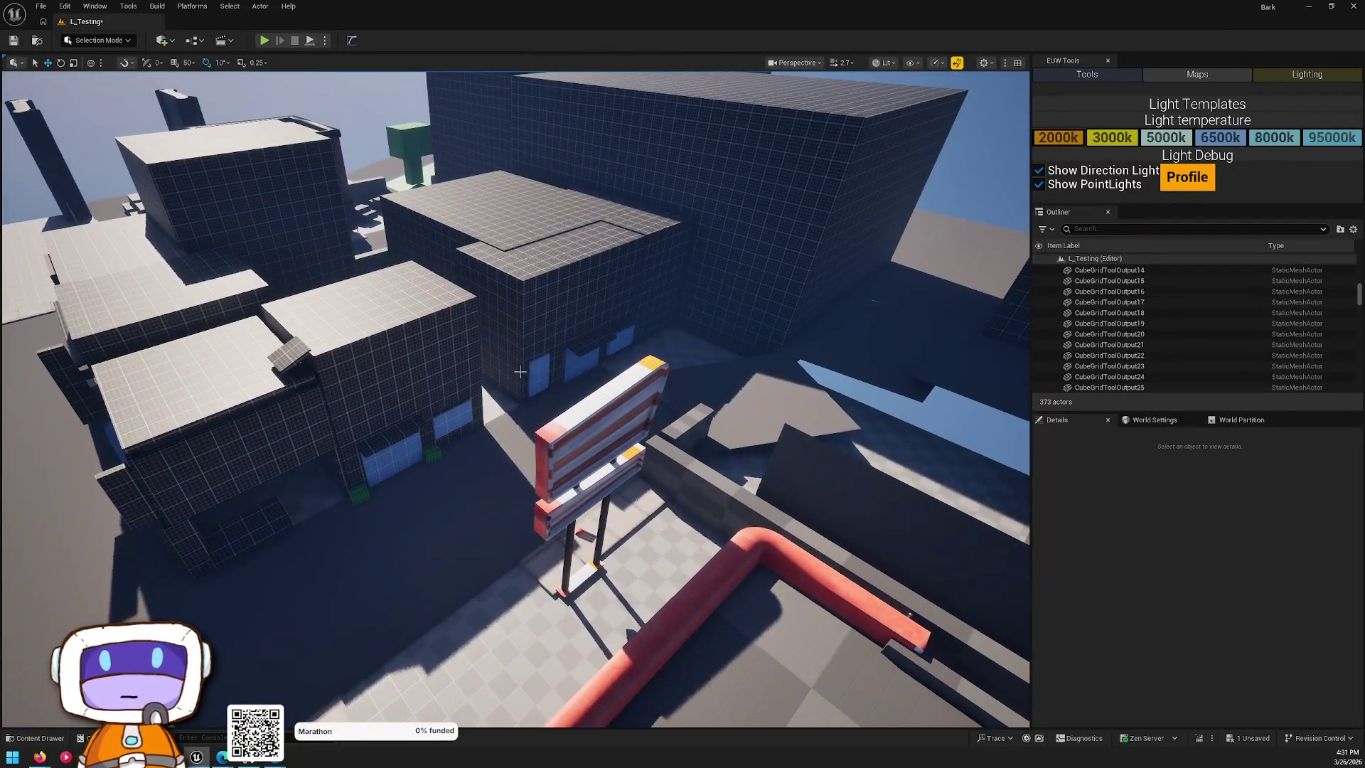
pyautogui.click(537, 373)
pyautogui.keyDown('ctrl'); pyautogui.click(580, 355); pyautogui.keyUp('ctrl')
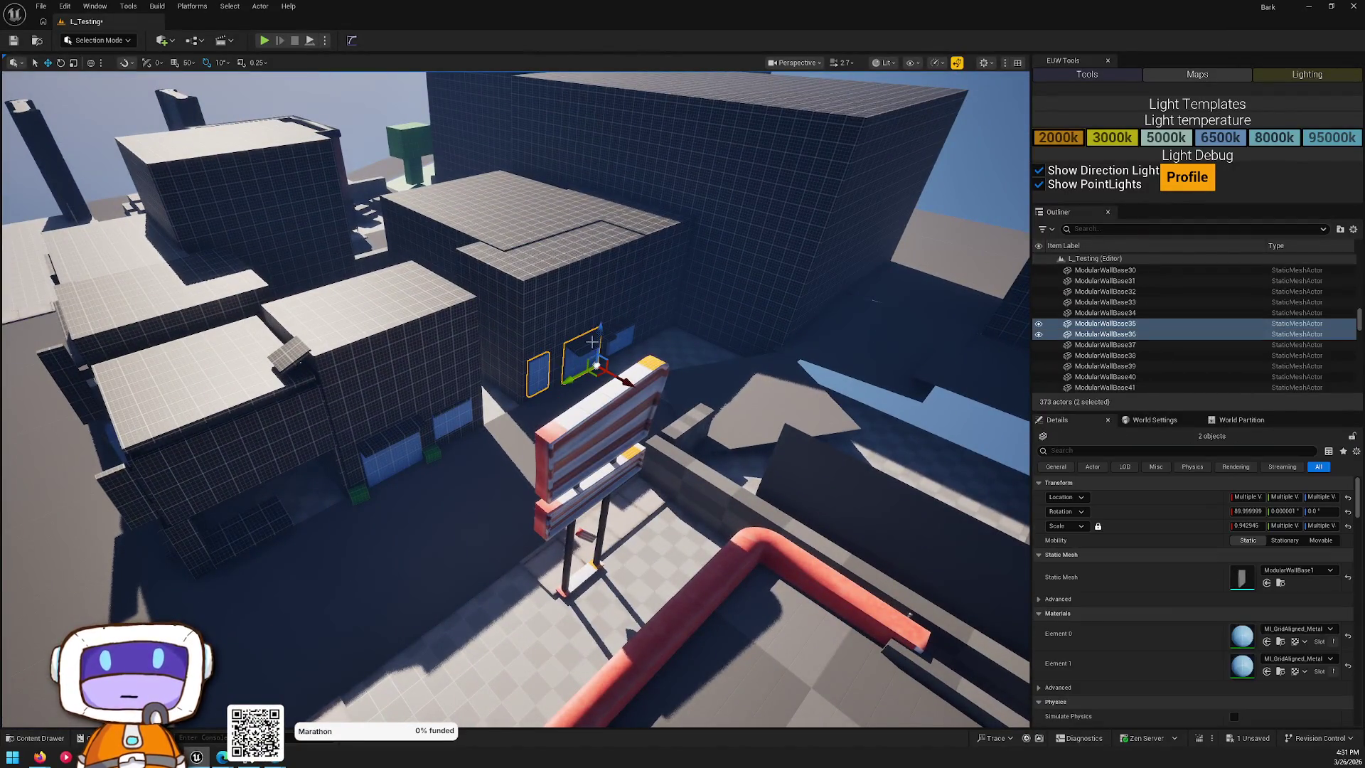
# - Add more wall pieces to the selection and fly around to inspect the selected block
pyautogui.keyDown('ctrl'); pyautogui.click(586, 338); pyautogui.keyUp('ctrl')
pyautogui.keyDown('ctrl'); pyautogui.click(608, 313); pyautogui.keyUp('ctrl')
pyautogui.press('s')
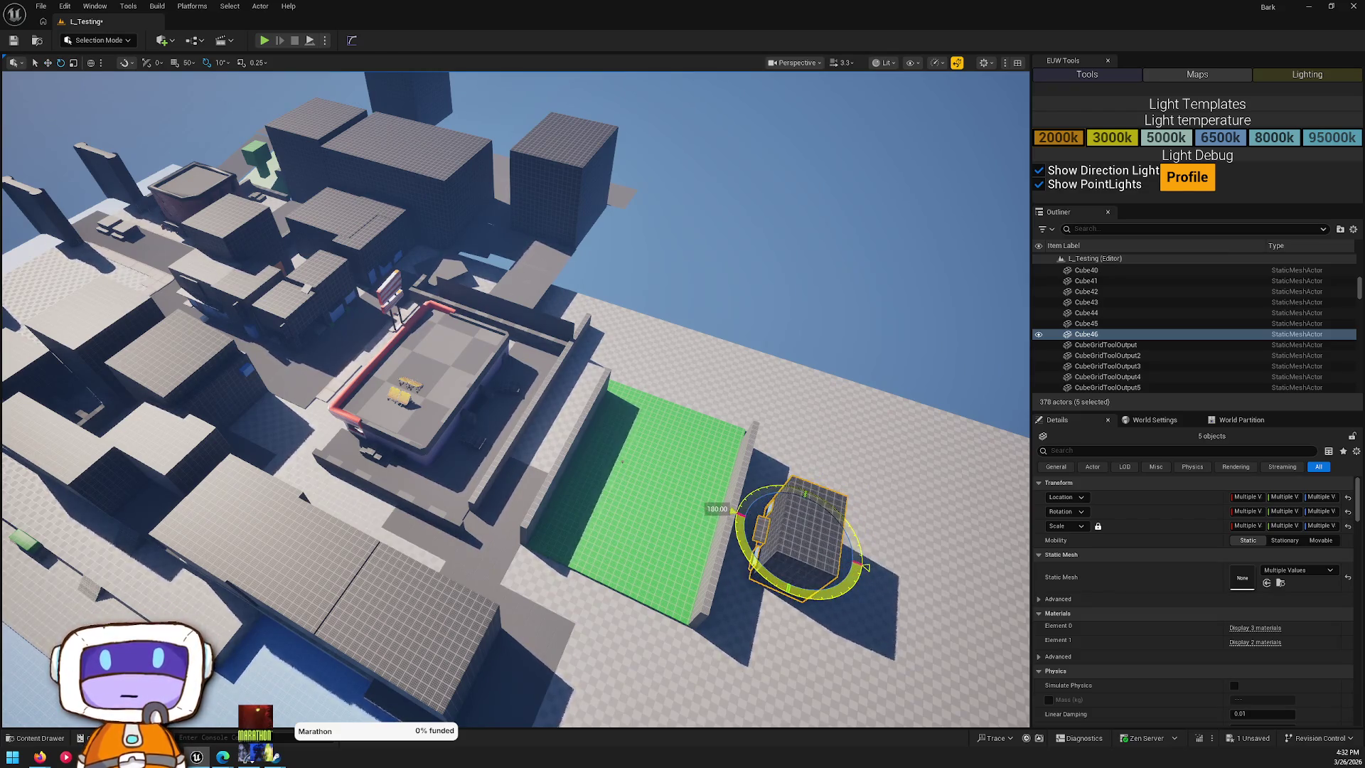
pyautogui.press('w')
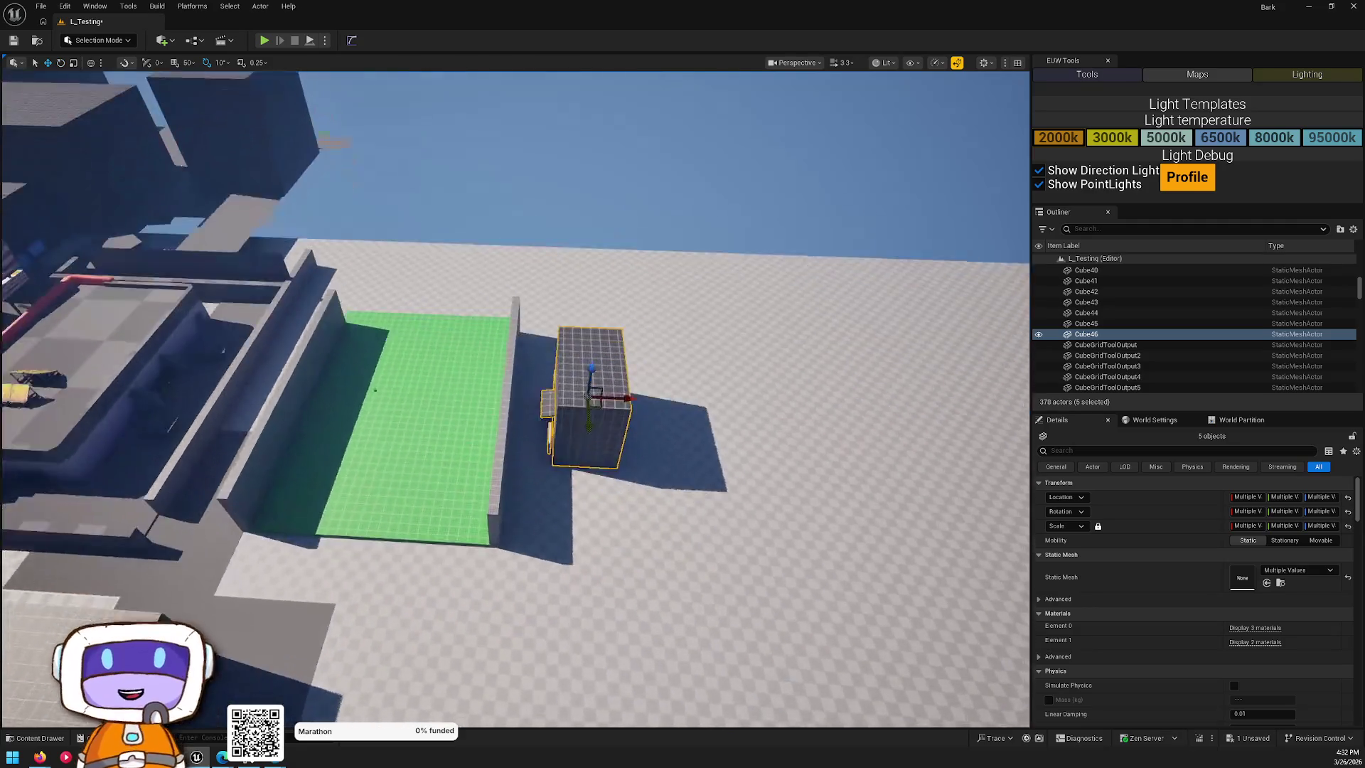
pyautogui.press('d')
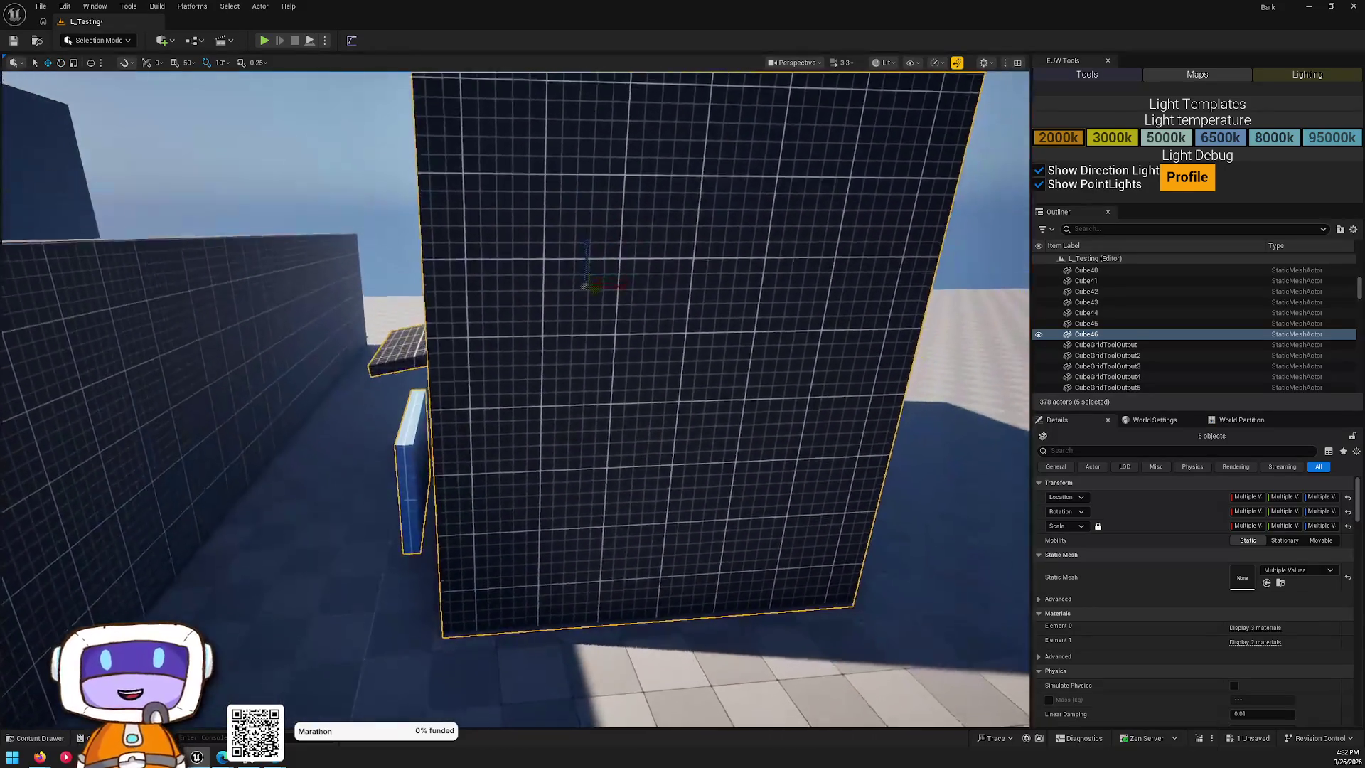
pyautogui.press('a')
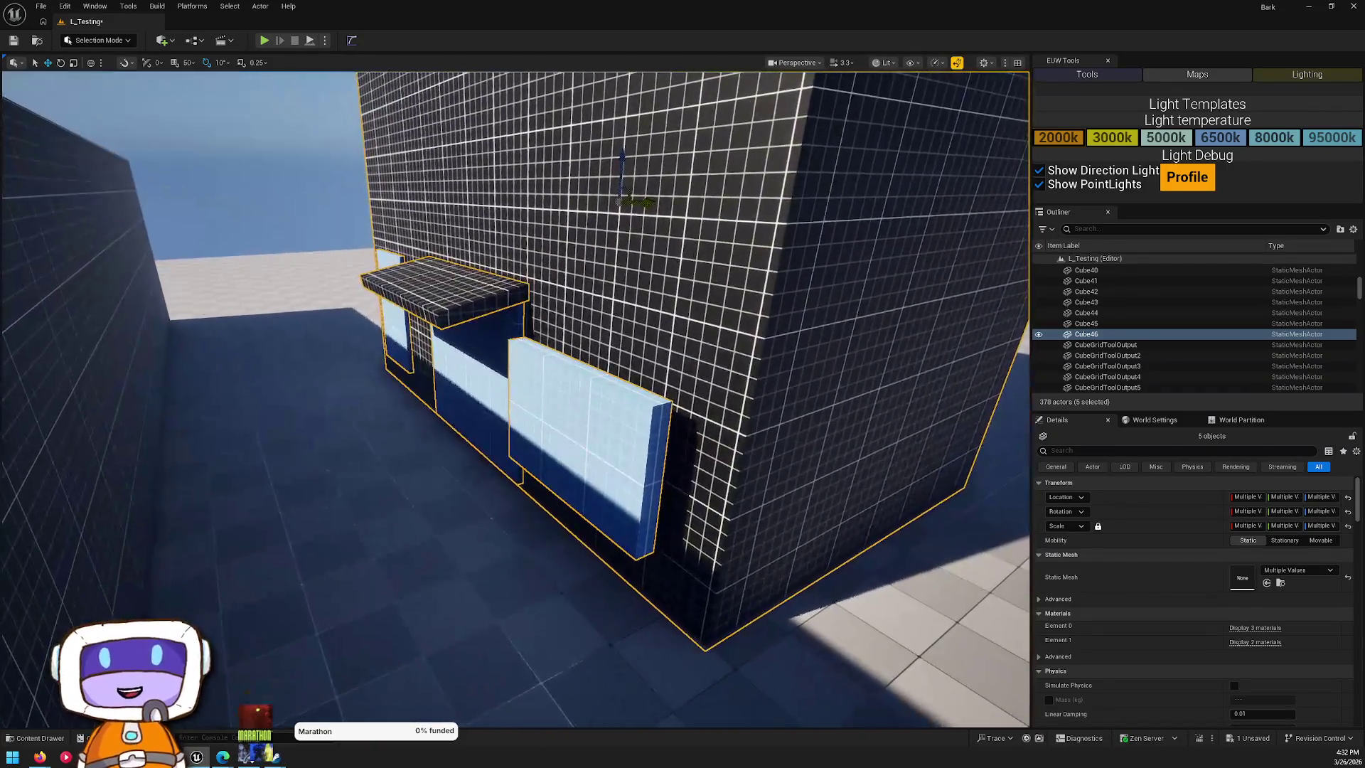
pyautogui.click(645, 549)
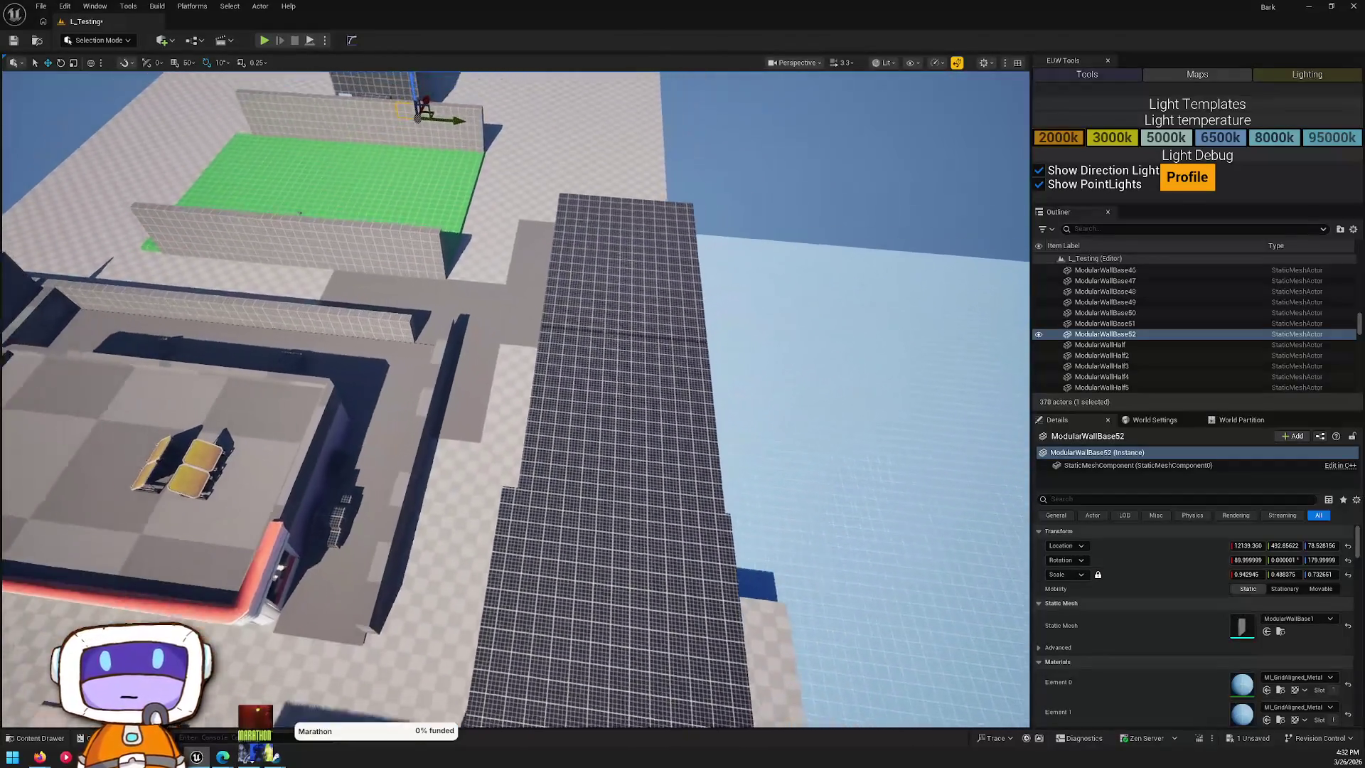
pyautogui.moveTo(515, 398); pyautogui.dragTo(378, 285)
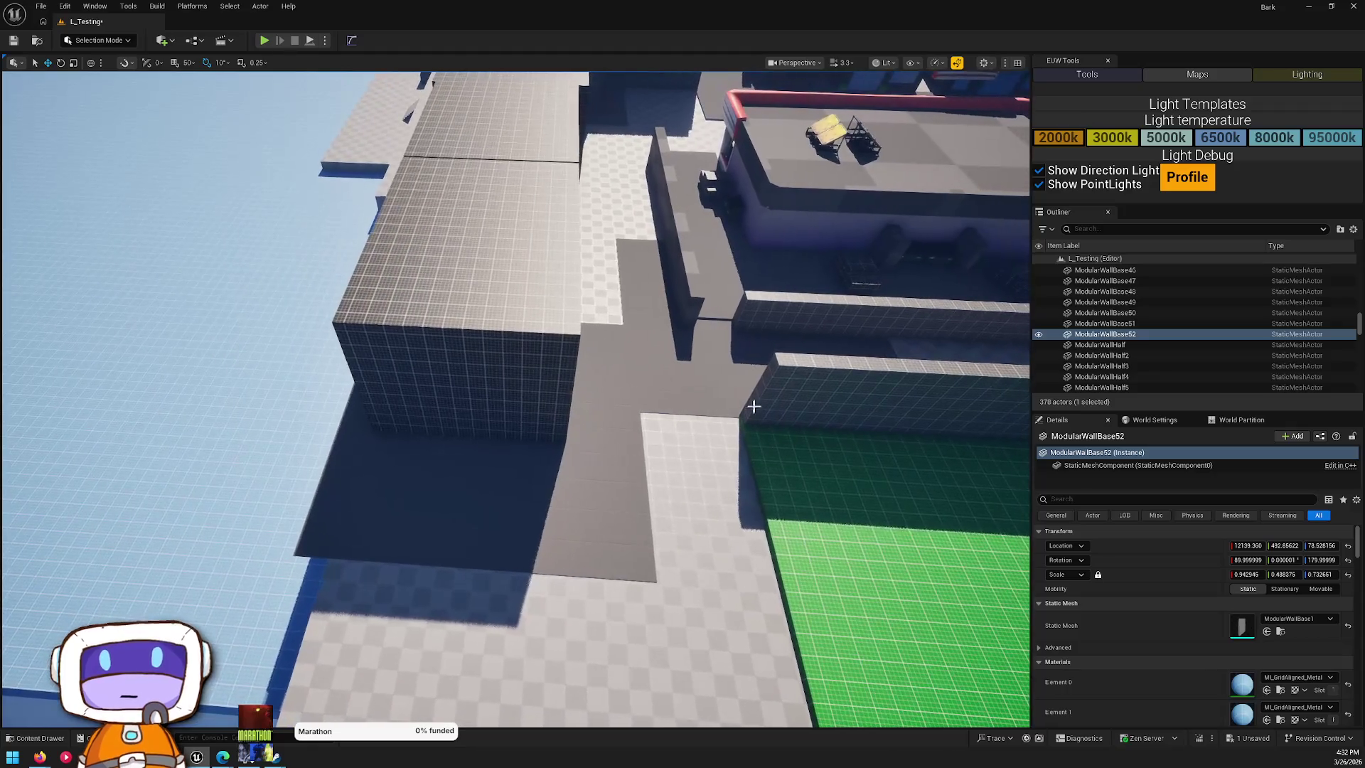
# - Duplicate the large grid cube Cube45 as Cube47 beside the low wall near the green floor
pyautogui.click(684, 343)
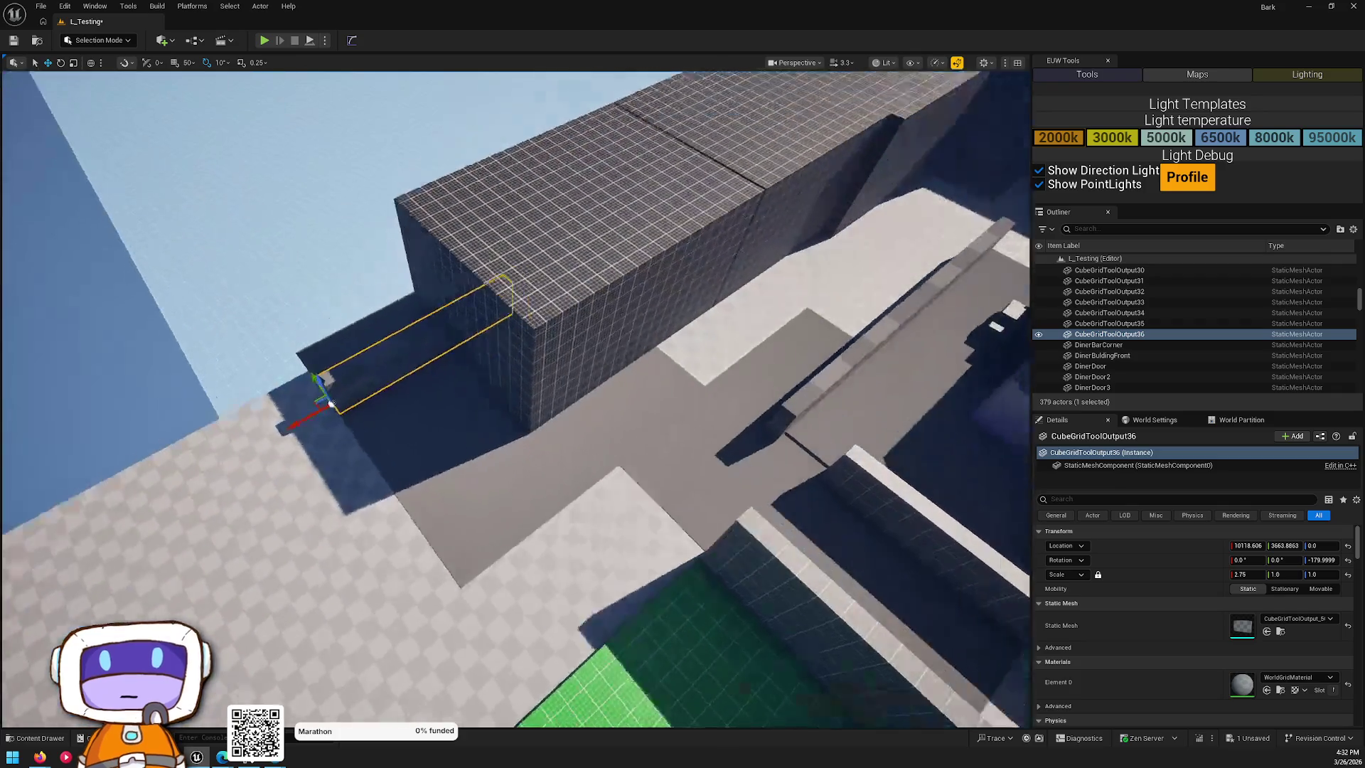
pyautogui.click(513, 297)
pyautogui.keyDown('alt'); pyautogui.moveTo(490, 298); pyautogui.dragTo(113, 500); pyautogui.keyUp('alt')
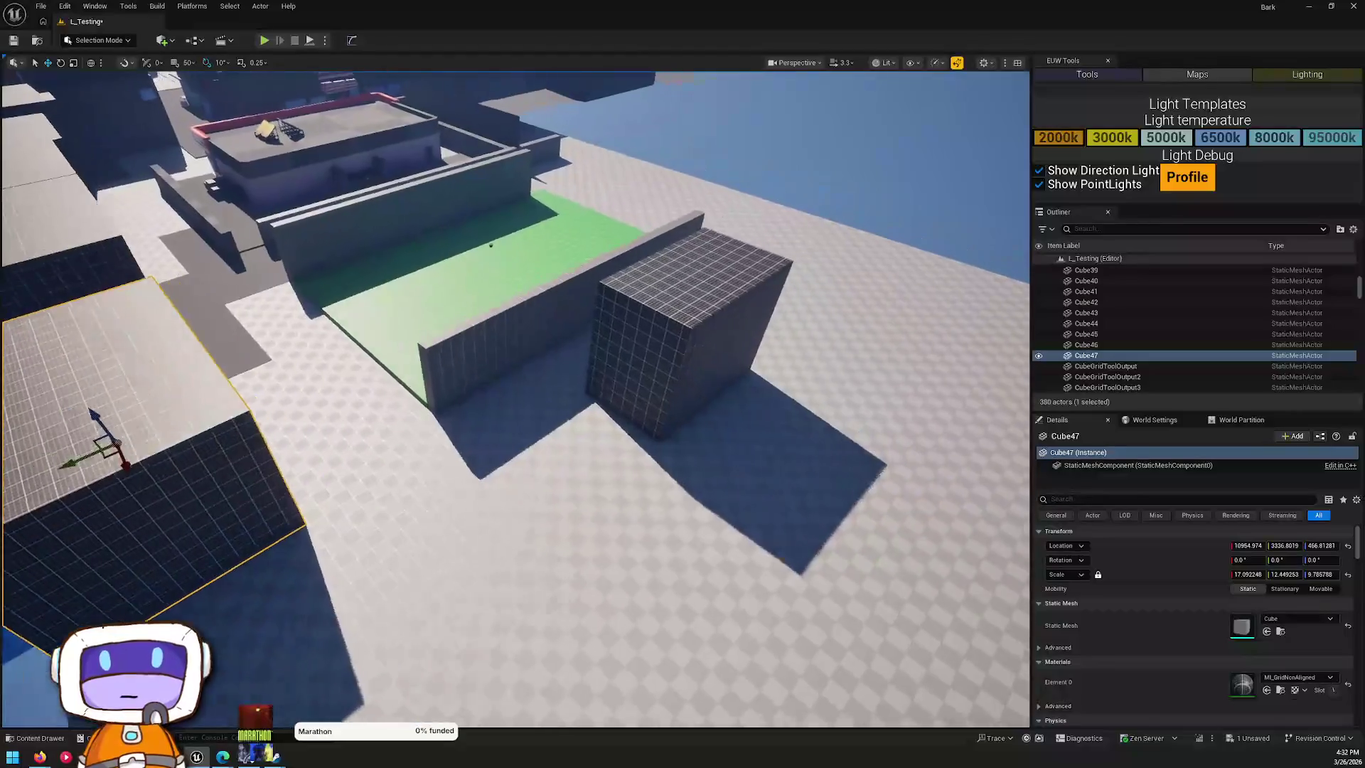
pyautogui.press('w')
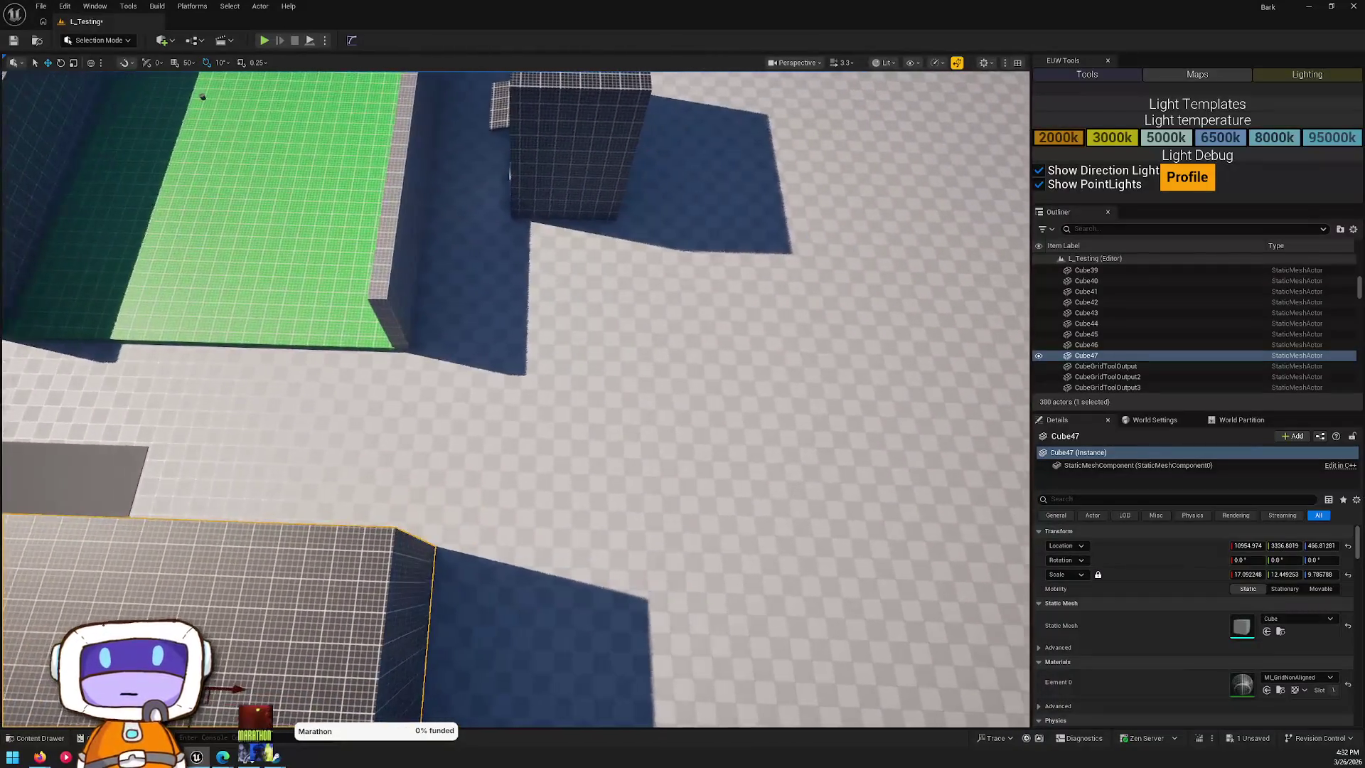
pyautogui.press('s')
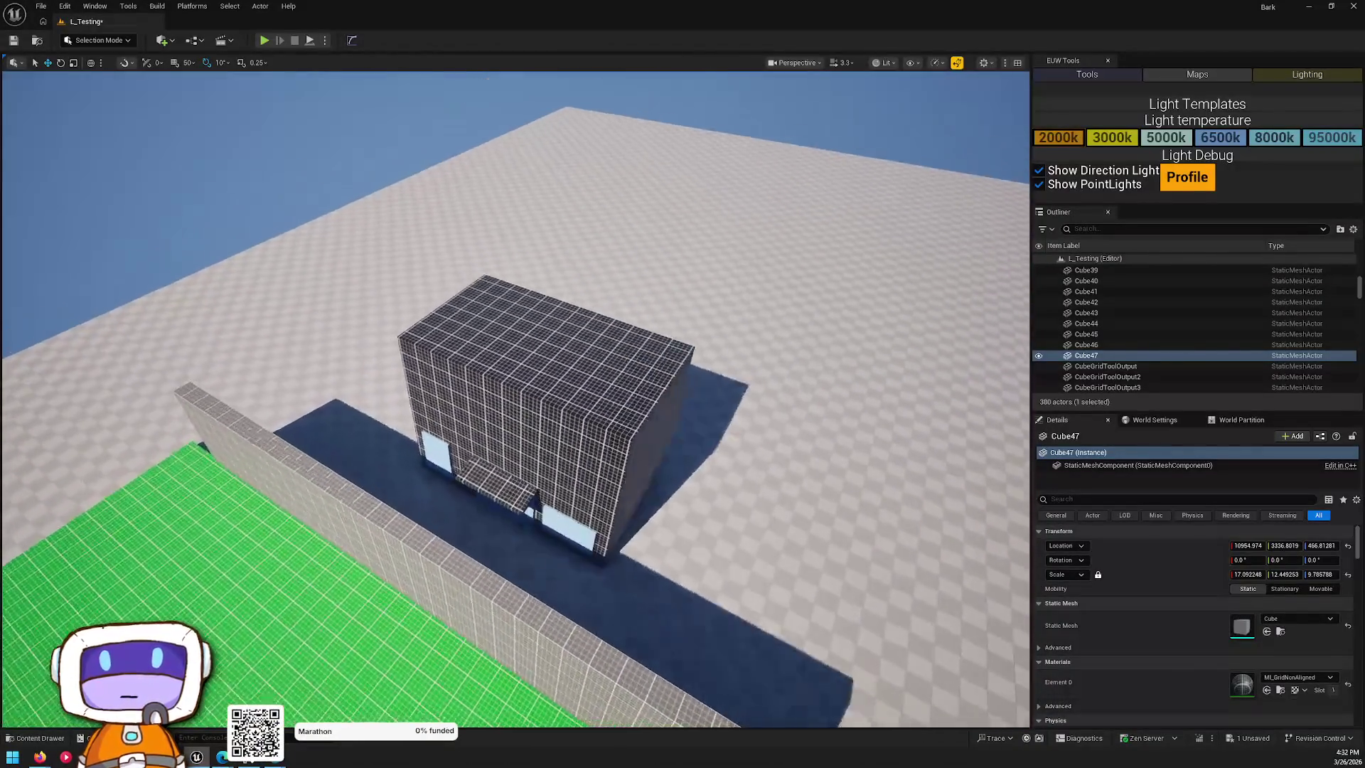
pyautogui.press('a')
pyautogui.press('s')
pyautogui.press('w')
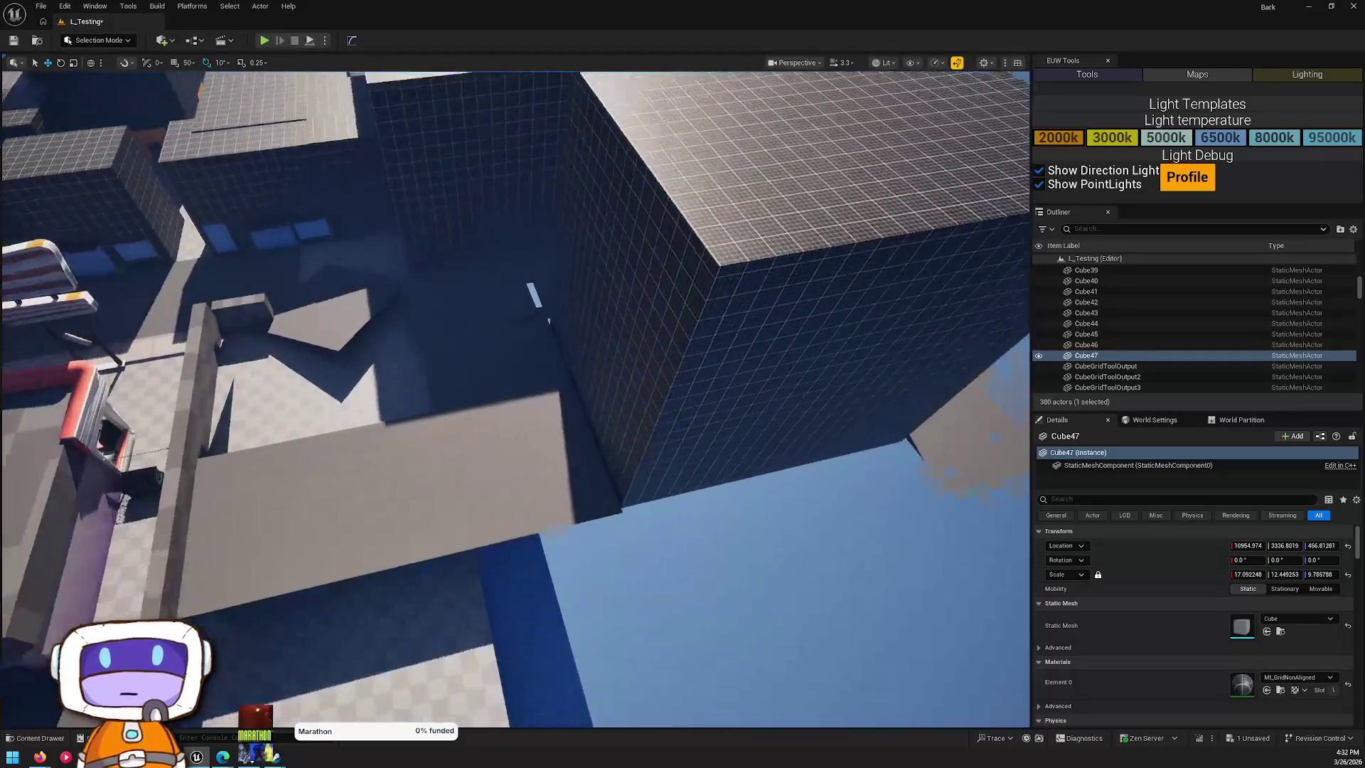
pyautogui.press('s')
pyautogui.press('s')
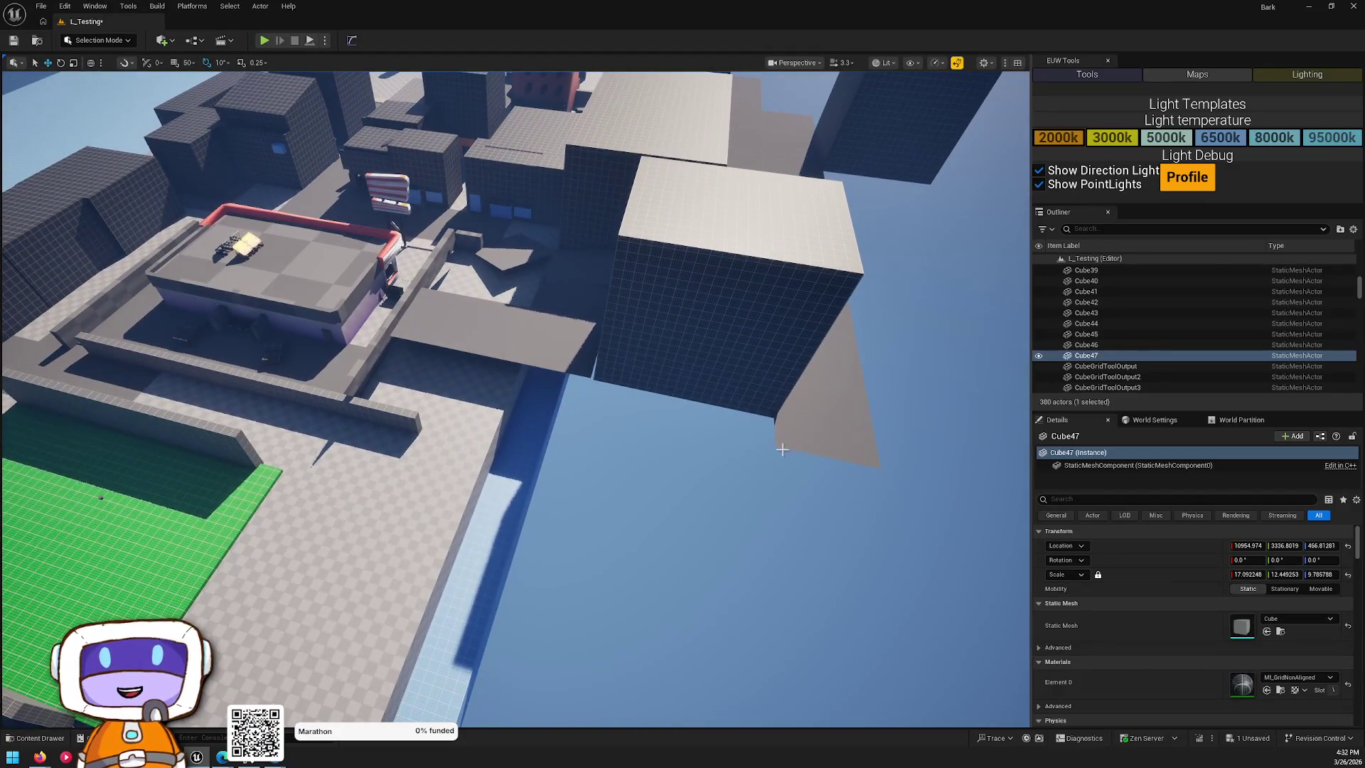
pyautogui.click(808, 467)
pyautogui.hotkey('ctrl', 'space')
# - Browse the asset browser to Content/Blueprints and focus the view on BP_SplineTool
pyautogui.click(485, 443)
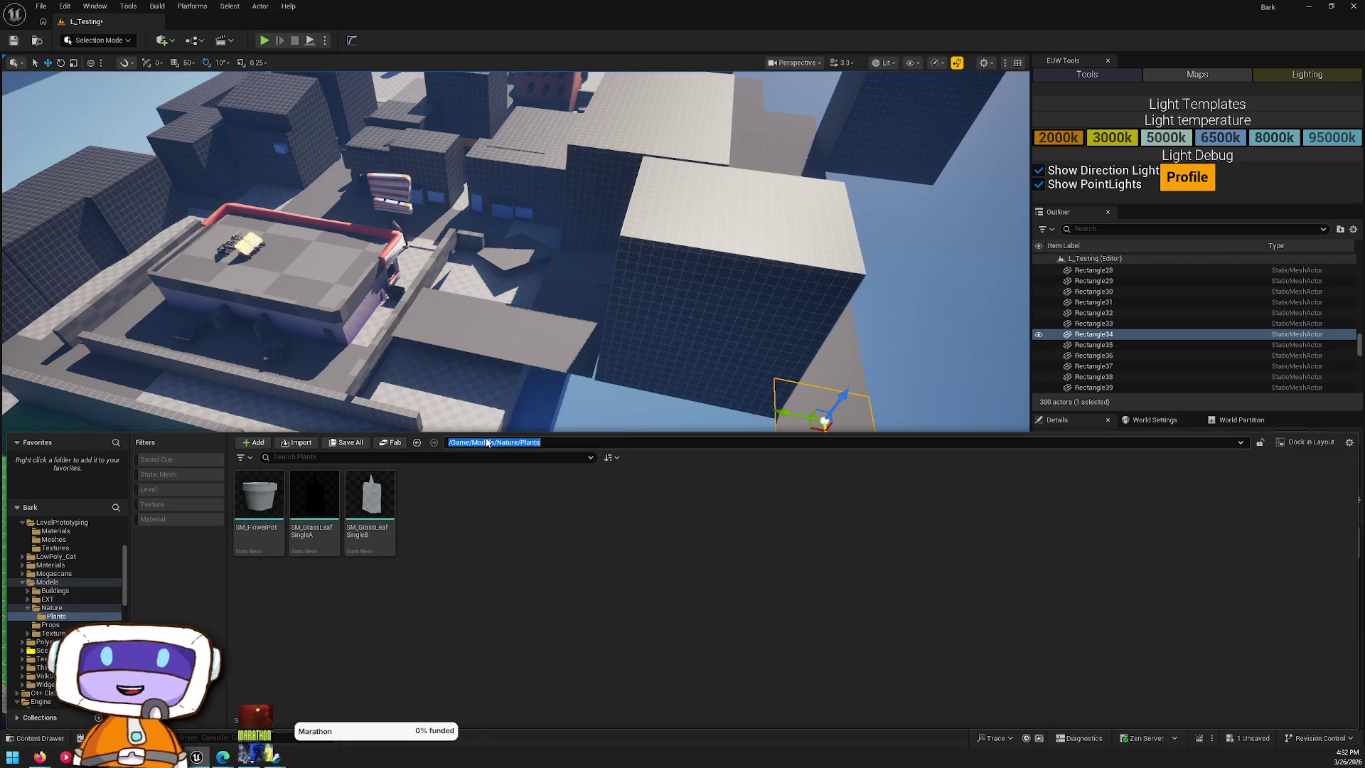
pyautogui.click(489, 443)
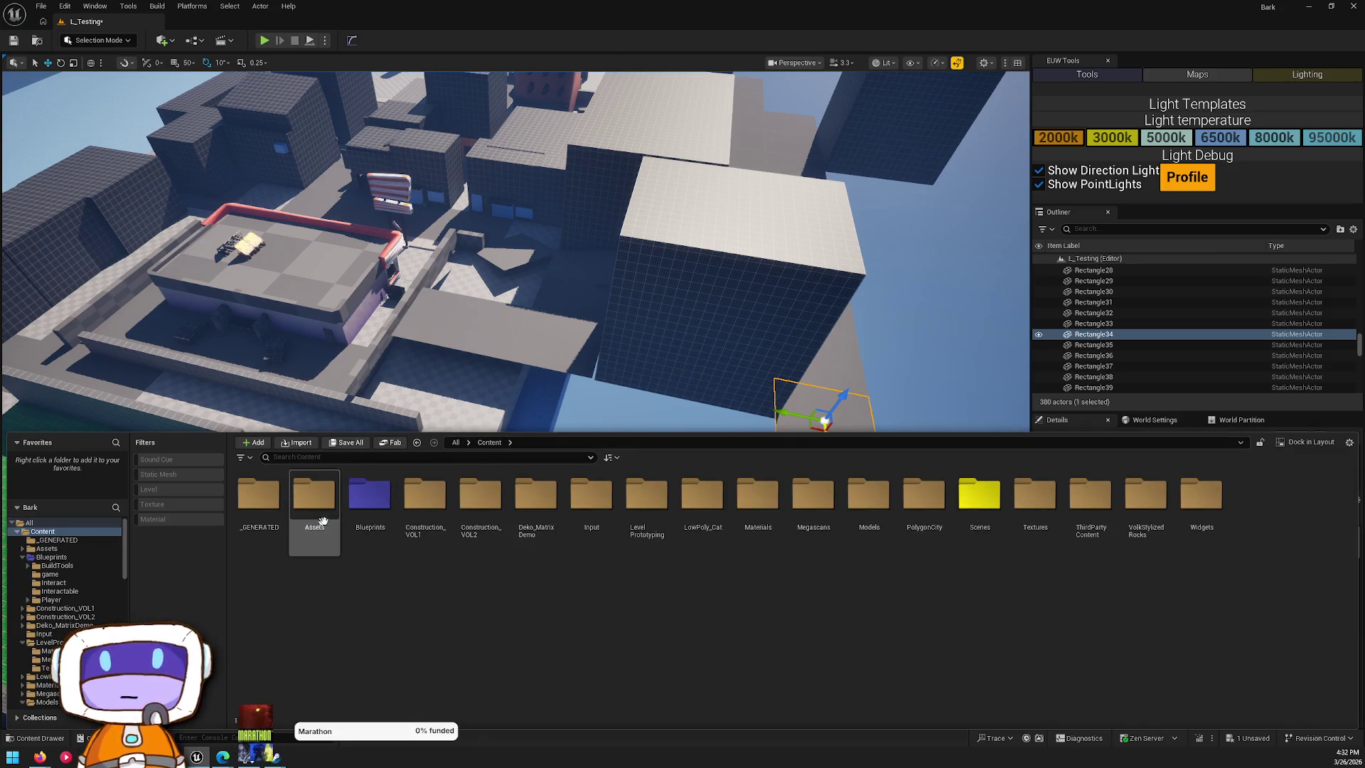
pyautogui.doubleClick(372, 526)
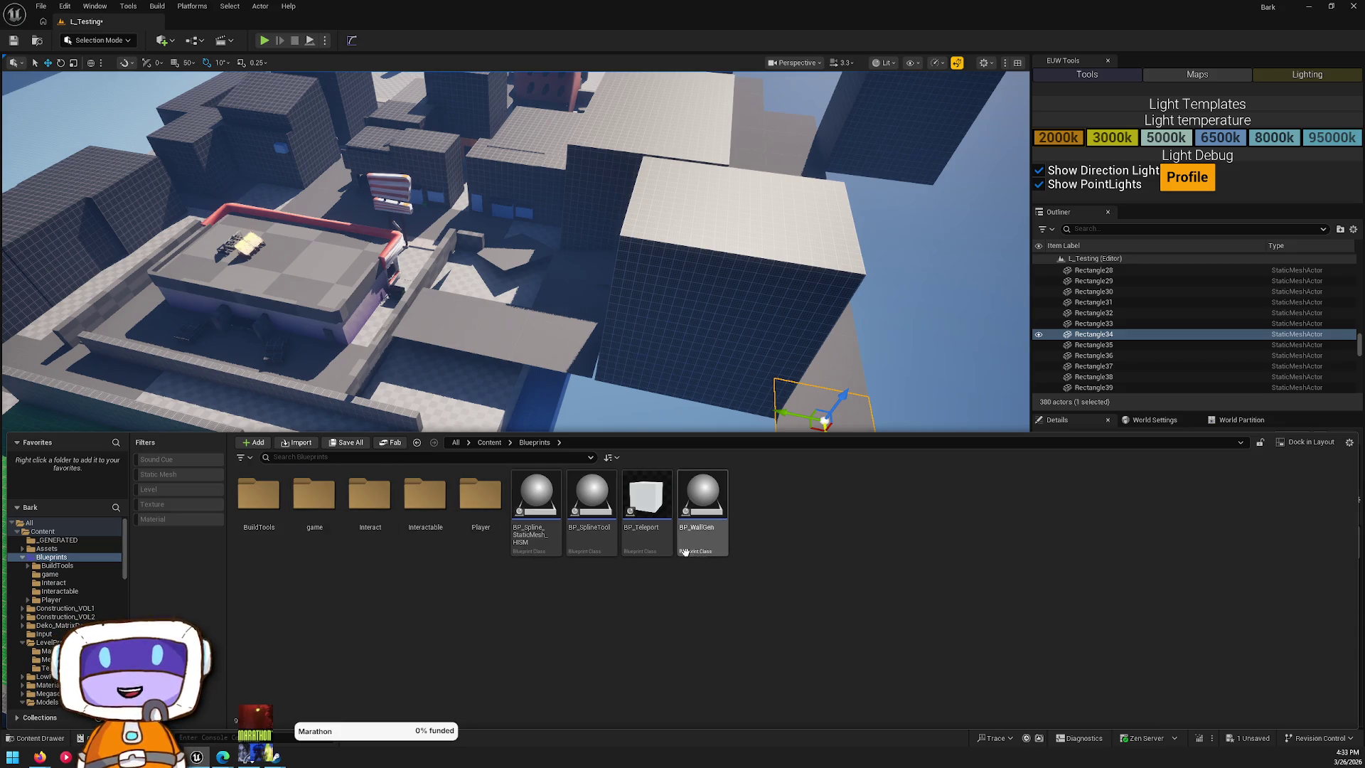
pyautogui.click(876, 444)
pyautogui.click(808, 441)
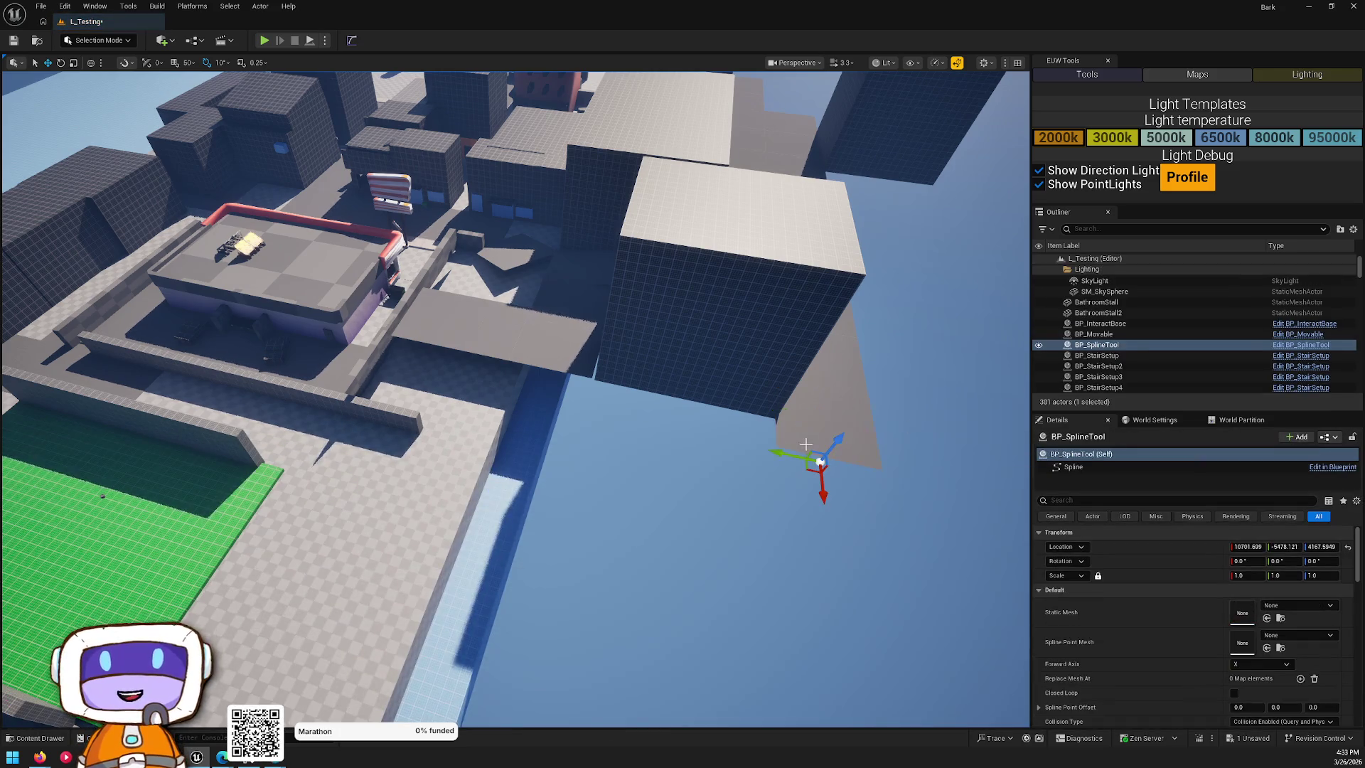
pyautogui.press('f')
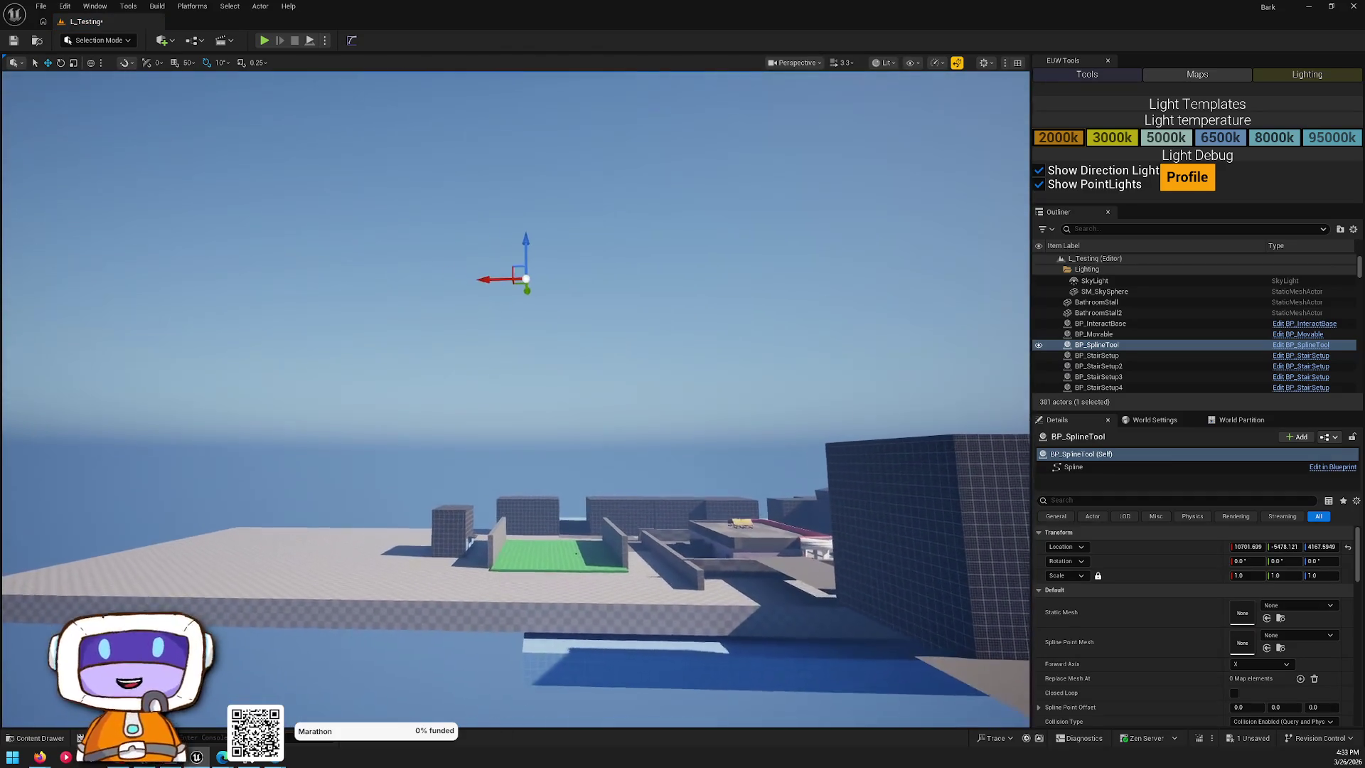
pyautogui.moveTo(535, 539); pyautogui.dragTo(534, 539)
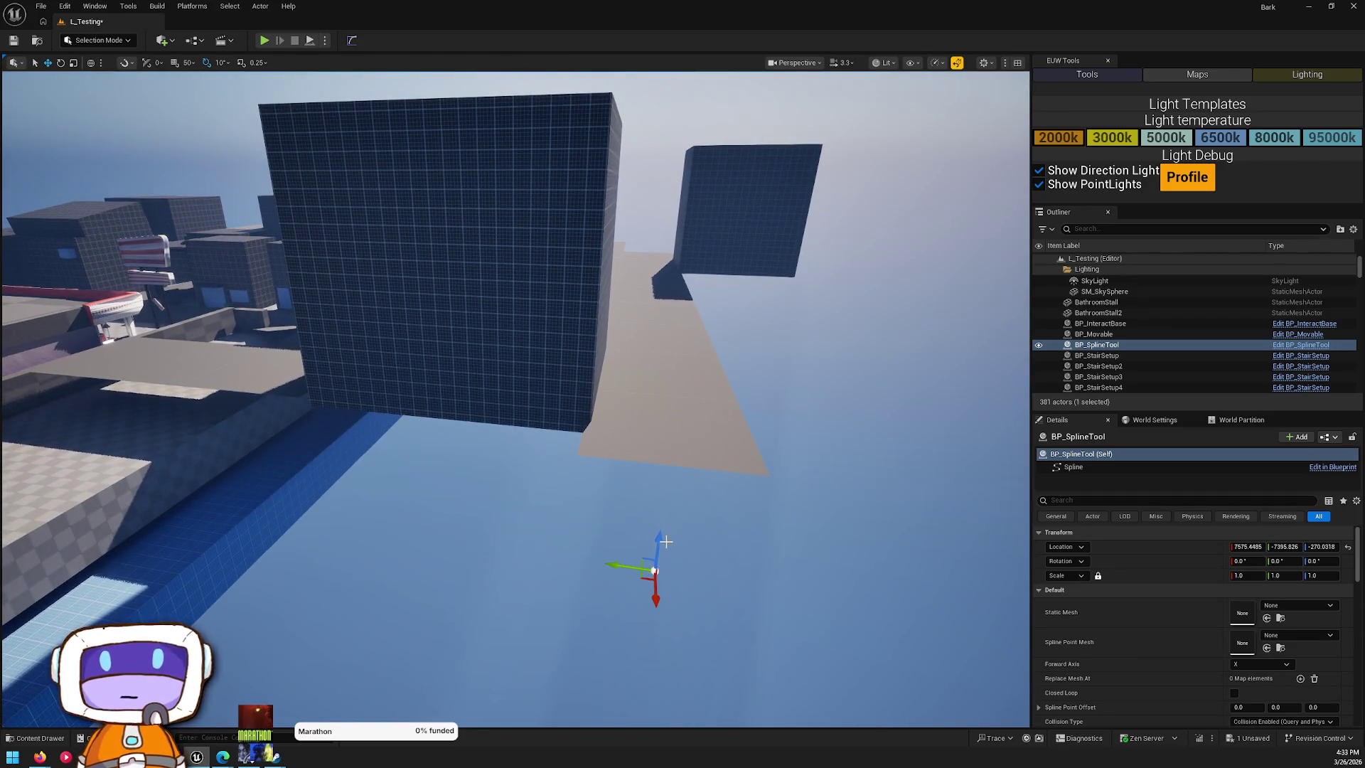
pyautogui.moveTo(460, 274); pyautogui.dragTo(460, 274)
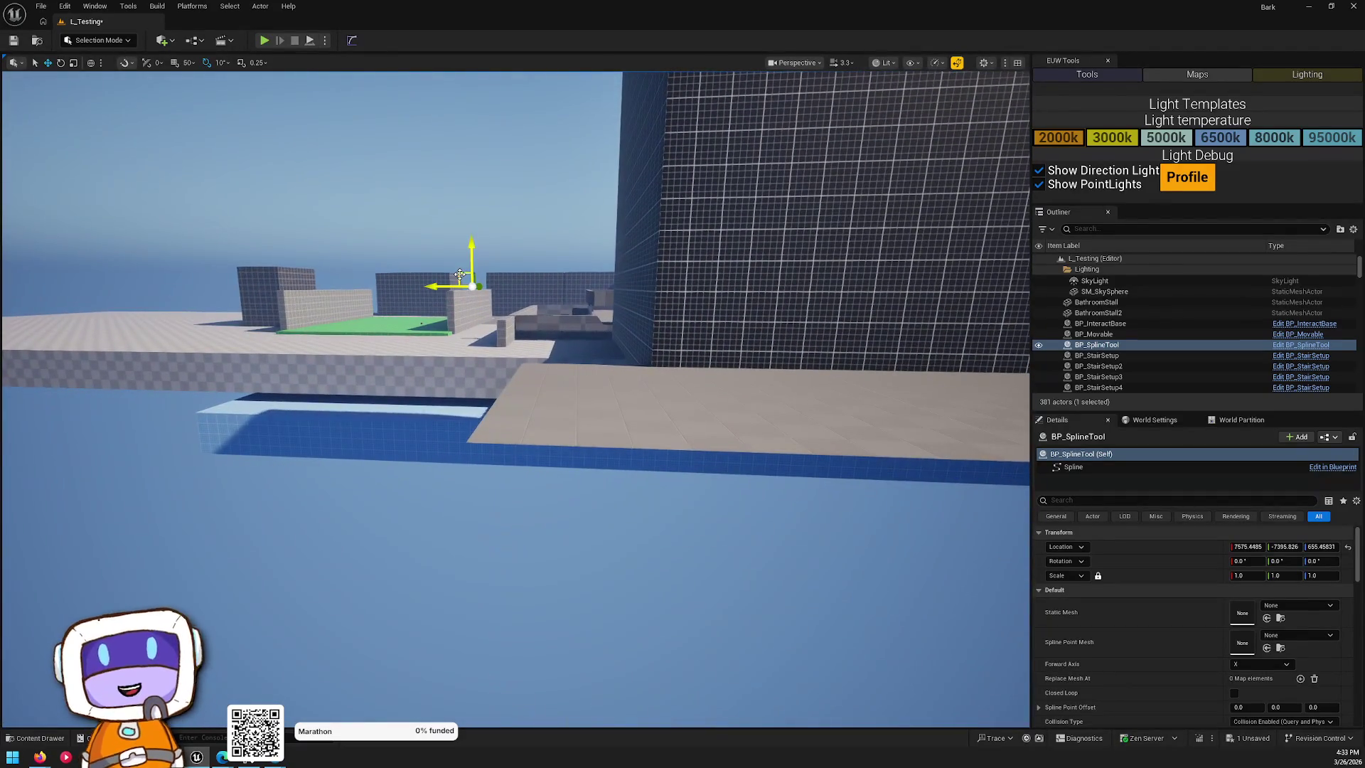
# - Set BP_SplineTool's Static Mesh to the Rectangle34 slab's rectangle mesh
pyautogui.click(590, 434)
pyautogui.click(1279, 632)
pyautogui.moveTo(512, 284); pyautogui.dragTo(512, 284)
pyautogui.moveTo(725, 413); pyautogui.dragTo(725, 414)
pyautogui.click(704, 378)
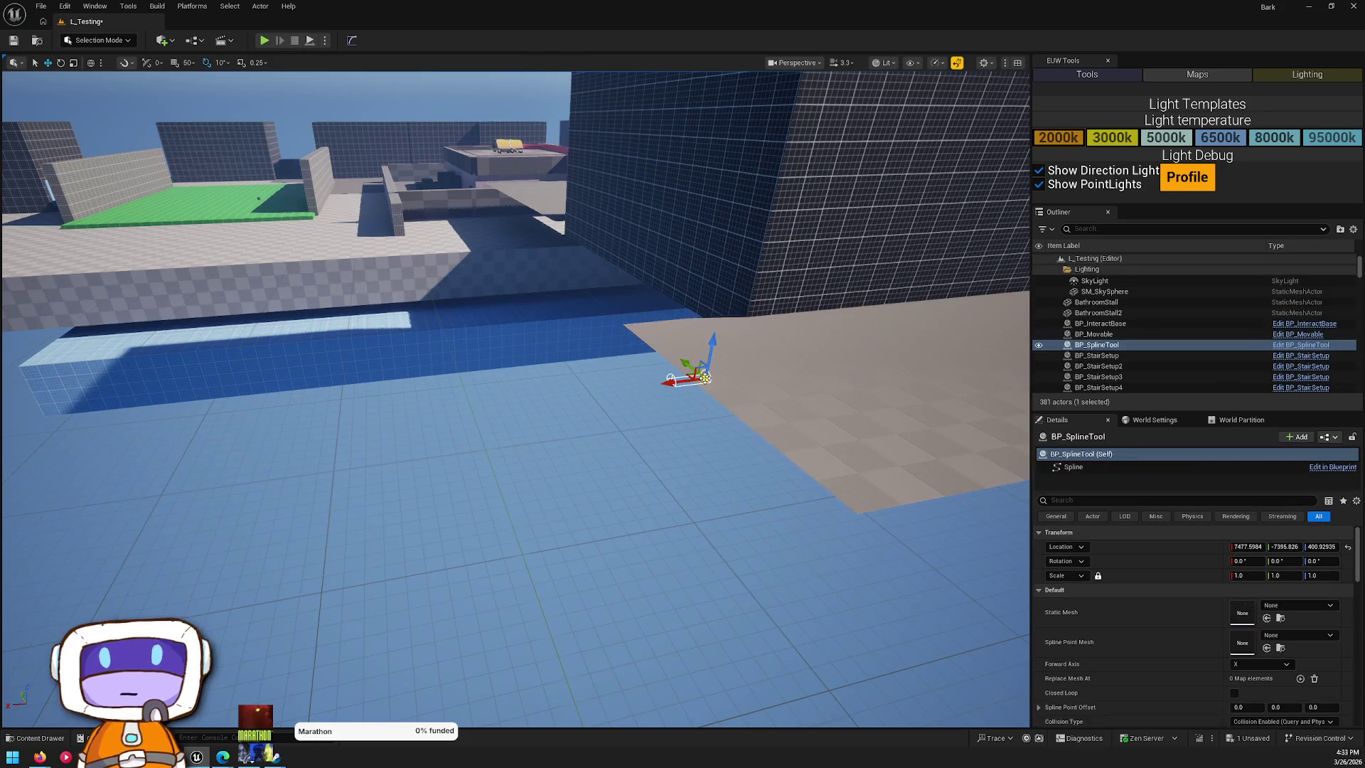
pyautogui.click(1268, 618)
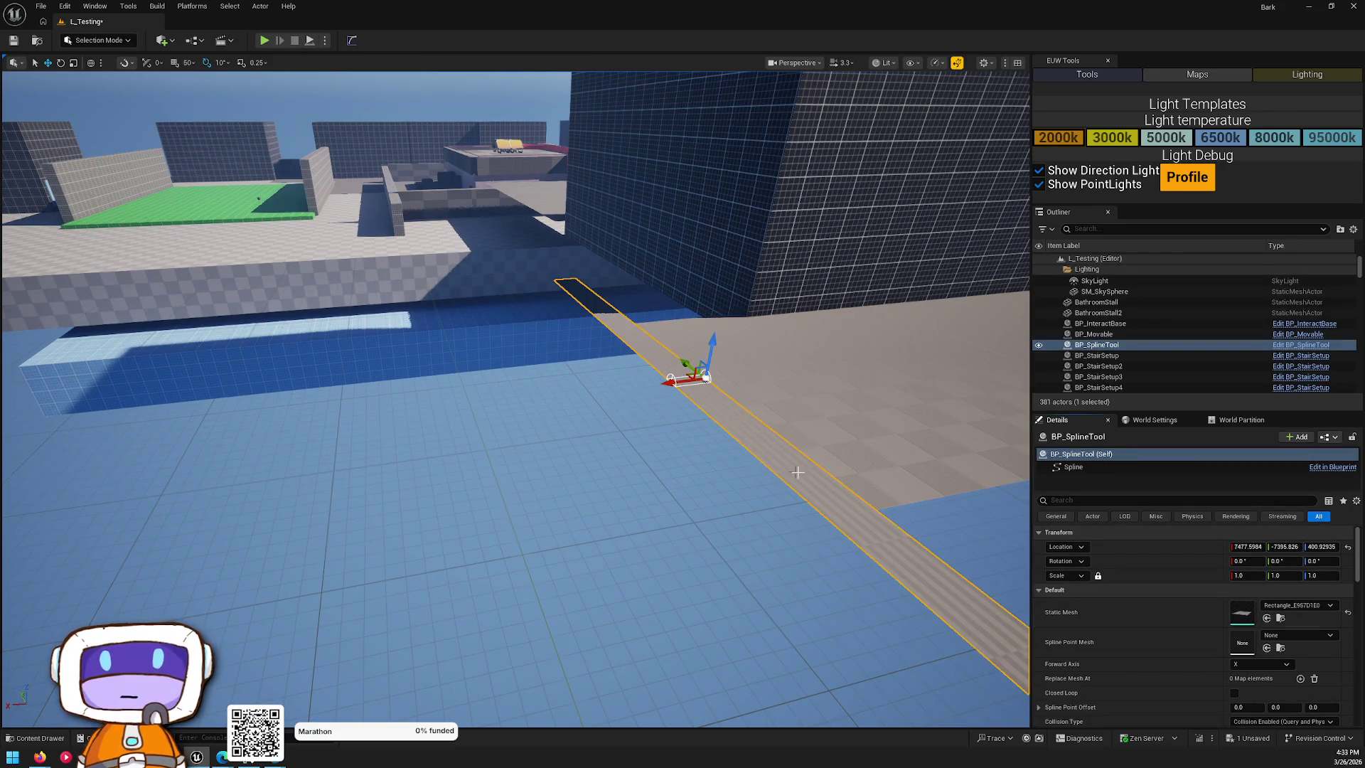
# - Set the spline tool's Forward Axis to X so the rectangle strip lies flat
pyautogui.click(1260, 664)
pyautogui.click(1240, 685)
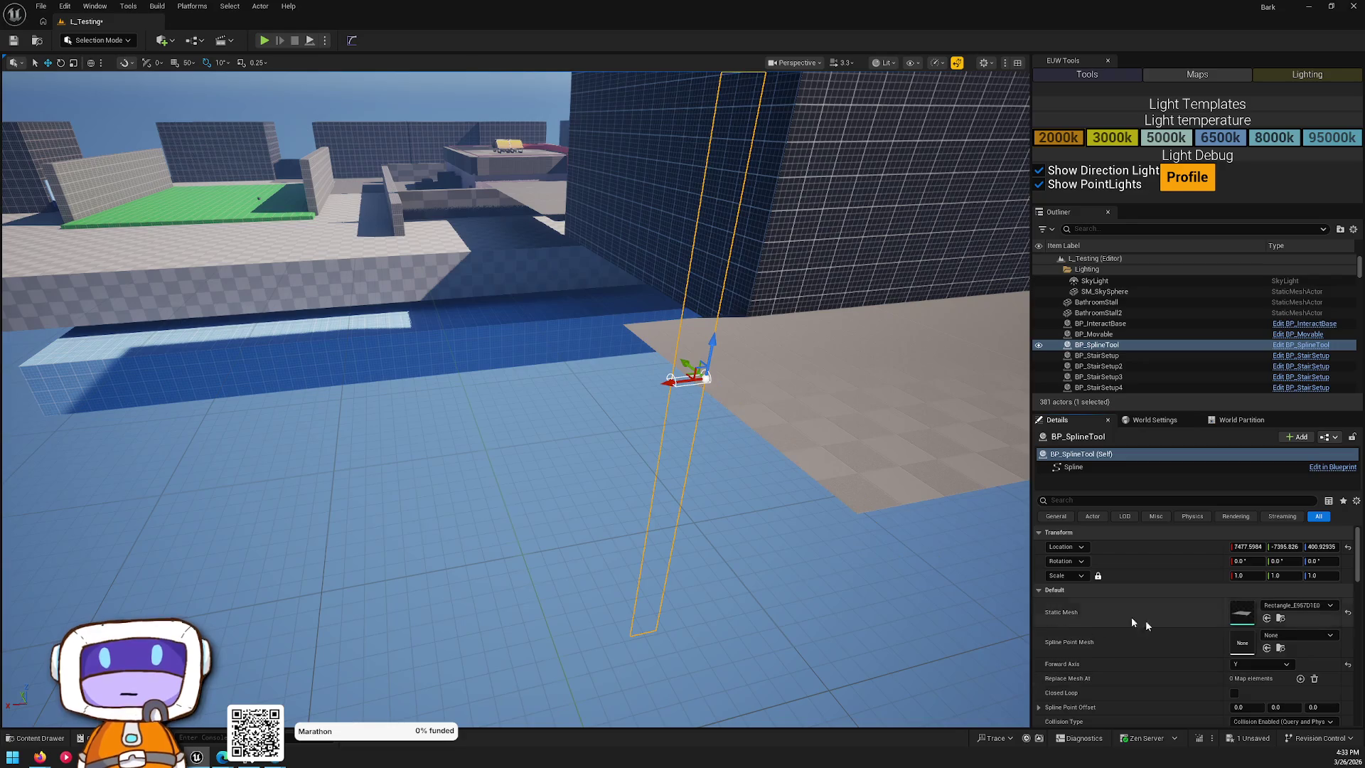
pyautogui.click(1236, 695)
pyautogui.click(1251, 663)
pyautogui.click(1242, 676)
# - Drag a spline point out along X to stretch the rectangle mesh into a long plane
pyautogui.press('f')
pyautogui.scroll(-3, 1265, 626)
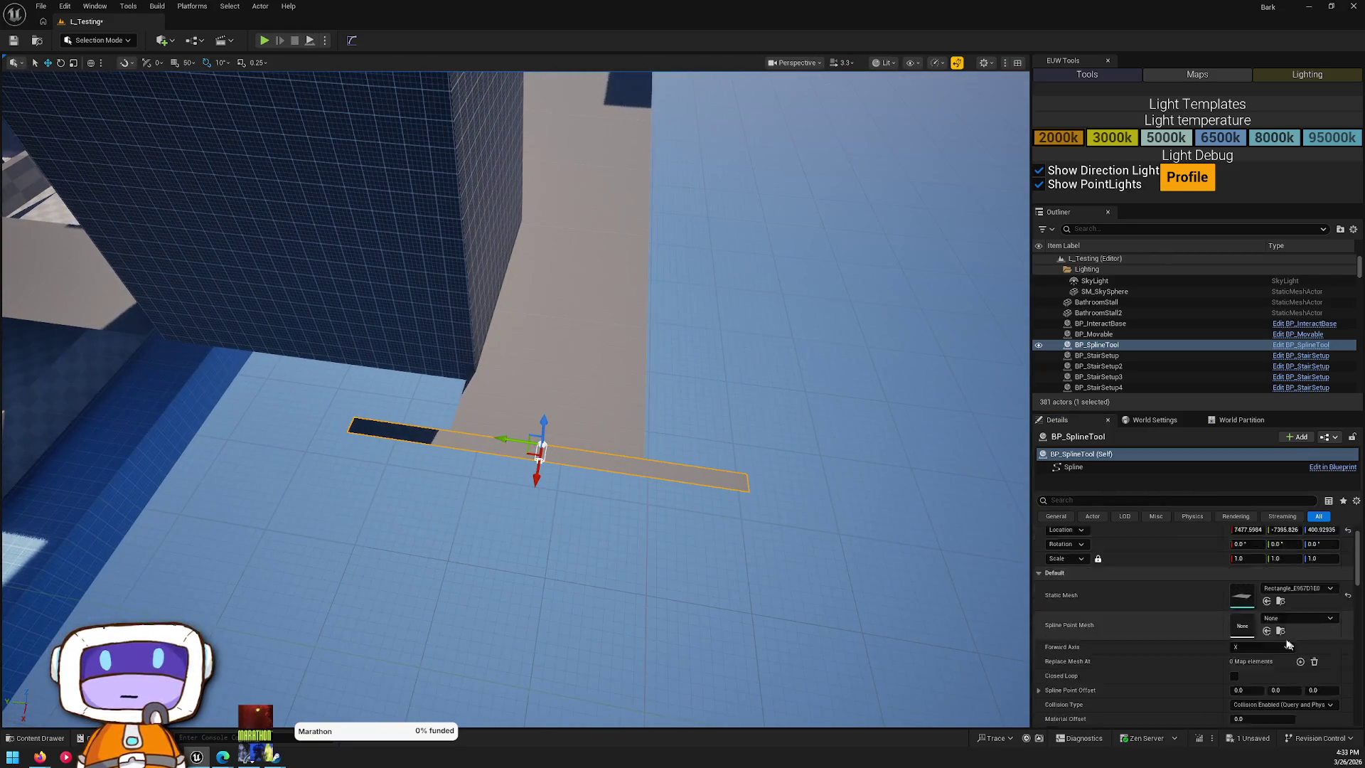
pyautogui.scroll(-2, 1280, 622)
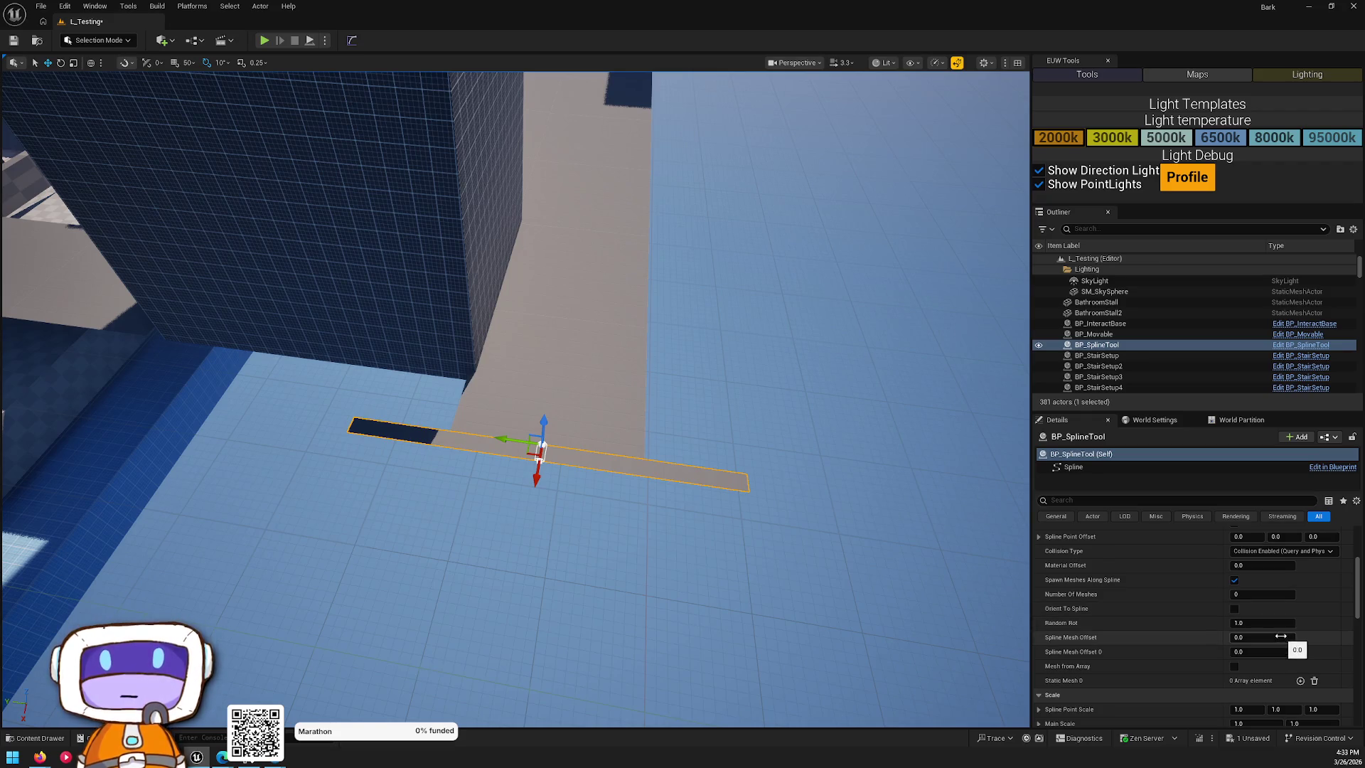
pyautogui.scroll(2, 1281, 634)
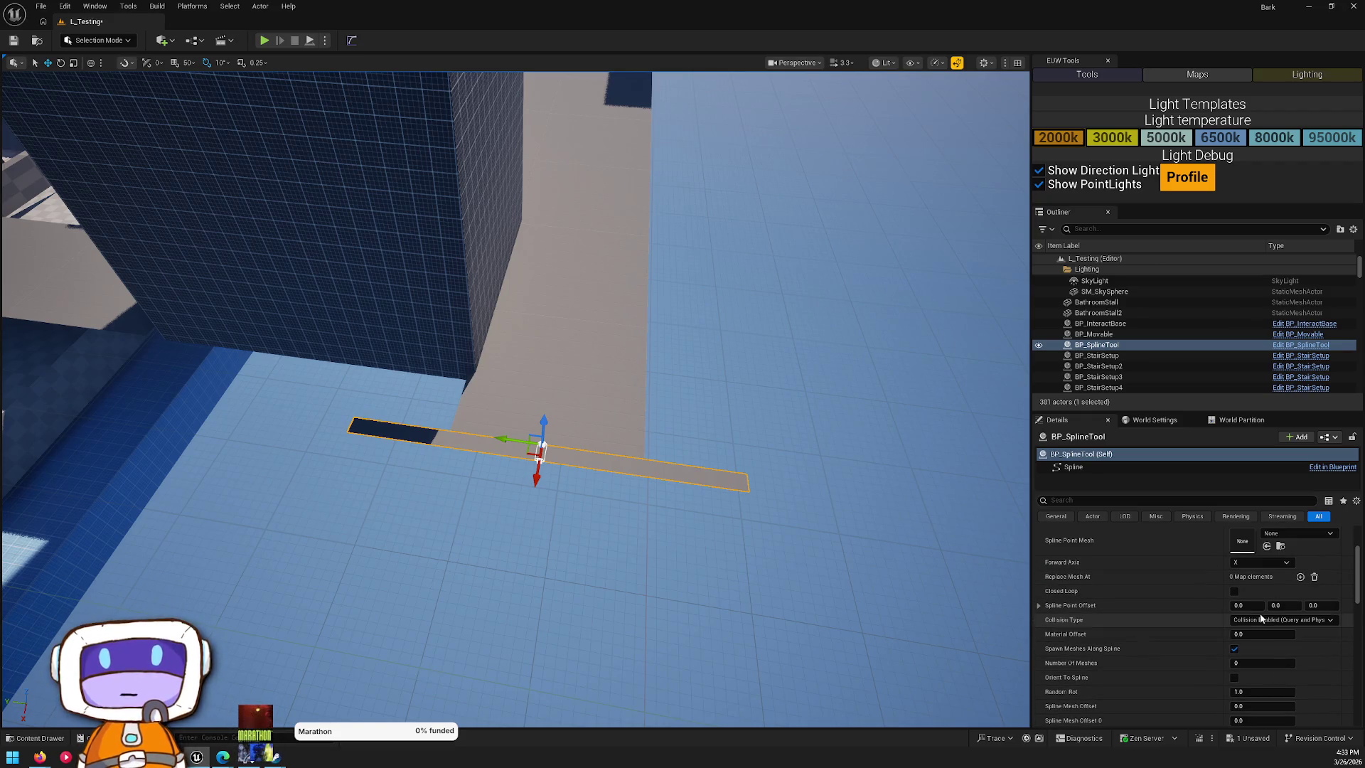
pyautogui.scroll(1, 1262, 619)
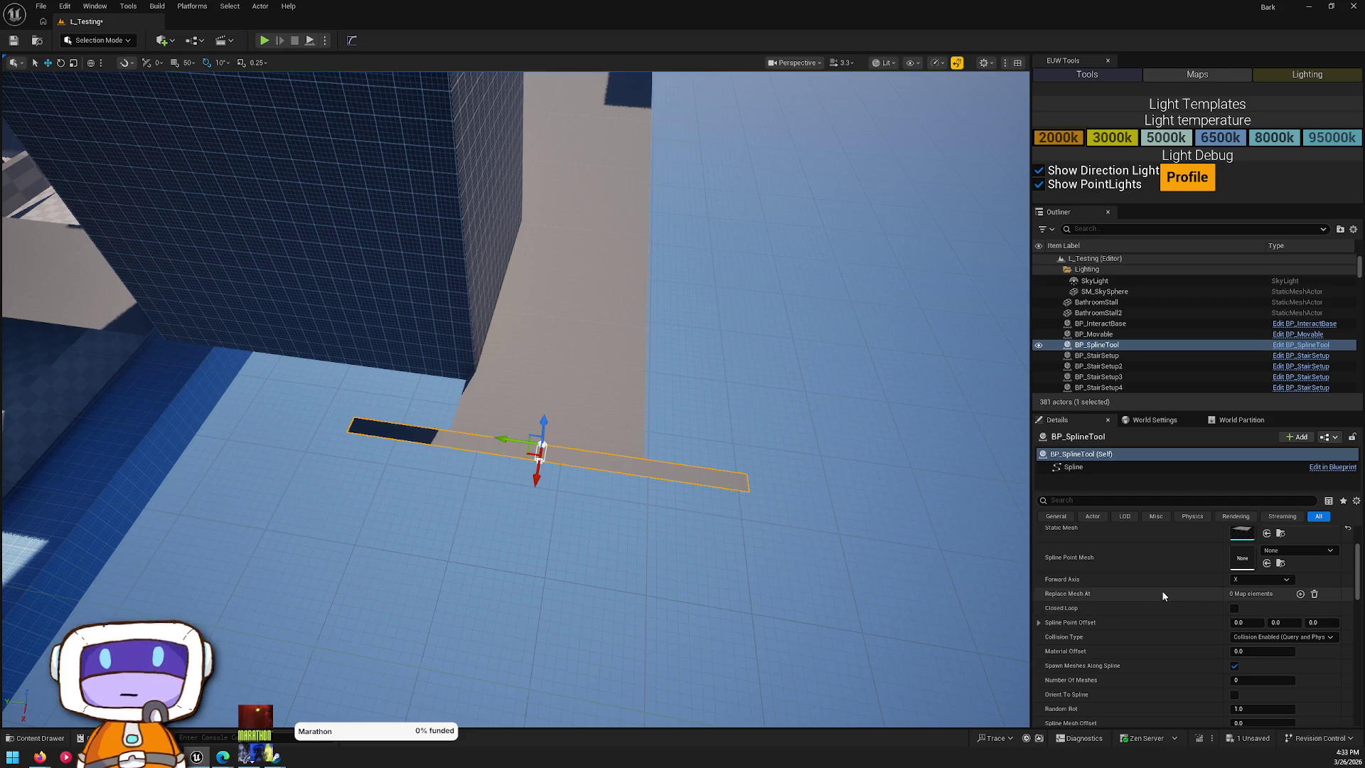
pyautogui.click(540, 462)
pyautogui.moveTo(537, 478)
pyautogui.mouseDown()
pyautogui.moveTo(511, 643)
pyautogui.moveTo(791, 490)
pyautogui.moveTo(524, 503)
pyautogui.moveTo(564, 548)
pyautogui.moveTo(632, 557)
pyautogui.moveTo(311, 493)
pyautogui.moveTo(305, 457)
pyautogui.mouseUp()
pyautogui.moveTo(384, 480)
pyautogui.mouseDown()
pyautogui.moveTo(426, 455)
pyautogui.moveTo(441, 427)
pyautogui.moveTo(569, 355)
pyautogui.moveTo(562, 377)
pyautogui.moveTo(555, 327)
pyautogui.moveTo(618, 287)
pyautogui.mouseUp()
pyautogui.moveTo(509, 335); pyautogui.dragTo(629, 403)
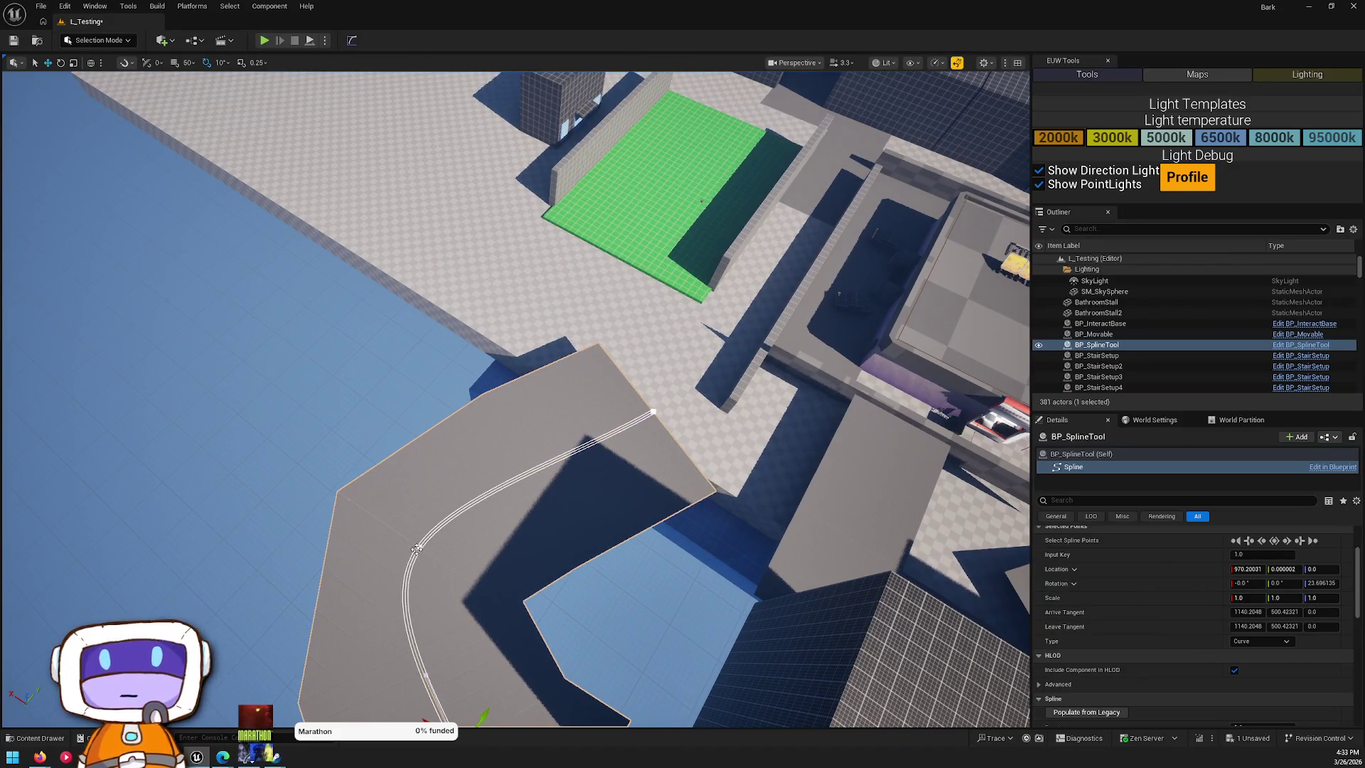
# - Lower the spline's end point so the road dips at its end, undoing an accidental widening
pyautogui.click(654, 411)
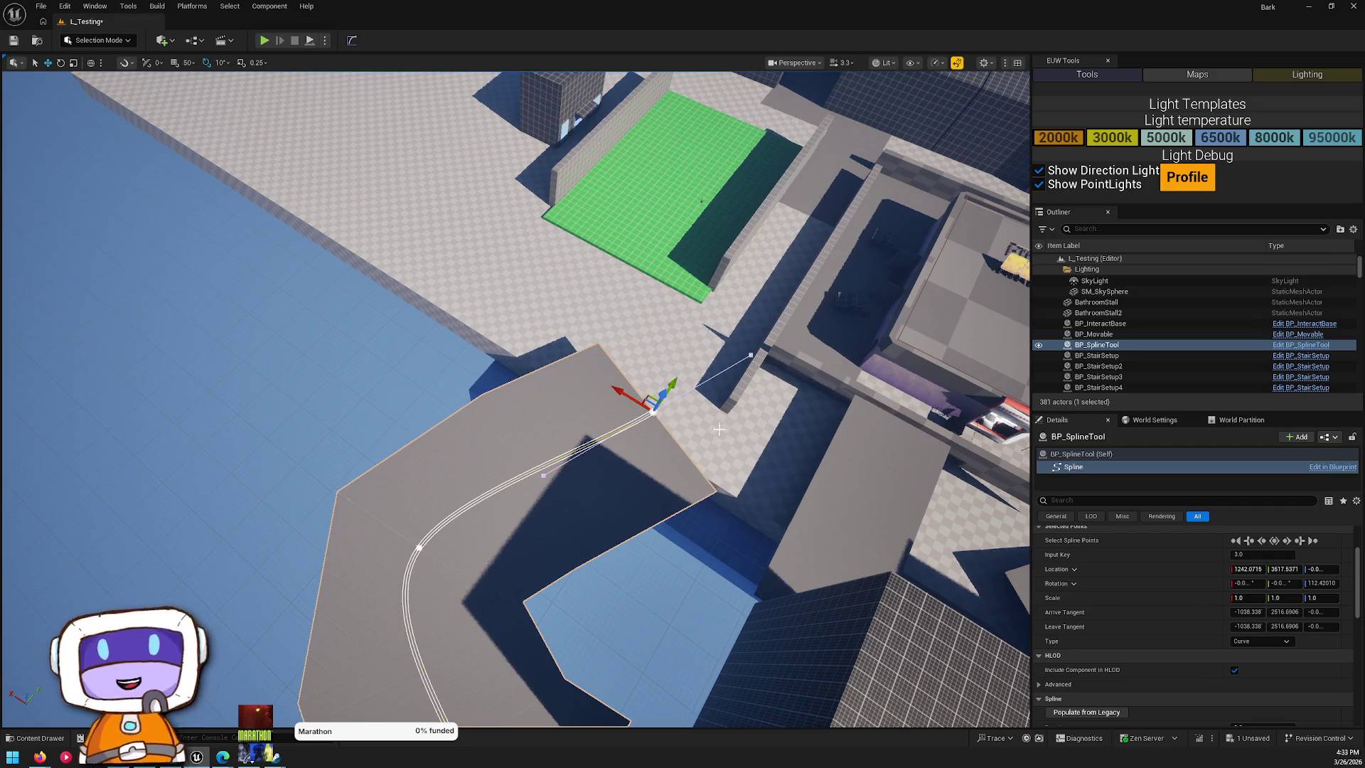
pyautogui.moveTo(655, 418); pyautogui.dragTo(642, 421)
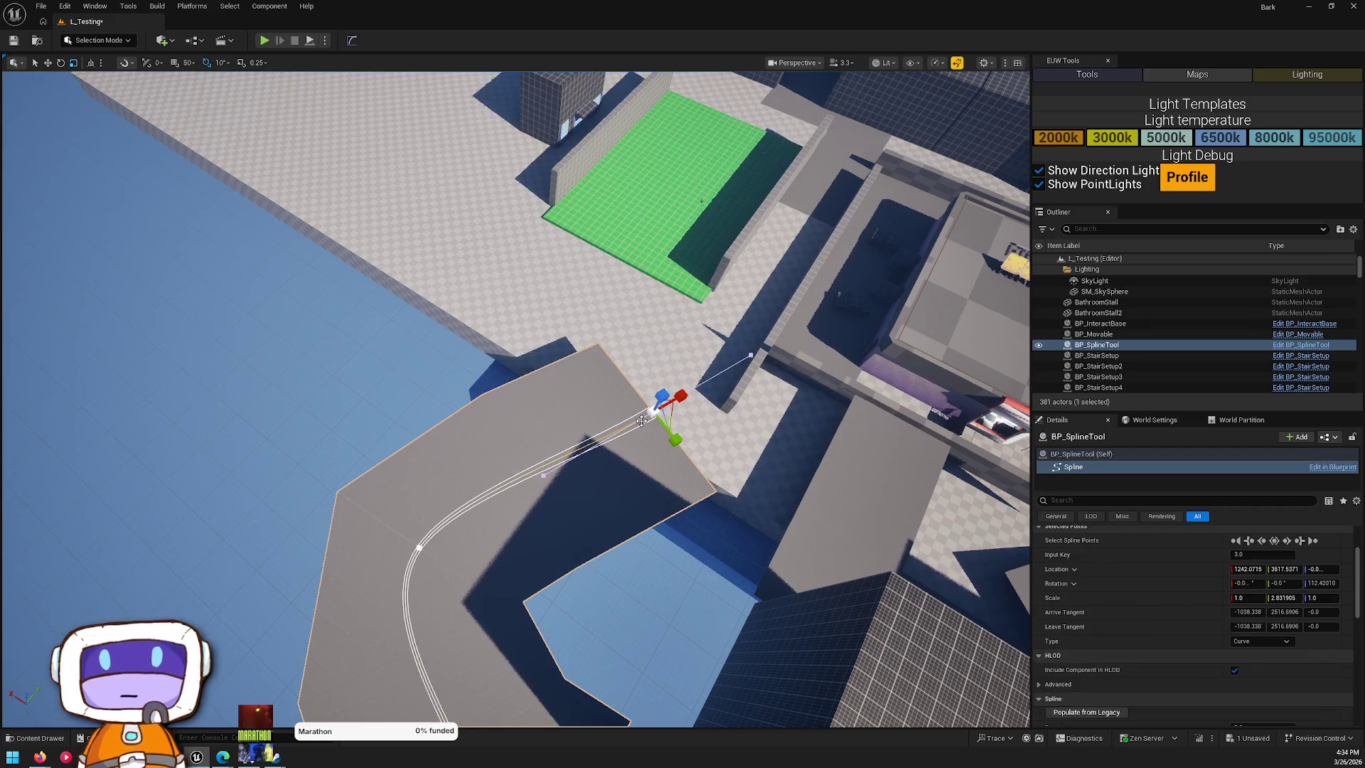
pyautogui.hotkey('ctrl', 'z')
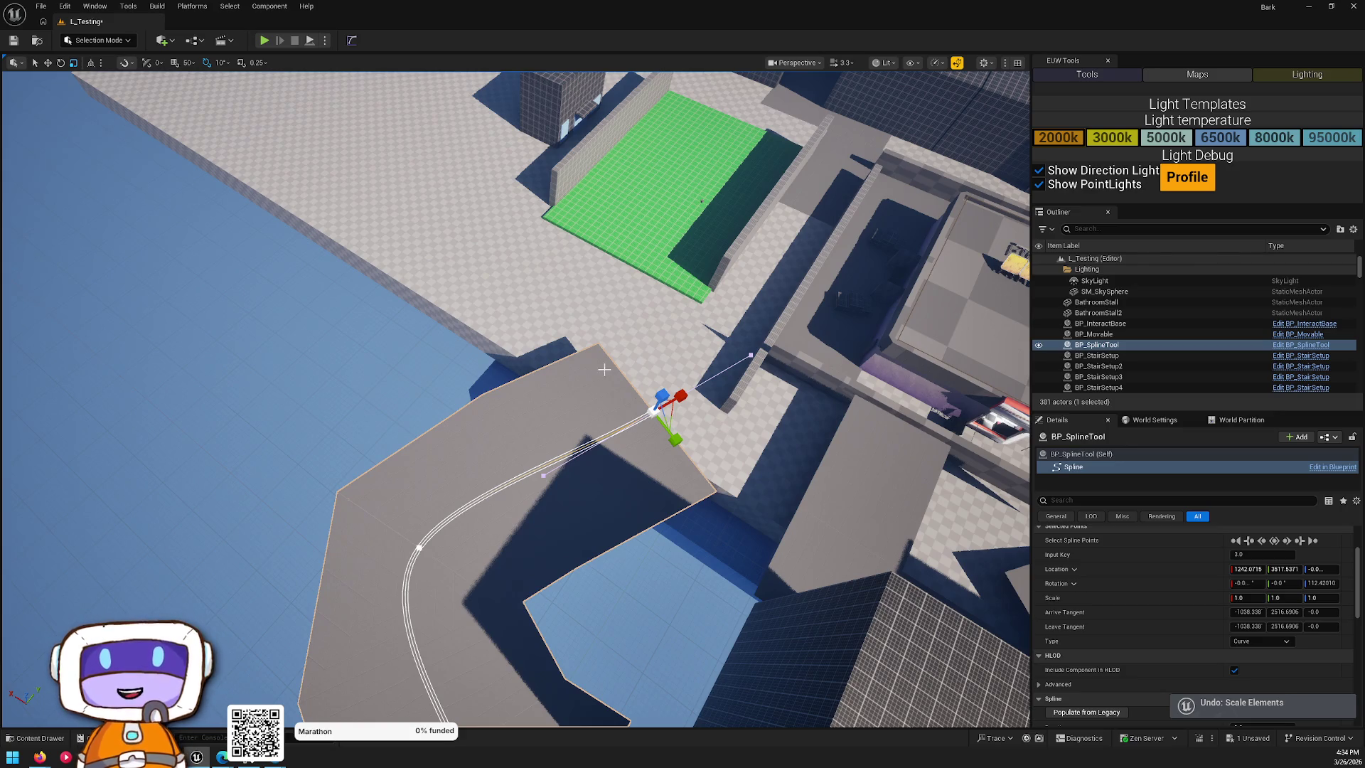
pyautogui.scroll(-2, 647, 426)
pyautogui.moveTo(646, 426); pyautogui.dragTo(647, 426)
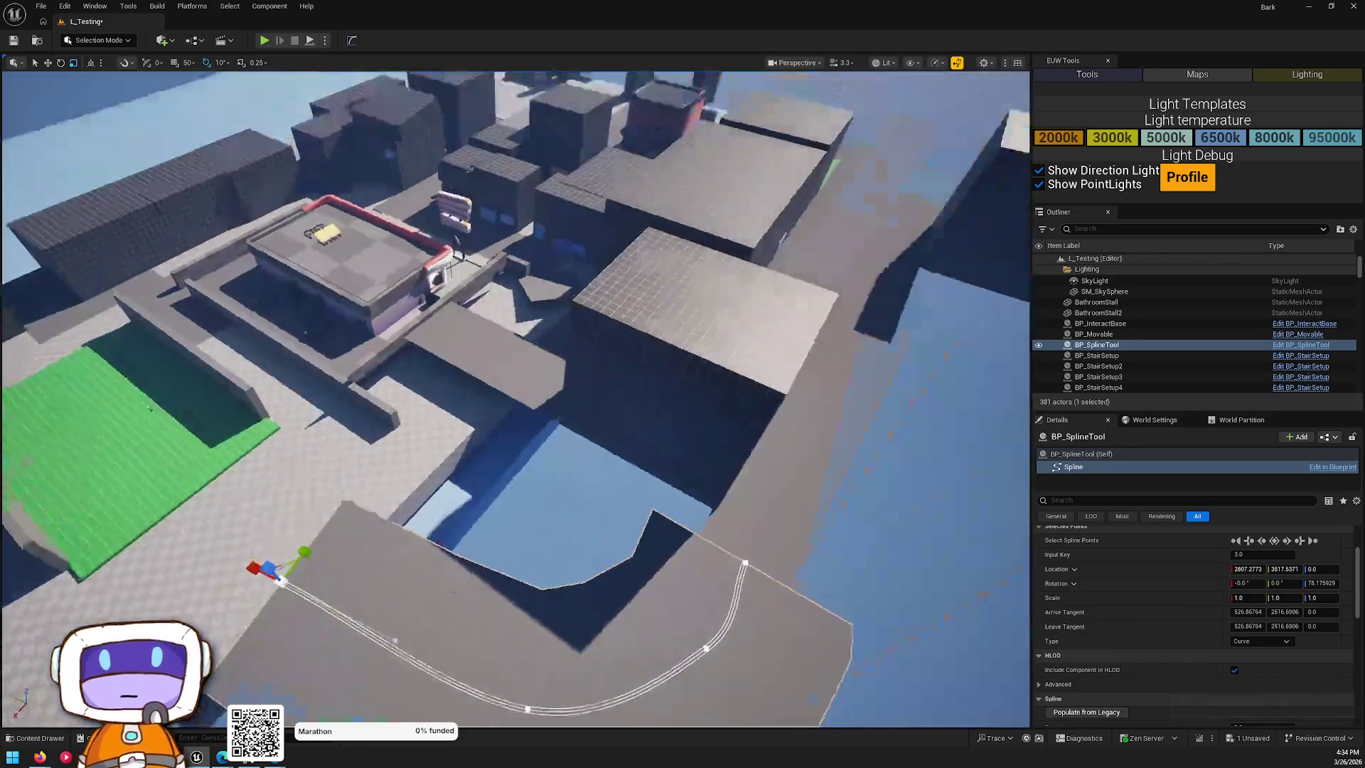
pyautogui.moveTo(502, 357)
pyautogui.mouseDown()
pyautogui.moveTo(526, 530)
pyautogui.moveTo(530, 509)
pyautogui.mouseUp()
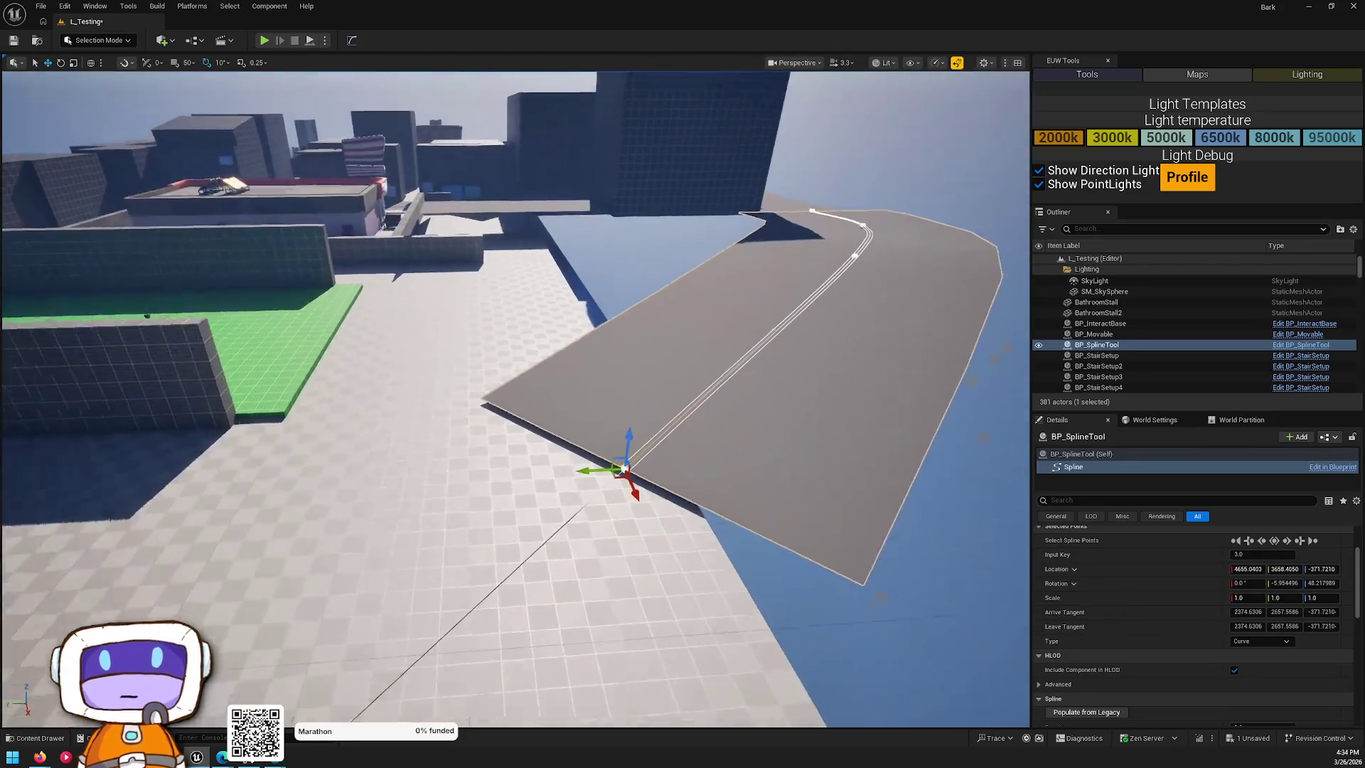
pyautogui.moveTo(627, 410); pyautogui.dragTo(633, 414)
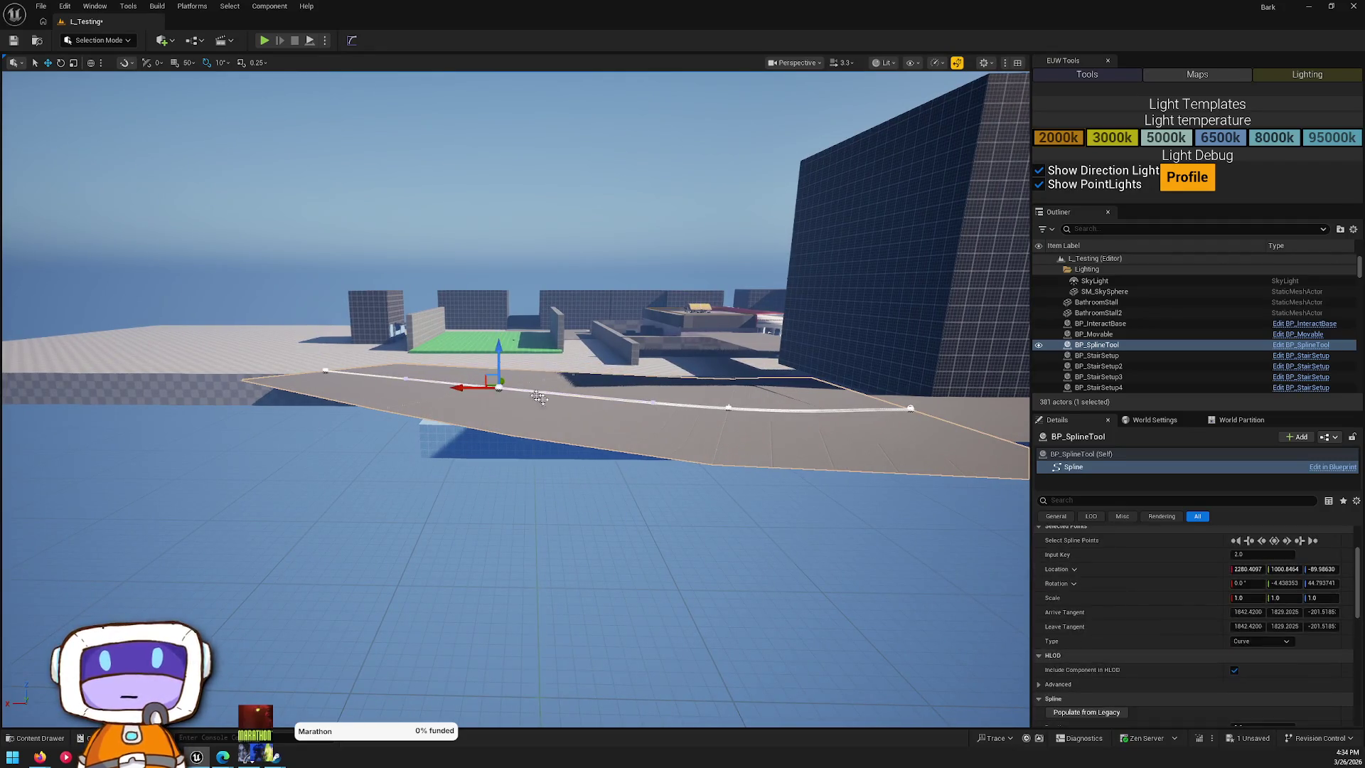
pyautogui.click(713, 445)
pyautogui.click(692, 357)
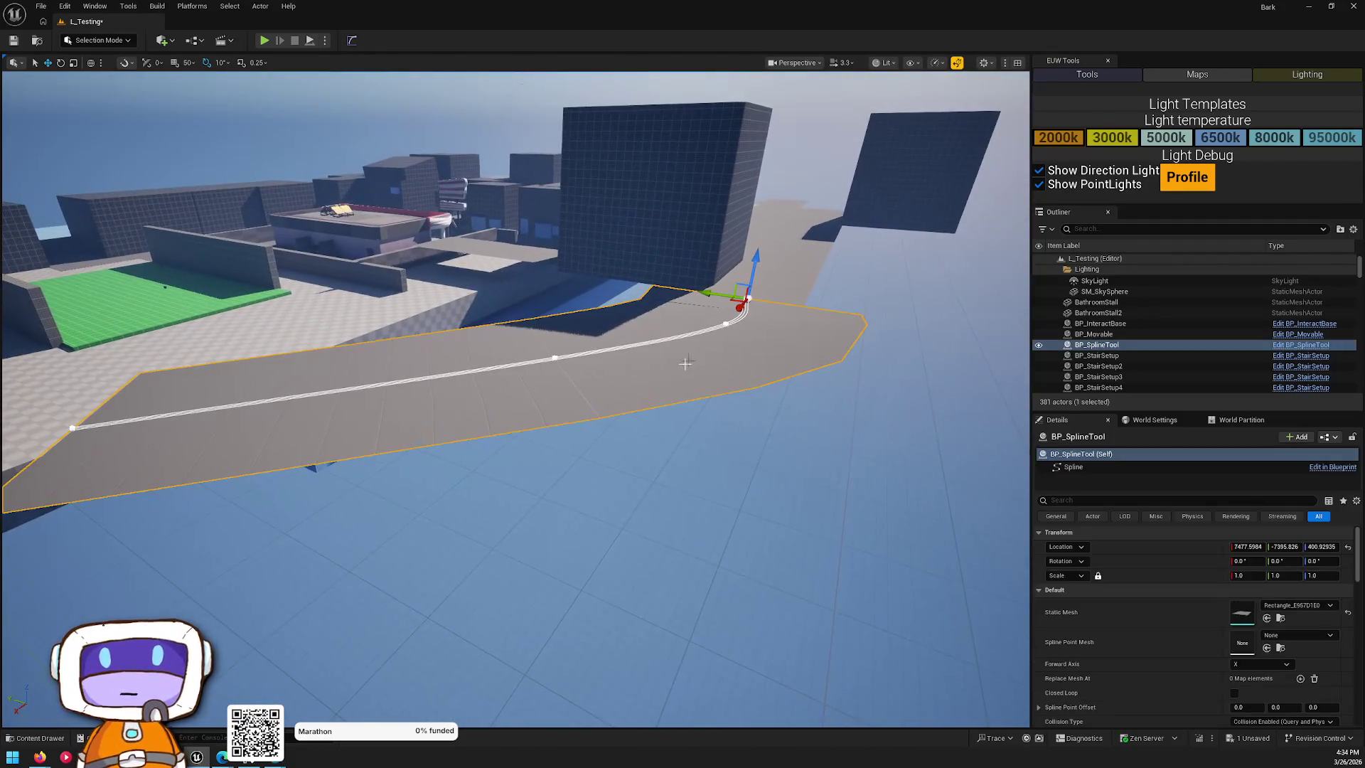
# - Lower the road's Main Scale to about 0.03 in Details, making a thin flat strip
pyautogui.scroll(-3, 1219, 561)
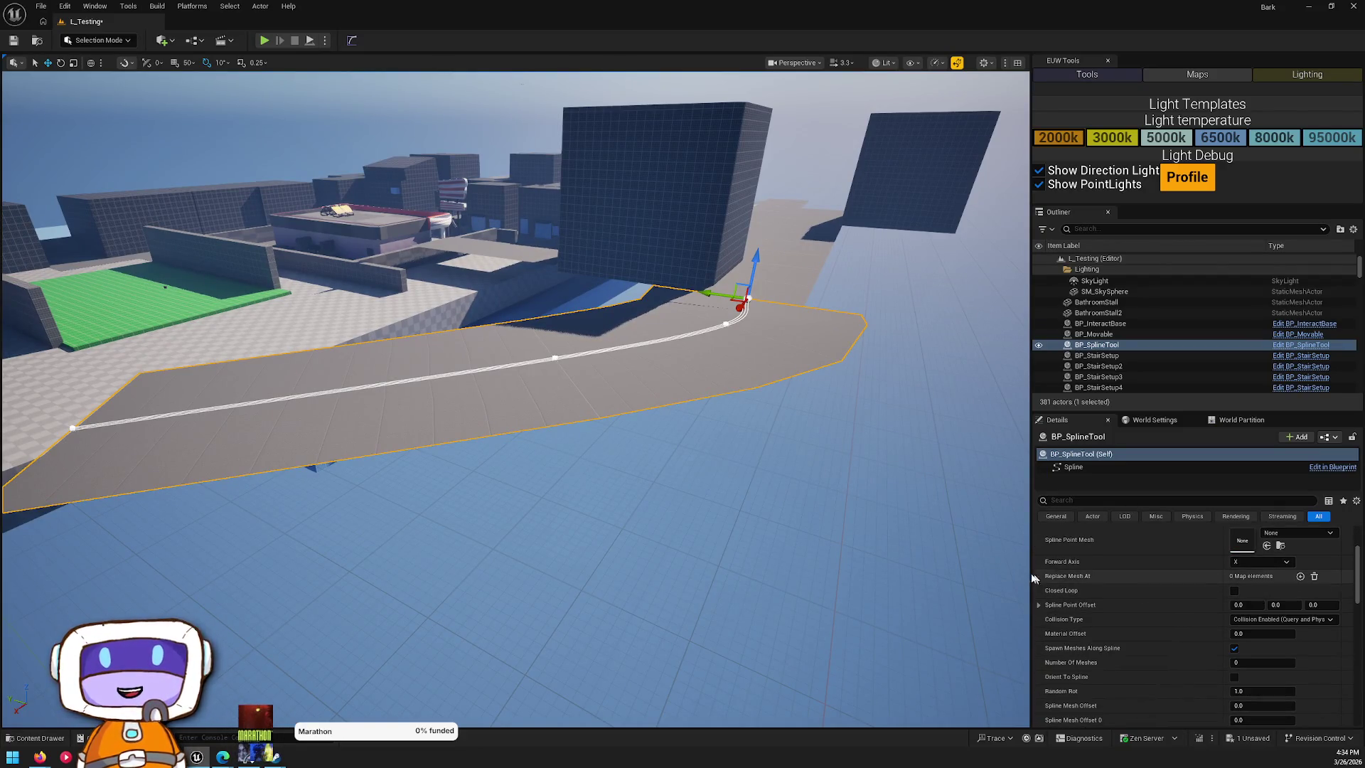
pyautogui.scroll(-2, 1060, 609)
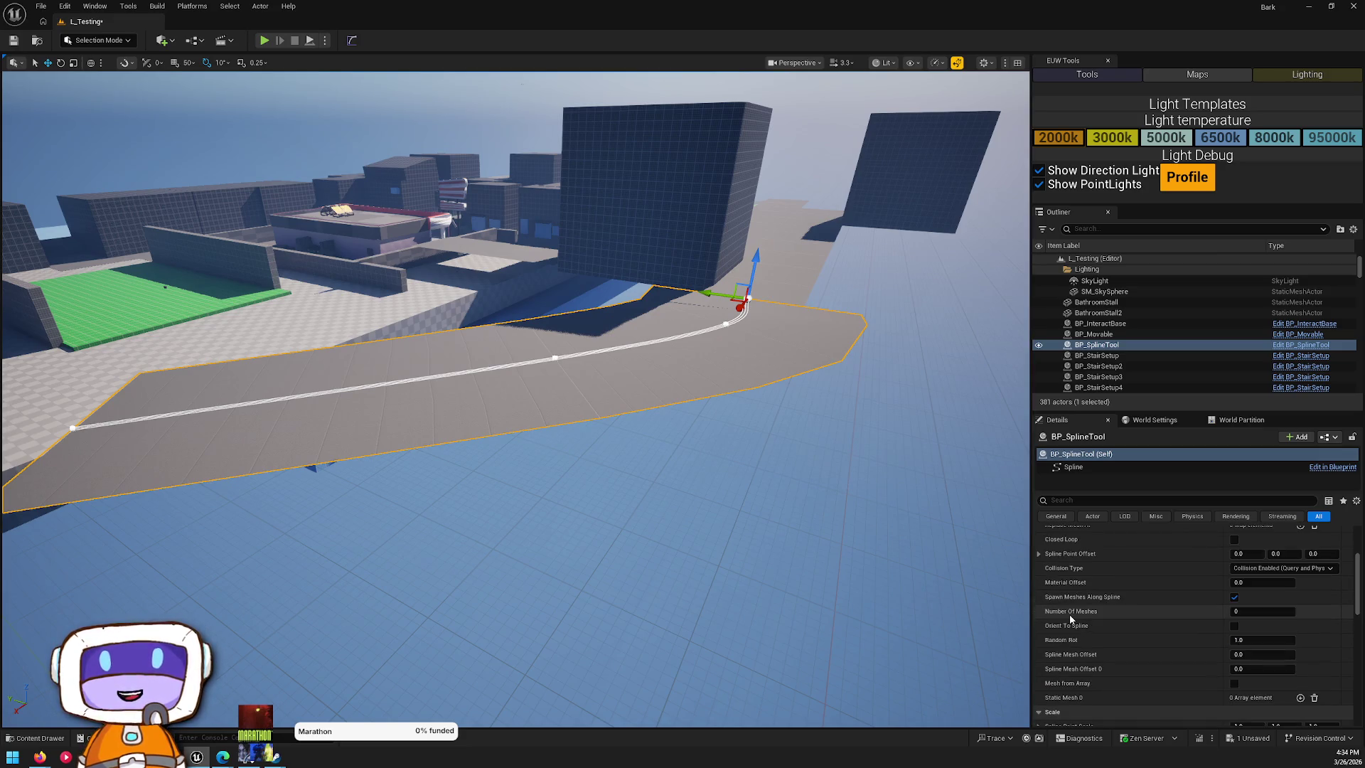
pyautogui.scroll(-2, 1078, 646)
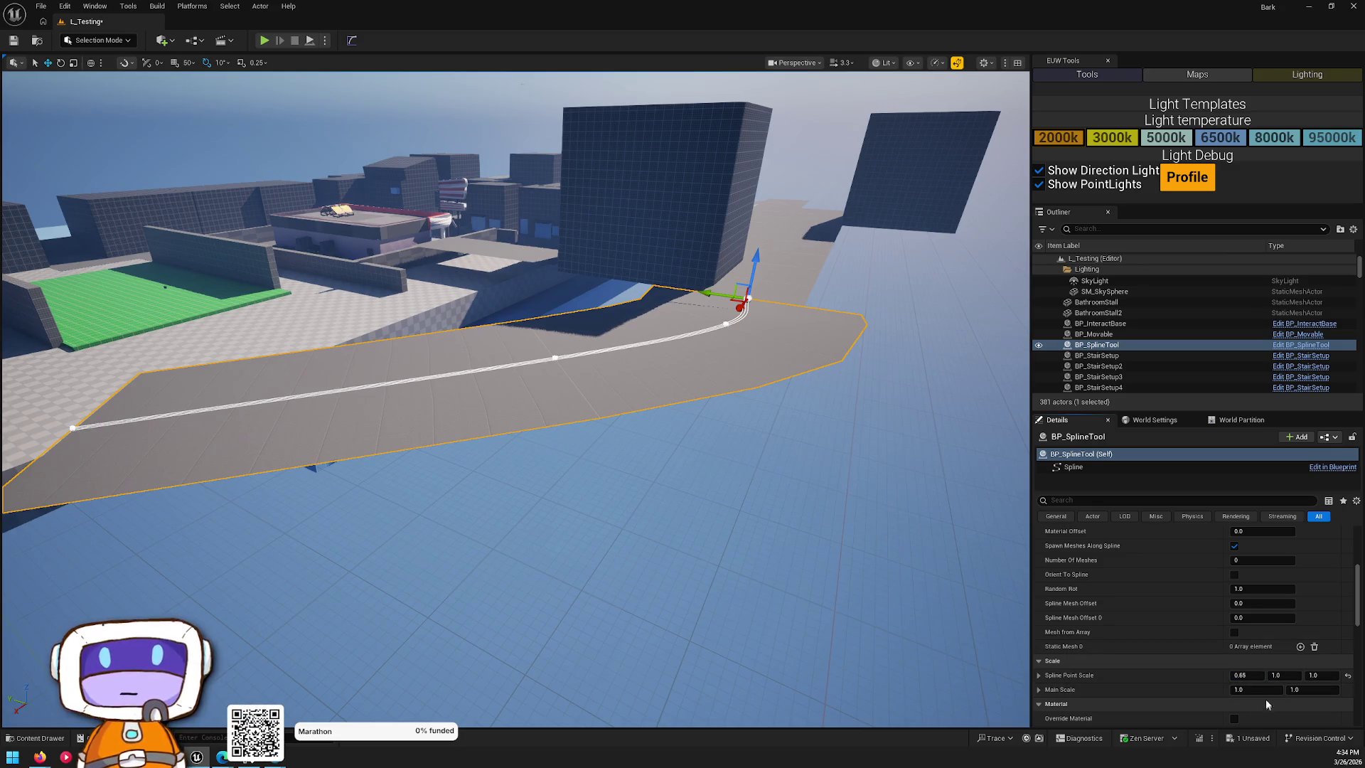
pyautogui.moveTo(1257, 689); pyautogui.dragTo(1223, 689)
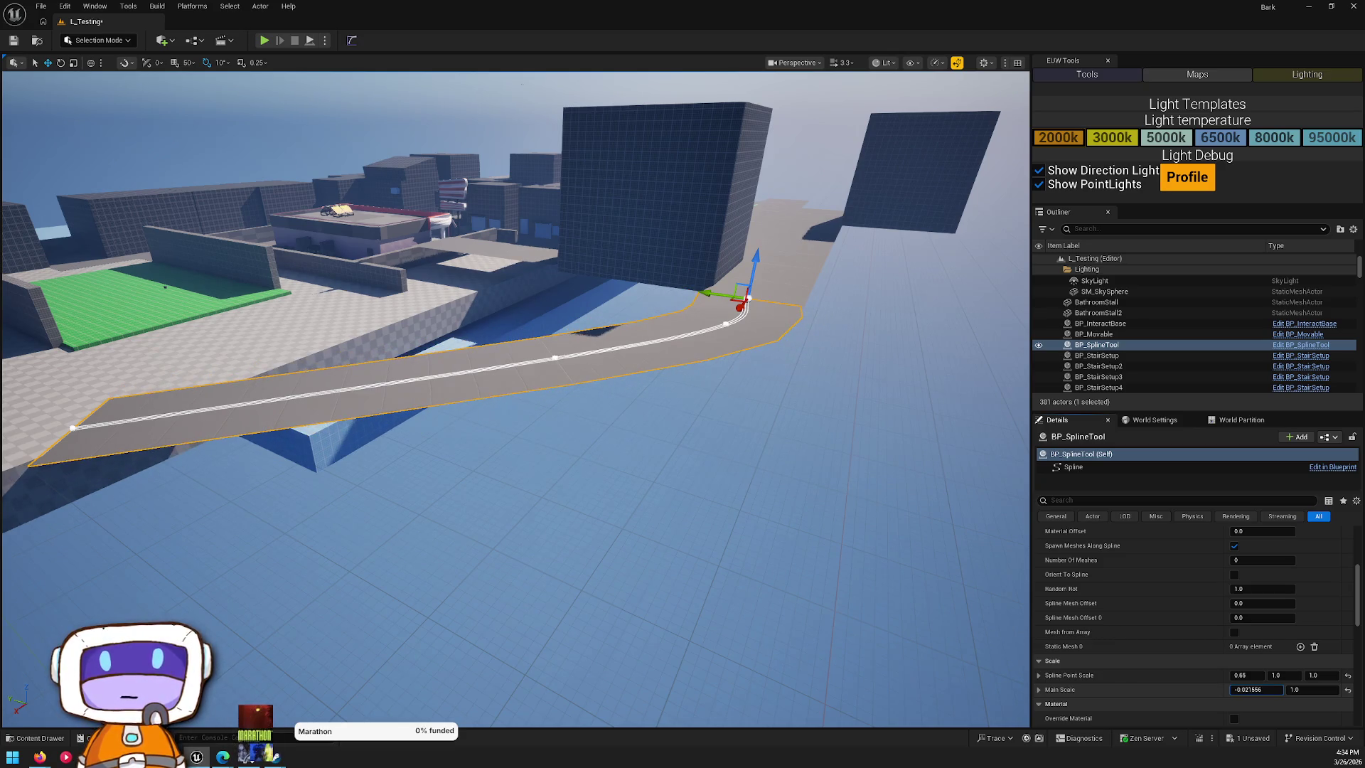
pyautogui.click(726, 495)
pyautogui.moveTo(726, 496)
pyautogui.mouseDown()
pyautogui.moveTo(726, 413)
pyautogui.moveTo(668, 469)
pyautogui.moveTo(668, 406)
pyautogui.mouseUp()
pyautogui.moveTo(704, 299)
pyautogui.mouseDown()
pyautogui.moveTo(697, 334)
pyautogui.moveTo(687, 320)
pyautogui.moveTo(443, 332)
pyautogui.mouseUp()
pyautogui.click(782, 398)
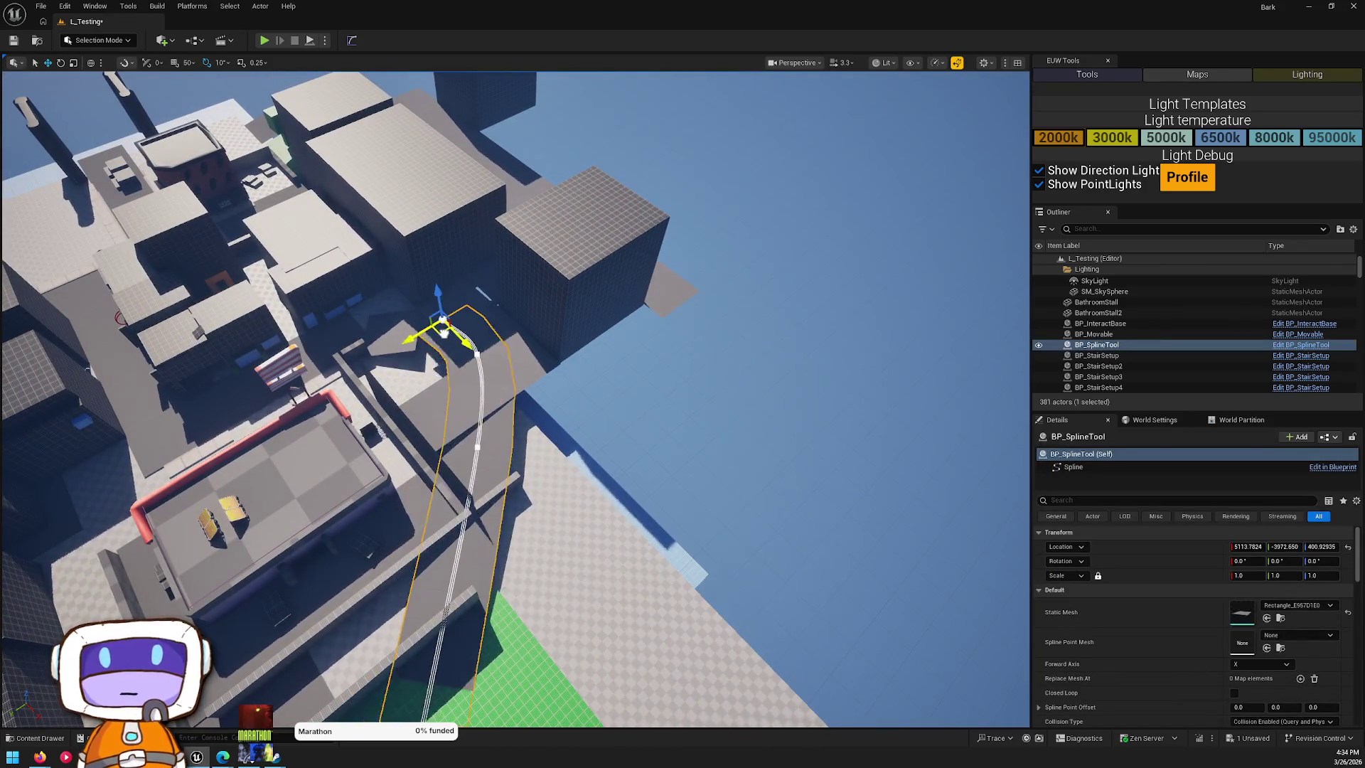
# - Alt-drag a copy of the spline road and delete floor planes Rectangle17 and Rectangle13
pyautogui.hotkey('ctrl', 'z')
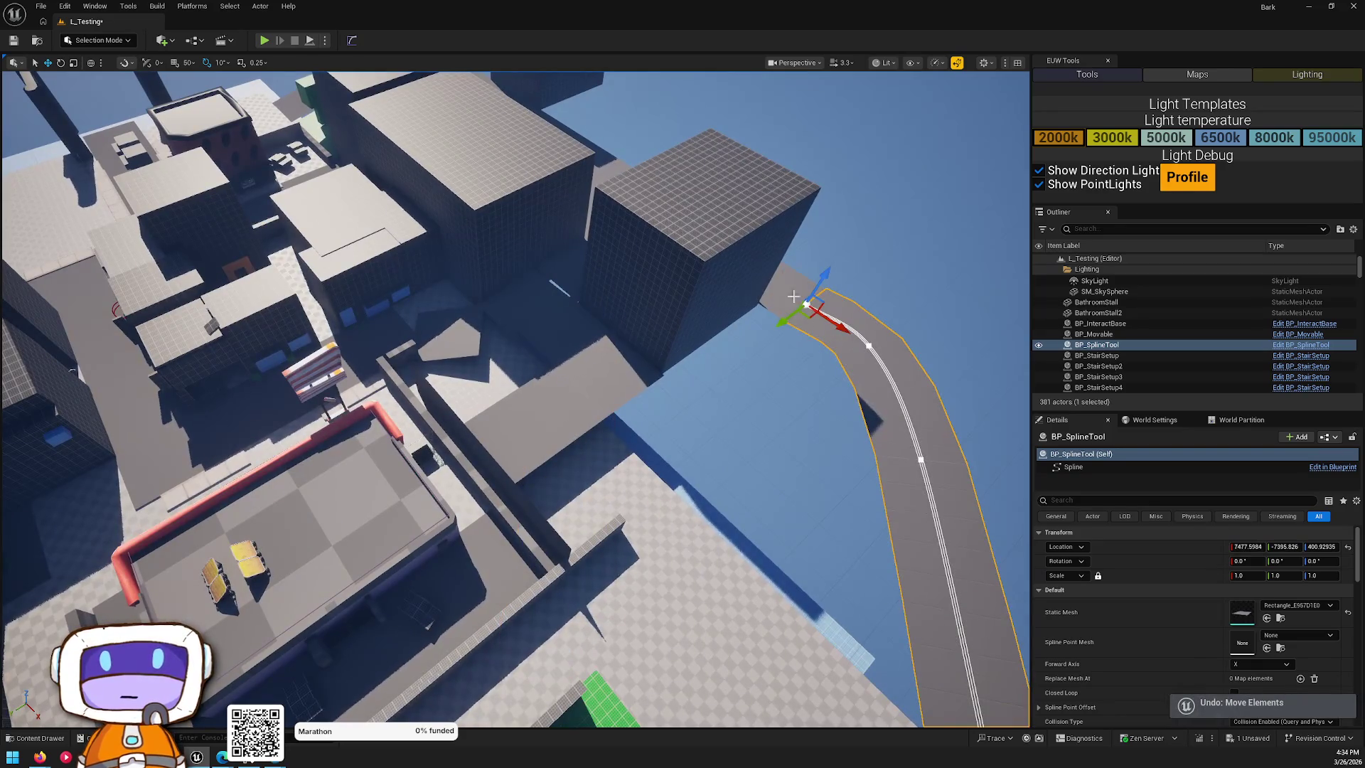
pyautogui.moveTo(812, 316)
pyautogui.mouseDown()
pyautogui.moveTo(473, 326)
pyautogui.moveTo(519, 296)
pyautogui.mouseUp()
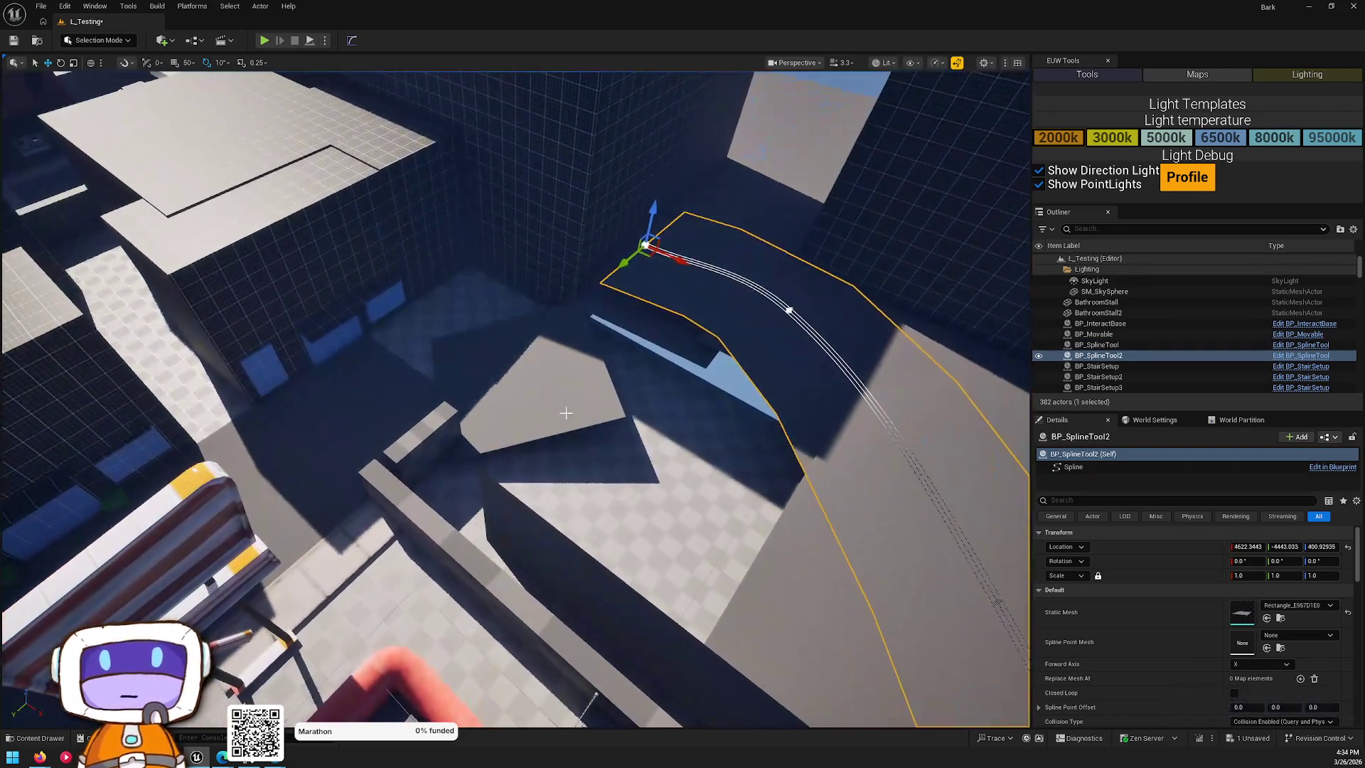
pyautogui.click(554, 406)
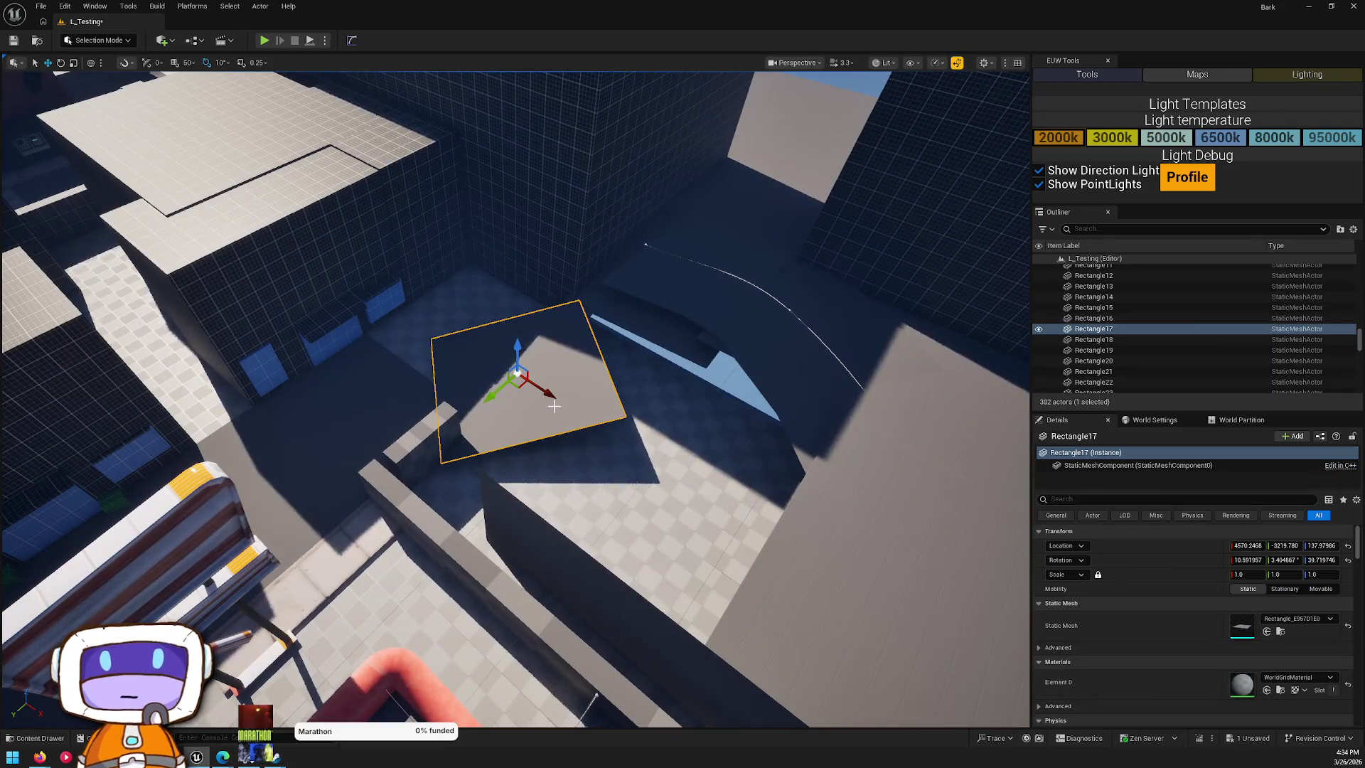
pyautogui.press('Delete')
pyautogui.click(663, 324)
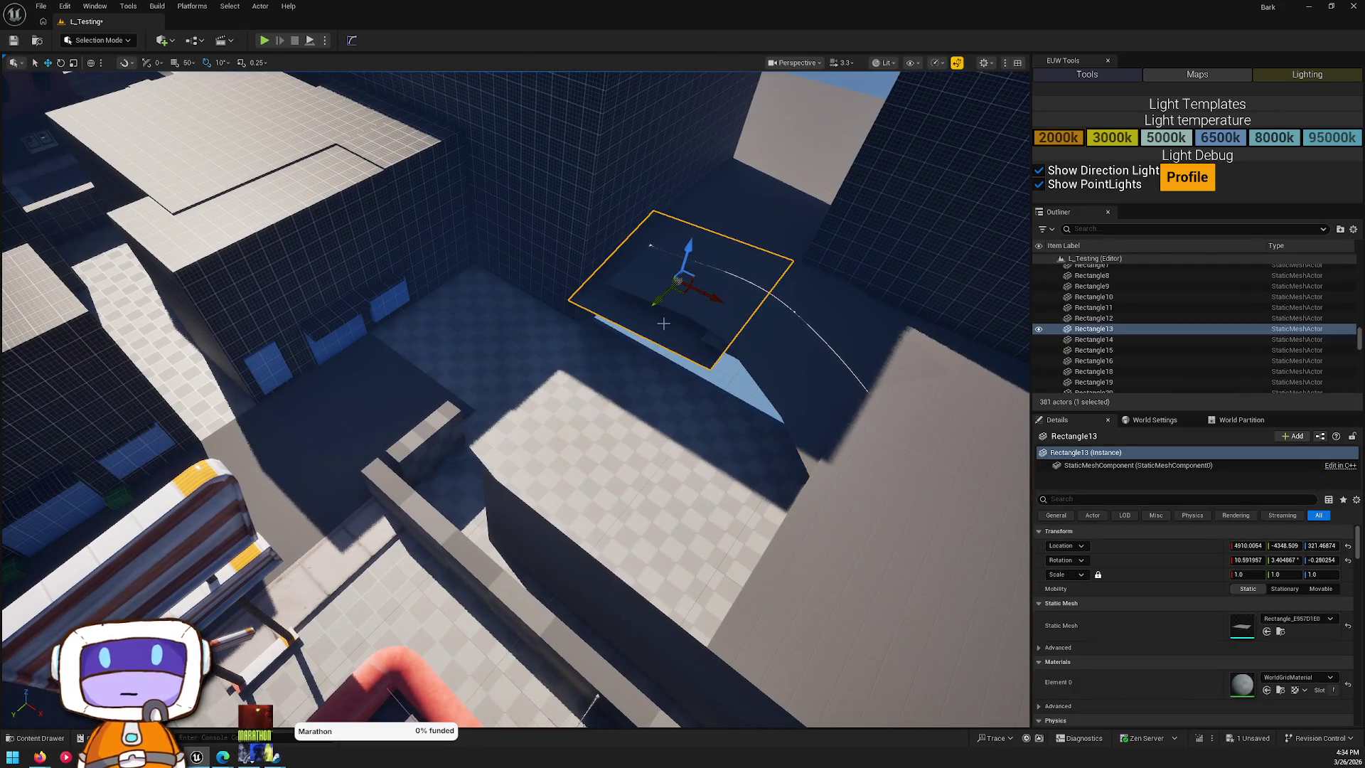
pyautogui.press('Delete')
# - Turn BP_SplineTool2 90°, move it over the street, and pull its first point lower-left
pyautogui.click(713, 290)
pyautogui.moveTo(668, 287); pyautogui.dragTo(611, 335)
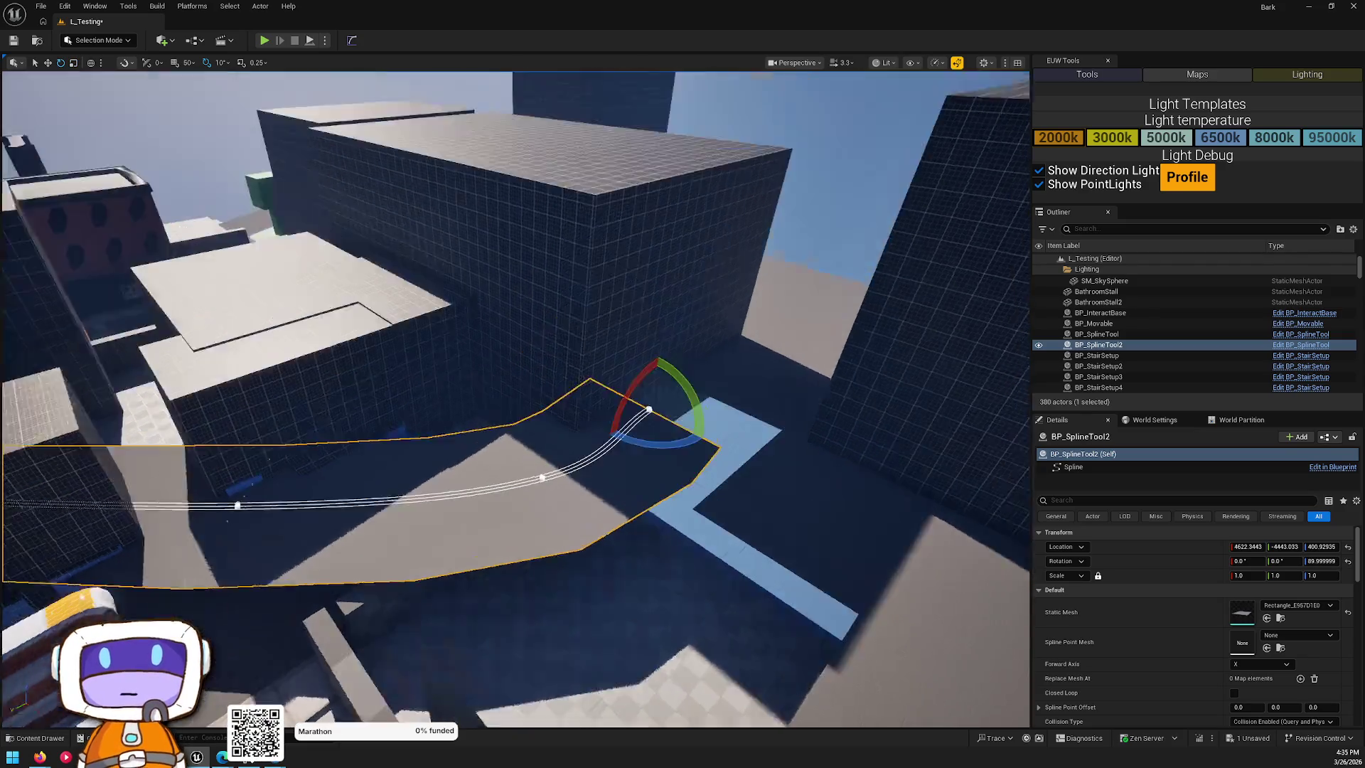
pyautogui.press('w')
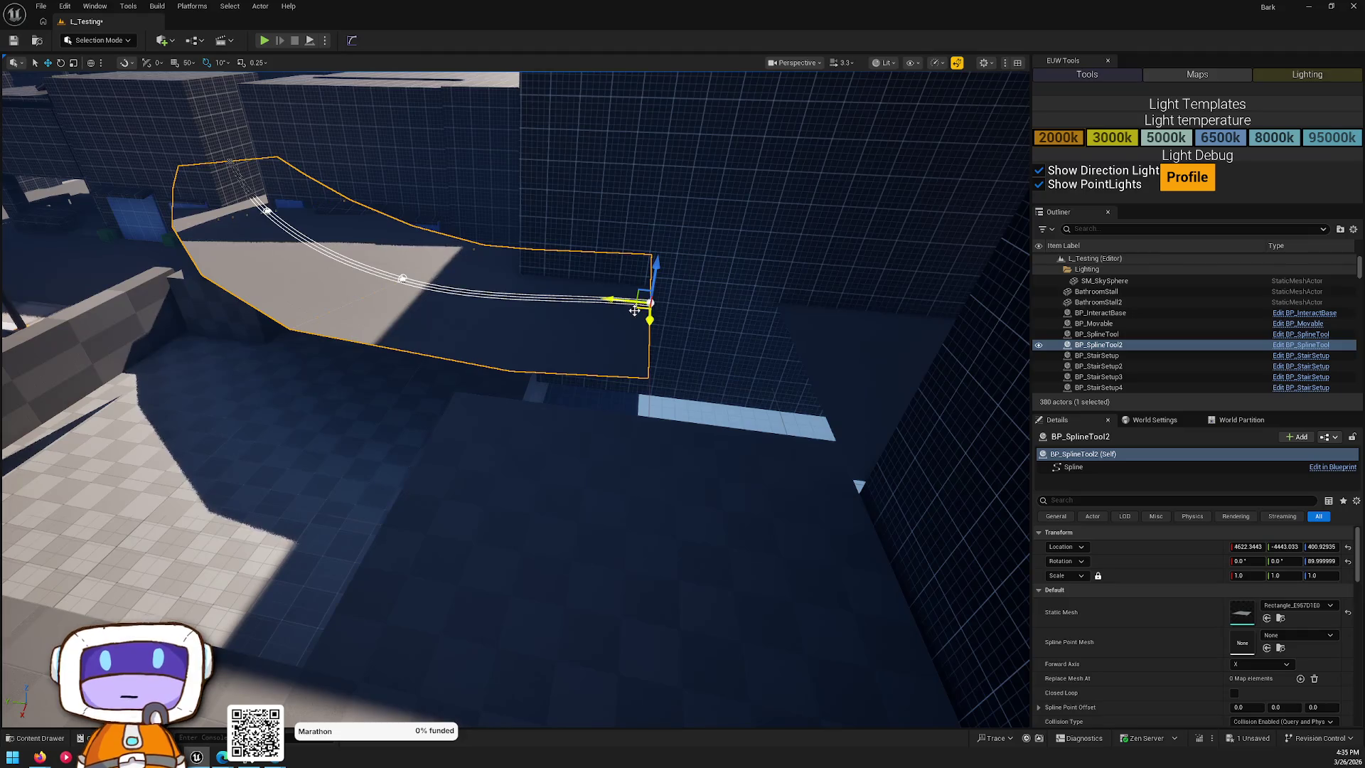
pyautogui.moveTo(634, 311)
pyautogui.mouseDown()
pyautogui.moveTo(818, 362)
pyautogui.moveTo(818, 388)
pyautogui.moveTo(696, 355)
pyautogui.mouseUp()
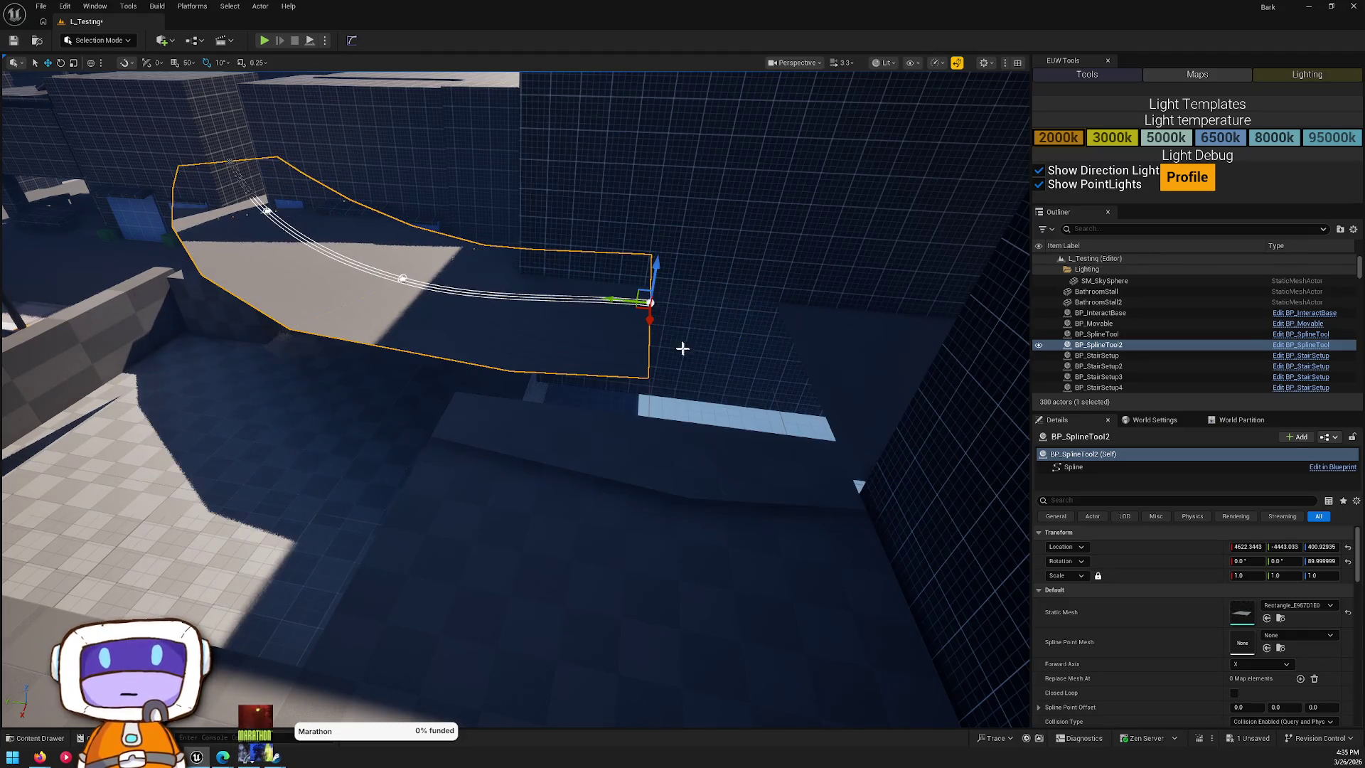
pyautogui.moveTo(642, 310); pyautogui.dragTo(830, 350)
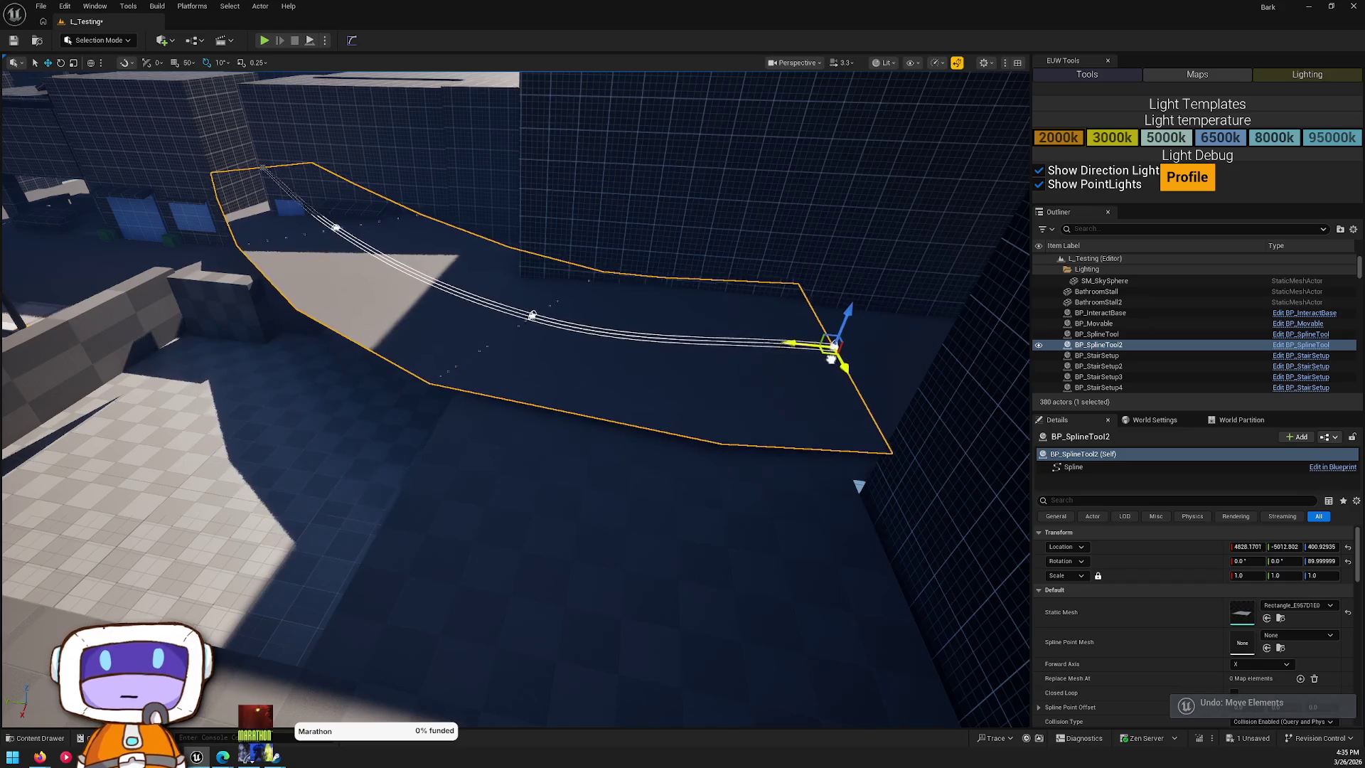
pyautogui.press('f')
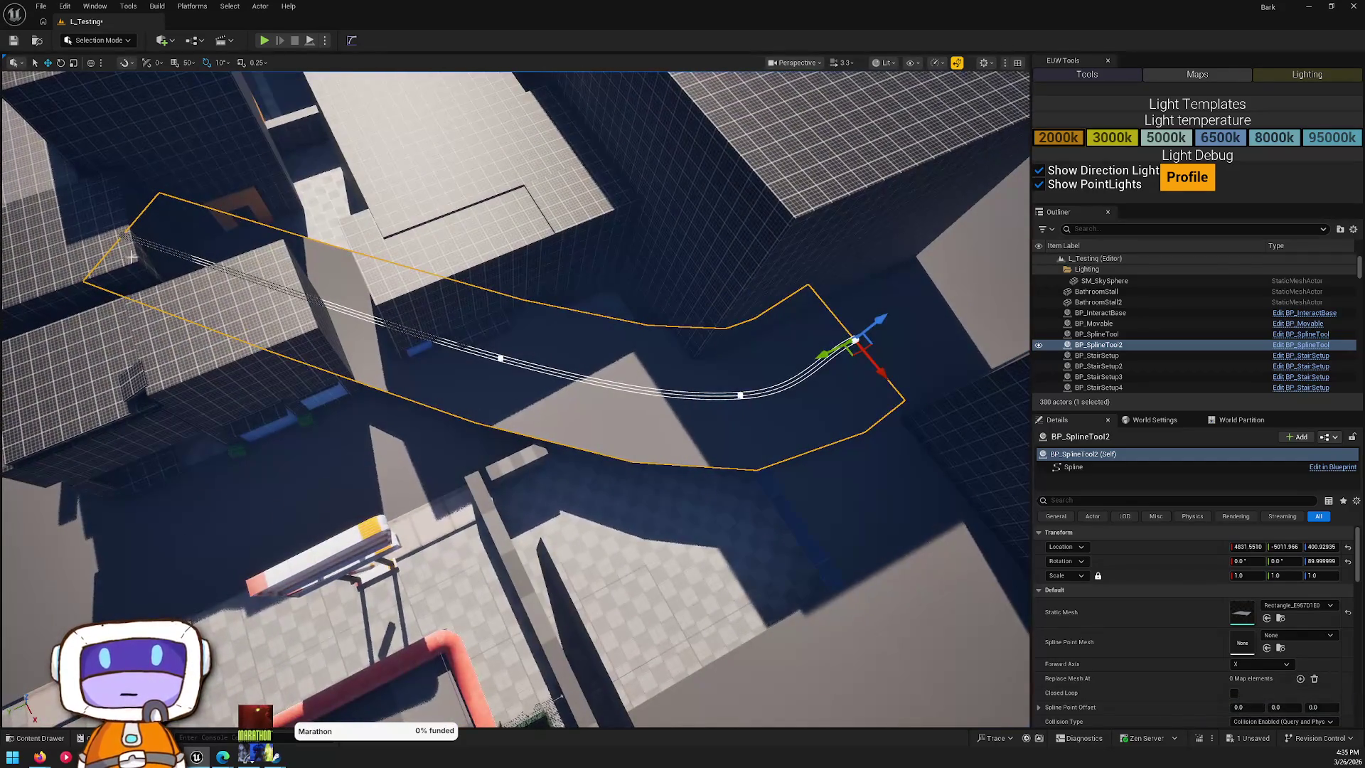
pyautogui.click(131, 235)
pyautogui.moveTo(111, 244)
pyautogui.mouseDown()
pyautogui.moveTo(228, 555)
pyautogui.moveTo(276, 555)
pyautogui.moveTo(220, 506)
pyautogui.moveTo(233, 495)
pyautogui.mouseUp()
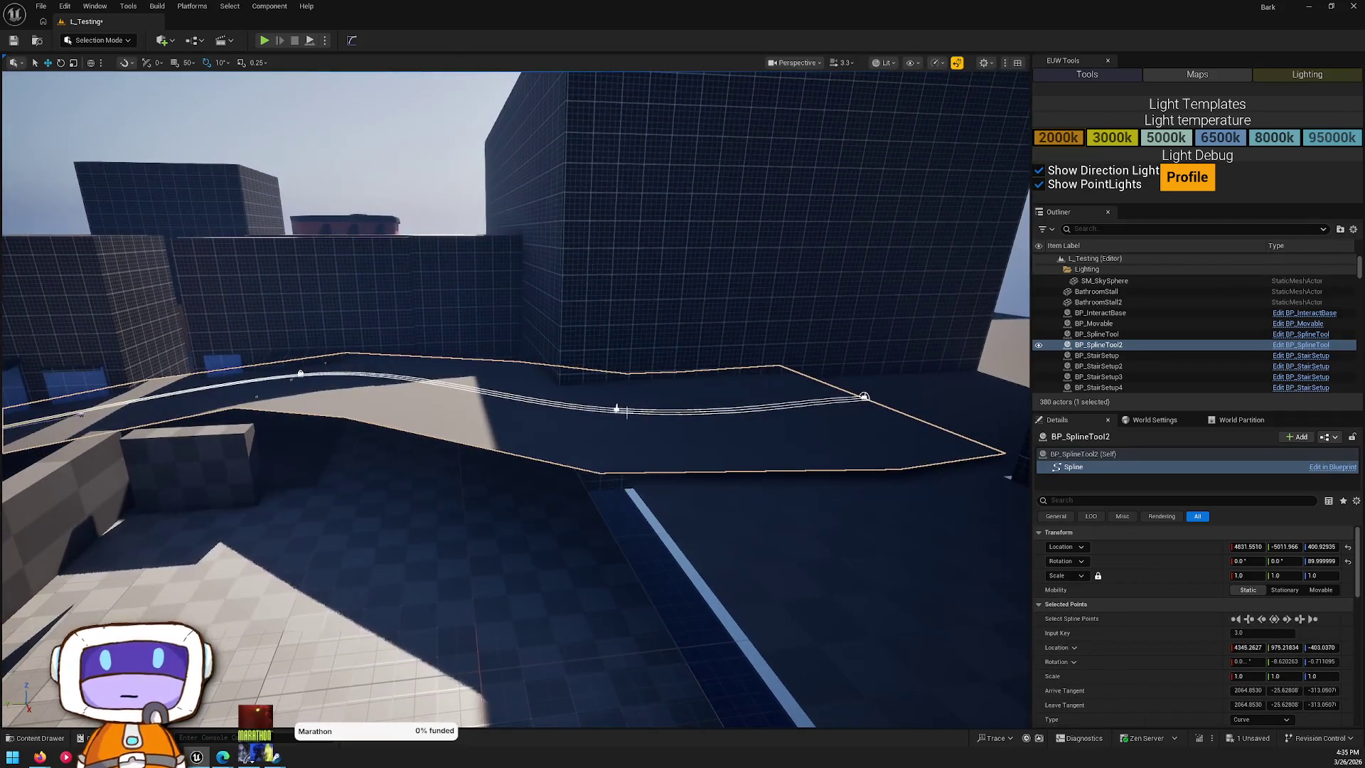
# - Lower BP_SplineTool2's left end and points to bend the road down, undoing stray rotations
pyautogui.moveTo(618, 384); pyautogui.dragTo(617, 434)
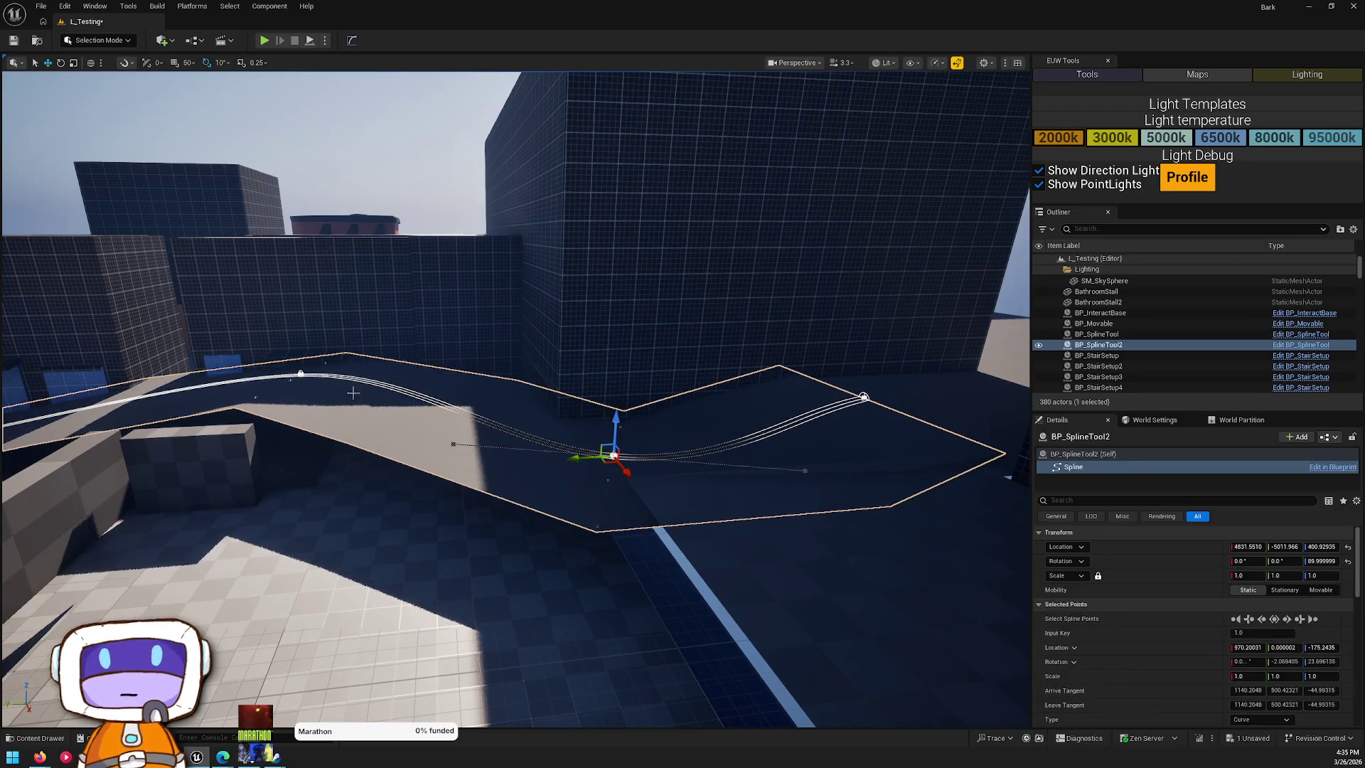
pyautogui.click(299, 375)
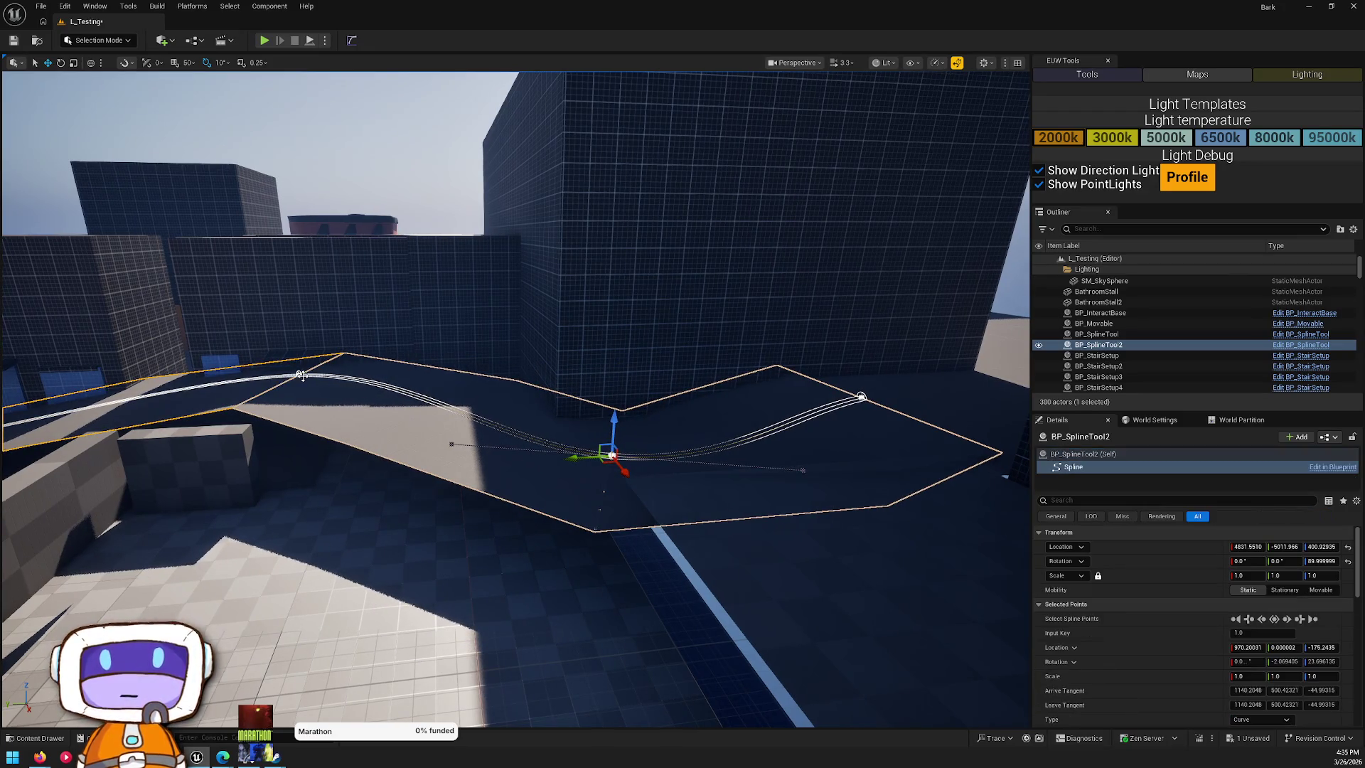
pyautogui.moveTo(293, 346)
pyautogui.mouseDown()
pyautogui.moveTo(295, 403)
pyautogui.moveTo(583, 460)
pyautogui.mouseUp()
pyautogui.moveTo(611, 327)
pyautogui.mouseDown()
pyautogui.moveTo(749, 381)
pyautogui.moveTo(778, 348)
pyautogui.moveTo(789, 309)
pyautogui.moveTo(772, 313)
pyautogui.mouseUp()
pyautogui.hotkey('ctrl', 'z')
pyautogui.hotkey('ctrl', 'z')
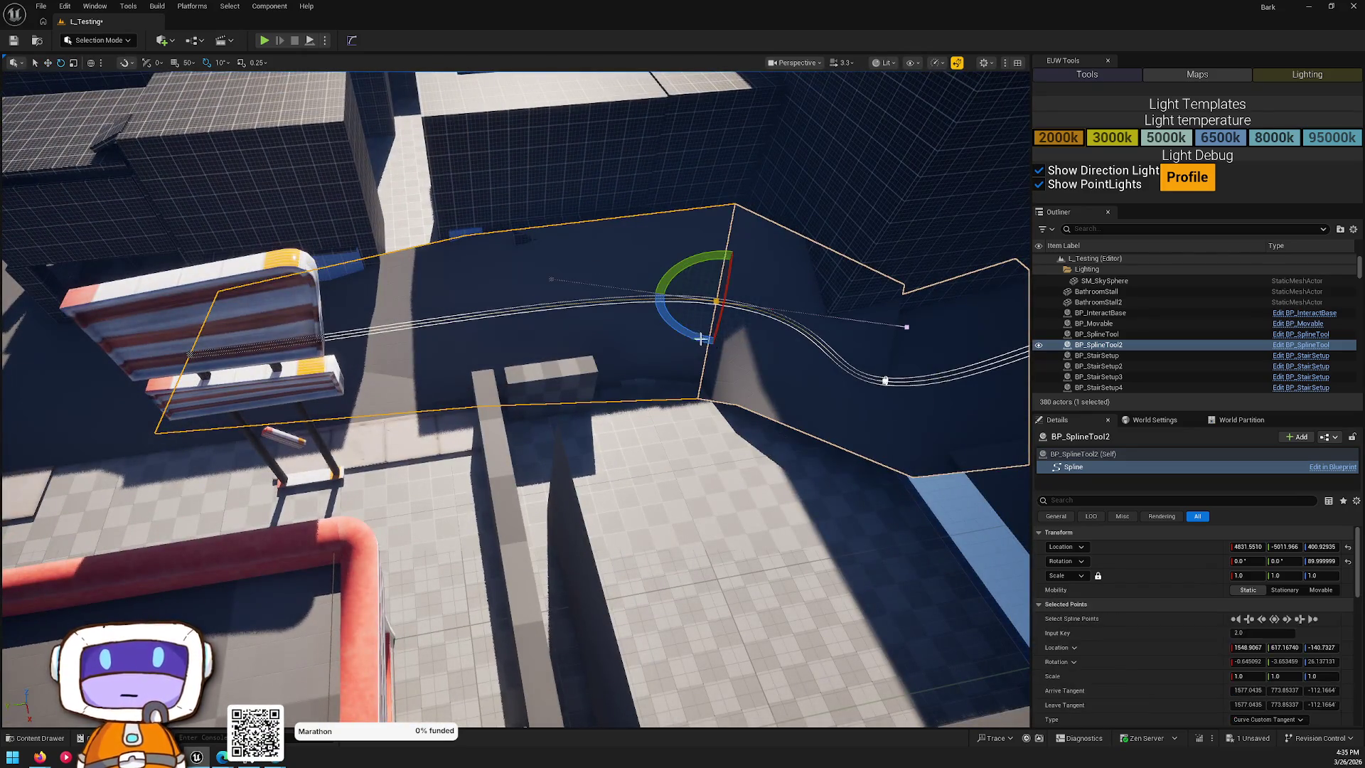
pyautogui.hotkey('ctrl', 'y')
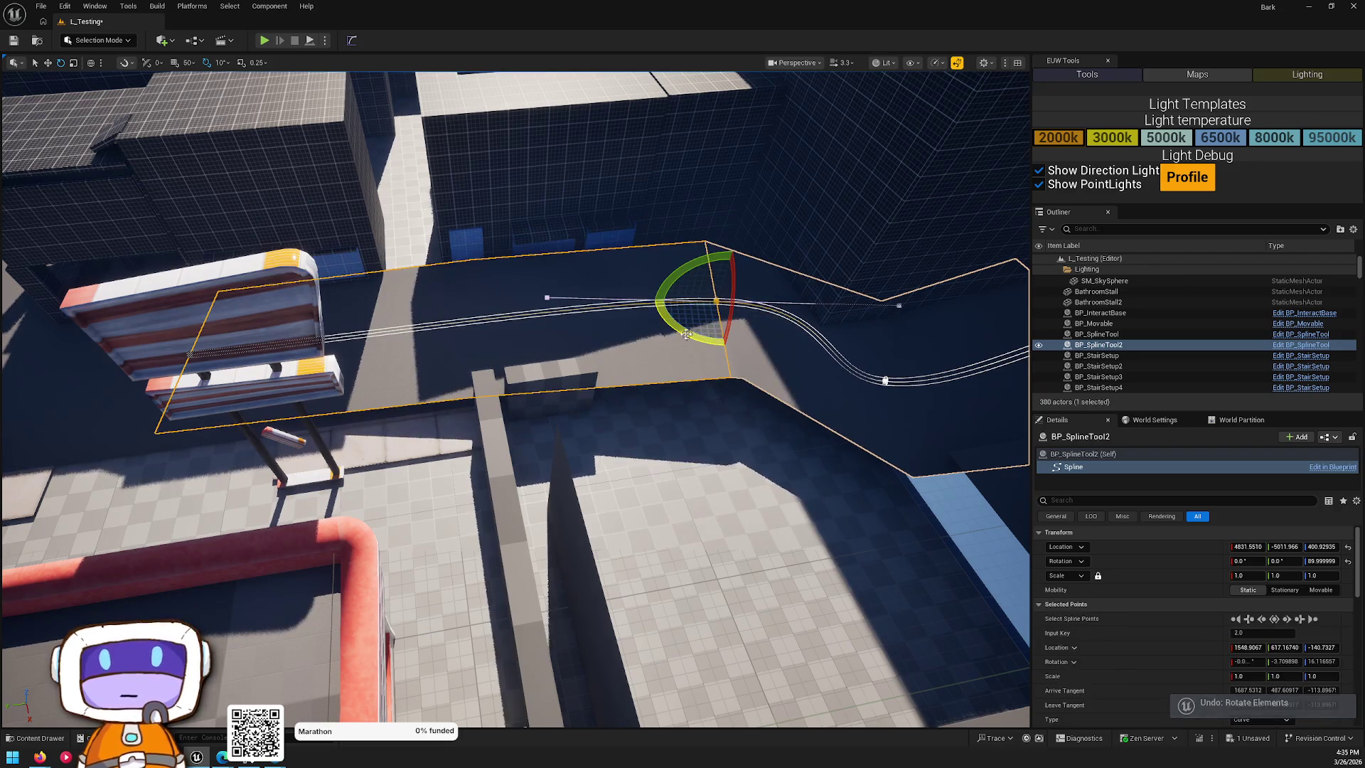
pyautogui.hotkey('ctrl', 'z')
pyautogui.hotkey('ctrl', 'y')
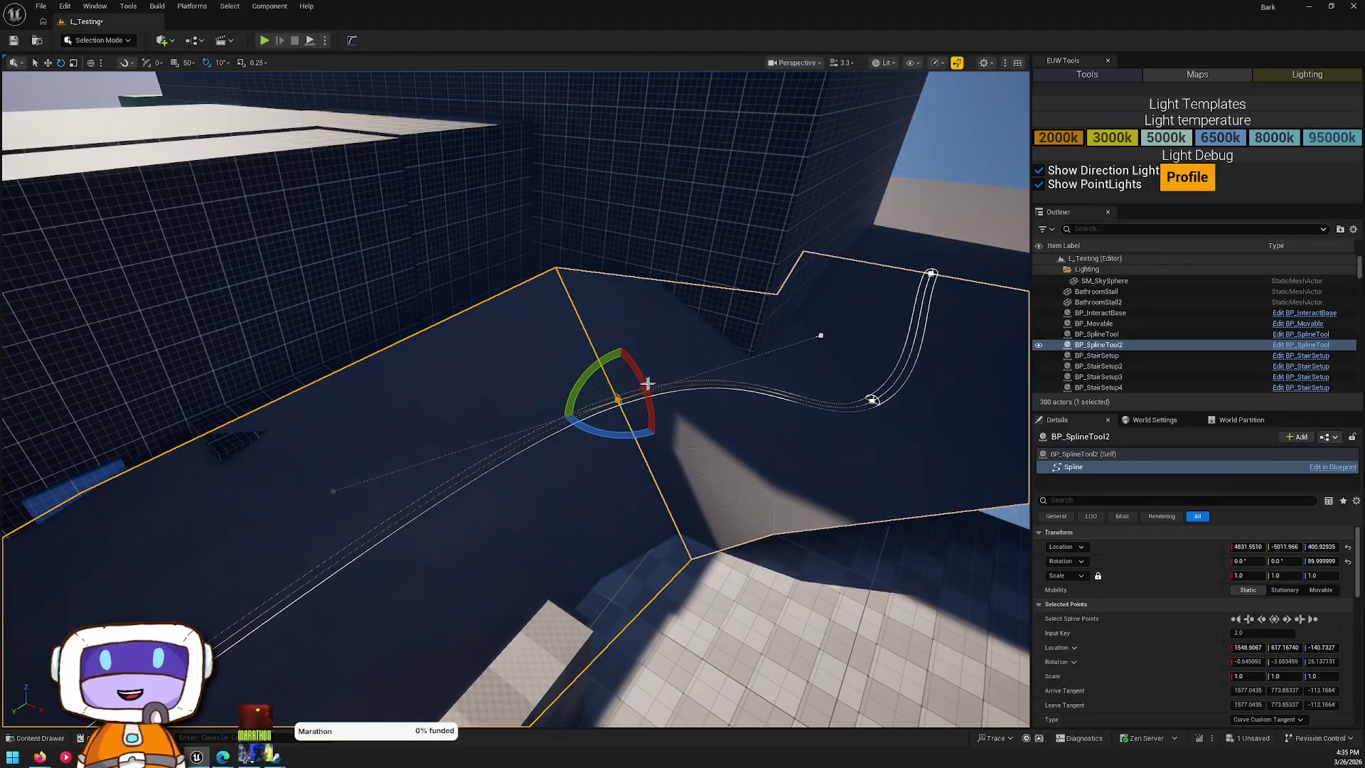
pyautogui.moveTo(648, 384); pyautogui.dragTo(644, 400)
pyautogui.hotkey('ctrl', 'z')
pyautogui.hotkey('ctrl', 'z')
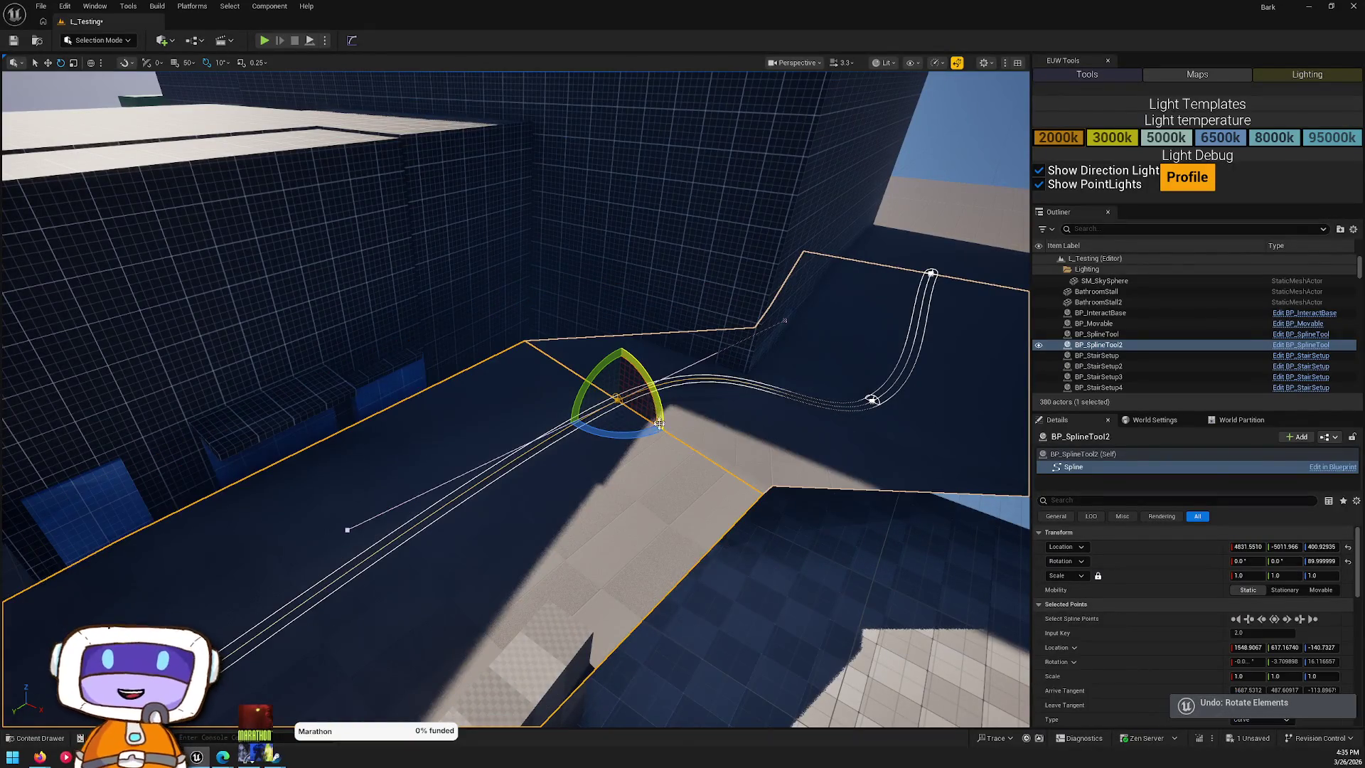
pyautogui.press('w')
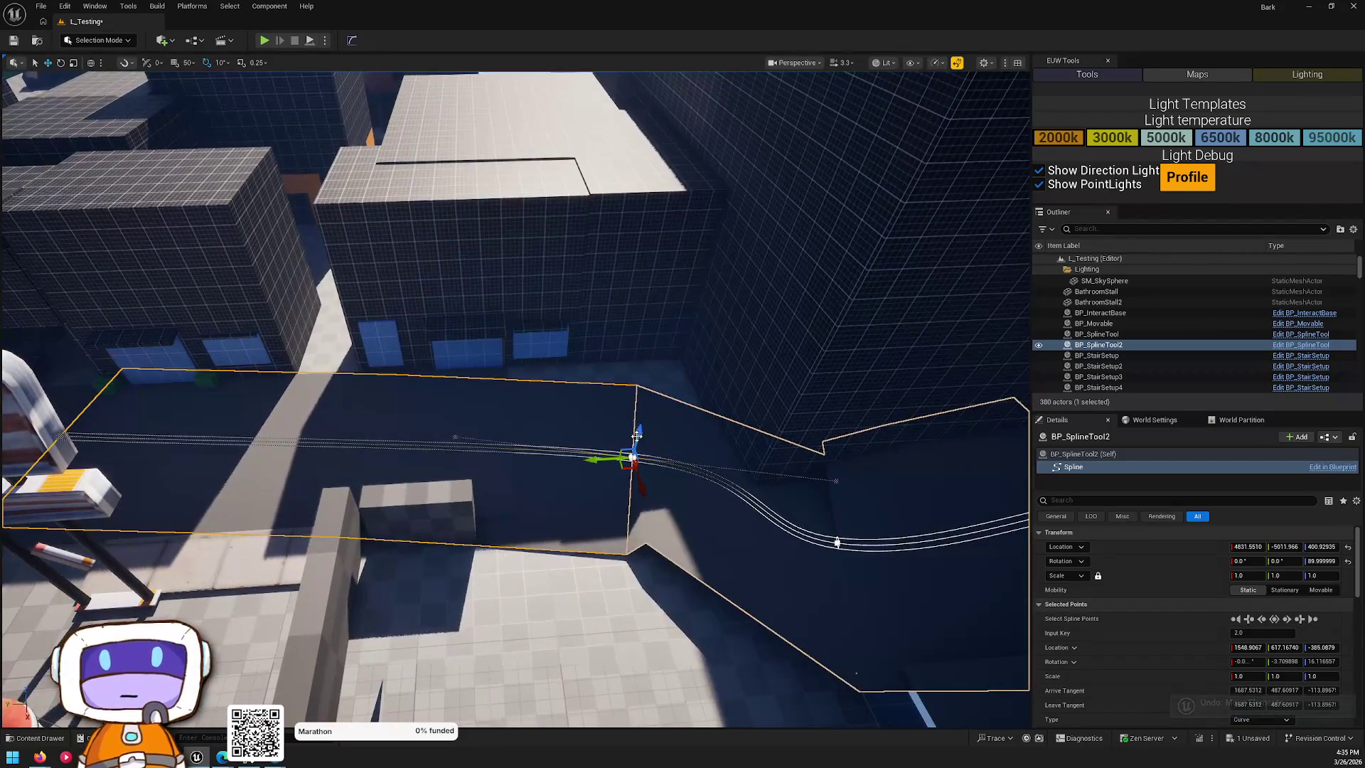
# - Shift the middle spline point so the road curves gently between the grid buildings
pyautogui.moveTo(87, 432)
pyautogui.mouseDown()
pyautogui.moveTo(172, 380)
pyautogui.moveTo(419, 444)
pyautogui.mouseUp()
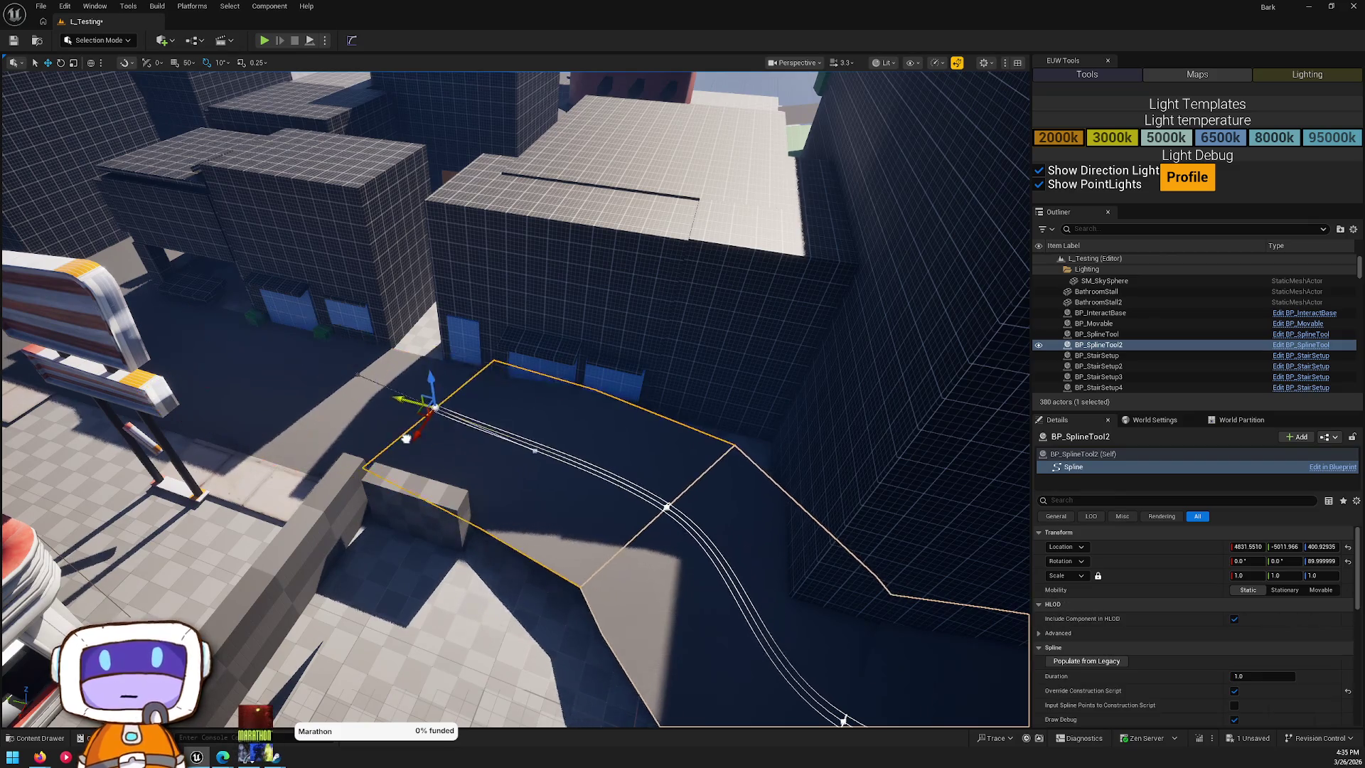
pyautogui.moveTo(467, 502); pyautogui.dragTo(469, 507)
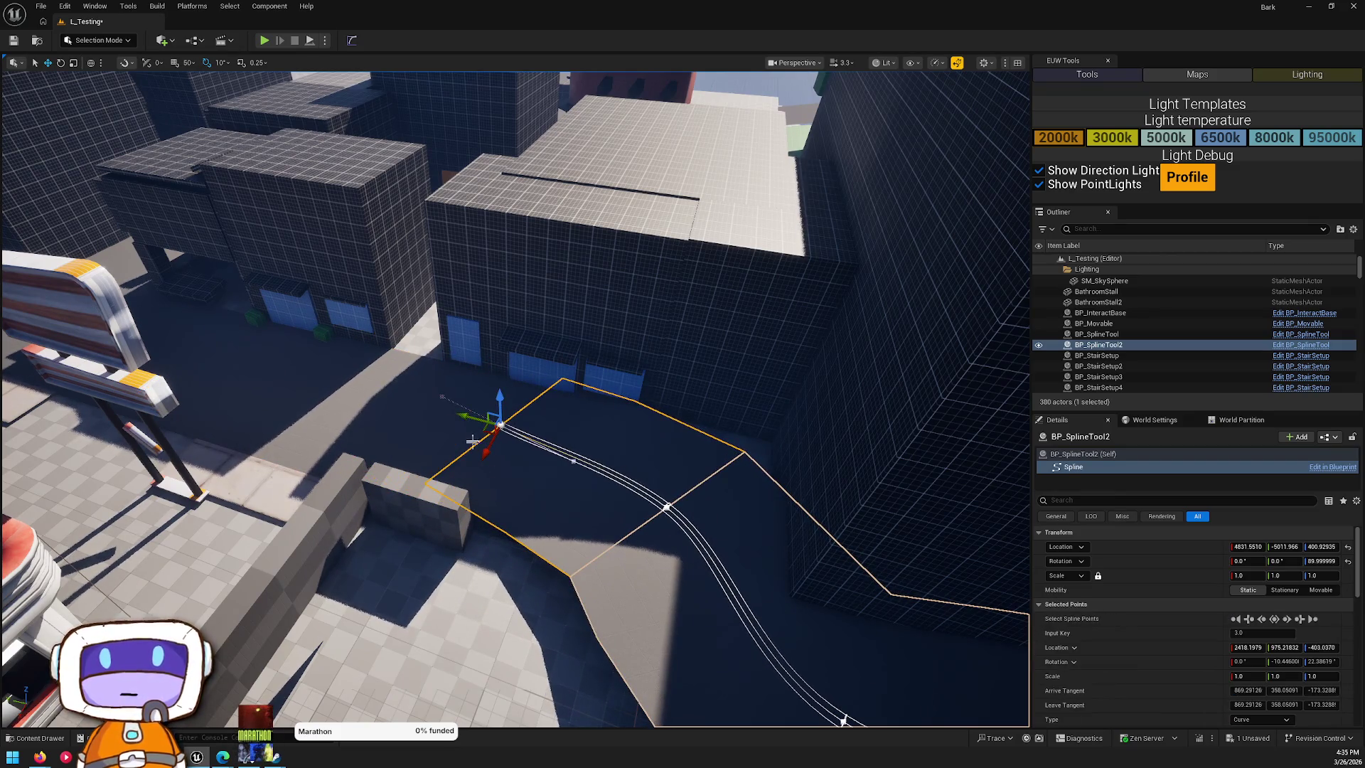
pyautogui.click(479, 403)
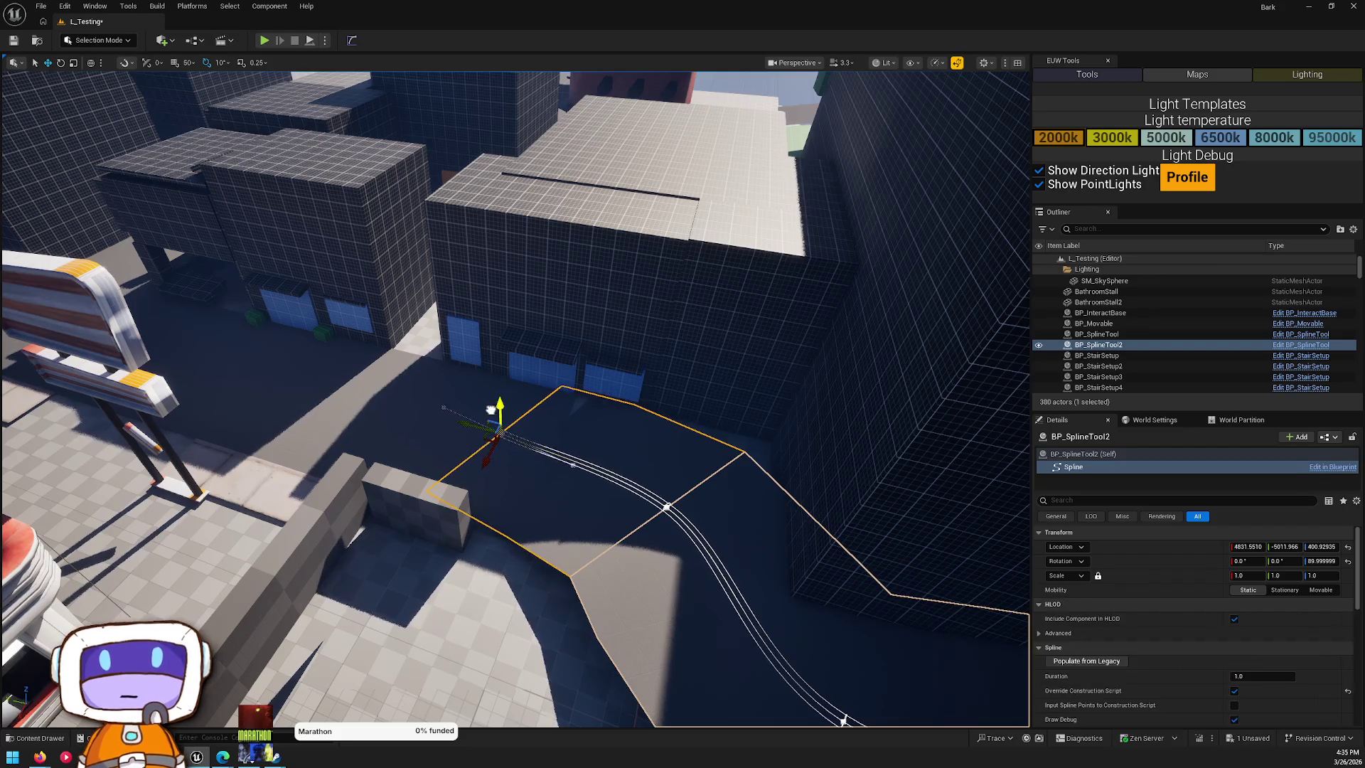
pyautogui.moveTo(479, 404)
pyautogui.mouseDown()
pyautogui.moveTo(526, 369)
pyautogui.moveTo(615, 347)
pyautogui.moveTo(606, 513)
pyautogui.moveTo(540, 526)
pyautogui.moveTo(493, 557)
pyautogui.moveTo(529, 526)
pyautogui.moveTo(718, 509)
pyautogui.moveTo(718, 476)
pyautogui.mouseUp()
pyautogui.click(493, 557)
pyautogui.click(464, 315)
pyautogui.click(733, 462)
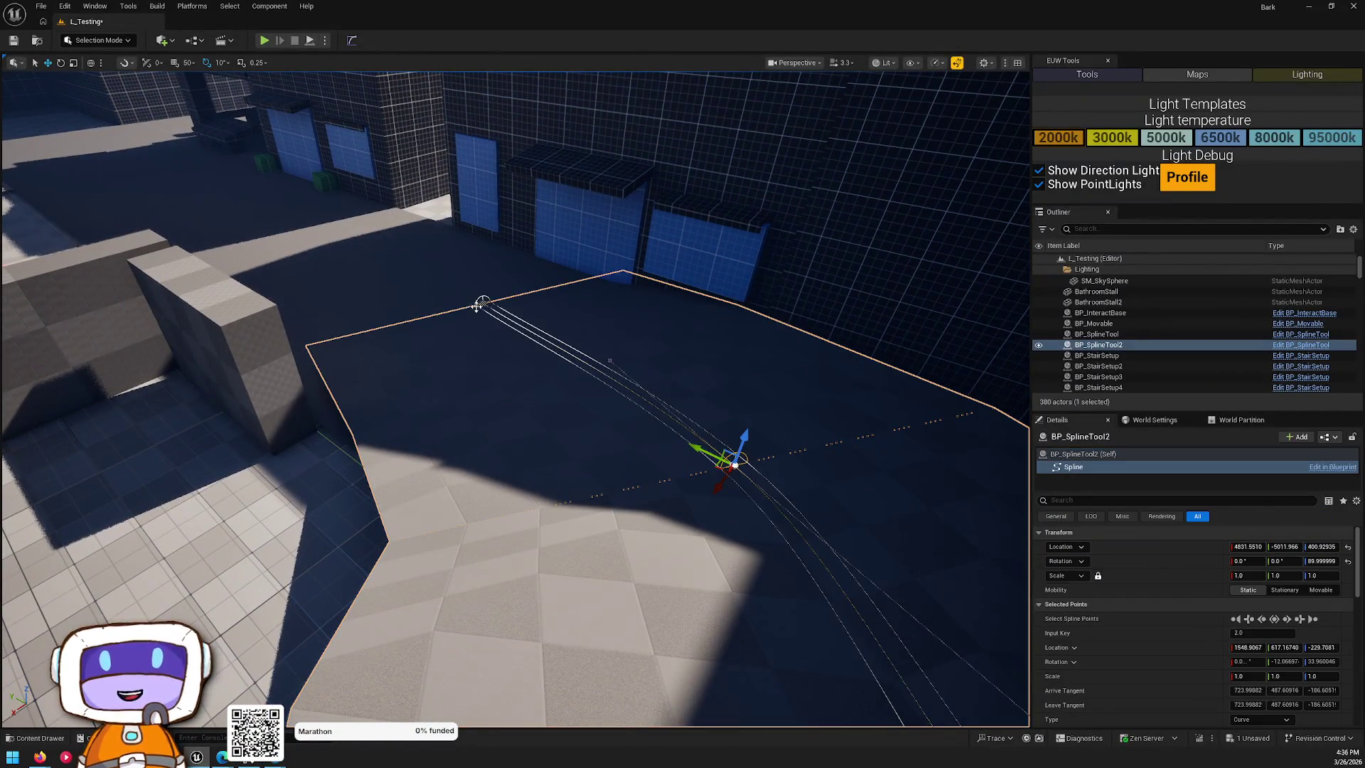
pyautogui.moveTo(471, 324)
pyautogui.mouseDown()
pyautogui.moveTo(441, 285)
pyautogui.moveTo(490, 341)
pyautogui.mouseUp()
pyautogui.hotkey('ctrl', 'z')
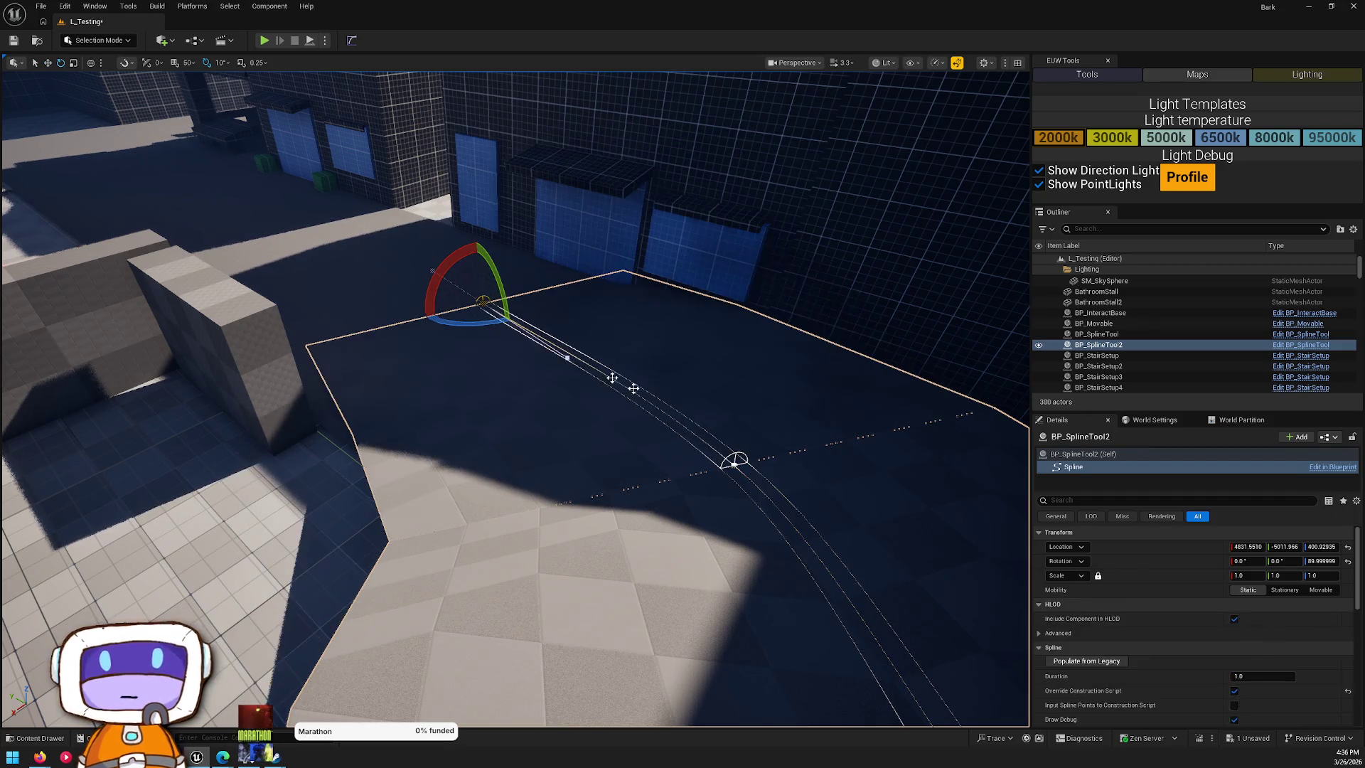
pyautogui.scroll(-3, 1158, 583)
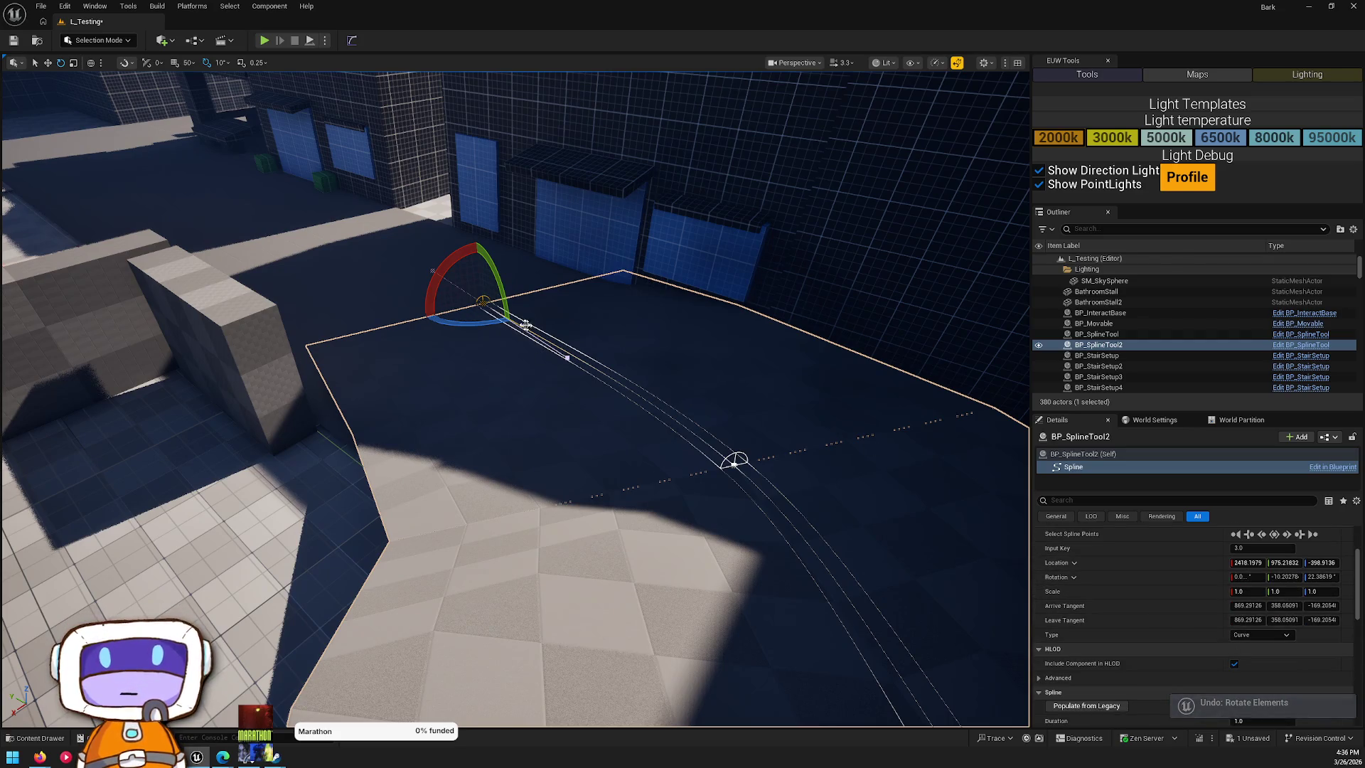
pyautogui.moveTo(462, 320)
pyautogui.mouseDown()
pyautogui.moveTo(426, 334)
pyautogui.moveTo(444, 328)
pyautogui.mouseUp()
pyautogui.moveTo(737, 462)
pyautogui.mouseDown()
pyautogui.moveTo(707, 459)
pyautogui.moveTo(671, 398)
pyautogui.moveTo(558, 435)
pyautogui.moveTo(562, 372)
pyautogui.moveTo(414, 267)
pyautogui.moveTo(733, 566)
pyautogui.moveTo(687, 460)
pyautogui.mouseUp()
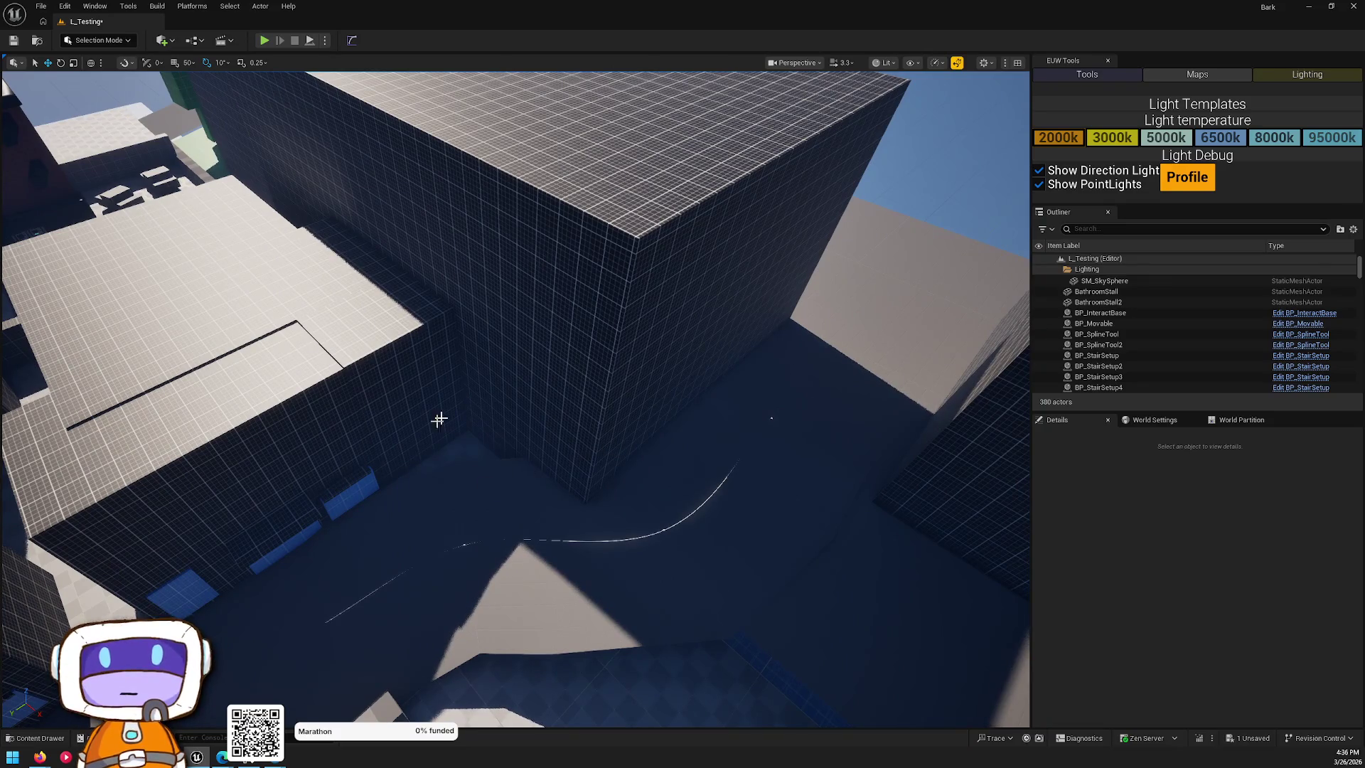
# - Slide BP_SplineTool2 slightly along X, then select the thin wall beside Floor4
pyautogui.click(746, 483)
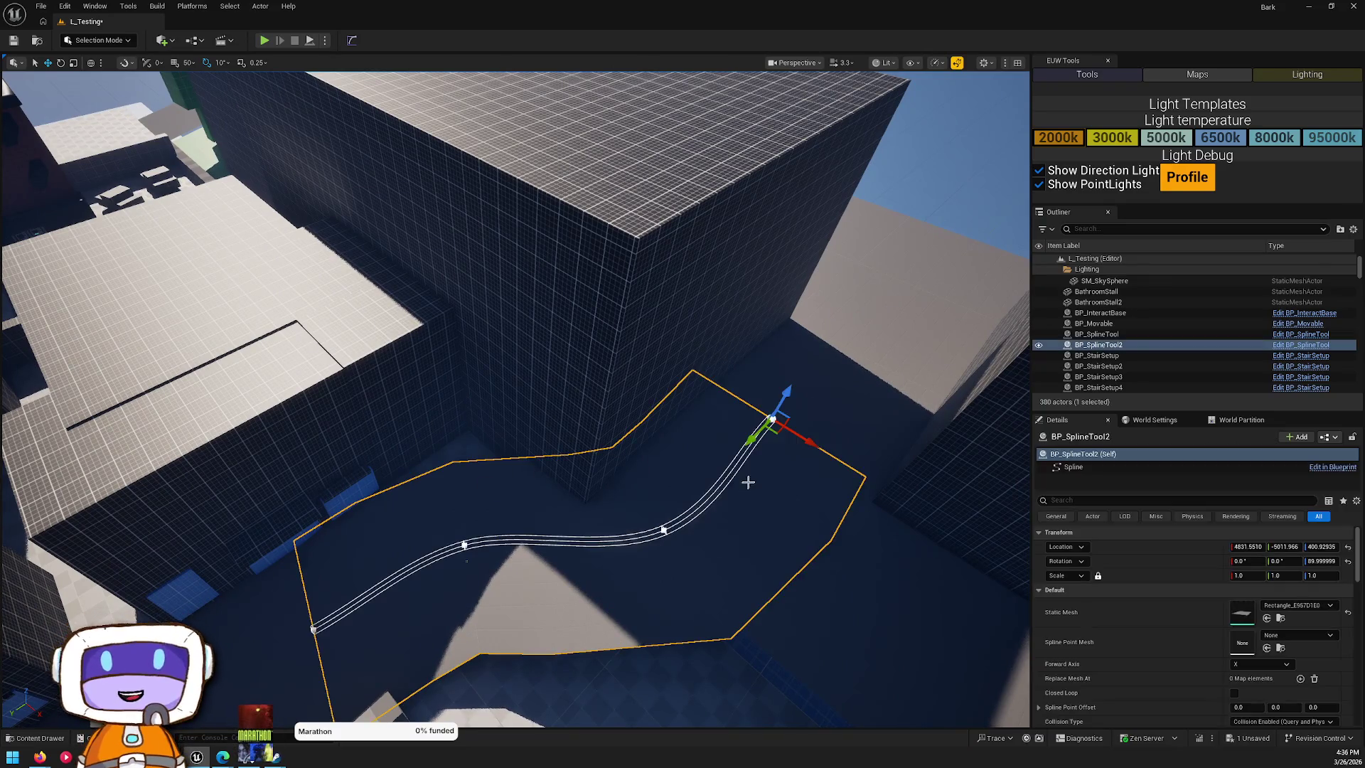
pyautogui.moveTo(783, 441); pyautogui.dragTo(849, 457)
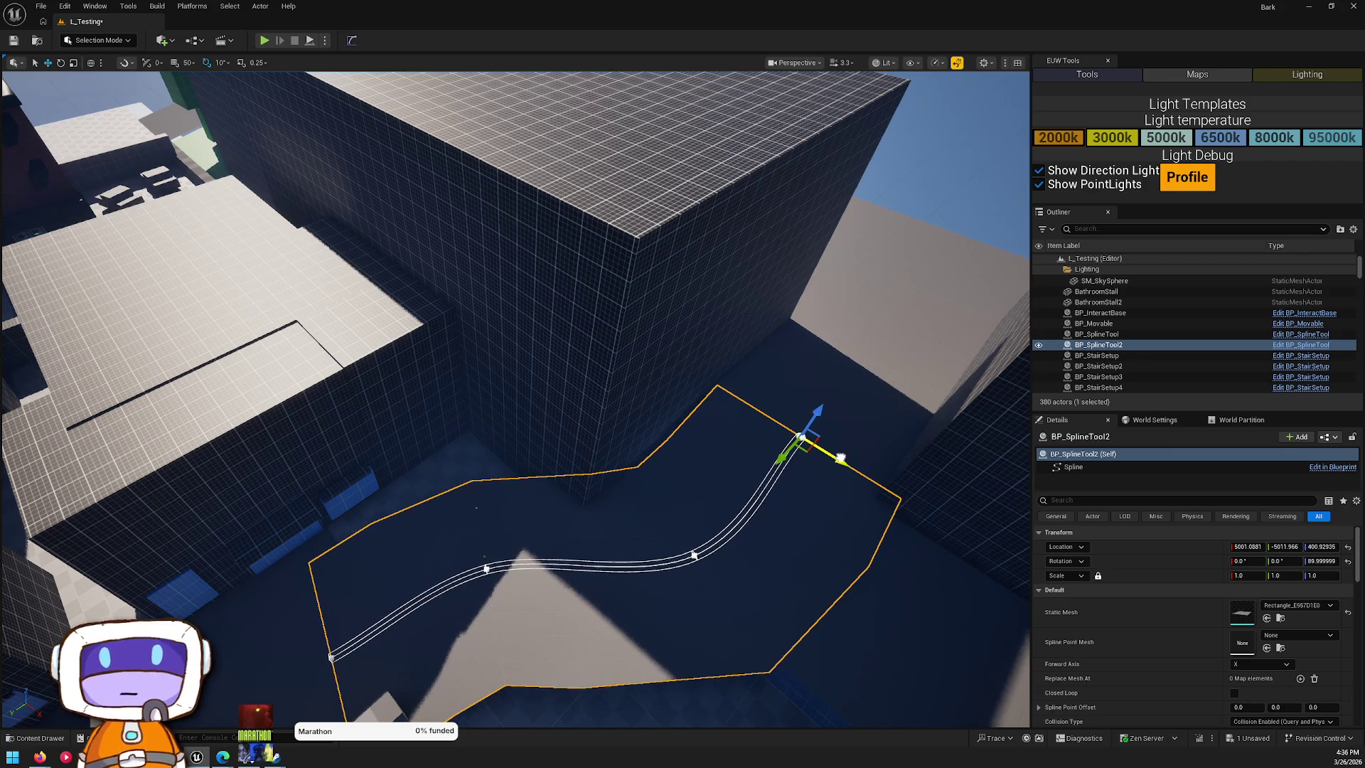
pyautogui.click(720, 494)
pyautogui.moveTo(721, 494); pyautogui.dragTo(437, 323)
pyautogui.moveTo(969, 248); pyautogui.dragTo(1004, 384)
pyautogui.click(1003, 384)
pyautogui.click(787, 334)
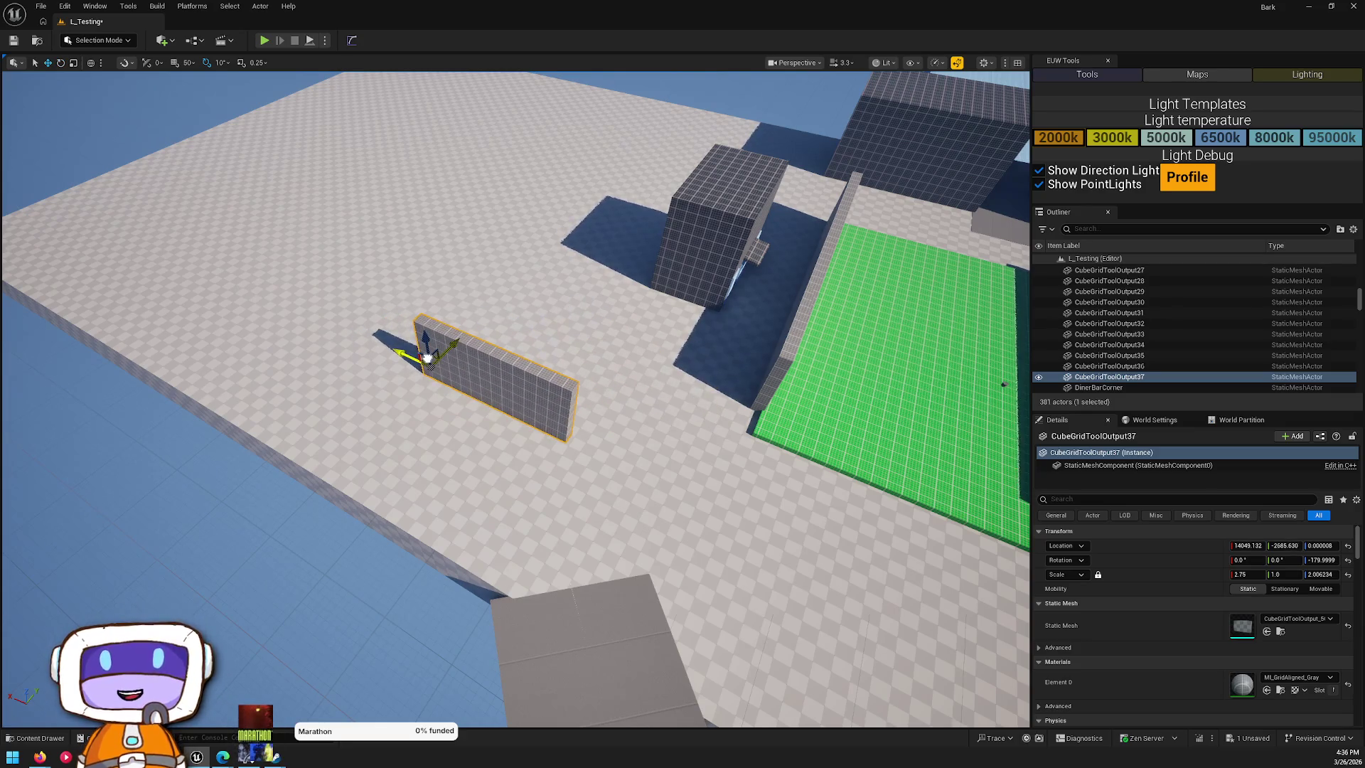
# - Duplicate small cubes Cube15 and Cube17 to a spot near the grey wall
pyautogui.moveTo(532, 452)
pyautogui.mouseDown()
pyautogui.moveTo(487, 451)
pyautogui.moveTo(668, 430)
pyautogui.mouseUp()
pyautogui.press('Escape')
pyautogui.moveTo(423, 413)
pyautogui.mouseDown()
pyautogui.moveTo(342, 196)
pyautogui.moveTo(342, 298)
pyautogui.mouseUp()
pyautogui.click(613, 365)
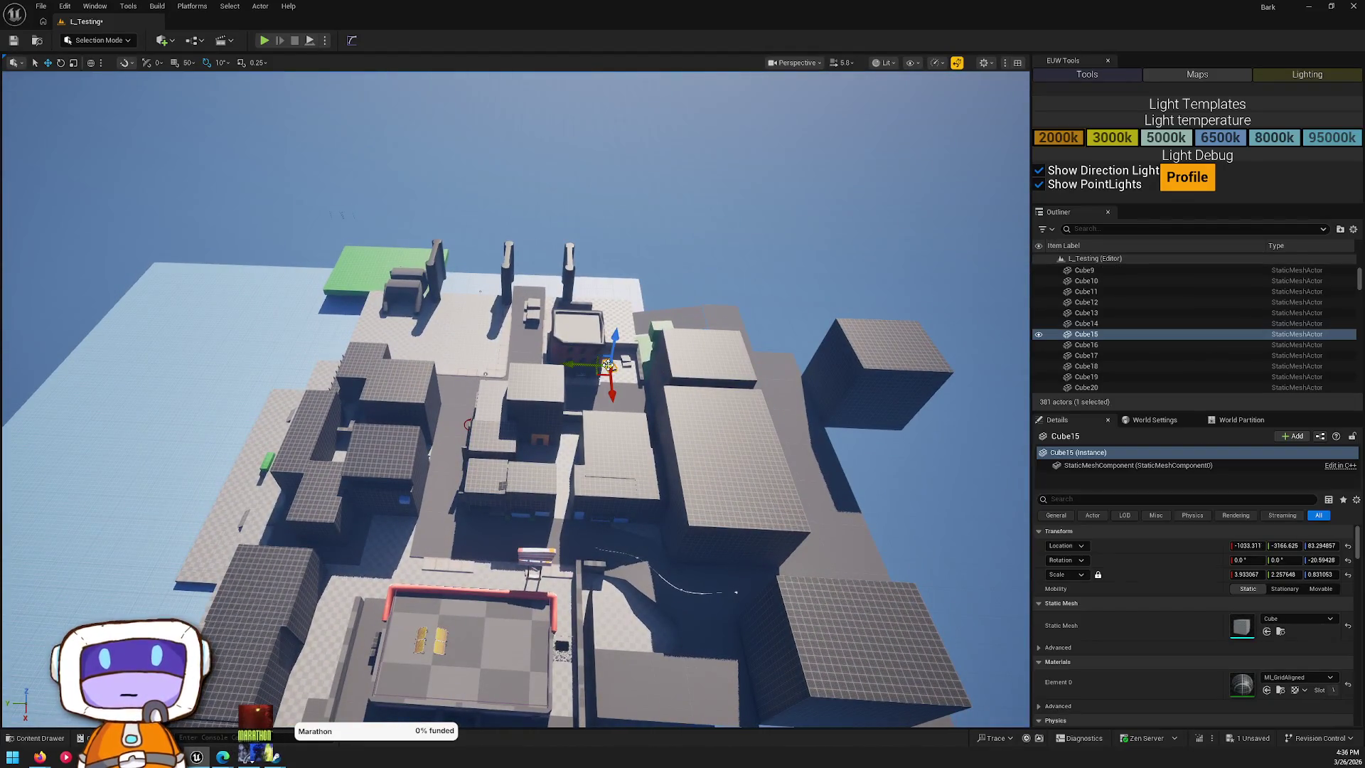
pyautogui.keyDown('ctrl'); pyautogui.click(618, 362); pyautogui.keyUp('ctrl')
pyautogui.moveTo(619, 362); pyautogui.dragTo(292, 201)
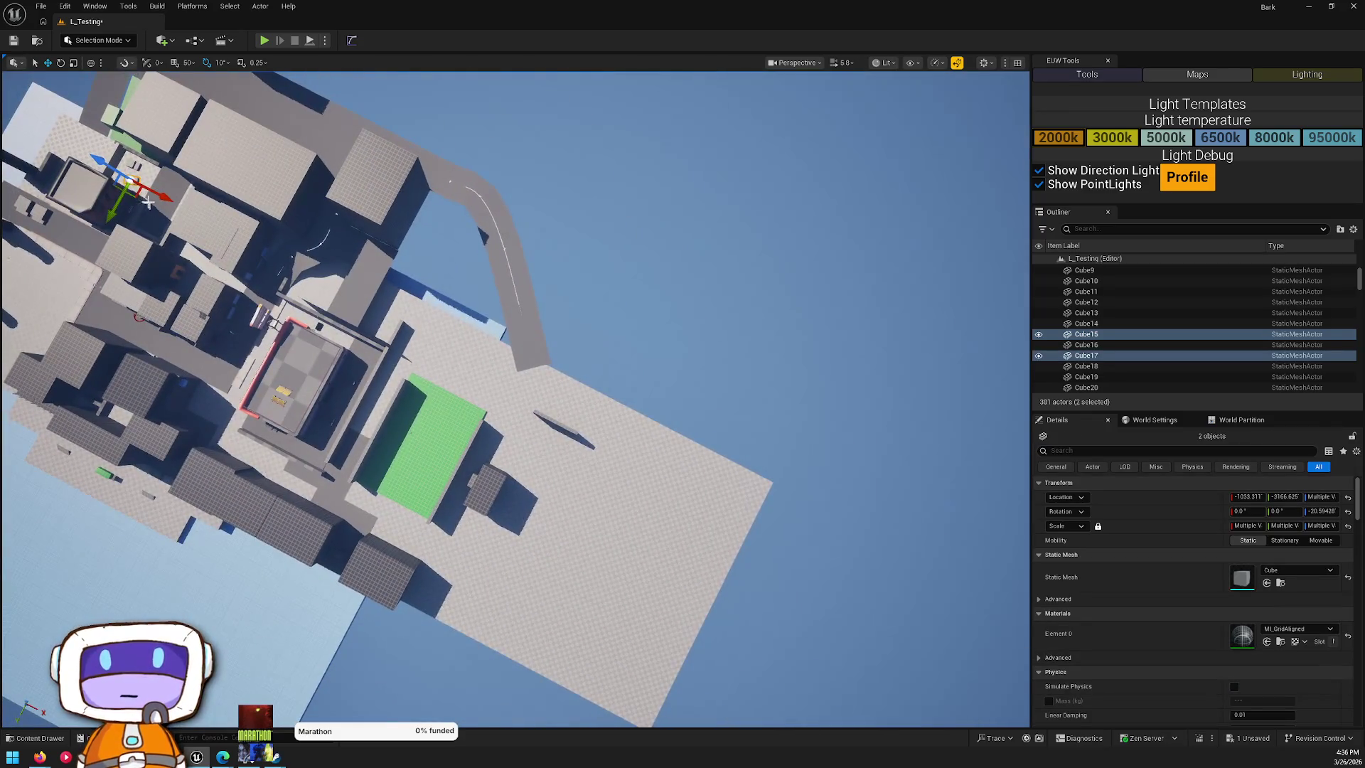
pyautogui.moveTo(134, 193); pyautogui.dragTo(772, 483)
pyautogui.moveTo(542, 411)
pyautogui.mouseDown()
pyautogui.moveTo(542, 334)
pyautogui.moveTo(512, 313)
pyautogui.moveTo(540, 299)
pyautogui.mouseUp()
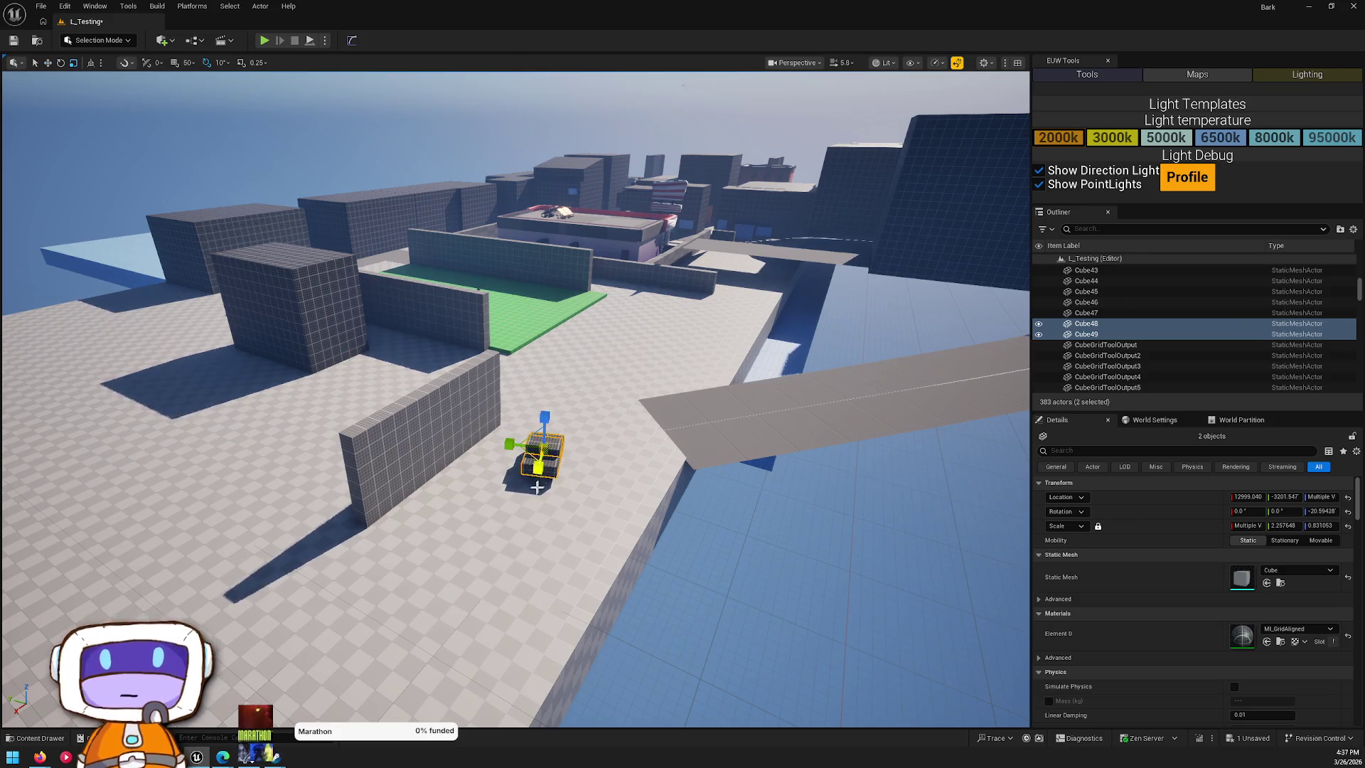
pyautogui.press('Escape')
# - Move the copied cube pair against the wall and Alt-drag a second pair beside it
pyautogui.moveTo(547, 478)
pyautogui.mouseDown()
pyautogui.moveTo(625, 398)
pyautogui.moveTo(493, 548)
pyautogui.mouseUp()
pyautogui.click(519, 586)
pyautogui.keyDown('ctrl'); pyautogui.click(513, 562); pyautogui.keyUp('ctrl')
pyautogui.press('w')
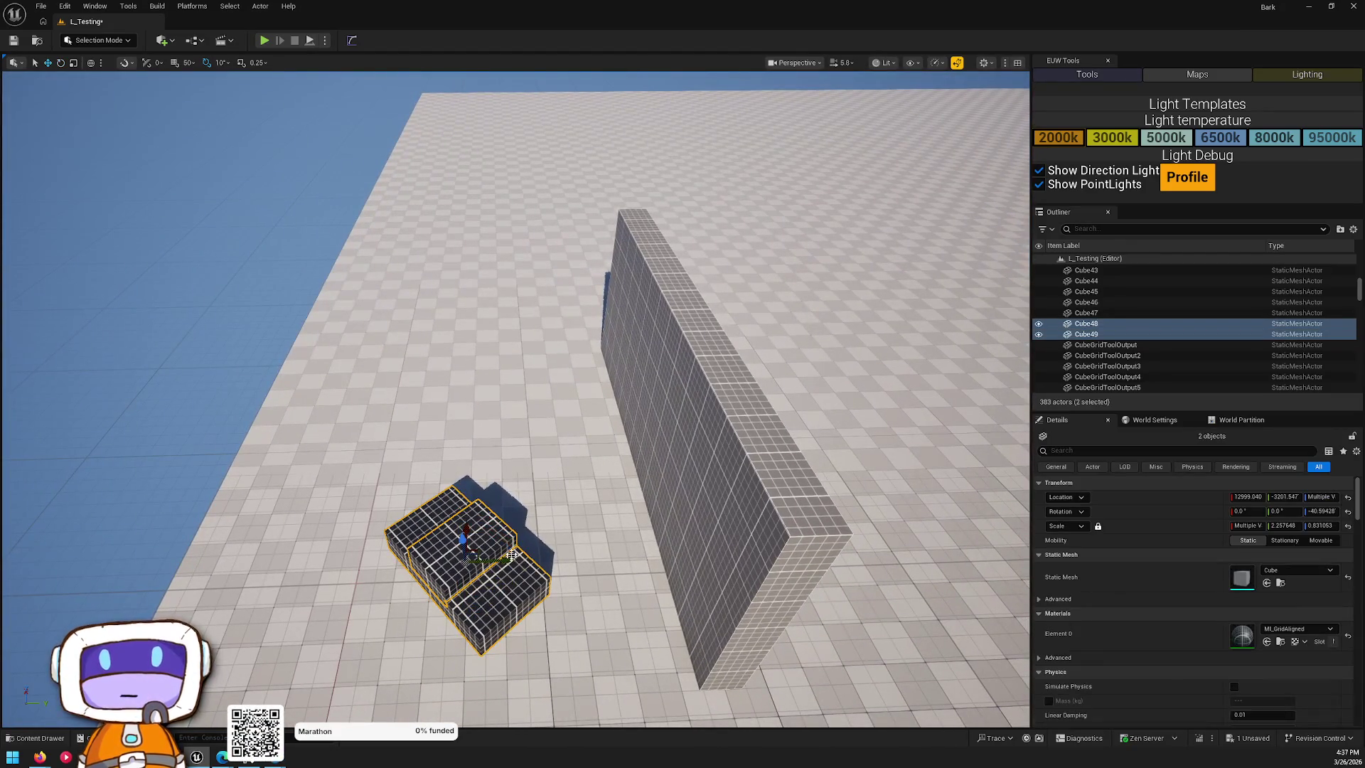
pyautogui.moveTo(480, 551); pyautogui.dragTo(563, 388)
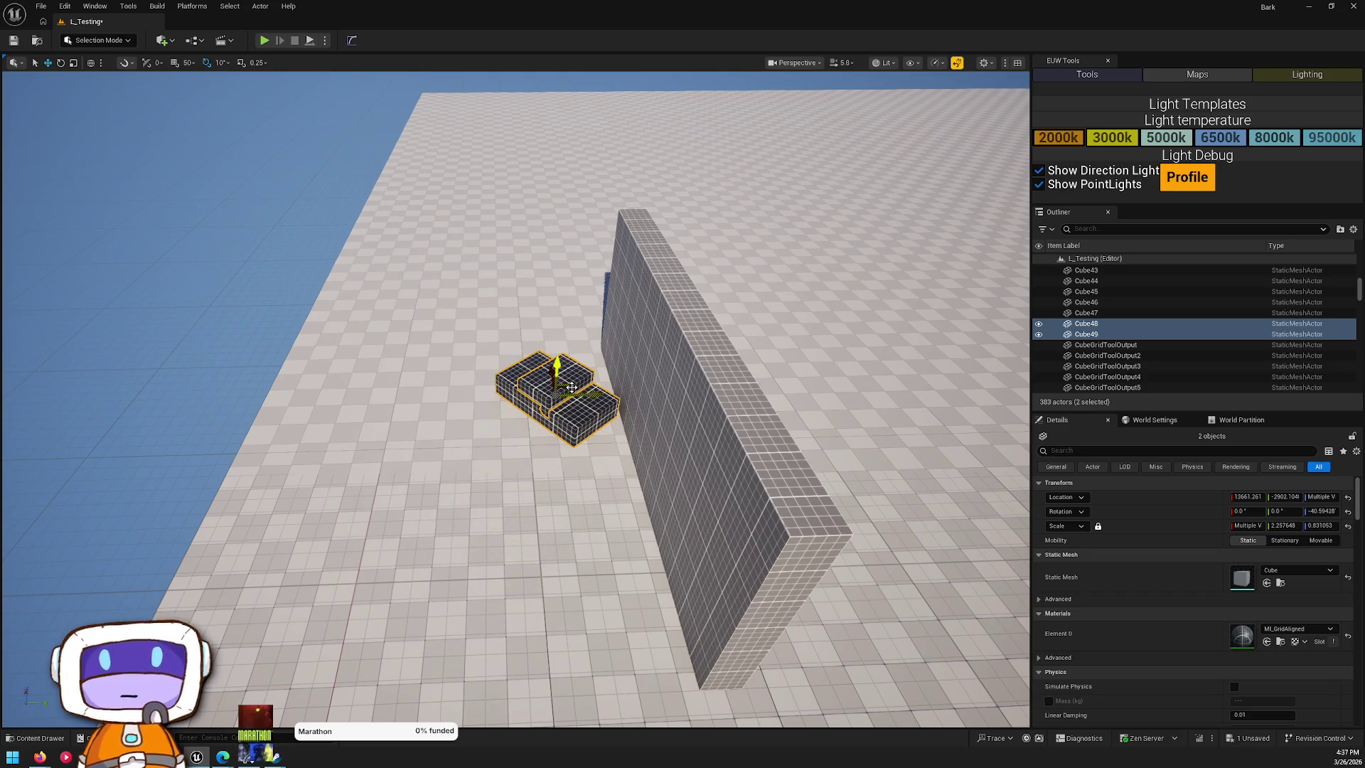
pyautogui.moveTo(568, 389); pyautogui.dragTo(437, 390)
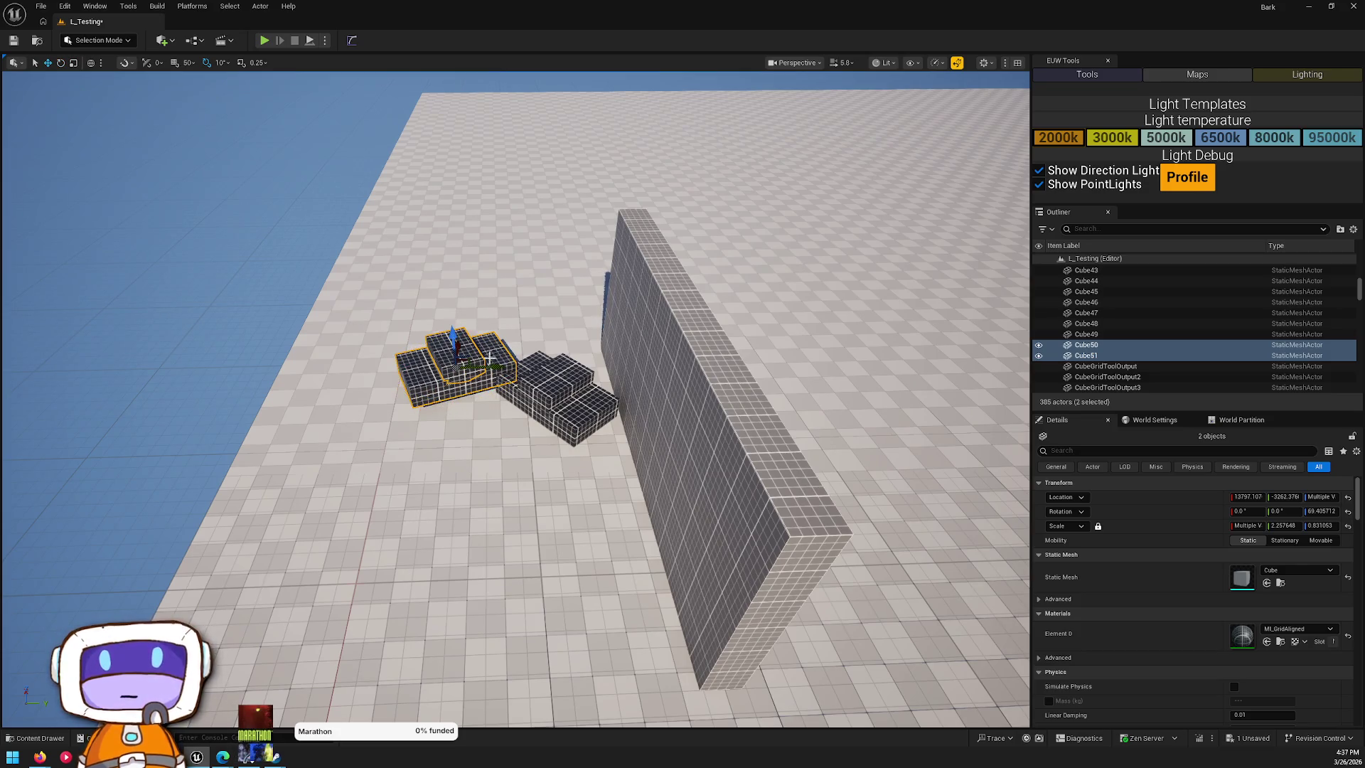
pyautogui.press('Escape')
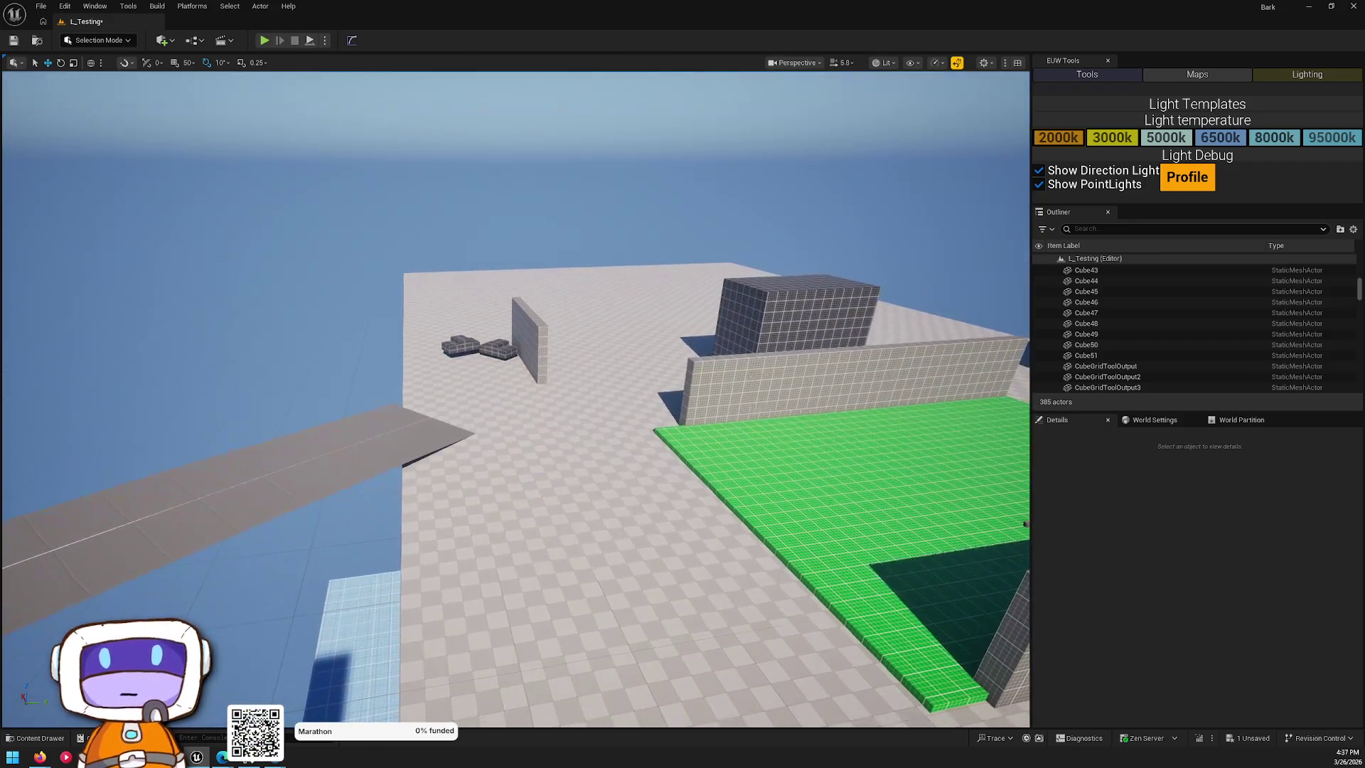
pyautogui.moveTo(1026, 524)
pyautogui.mouseDown()
pyautogui.moveTo(807, 254)
pyautogui.moveTo(755, 347)
pyautogui.moveTo(564, 417)
pyautogui.mouseUp()
# - Duplicate the grey wall and Cube46, and add a wall copy rotated -90° slid into place
pyautogui.click(326, 534)
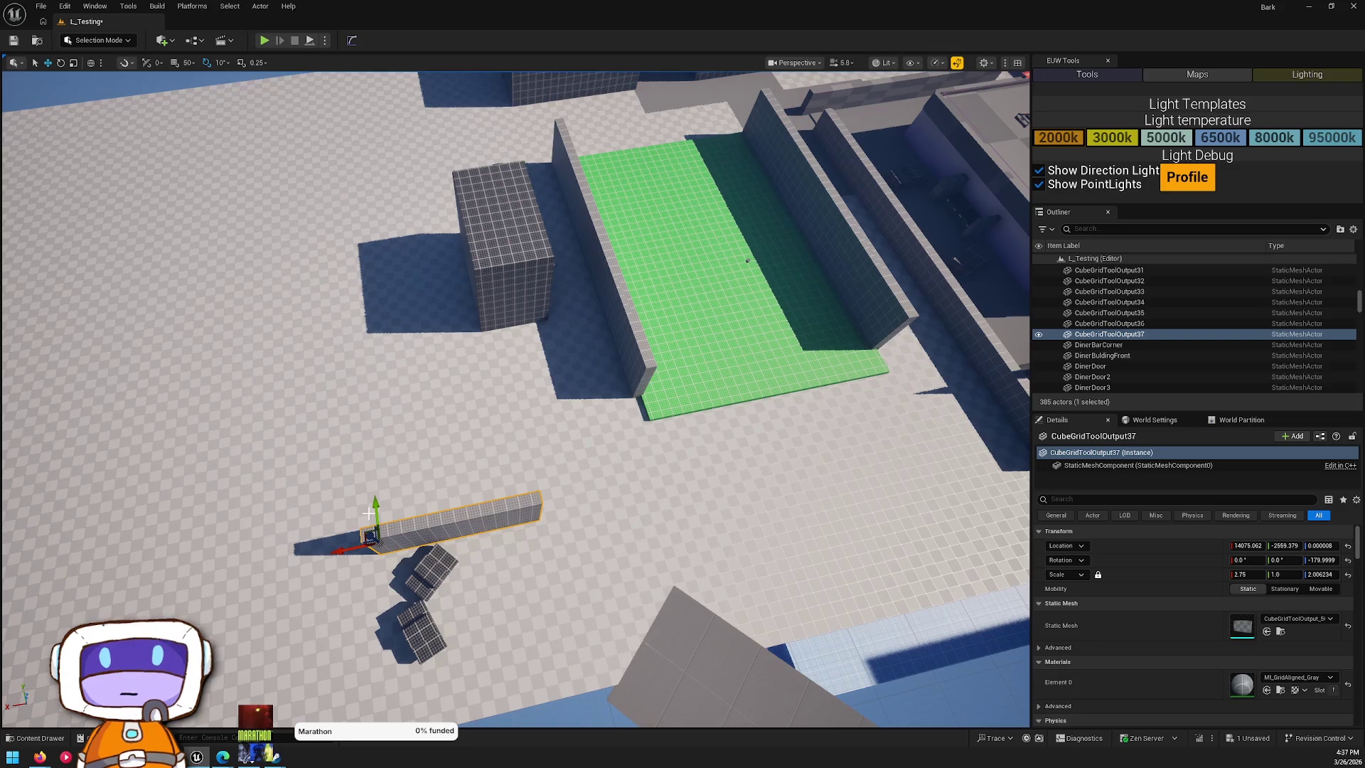
pyautogui.moveTo(747, 261); pyautogui.dragTo(730, 290)
pyautogui.moveTo(367, 548)
pyautogui.keyDown('alt'); pyautogui.mouseDown()
pyautogui.moveTo(360, 472)
pyautogui.moveTo(381, 450)
pyautogui.moveTo(357, 442)
pyautogui.mouseUp(); pyautogui.keyUp('alt')
pyautogui.click(497, 320)
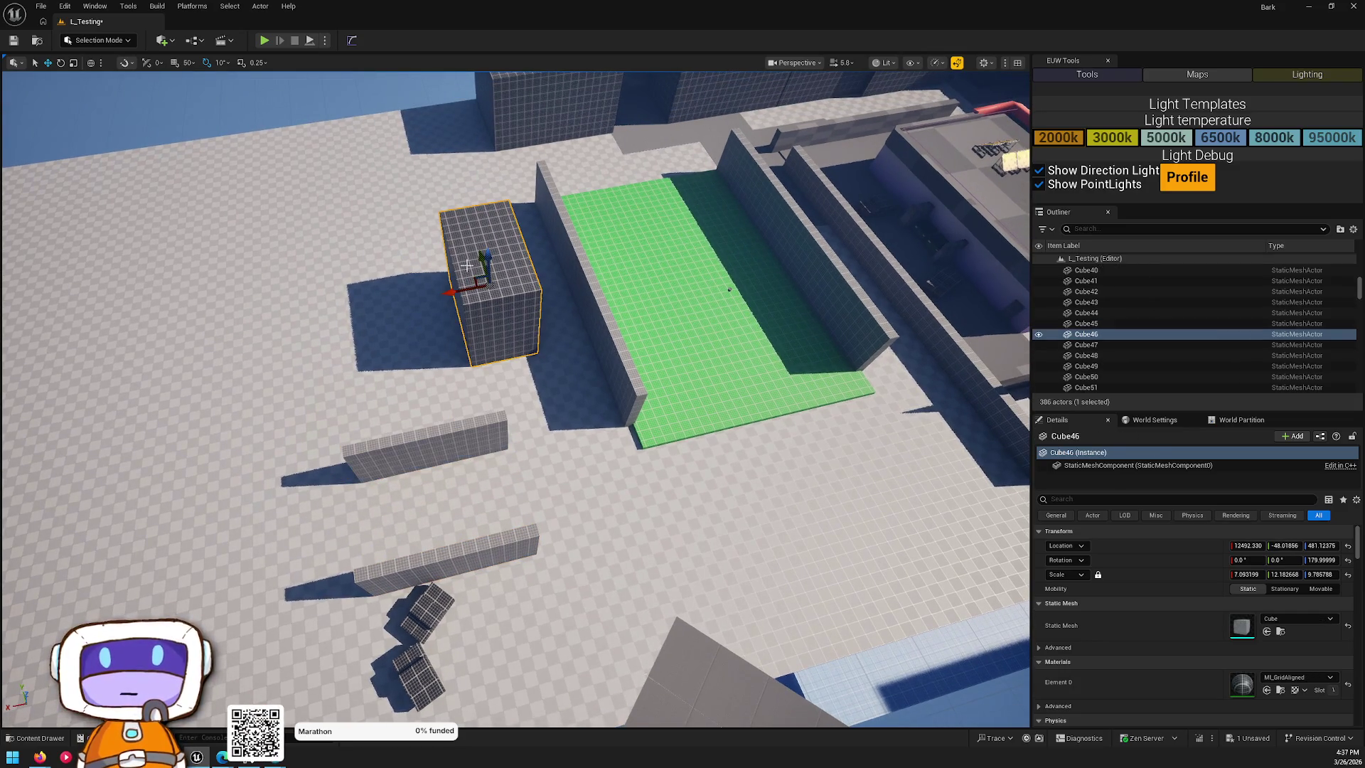
pyautogui.moveTo(474, 277)
pyautogui.keyDown('alt'); pyautogui.mouseDown()
pyautogui.moveTo(391, 533)
pyautogui.moveTo(295, 482)
pyautogui.moveTo(288, 500)
pyautogui.moveTo(362, 276)
pyautogui.mouseUp(); pyautogui.keyUp('alt')
pyautogui.click(644, 363)
pyautogui.press('e')
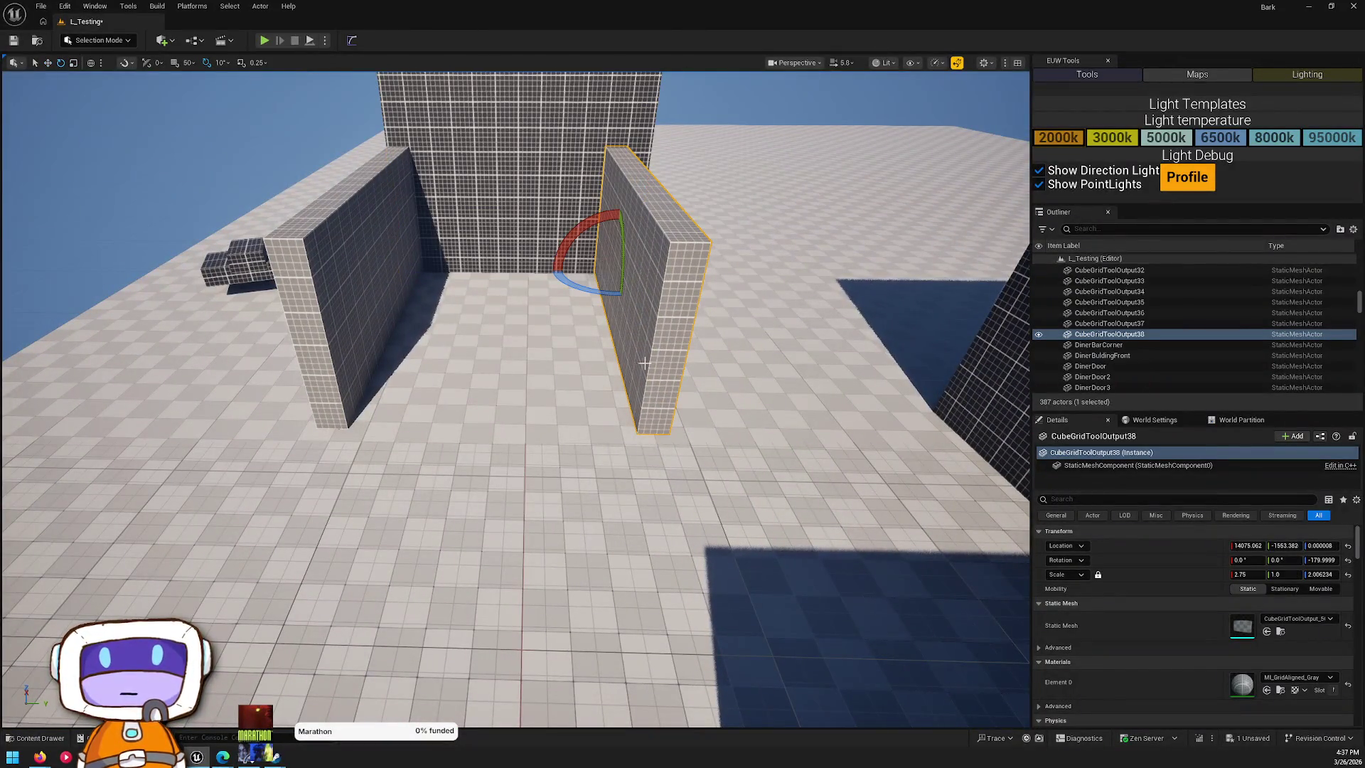
pyautogui.keyDown('alt'); pyautogui.moveTo(584, 284); pyautogui.dragTo(559, 269); pyautogui.keyUp('alt')
pyautogui.moveTo(468, 338)
pyautogui.keyDown('alt'); pyautogui.mouseDown()
pyautogui.moveTo(441, 320)
pyautogui.moveTo(481, 305)
pyautogui.moveTo(741, 357)
pyautogui.moveTo(683, 354)
pyautogui.mouseUp(); pyautogui.keyUp('alt')
pyautogui.press('Escape')
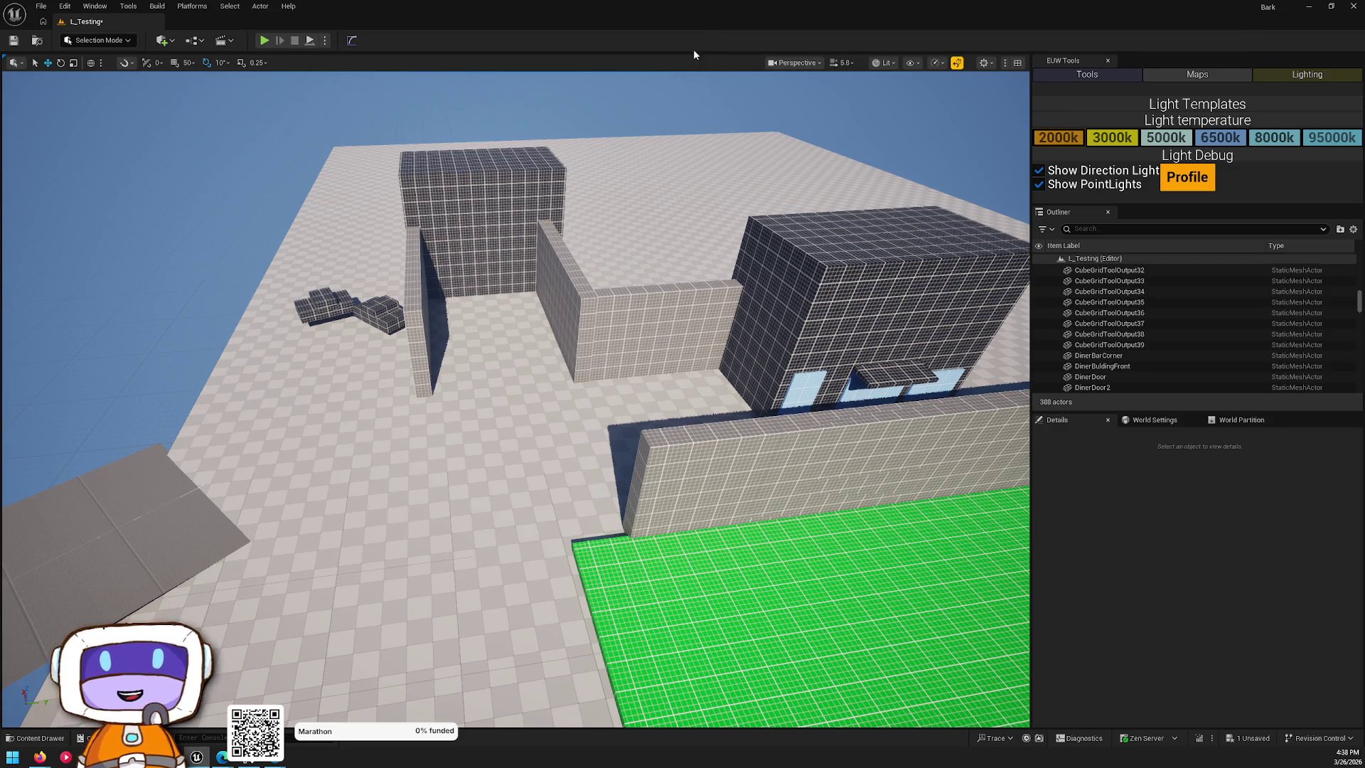
# - Scale the middle wall copy down to Z 0.97 and thicken it in Y
pyautogui.click(640, 321)
pyautogui.press('f')
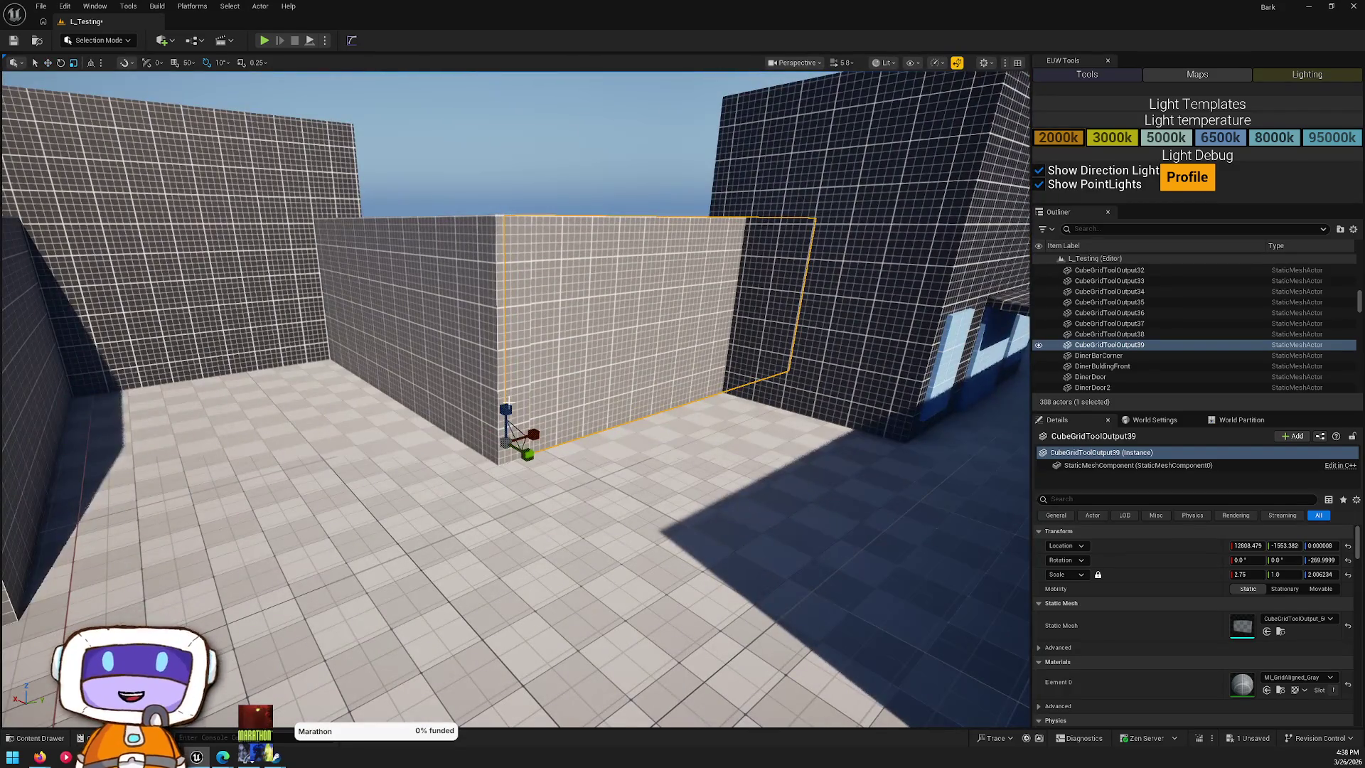
pyautogui.moveTo(506, 410)
pyautogui.mouseDown()
pyautogui.moveTo(508, 462)
pyautogui.moveTo(455, 416)
pyautogui.moveTo(491, 297)
pyautogui.mouseUp()
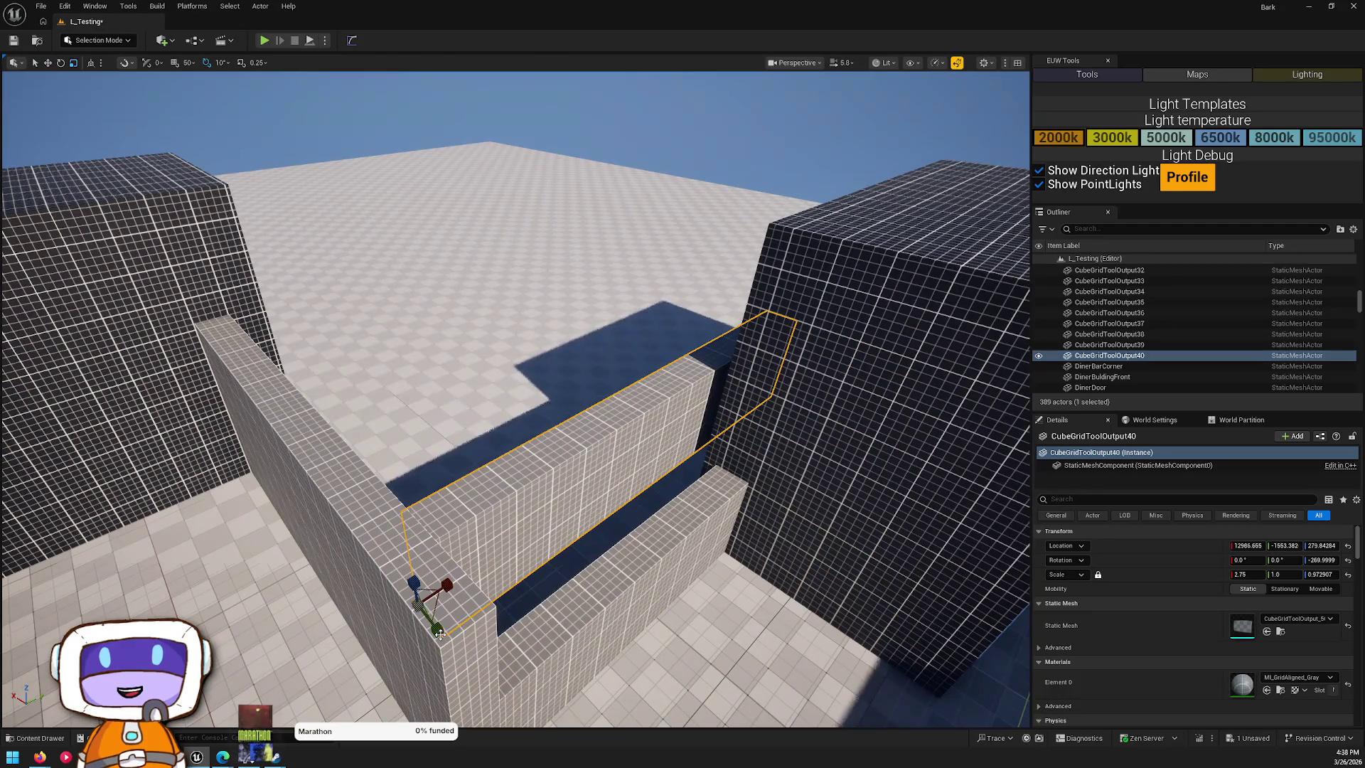
pyautogui.moveTo(439, 632); pyautogui.dragTo(470, 651)
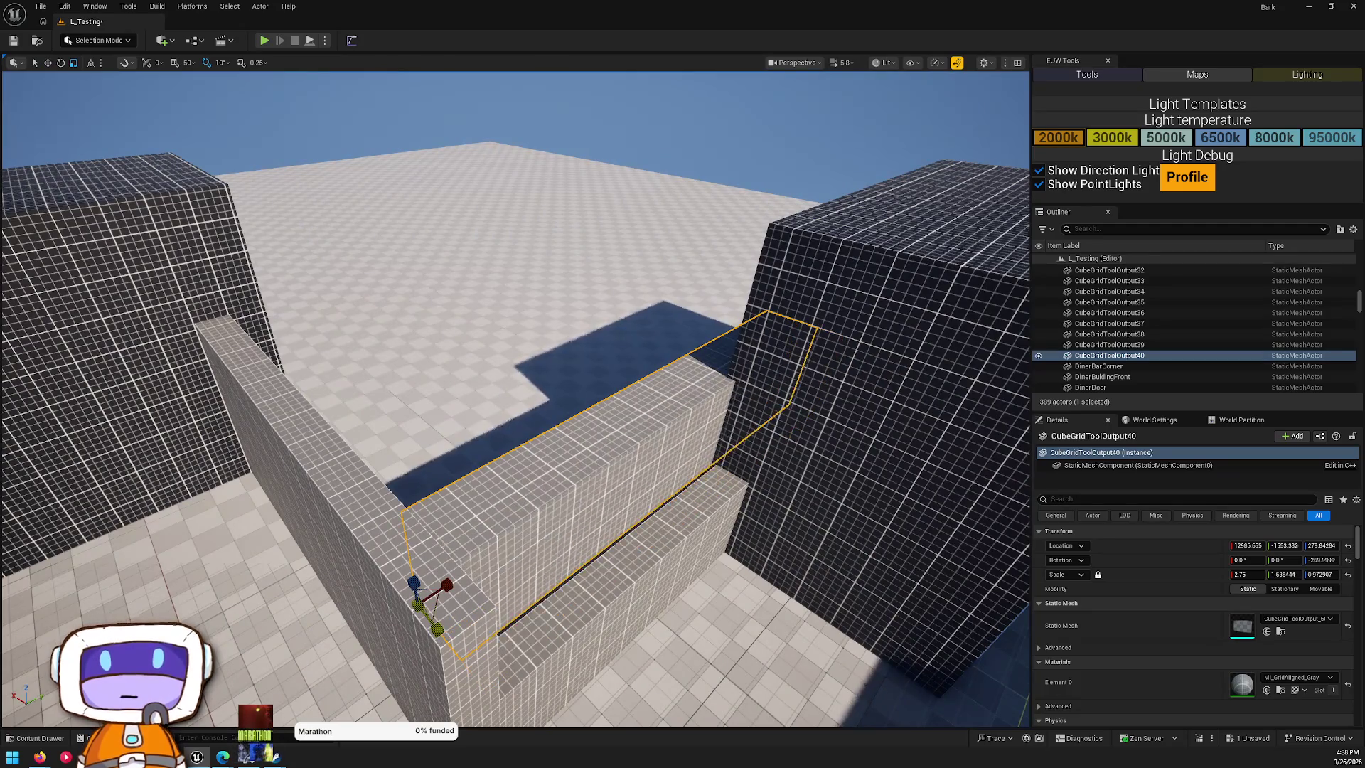
pyautogui.click(1301, 677)
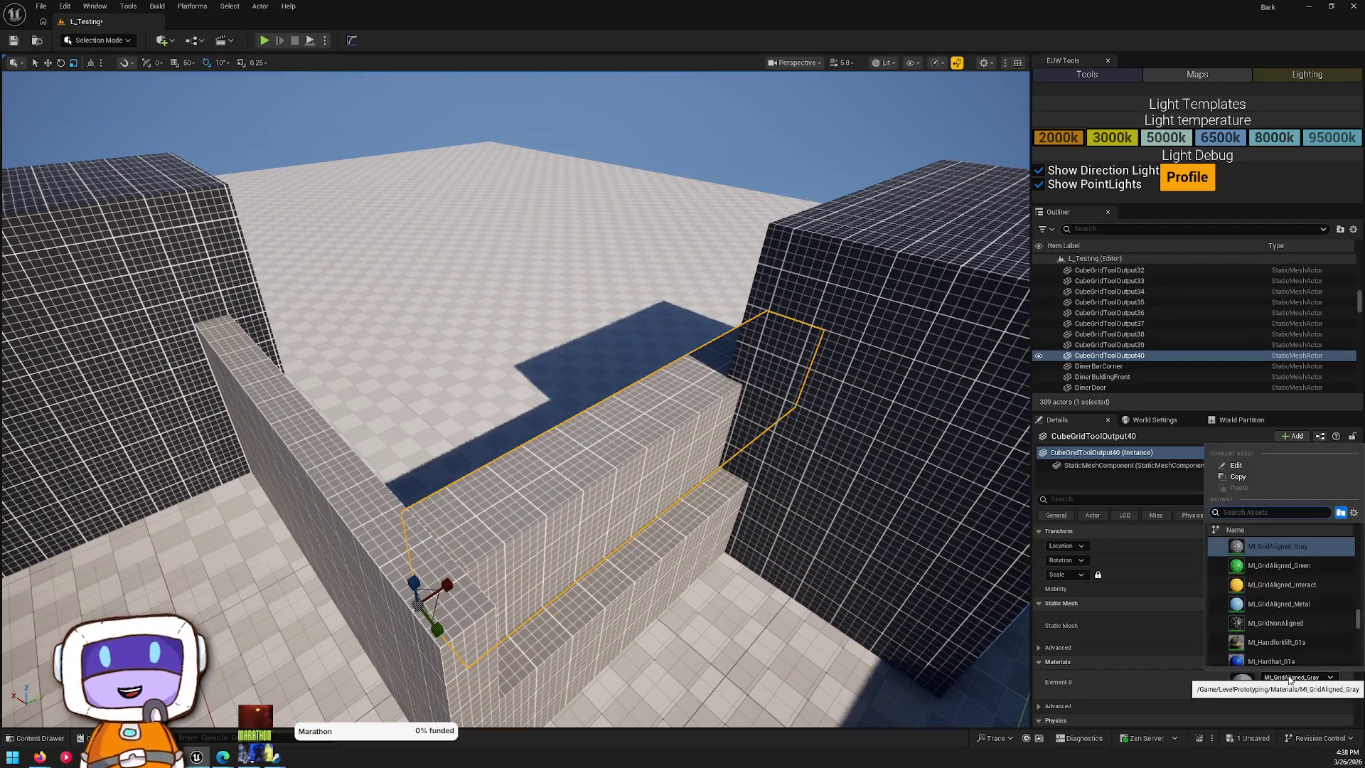
# - Alt-drag dark grid block Cube46 into a copy, Cube53, beside the green strip
pyautogui.press('h')
pyautogui.moveTo(846, 463); pyautogui.dragTo(846, 463)
pyautogui.click(372, 412)
pyautogui.moveTo(253, 382); pyautogui.dragTo(655, 423)
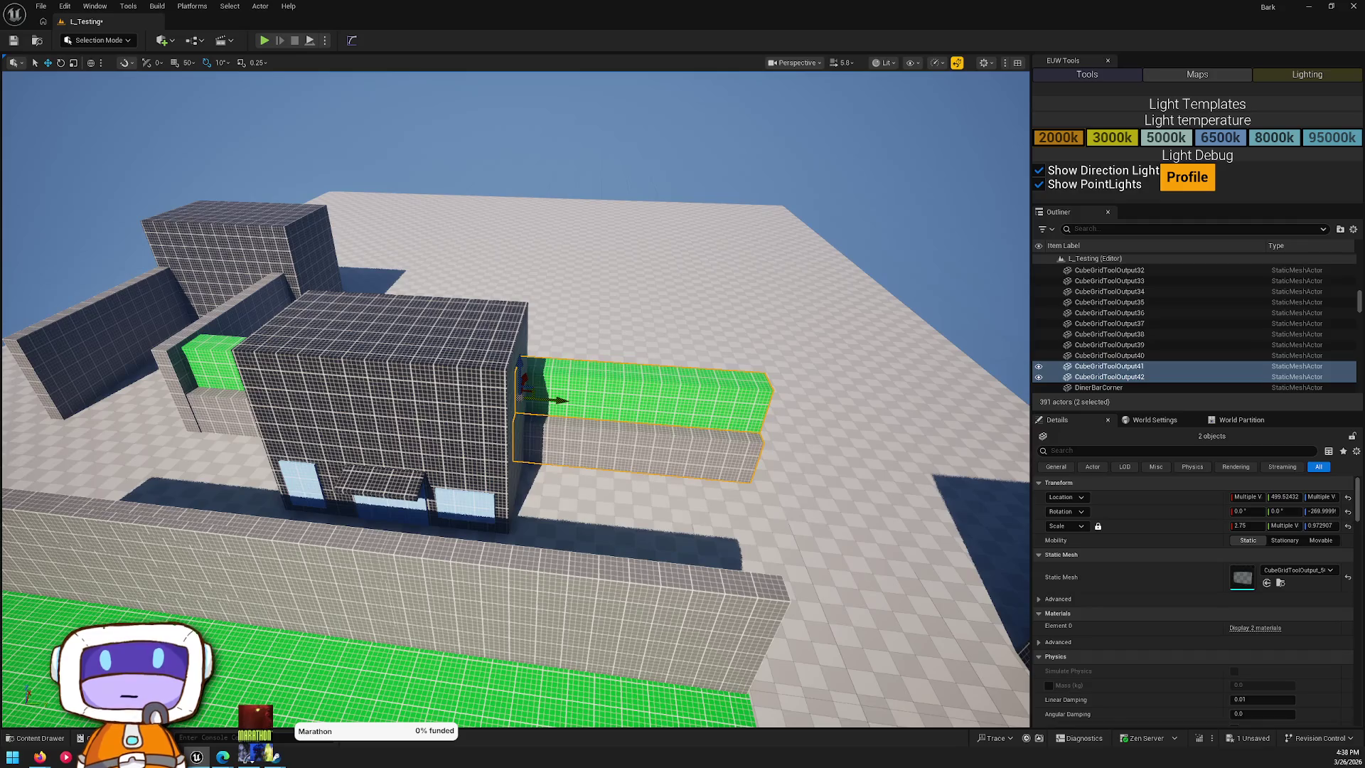
pyautogui.click(427, 398)
pyautogui.moveTo(523, 391); pyautogui.dragTo(523, 391)
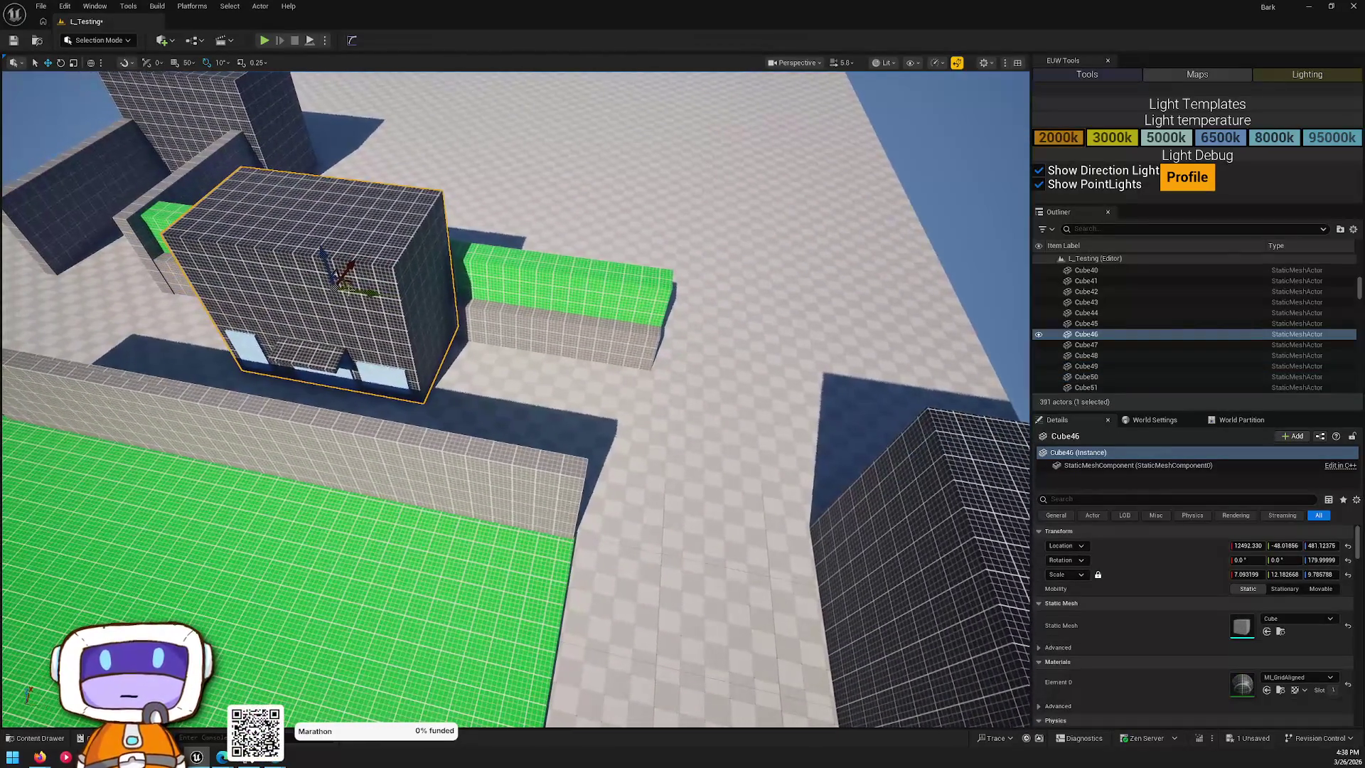
pyautogui.moveTo(354, 287)
pyautogui.keyDown('alt'); pyautogui.mouseDown()
pyautogui.moveTo(825, 362)
pyautogui.moveTo(794, 359)
pyautogui.moveTo(723, 289)
pyautogui.moveTo(524, 327)
pyautogui.mouseUp(); pyautogui.keyUp('alt')
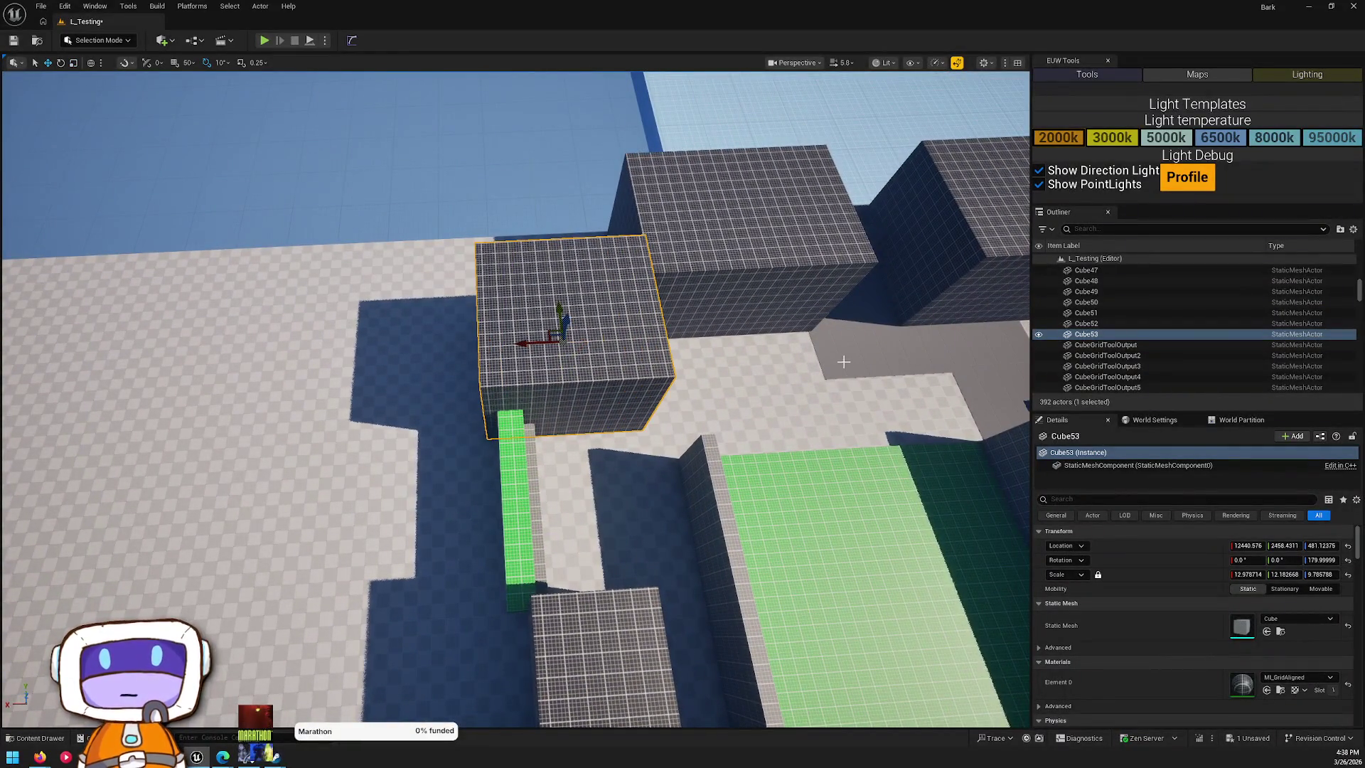
pyautogui.moveTo(465, 361)
pyautogui.mouseDown()
pyautogui.moveTo(463, 299)
pyautogui.moveTo(403, 274)
pyautogui.moveTo(452, 253)
pyautogui.moveTo(462, 273)
pyautogui.moveTo(518, 277)
pyautogui.moveTo(456, 334)
pyautogui.moveTo(384, 299)
pyautogui.moveTo(369, 320)
pyautogui.moveTo(398, 306)
pyautogui.moveTo(706, 363)
pyautogui.mouseUp()
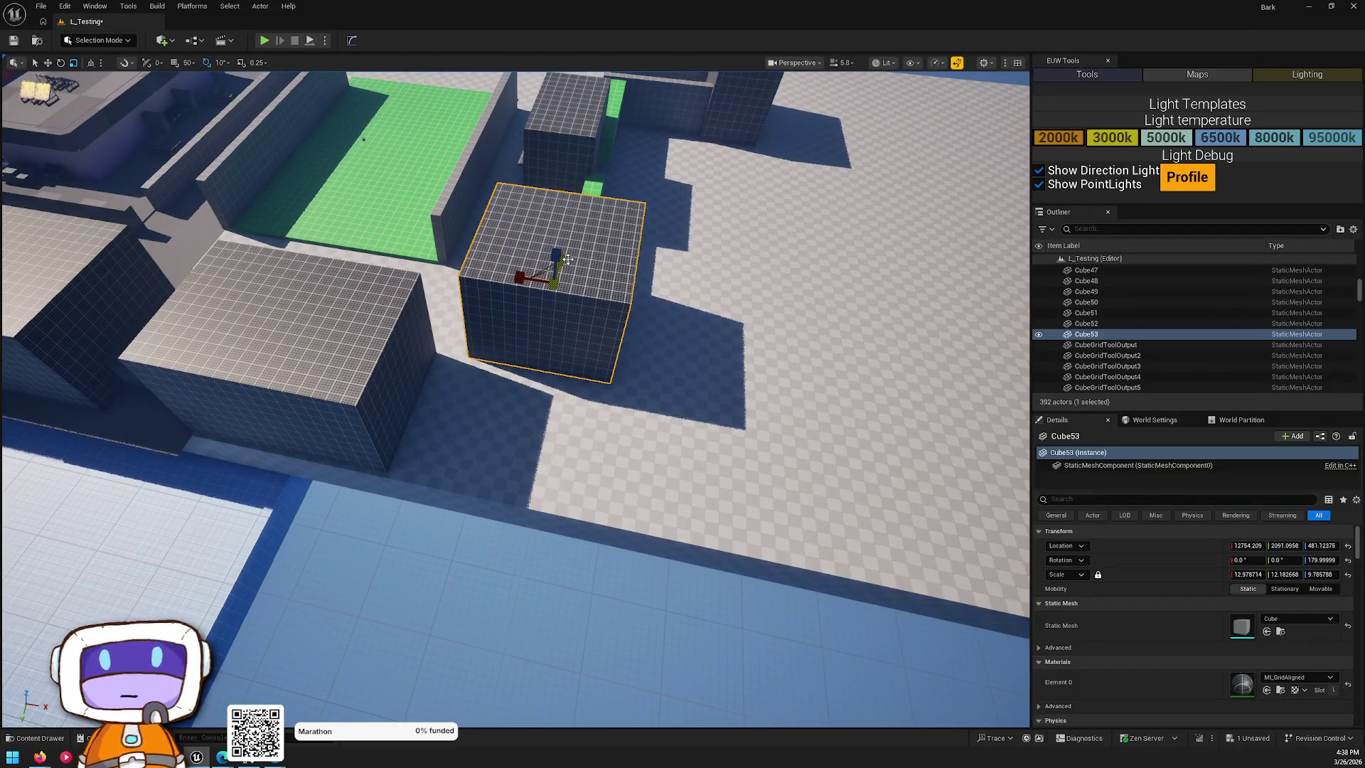
pyautogui.moveTo(707, 364)
pyautogui.mouseDown()
pyautogui.moveTo(399, 330)
pyautogui.moveTo(491, 353)
pyautogui.moveTo(442, 345)
pyautogui.moveTo(470, 340)
pyautogui.moveTo(458, 350)
pyautogui.mouseUp()
pyautogui.press('w')
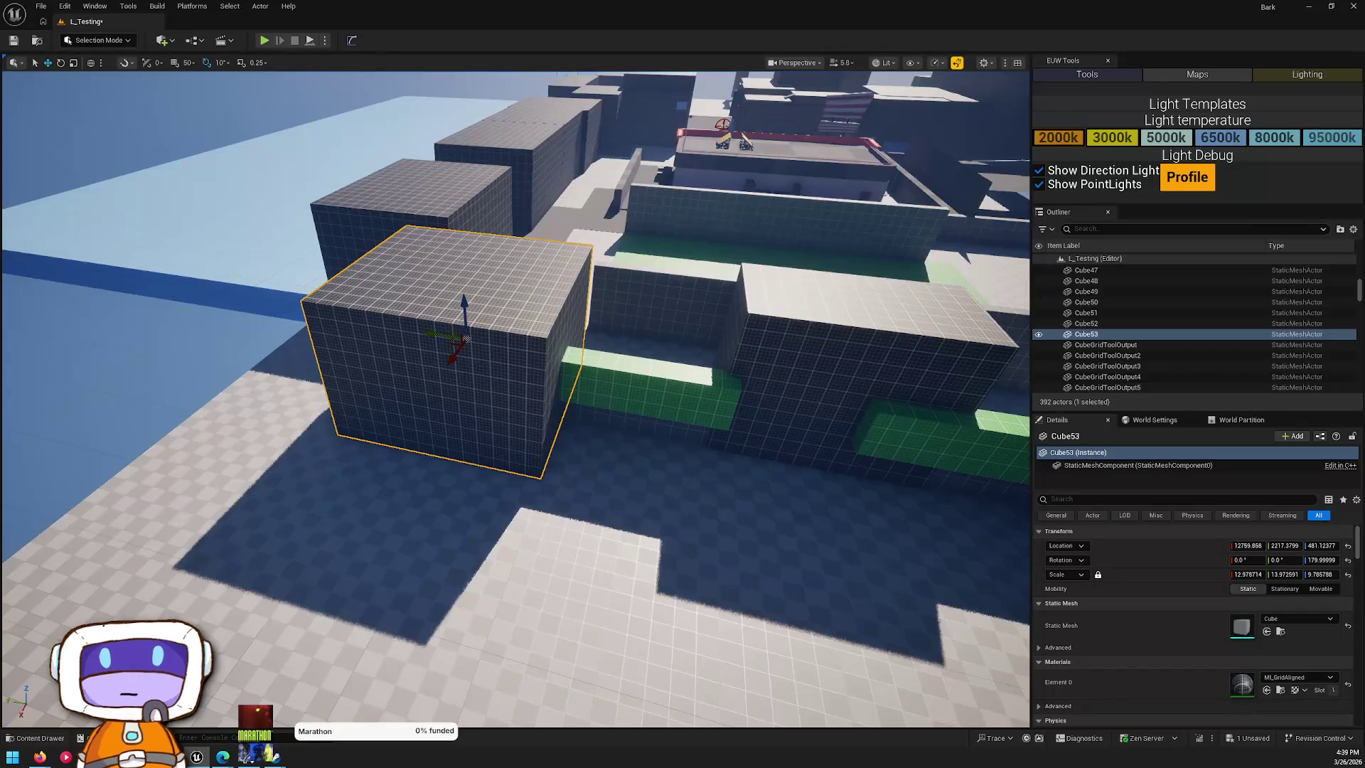
pyautogui.moveTo(636, 313)
pyautogui.mouseDown()
pyautogui.moveTo(611, 320)
pyautogui.moveTo(640, 334)
pyautogui.moveTo(626, 306)
pyautogui.moveTo(636, 285)
pyautogui.moveTo(619, 305)
pyautogui.moveTo(639, 319)
pyautogui.moveTo(625, 298)
pyautogui.moveTo(639, 291)
pyautogui.moveTo(619, 320)
pyautogui.mouseUp()
# - Duplicate CubeGridToolOutput43 rotated 90° as CubeGridToolOutput44 along the grid block's base
pyautogui.moveTo(576, 211)
pyautogui.mouseDown()
pyautogui.moveTo(377, 270)
pyautogui.moveTo(609, 536)
pyautogui.moveTo(498, 411)
pyautogui.mouseUp()
pyautogui.click(374, 269)
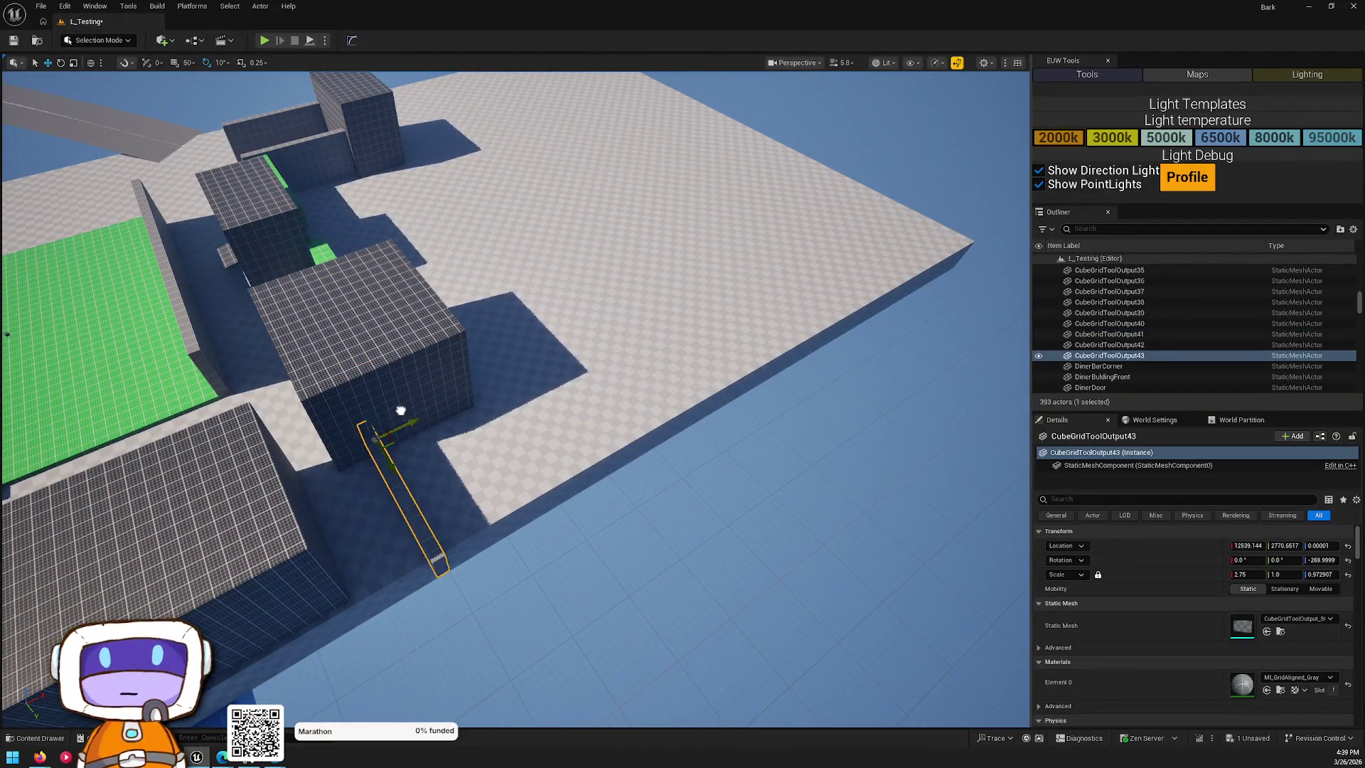
pyautogui.moveTo(411, 410); pyautogui.dragTo(411, 409)
pyautogui.moveTo(685, 475); pyautogui.dragTo(685, 475)
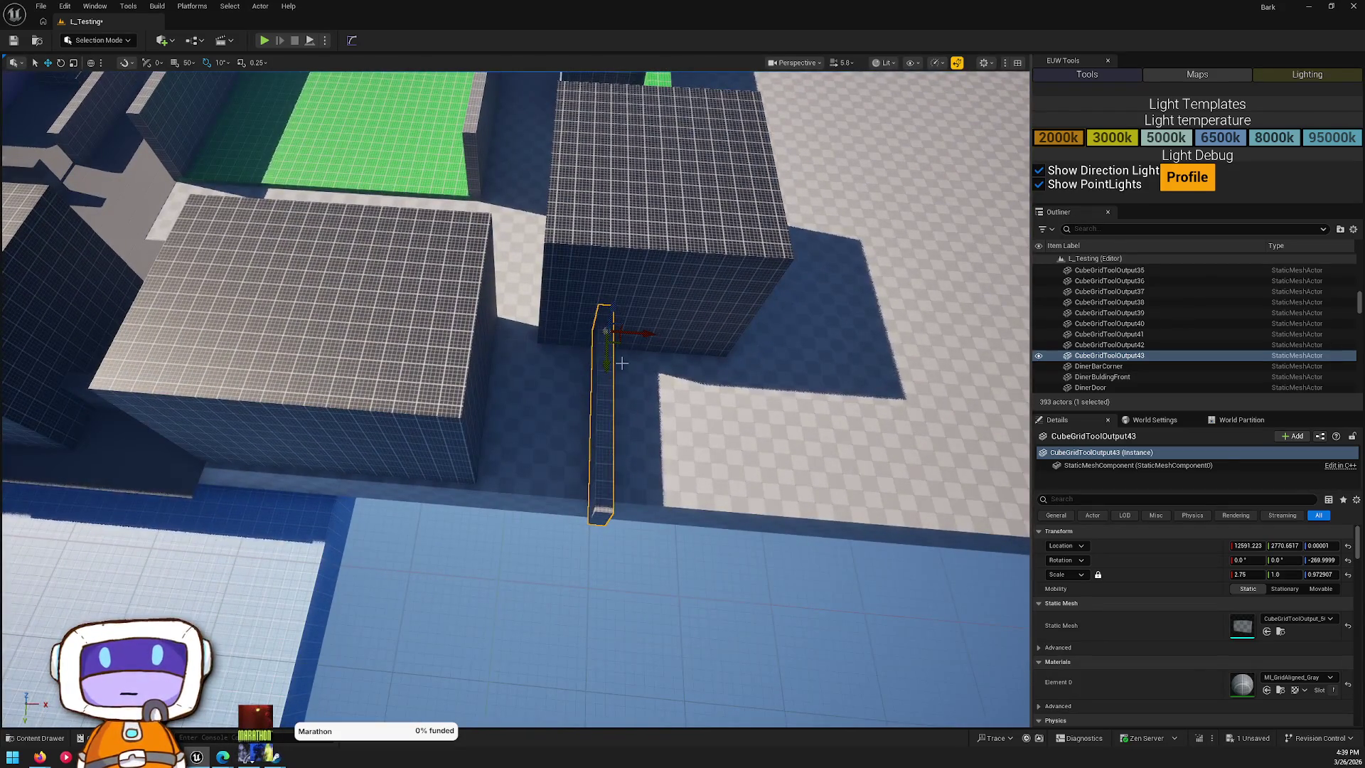
pyautogui.keyDown('alt'); pyautogui.moveTo(582, 383); pyautogui.dragTo(641, 382); pyautogui.keyUp('alt')
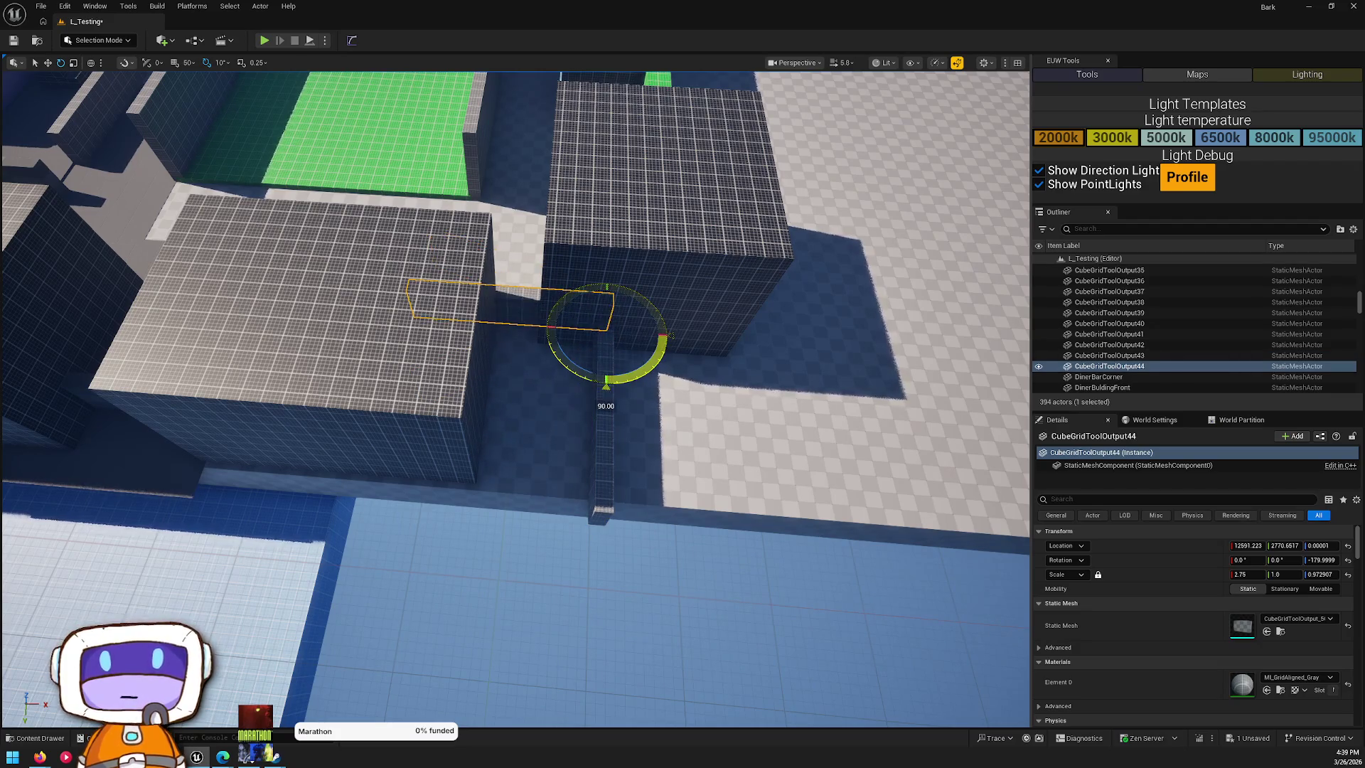
pyautogui.press('Escape')
pyautogui.moveTo(612, 495); pyautogui.dragTo(611, 495)
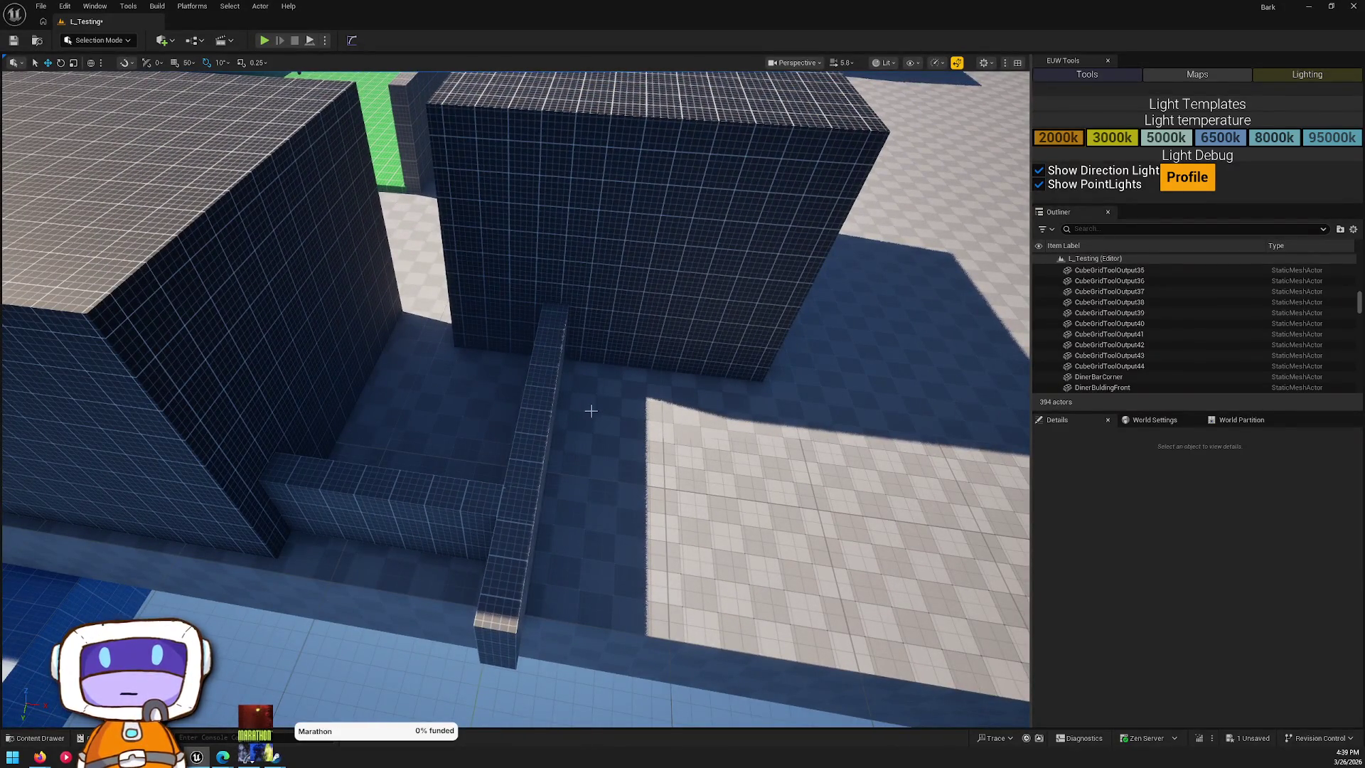
pyautogui.moveTo(599, 408); pyautogui.dragTo(599, 409)
pyautogui.moveTo(815, 284); pyautogui.dragTo(816, 284)
pyautogui.click(780, 357)
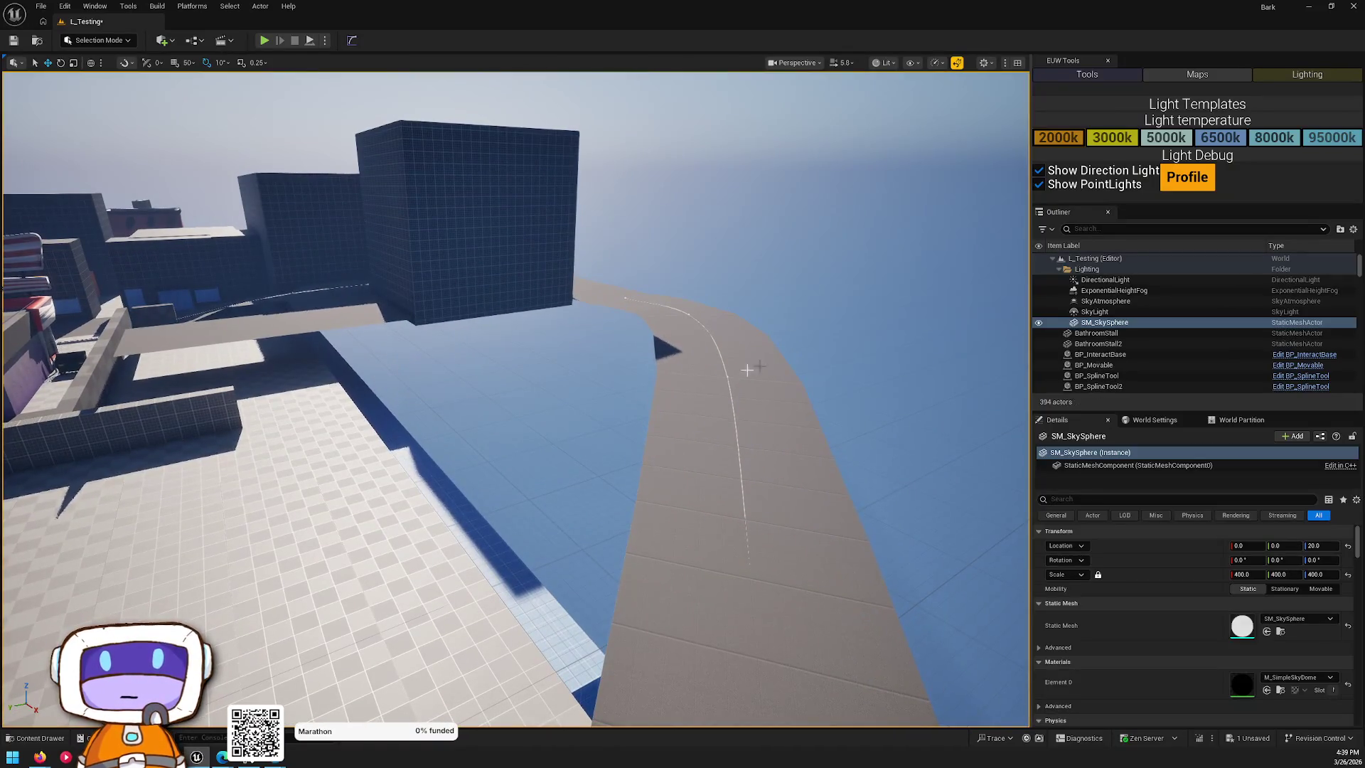
# - Alt-drag a copy of the curved road and set its mesh to BoundingBoxCorner
pyautogui.moveTo(780, 357); pyautogui.dragTo(780, 356)
pyautogui.moveTo(640, 466); pyautogui.dragTo(640, 466)
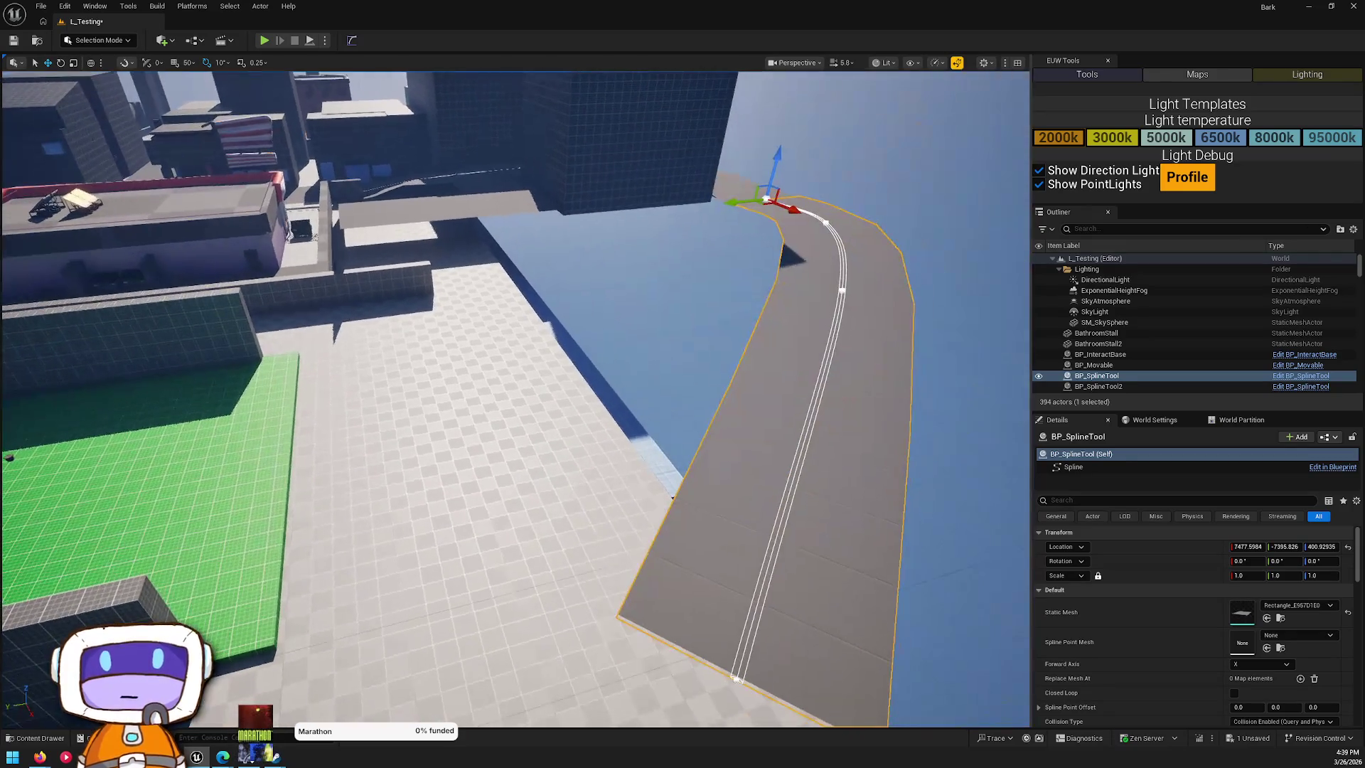
pyautogui.moveTo(793, 241); pyautogui.dragTo(778, 175)
pyautogui.moveTo(663, 272)
pyautogui.mouseDown()
pyautogui.moveTo(549, 282)
pyautogui.moveTo(615, 278)
pyautogui.mouseUp()
pyautogui.click(1324, 605)
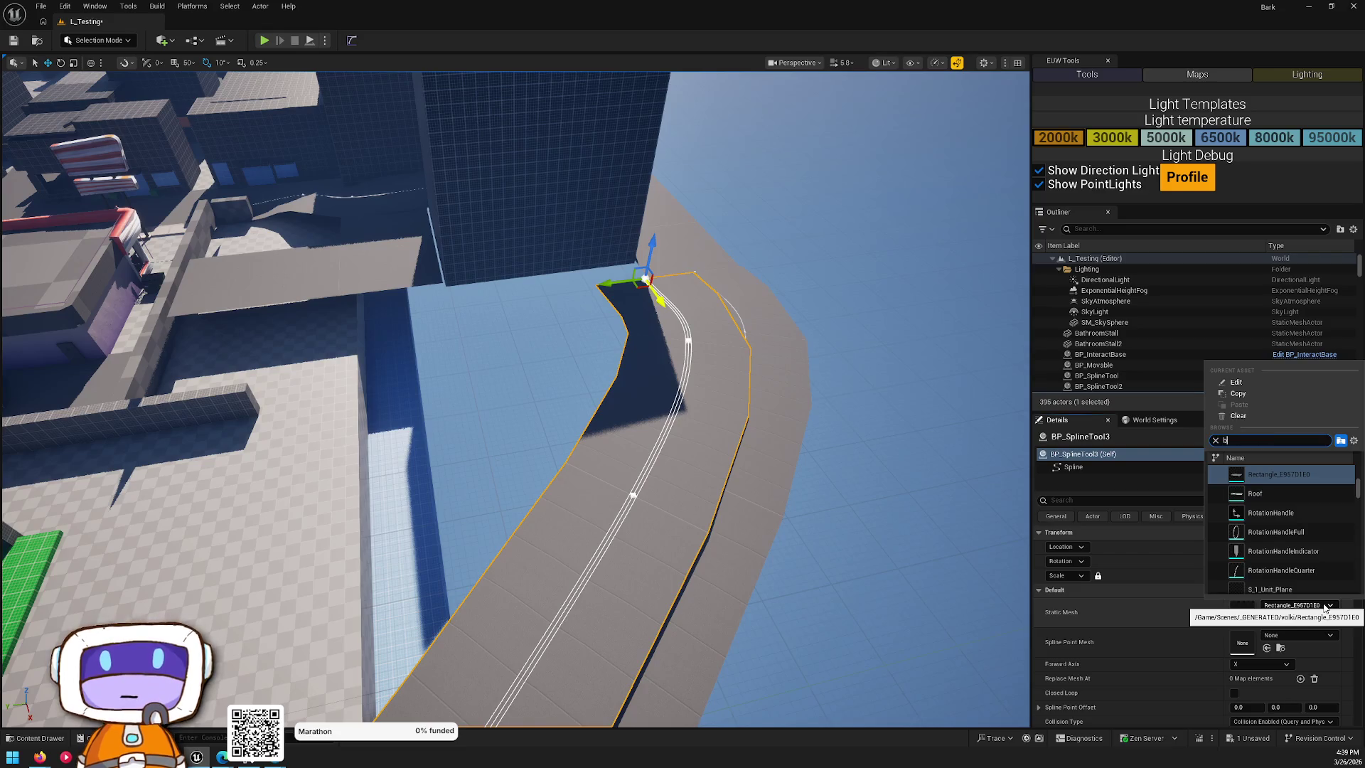
pyautogui.write('ox')
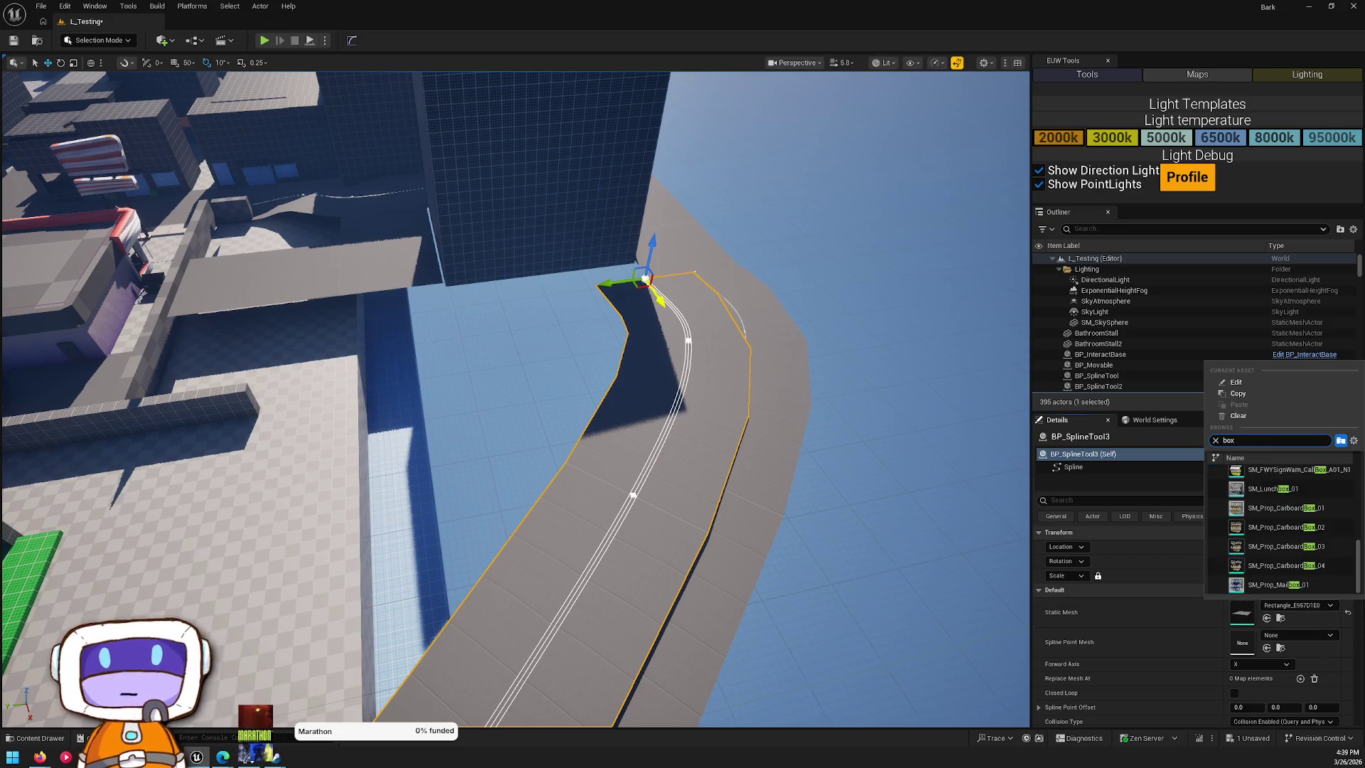
pyautogui.scroll(10, 1273, 530)
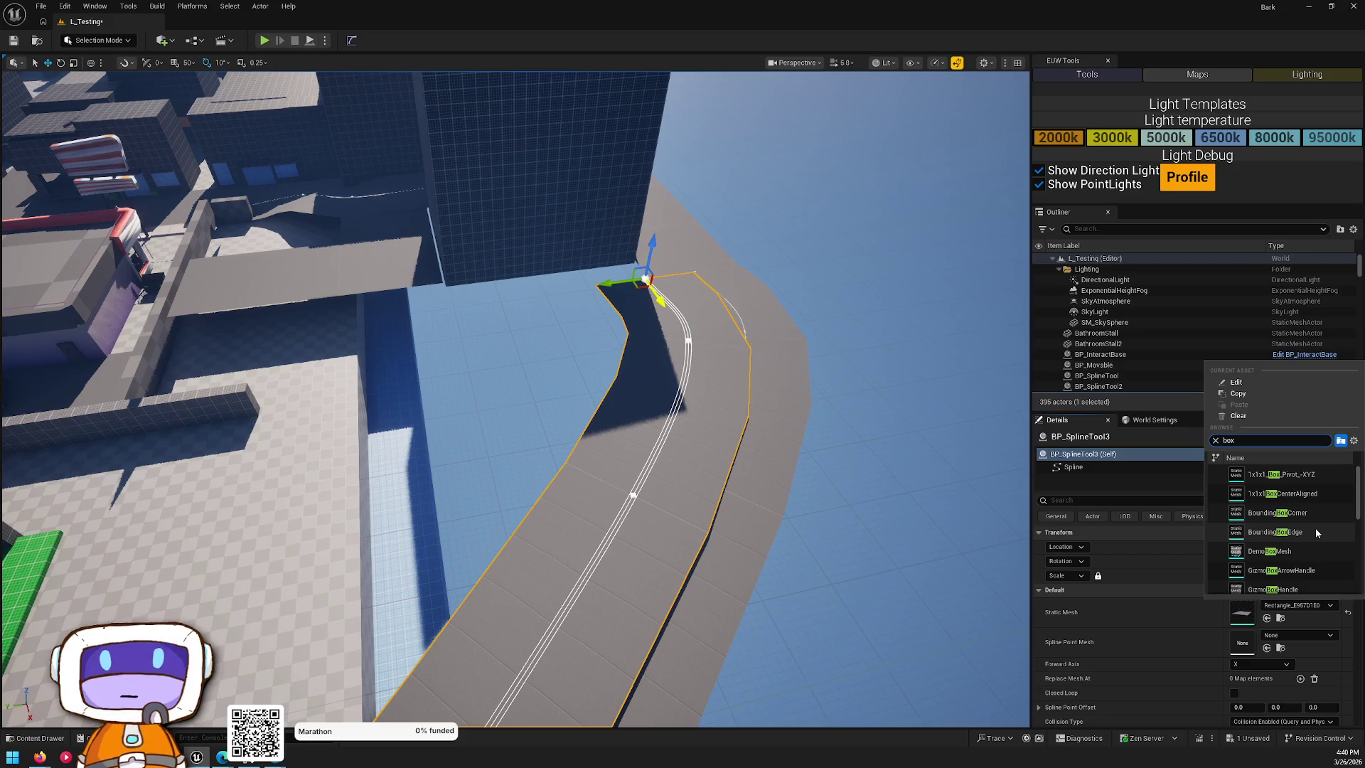
pyautogui.click(1321, 515)
# - Select BP_SplineTool3 and switch its Static Mesh to the CubeGridToolOutput grid mesh
pyautogui.moveTo(583, 436)
pyautogui.mouseDown()
pyautogui.moveTo(775, 146)
pyautogui.moveTo(746, 192)
pyautogui.mouseUp()
pyautogui.click(491, 569)
pyautogui.moveTo(491, 568); pyautogui.dragTo(519, 370)
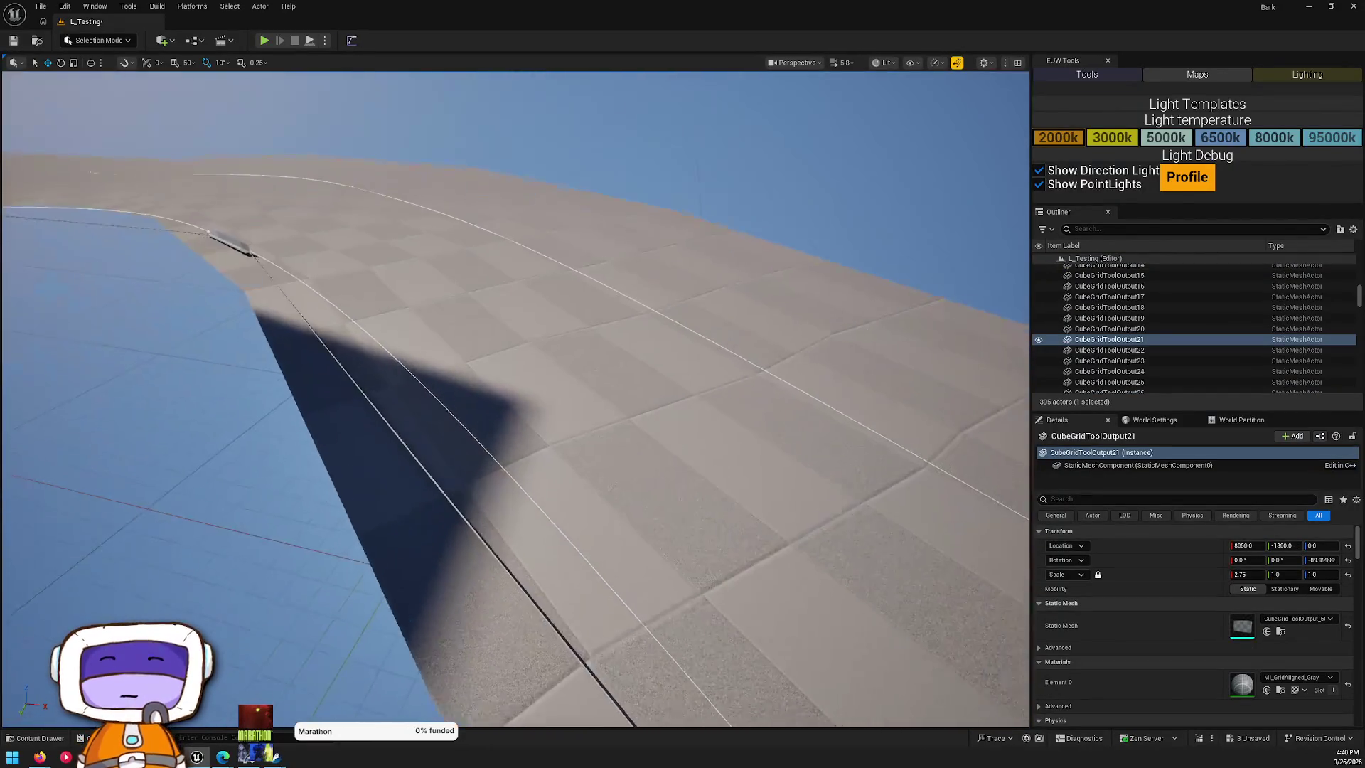
pyautogui.moveTo(899, 299); pyautogui.dragTo(898, 334)
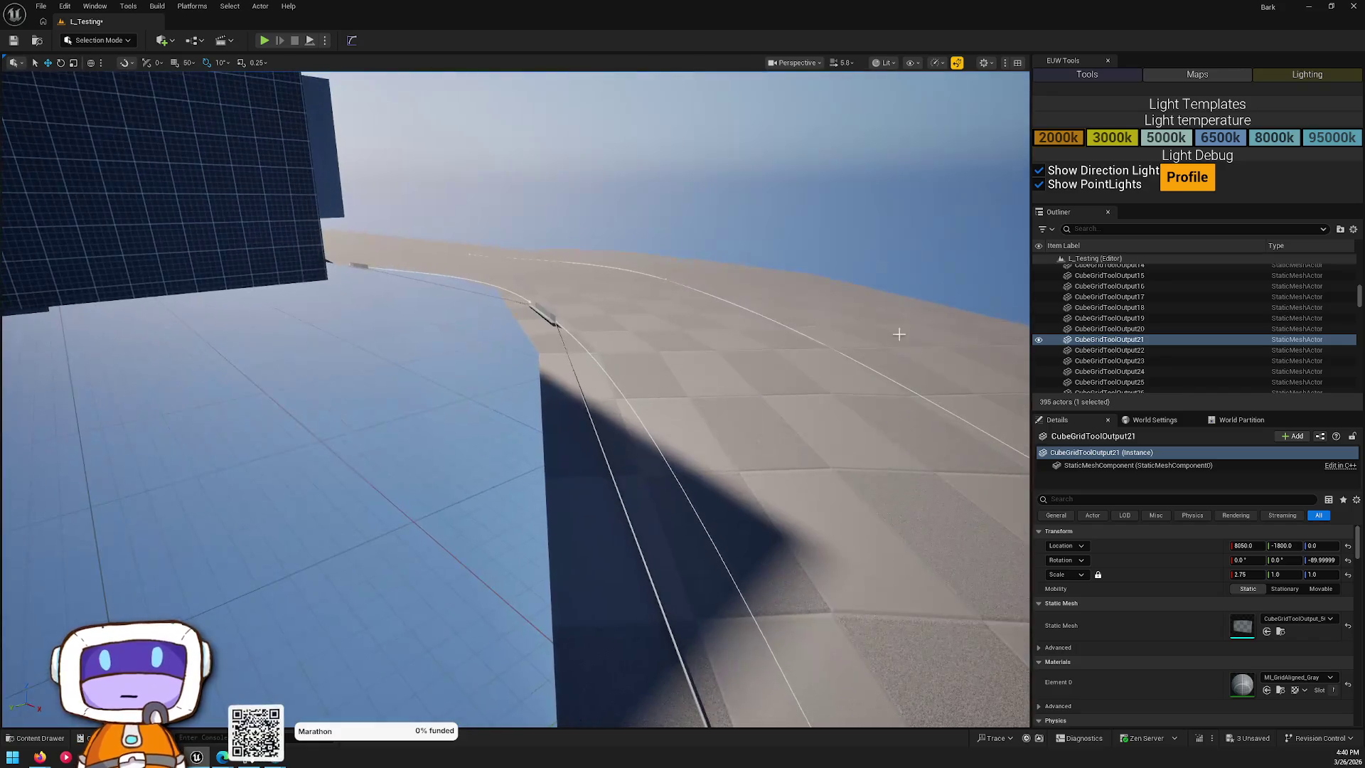
pyautogui.click(548, 320)
pyautogui.click(546, 319)
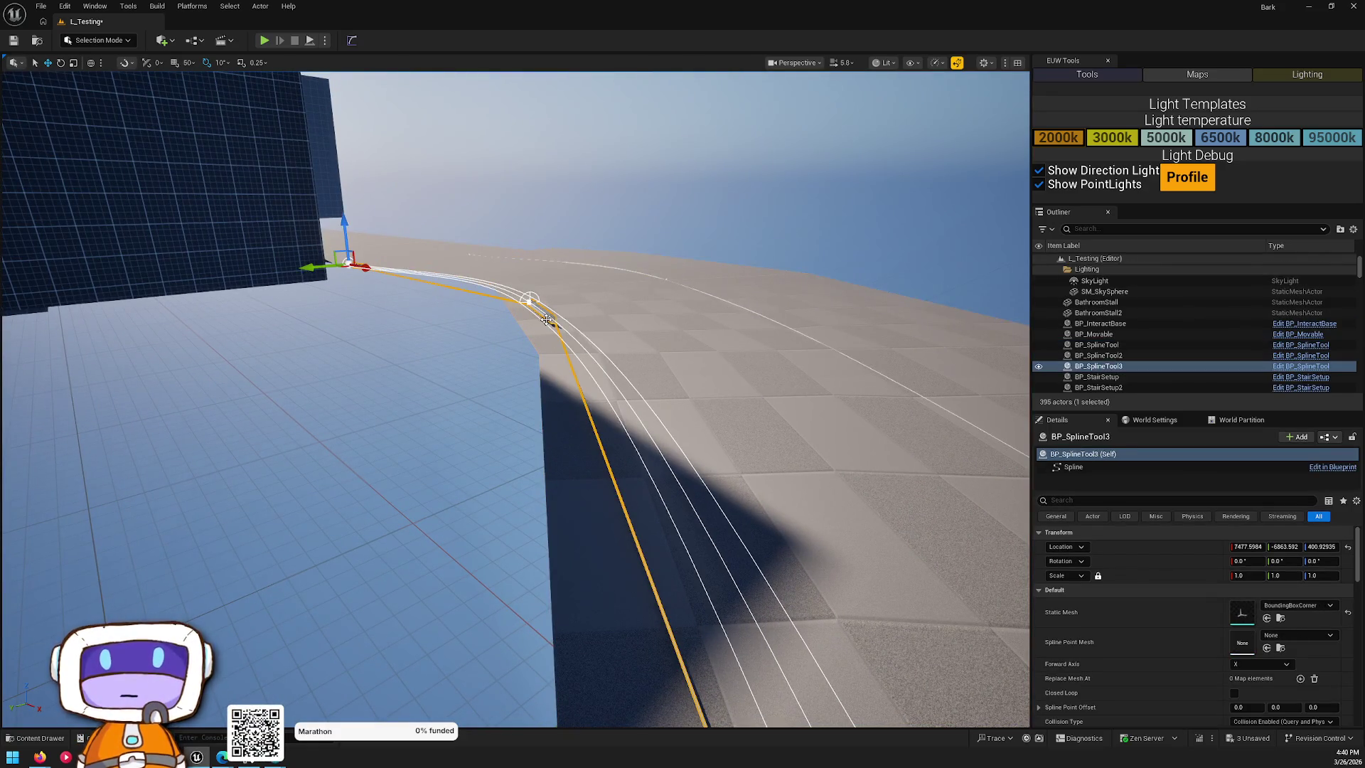
pyautogui.click(1296, 606)
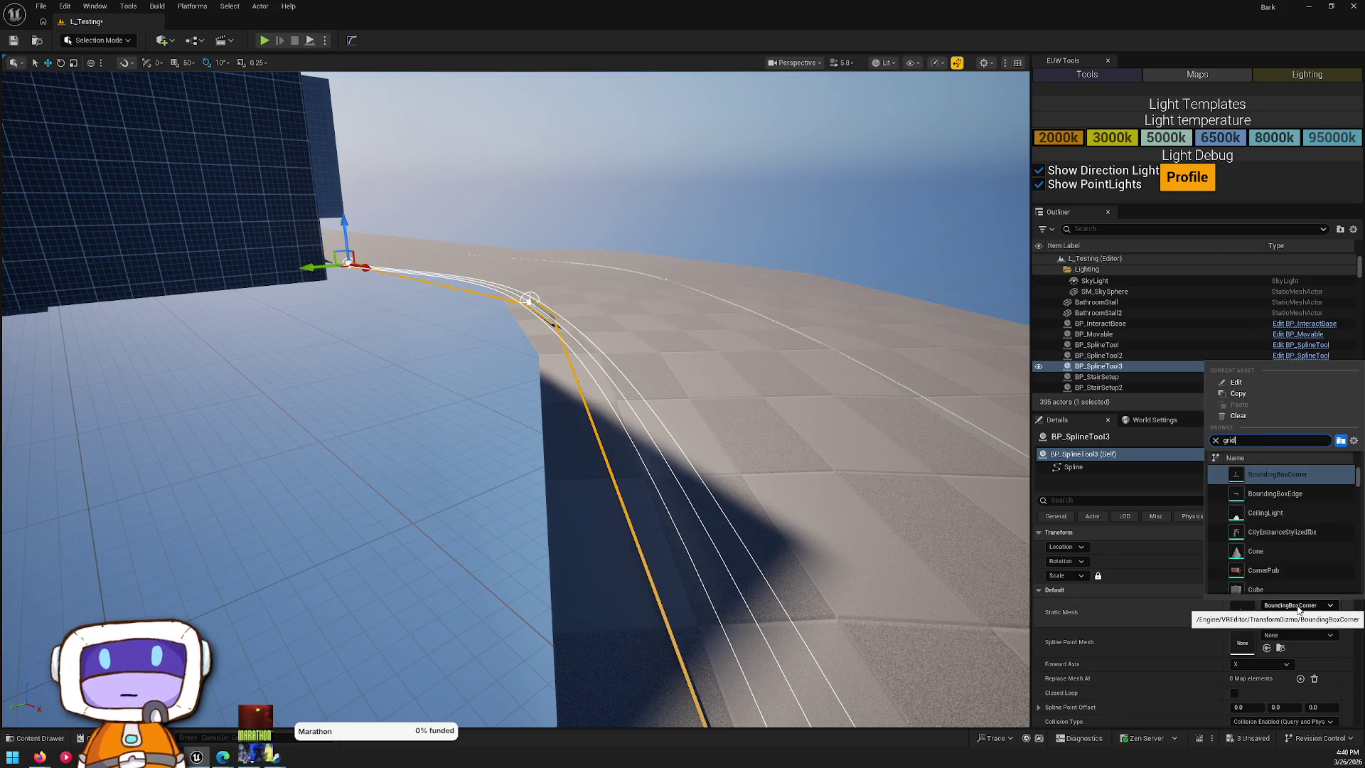
pyautogui.write('d')
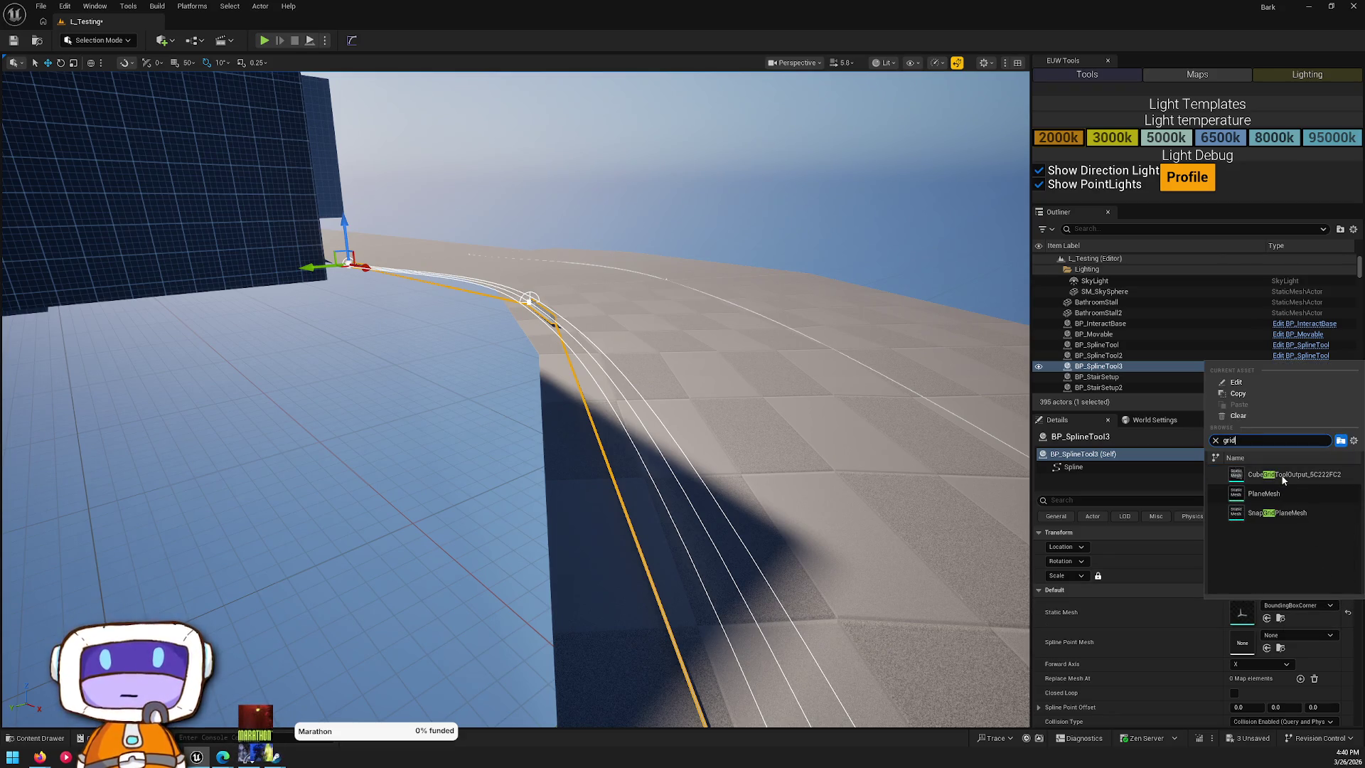
pyautogui.click(1284, 480)
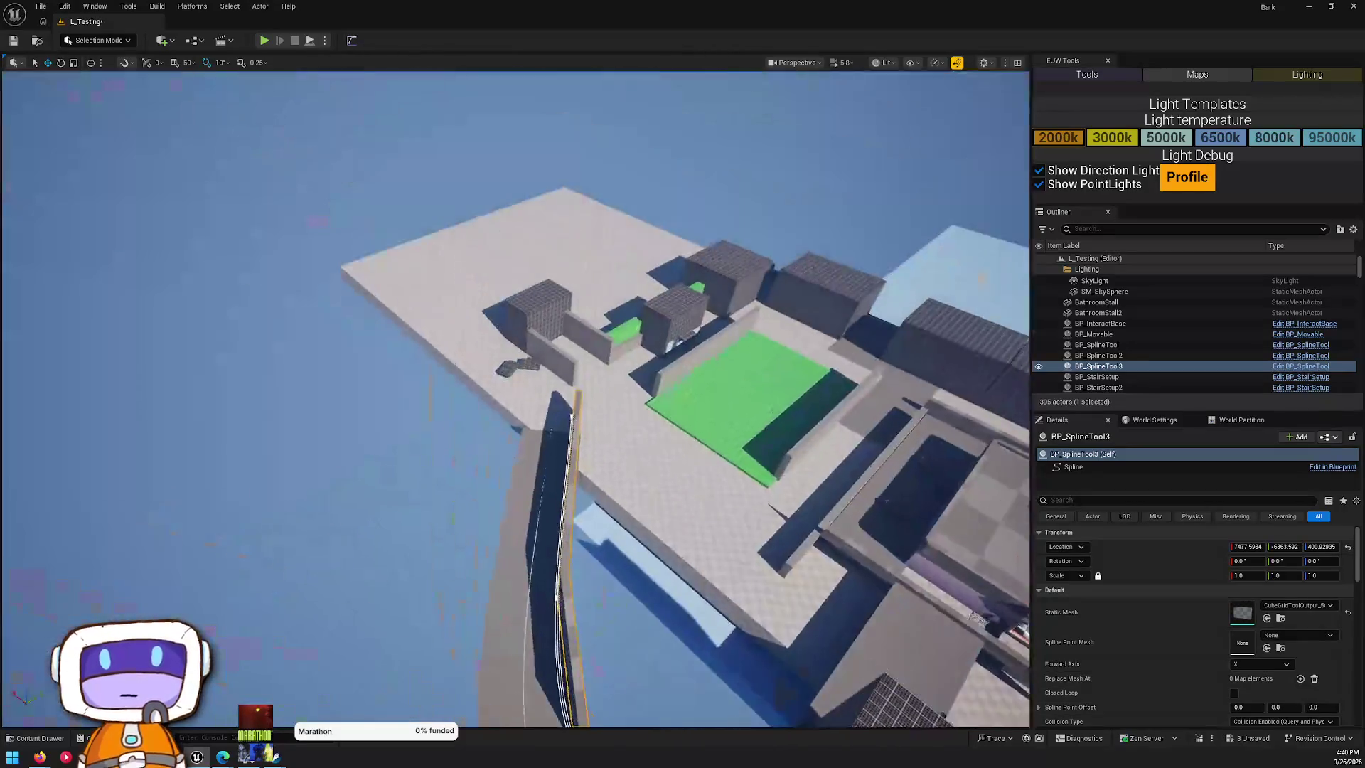
# - Drag the BP_SplineTool3 wall's spline points to bend it along the road edge
pyautogui.press('w')
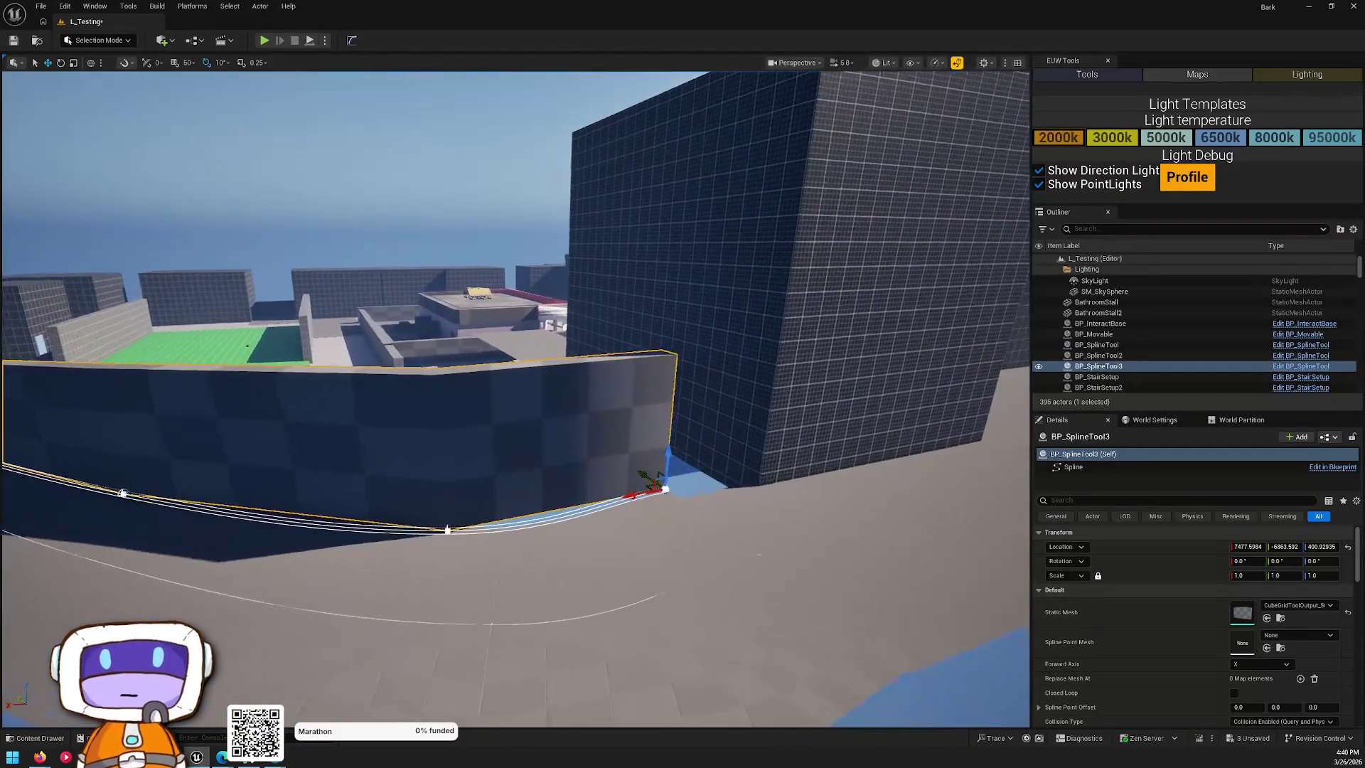
pyautogui.moveTo(586, 401); pyautogui.dragTo(585, 400)
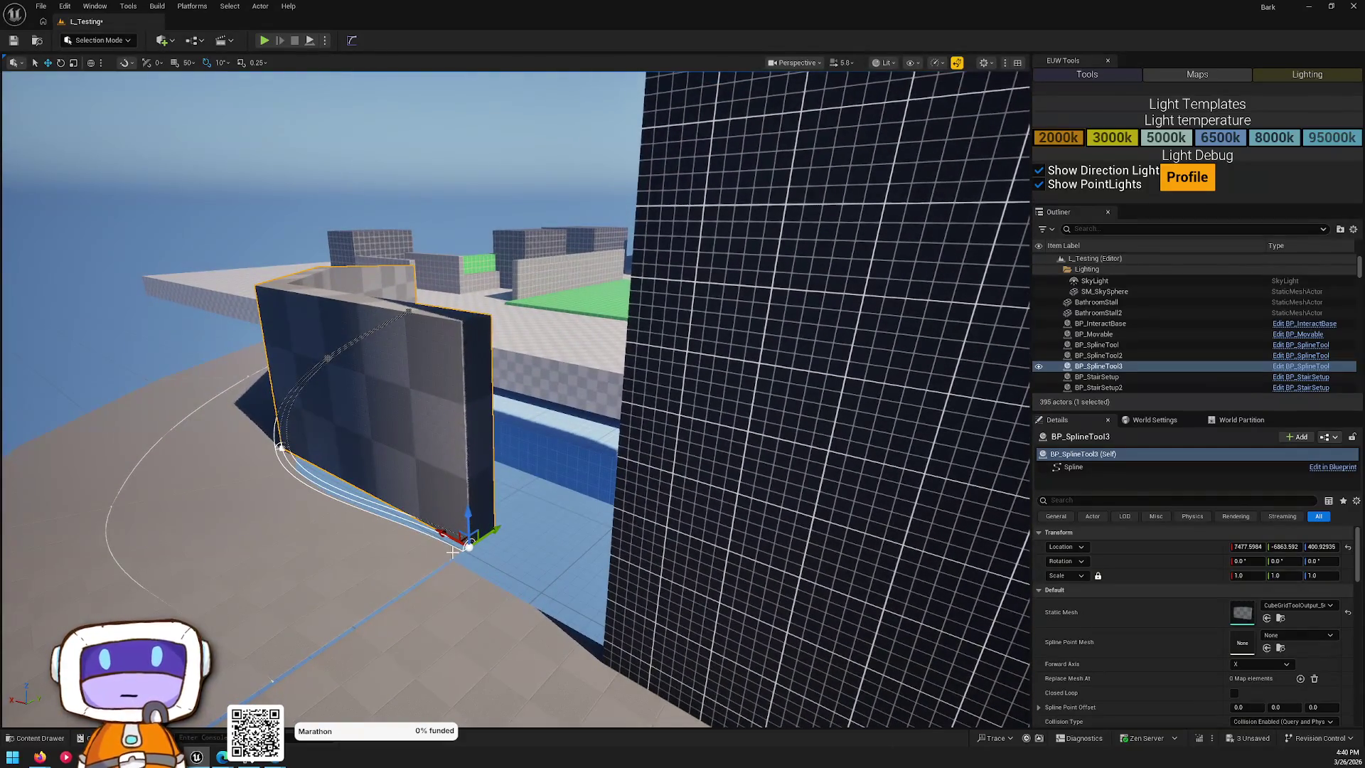
pyautogui.moveTo(442, 534)
pyautogui.mouseDown()
pyautogui.moveTo(548, 609)
pyautogui.moveTo(588, 604)
pyautogui.moveTo(598, 623)
pyautogui.moveTo(594, 600)
pyautogui.moveTo(595, 634)
pyautogui.mouseUp()
pyautogui.moveTo(434, 443); pyautogui.dragTo(435, 443)
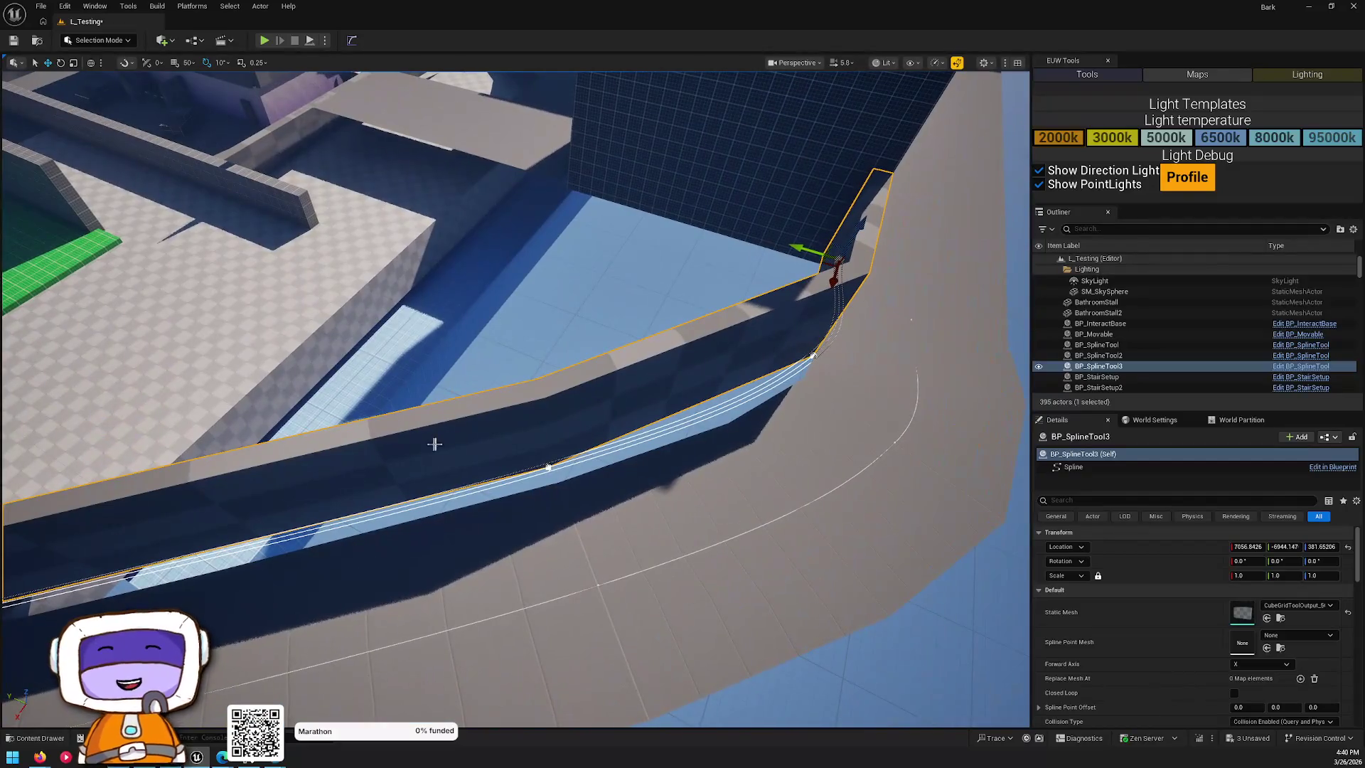
pyautogui.click(548, 467)
pyautogui.moveTo(532, 473)
pyautogui.mouseDown()
pyautogui.moveTo(539, 499)
pyautogui.moveTo(561, 498)
pyautogui.mouseUp()
pyautogui.moveTo(724, 384); pyautogui.dragTo(664, 360)
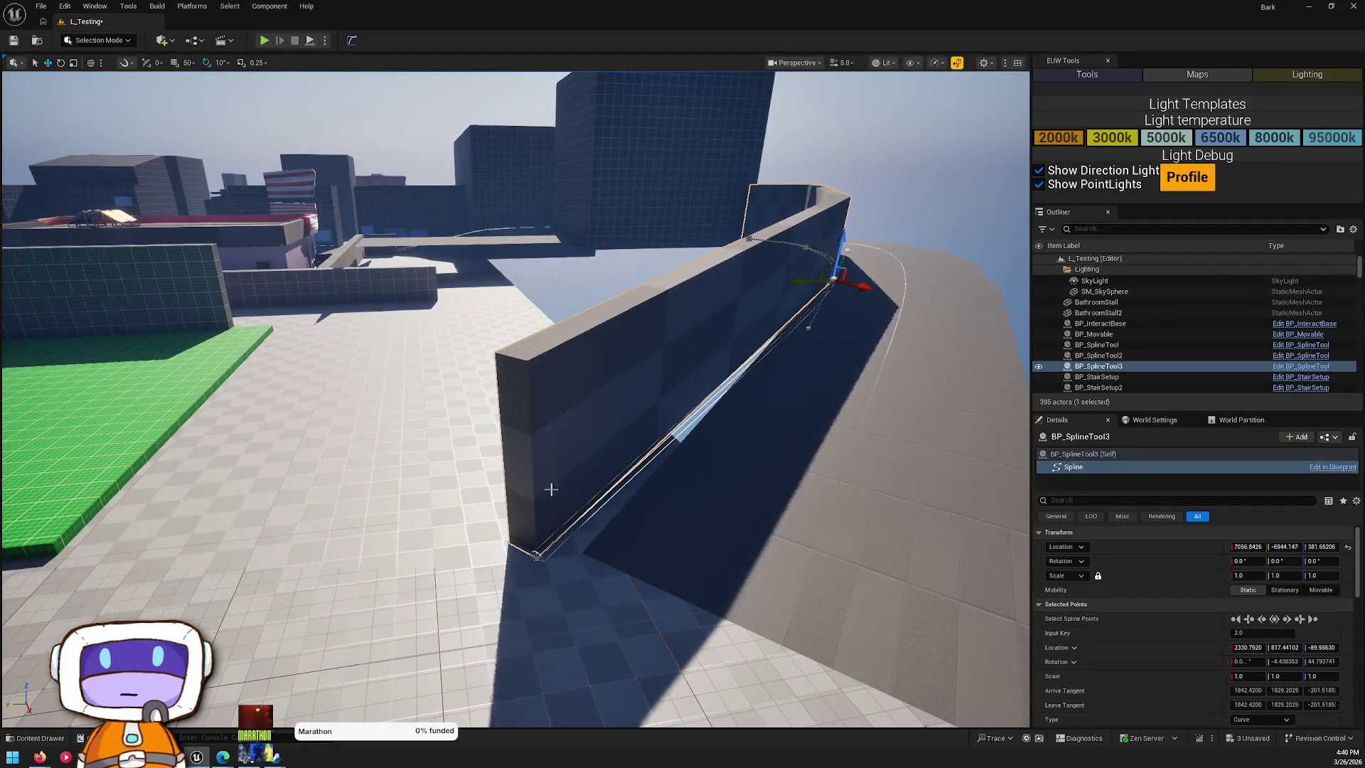
pyautogui.moveTo(533, 566)
pyautogui.mouseDown()
pyautogui.moveTo(599, 560)
pyautogui.moveTo(586, 567)
pyautogui.mouseUp()
# - Flatten the wall into a low curb by setting Main Scale Y to -0.100941
pyautogui.click(640, 377)
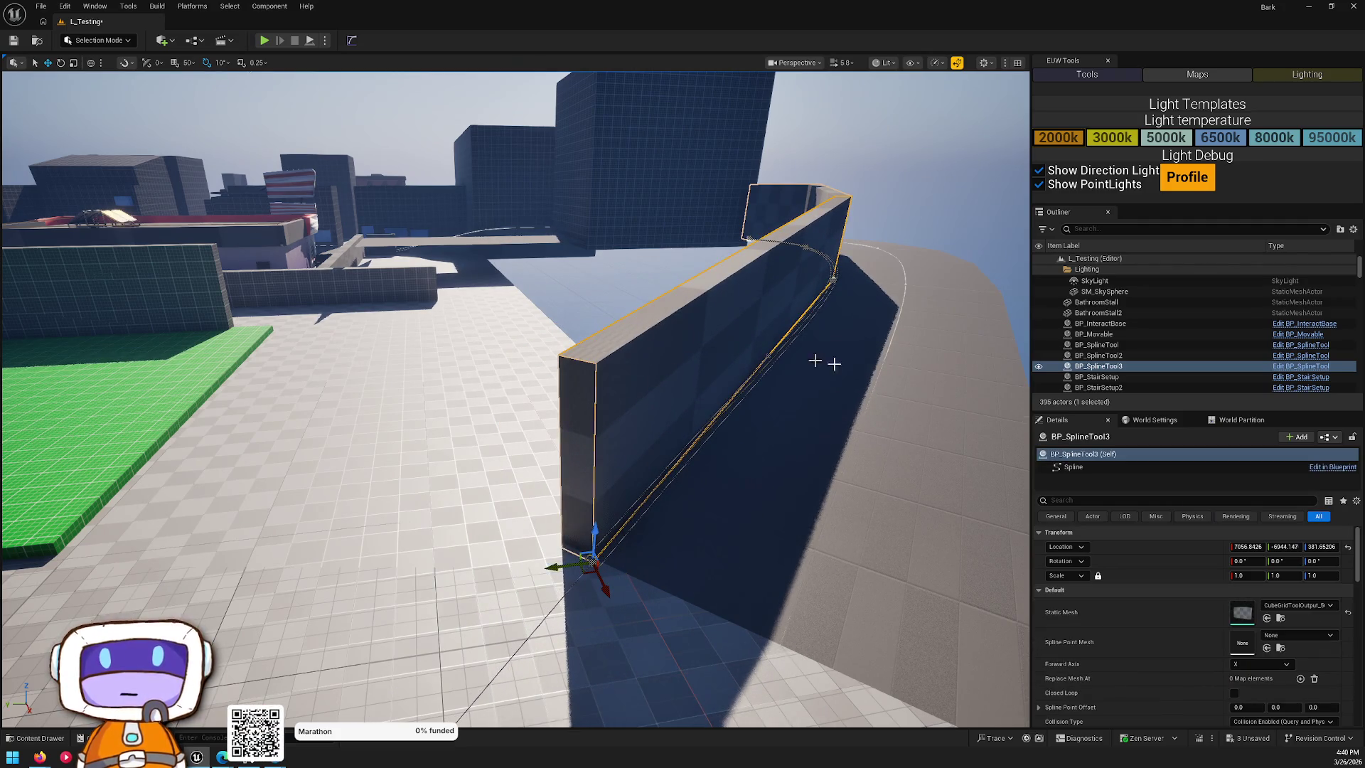
pyautogui.scroll(-5, 1289, 625)
pyautogui.scroll(-3, 1320, 593)
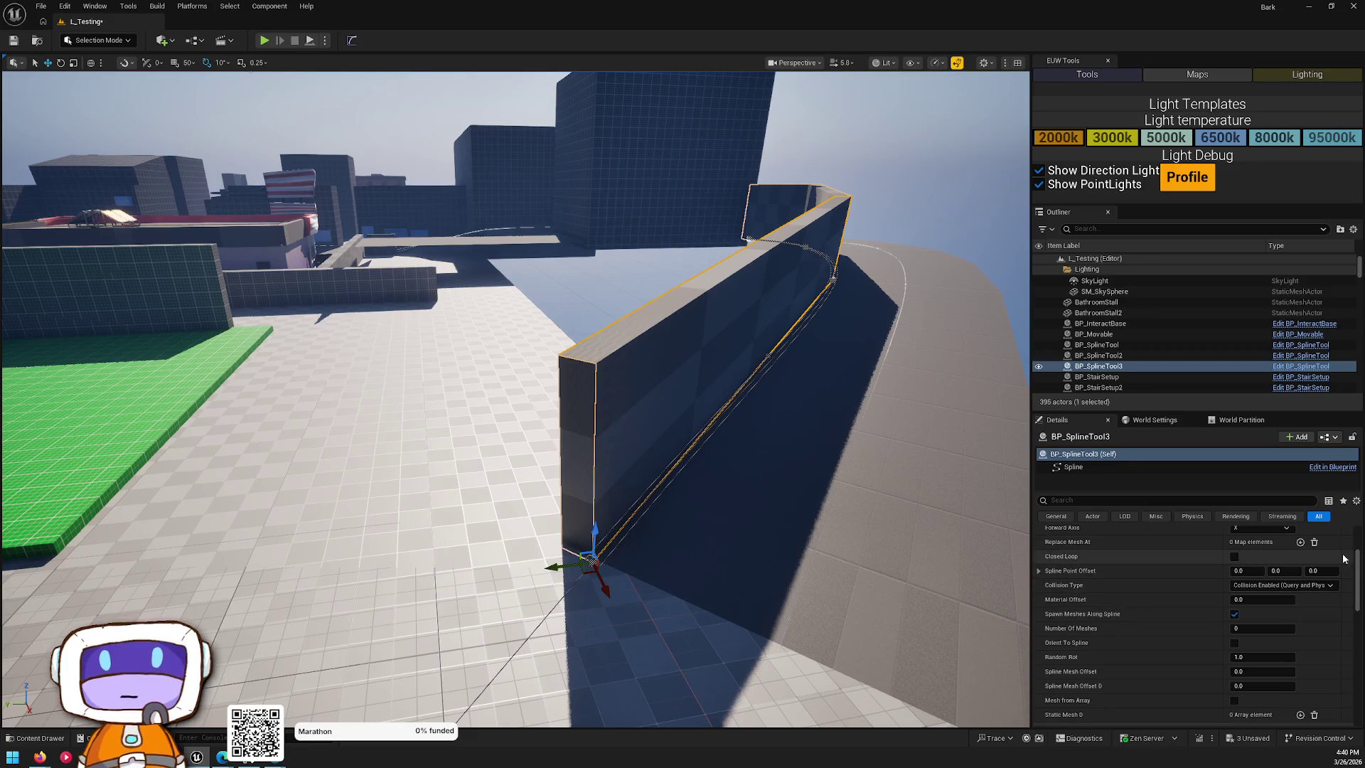
pyautogui.moveTo(1319, 638); pyautogui.dragTo(1283, 638)
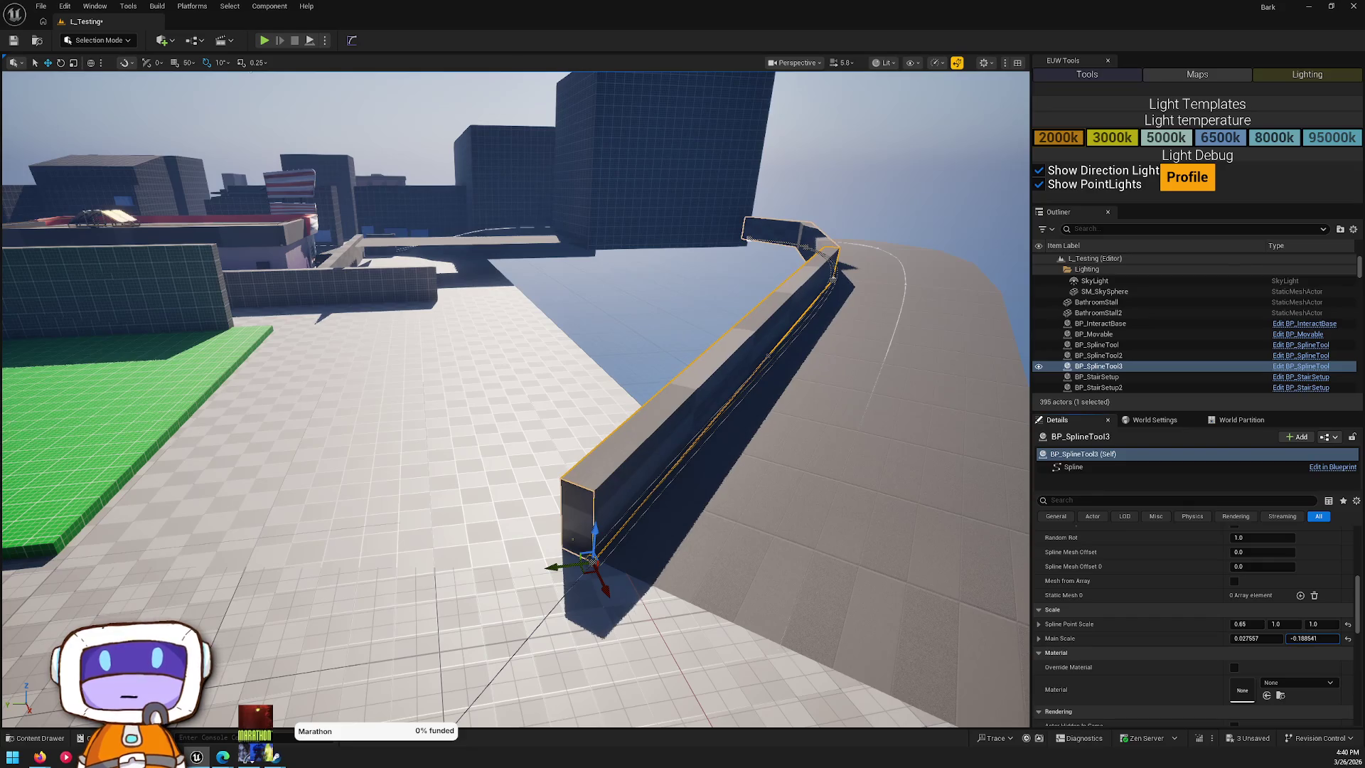
pyautogui.moveTo(837, 512)
pyautogui.mouseDown()
pyautogui.moveTo(796, 484)
pyautogui.moveTo(768, 512)
pyautogui.mouseUp()
pyautogui.moveTo(658, 445)
pyautogui.mouseDown()
pyautogui.moveTo(669, 437)
pyautogui.moveTo(658, 444)
pyautogui.mouseUp()
pyautogui.moveTo(761, 490)
pyautogui.mouseDown()
pyautogui.moveTo(719, 433)
pyautogui.moveTo(754, 370)
pyautogui.mouseUp()
# - Duplicate CubeGridToolOutput37 to the left and scale the copy down into a low block
pyautogui.click(818, 324)
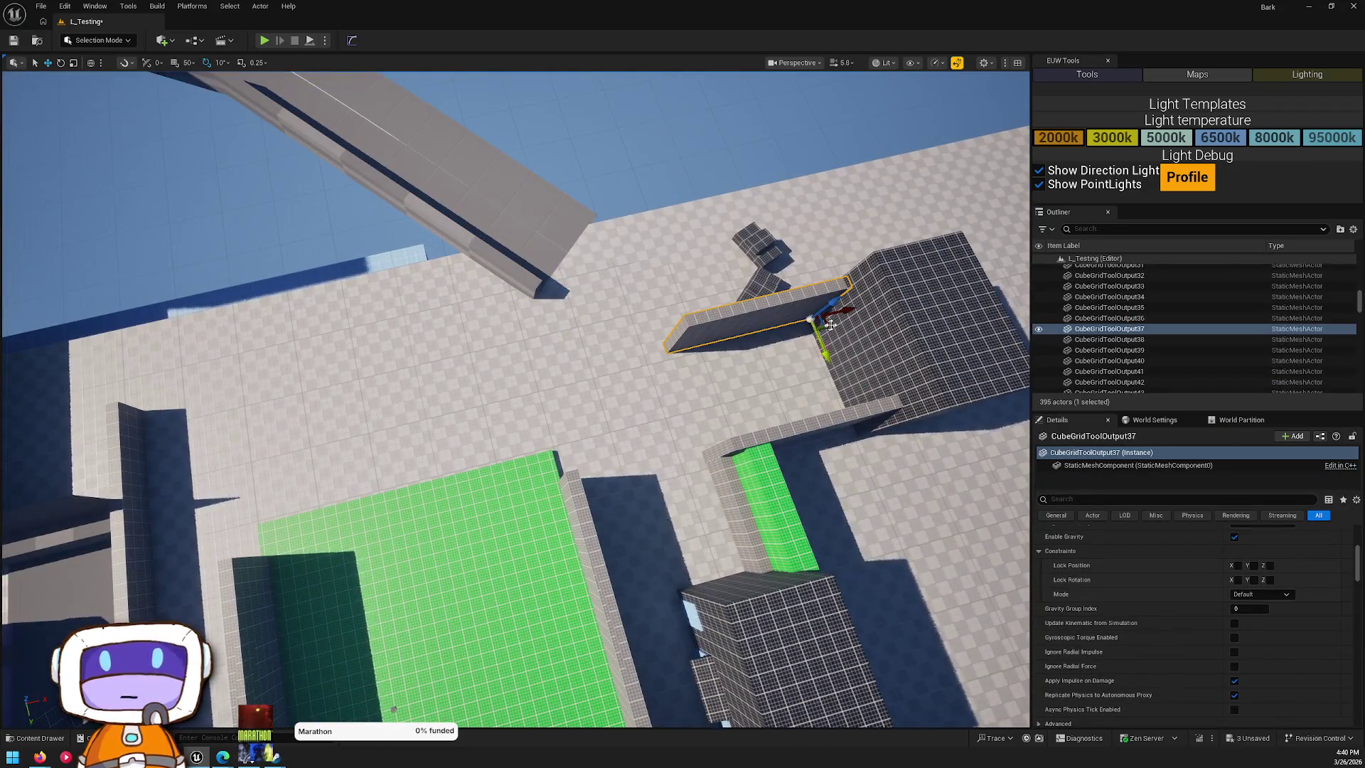
pyautogui.moveTo(810, 320)
pyautogui.keyDown('alt'); pyautogui.mouseDown()
pyautogui.moveTo(478, 304)
pyautogui.moveTo(543, 305)
pyautogui.moveTo(532, 295)
pyautogui.moveTo(625, 193)
pyautogui.mouseUp(); pyautogui.keyUp('alt')
pyautogui.press('r')
pyautogui.moveTo(597, 321)
pyautogui.mouseDown()
pyautogui.moveTo(597, 412)
pyautogui.moveTo(787, 435)
pyautogui.mouseUp()
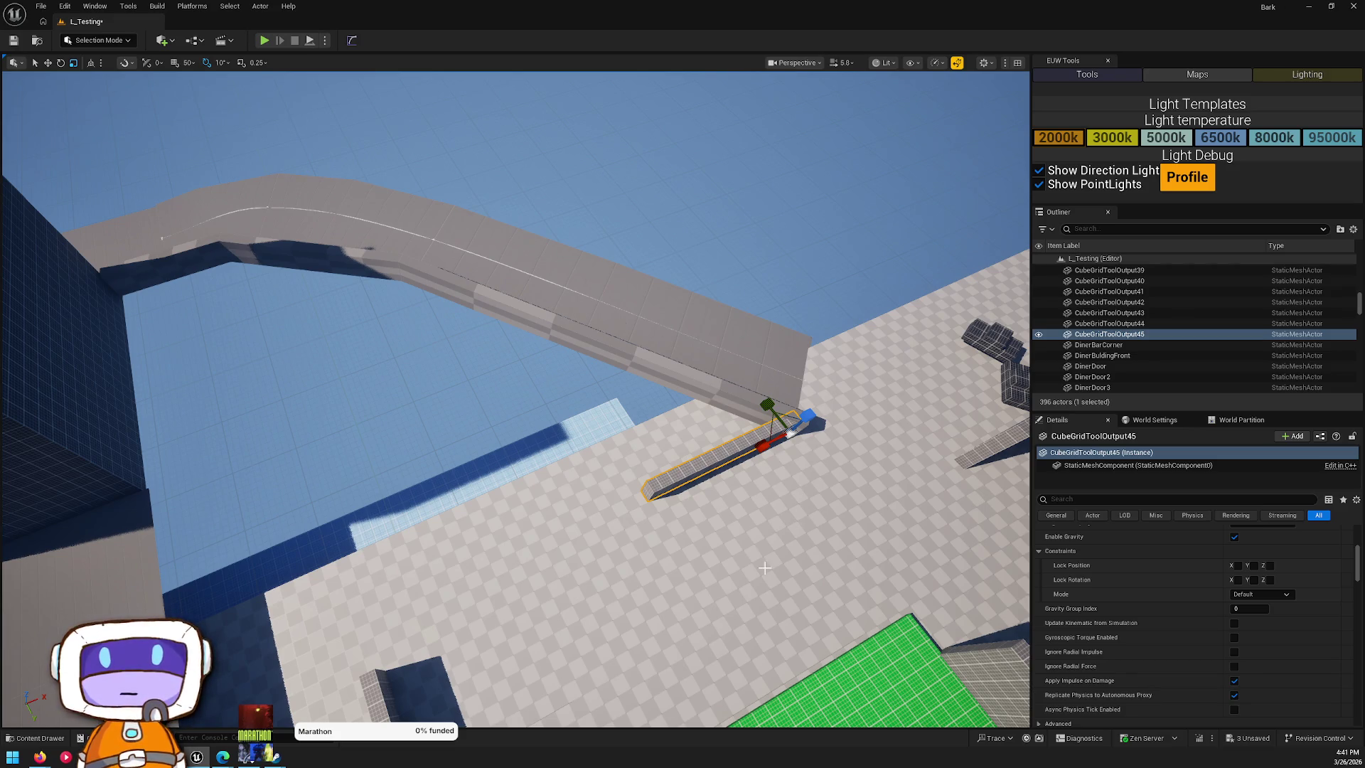
# - Duplicate the BP_SplineTool3 curb as BP_SplineTool4 and move its end point along the road's outer edge
pyautogui.moveTo(479, 613)
pyautogui.mouseDown()
pyautogui.moveTo(583, 562)
pyautogui.moveTo(647, 482)
pyautogui.mouseUp()
pyautogui.click(501, 505)
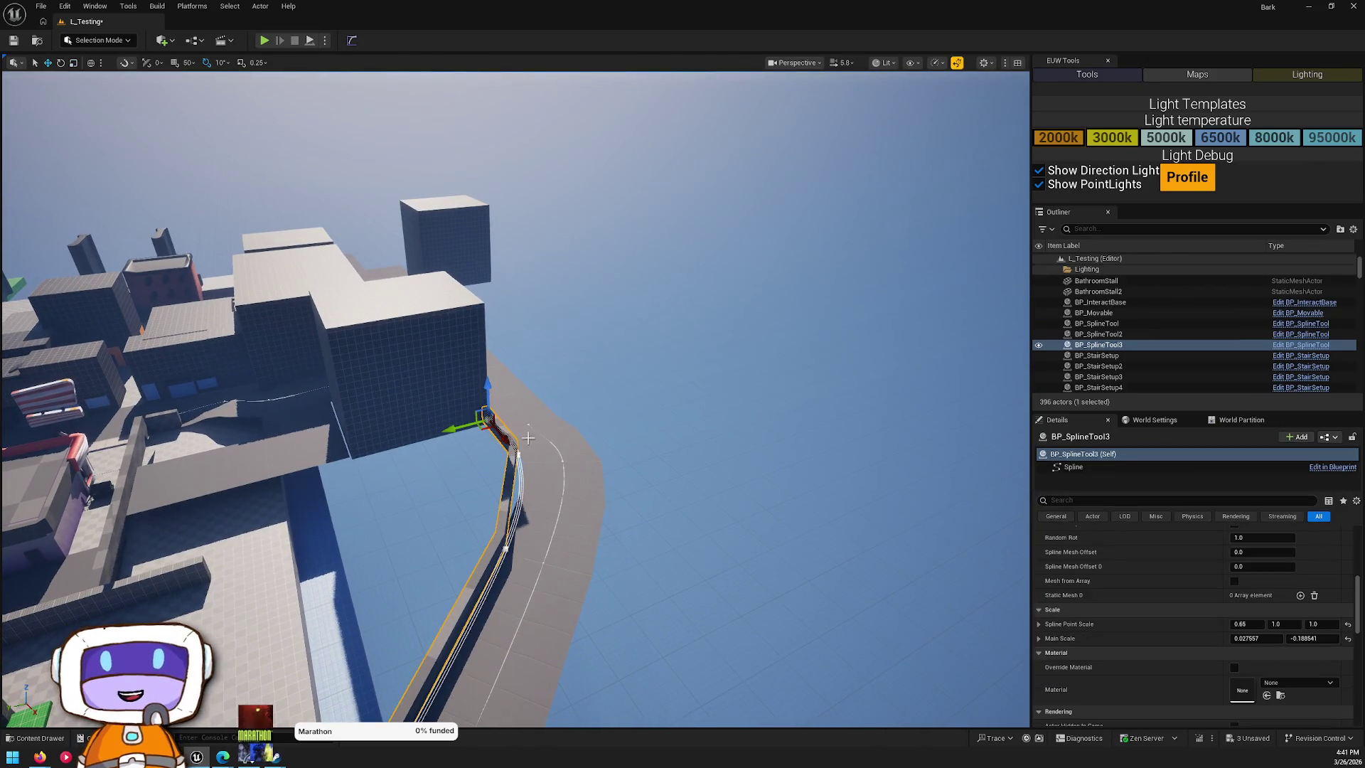
pyautogui.moveTo(483, 431)
pyautogui.mouseDown()
pyautogui.moveTo(561, 427)
pyautogui.moveTo(487, 396)
pyautogui.mouseUp()
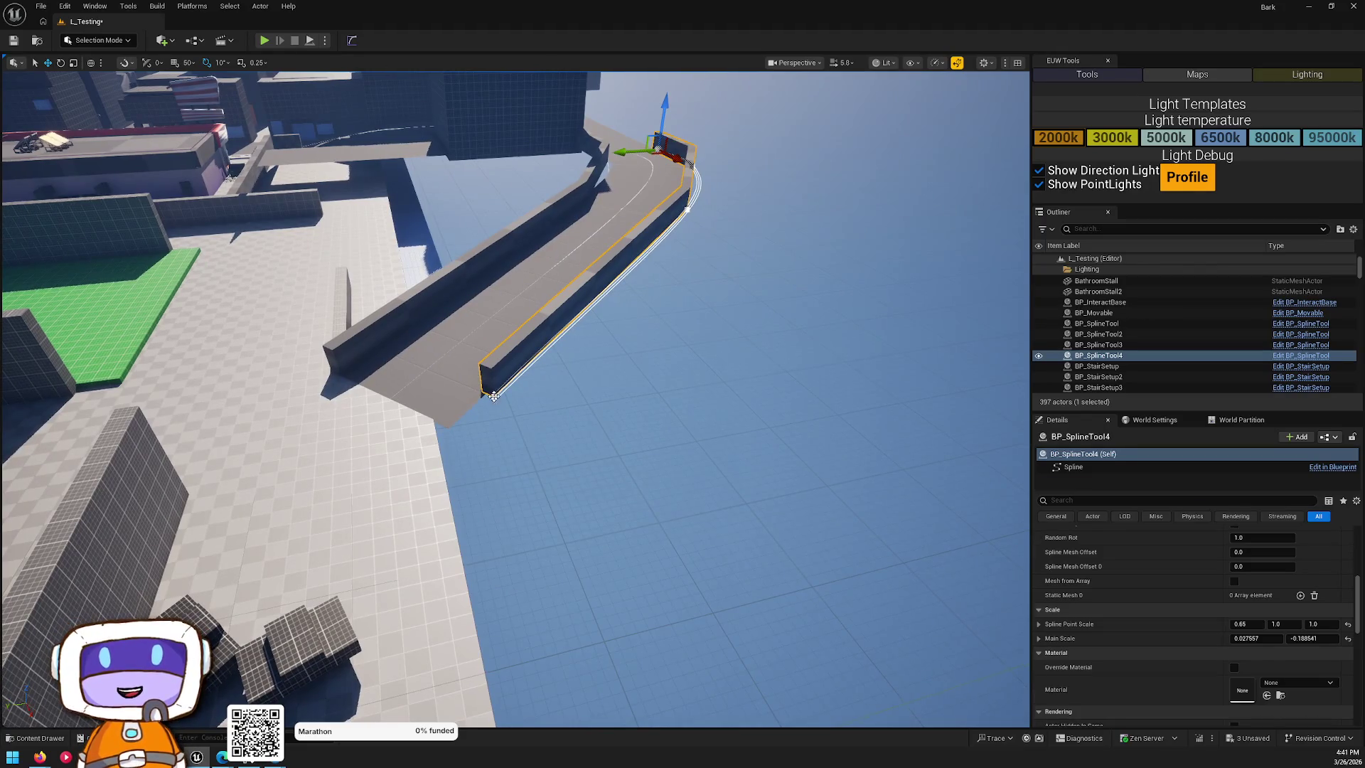
pyautogui.click(492, 396)
pyautogui.moveTo(490, 398)
pyautogui.mouseDown()
pyautogui.moveTo(444, 434)
pyautogui.moveTo(462, 420)
pyautogui.moveTo(454, 397)
pyautogui.moveTo(449, 463)
pyautogui.mouseUp()
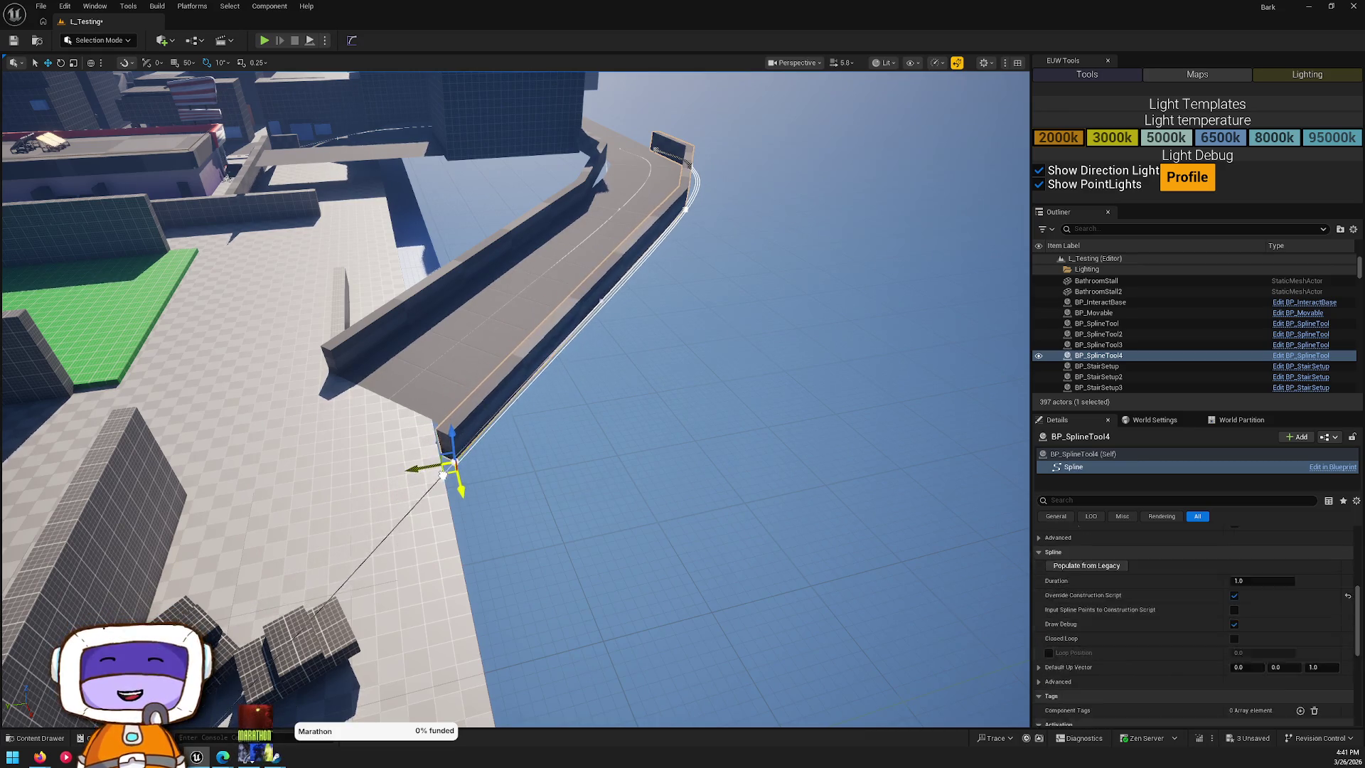
pyautogui.scroll(-8, 1294, 645)
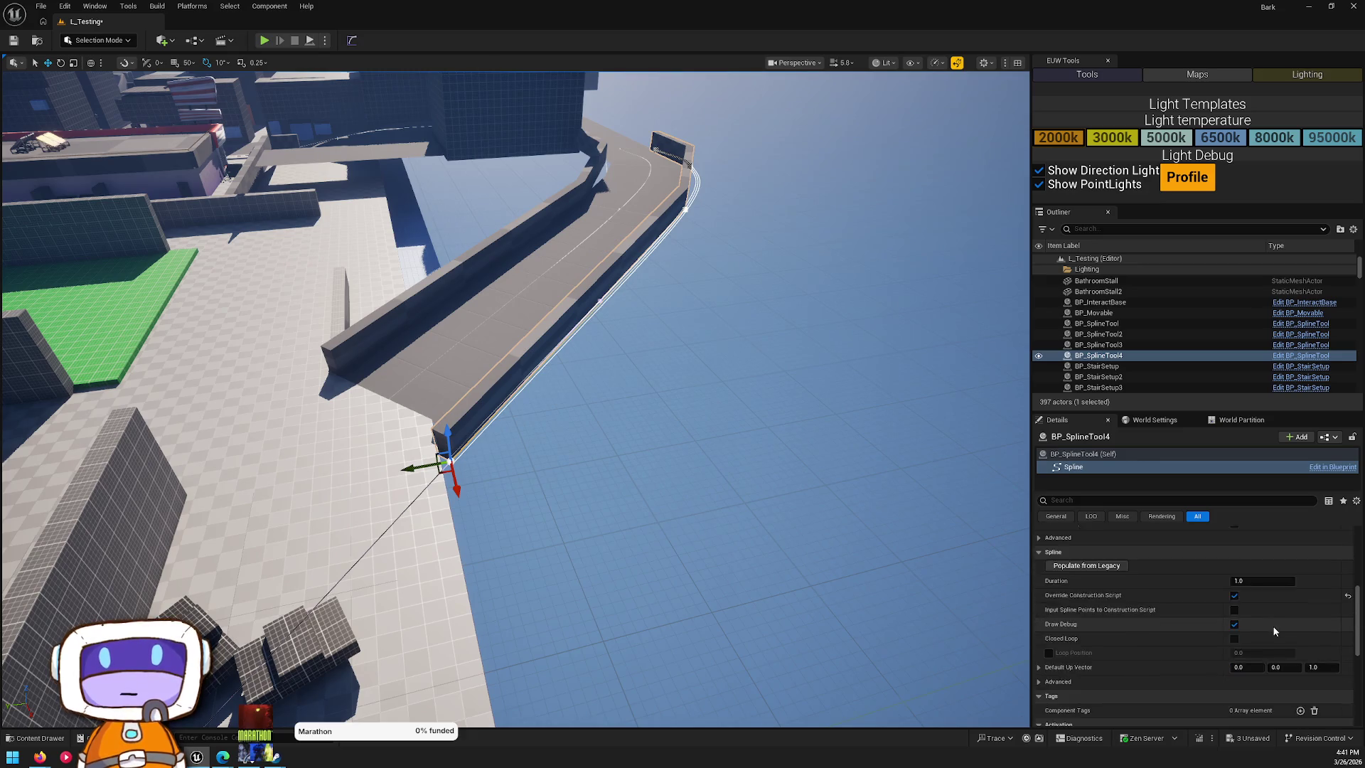
pyautogui.click(604, 260)
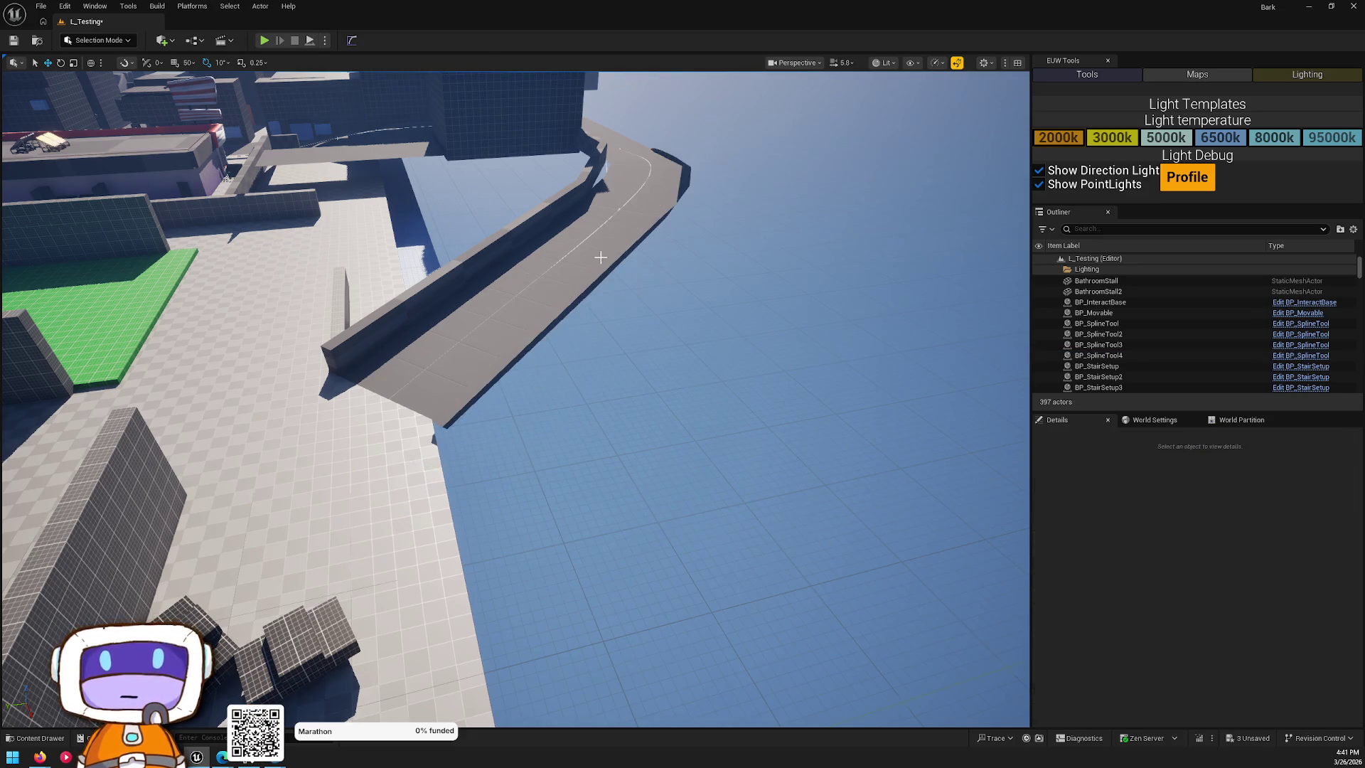
pyautogui.click(683, 211)
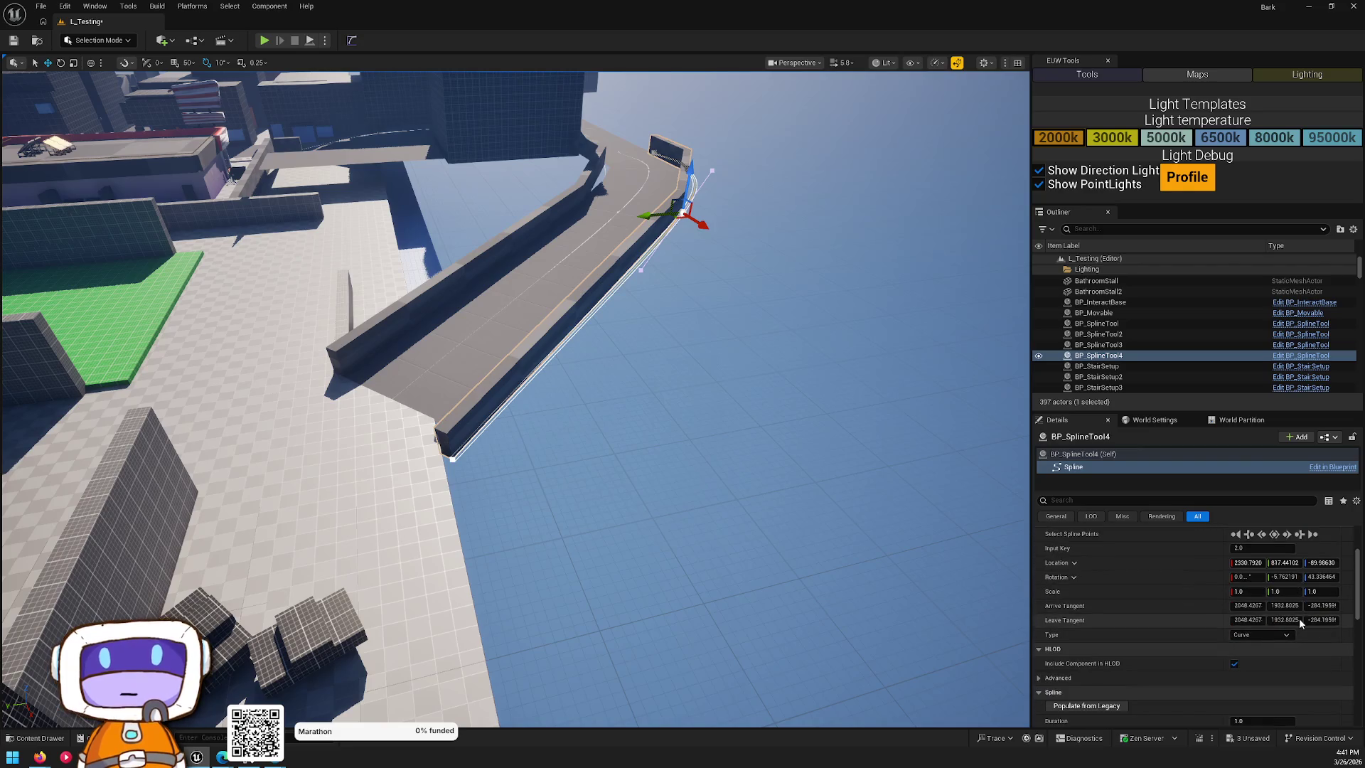
pyautogui.scroll(-2, 1294, 594)
pyautogui.scroll(2, 1294, 595)
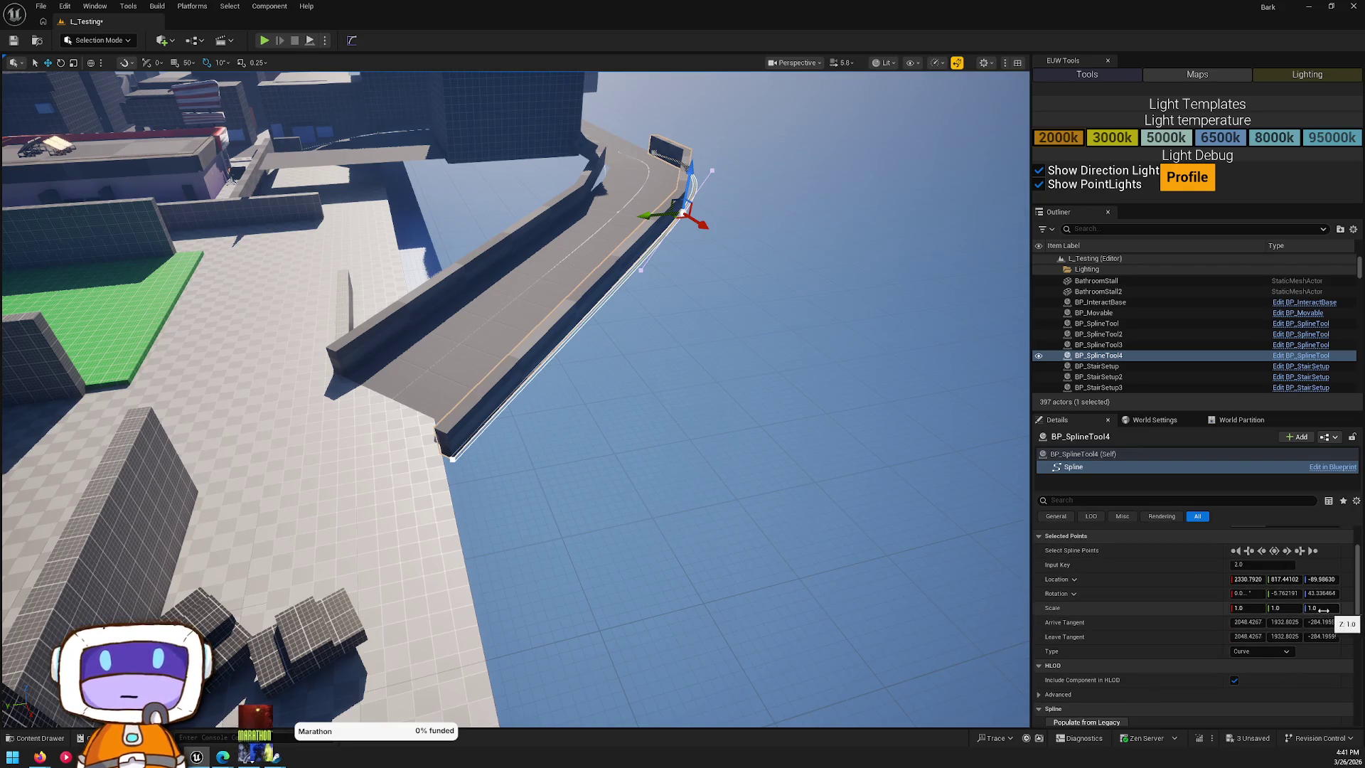
pyautogui.scroll(3, 1313, 610)
pyautogui.scroll(-5, 1331, 613)
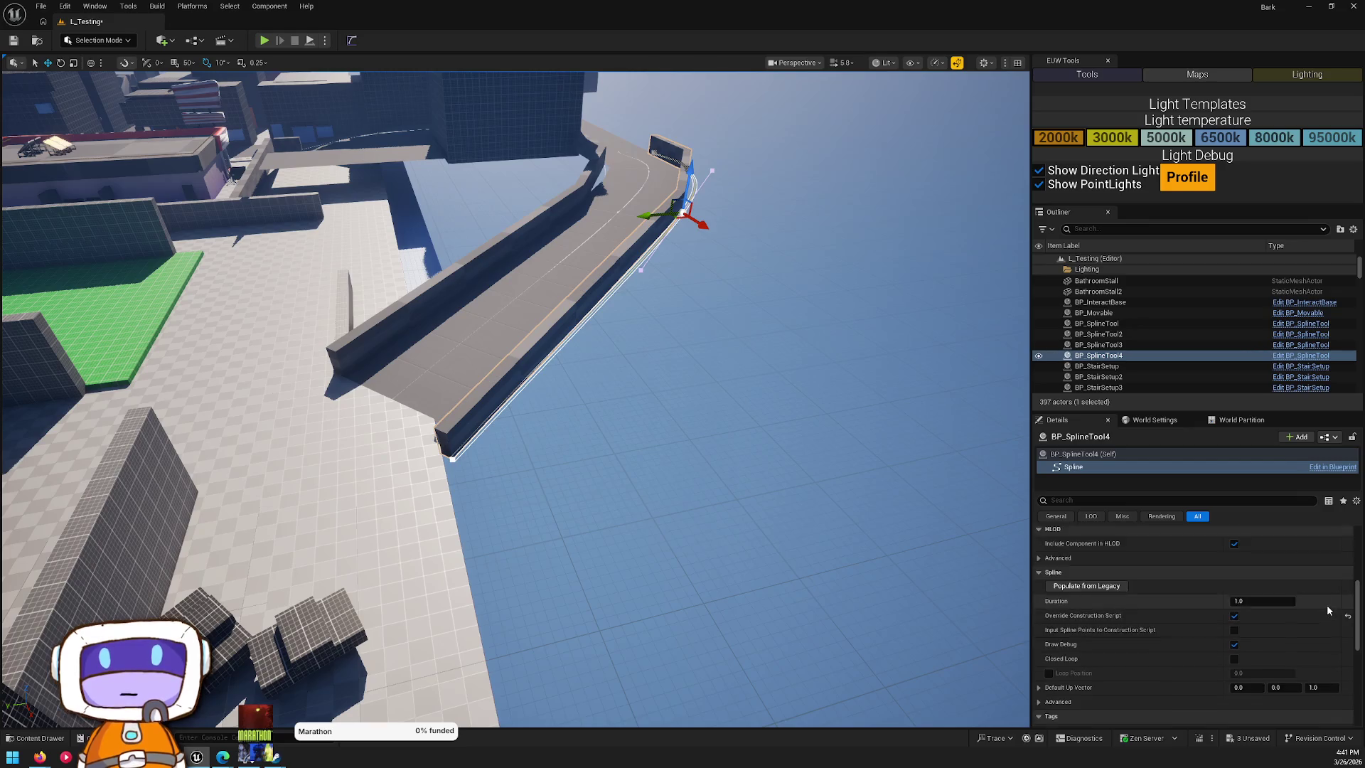
pyautogui.scroll(-2, 1345, 612)
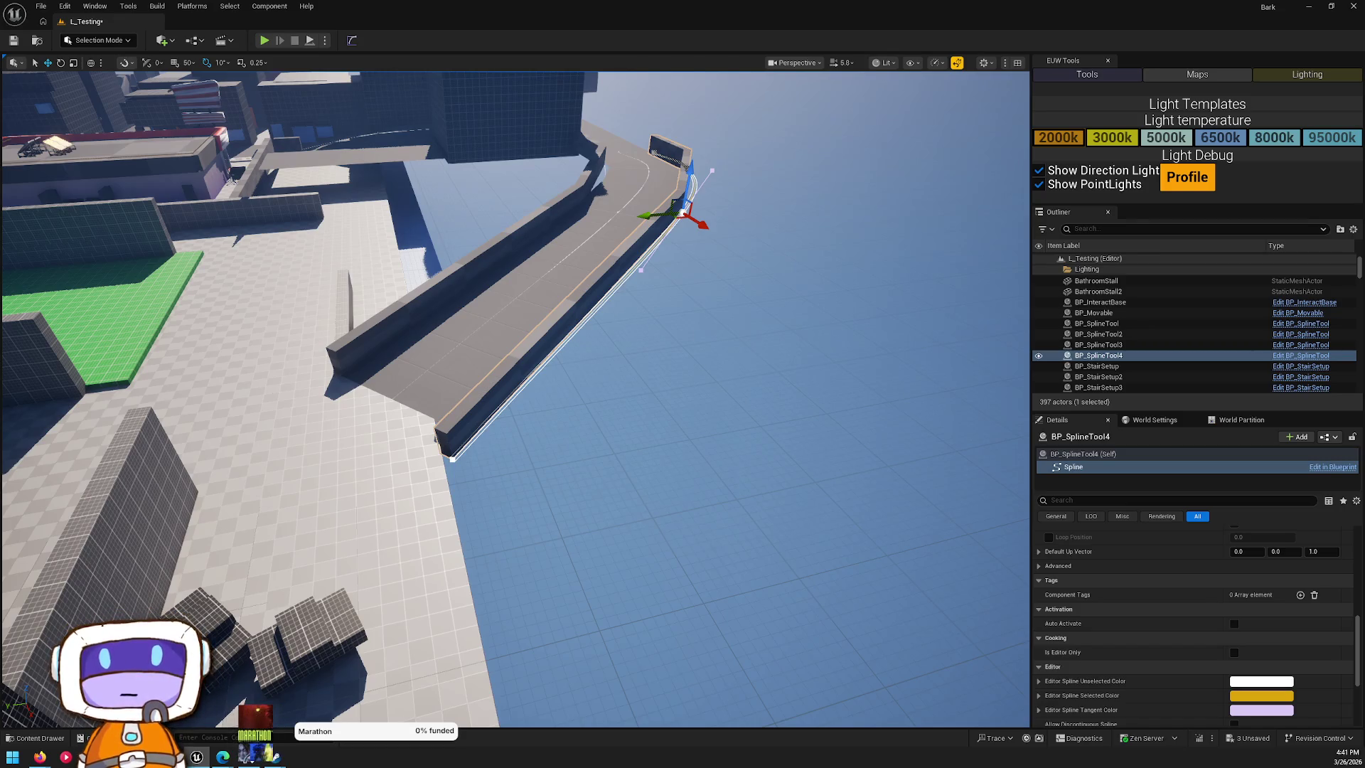
pyautogui.scroll(-3, 1203, 553)
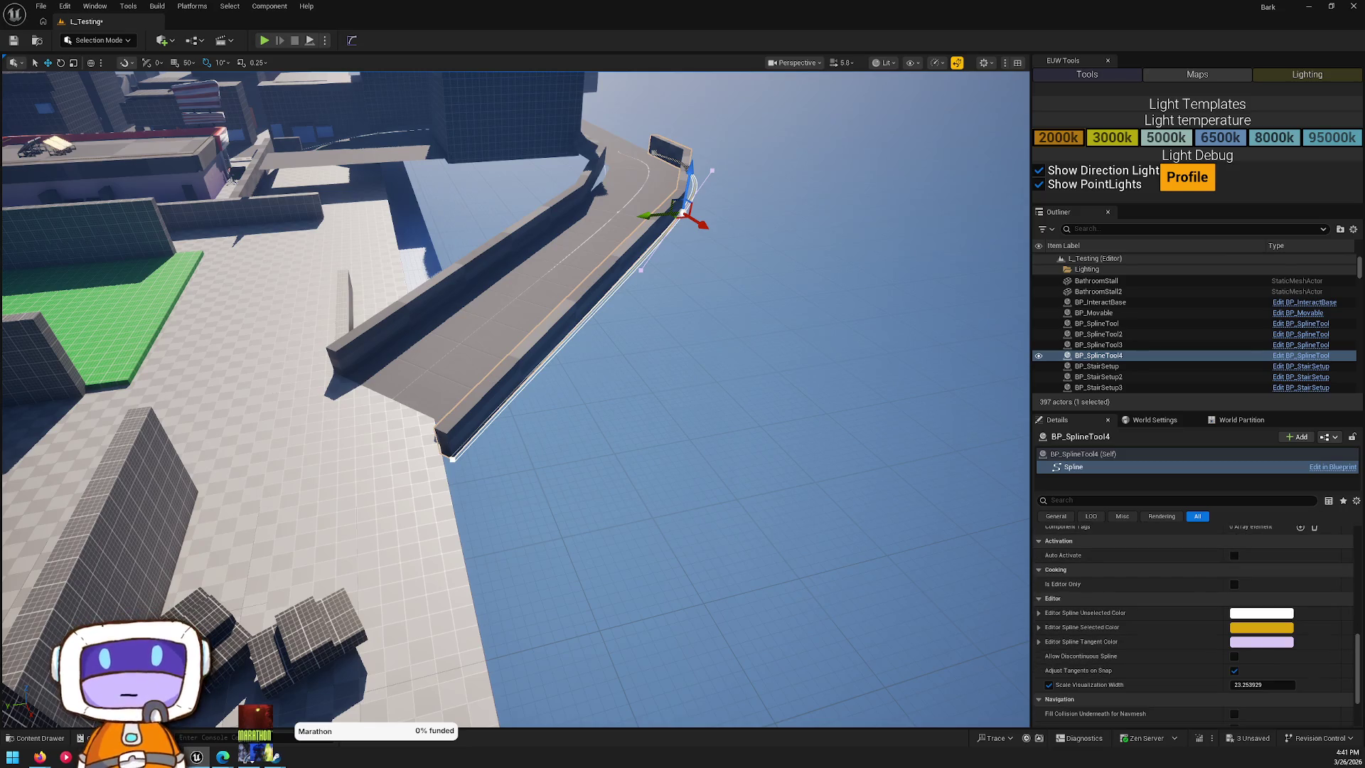
pyautogui.scroll(3, 1195, 619)
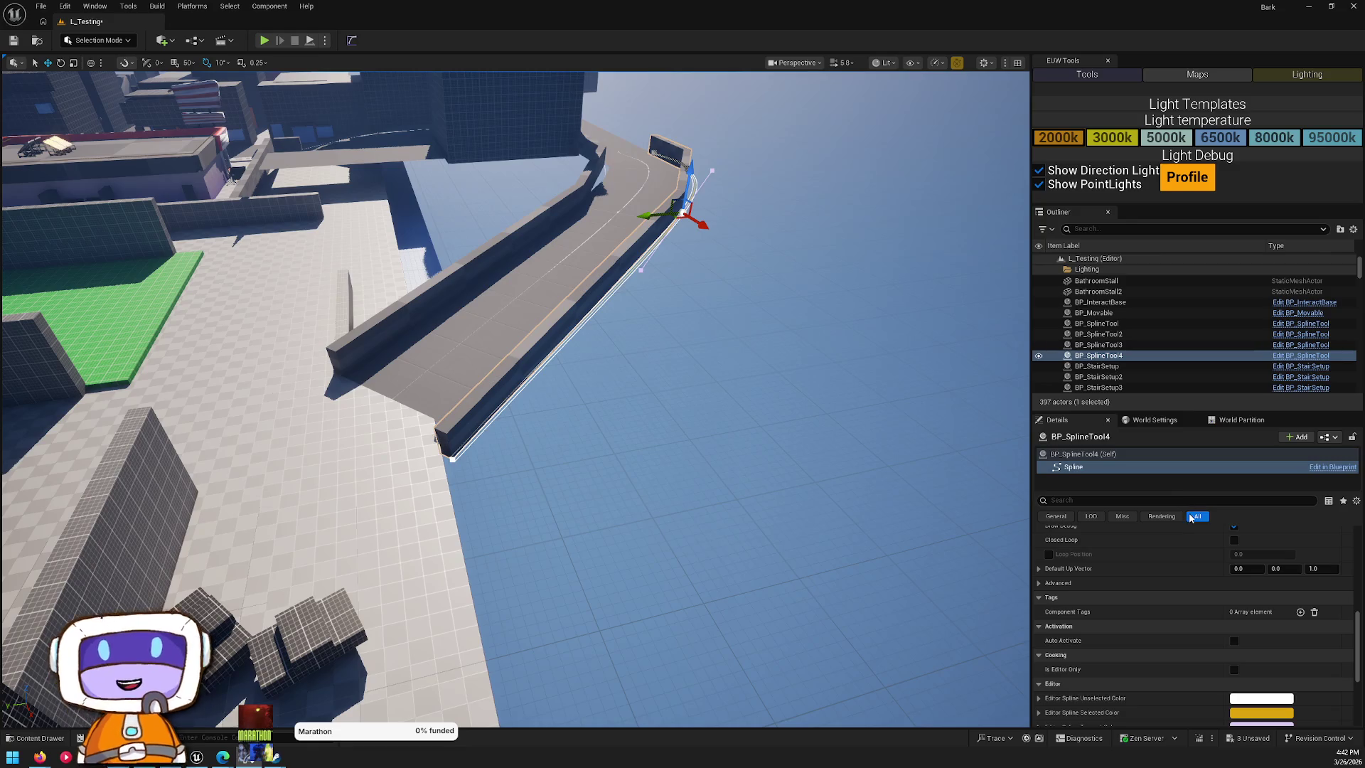
pyautogui.scroll(2, 1186, 579)
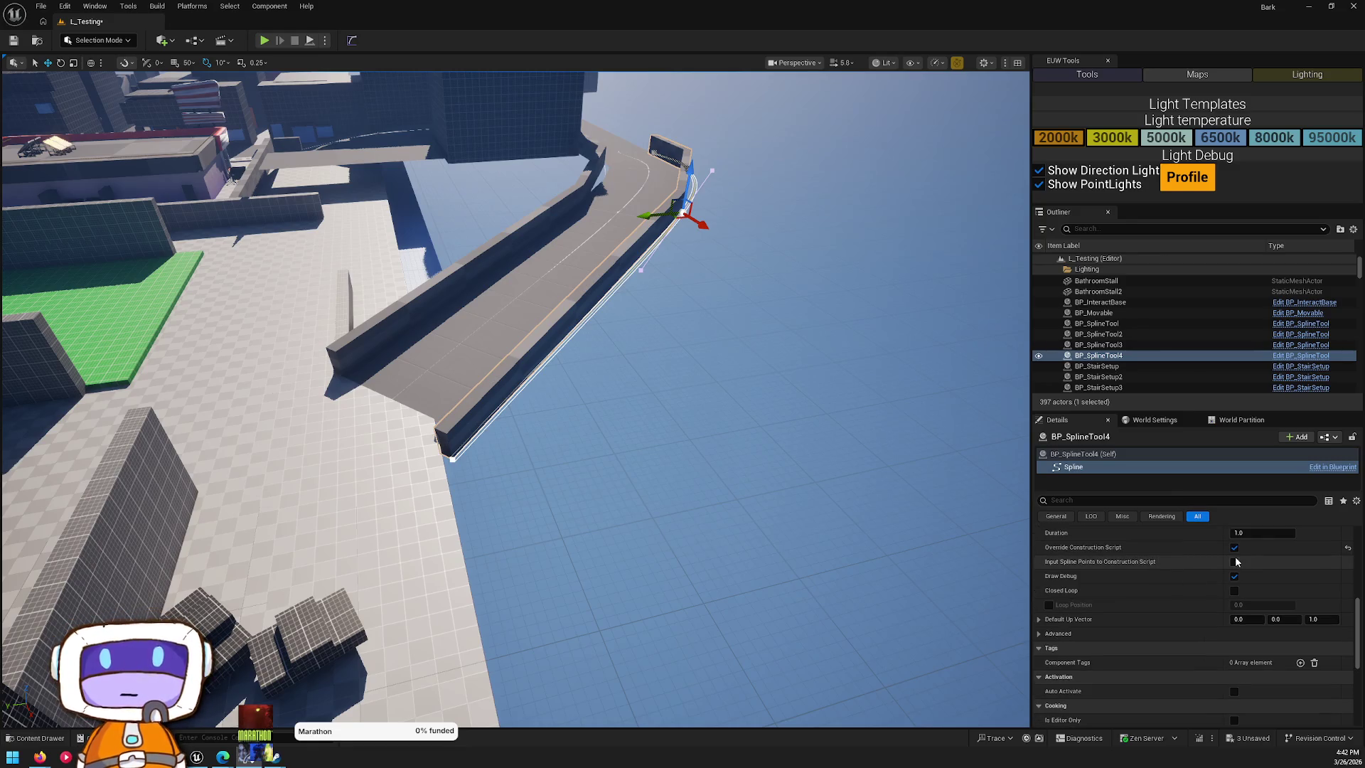
pyautogui.scroll(-3, 1236, 561)
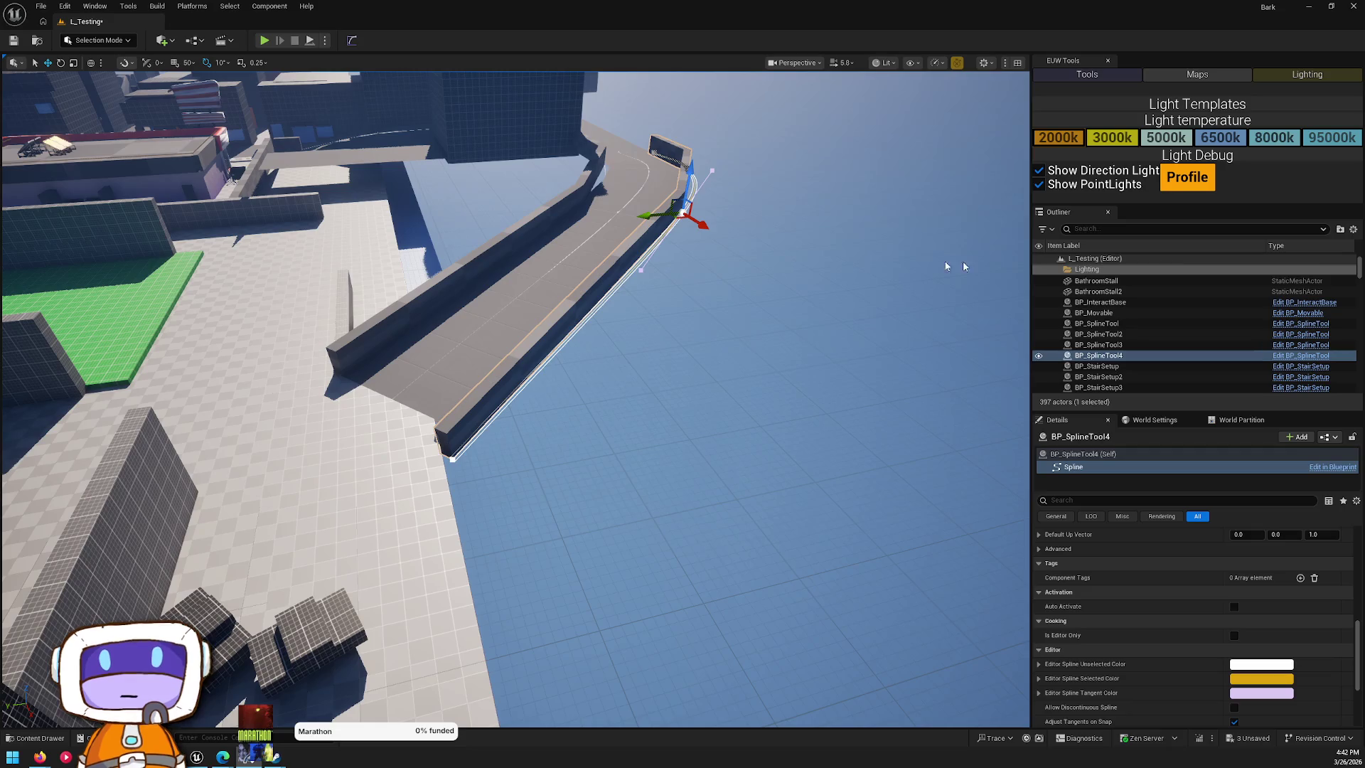
pyautogui.click(747, 232)
# - Raise BP_SplineTool4 into a tall wall by setting Main Scale Y to 1.074074
pyautogui.click(680, 192)
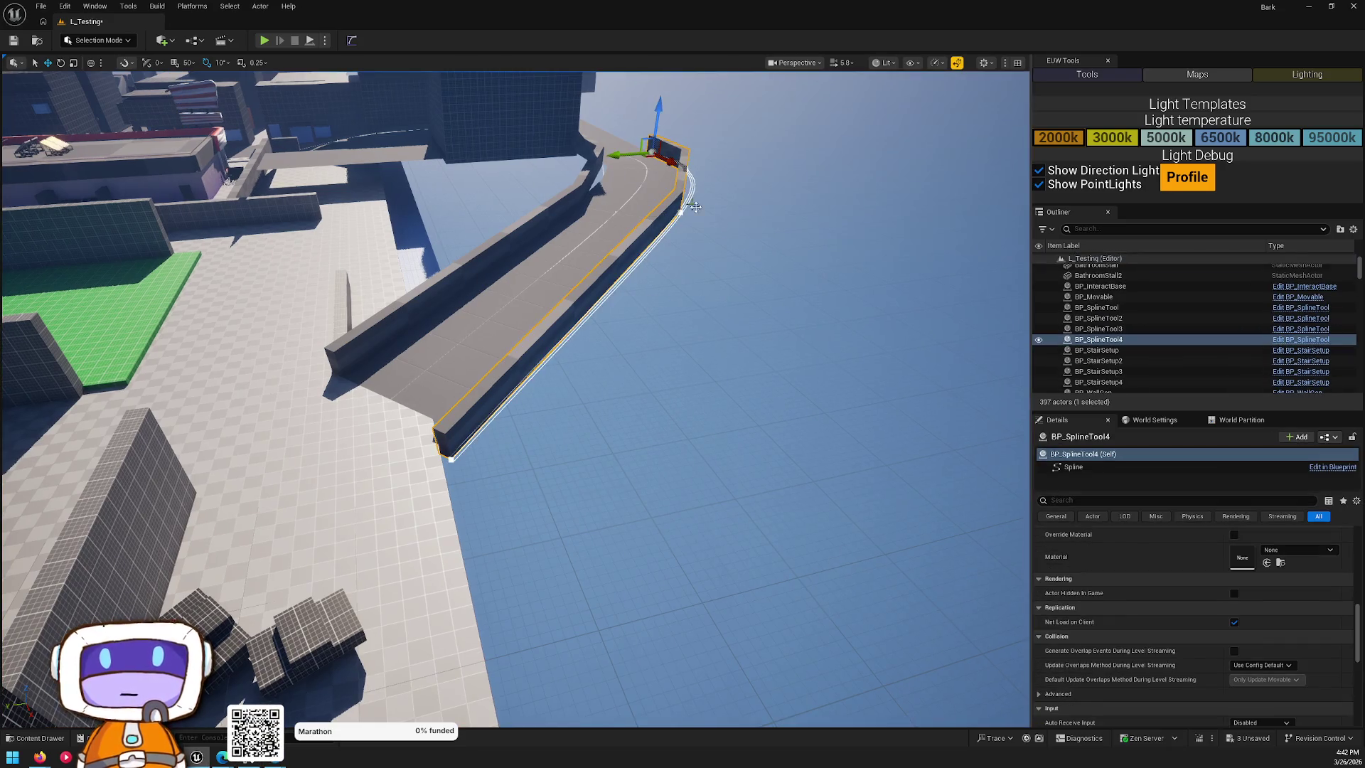
pyautogui.scroll(-2, 1184, 391)
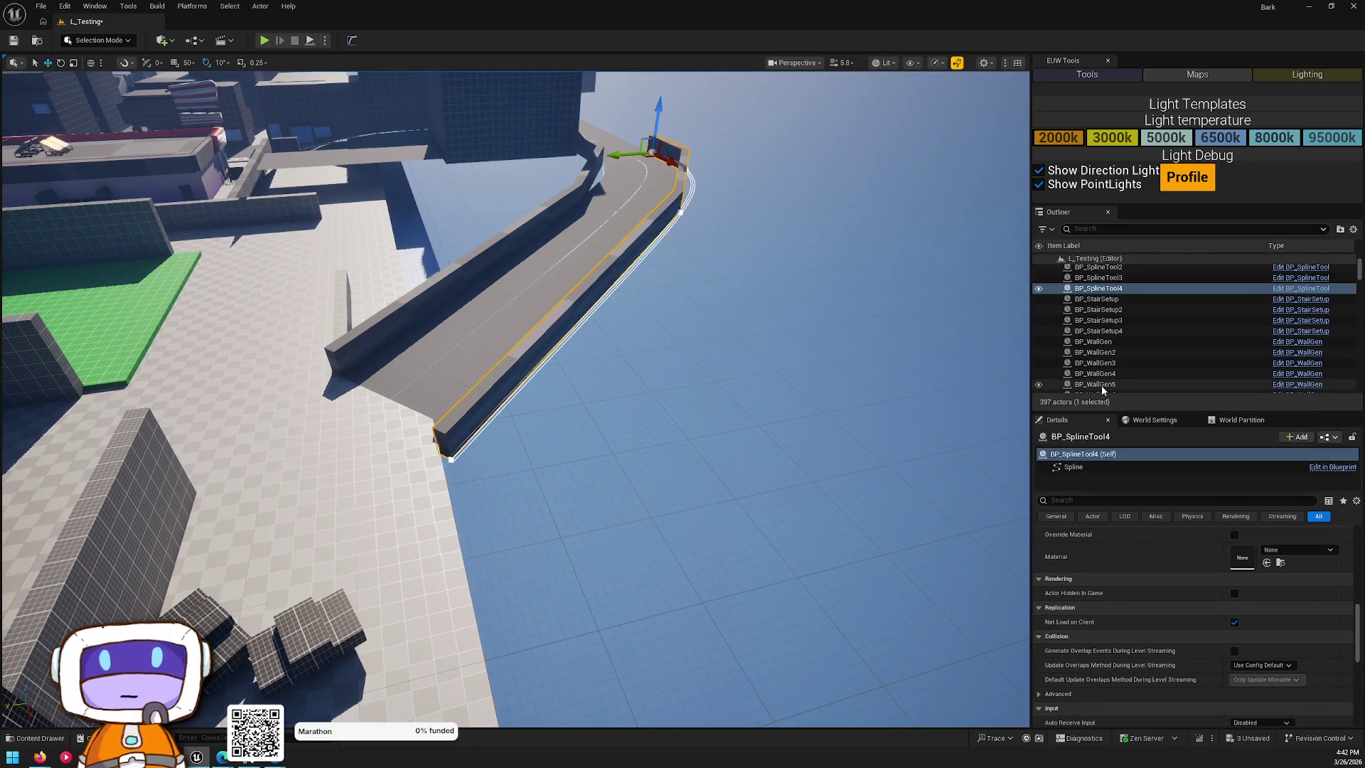
pyautogui.scroll(3, 1197, 556)
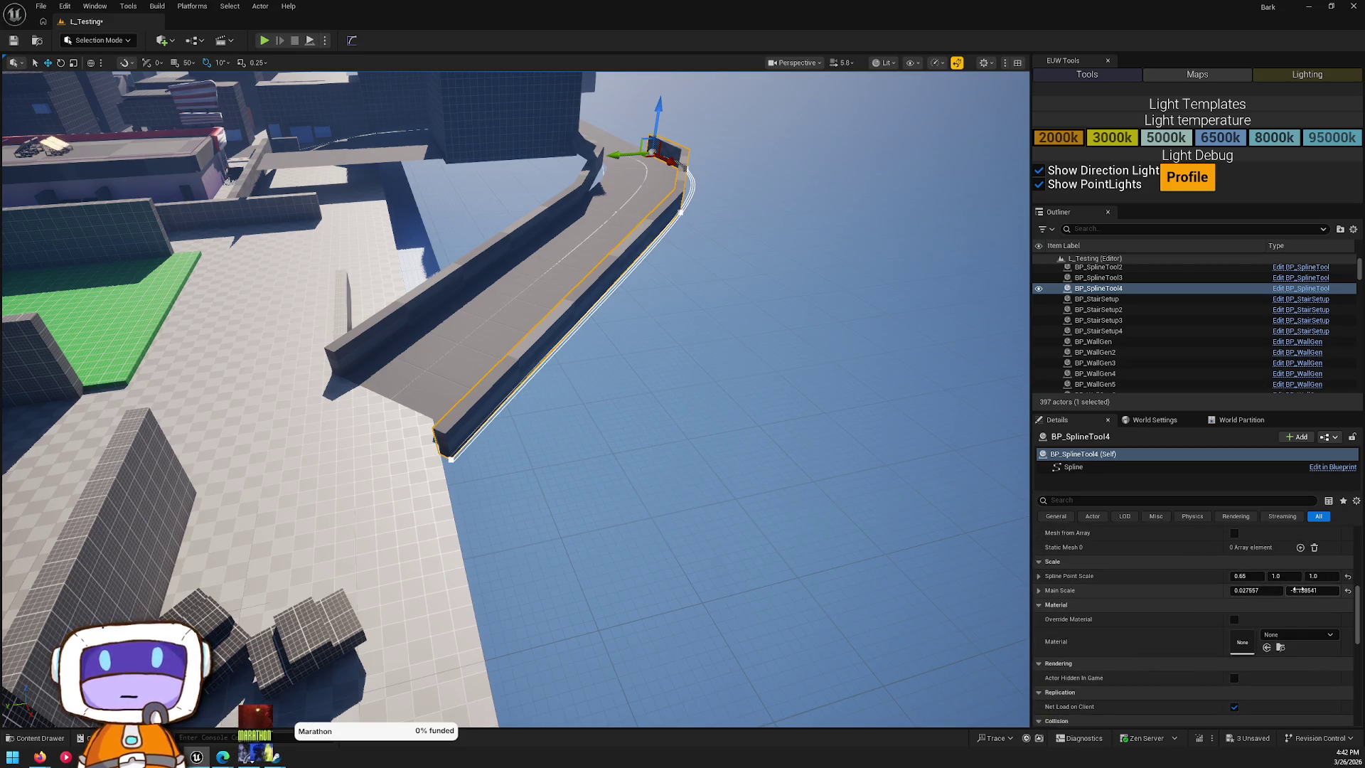
pyautogui.moveTo(1312, 591)
pyautogui.mouseDown()
pyautogui.moveTo(1337, 590)
pyautogui.moveTo(1324, 590)
pyautogui.mouseUp()
pyautogui.press('w')
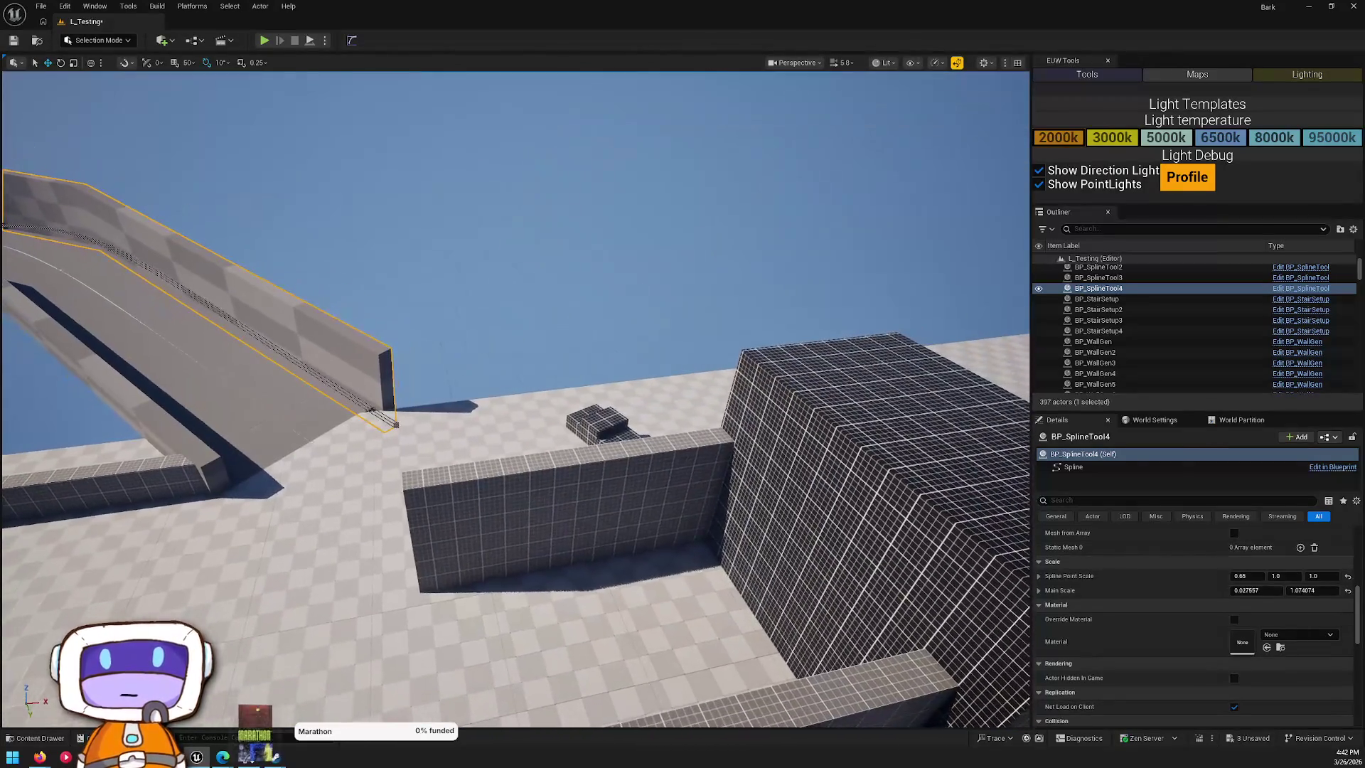
pyautogui.click(662, 498)
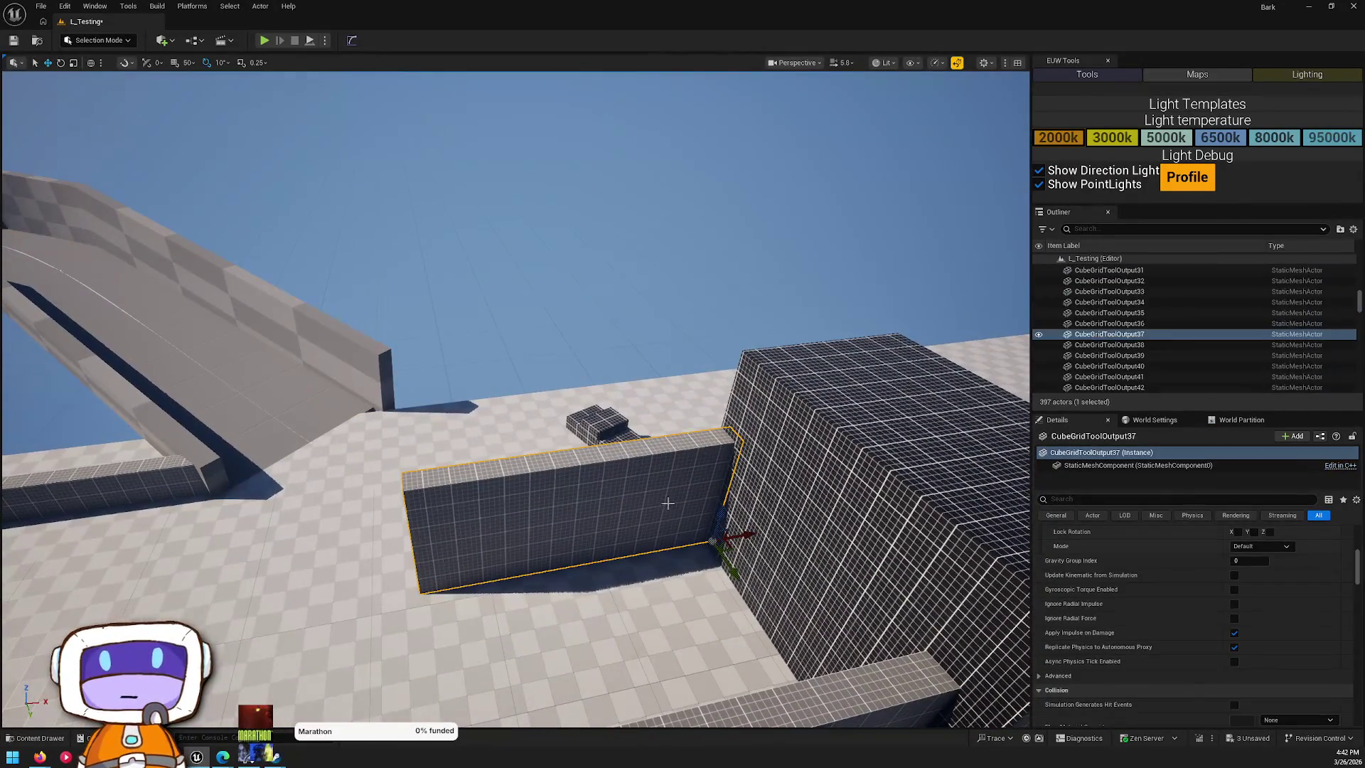
# - Duplicate the dark grid wall, slide the copy along, and stretch it longer to the left
pyautogui.moveTo(719, 564)
pyautogui.keyDown('alt'); pyautogui.mouseDown()
pyautogui.moveTo(572, 417)
pyautogui.moveTo(567, 402)
pyautogui.moveTo(620, 384)
pyautogui.mouseUp(); pyautogui.keyUp('alt')
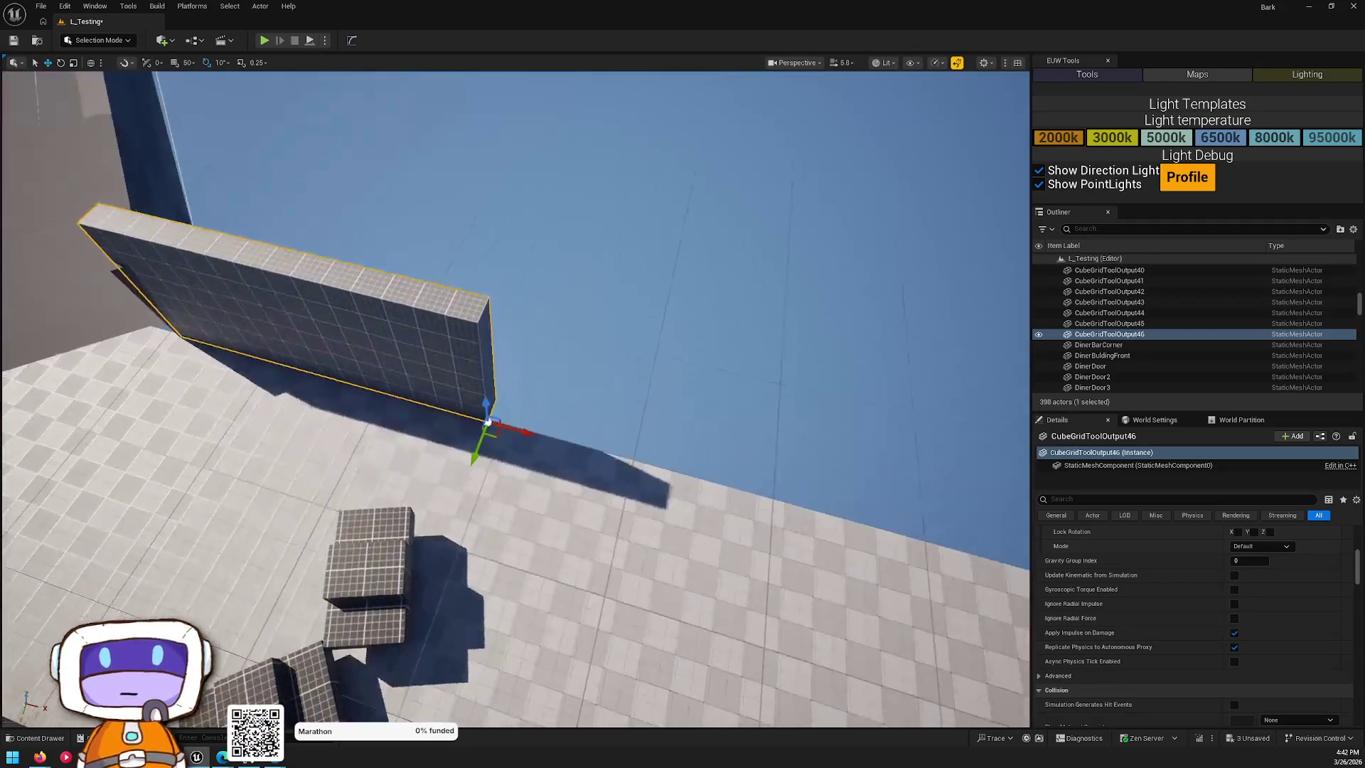
pyautogui.scroll(-5, 673, 444)
pyautogui.moveTo(708, 460); pyautogui.dragTo(805, 498)
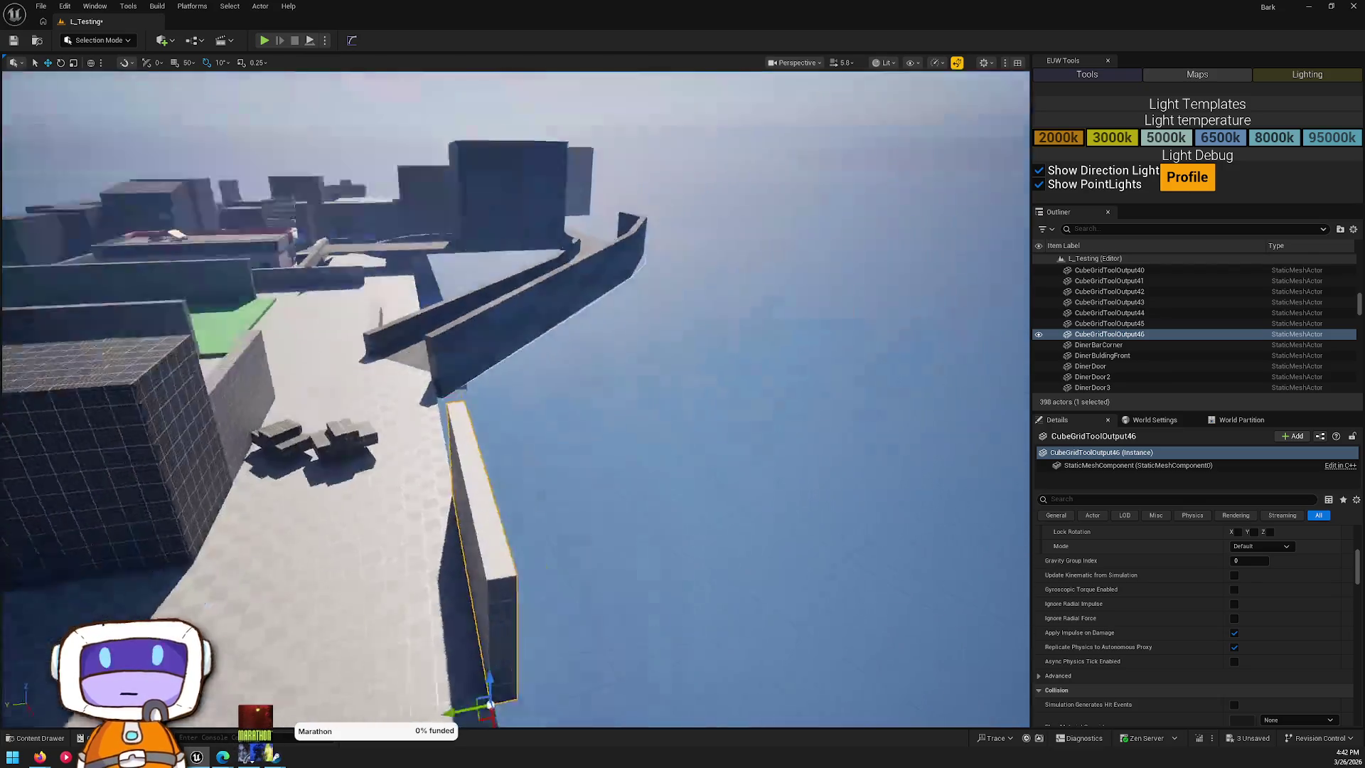
pyautogui.press('e')
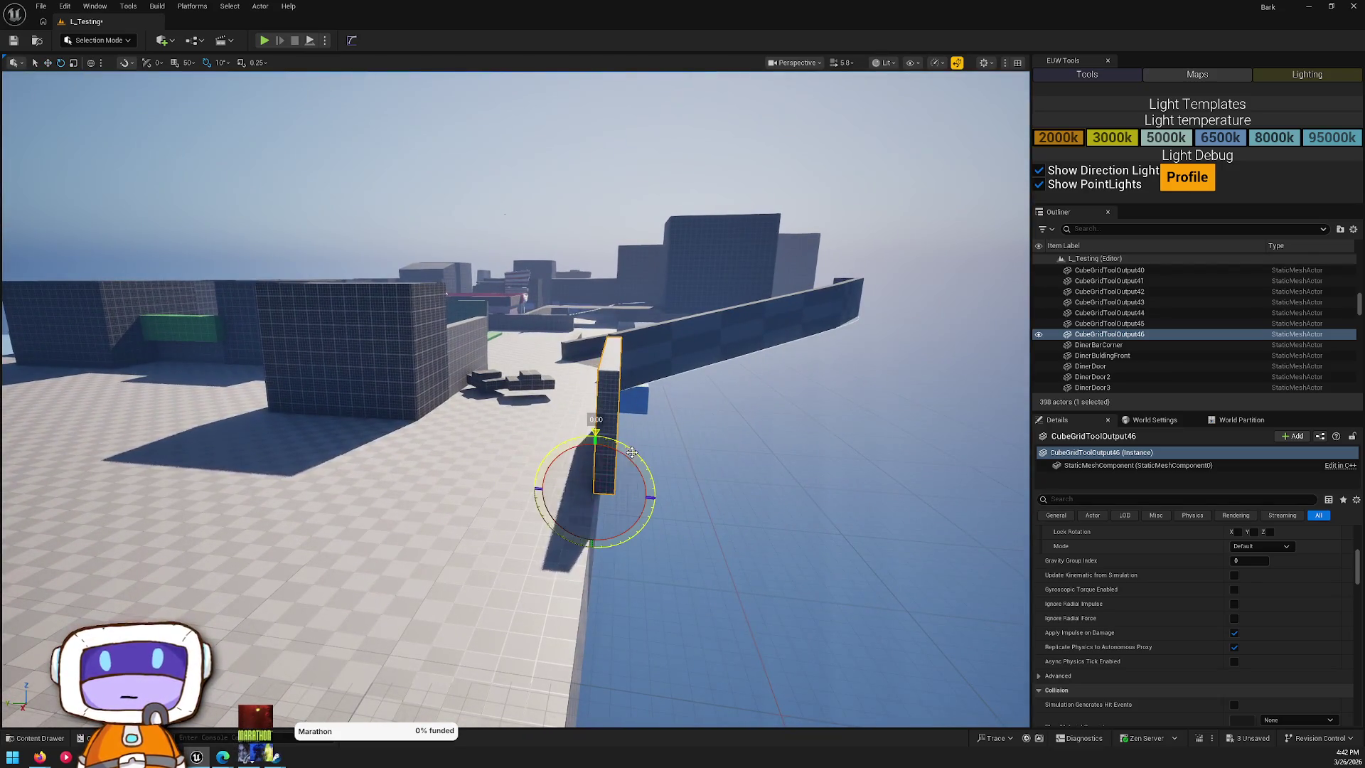
pyautogui.press('r')
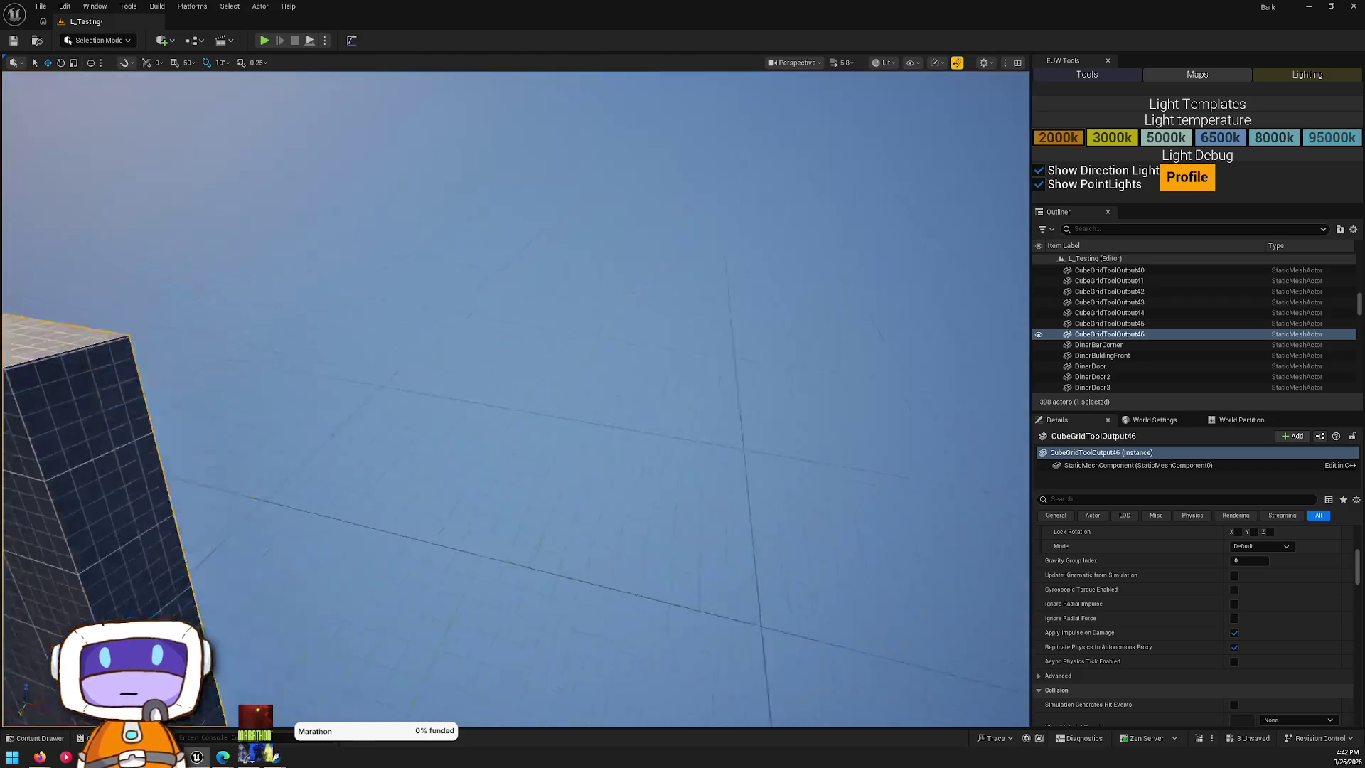
pyautogui.moveTo(706, 491); pyautogui.dragTo(639, 488)
pyautogui.press('Escape')
pyautogui.press('s')
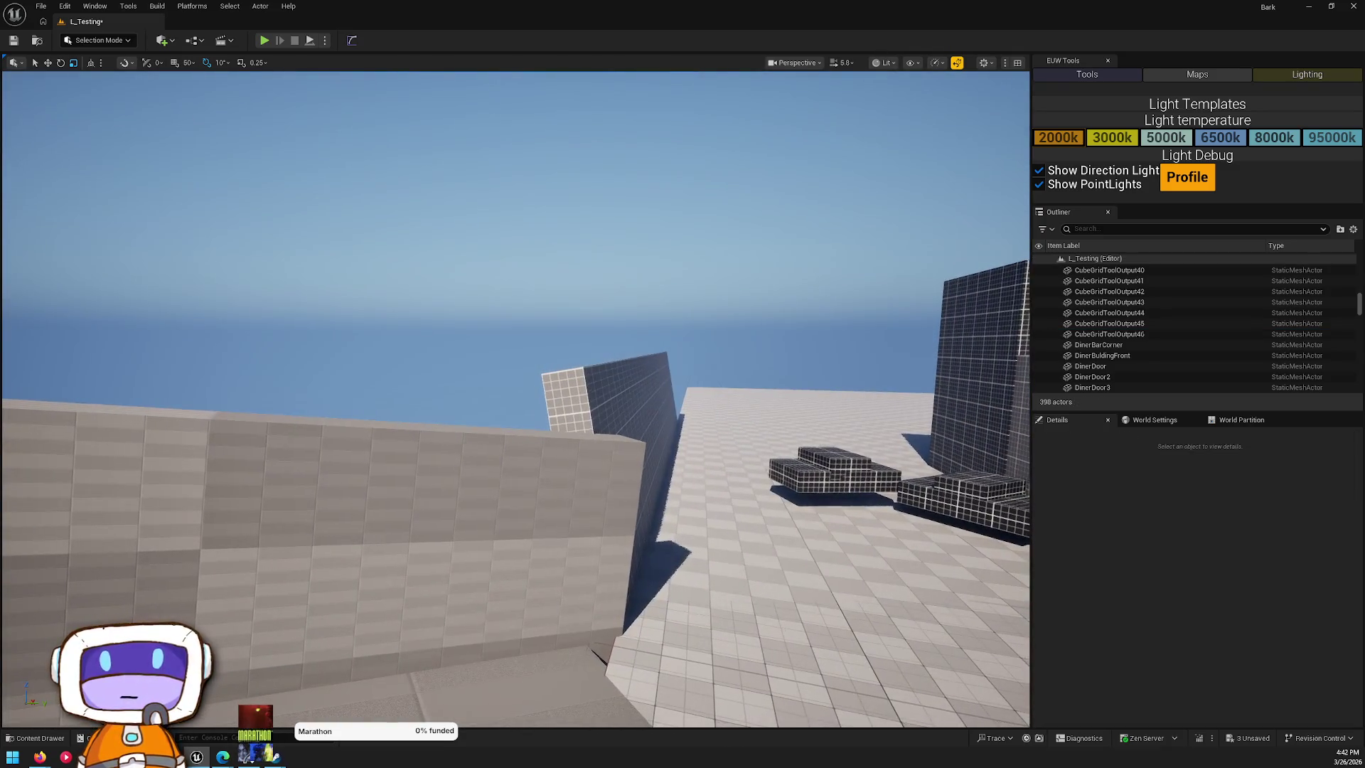
# - Duplicate the lengthened wall upward twice, placing CubeGridToolOutput48 as a raised slab beside the tall wall
pyautogui.click(600, 379)
pyautogui.moveTo(695, 412)
pyautogui.mouseDown()
pyautogui.moveTo(440, 166)
pyautogui.moveTo(601, 327)
pyautogui.moveTo(602, 346)
pyautogui.mouseUp()
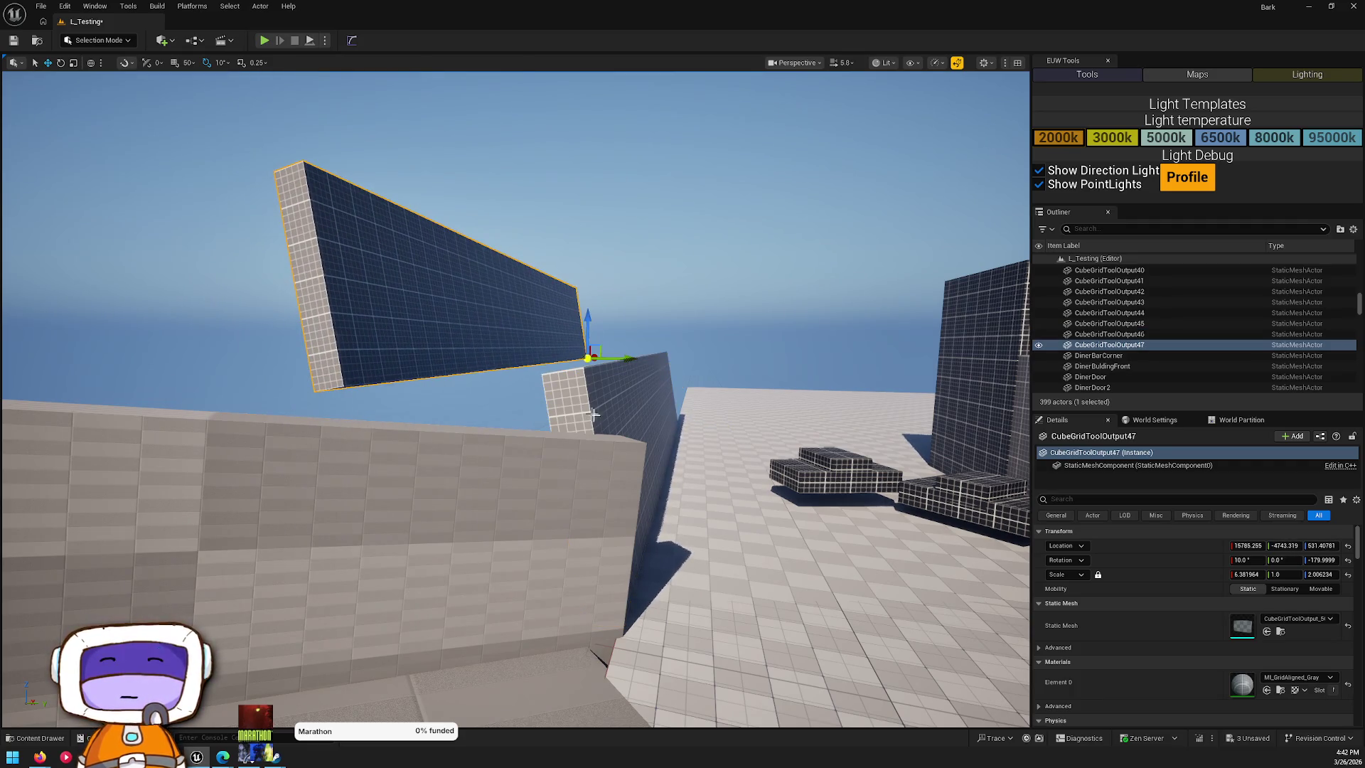
pyautogui.press('Escape')
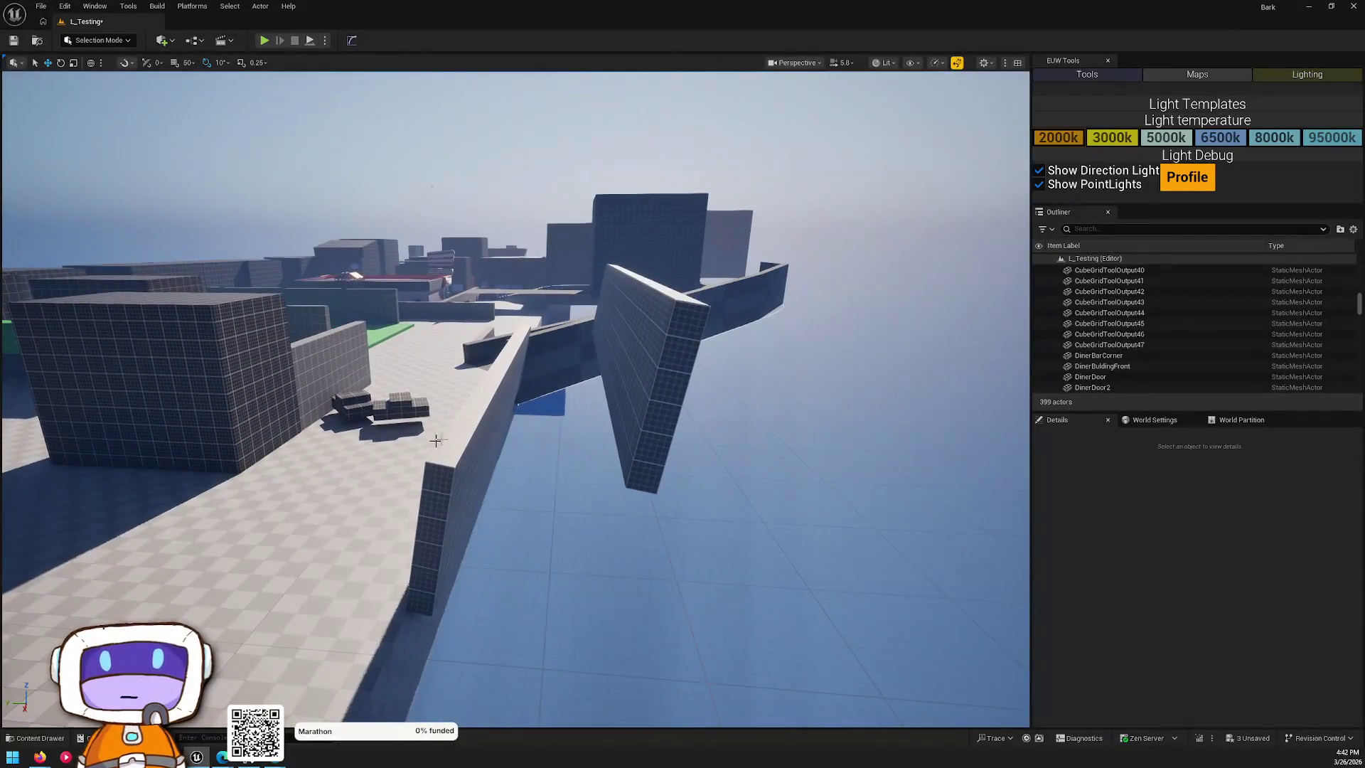
pyautogui.click(443, 431)
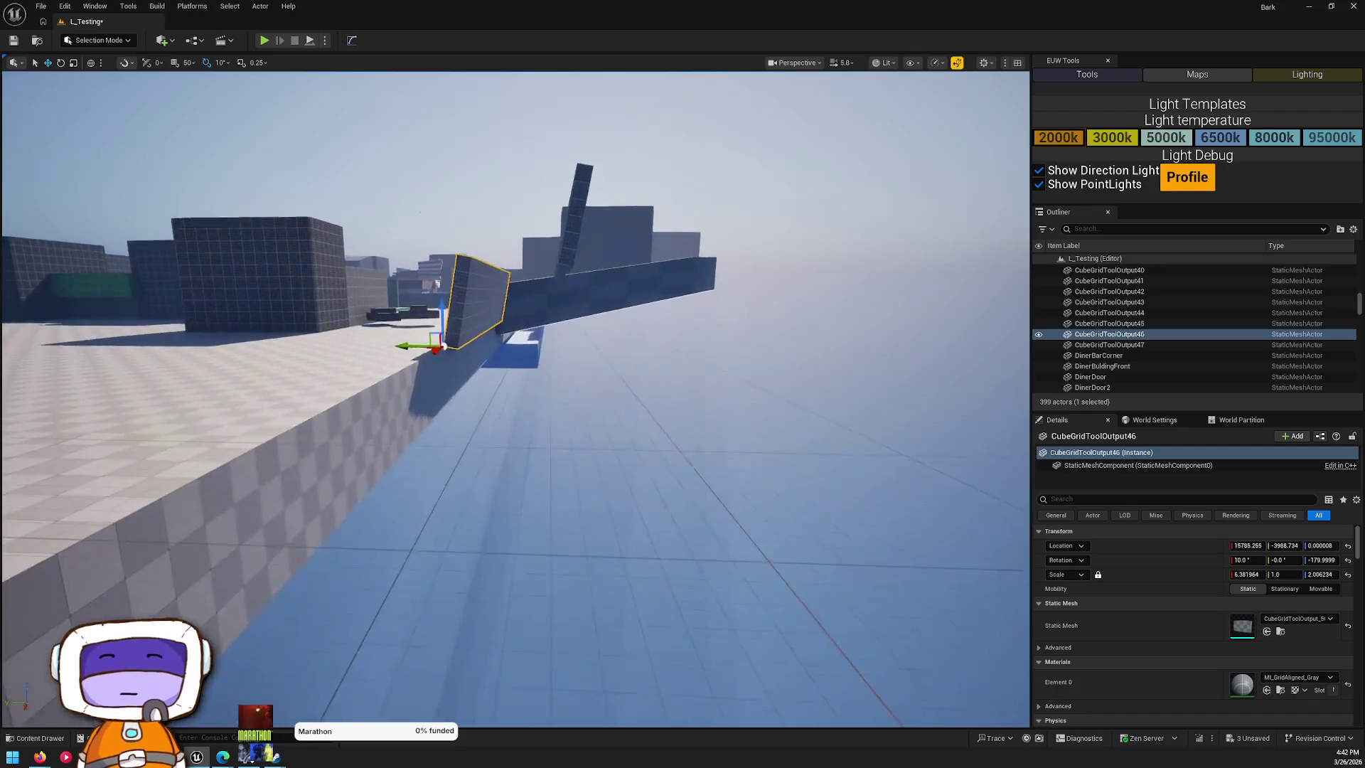
pyautogui.click(490, 516)
pyautogui.keyDown('alt'); pyautogui.moveTo(491, 510); pyautogui.dragTo(522, 404); pyautogui.keyUp('alt')
pyautogui.press('w')
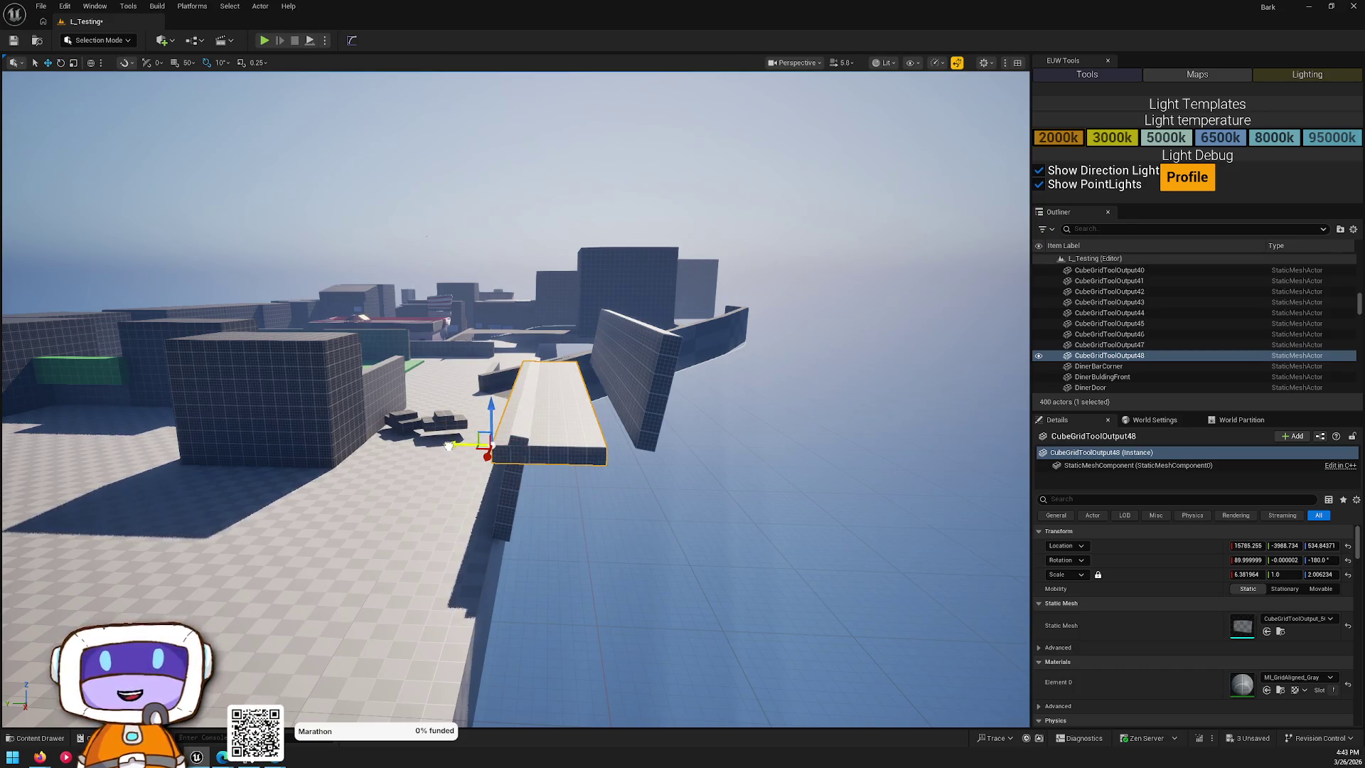
pyautogui.moveTo(448, 445); pyautogui.dragTo(492, 448)
pyautogui.click(483, 446)
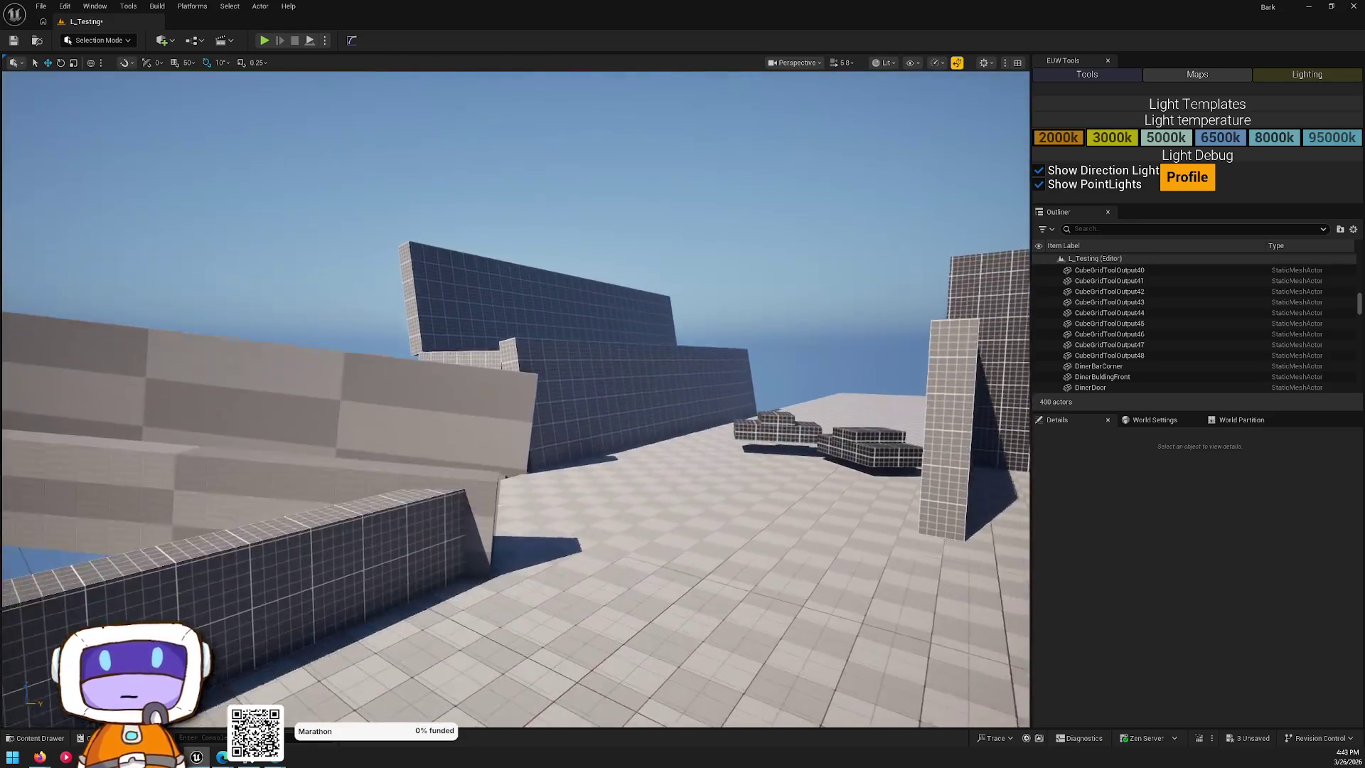
pyautogui.moveTo(483, 446); pyautogui.dragTo(482, 446)
pyautogui.moveTo(546, 598); pyautogui.dragTo(609, 574)
pyautogui.moveTo(562, 490); pyautogui.dragTo(562, 490)
# - Browse Content > Blueprints > BuildTools in the Content Drawer, then bring up the Quick Add actor list
pyautogui.hotkey('ctrl', 'space')
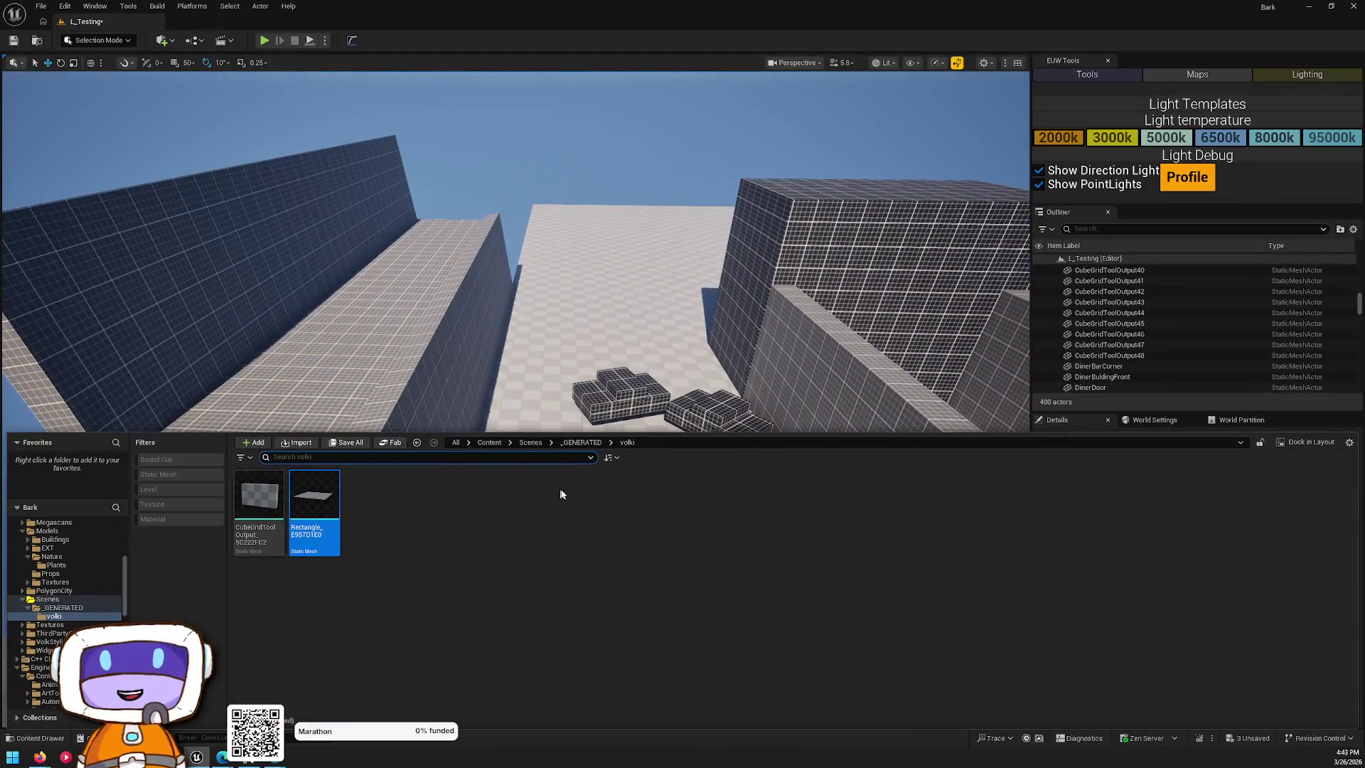
pyautogui.click(499, 470)
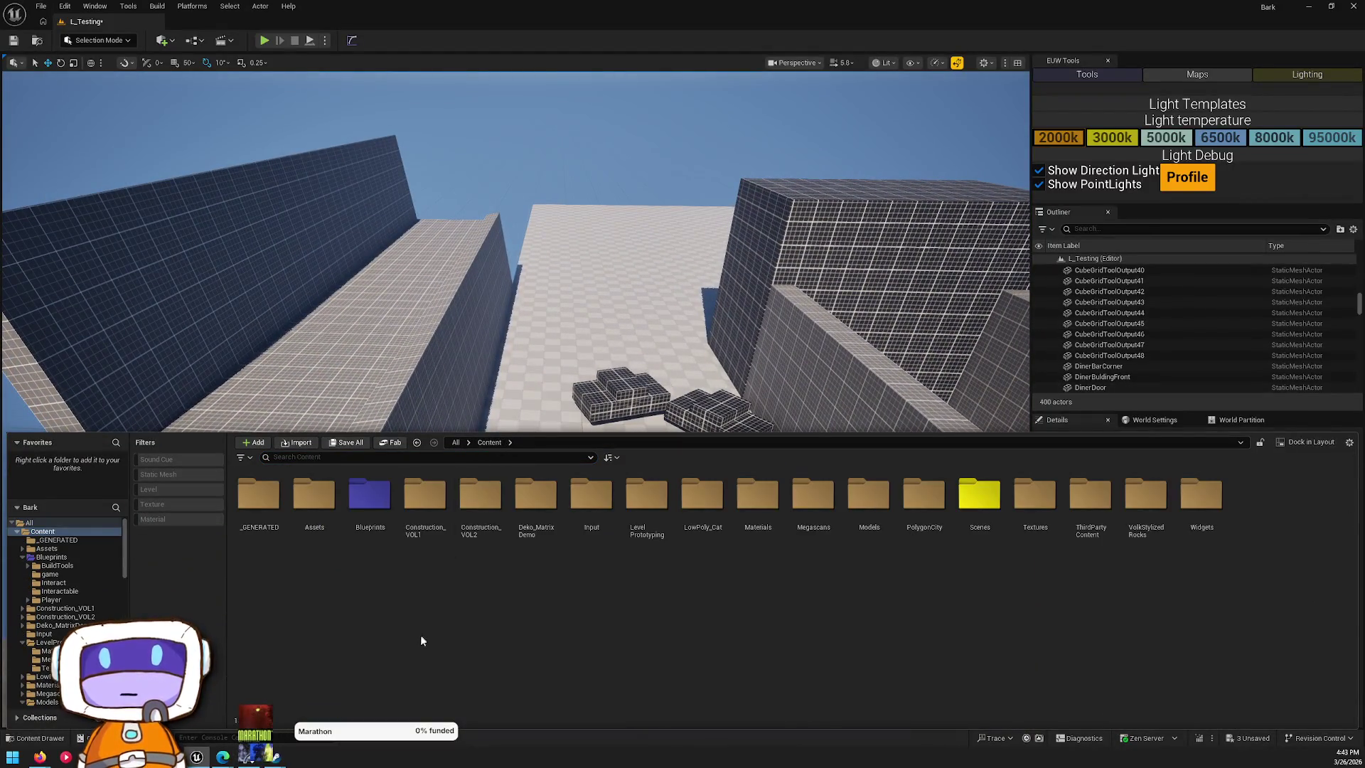
pyautogui.doubleClick(387, 523)
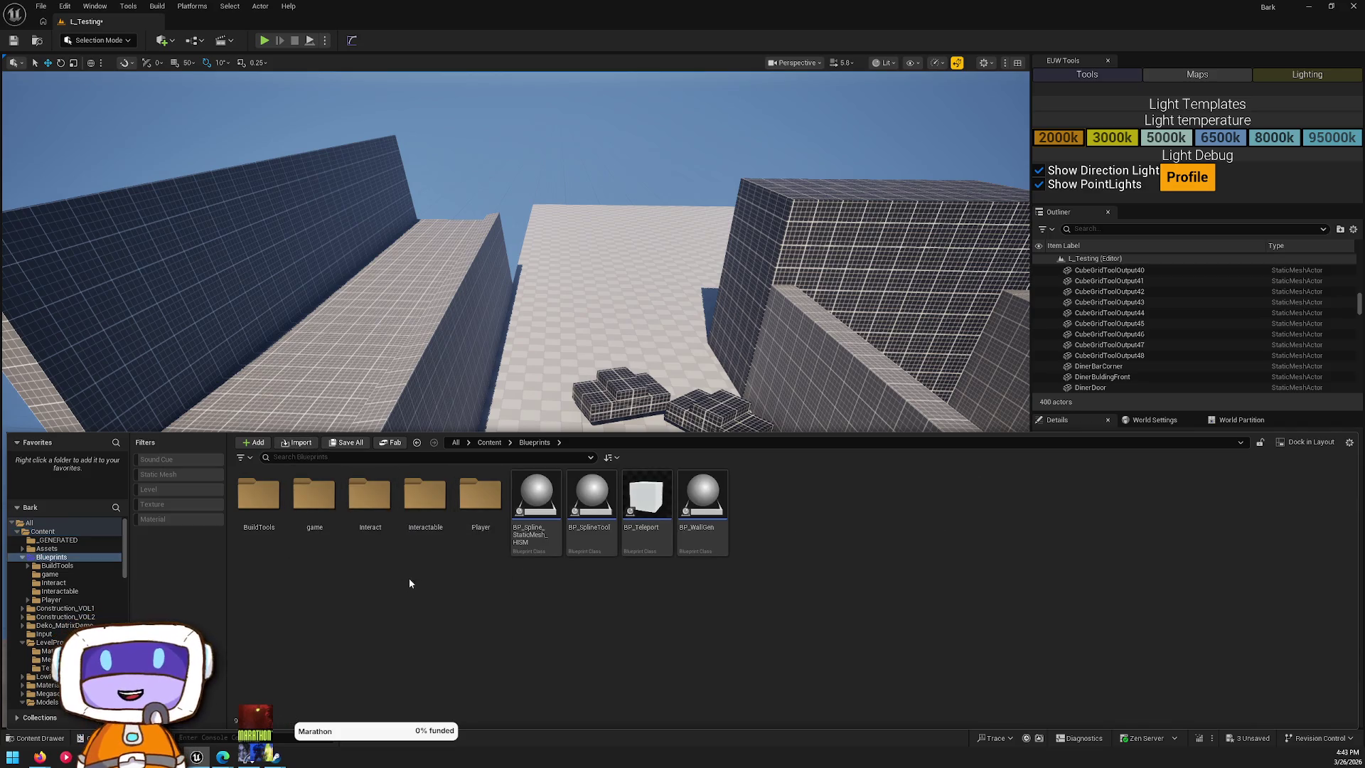
pyautogui.doubleClick(258, 498)
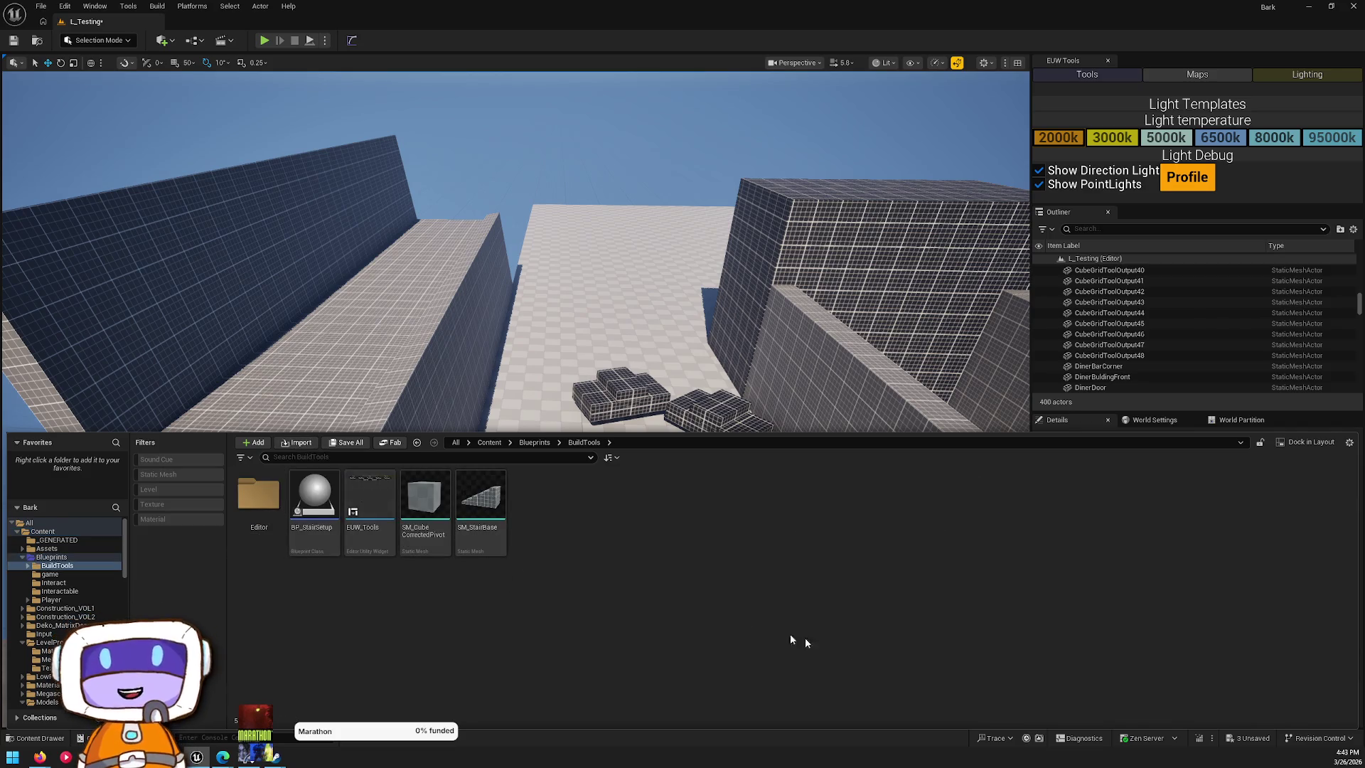
pyautogui.hotkey('alt', 'Left')
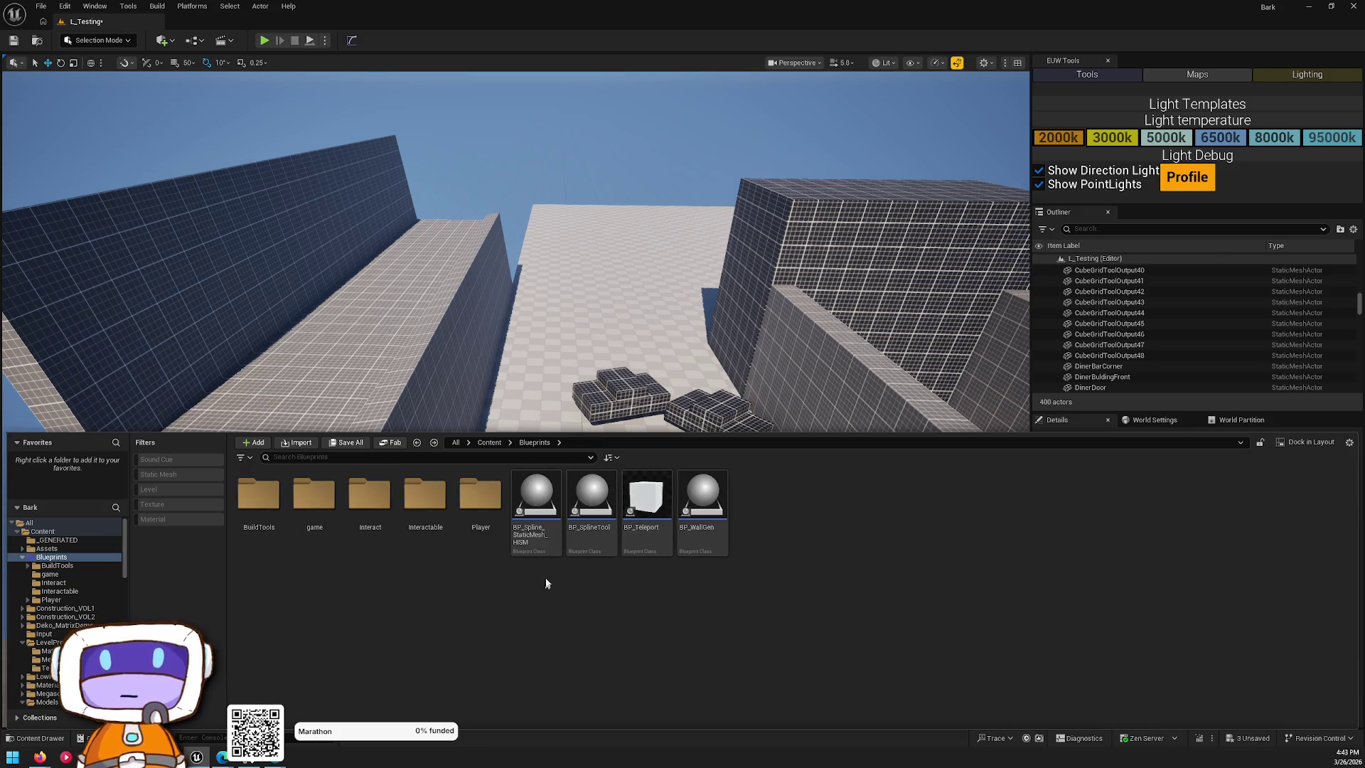
pyautogui.scroll(3, 498, 285)
pyautogui.click(172, 41)
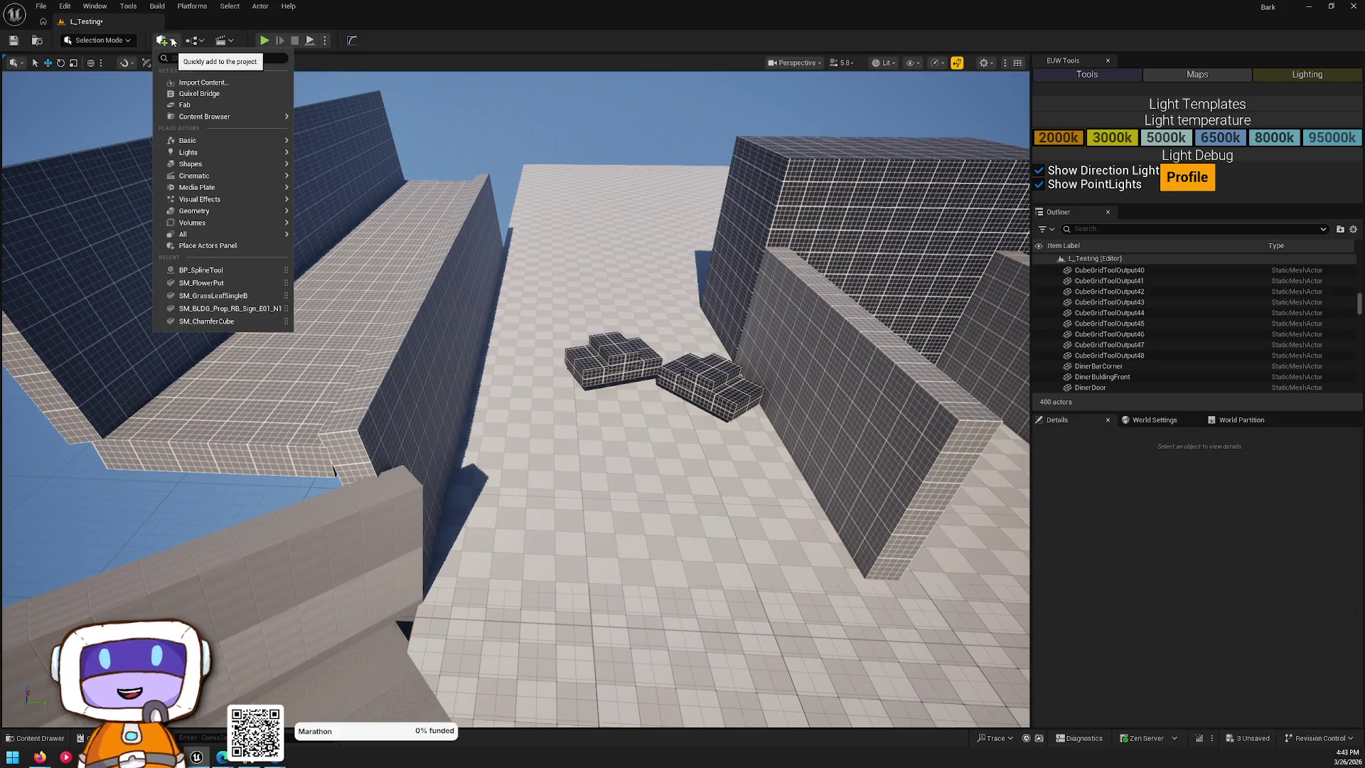
# - Place a Blocking Volume from Quick Add on the plaza, delete it, and reopen the Content Drawer
pyautogui.write('blo')
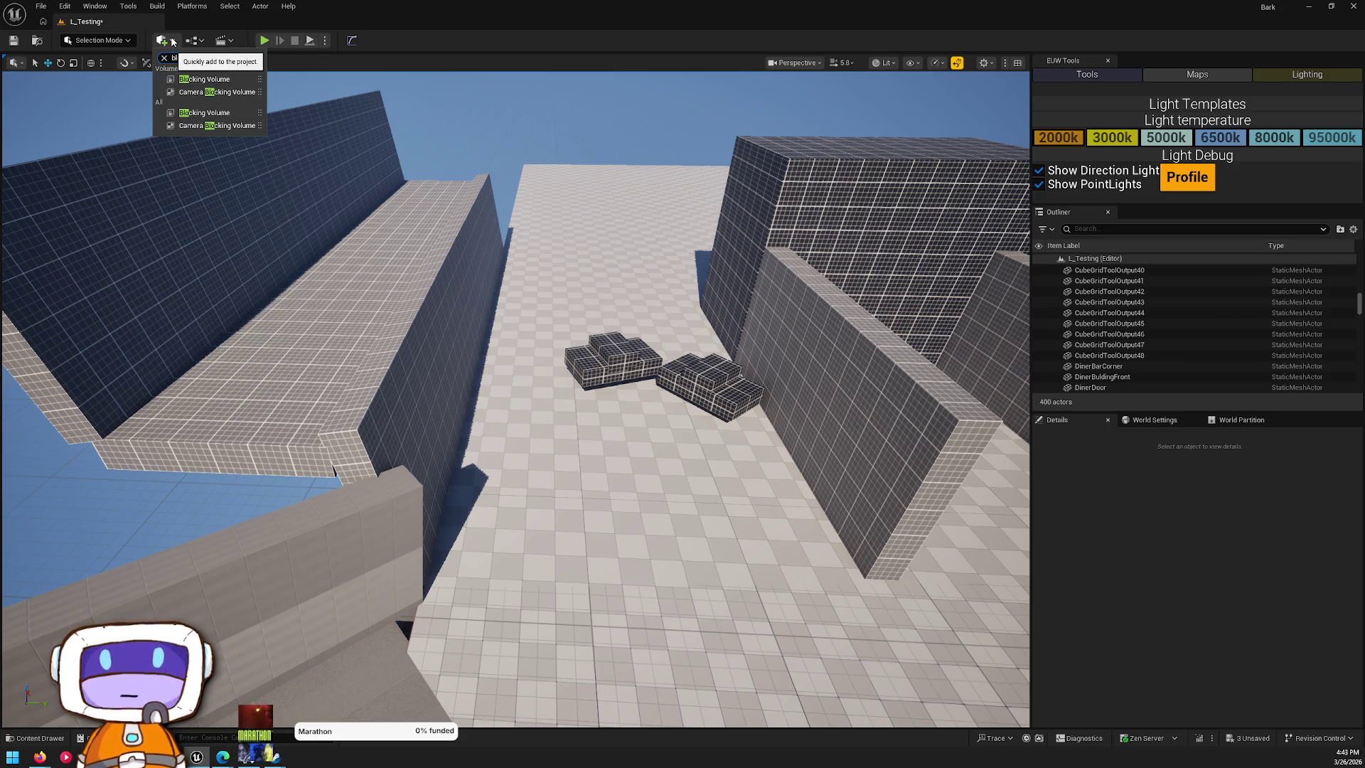
pyautogui.moveTo(204, 79)
pyautogui.mouseDown()
pyautogui.moveTo(570, 295)
pyautogui.moveTo(604, 298)
pyautogui.moveTo(604, 363)
pyautogui.mouseUp()
pyautogui.moveTo(629, 410)
pyautogui.mouseDown()
pyautogui.moveTo(629, 398)
pyautogui.moveTo(629, 410)
pyautogui.mouseUp()
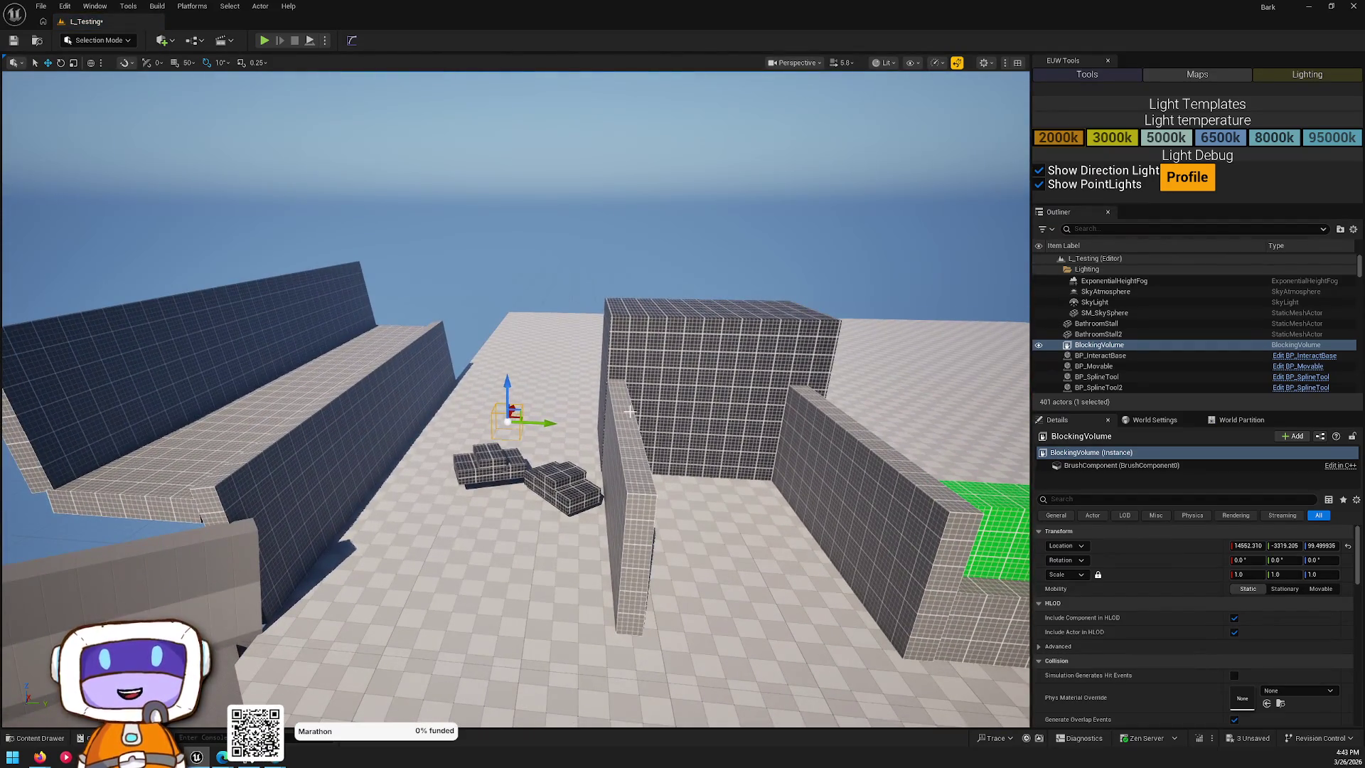
pyautogui.press('Delete')
pyautogui.hotkey('ctrl', 'space')
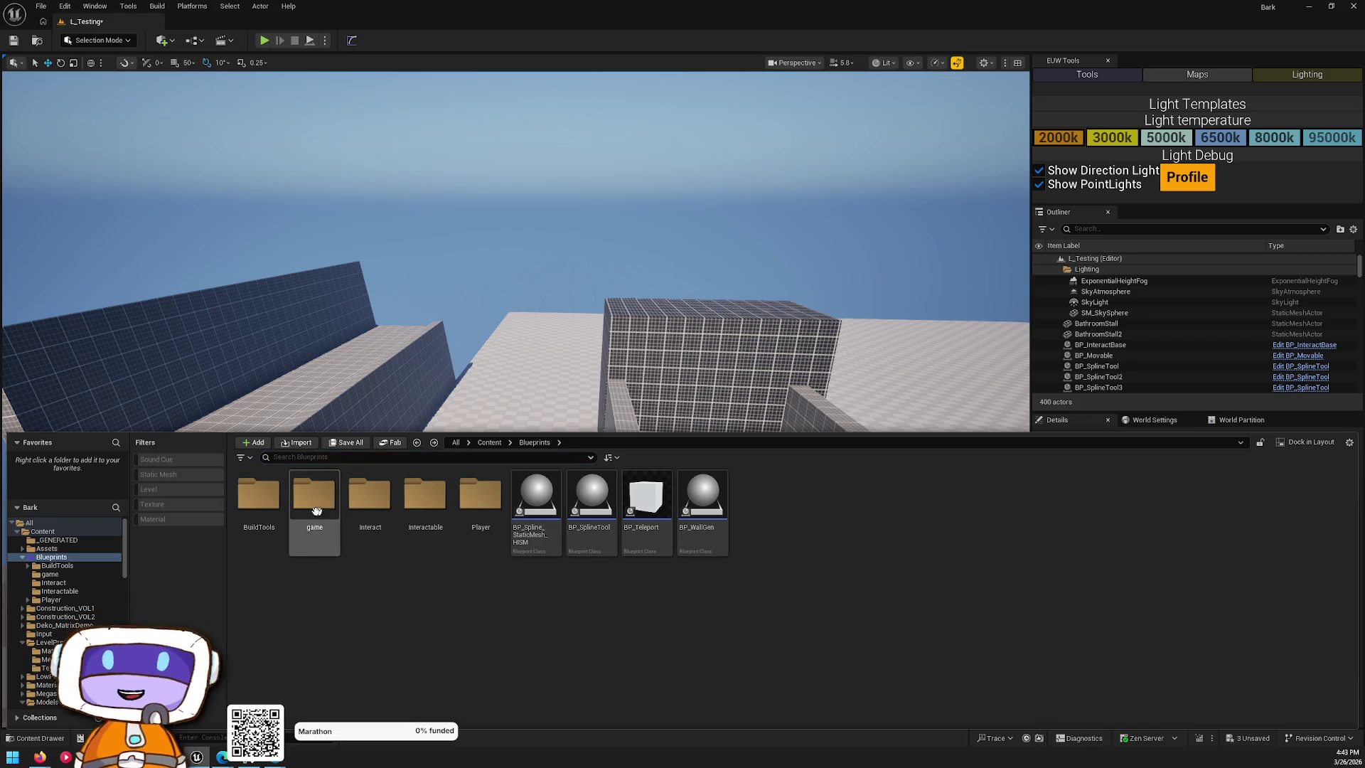
# - Create a new folder named Volumes inside Blueprints
pyautogui.rightClick(495, 618)
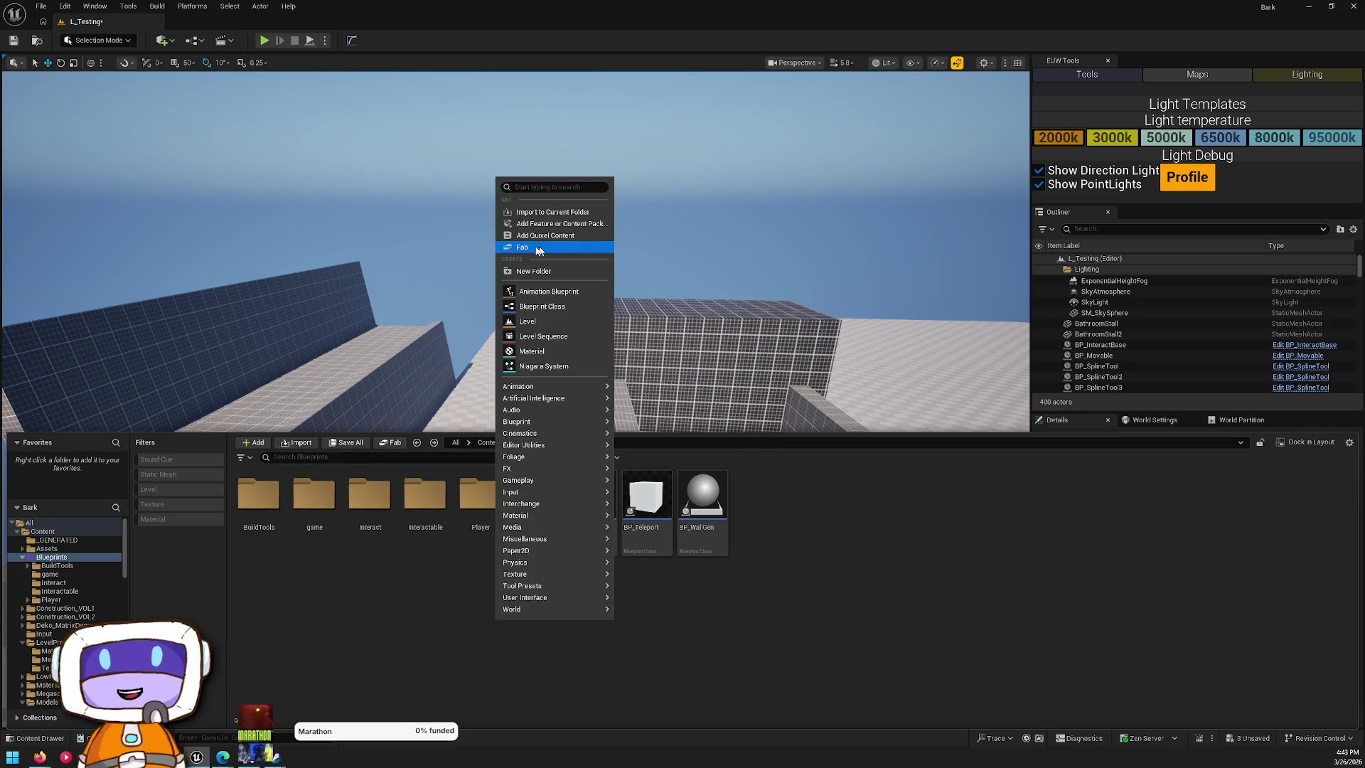
pyautogui.click(541, 272)
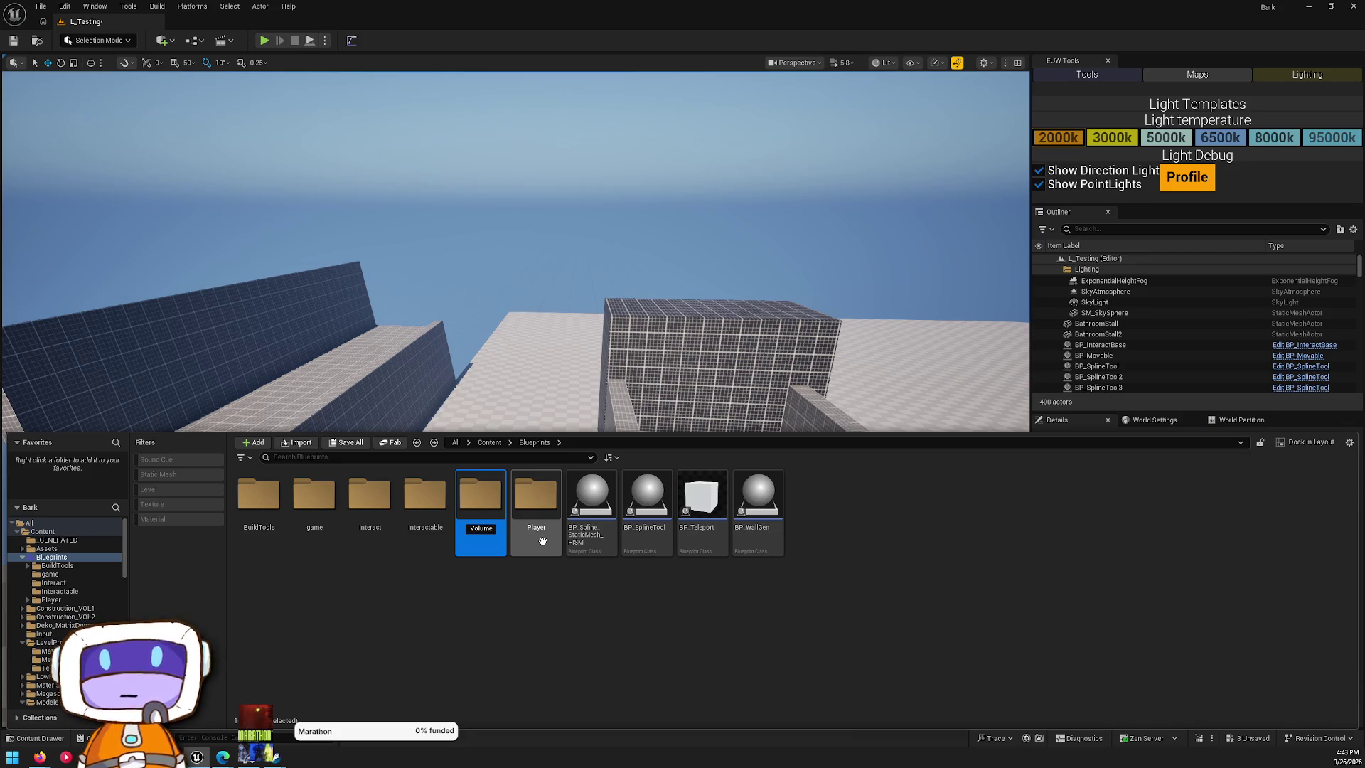
pyautogui.write('s')
pyautogui.press('Return')
pyautogui.press('Return')
# - Start a new Blueprint Class inside the Volumes folder
pyautogui.rightClick(535, 511)
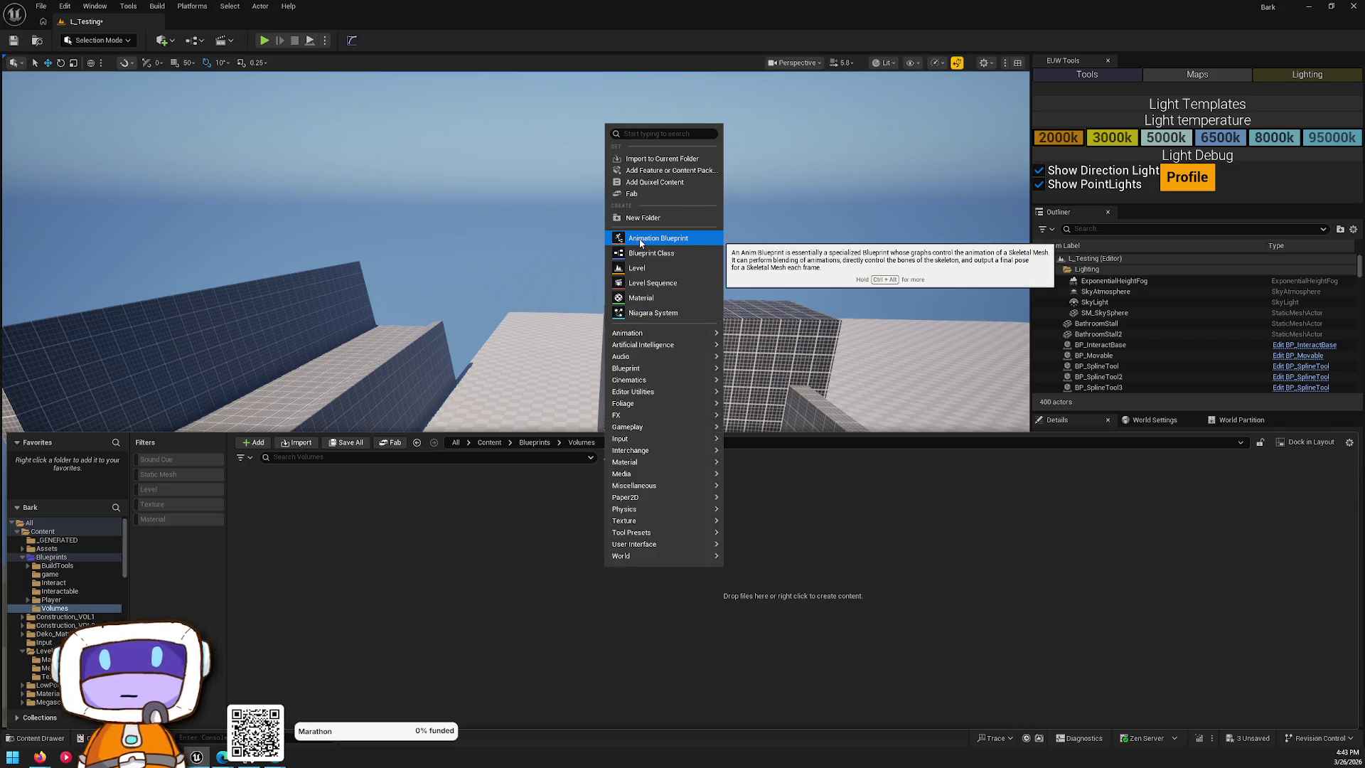
pyautogui.moveTo(649, 478)
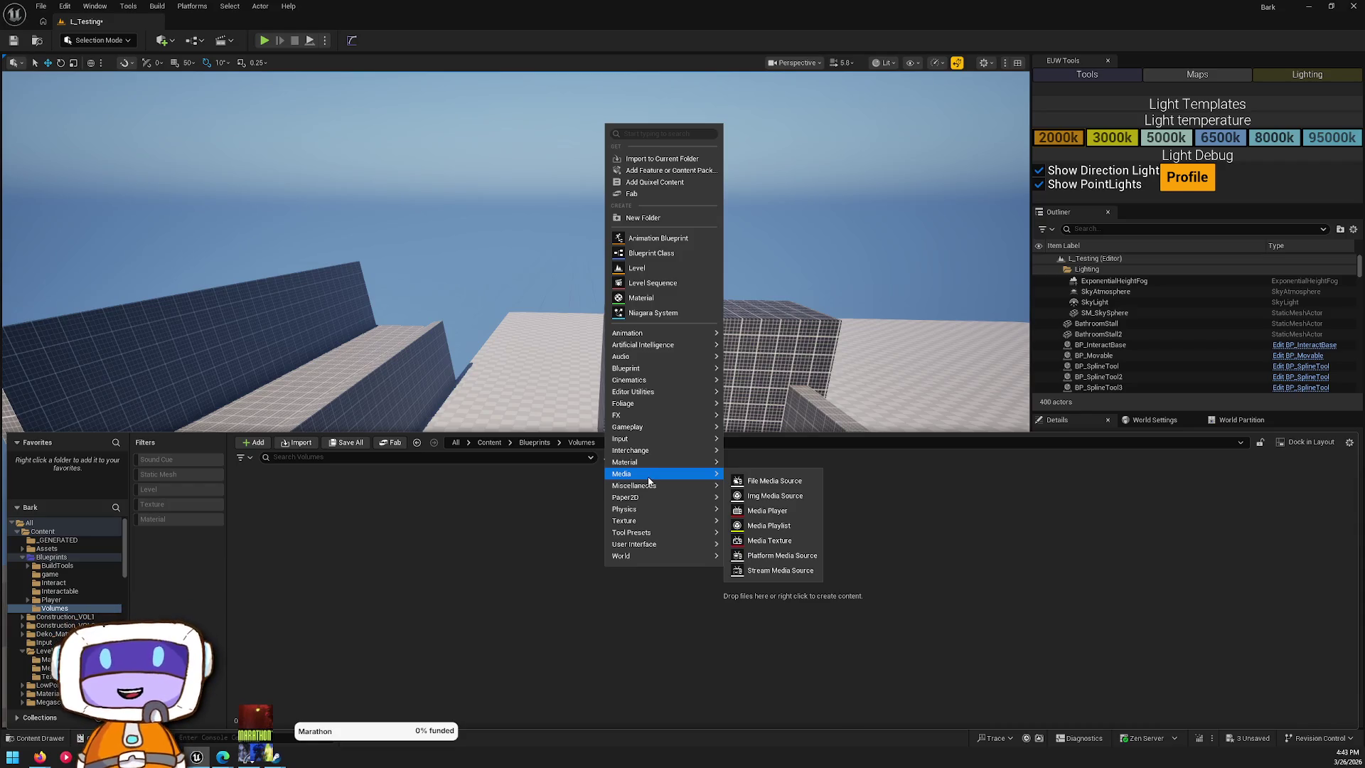
pyautogui.moveTo(644, 527)
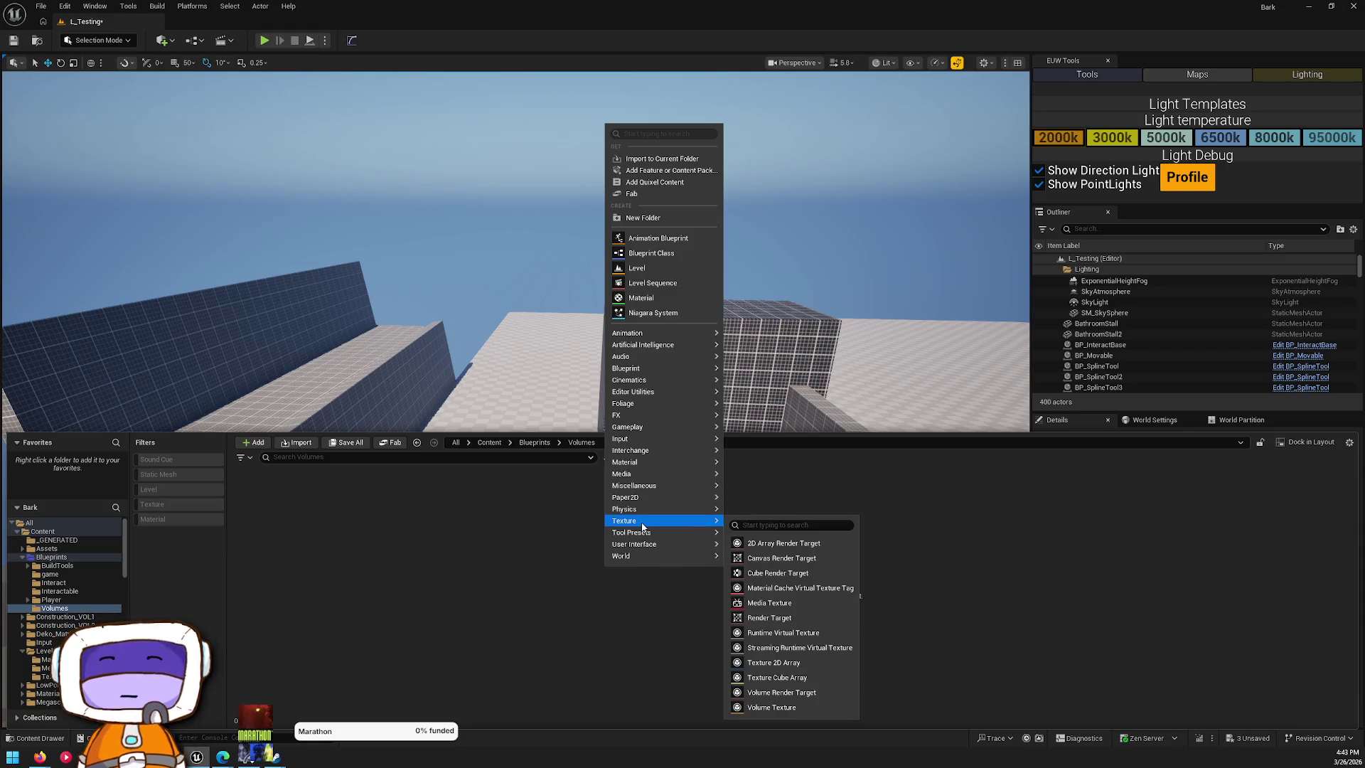
pyautogui.click(650, 253)
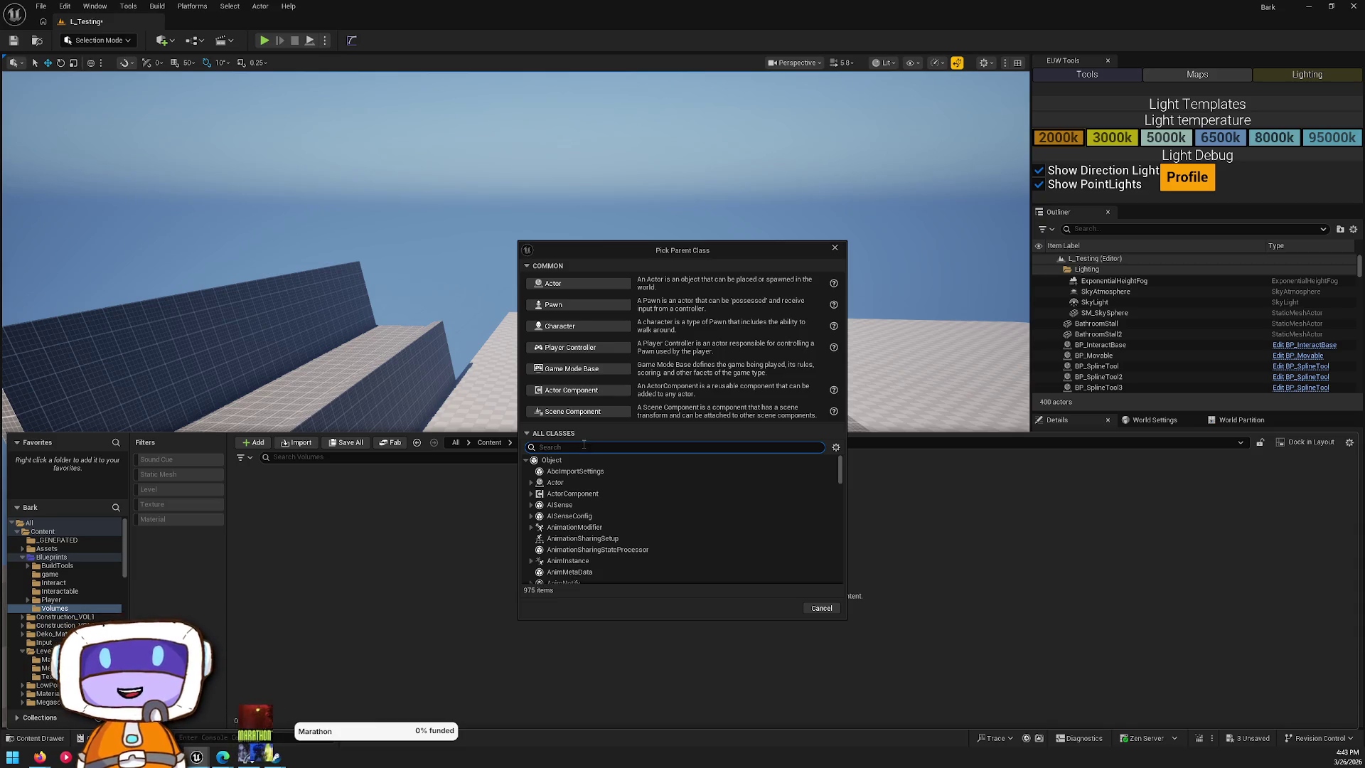
# - Make the new Blueprint Actor-based and name it BP_BlockingVolume
pyautogui.click(556, 285)
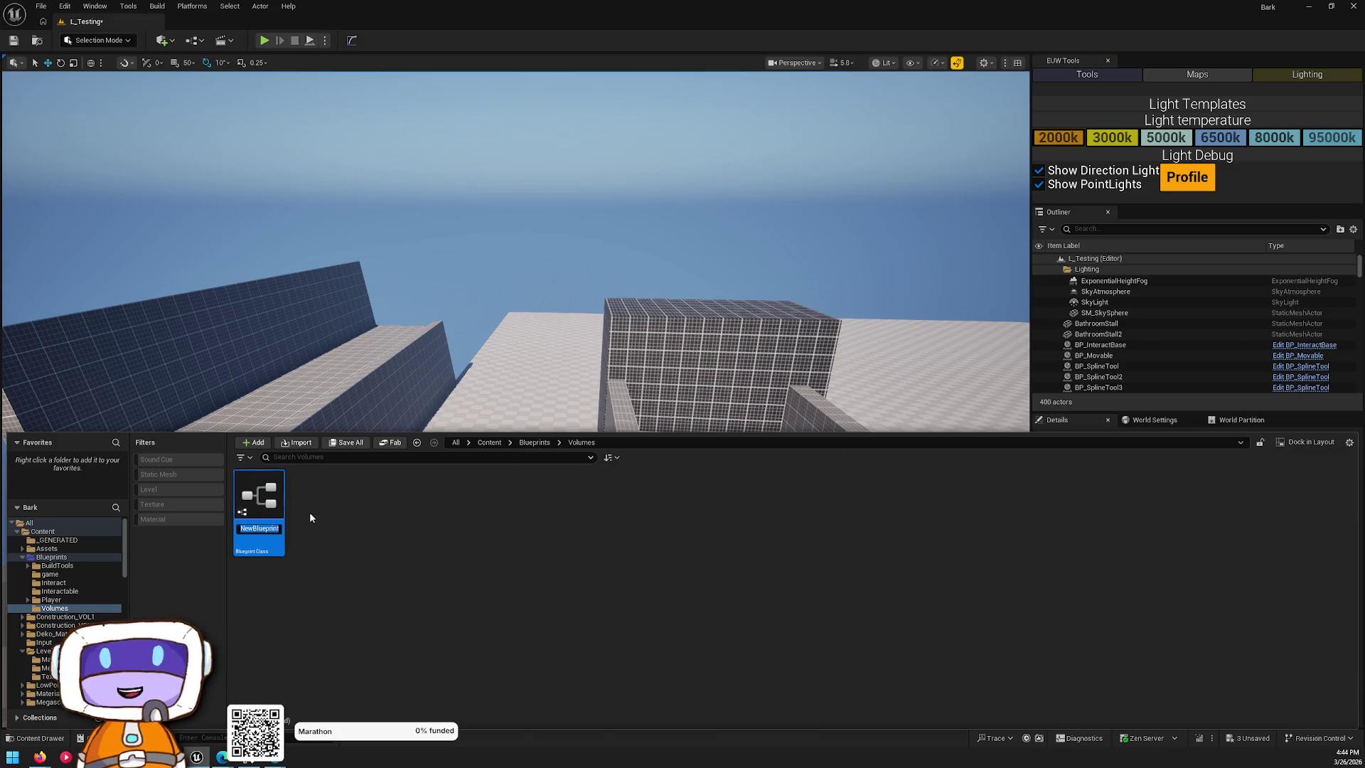
pyautogui.write('BP_')
pyautogui.press('Return')
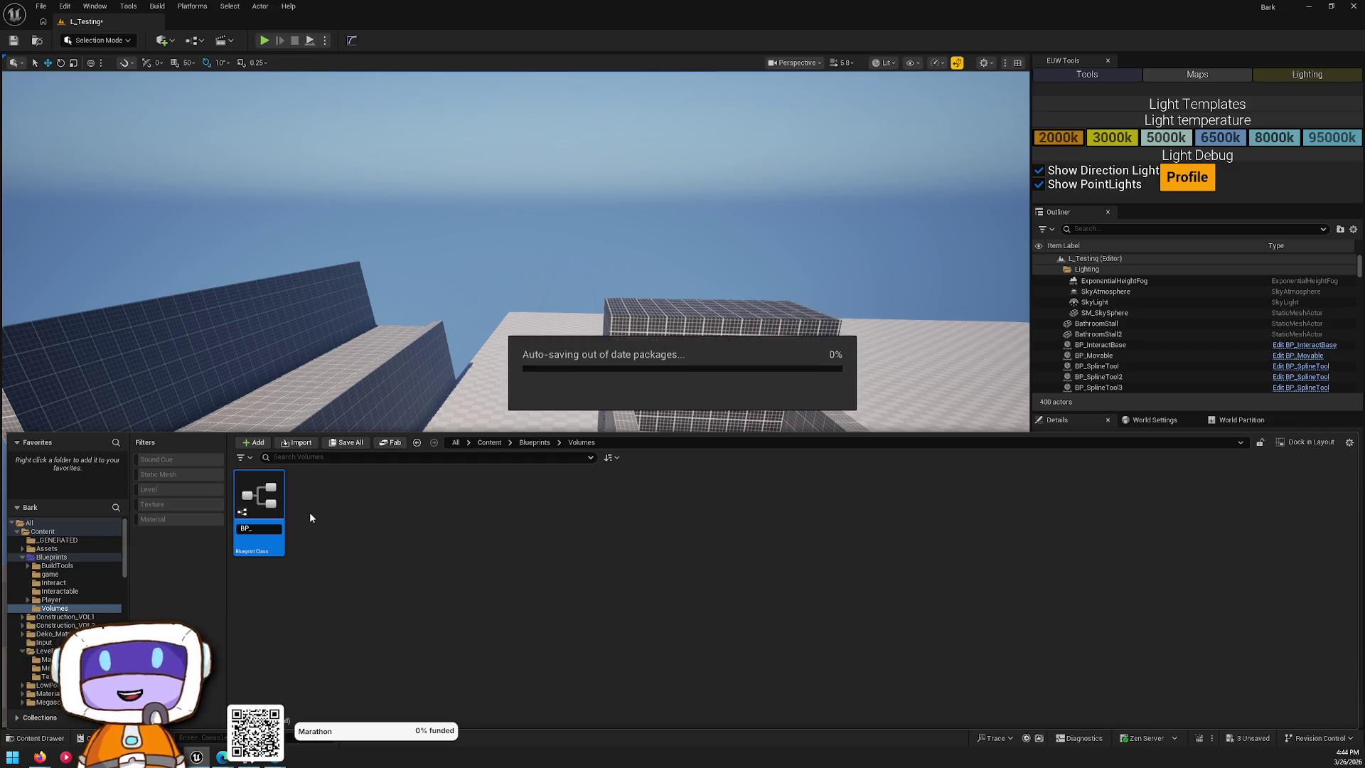
pyautogui.rightClick(271, 509)
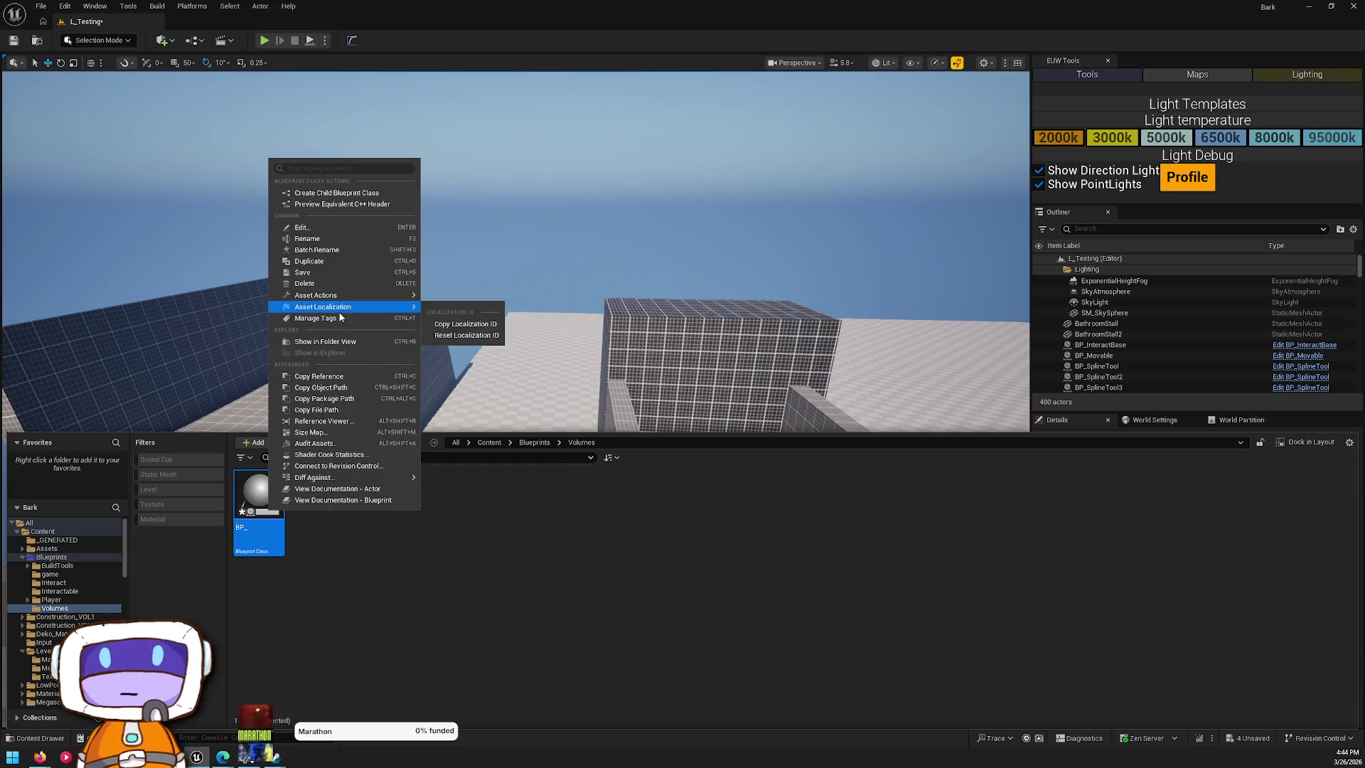
pyautogui.click(313, 238)
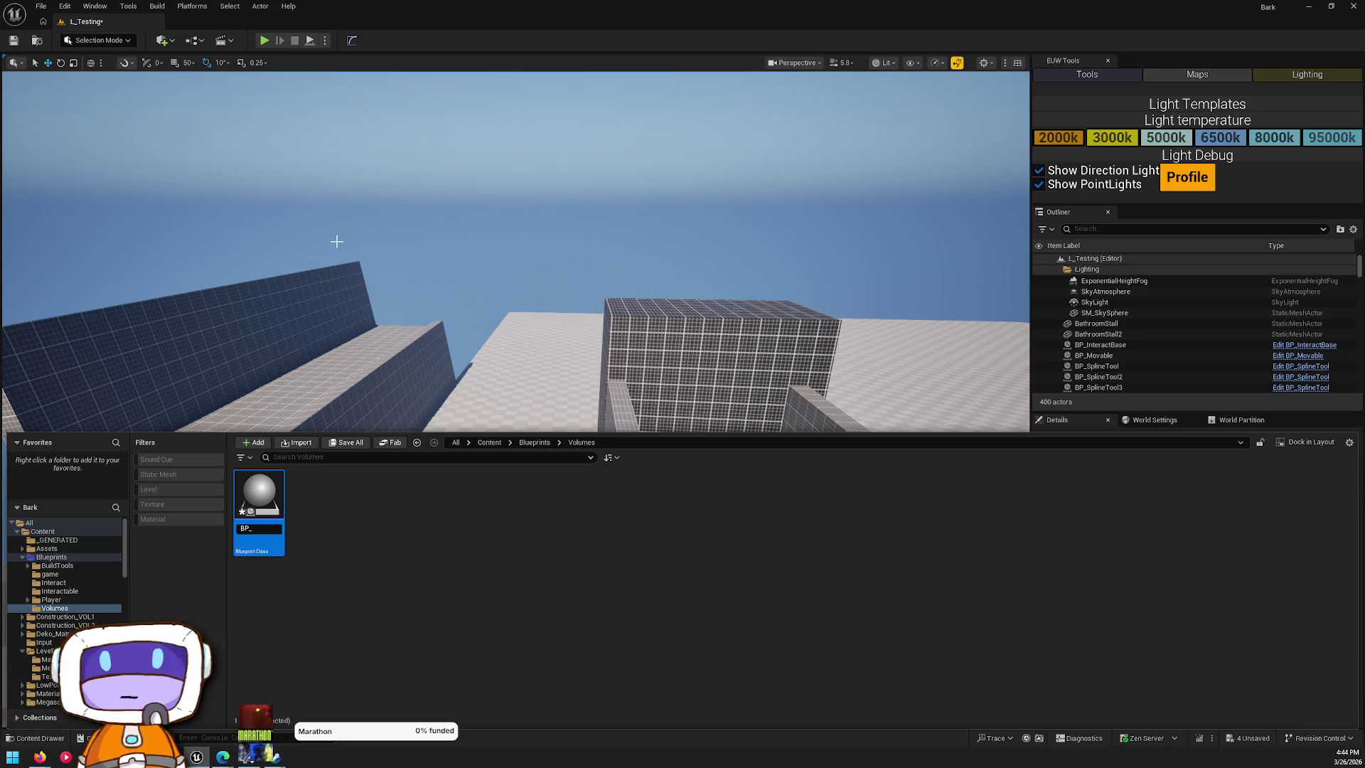
pyautogui.click(259, 527)
pyautogui.write('BlockingVol')
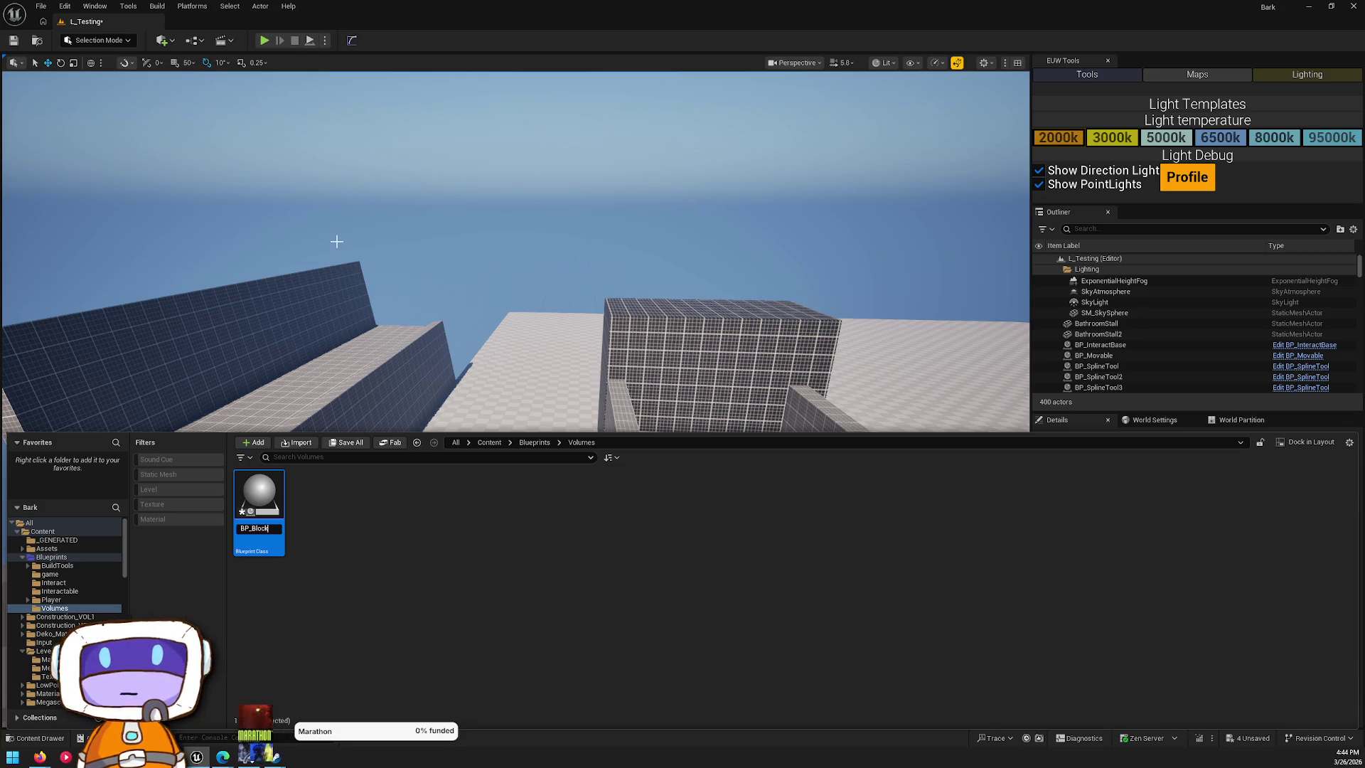
pyautogui.press('BackSpace')
pyautogui.write('ume')
pyautogui.press('BackSpace')
pyautogui.press('BackSpace')
pyautogui.press('BackSpace')
pyautogui.write('lume')
pyautogui.press('Return')
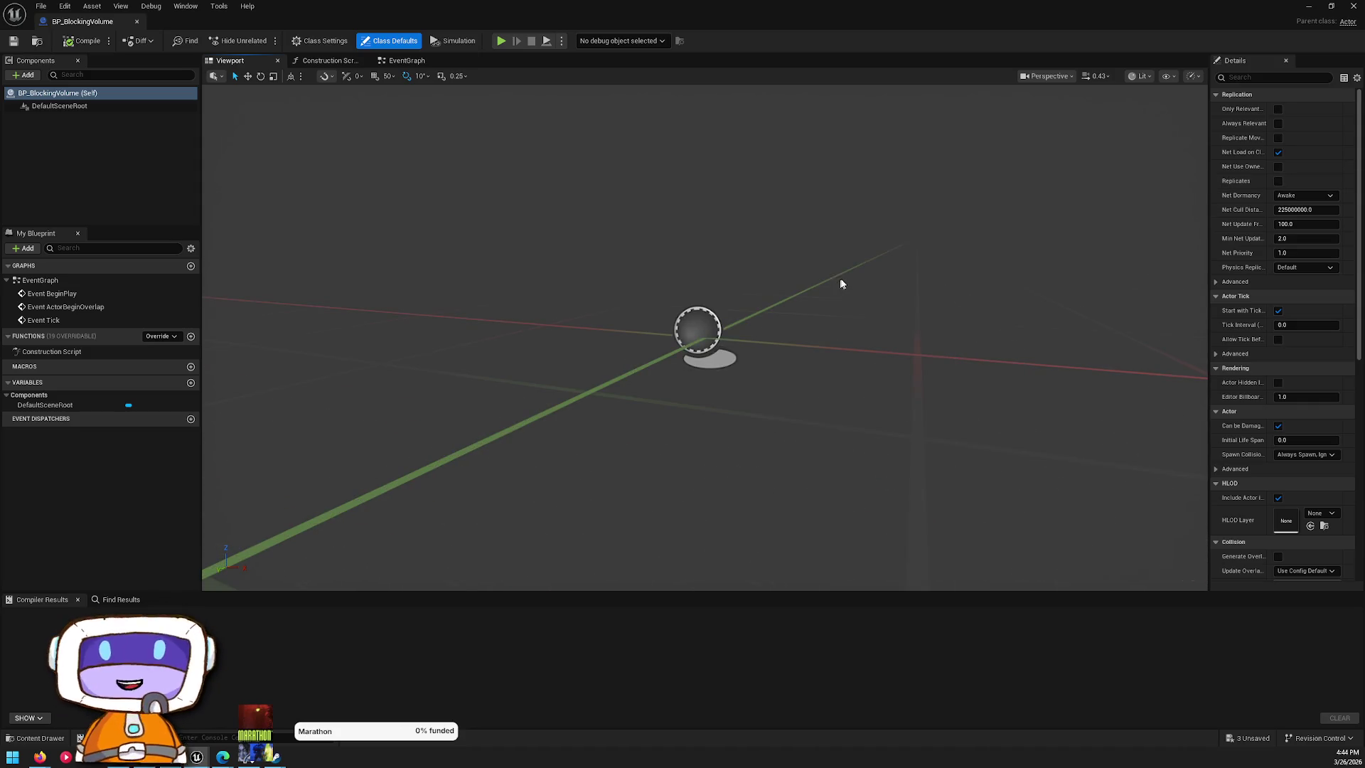
# - Show BP_BlockingVolume's EventGraph, widen the Details panel, then minimise everything to the desktop
pyautogui.scroll(-5, 1335, 488)
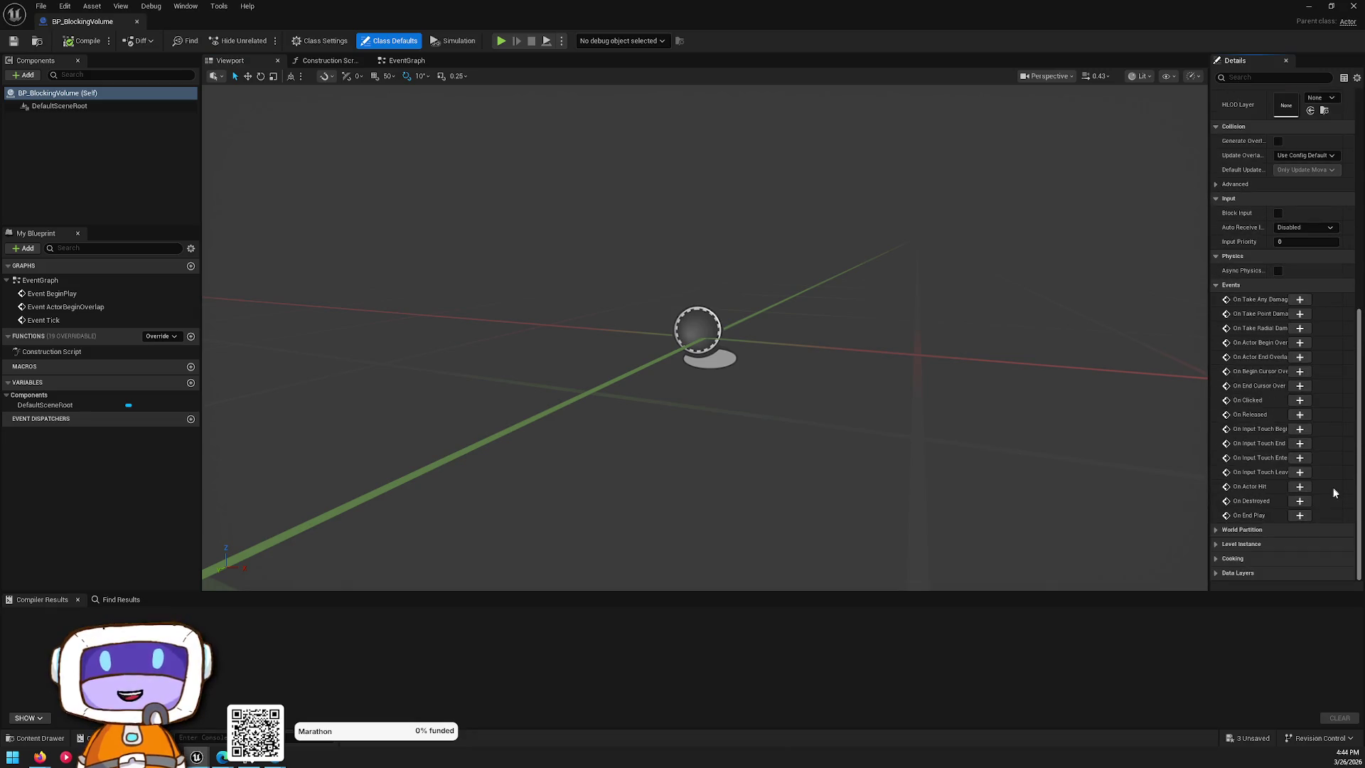
pyautogui.scroll(5, 1344, 466)
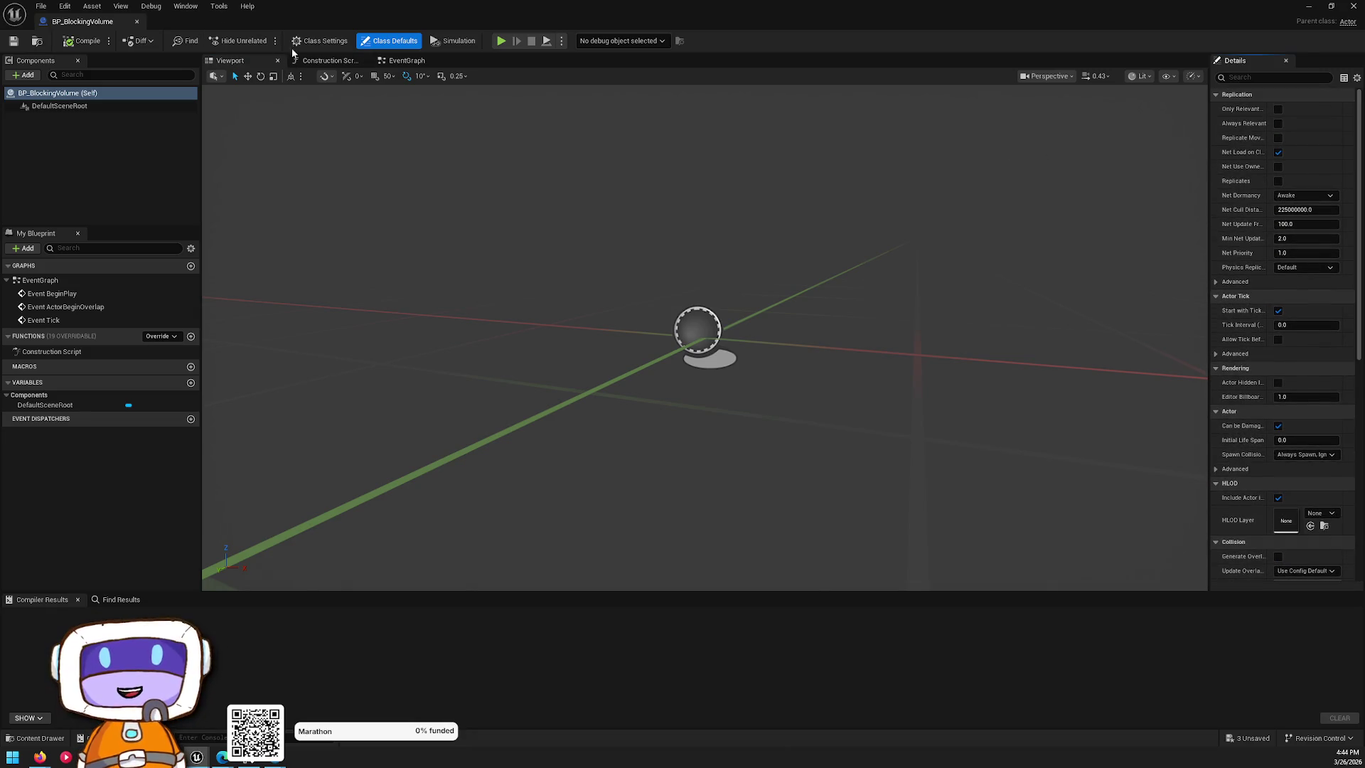
pyautogui.click(405, 60)
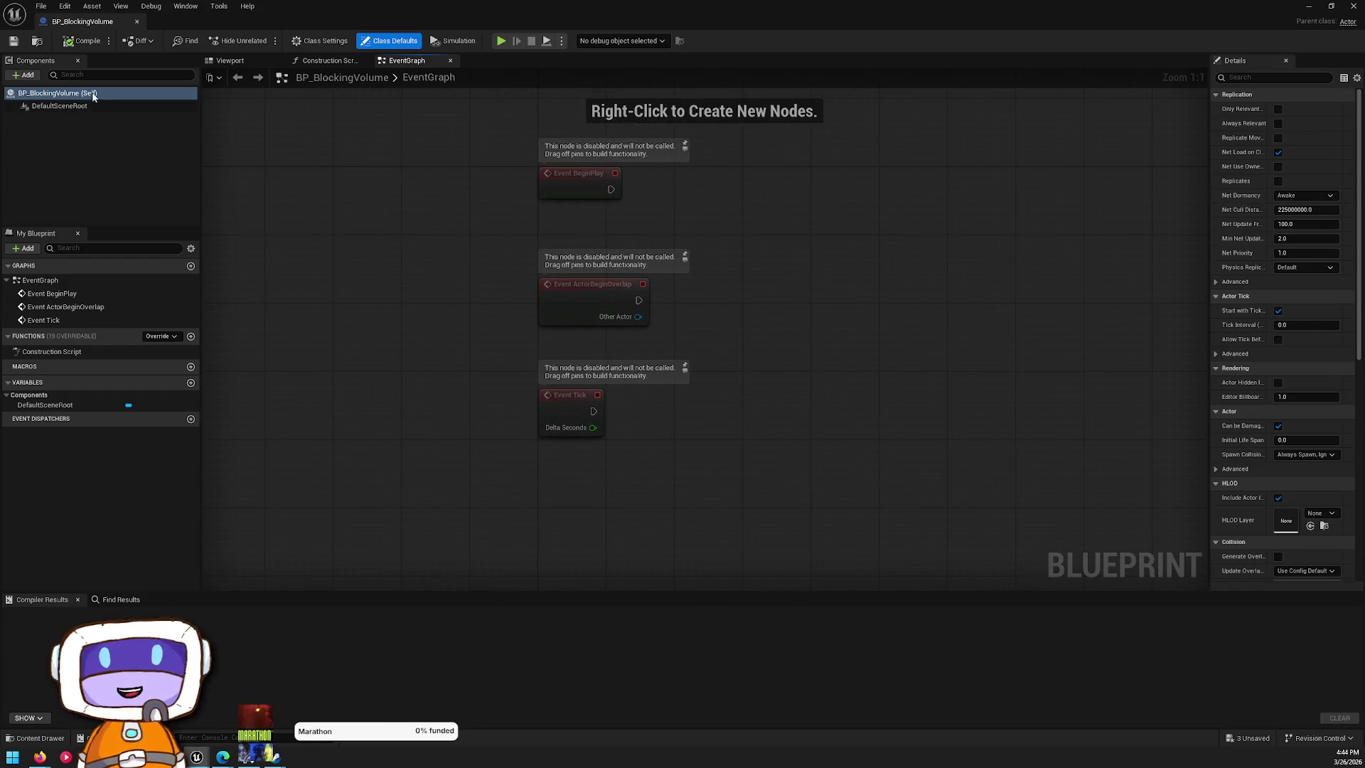
pyautogui.moveTo(1209, 256)
pyautogui.mouseDown()
pyautogui.moveTo(1118, 264)
pyautogui.moveTo(1179, 277)
pyautogui.mouseUp()
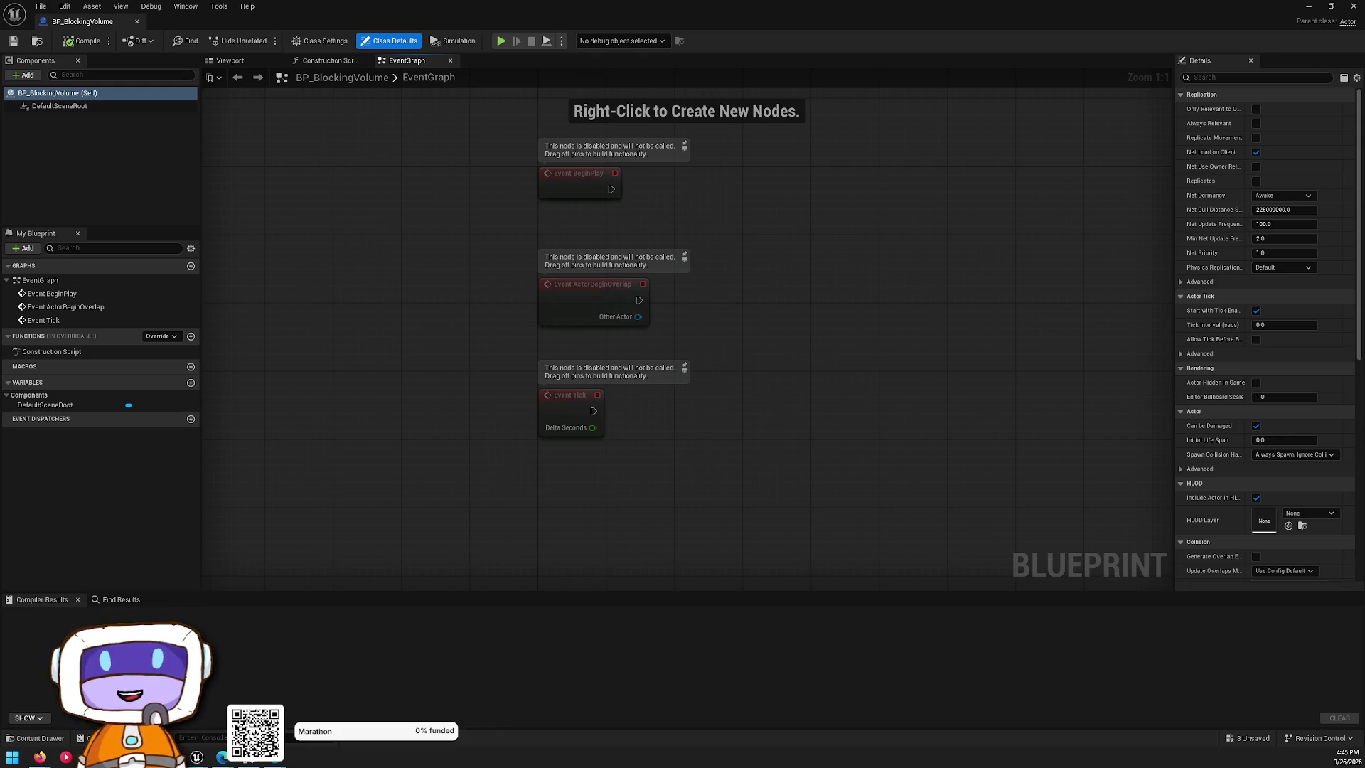
pyautogui.press('super+d')
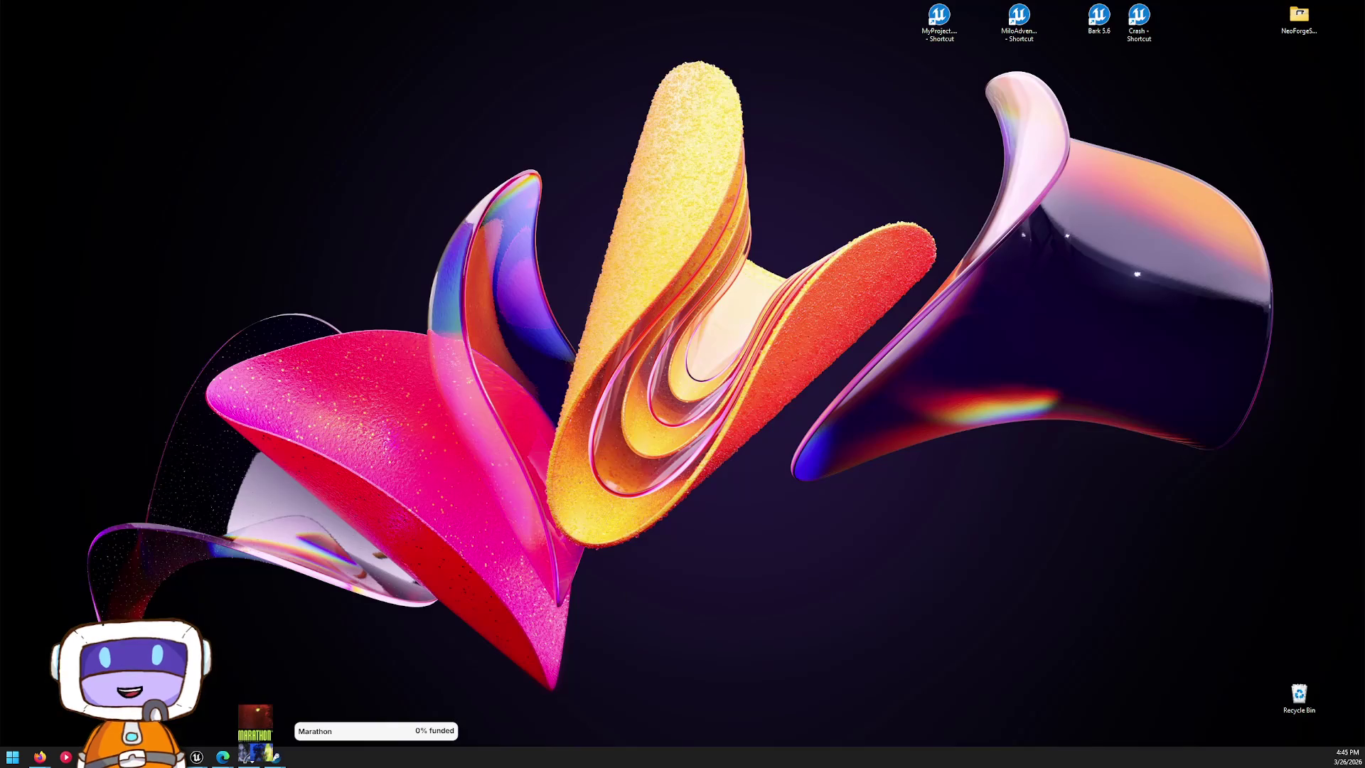
# - Restore the hidden windows and maximise the BP_BlockingVolume Blueprint editor window
pyautogui.press('super+d')
pyautogui.press('super+d')
pyautogui.press('super+d')
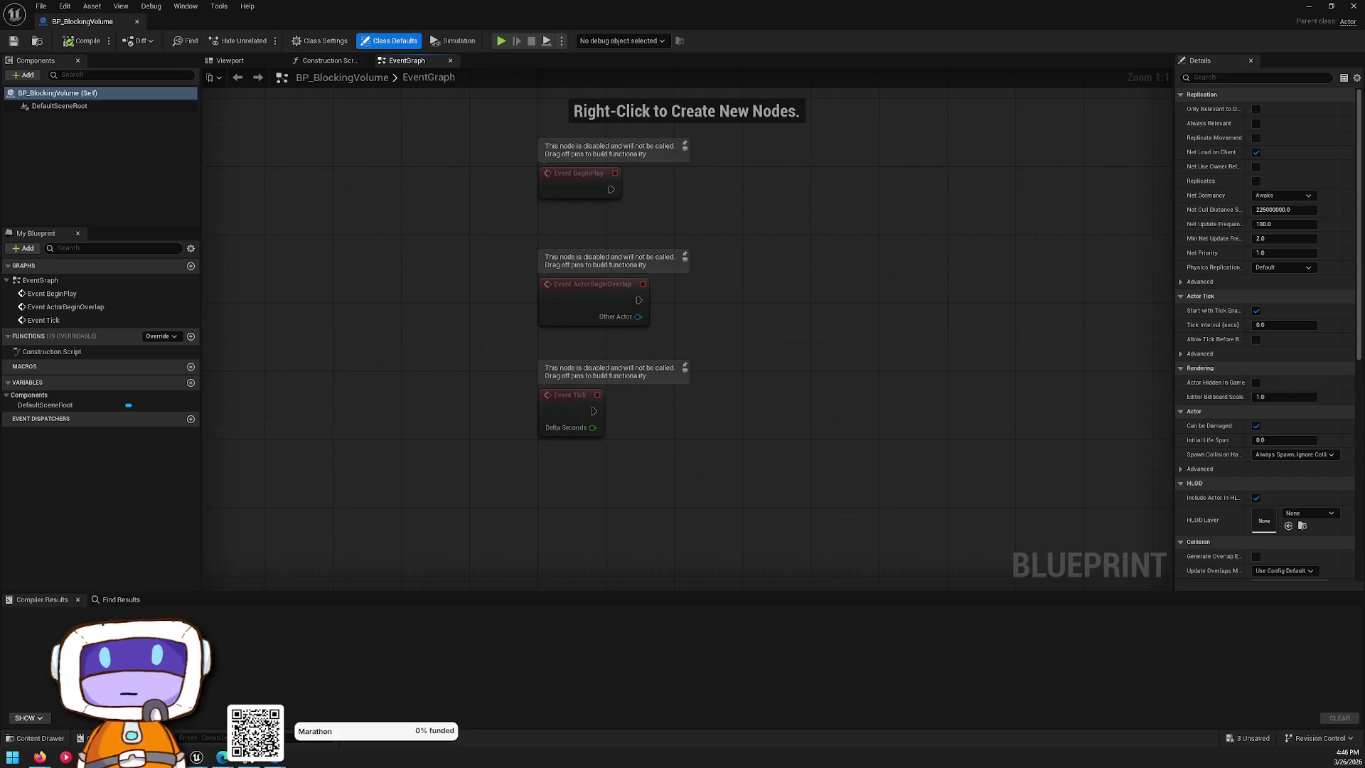
pyautogui.moveTo(996, 9)
pyautogui.mouseDown()
pyautogui.moveTo(925, 223)
pyautogui.moveTo(1008, 283)
pyautogui.mouseUp()
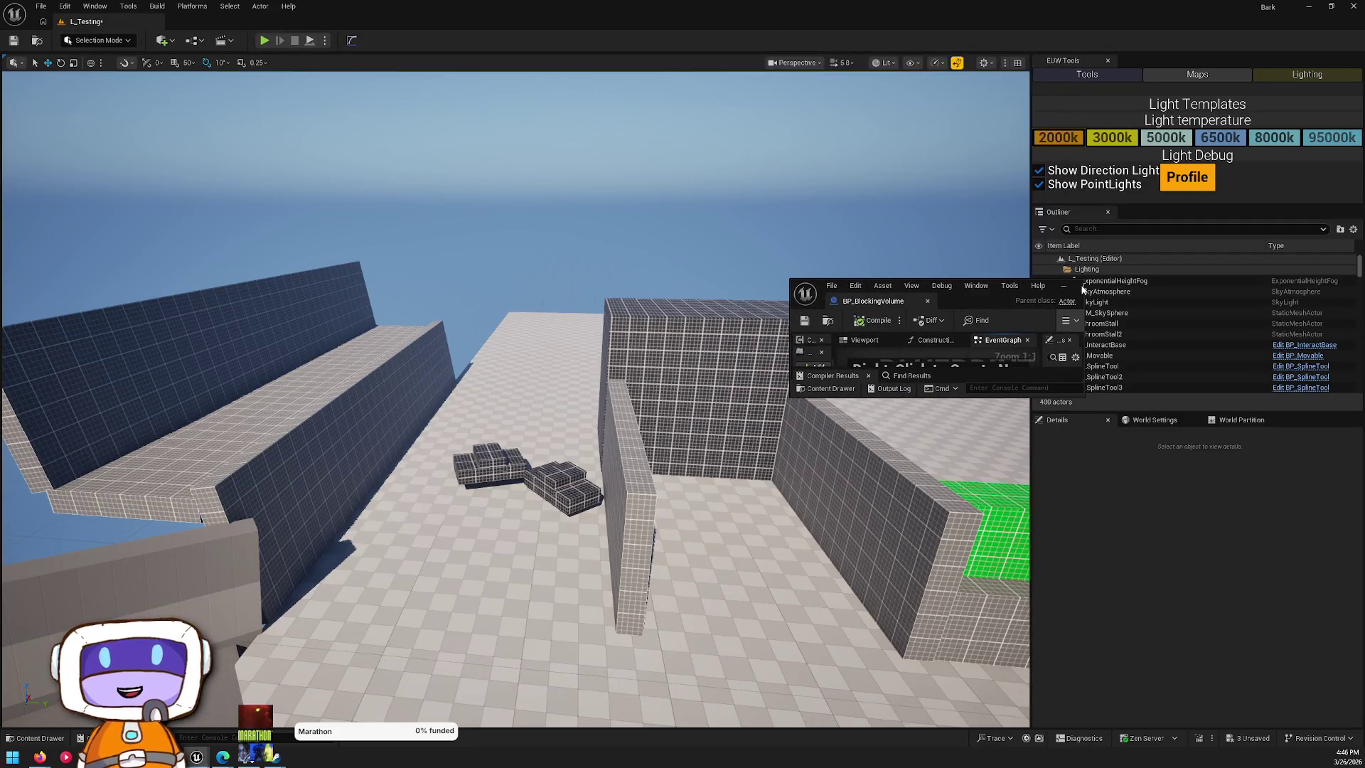
pyautogui.click(1083, 284)
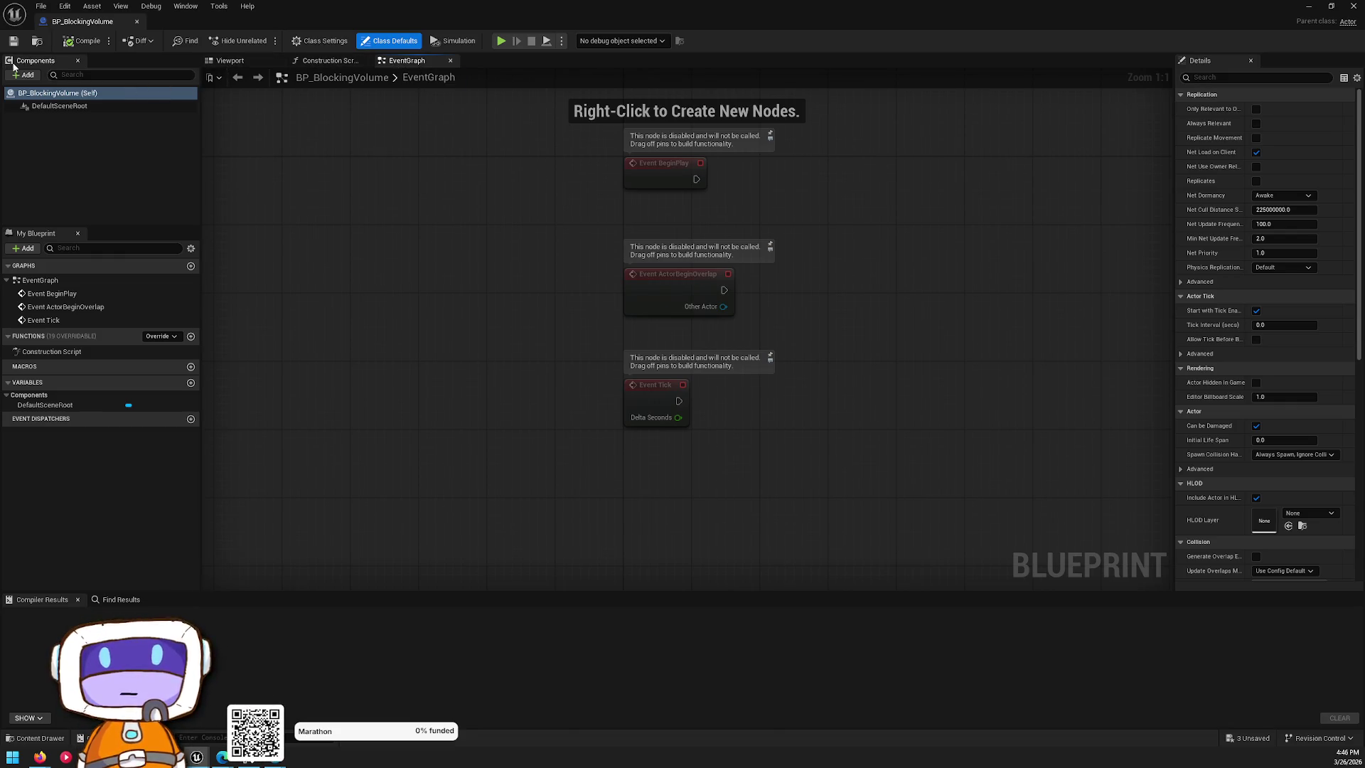
# - Search the components for 'volume', then add a Cube component and delete it again
pyautogui.click(13, 76)
pyautogui.write('v')
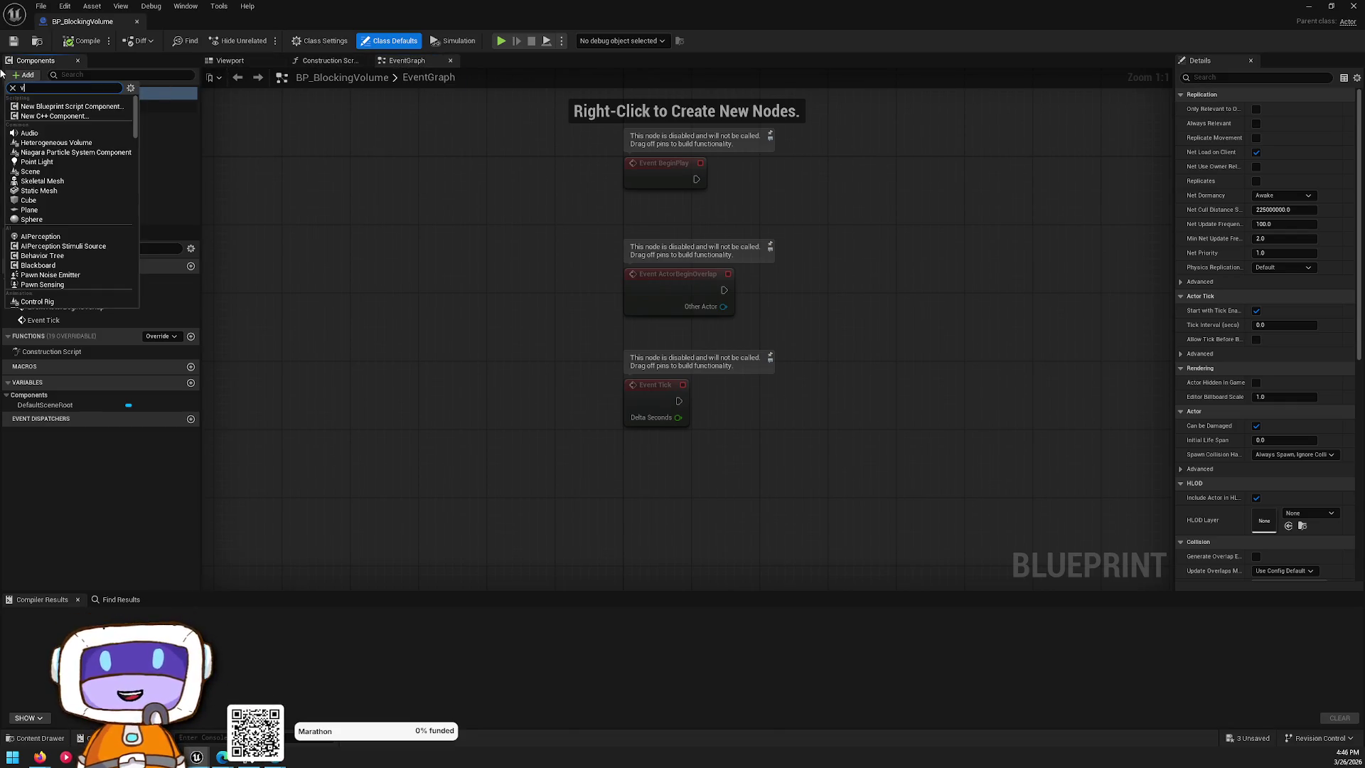
pyautogui.write('olume')
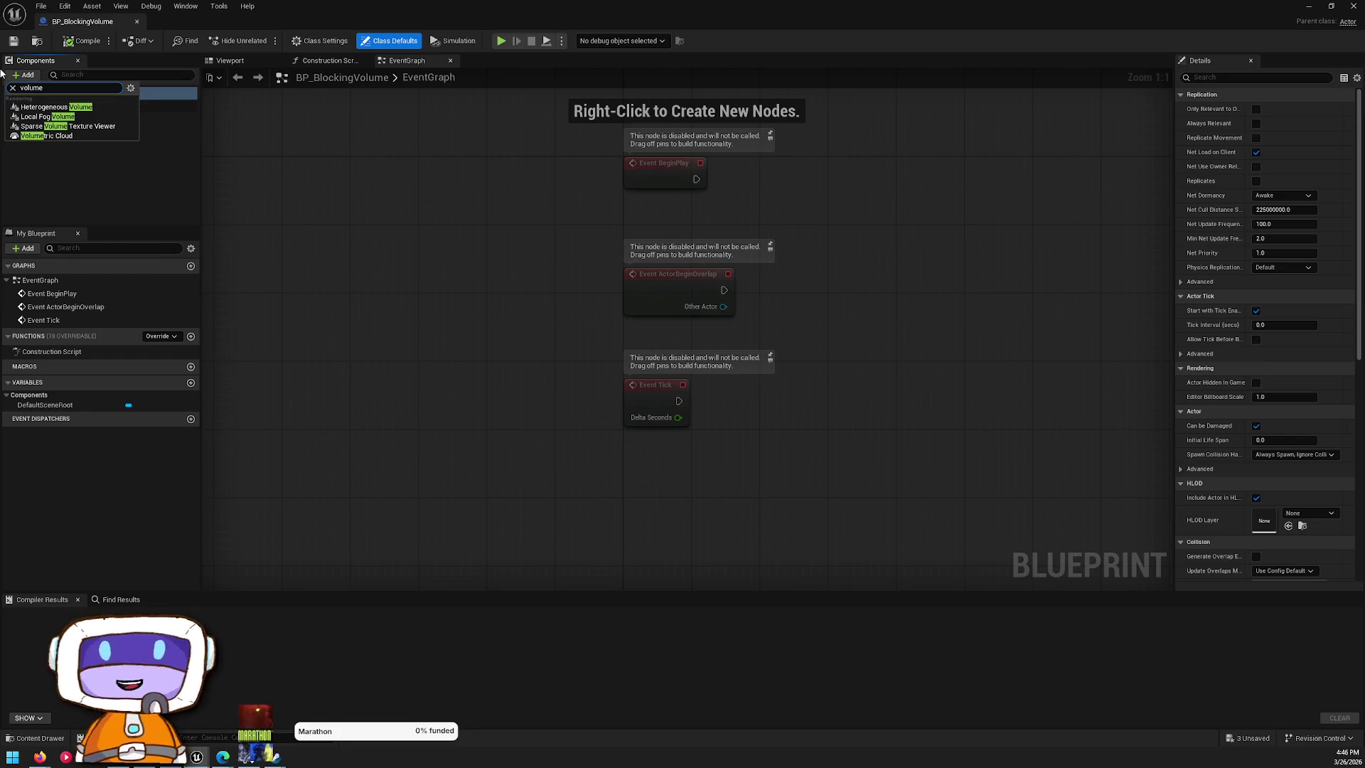
pyautogui.press('BackSpace')
pyautogui.press('BackSpace')
pyautogui.press('BackSpace')
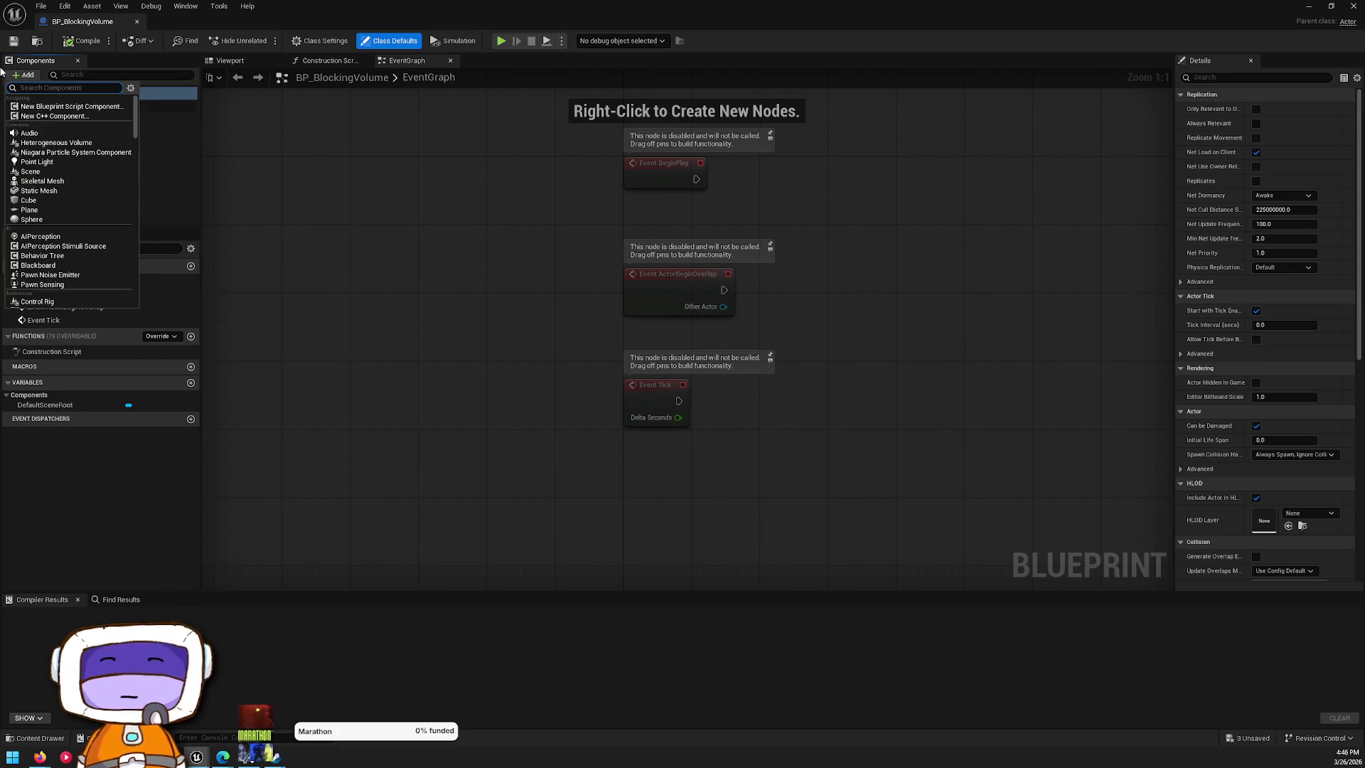
pyautogui.scroll(-3, 67, 144)
pyautogui.scroll(-3, 67, 143)
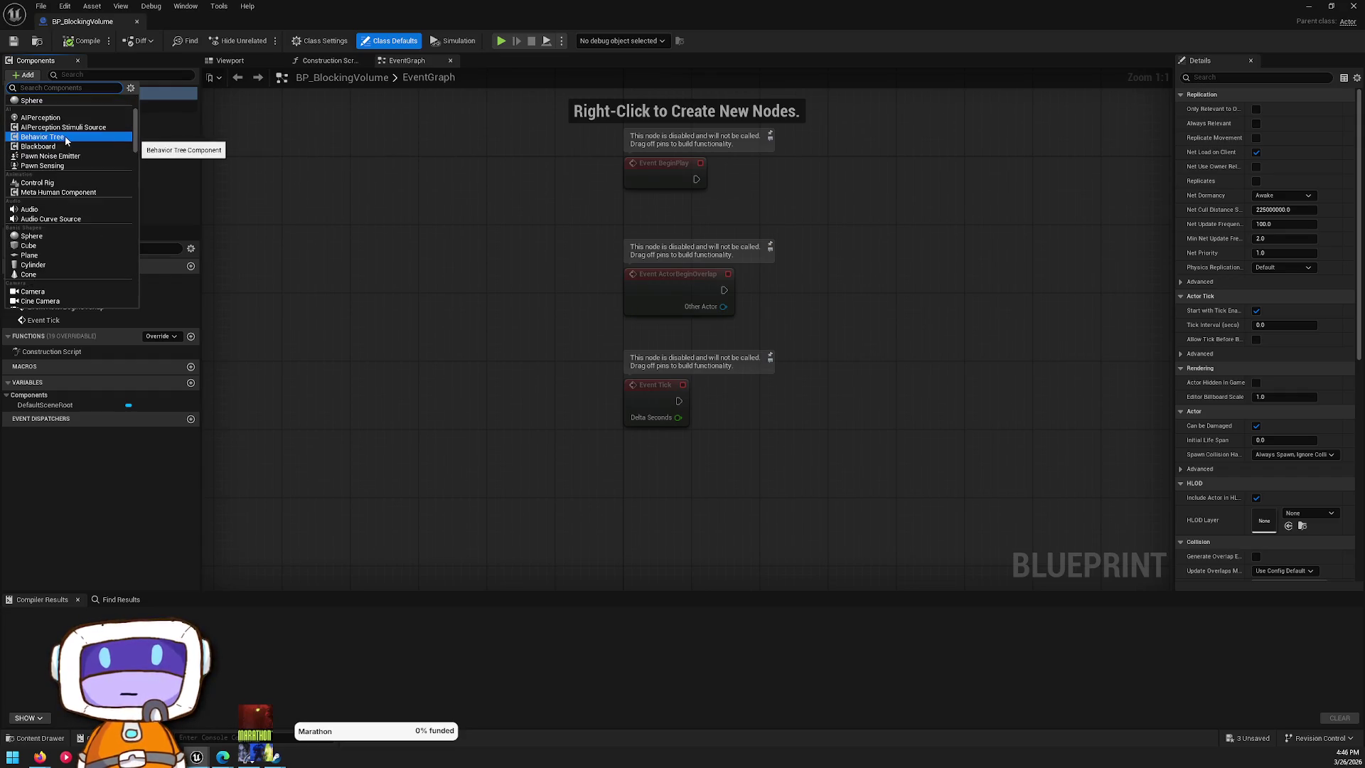
pyautogui.scroll(-3, 92, 238)
pyautogui.scroll(6, 113, 242)
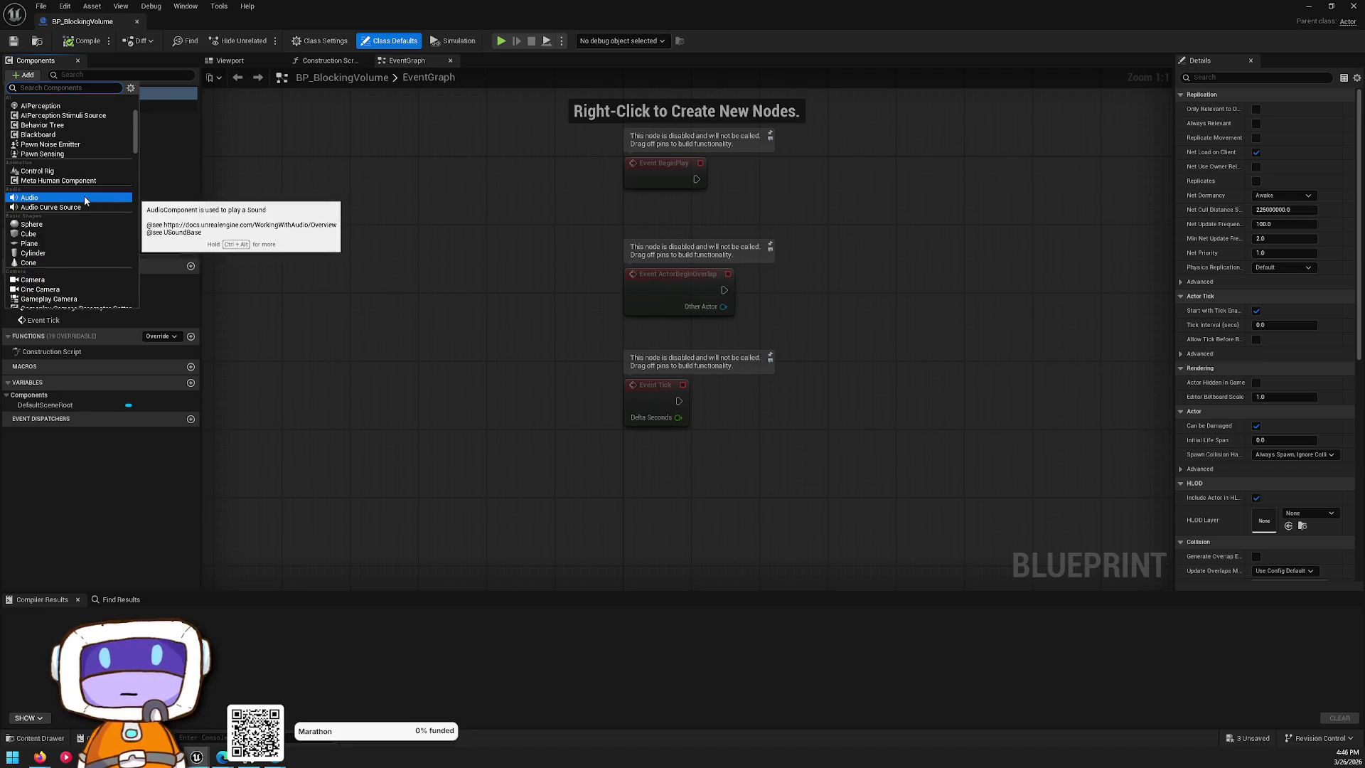
pyautogui.scroll(-4, 78, 195)
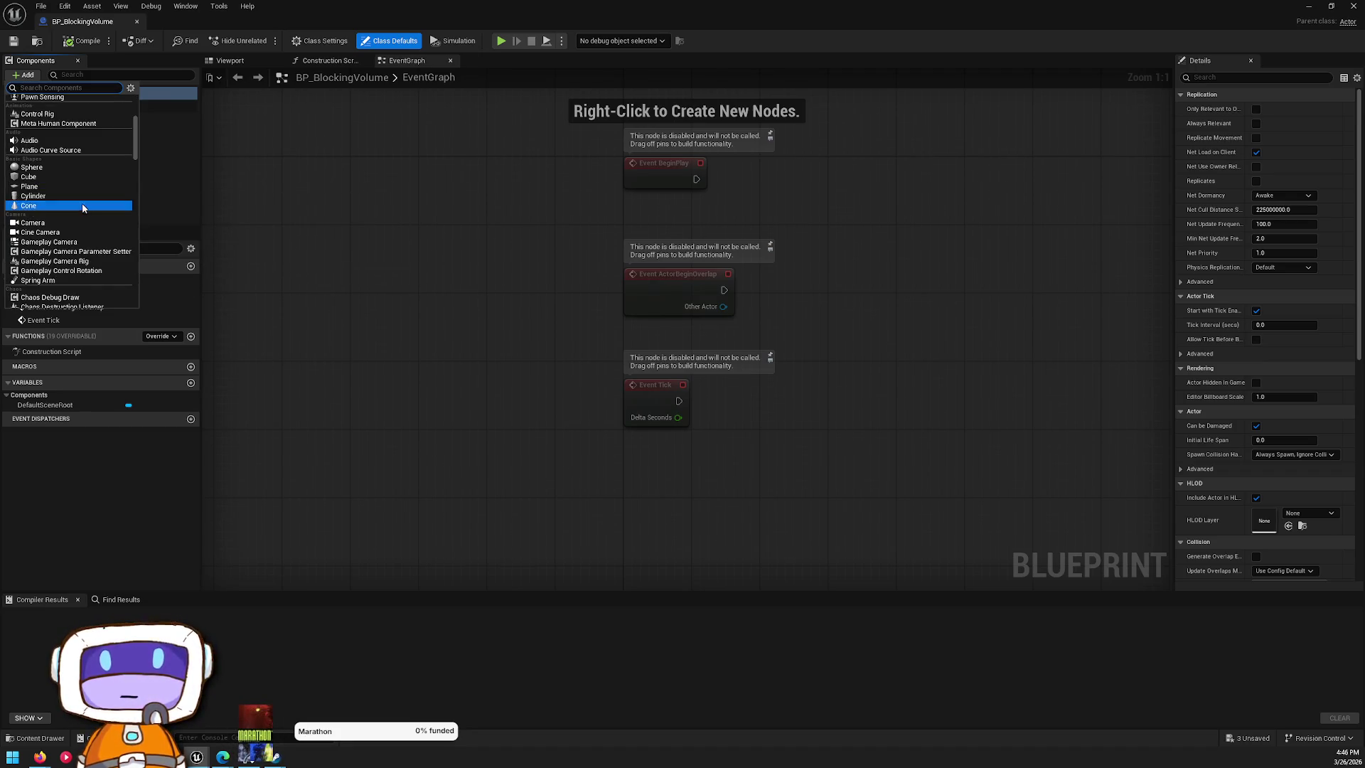
pyautogui.click(68, 177)
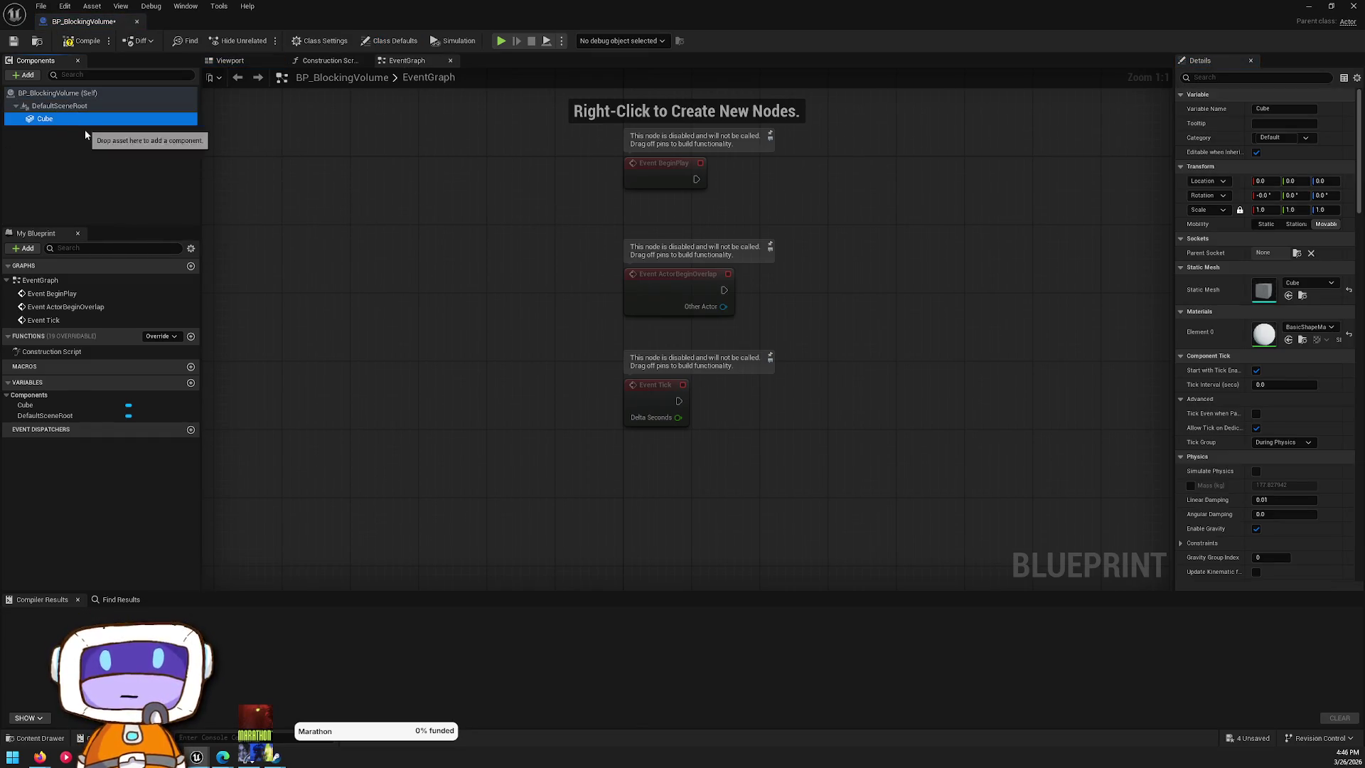
pyautogui.press('Delete')
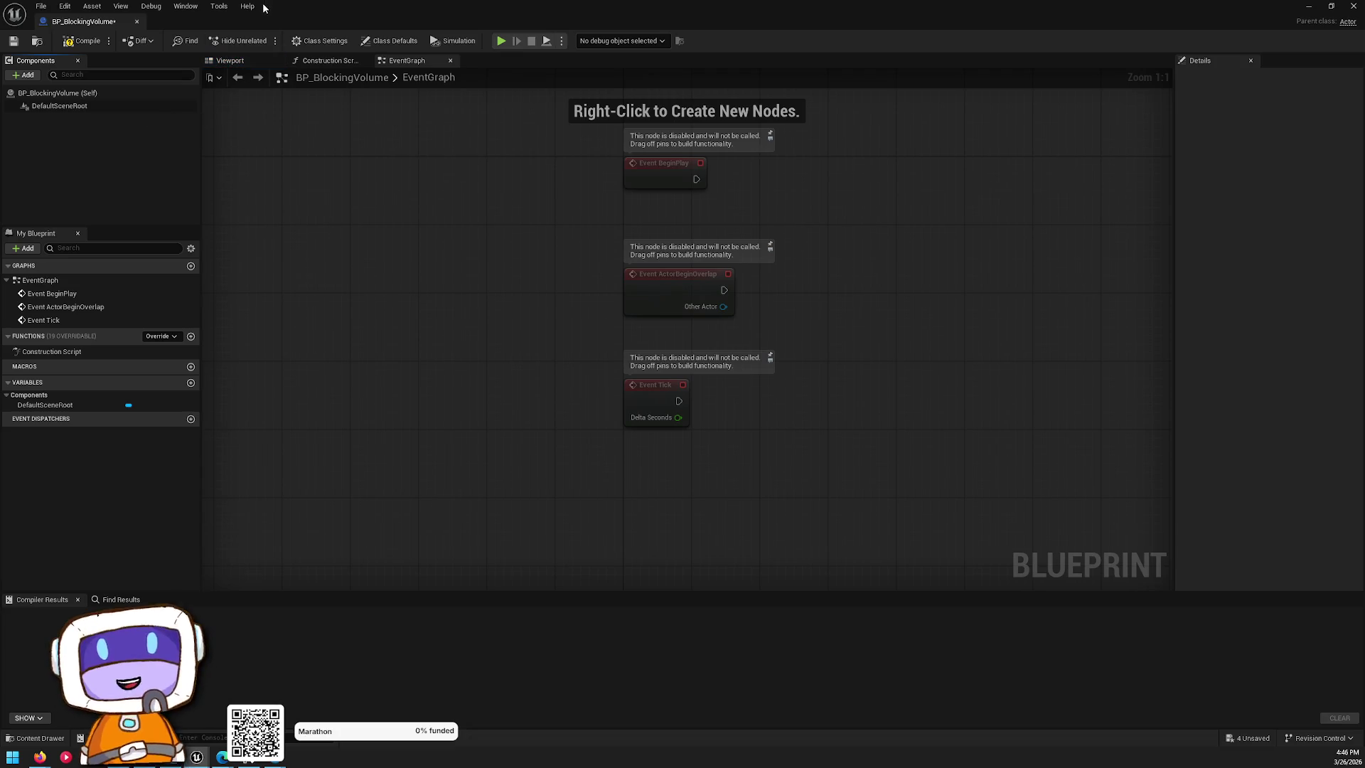
# - Reopen the Add component list and scroll through the available components
pyautogui.click(26, 74)
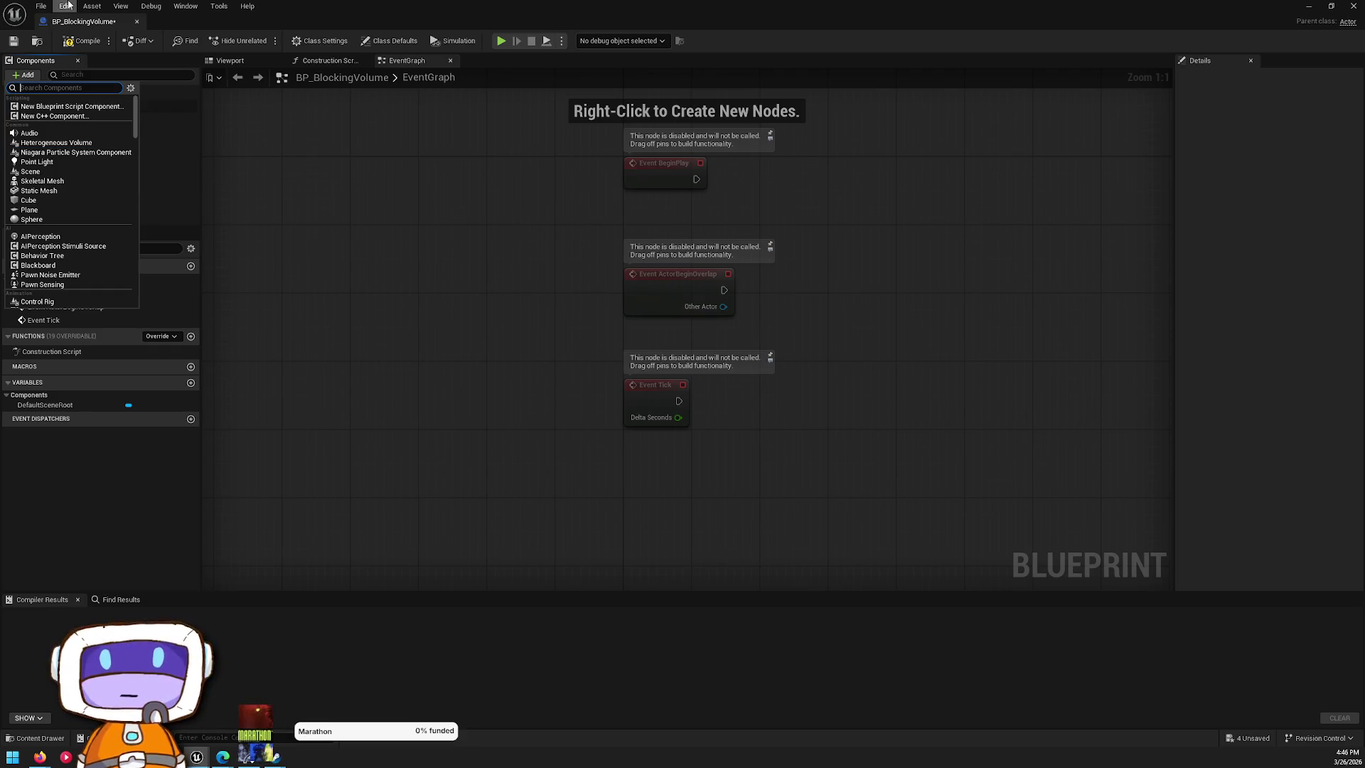
pyautogui.scroll(-3, 112, 232)
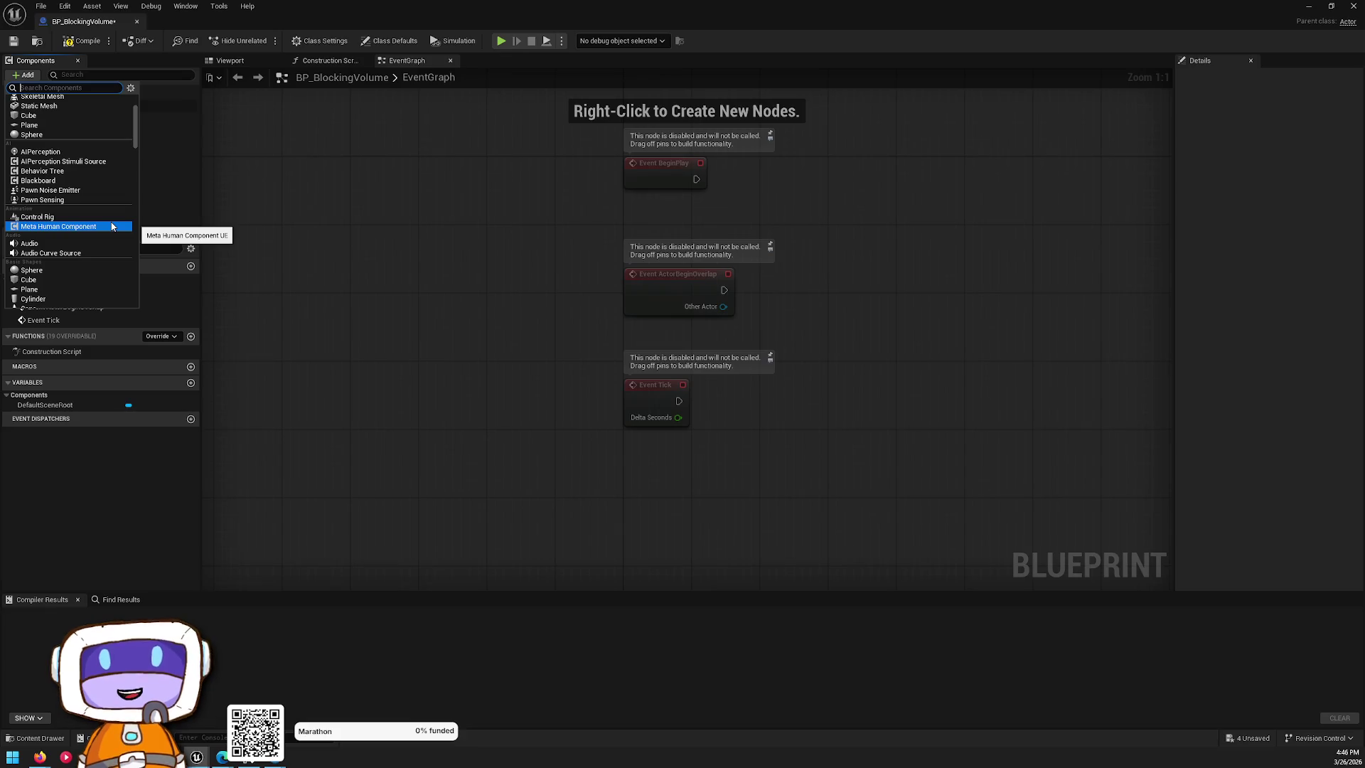
pyautogui.scroll(-6, 43, 200)
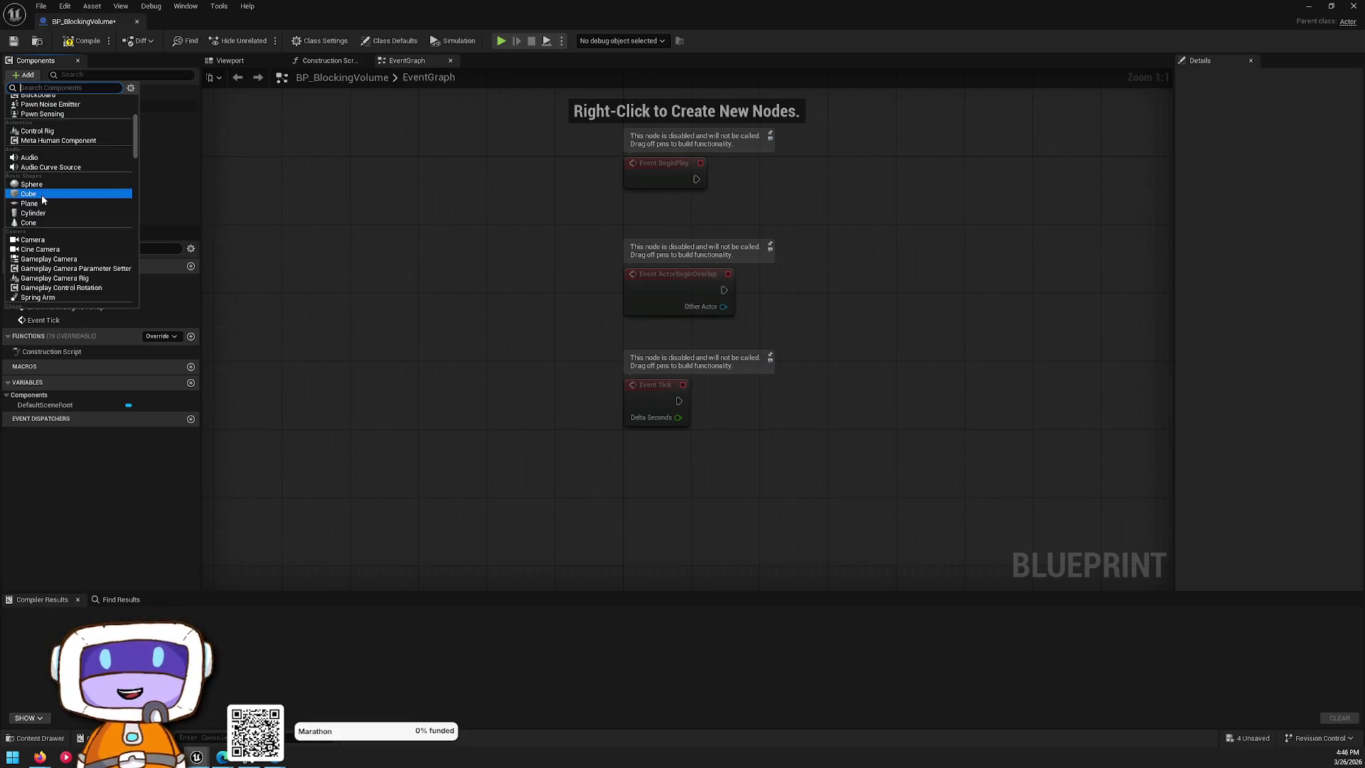
pyautogui.scroll(1, 43, 199)
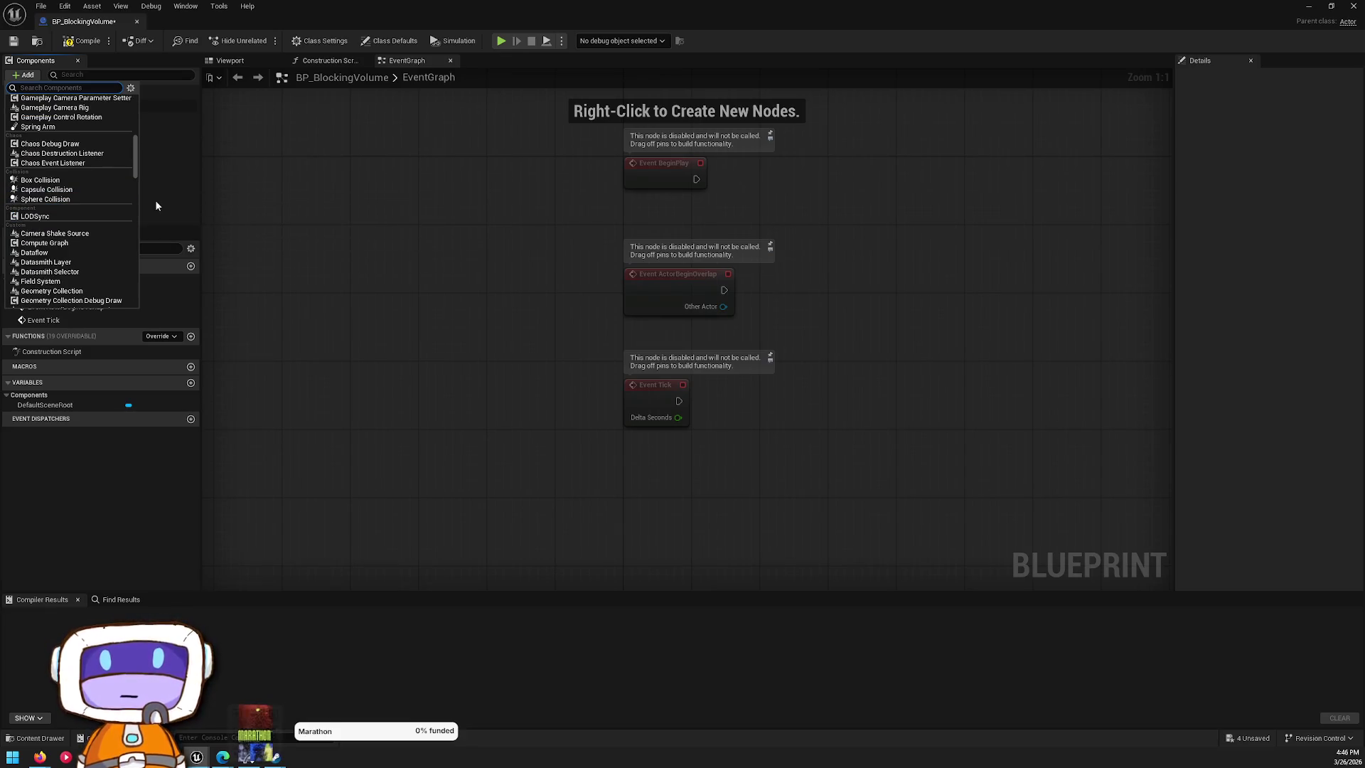
# - Add a Box Collision component to BP_BlockingVolume and select it
pyautogui.click(72, 180)
pyautogui.click(83, 119)
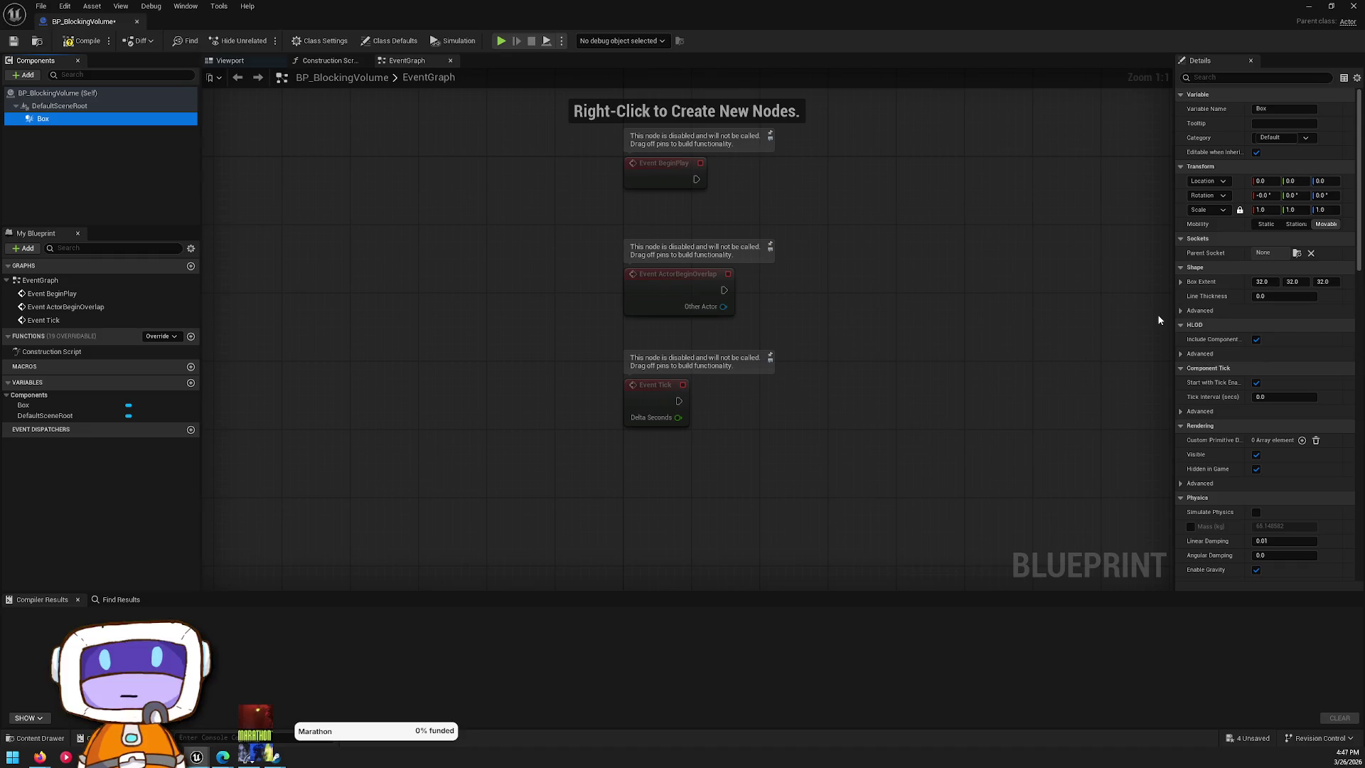
pyautogui.scroll(-10, 1350, 259)
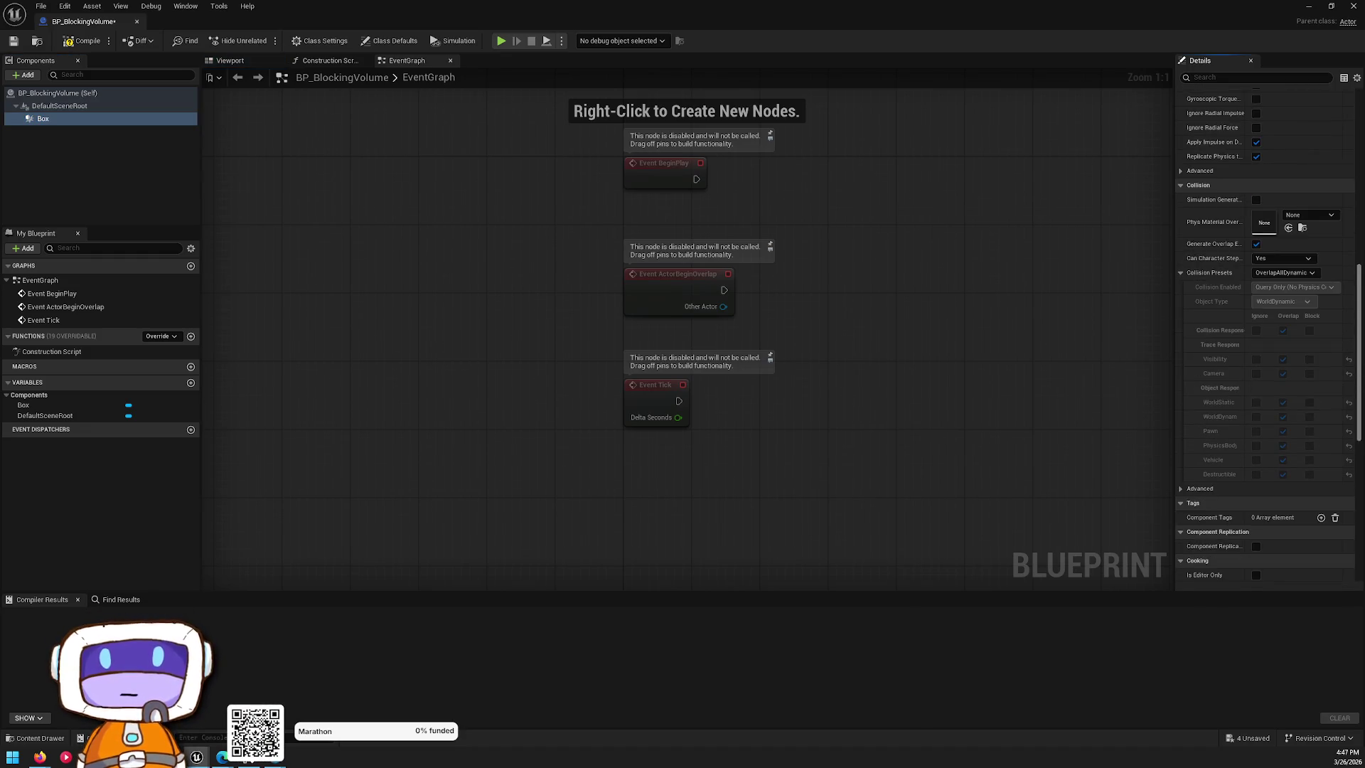
pyautogui.scroll(1, 1351, 358)
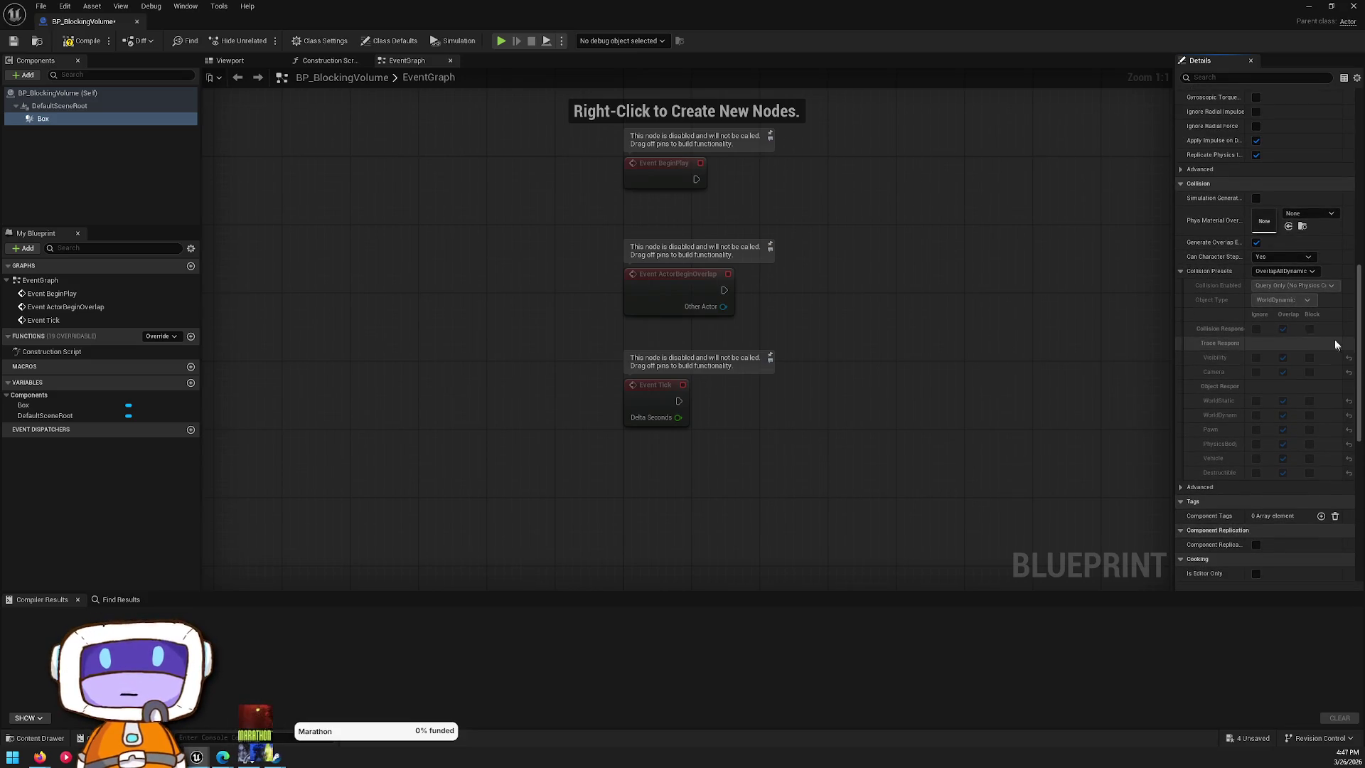
# - Set the Box's collision preset to InvisibleWall, after trying BlockAll and CharacterMesh
pyautogui.click(1279, 272)
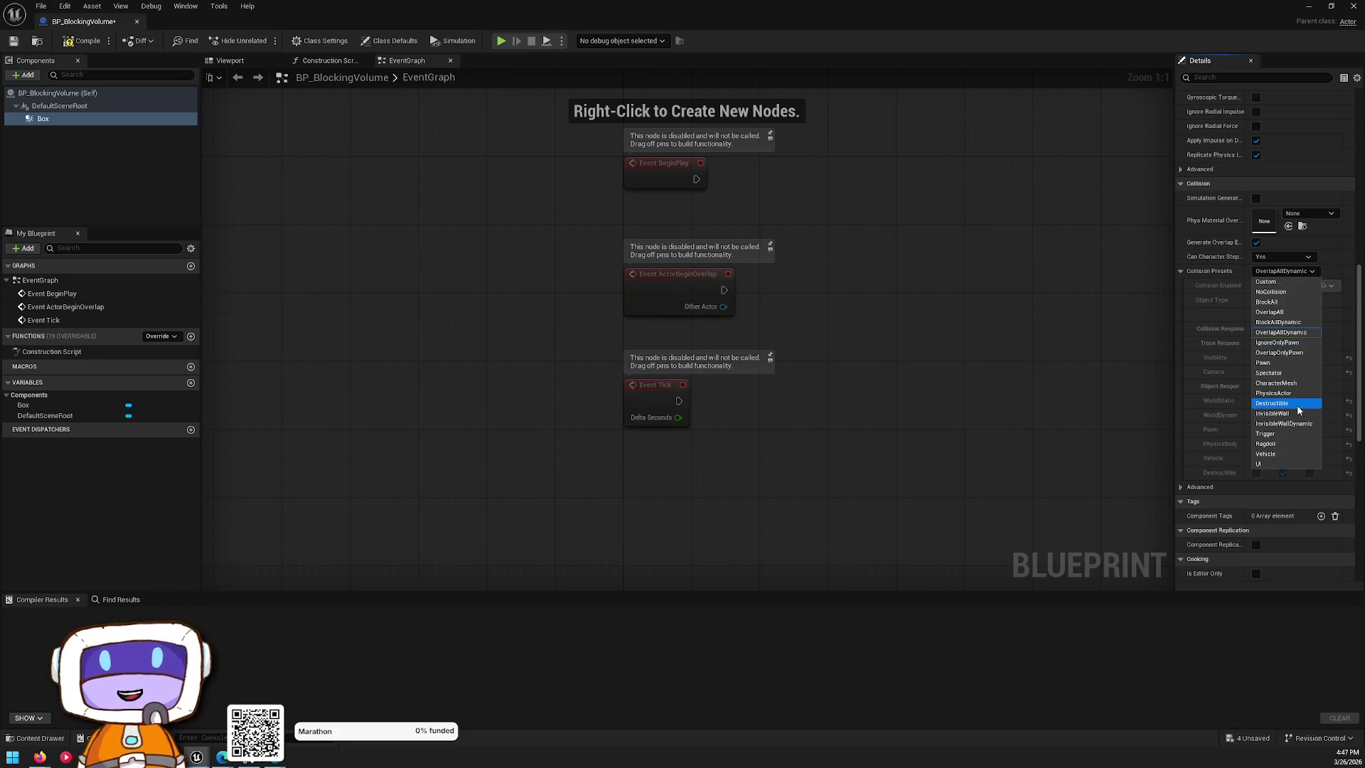
pyautogui.click(1275, 301)
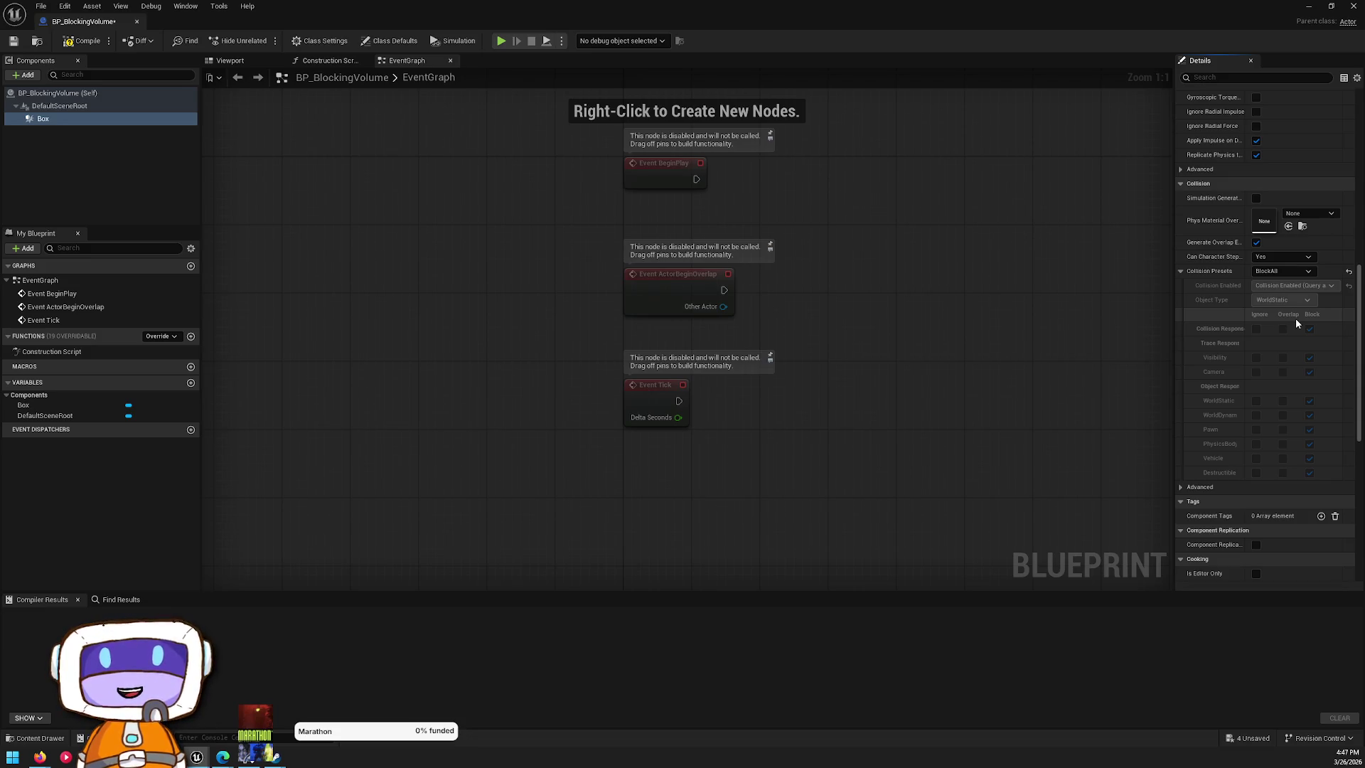
pyautogui.click(1282, 273)
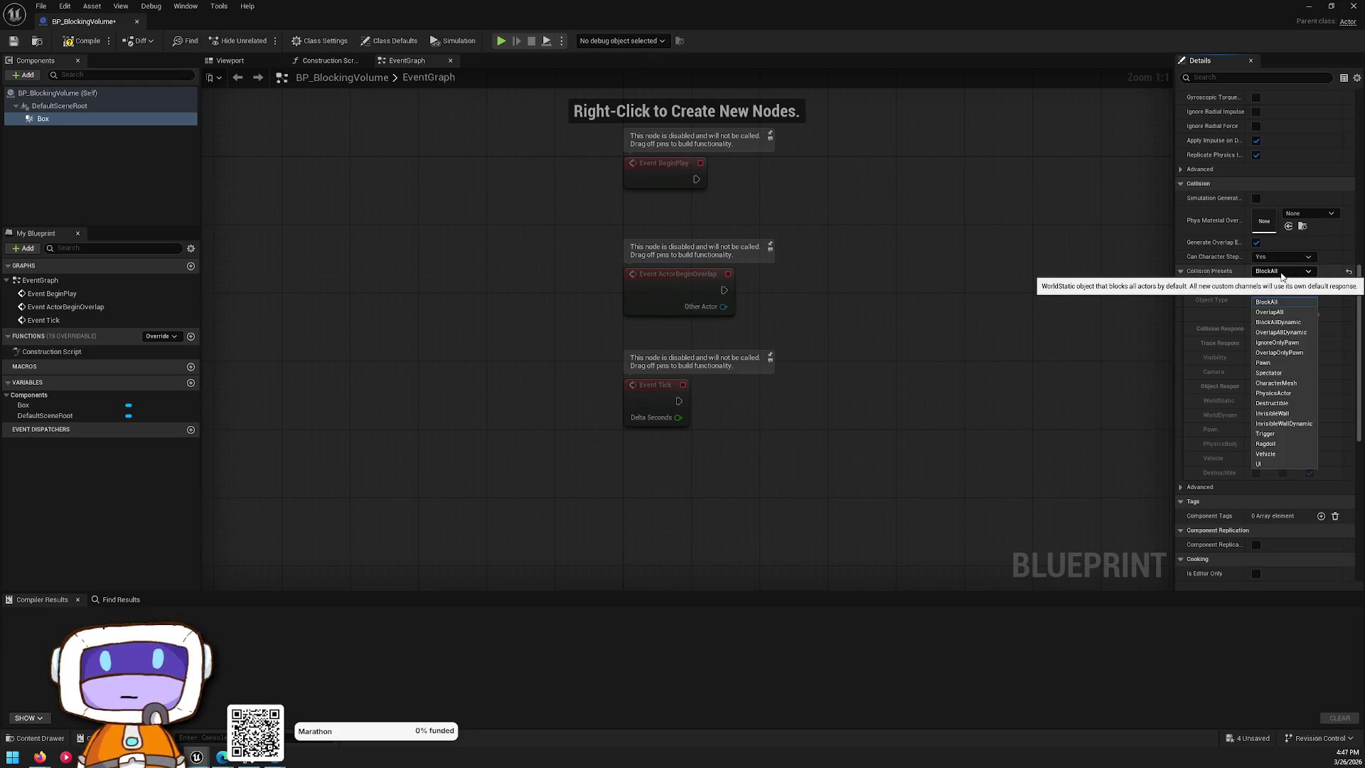
pyautogui.click(1294, 381)
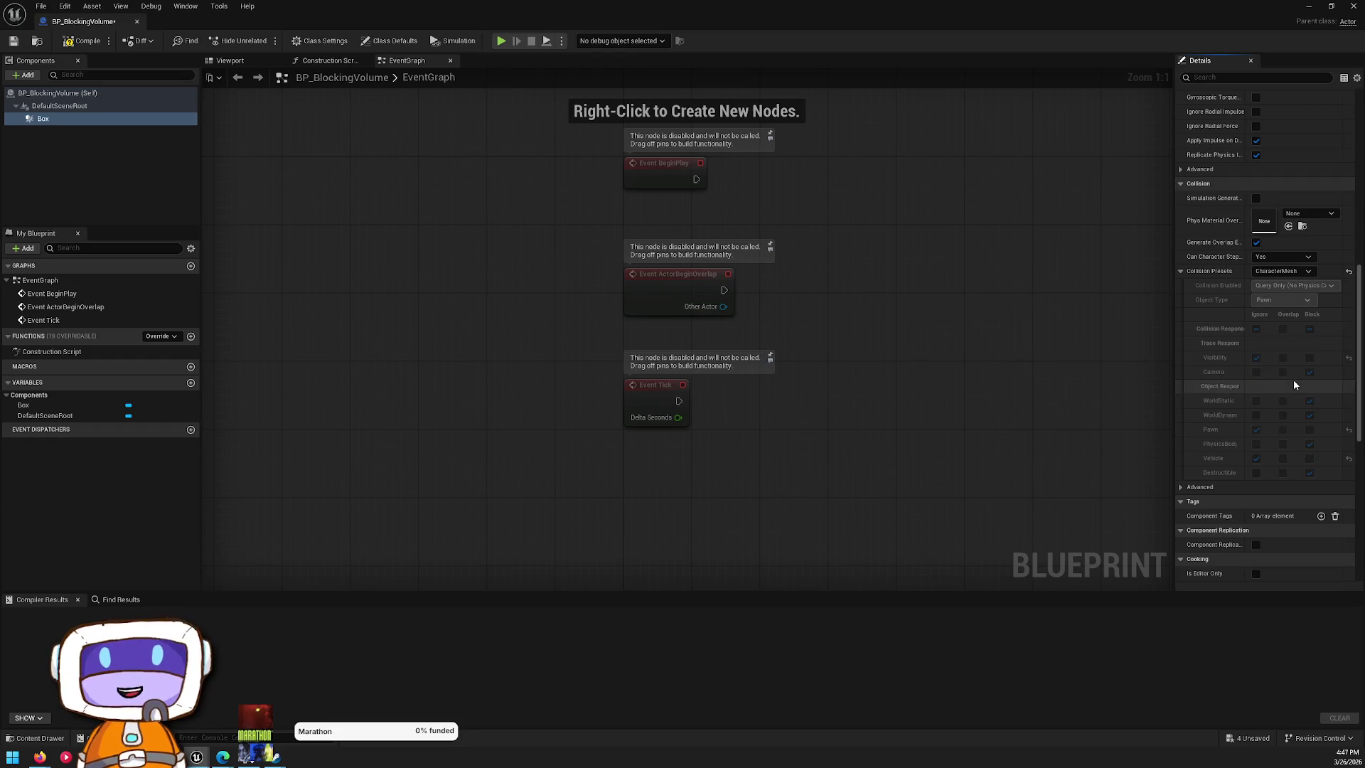
pyautogui.click(1264, 277)
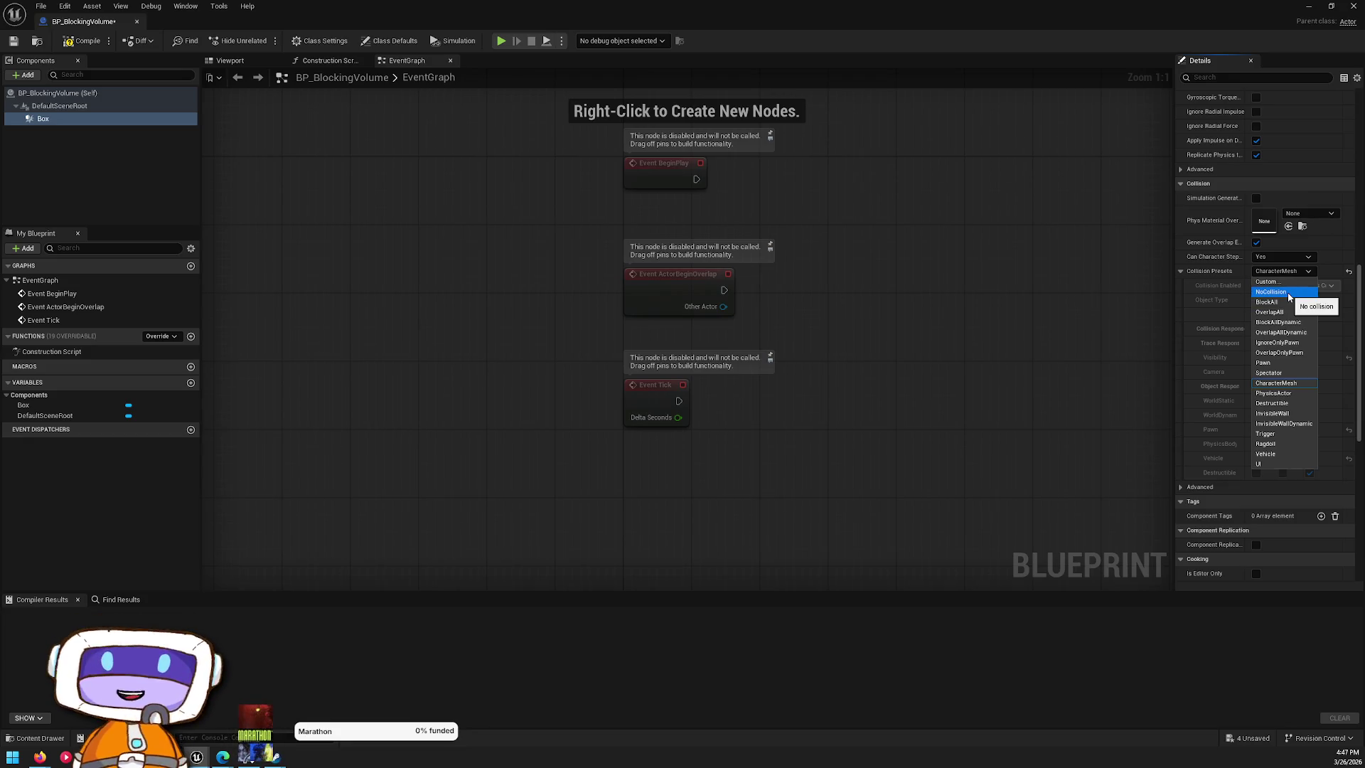
pyautogui.click(1284, 415)
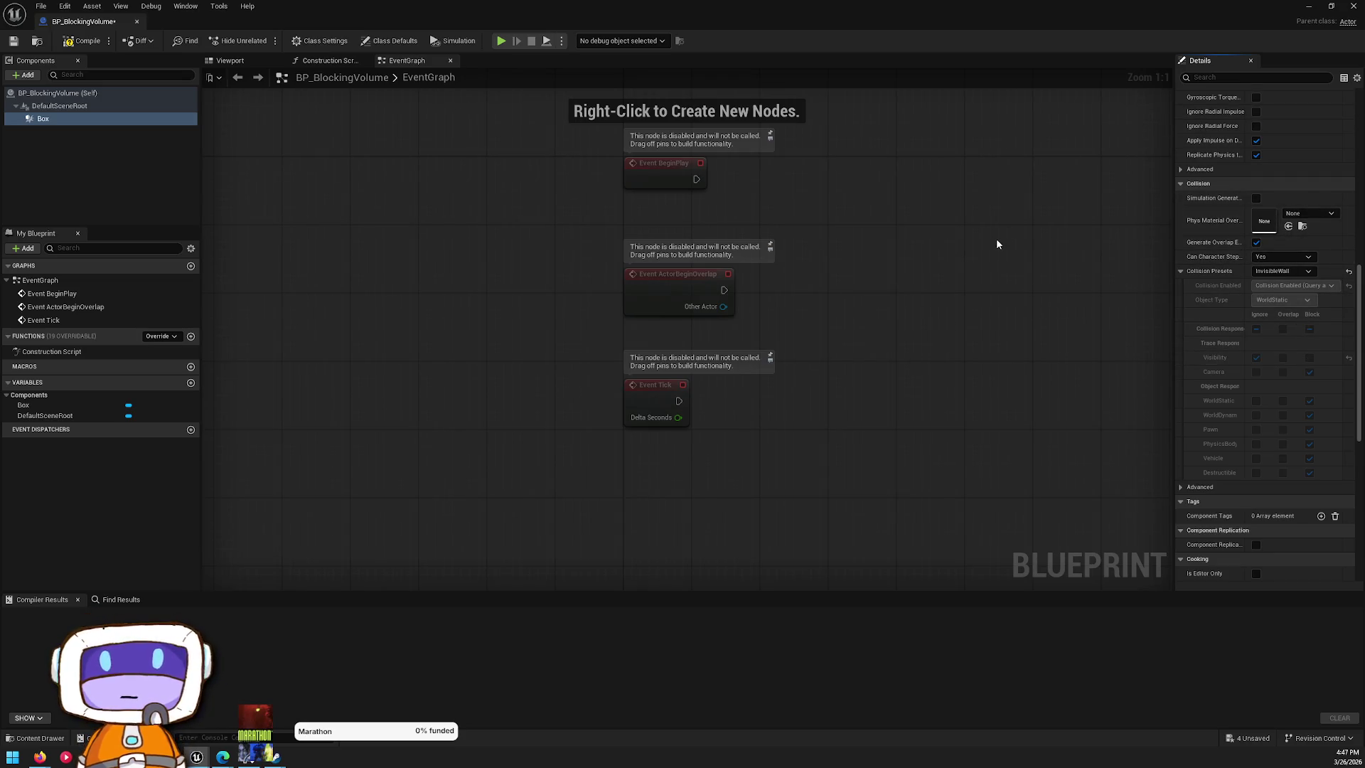
# - Reselect the Box component and return its Details panel to the top
pyautogui.click(116, 175)
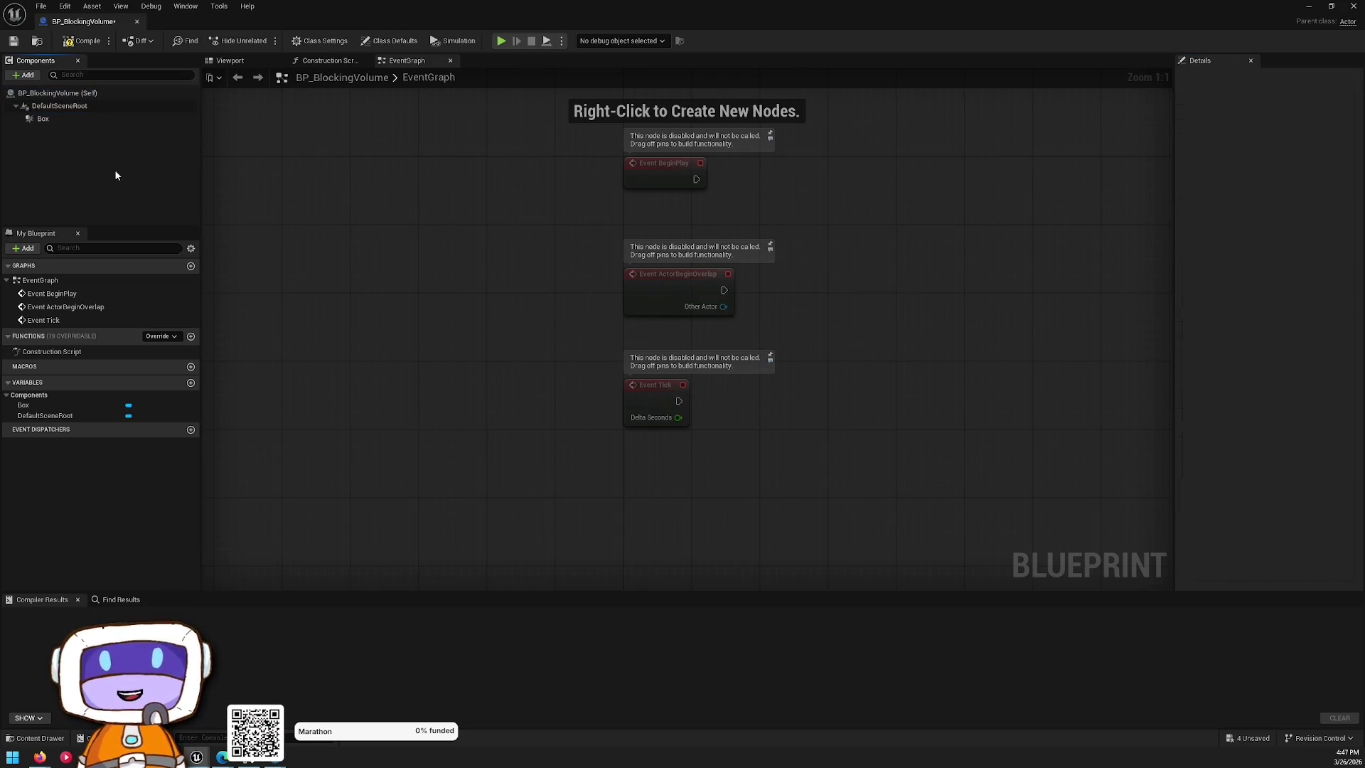
pyautogui.click(39, 120)
pyautogui.scroll(15, 1227, 282)
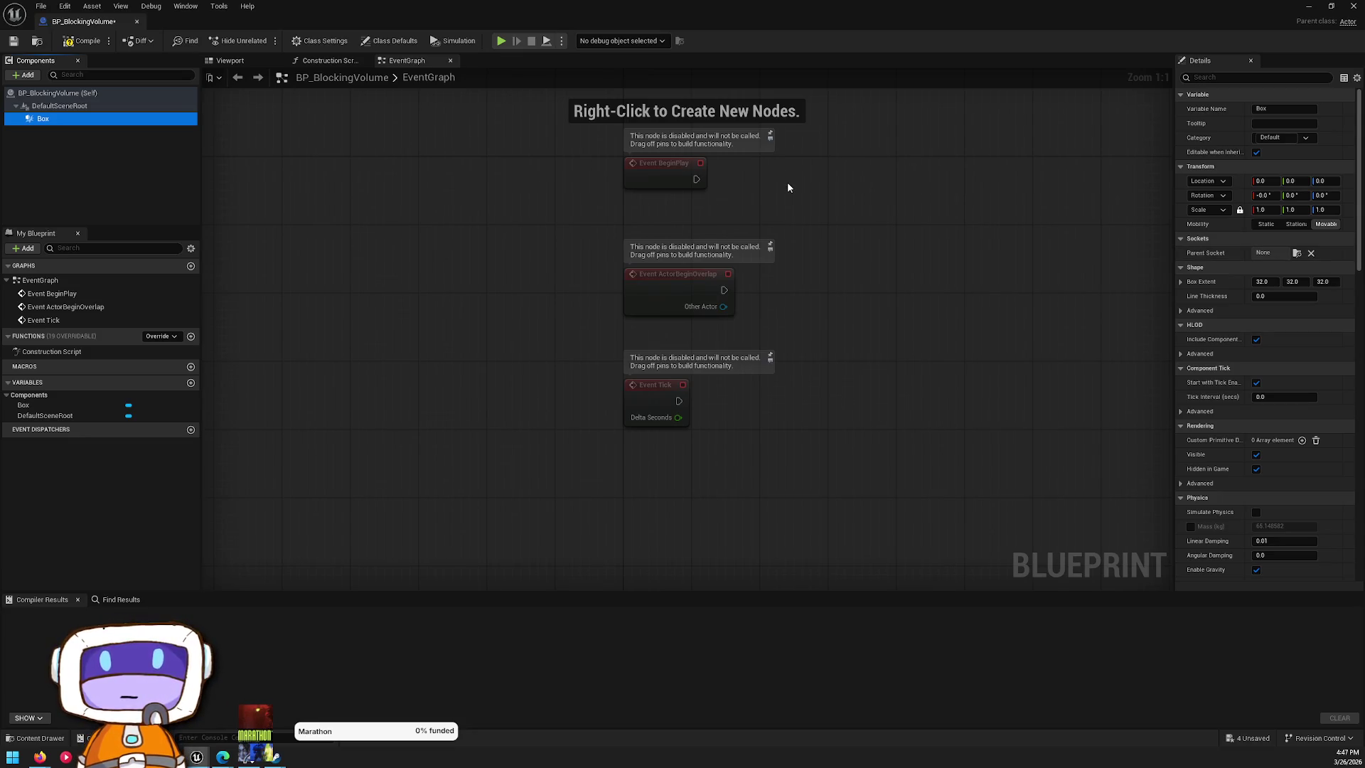
# - Set the Box's line thickness to 10.0 and compile the Blueprint
pyautogui.click(320, 62)
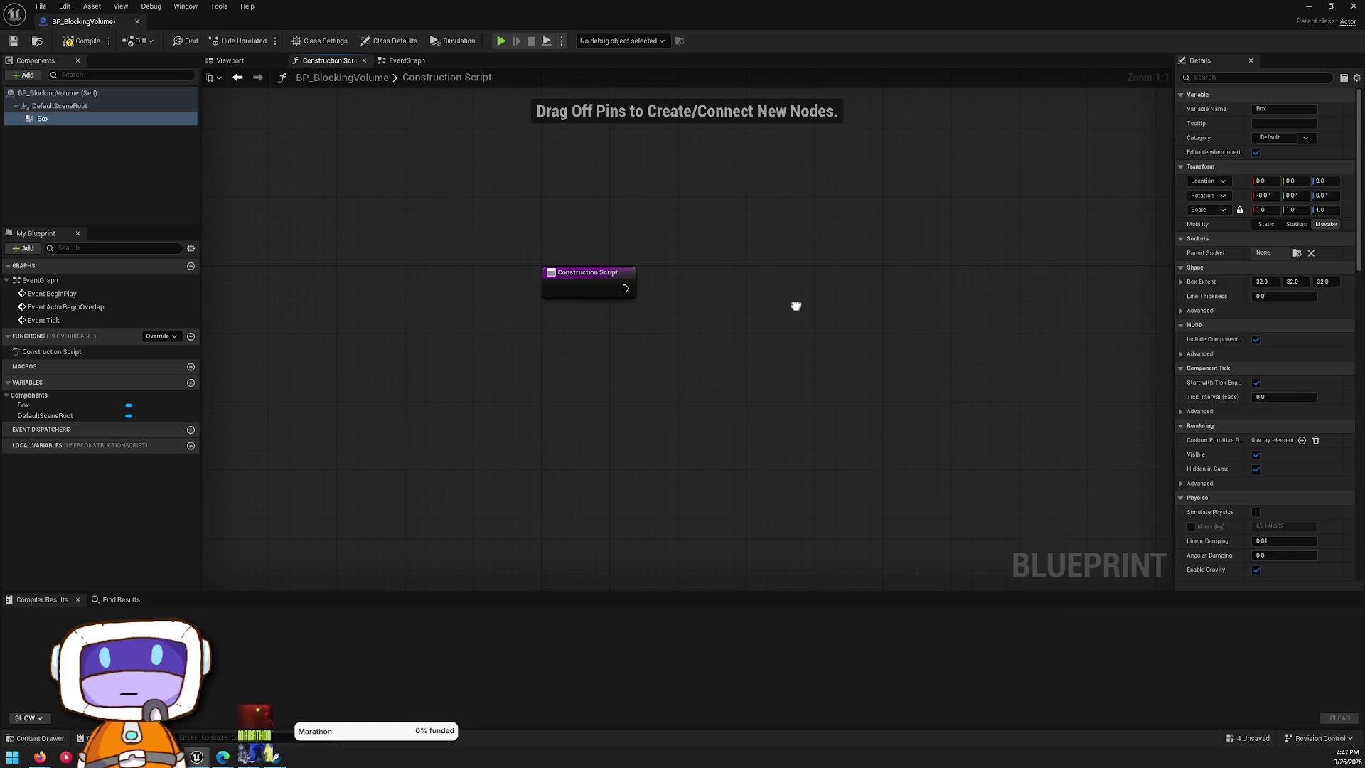
pyautogui.click(44, 175)
pyautogui.click(64, 118)
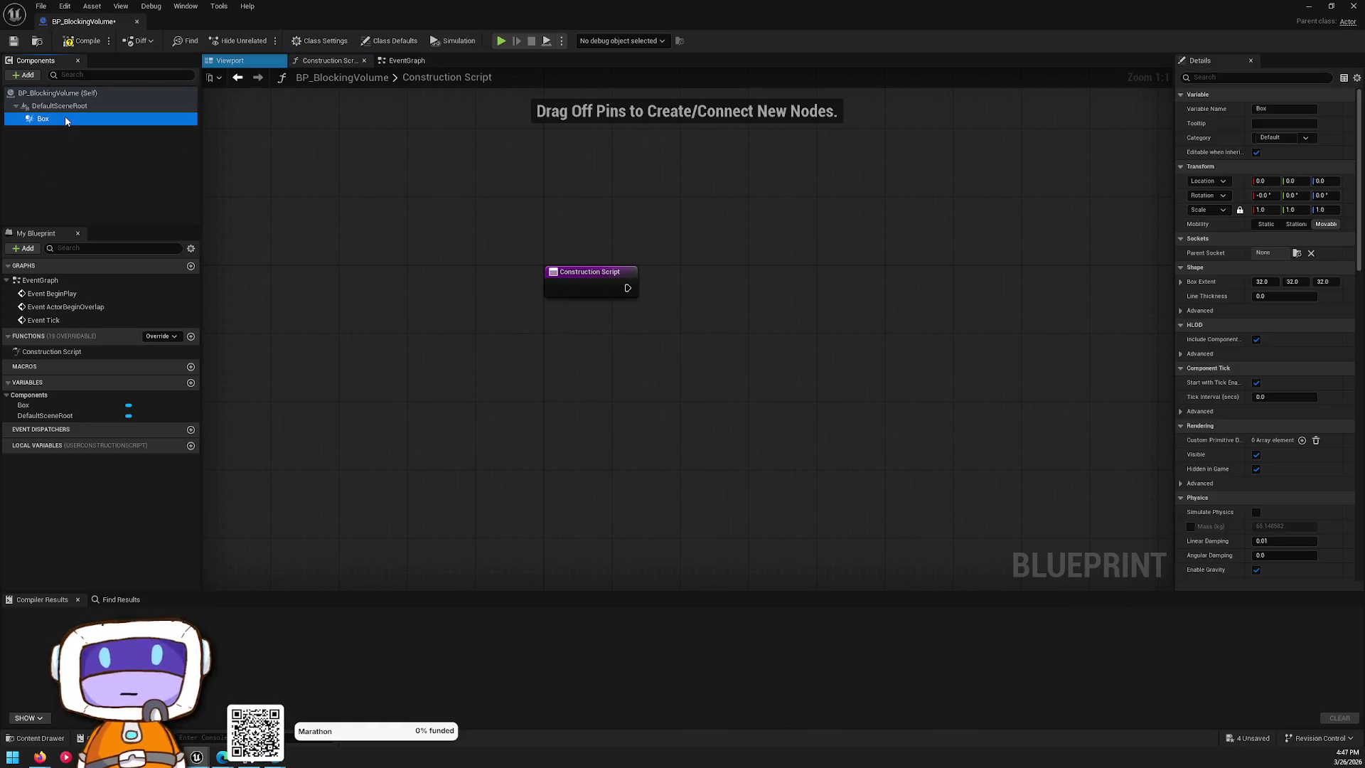
pyautogui.click(1259, 297)
pyautogui.write('10')
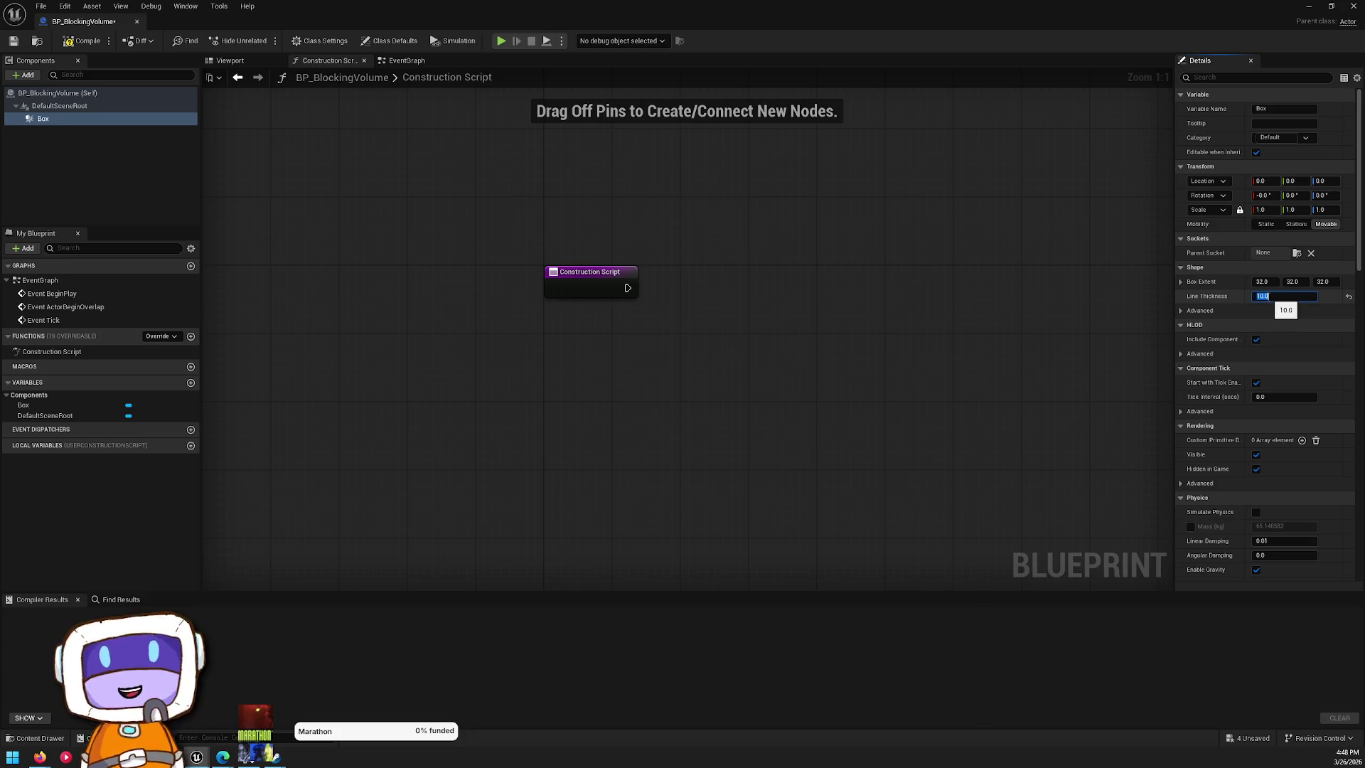
pyautogui.click(84, 40)
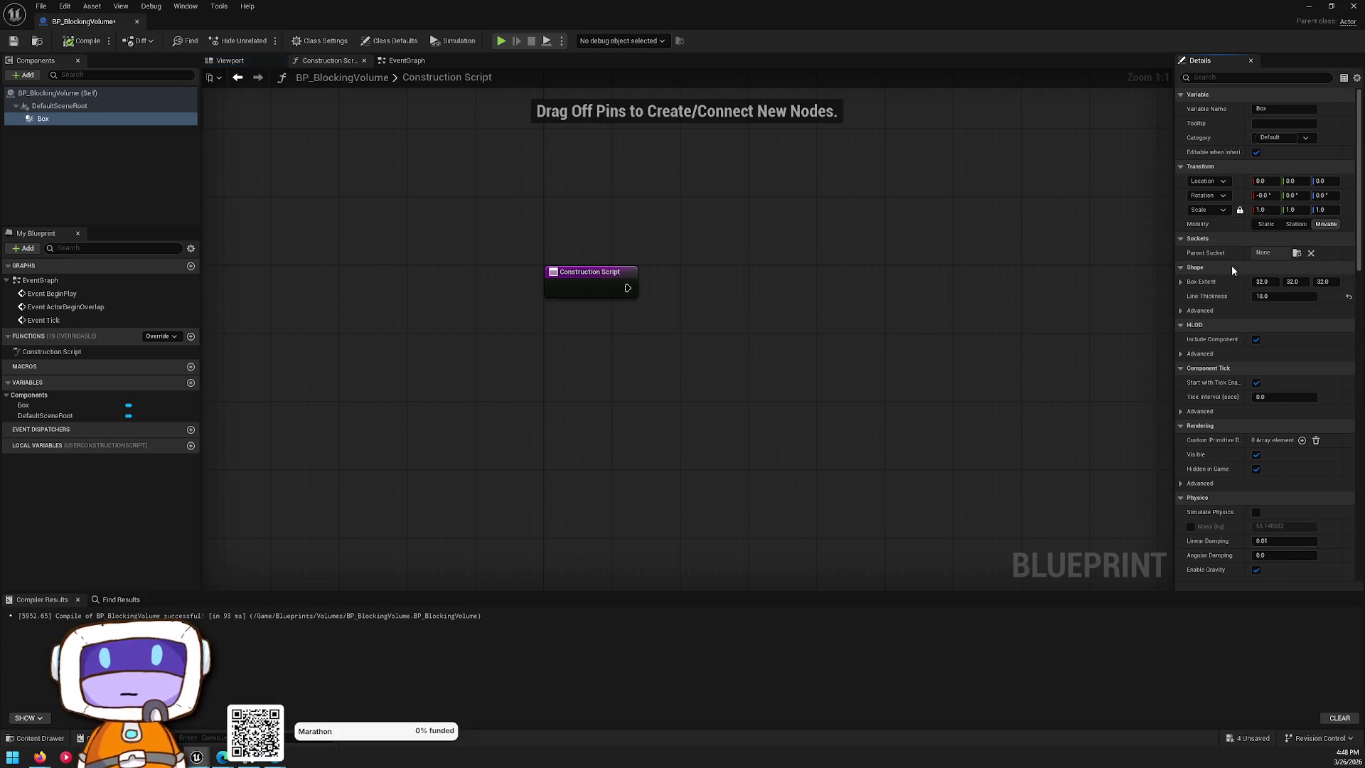
# - Make the Box's shape colour a saturated red and save the Blueprint
pyautogui.click(1180, 311)
pyautogui.click(1253, 326)
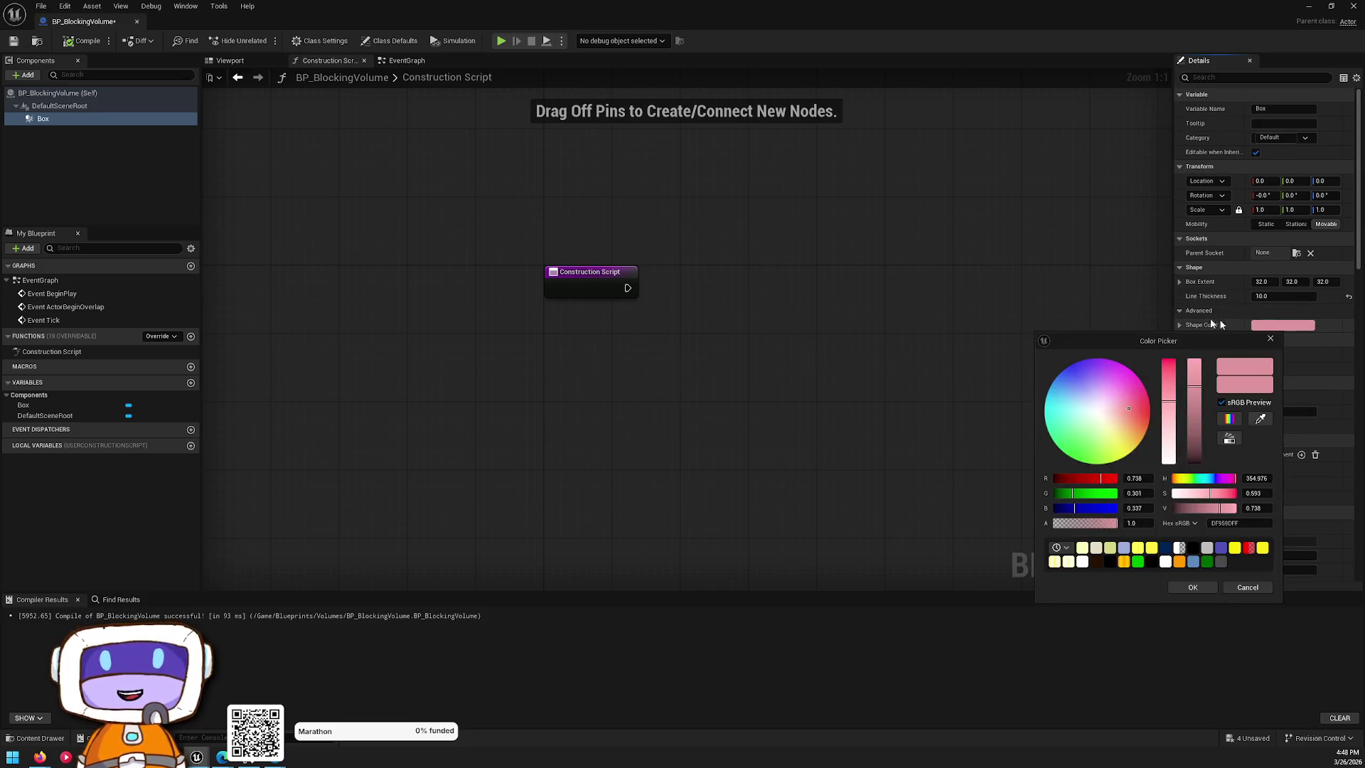
pyautogui.moveTo(1146, 409)
pyautogui.mouseDown()
pyautogui.moveTo(1140, 425)
pyautogui.moveTo(1151, 420)
pyautogui.mouseUp()
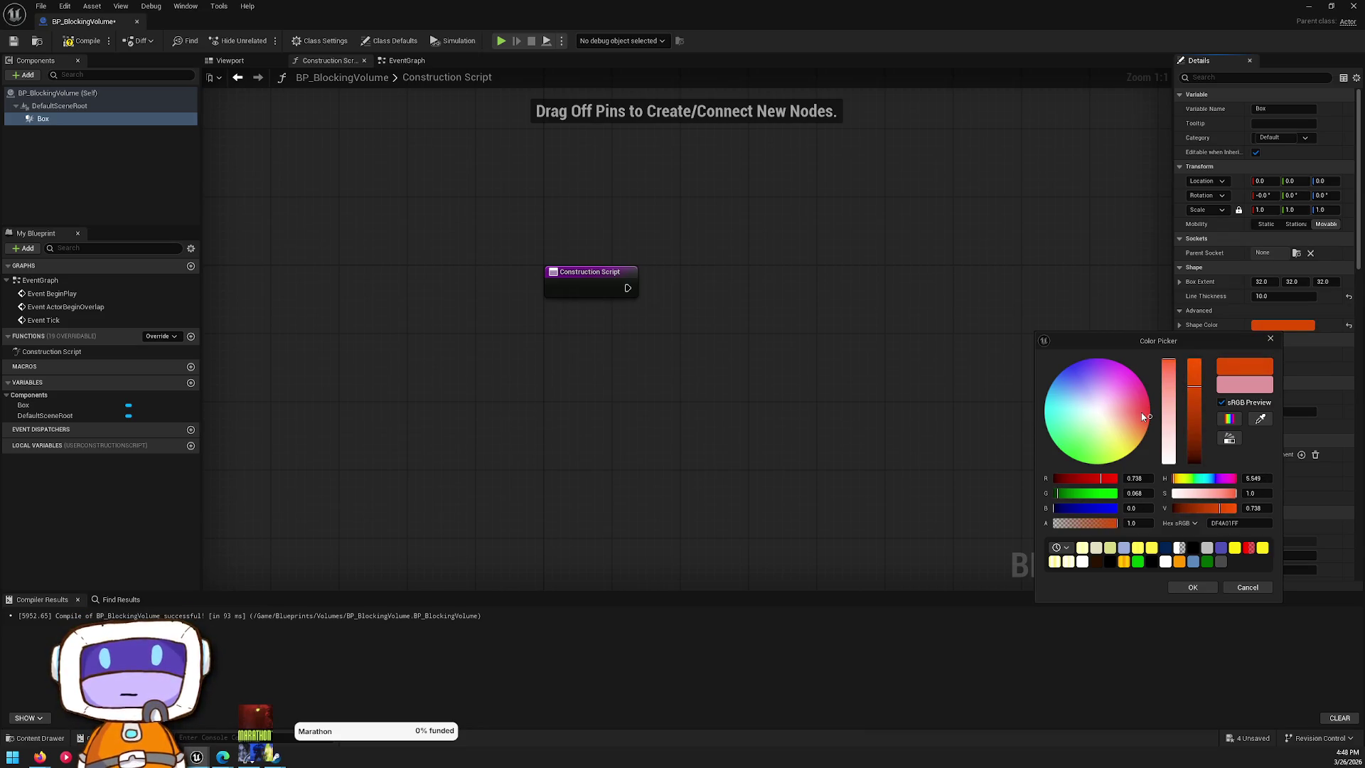
pyautogui.moveTo(1150, 416); pyautogui.dragTo(1151, 410)
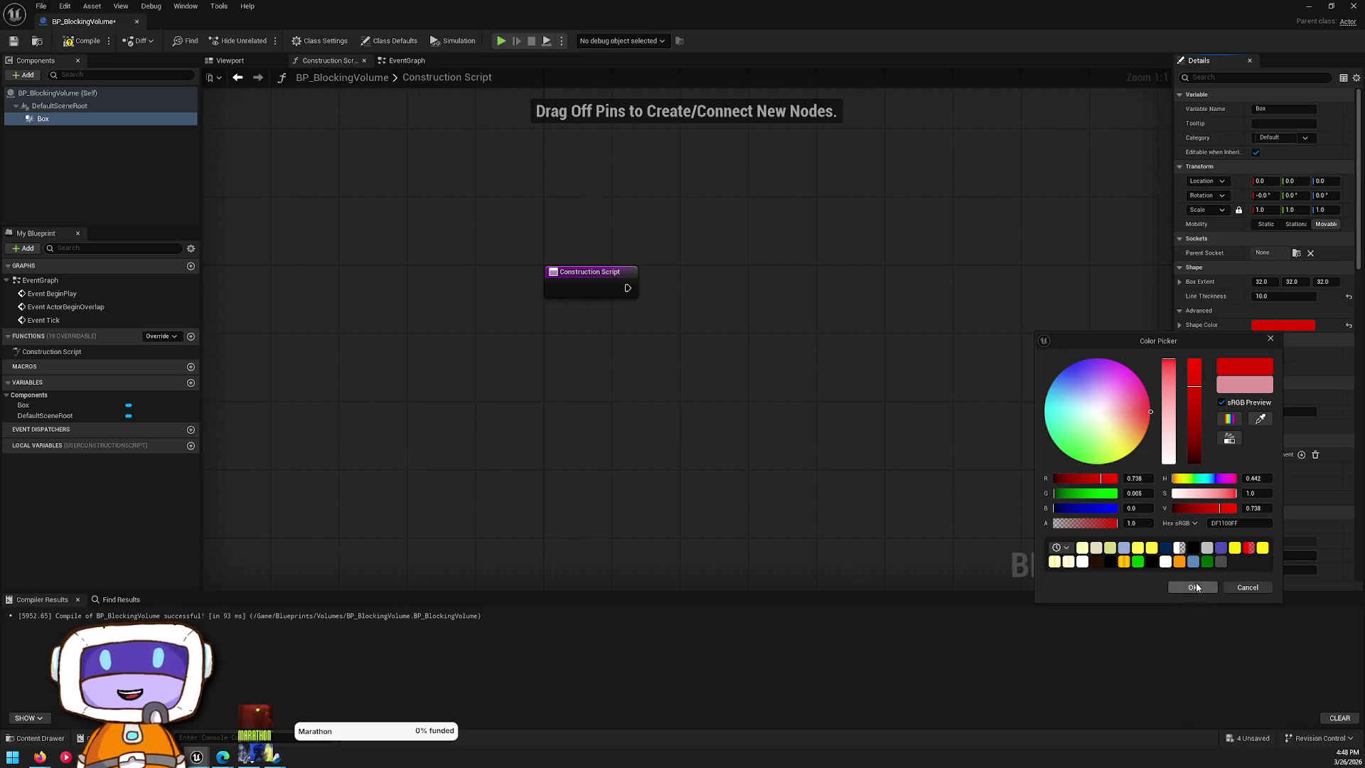
pyautogui.click(1194, 587)
pyautogui.click(14, 41)
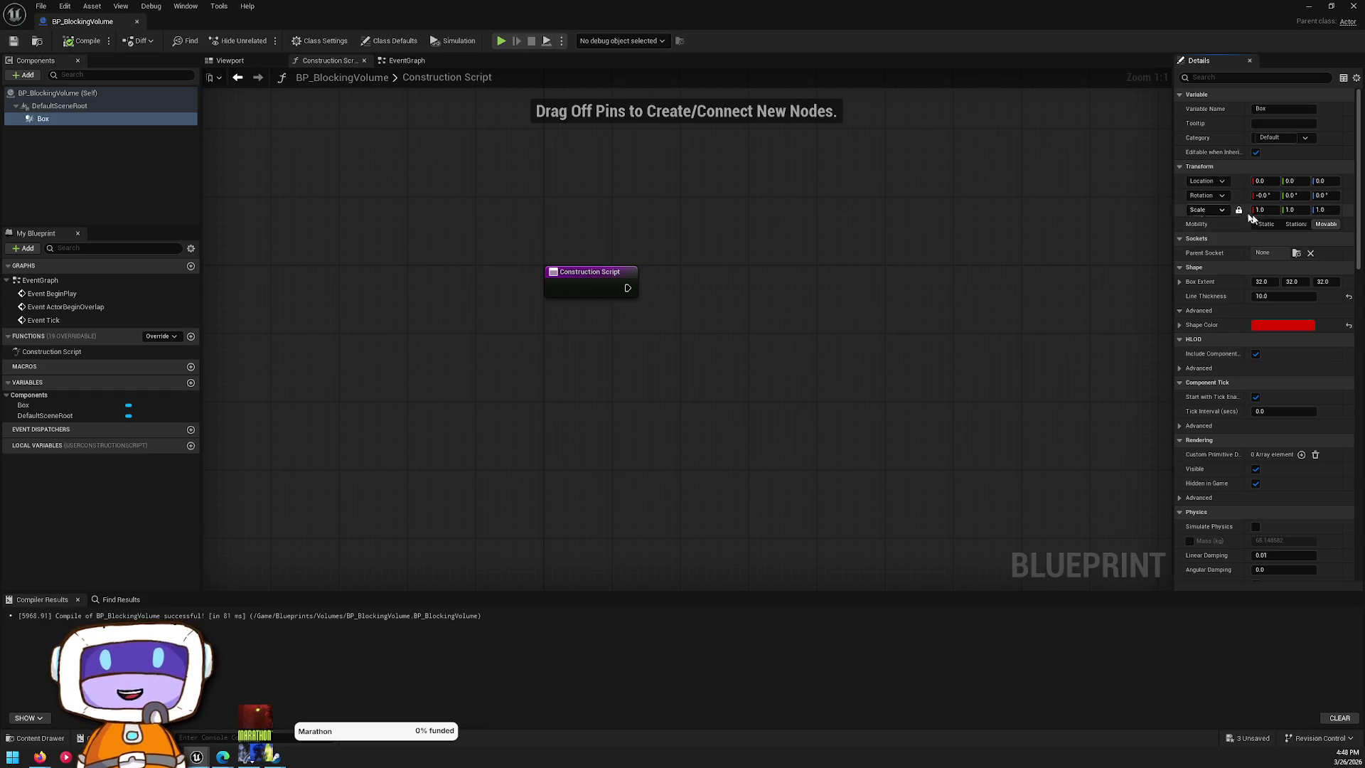
# - Set the Box's Can Character Step Up On option to No
pyautogui.scroll(-7, 1226, 213)
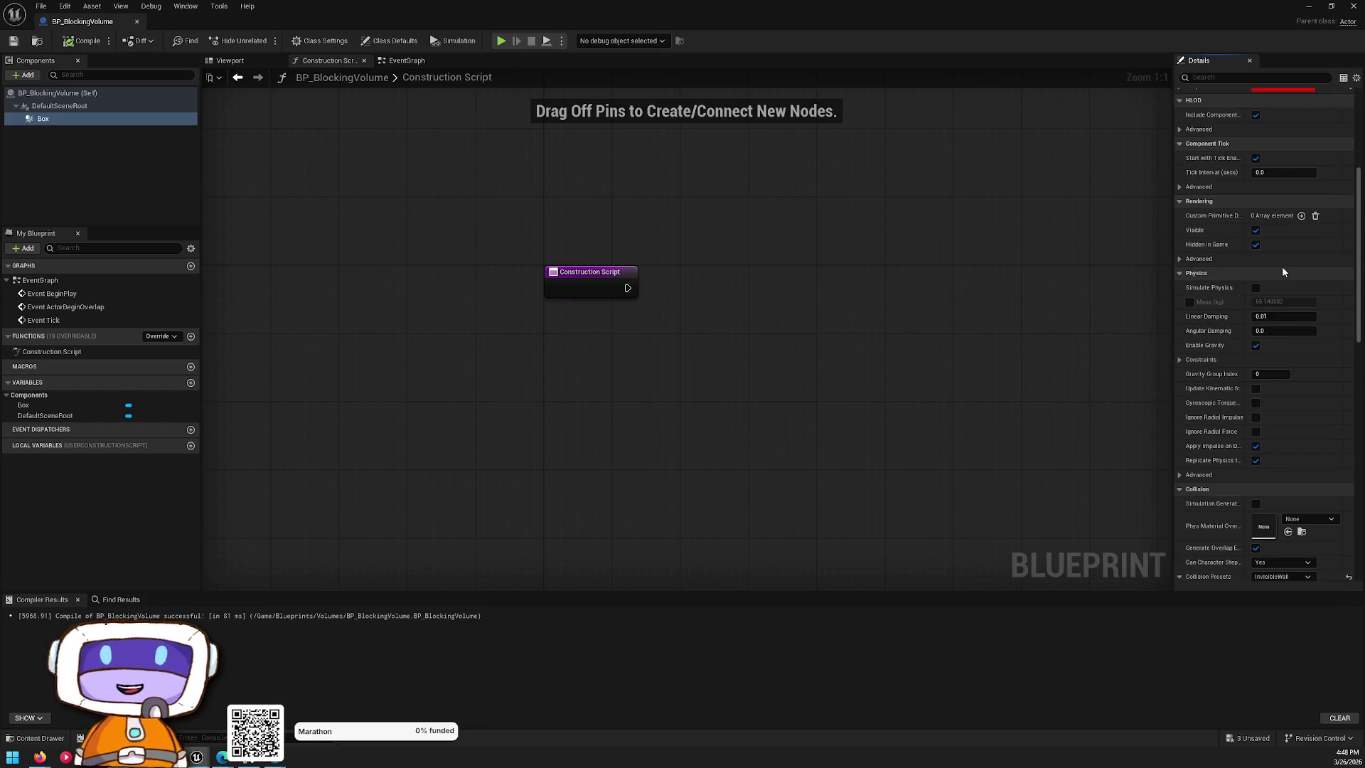
pyautogui.click(1182, 260)
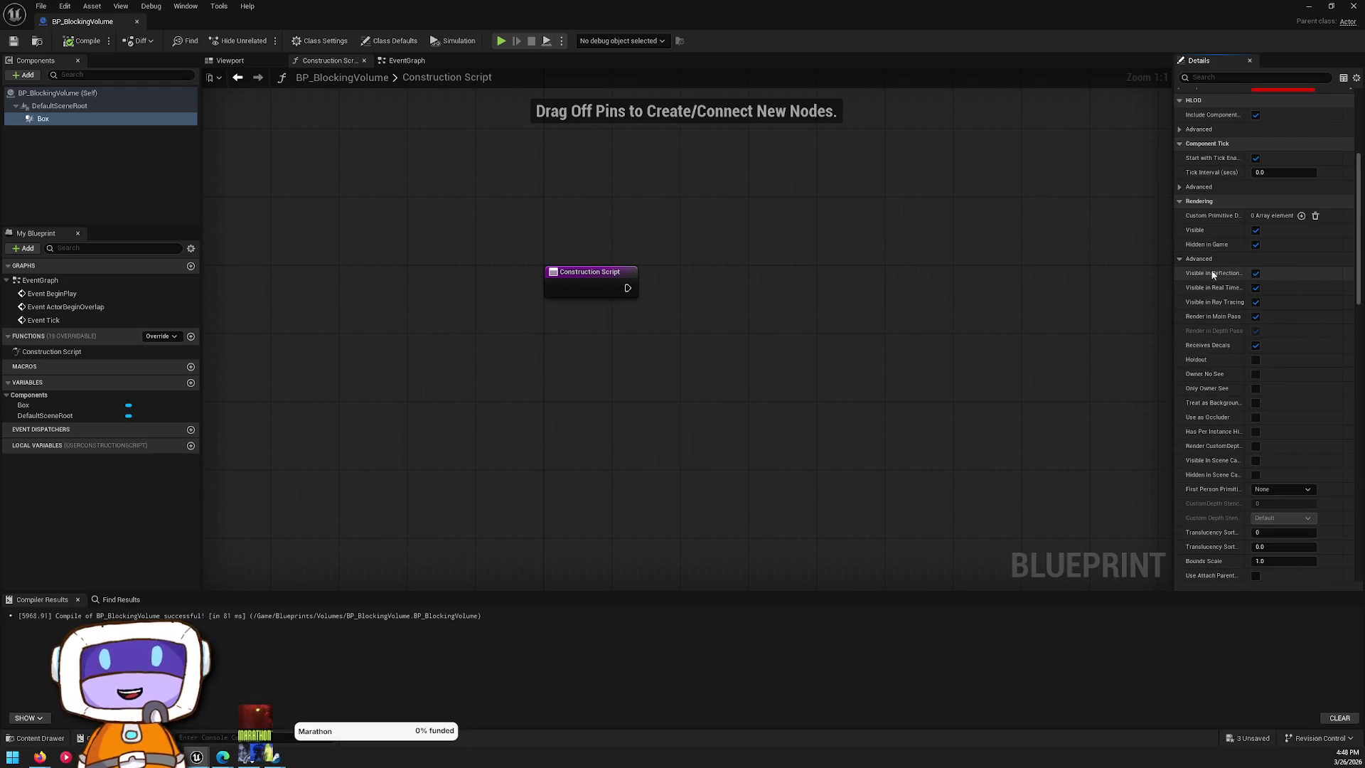
pyautogui.scroll(-15, 1209, 271)
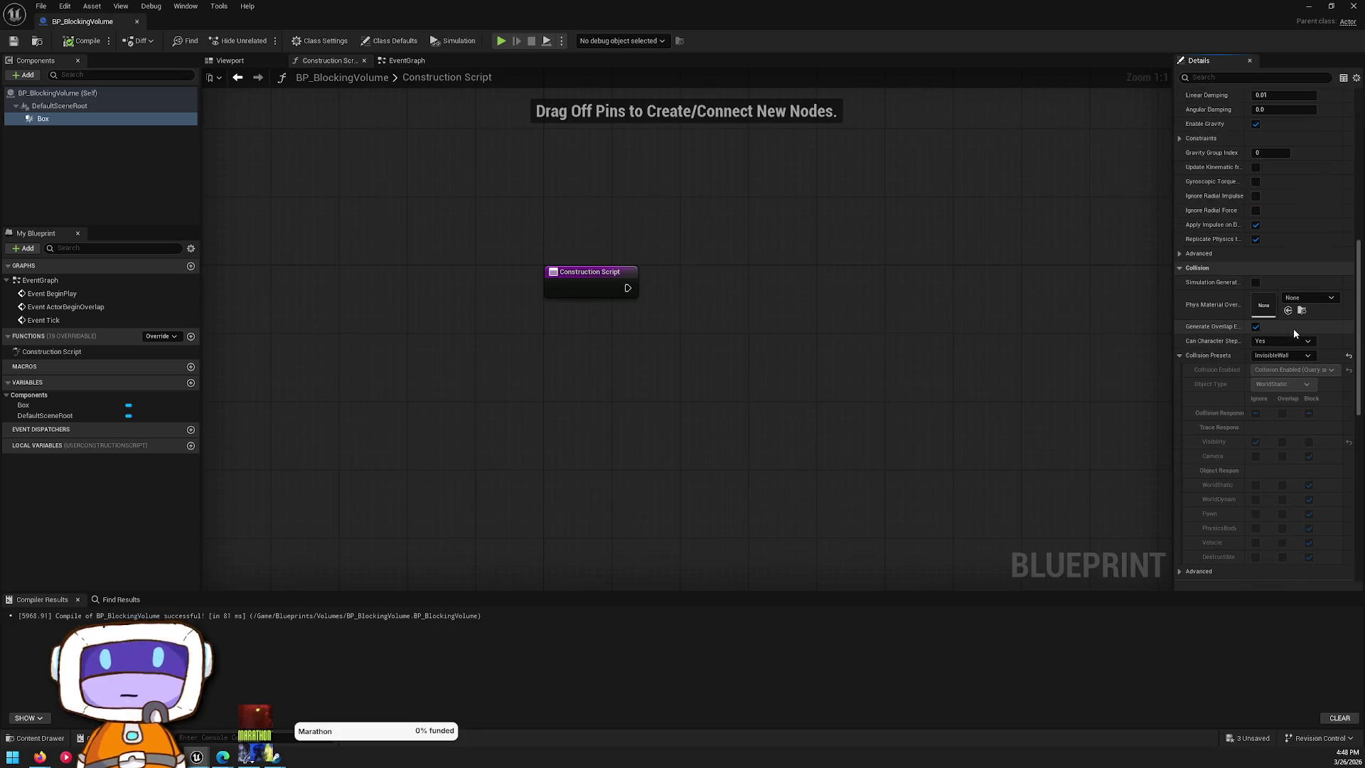
pyautogui.scroll(-5, 1291, 329)
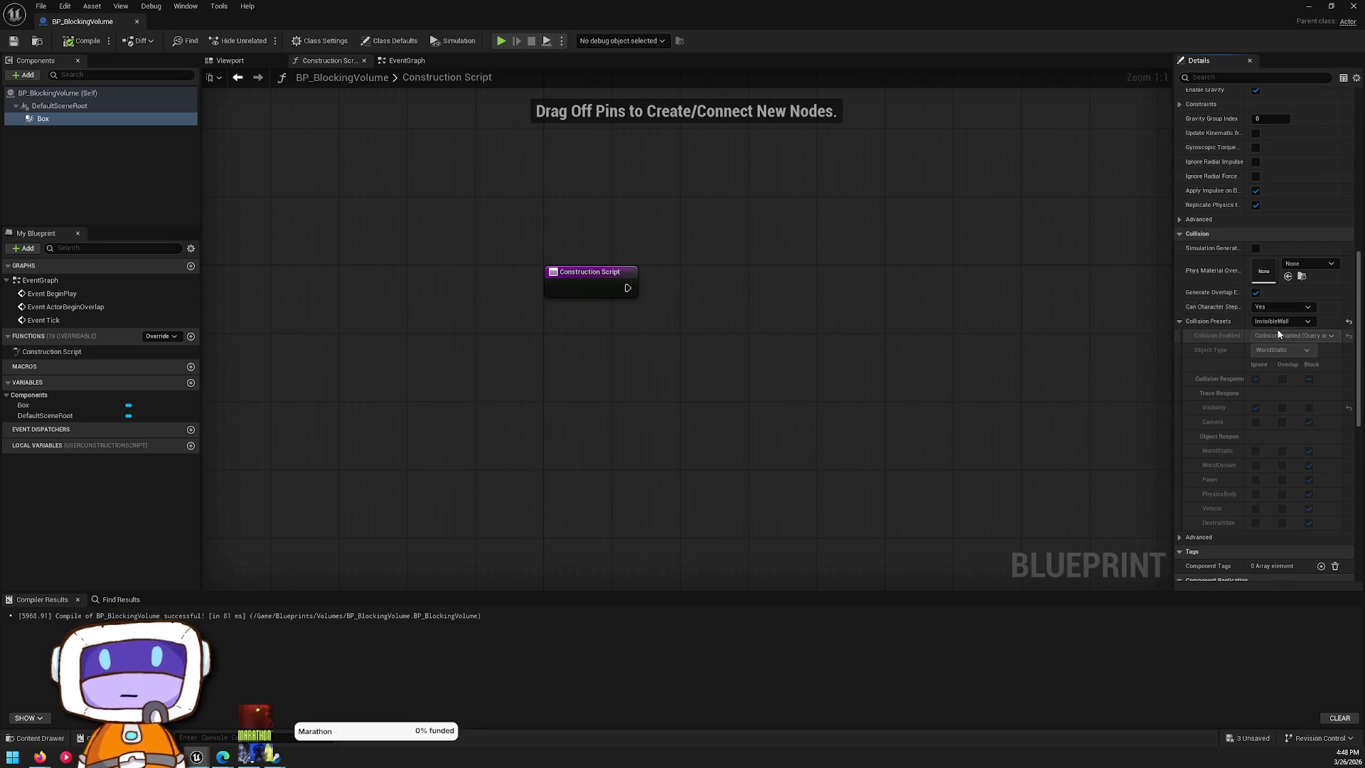
pyautogui.scroll(-10, 1248, 306)
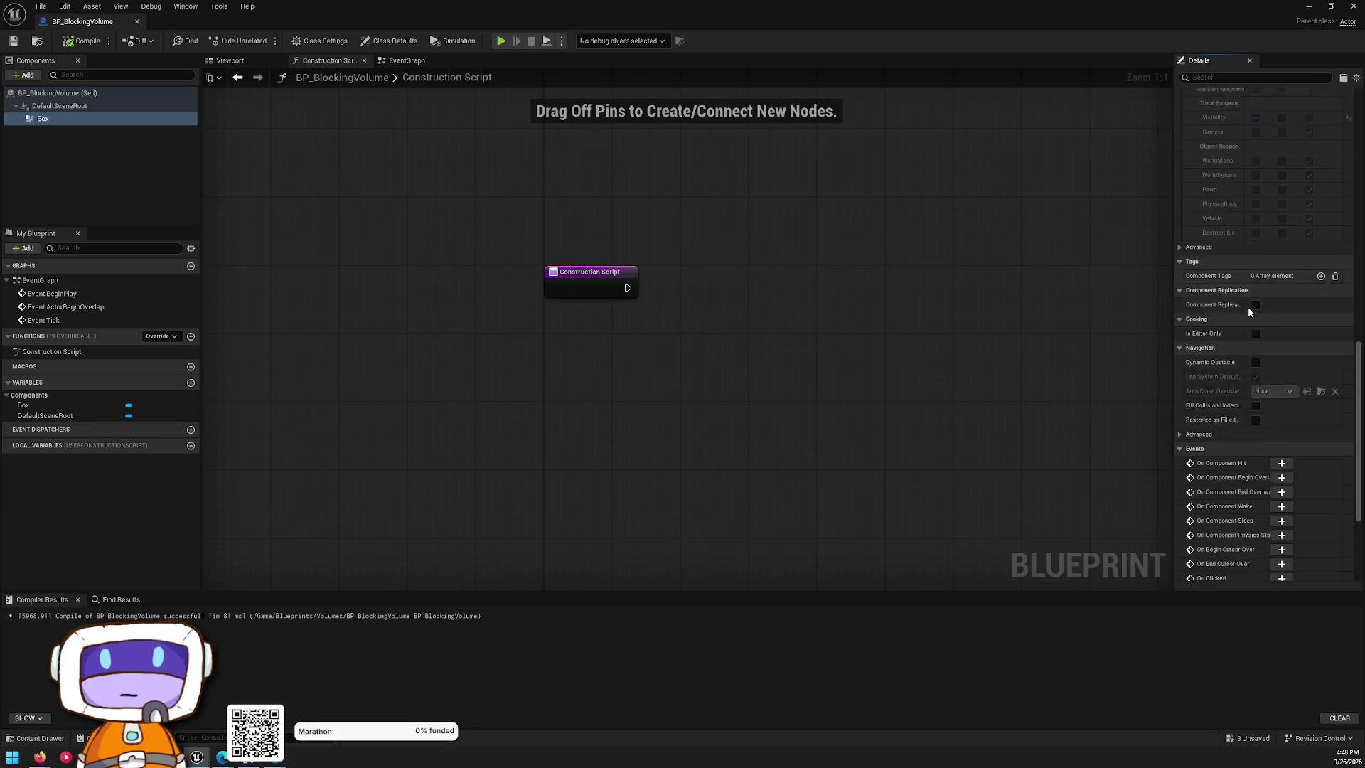
pyautogui.scroll(10, 1216, 320)
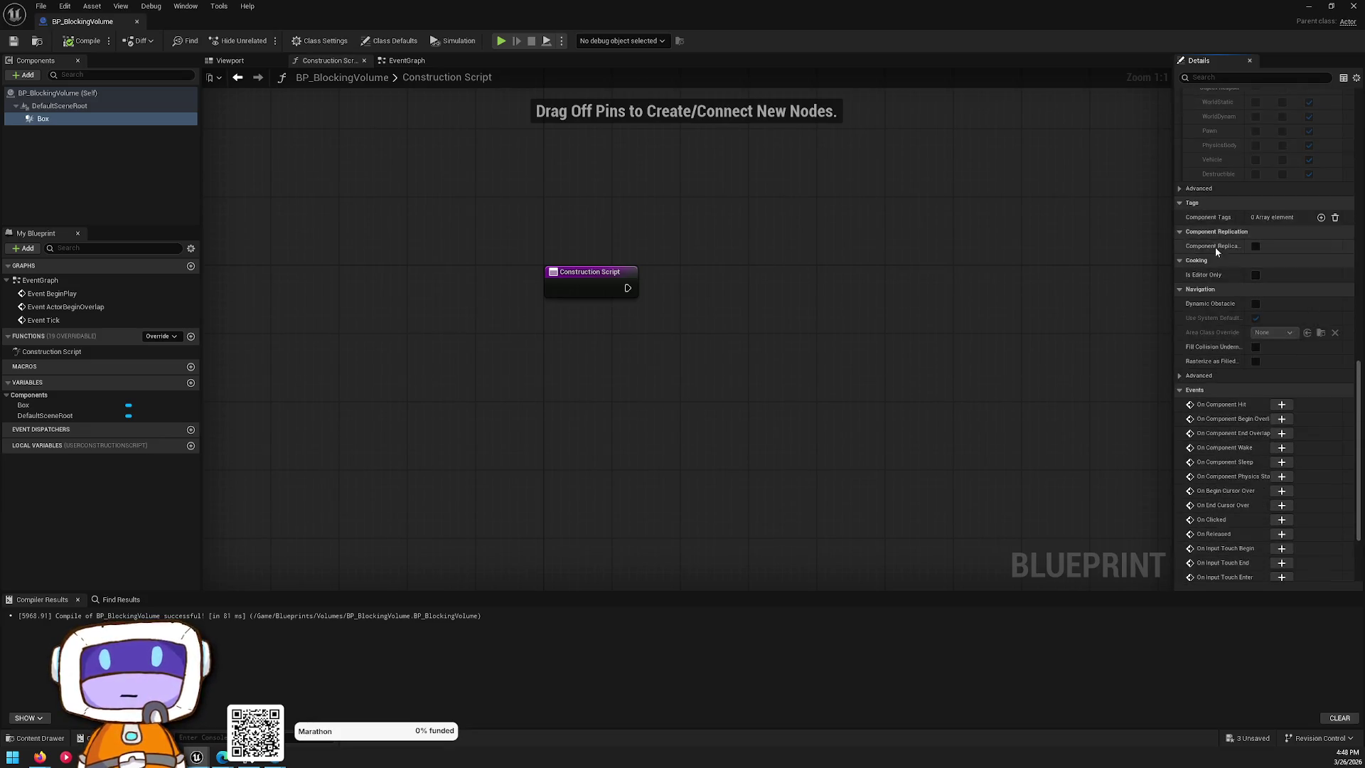
pyautogui.click(1273, 197)
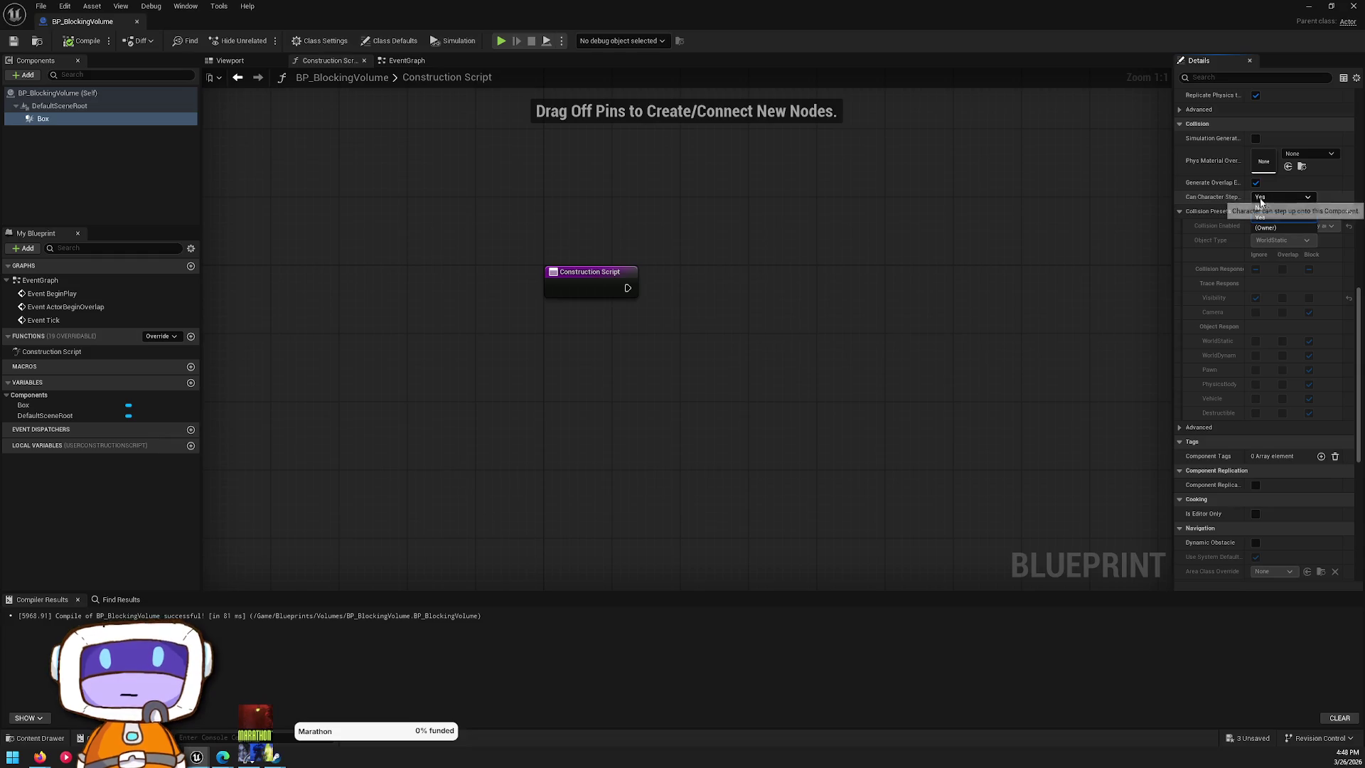
pyautogui.click(1262, 209)
pyautogui.scroll(-10, 1202, 256)
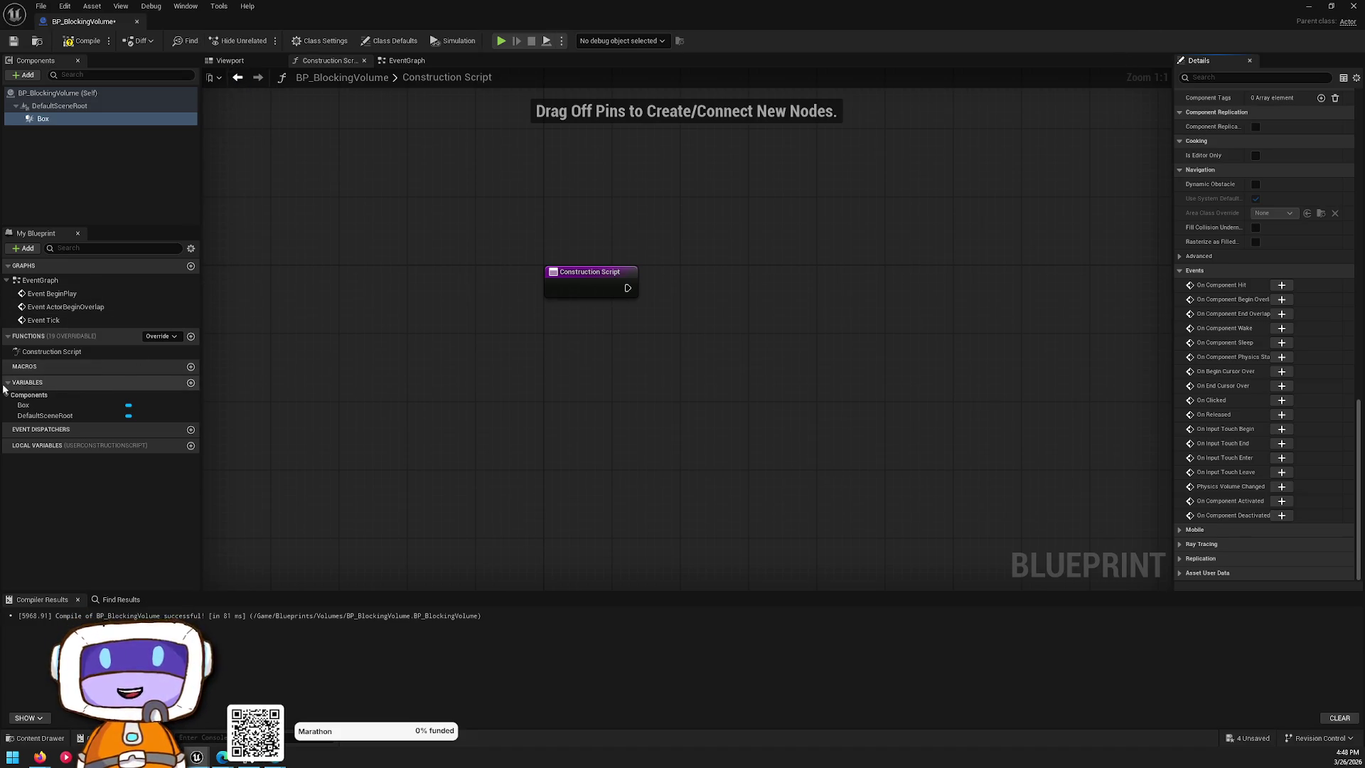
pyautogui.click(407, 61)
# - Place a BP_BlockingVolume in the L_Testing level and raise it above the floor
pyautogui.hotkey('alt', 'Tab')
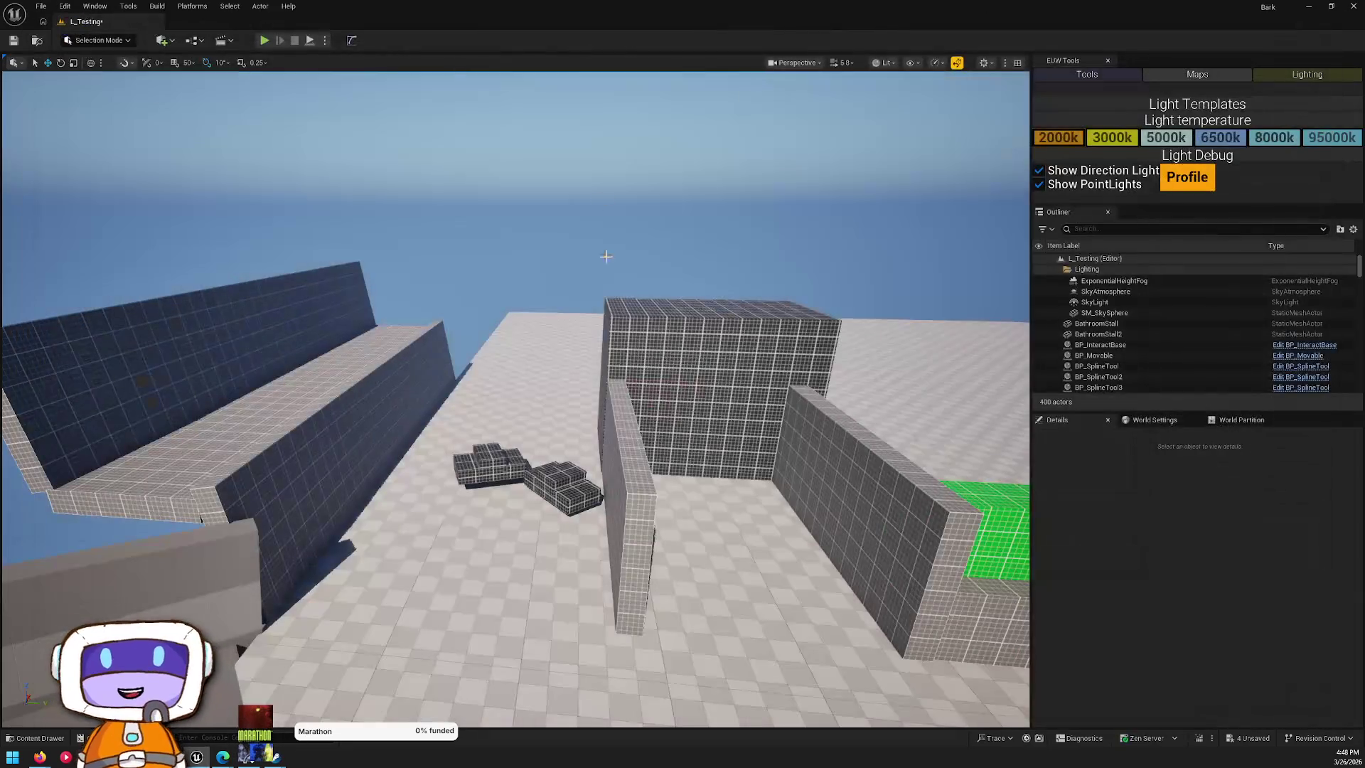
pyautogui.scroll(2, 583, 439)
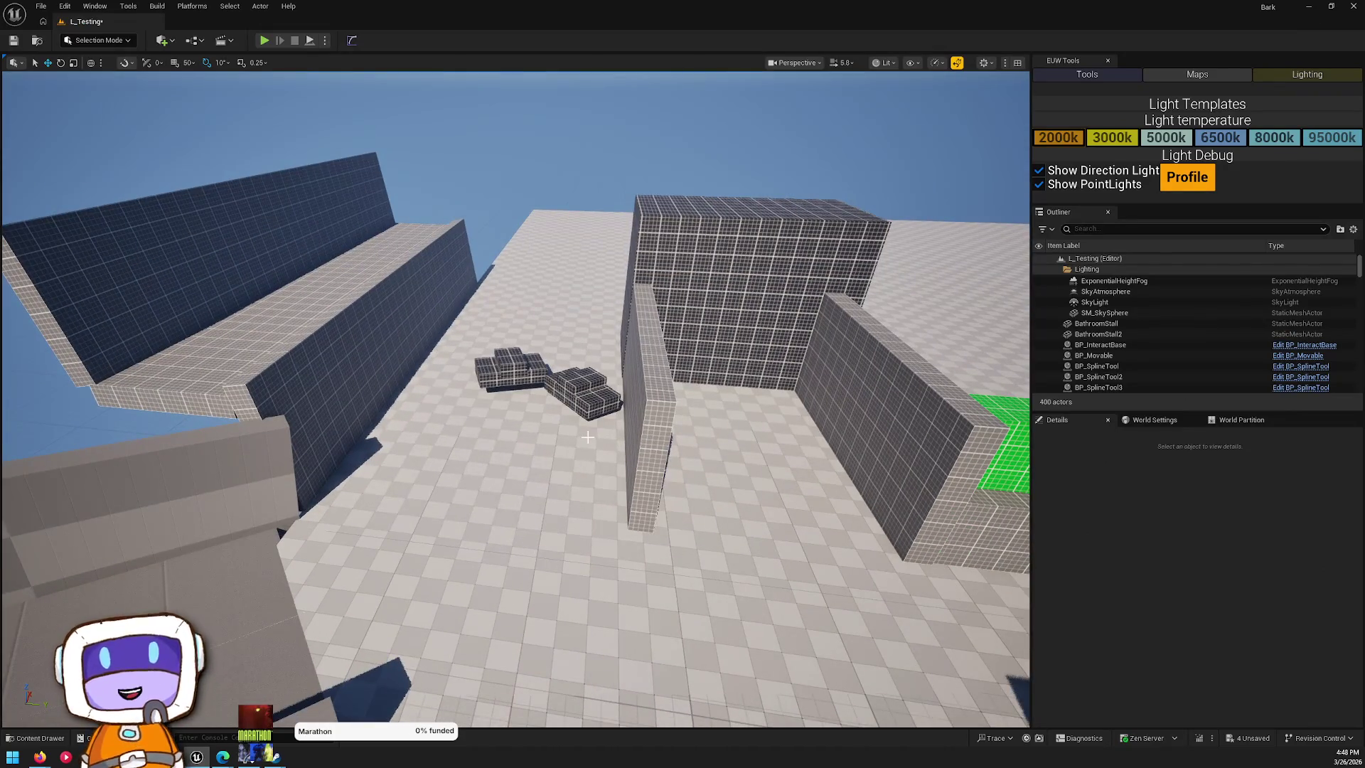
pyautogui.scroll(-2, 663, 483)
pyautogui.hotkey('ctrl', 'space')
pyautogui.moveTo(263, 509)
pyautogui.mouseDown()
pyautogui.moveTo(365, 399)
pyautogui.moveTo(568, 381)
pyautogui.mouseUp()
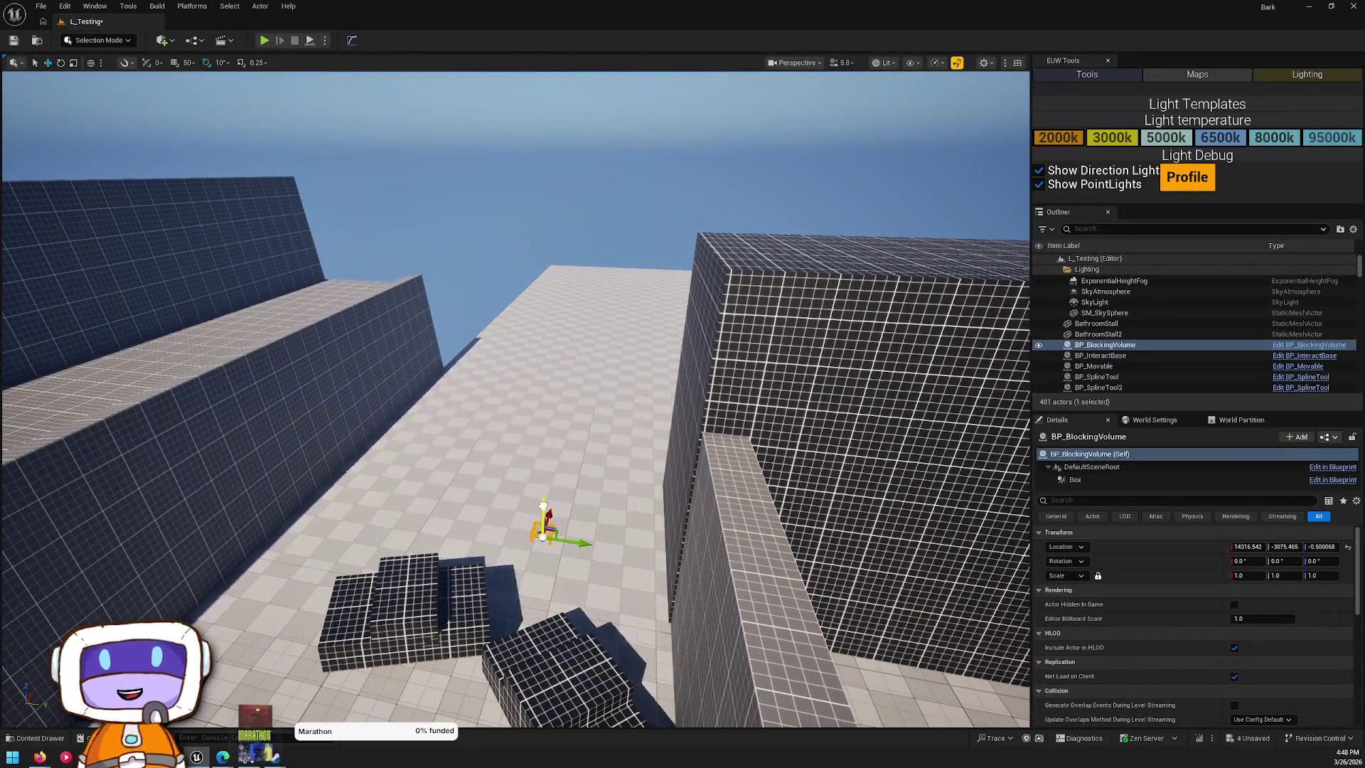
pyautogui.moveTo(543, 504); pyautogui.dragTo(546, 491)
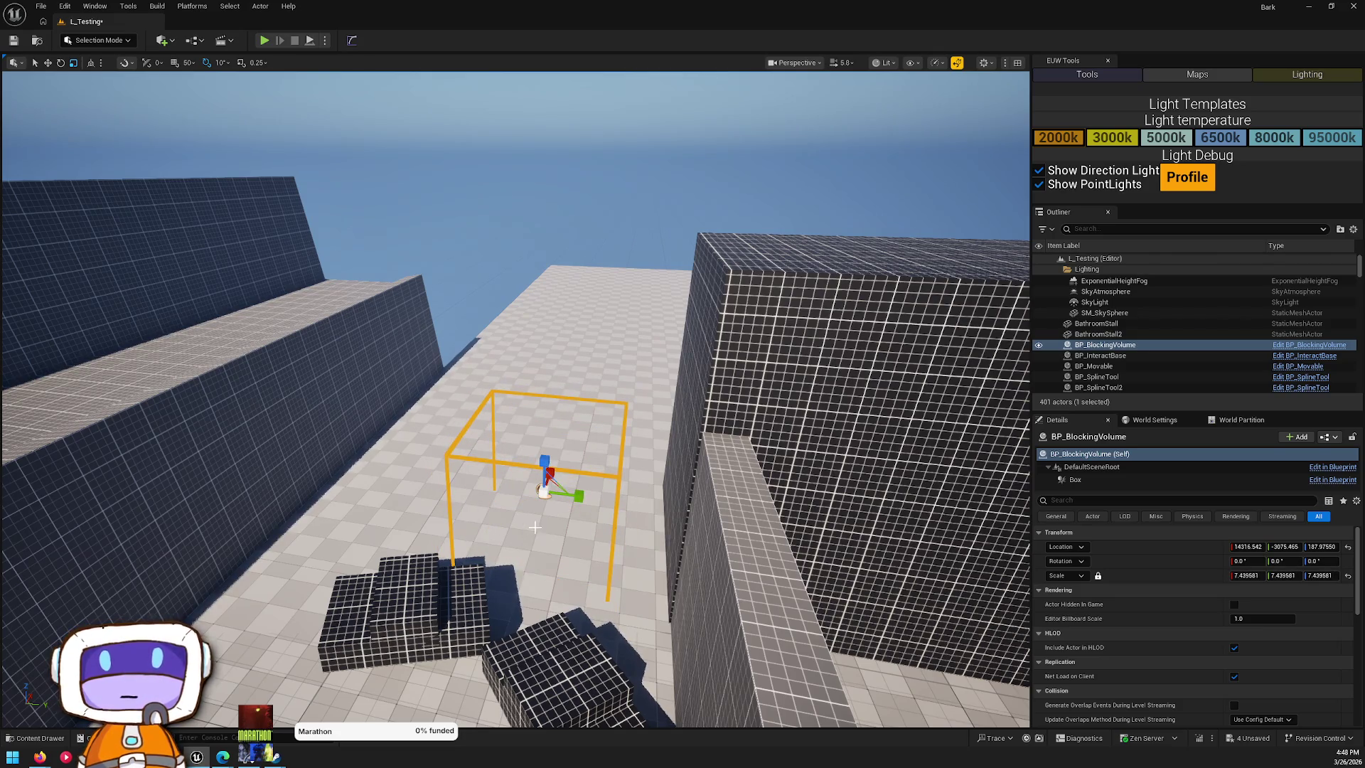
# - Stretch the volume along Y across the street, then bring up its context actions
pyautogui.moveTo(515, 521); pyautogui.dragTo(590, 483)
pyautogui.moveTo(653, 428)
pyautogui.mouseDown()
pyautogui.moveTo(701, 415)
pyautogui.moveTo(569, 452)
pyautogui.mouseUp()
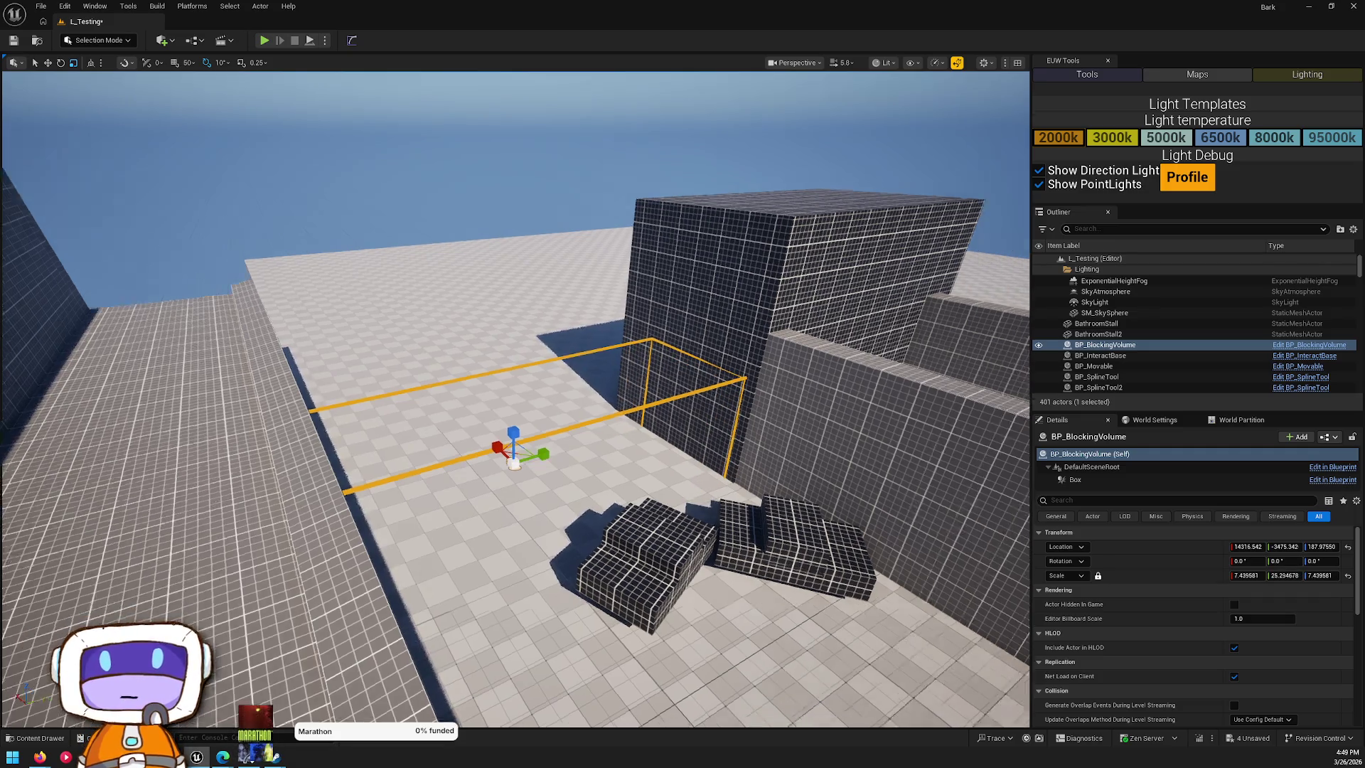
pyautogui.press('Escape')
pyautogui.scroll(3, 552, 418)
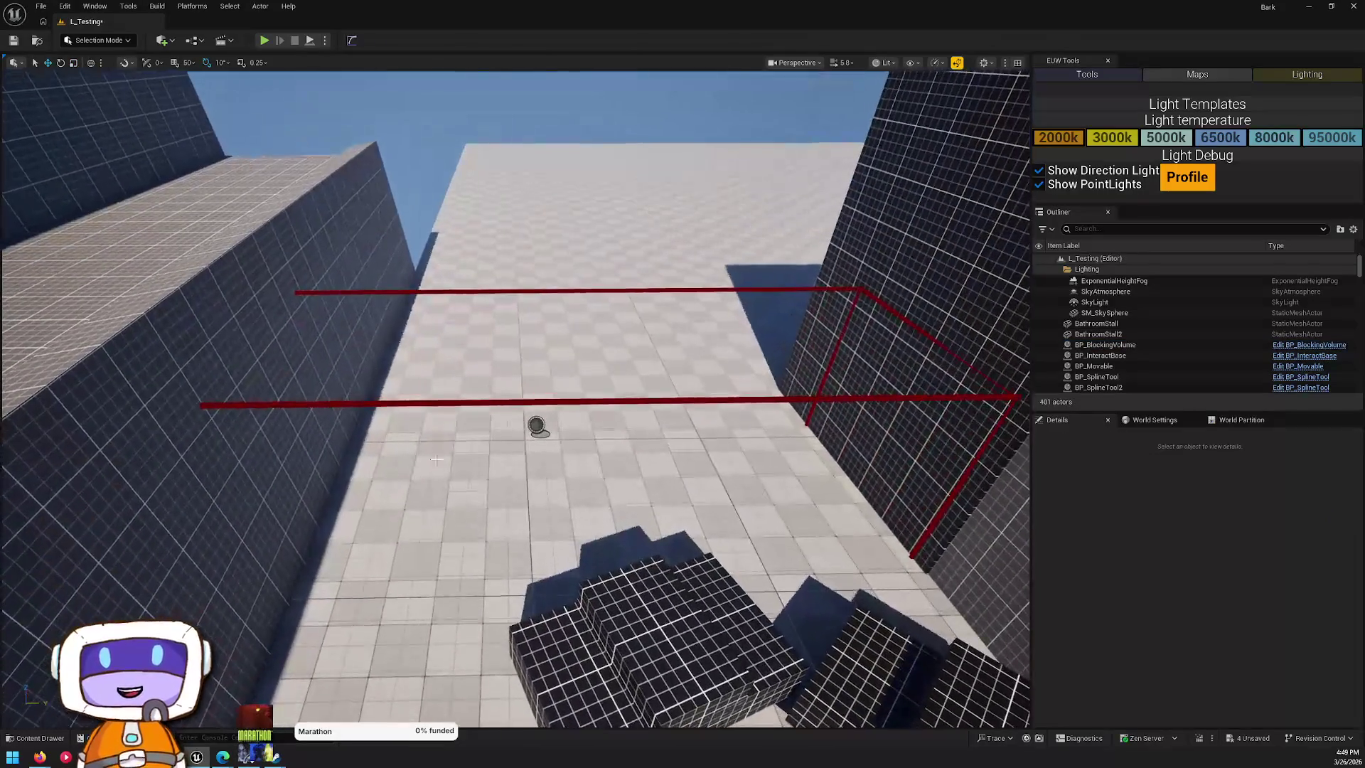
pyautogui.click(539, 427)
pyautogui.rightClick(539, 427)
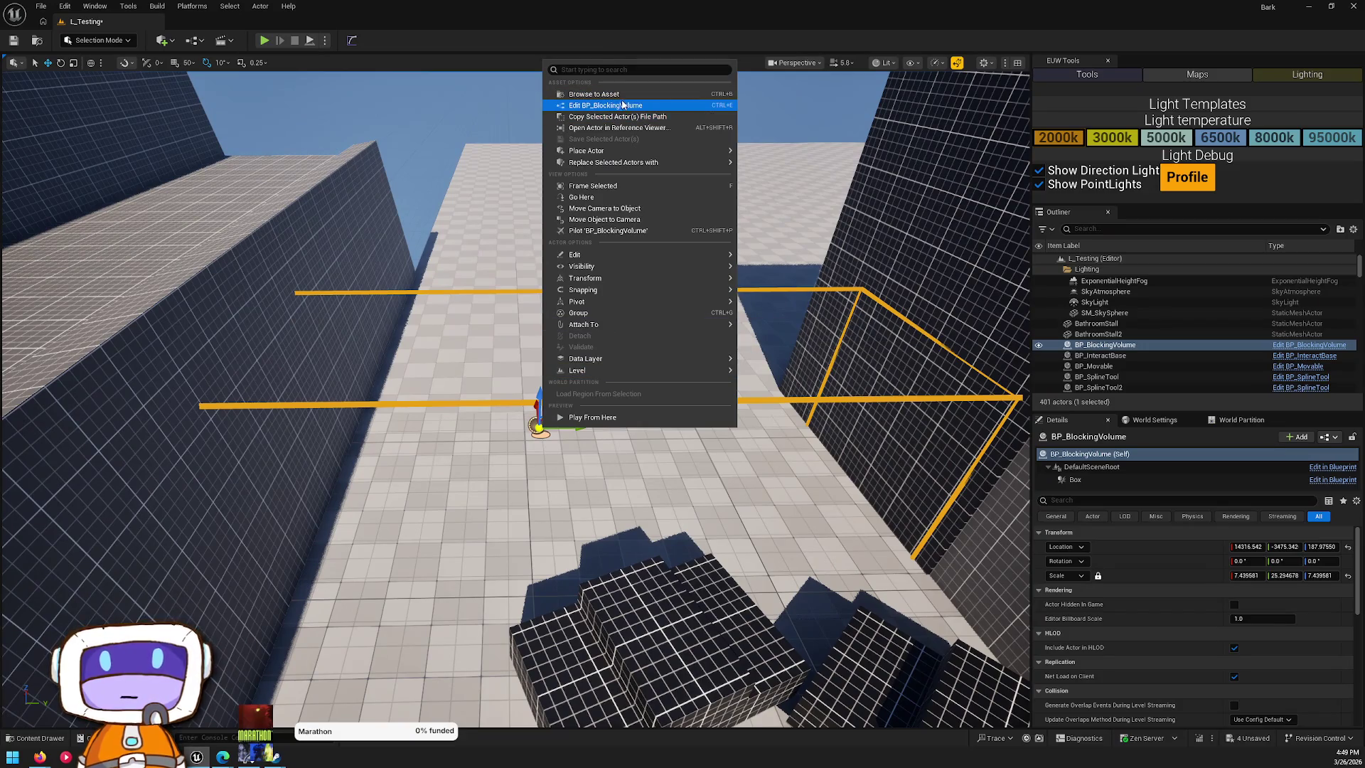
# - Open BP_BlockingVolume's Blueprint editor and add a Static Mesh component
pyautogui.click(561, 106)
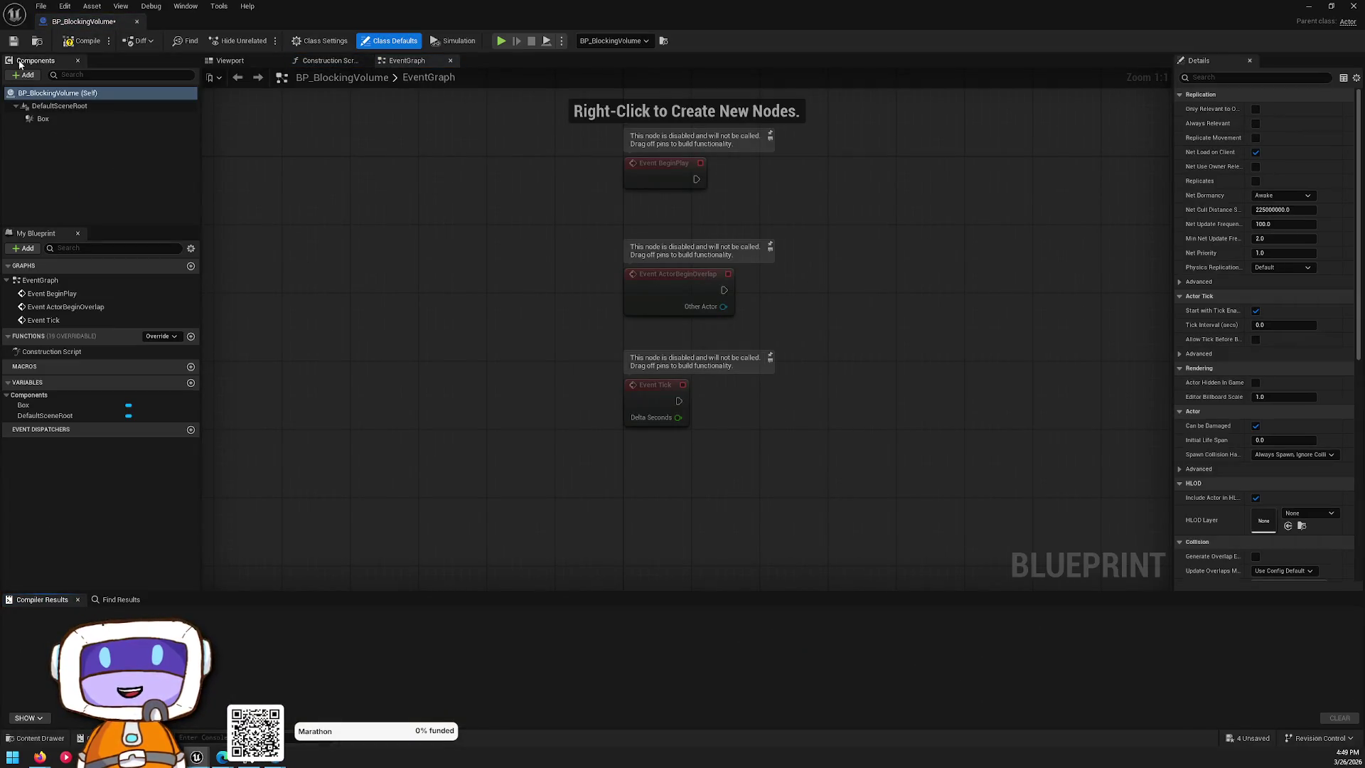
pyautogui.click(22, 74)
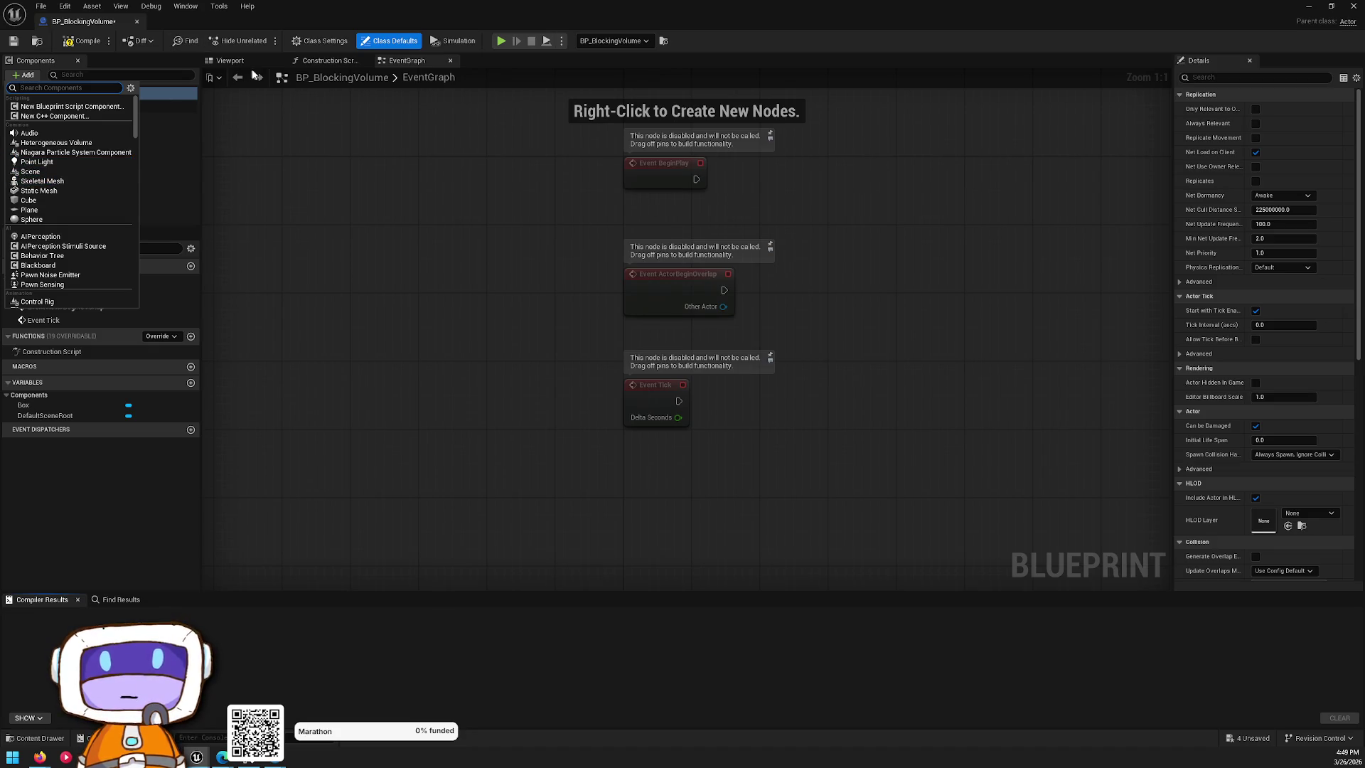
pyautogui.click(230, 61)
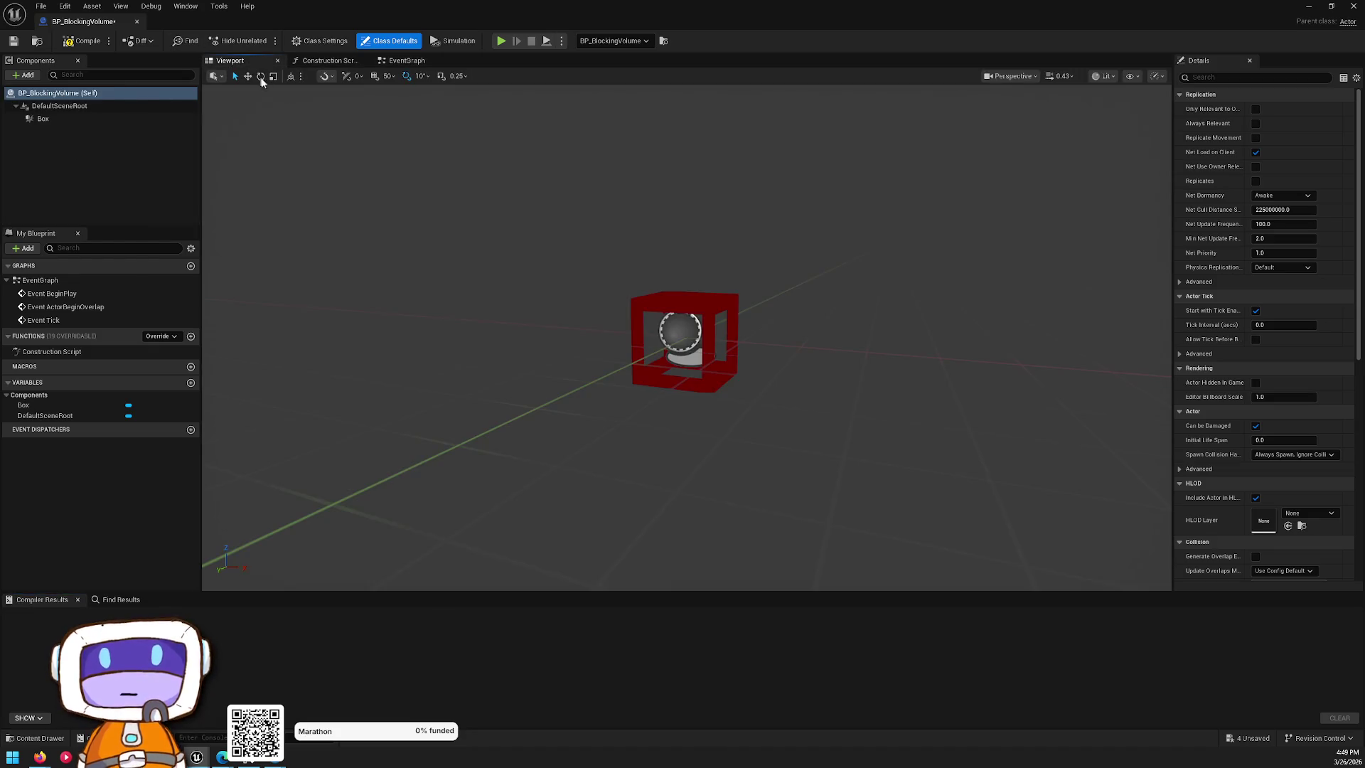
pyautogui.click(27, 75)
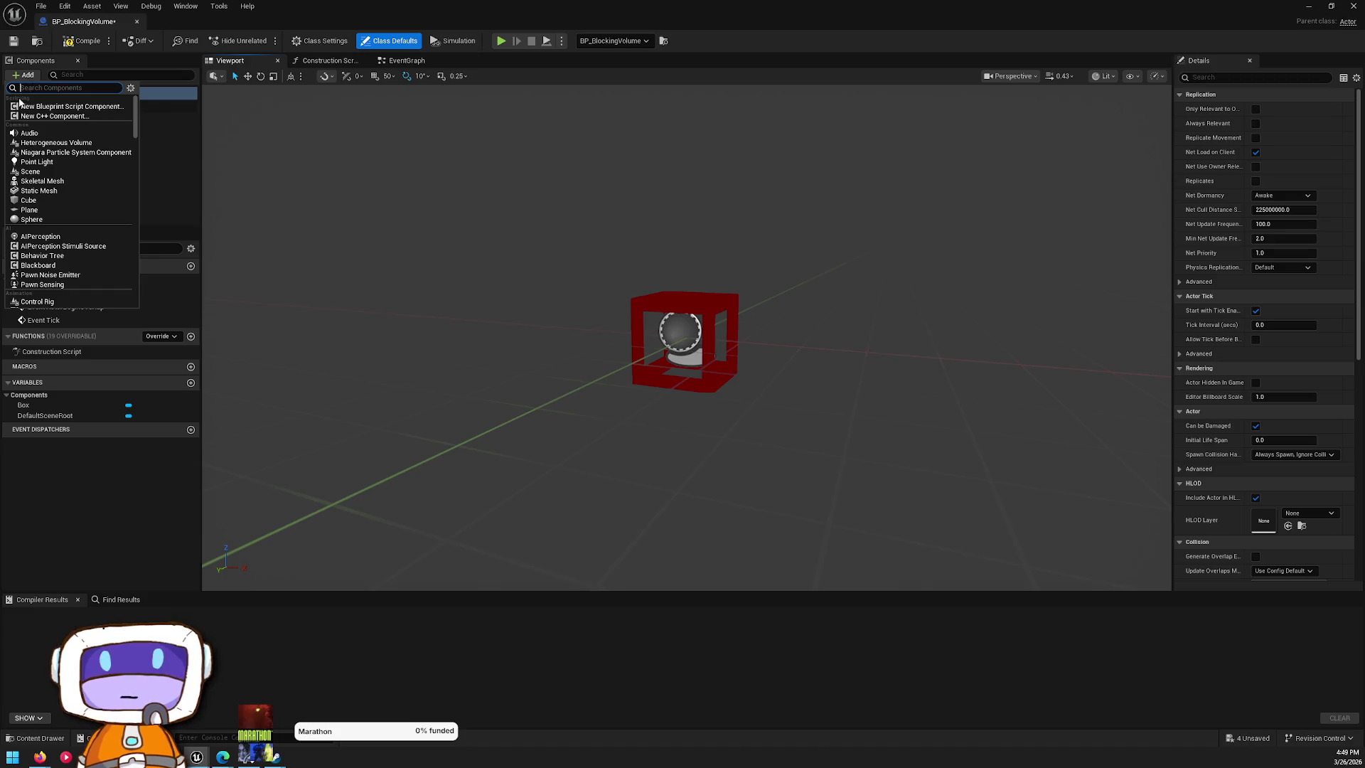
pyautogui.click(58, 190)
pyautogui.click(63, 132)
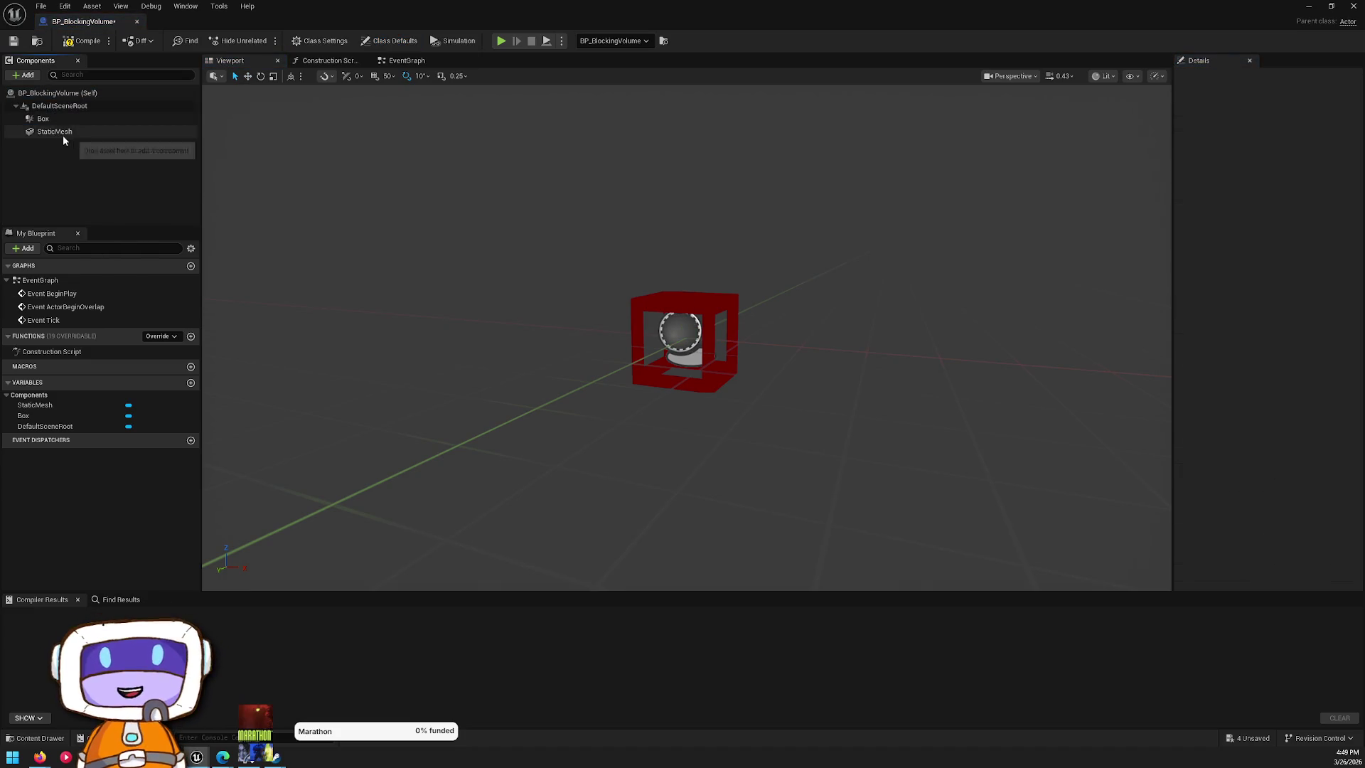
# - Search the Static Mesh picker for 'box', then 'cube', and assign the Cube mesh
pyautogui.scroll(5, 775, 322)
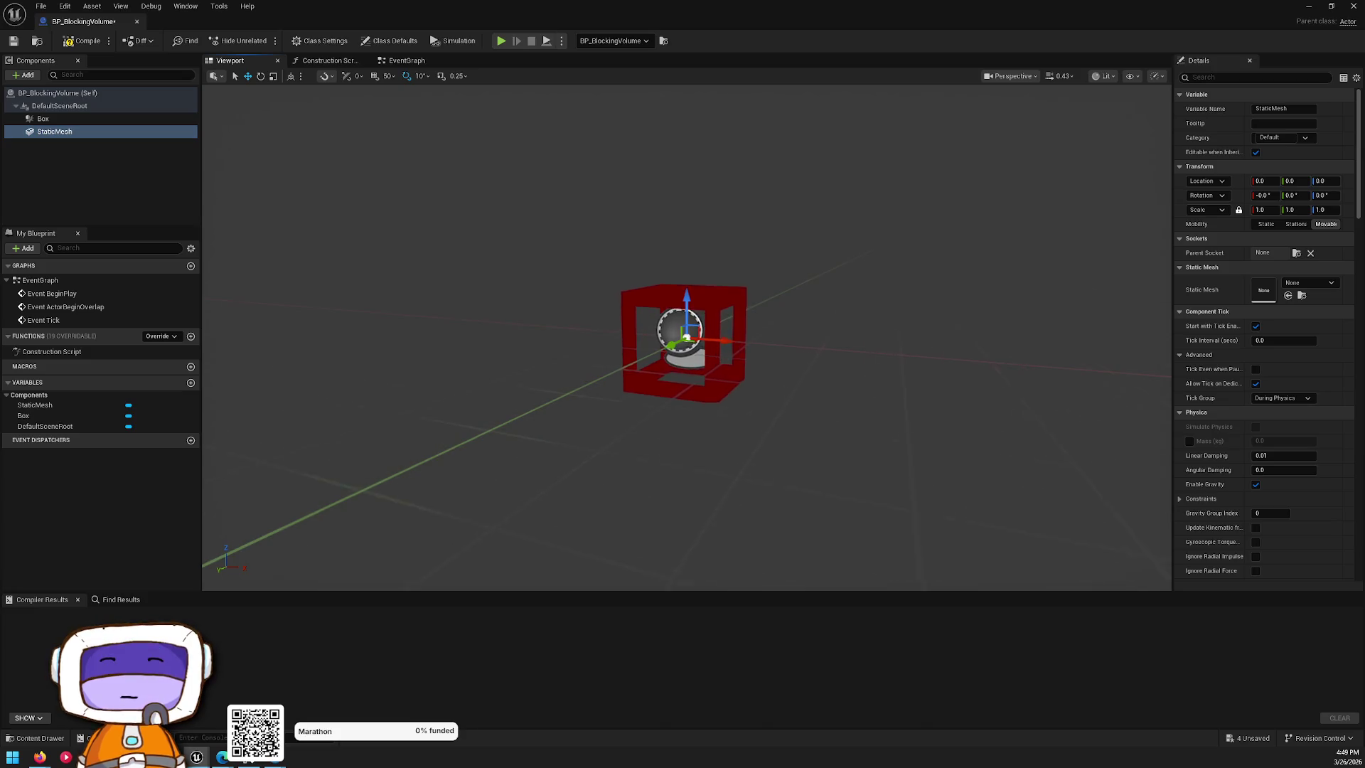
pyautogui.click(1321, 284)
pyautogui.write('box')
pyautogui.scroll(-10, 1325, 391)
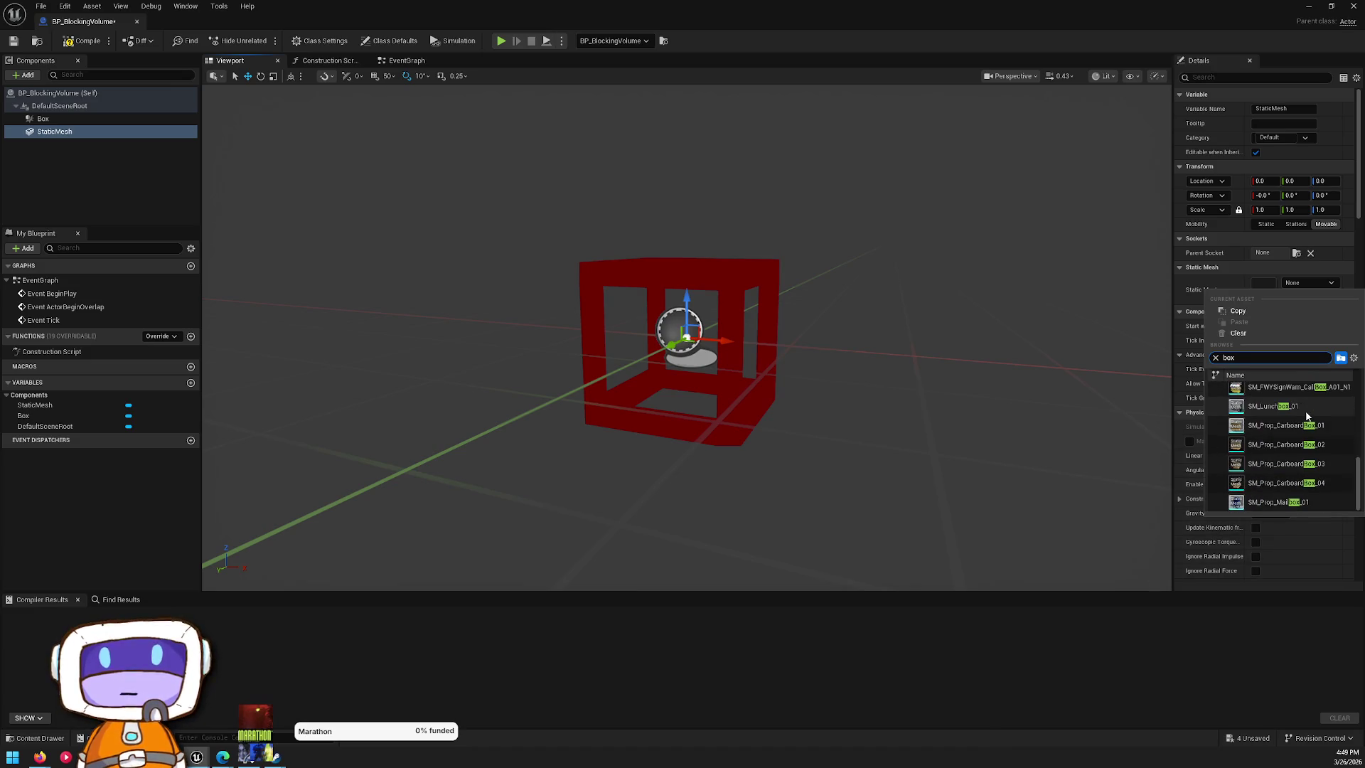
pyautogui.scroll(5, 1308, 431)
pyautogui.press('BackSpace')
pyautogui.press('BackSpace')
pyautogui.press('BackSpace')
pyautogui.write('cube')
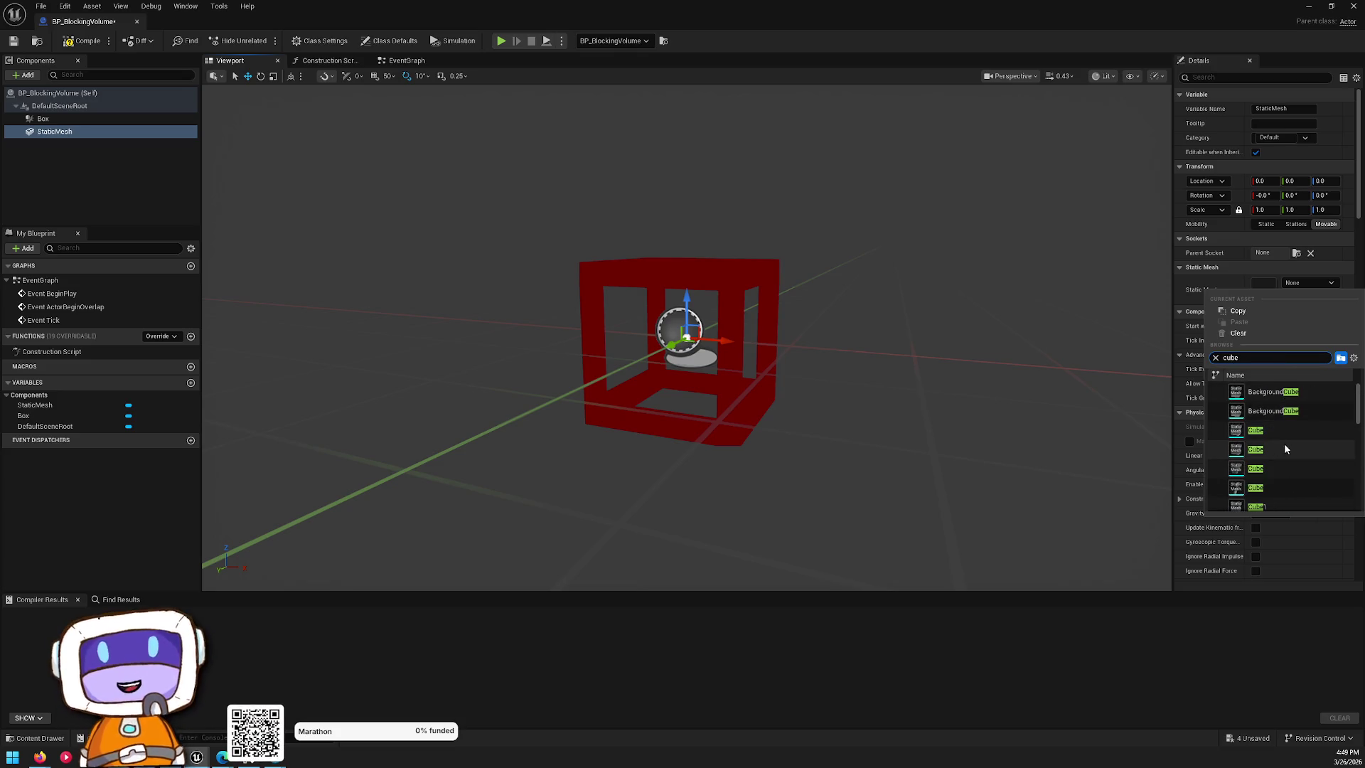
pyautogui.click(1273, 430)
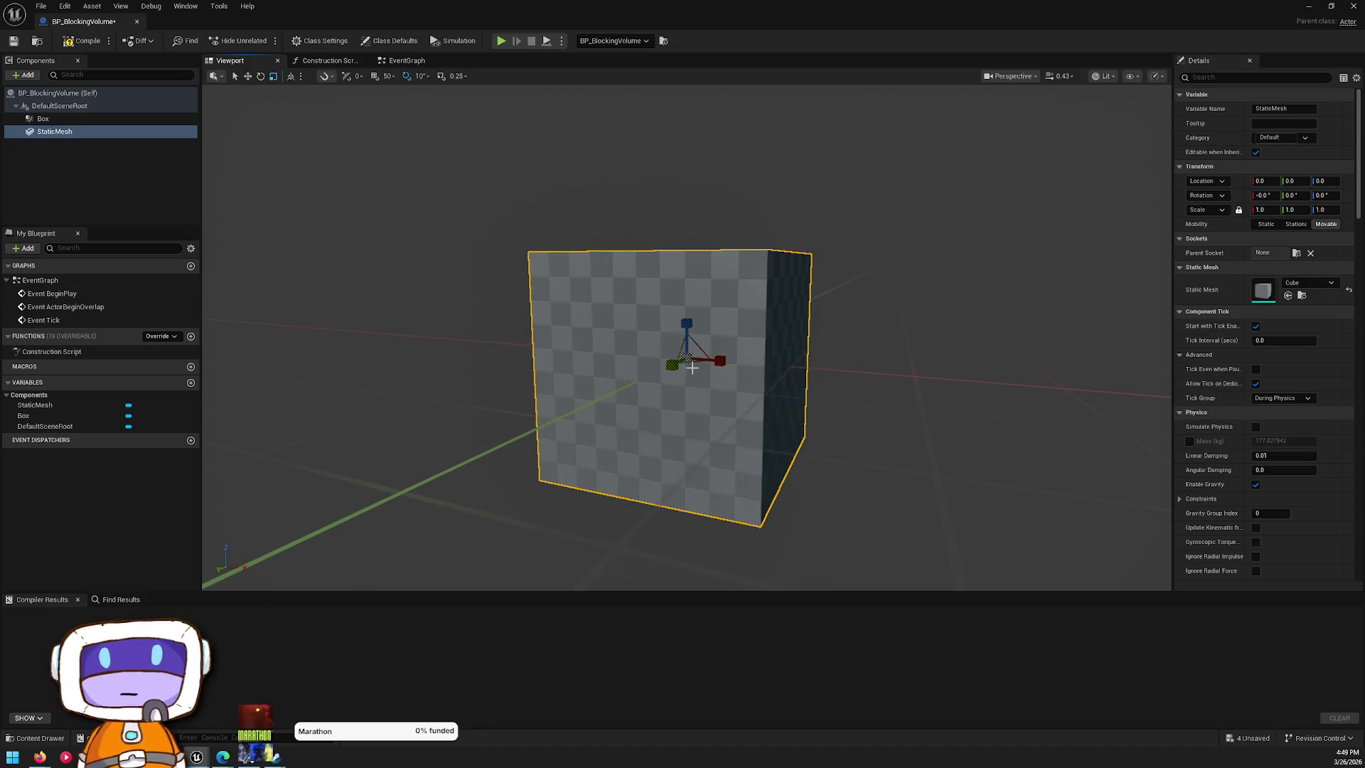
# - Scale the Cube down to about 0.73 and mark the StaticMesh as Editor Only
pyautogui.moveTo(688, 357)
pyautogui.mouseDown()
pyautogui.moveTo(661, 384)
pyautogui.moveTo(678, 368)
pyautogui.mouseUp()
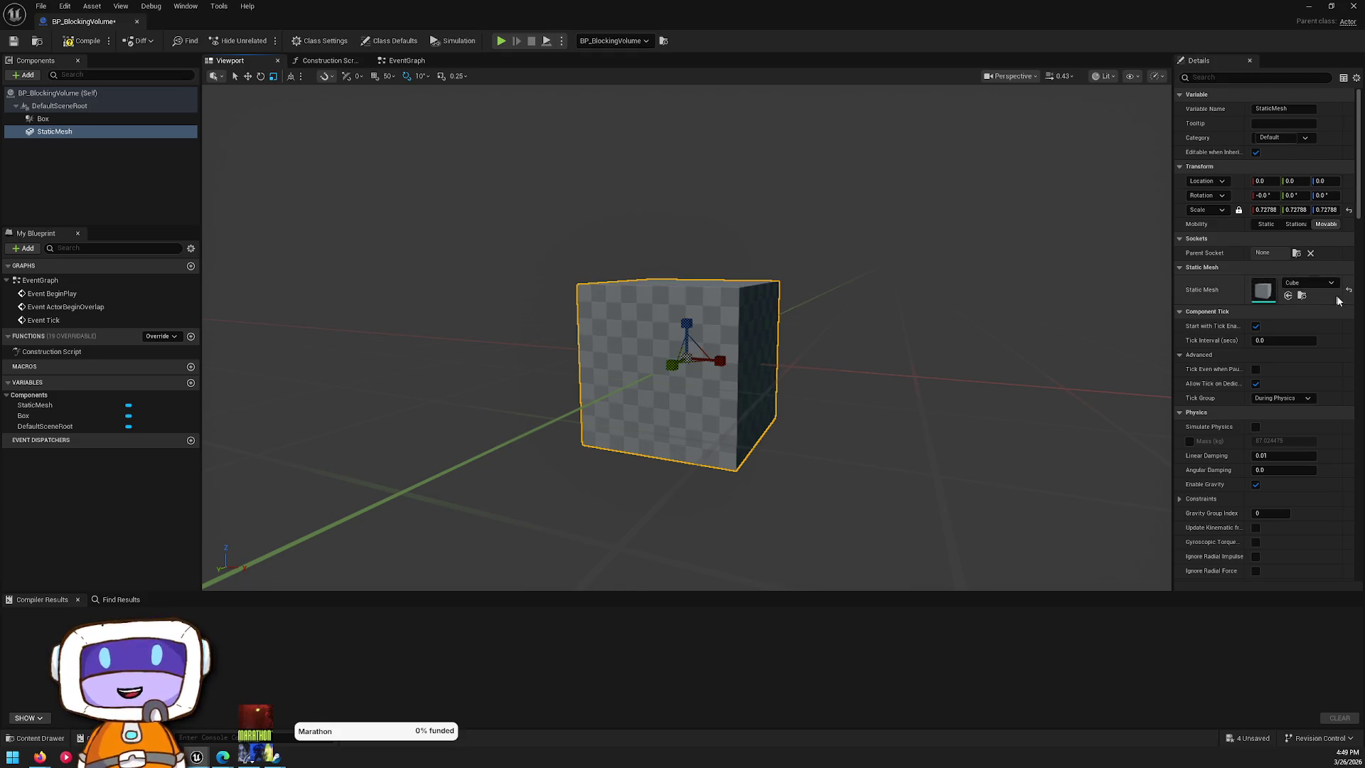
pyautogui.scroll(-10, 1319, 310)
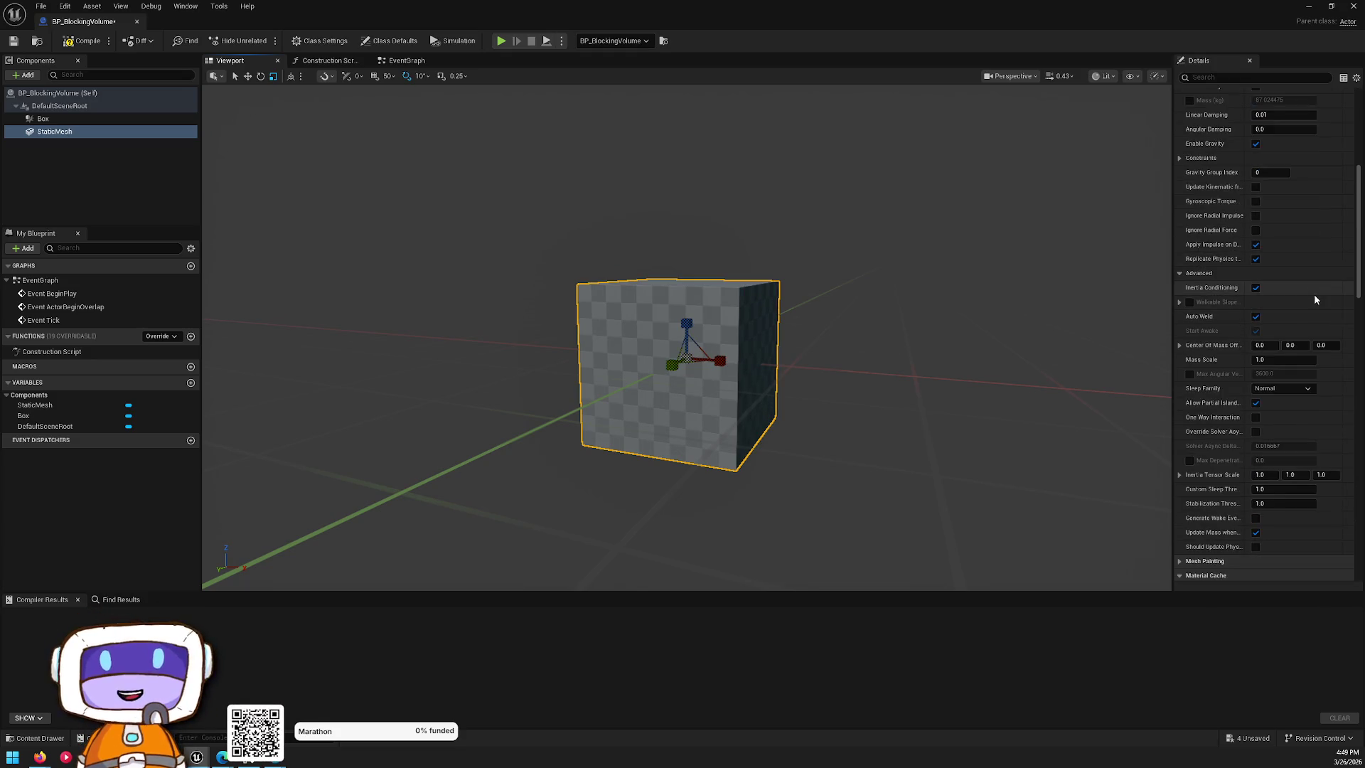
pyautogui.scroll(-5, 1320, 292)
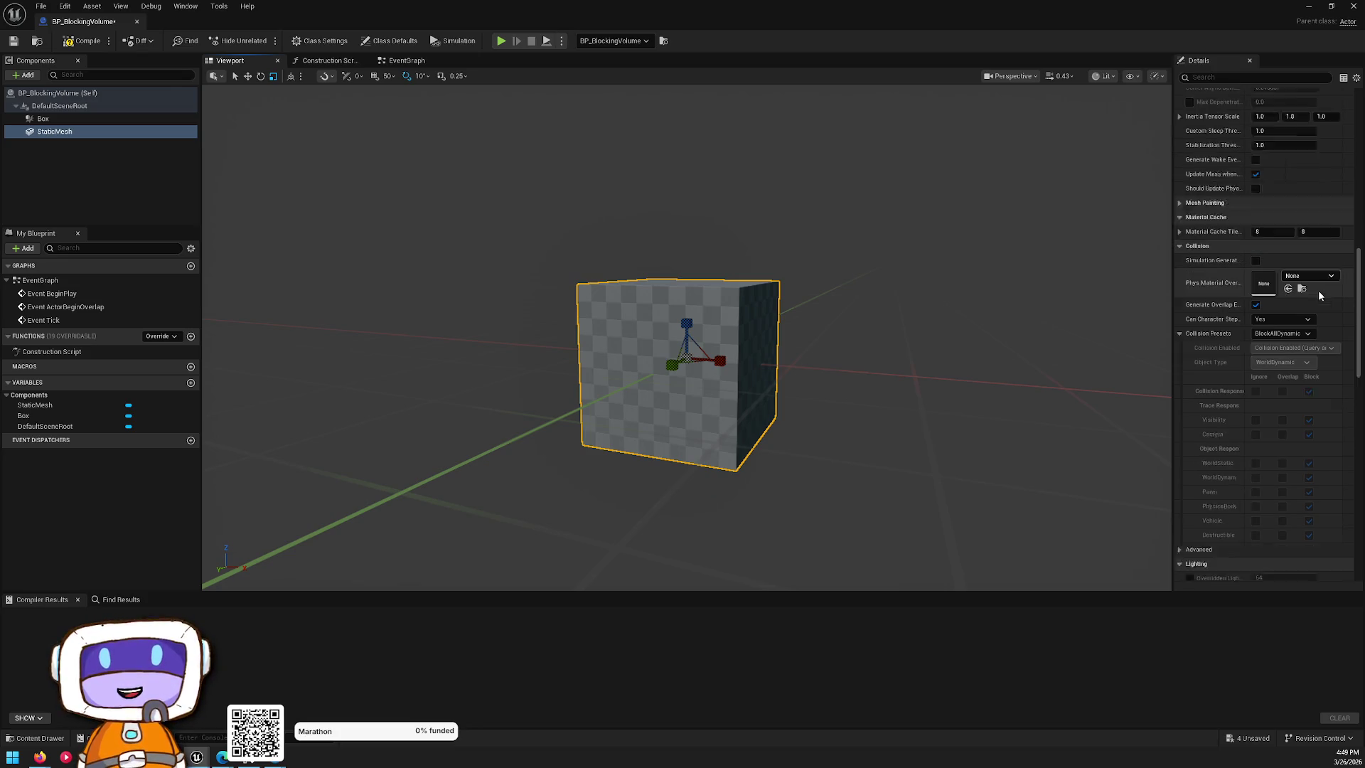
pyautogui.moveTo(788, 295); pyautogui.dragTo(827, 294)
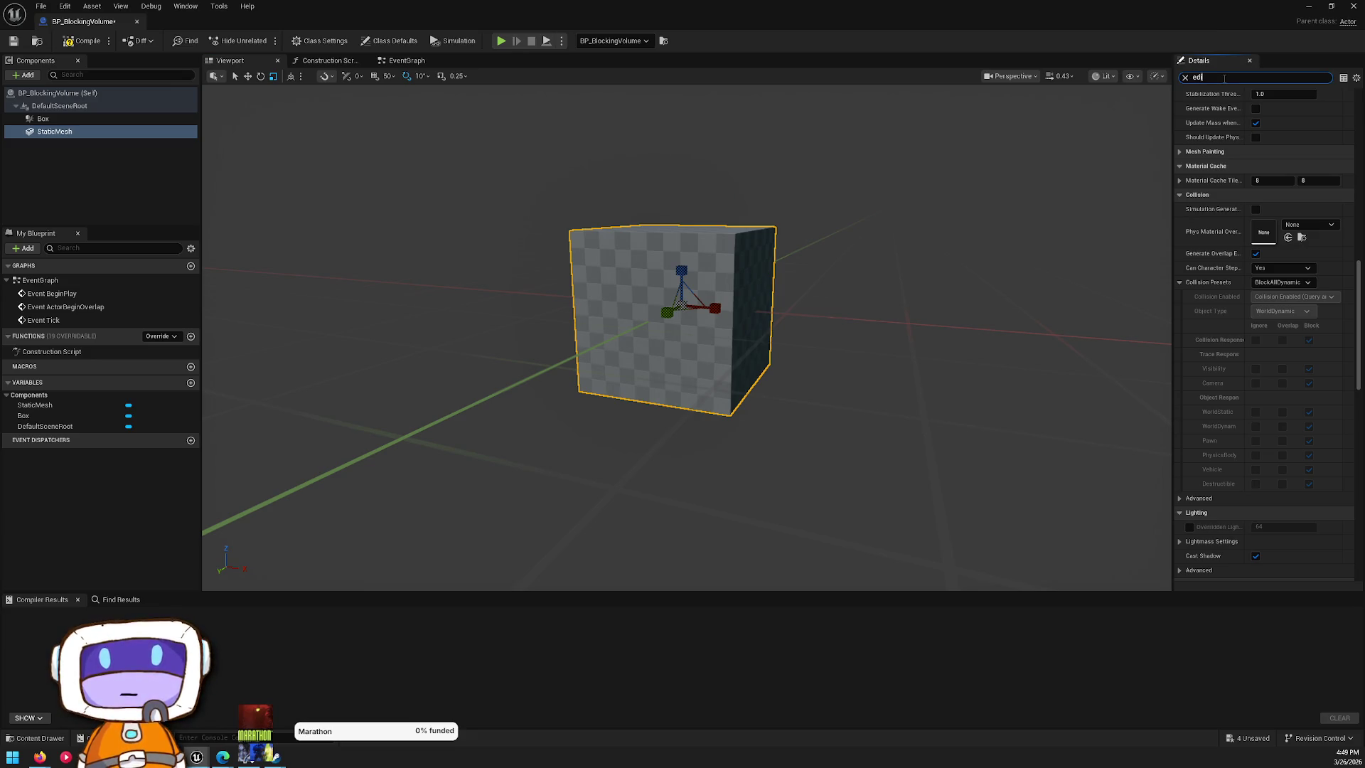
pyautogui.write('t')
pyautogui.click(1259, 138)
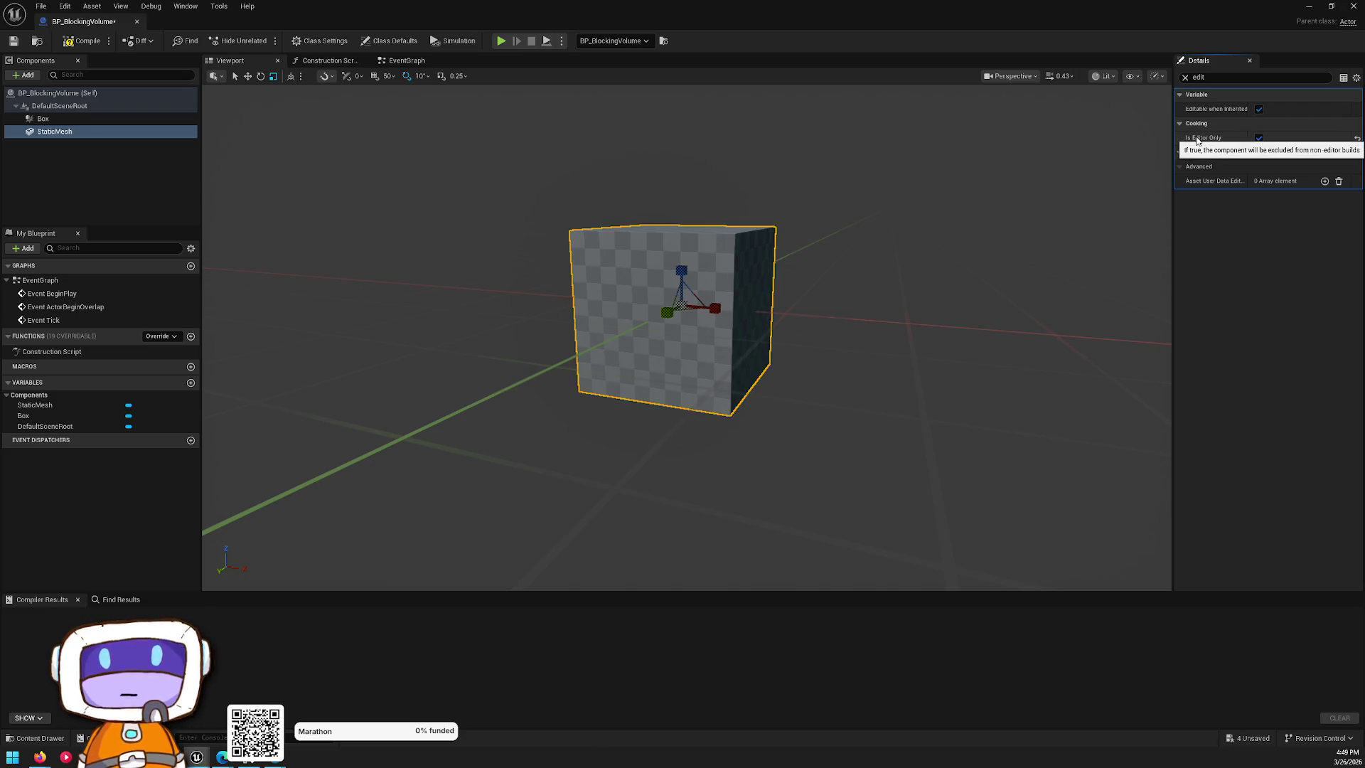
# - Make Box the root component with StaticMesh beneath it, then show the Volumes folder
pyautogui.rightClick(49, 131)
pyautogui.click(150, 206)
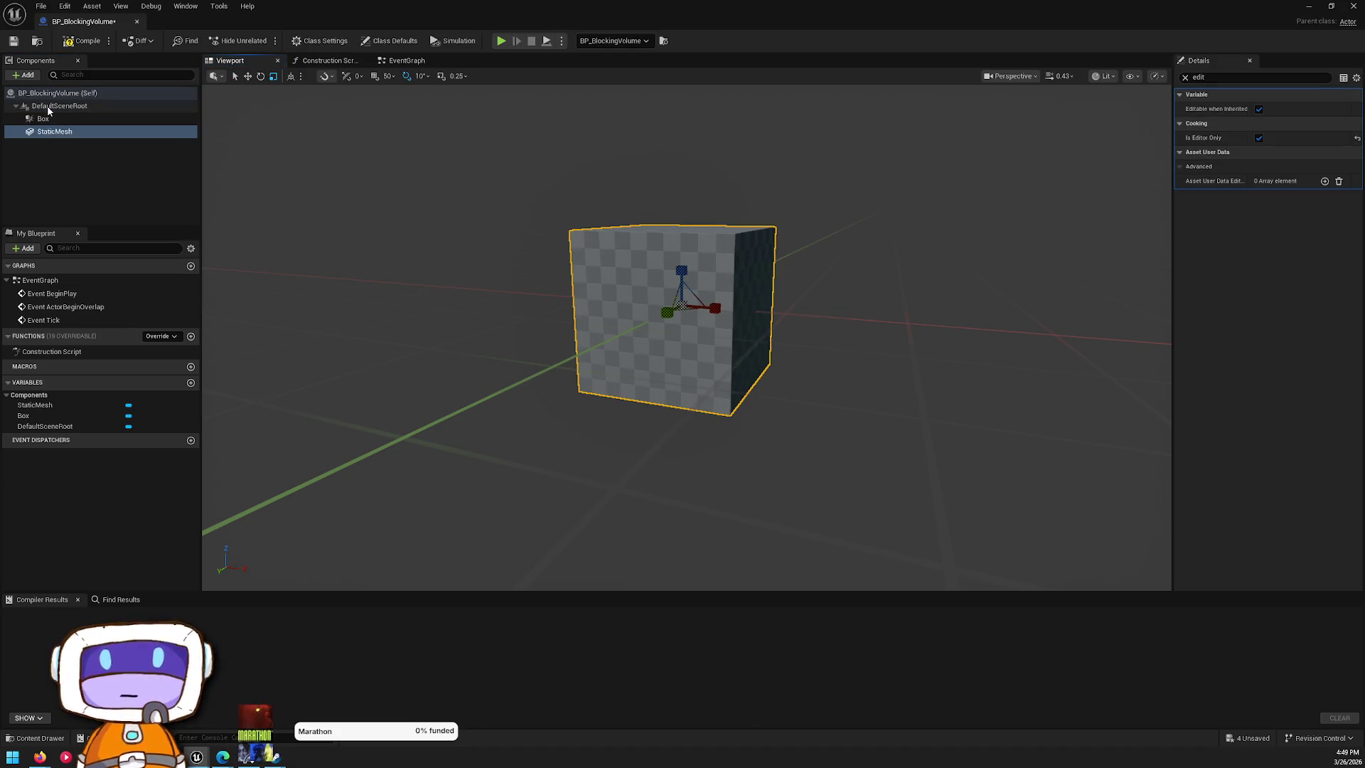
pyautogui.moveTo(43, 120); pyautogui.dragTo(44, 110)
pyautogui.click(71, 119)
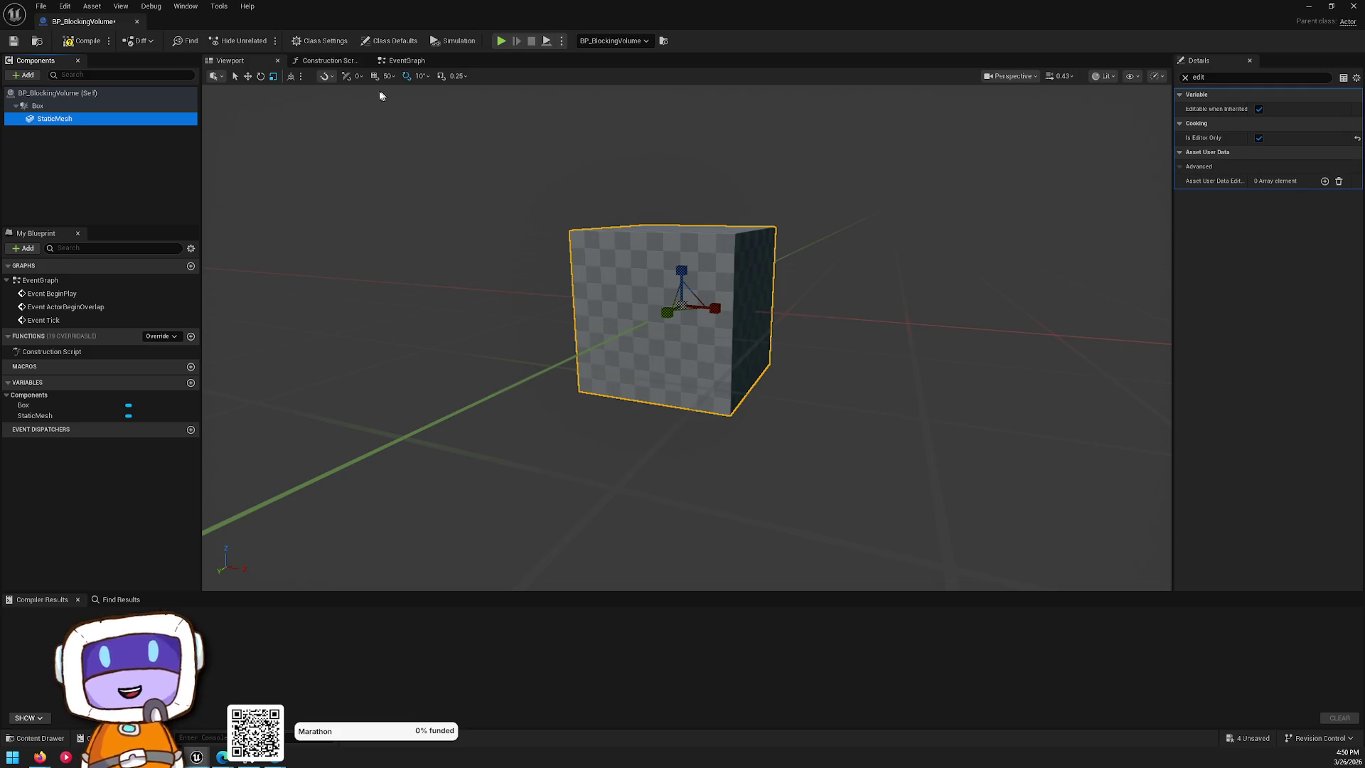
pyautogui.hotkey('ctrl', 'space')
pyautogui.click(432, 648)
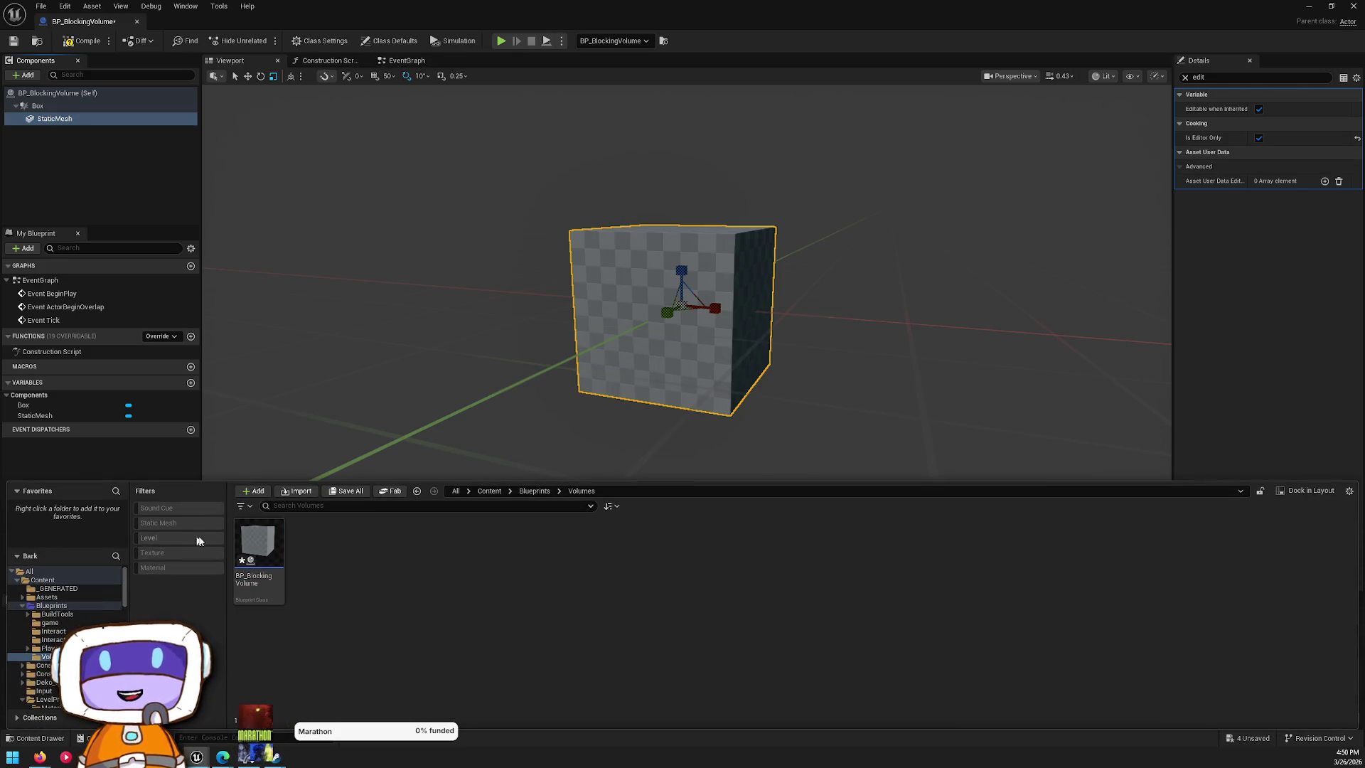
# - Create a new Material in the Volumes folder, name it M_Volume, and open it
pyautogui.rightClick(379, 599)
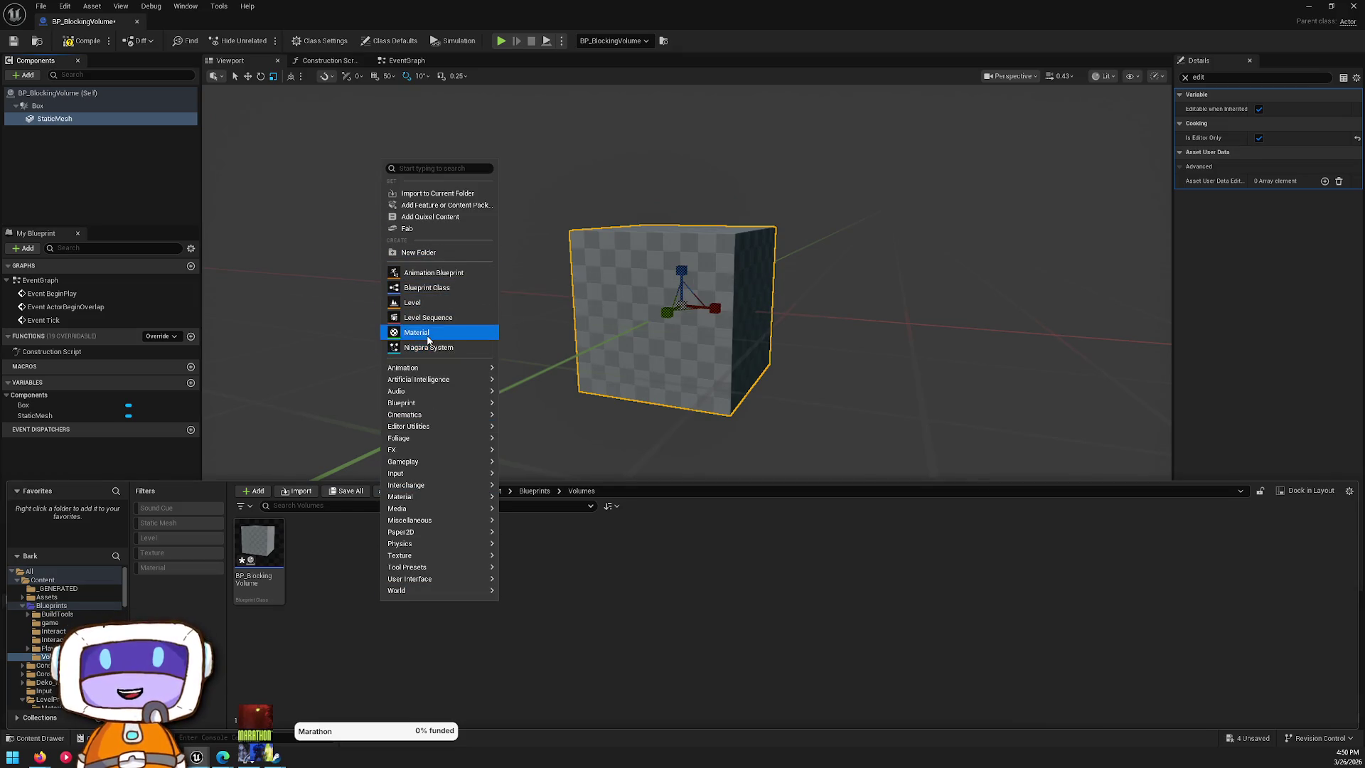
pyautogui.click(426, 333)
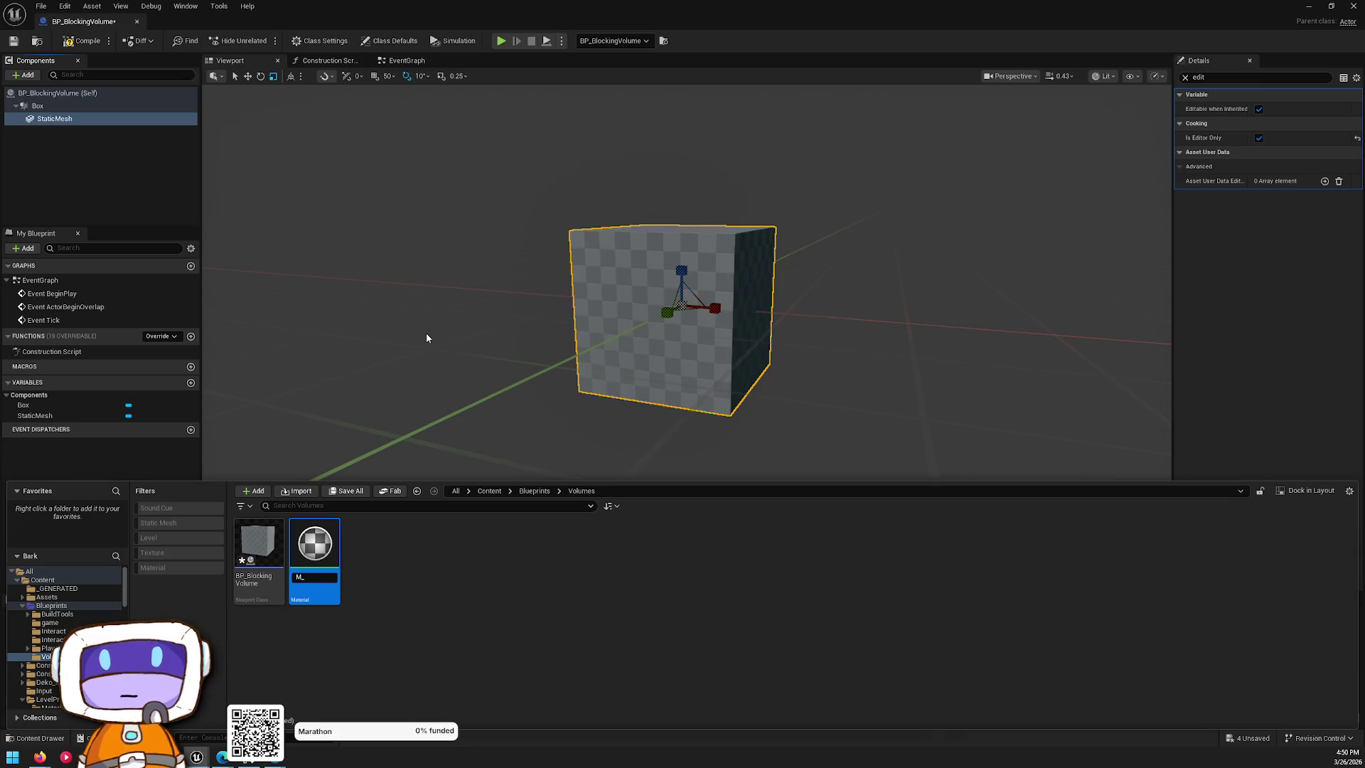
pyautogui.write('M_Volumes')
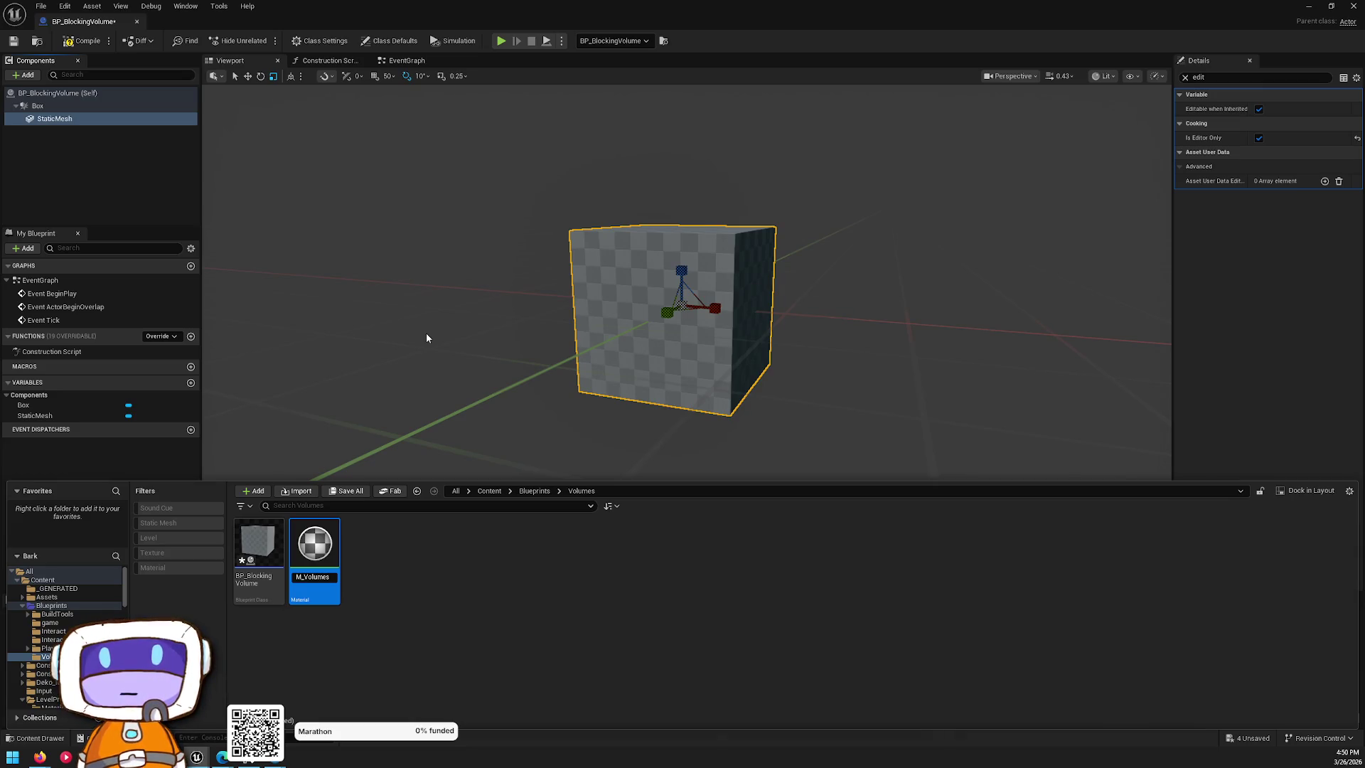
pyautogui.press('BackSpace')
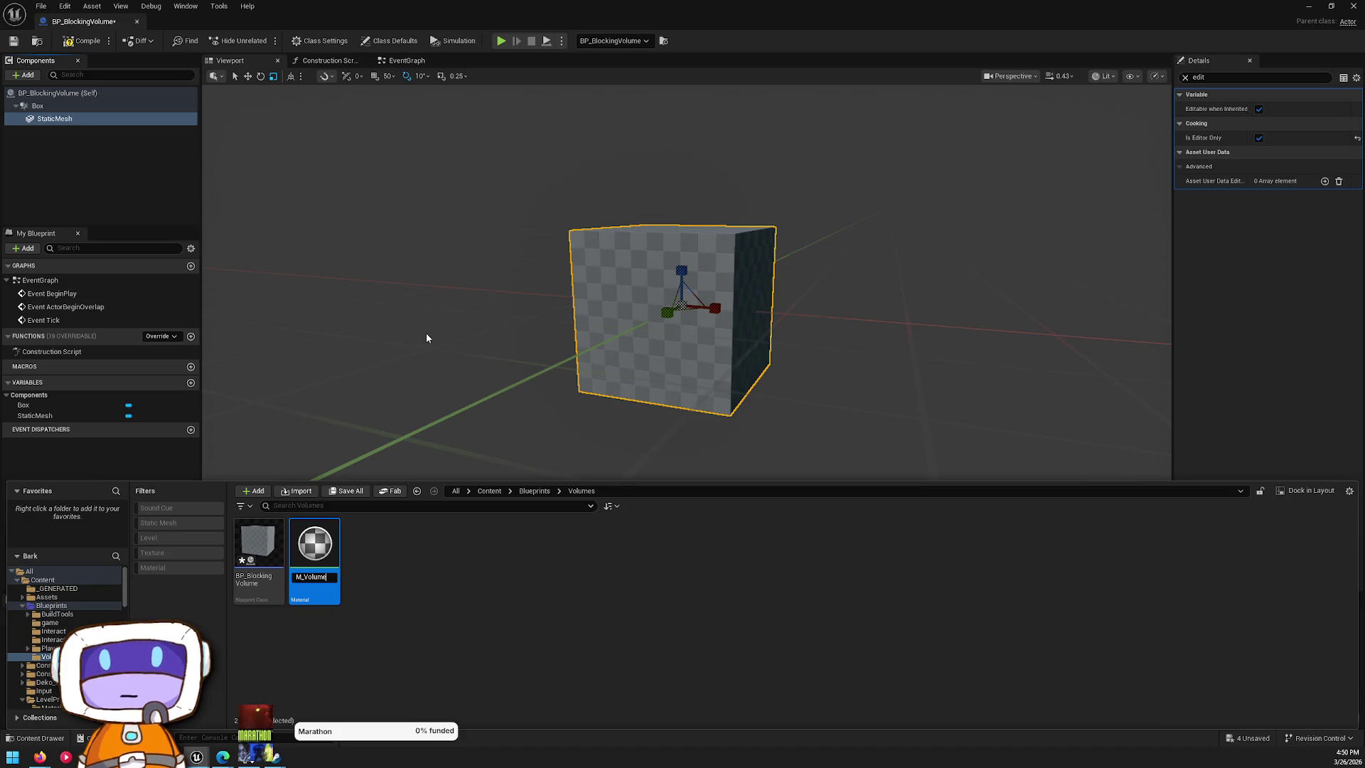
pyautogui.press('Return')
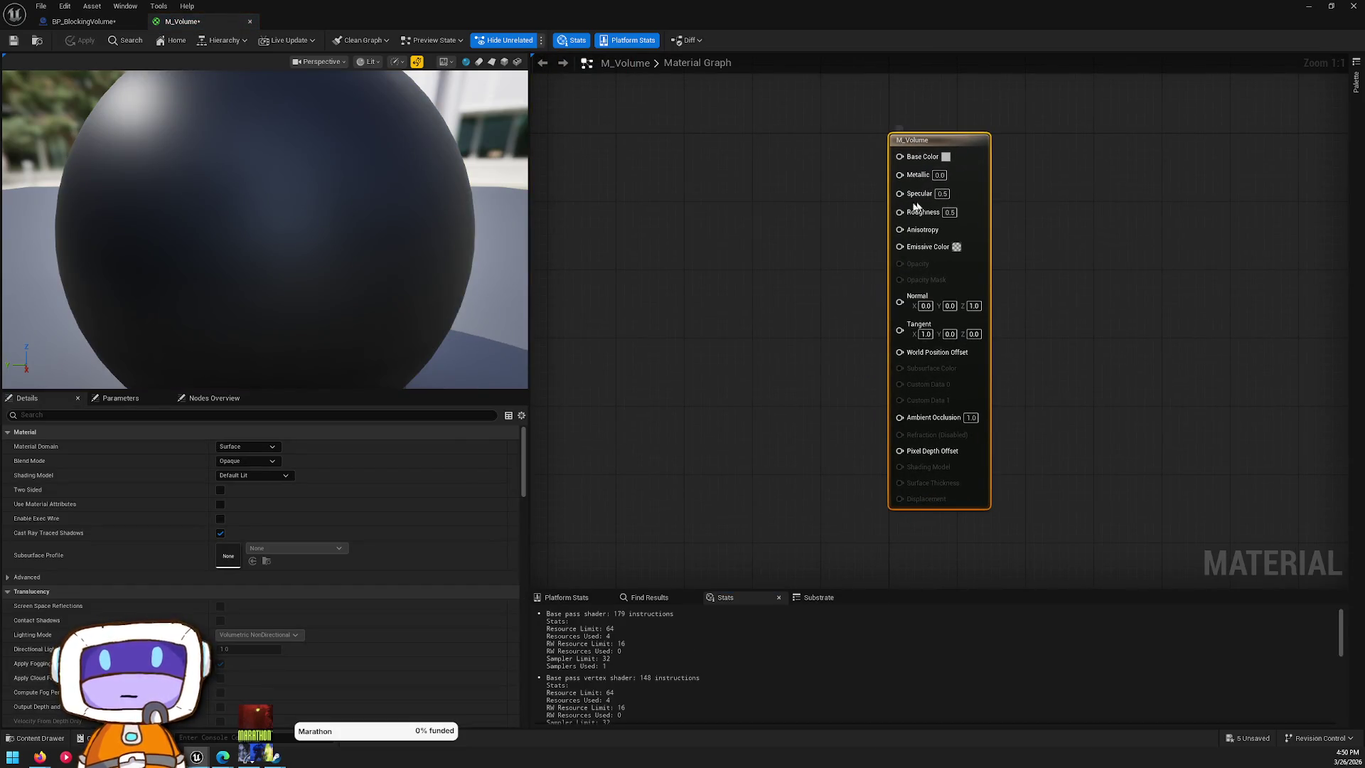
# - Set M_Volume's shading model to Unlit and its blend mode to Additive
pyautogui.click(246, 460)
pyautogui.click(261, 452)
pyautogui.click(249, 446)
pyautogui.click(329, 477)
pyautogui.click(284, 474)
pyautogui.click(255, 490)
pyautogui.click(245, 447)
pyautogui.click(242, 457)
pyautogui.click(246, 460)
pyautogui.click(245, 501)
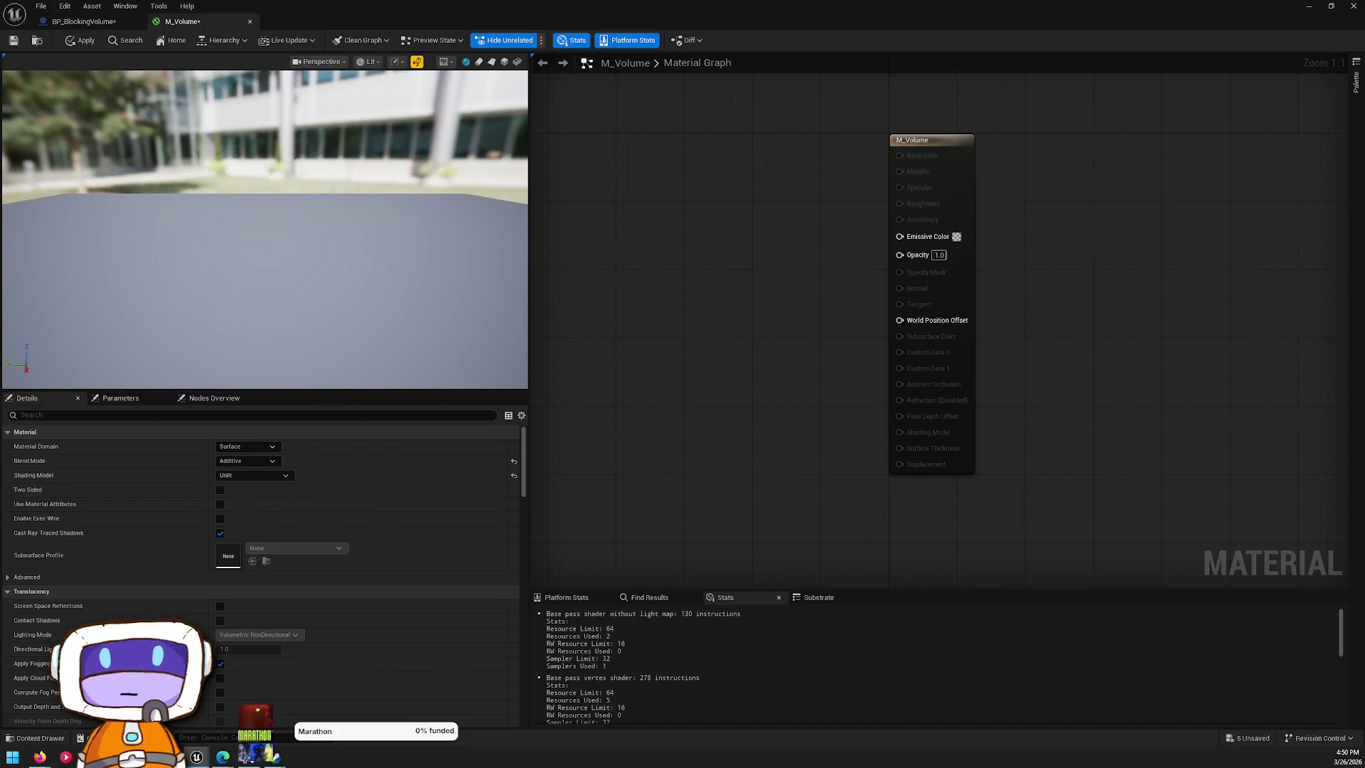
# - Add a Constant3Vector node and convert it into a parameter named Param
pyautogui.moveTo(705, 257); pyautogui.dragTo(768, 315)
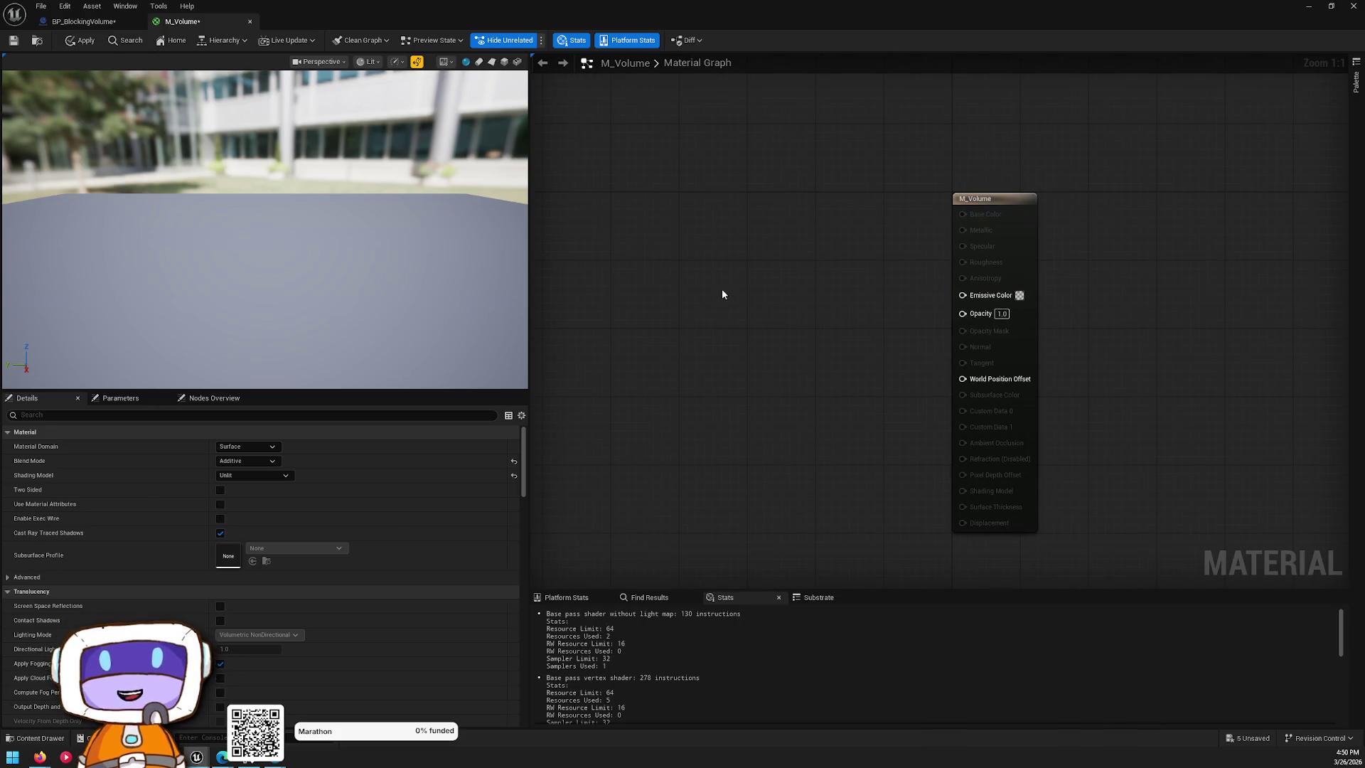
pyautogui.click(723, 287)
pyautogui.rightClick(746, 347)
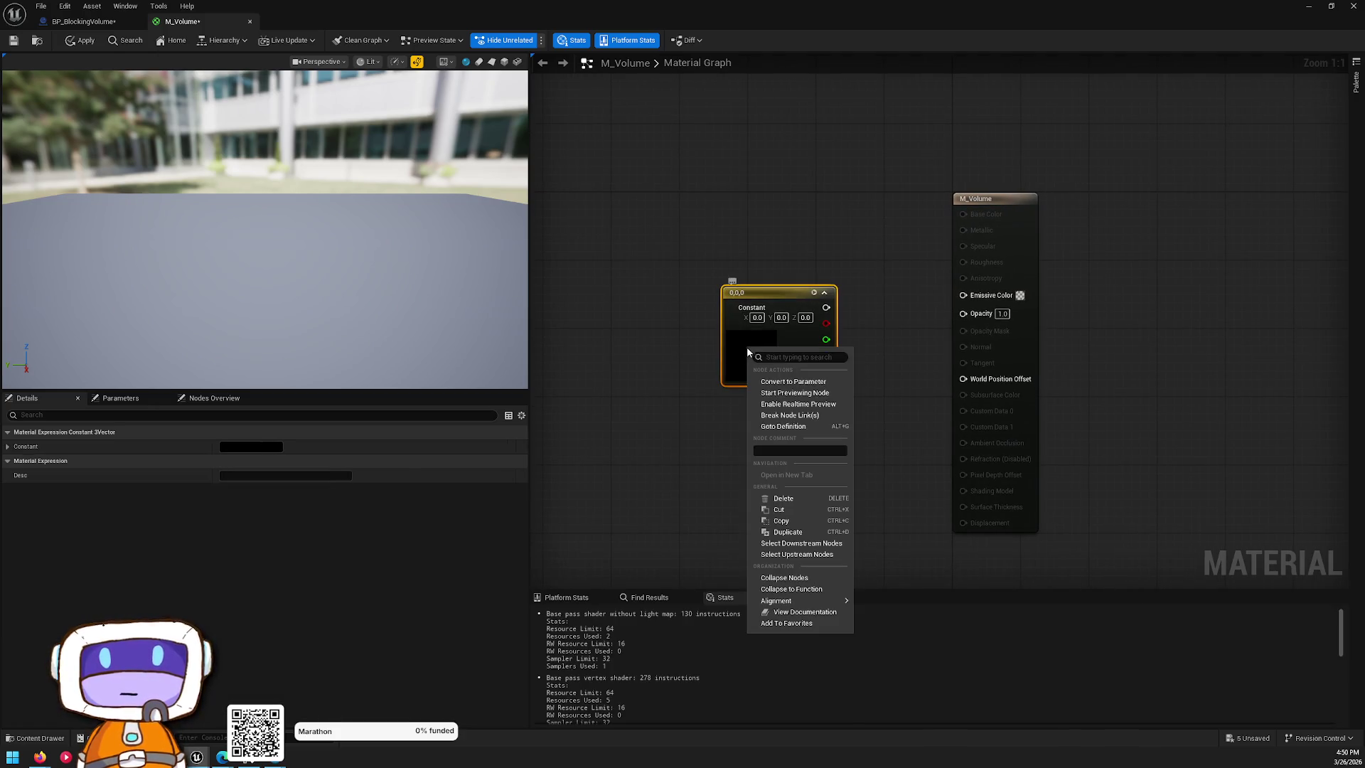
pyautogui.click(764, 390)
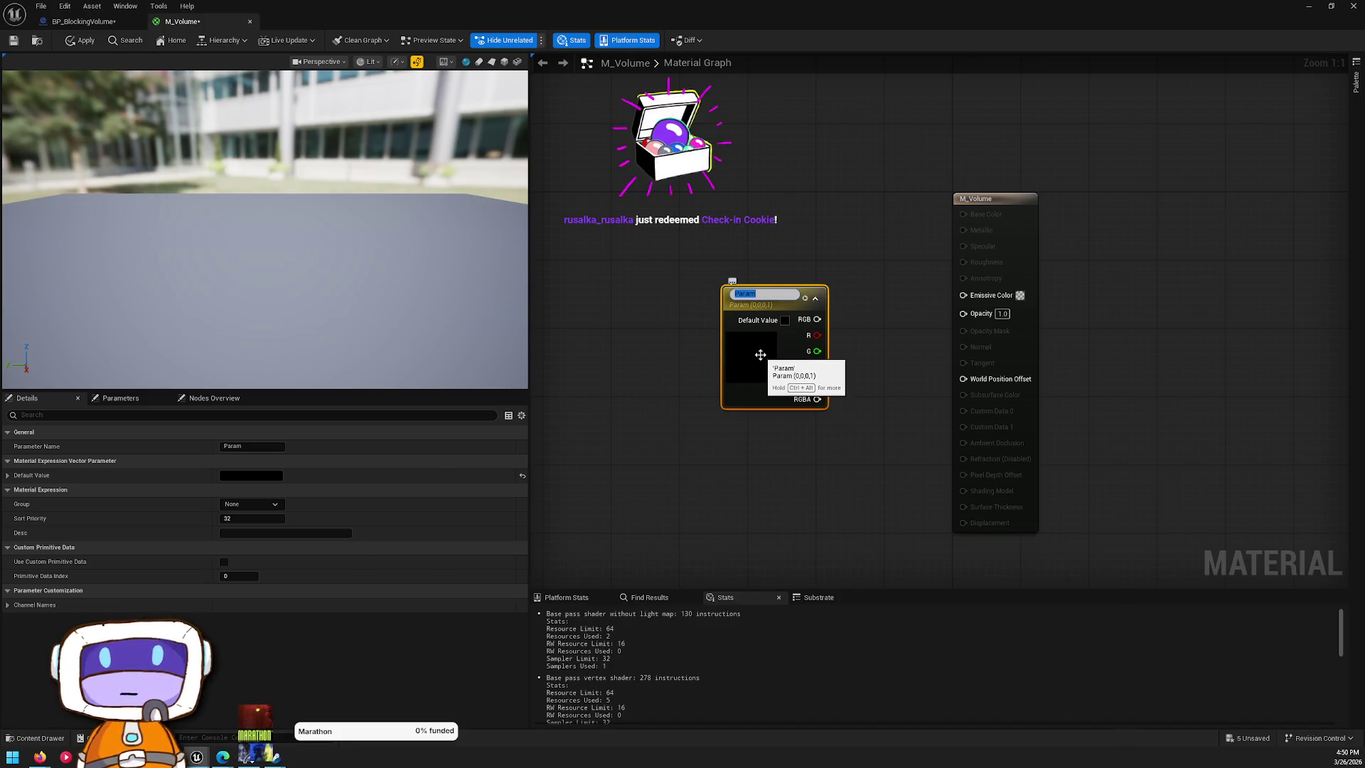
pyautogui.press('Return')
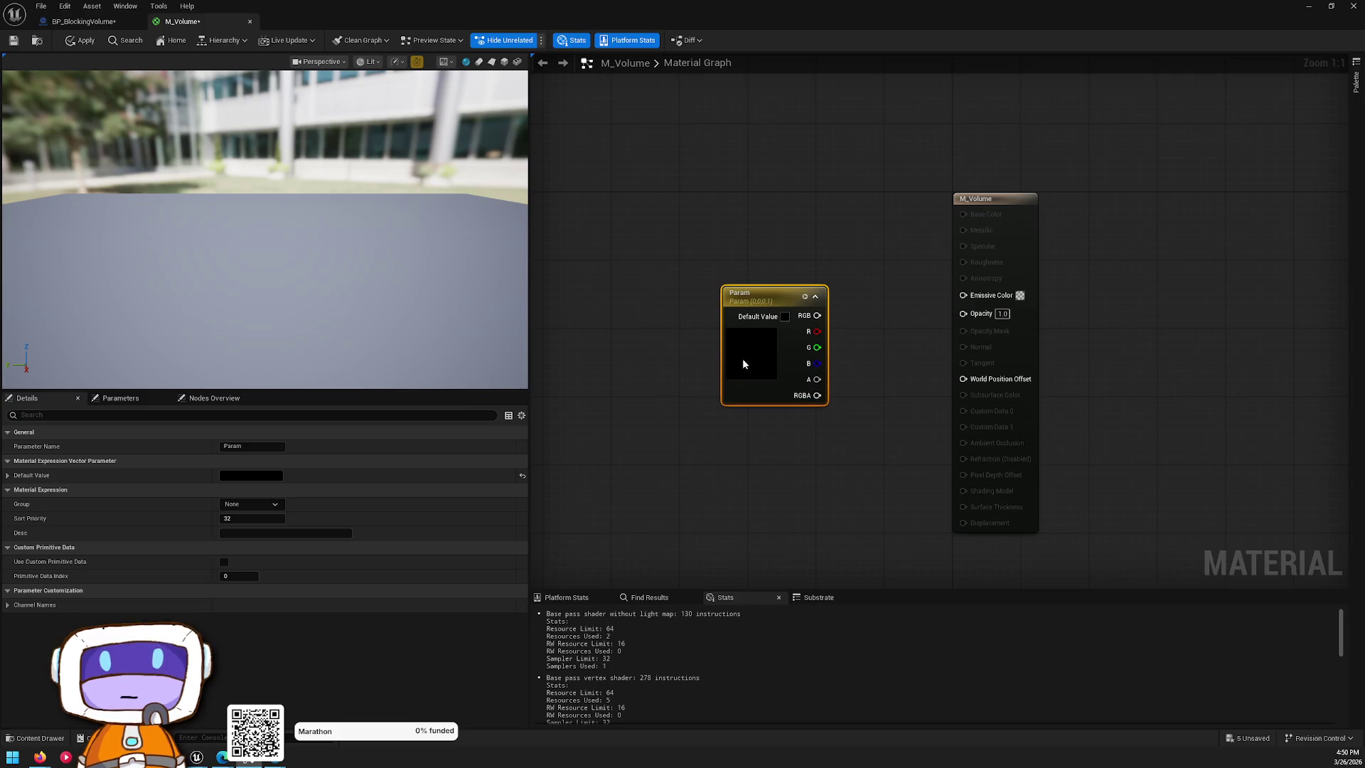
pyautogui.click(249, 445)
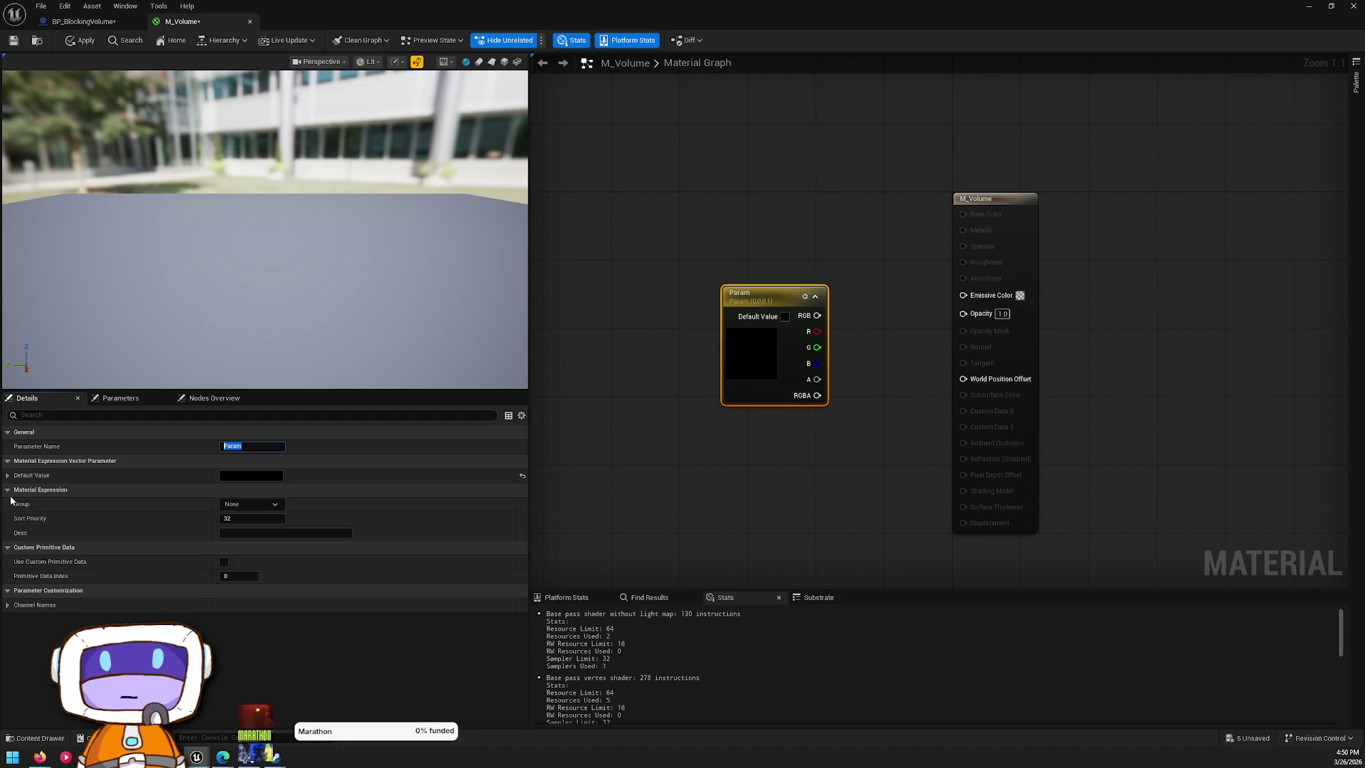
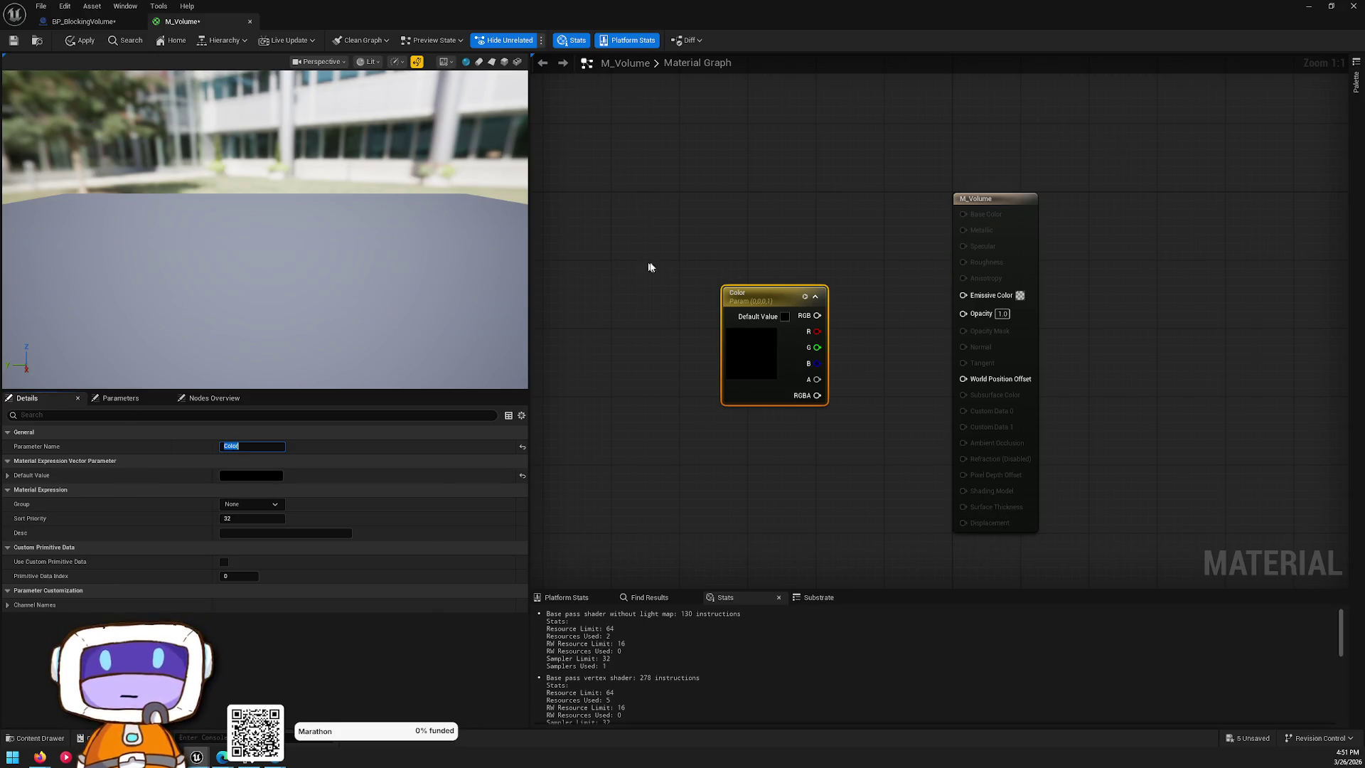
# - Set M_Volume's Color parameter to grey in the colour picker
pyautogui.doubleClick(734, 331)
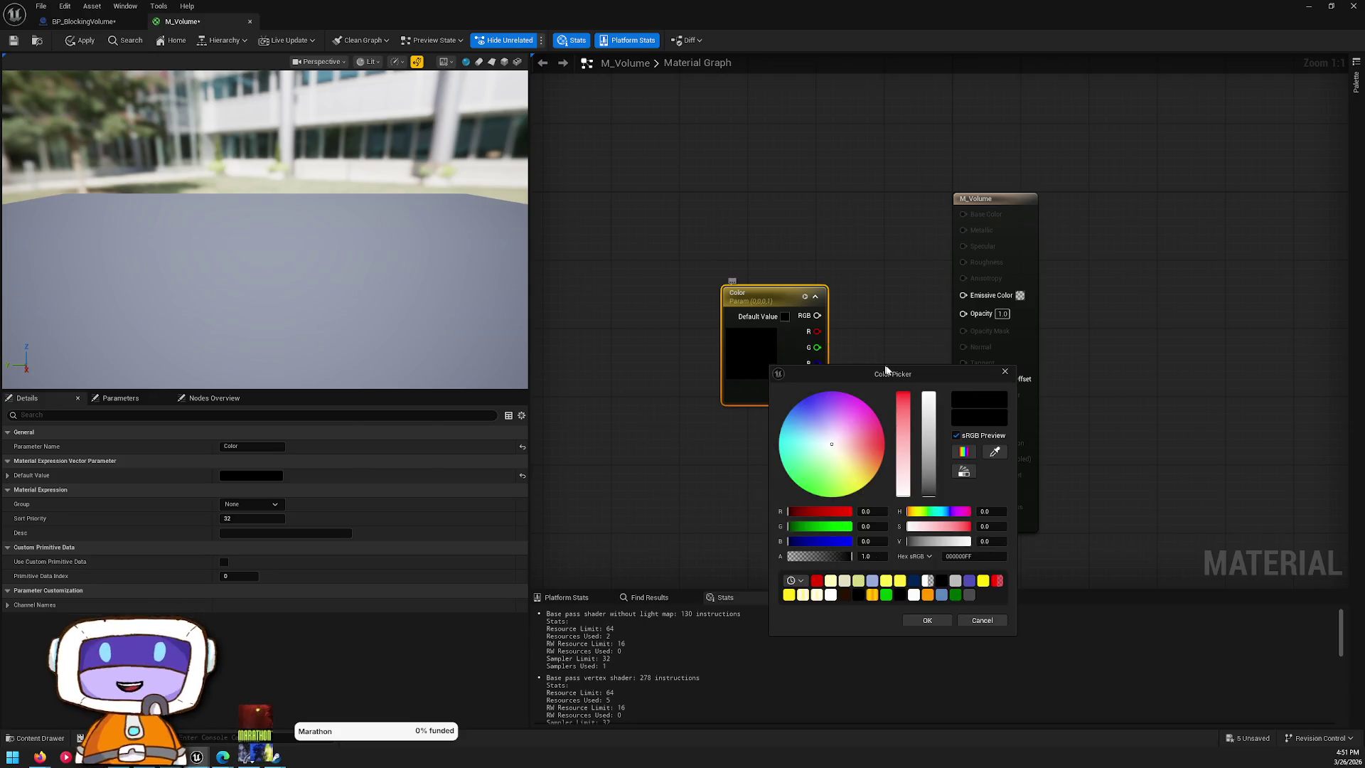
pyautogui.moveTo(907, 433)
pyautogui.mouseDown()
pyautogui.moveTo(903, 398)
pyautogui.moveTo(929, 455)
pyautogui.mouseUp()
pyautogui.moveTo(903, 399)
pyautogui.mouseDown()
pyautogui.moveTo(902, 454)
pyautogui.moveTo(929, 487)
pyautogui.mouseUp()
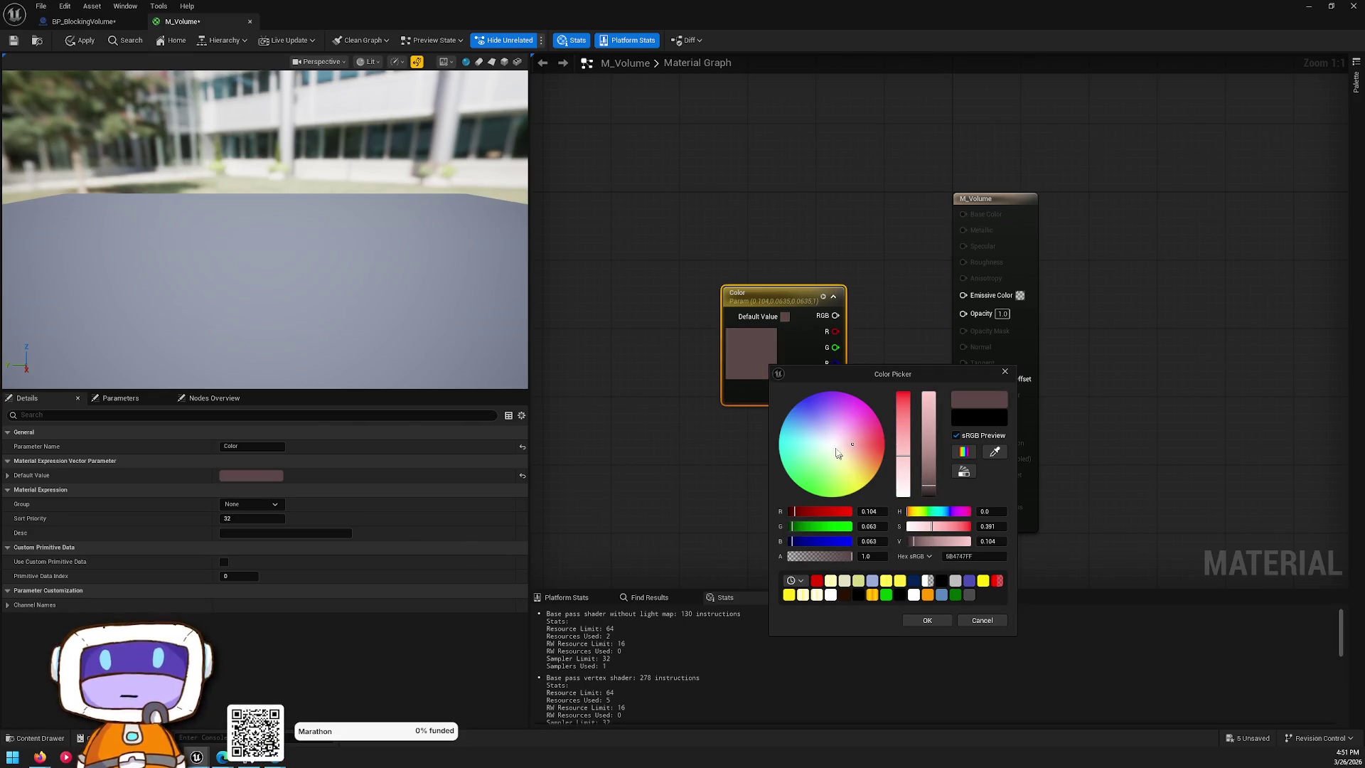
pyautogui.click(835, 447)
pyautogui.click(927, 621)
# - Wire the Color parameter into Emissive Color and apply the material changes
pyautogui.moveTo(827, 315); pyautogui.dragTo(963, 295)
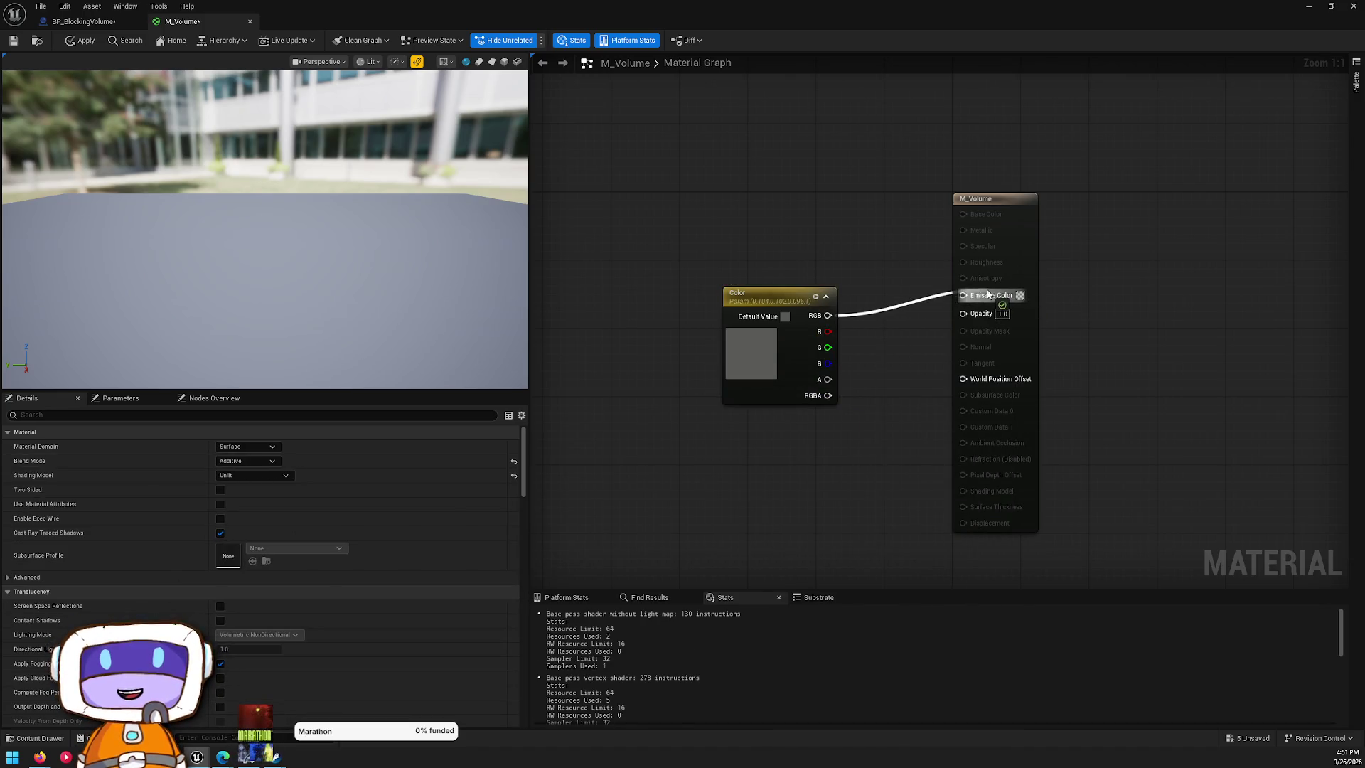
pyautogui.moveTo(767, 353)
pyautogui.mouseDown()
pyautogui.moveTo(759, 327)
pyautogui.moveTo(749, 338)
pyautogui.mouseUp()
pyautogui.click(544, 174)
pyautogui.click(80, 40)
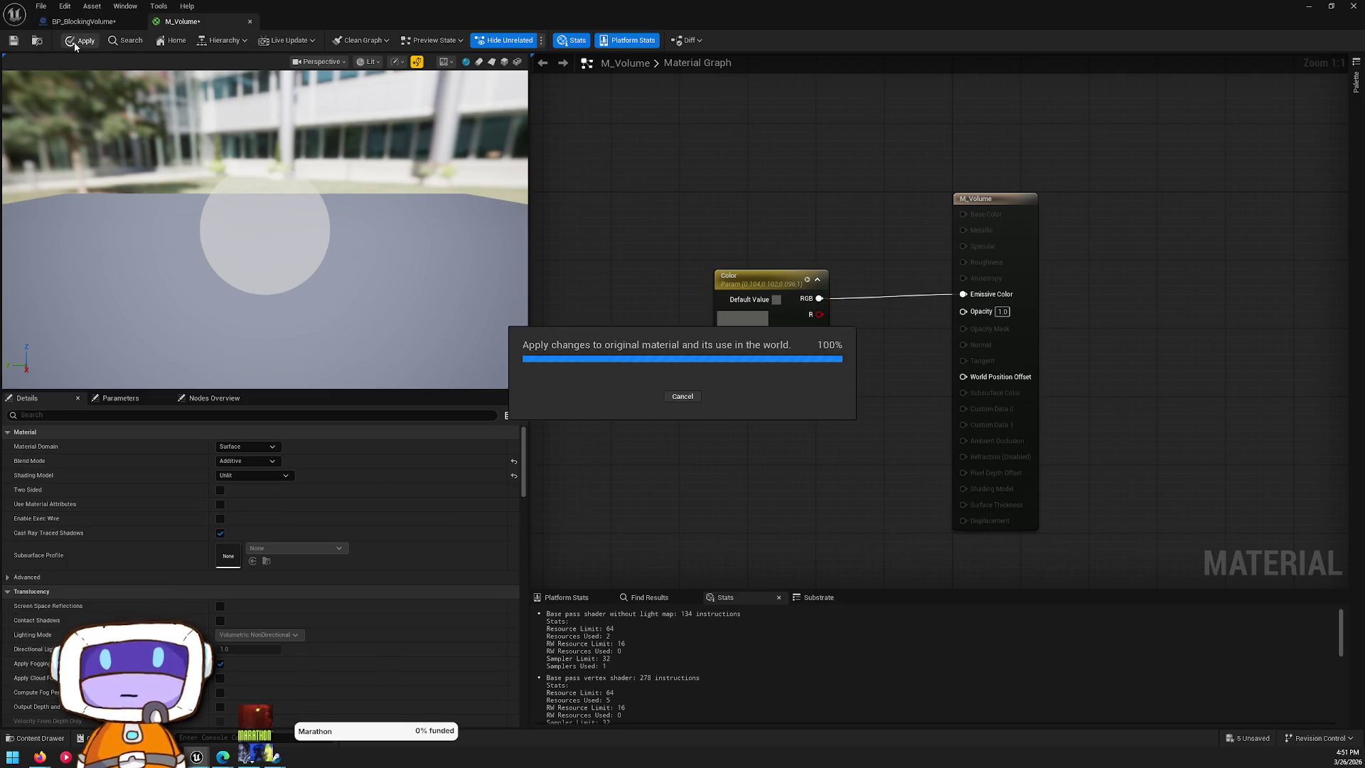
pyautogui.click(80, 22)
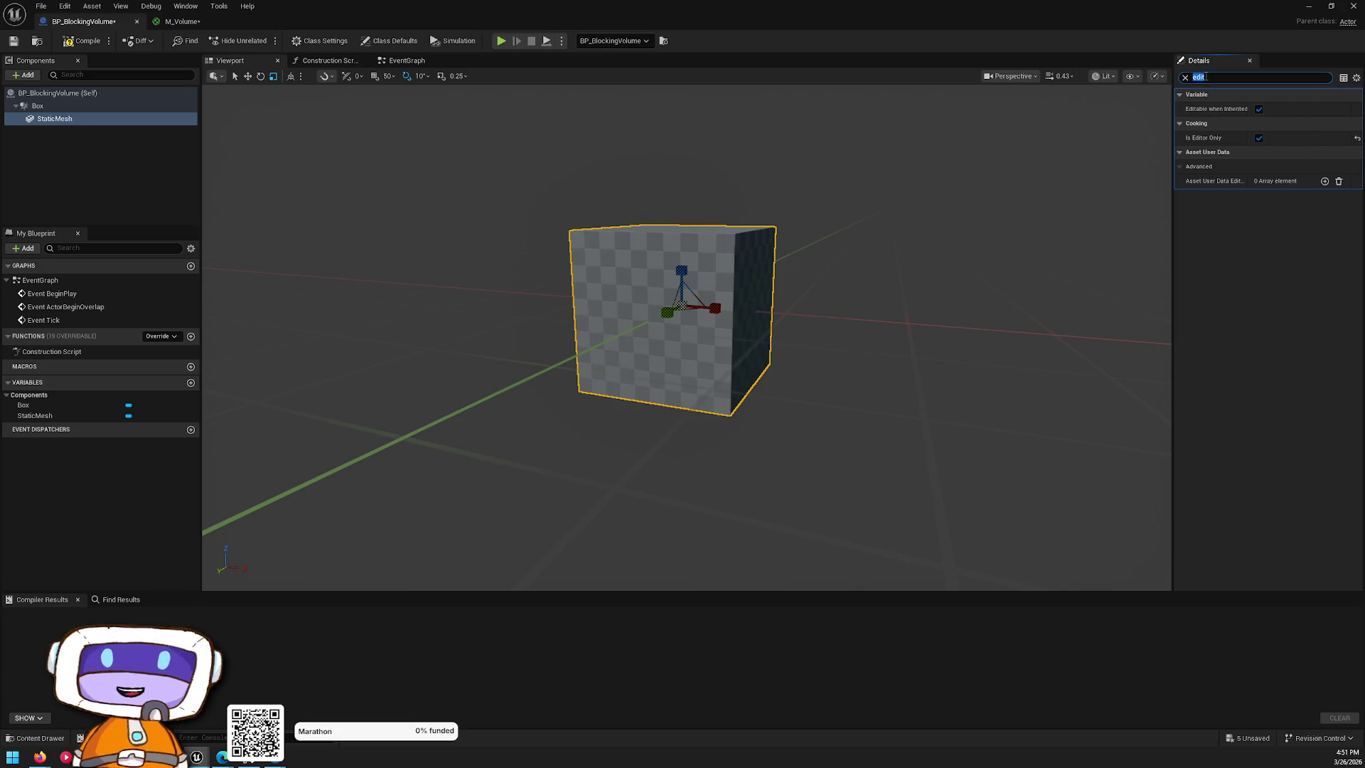
# - Enable Hidden in Game and Hidden in Scene Capture on the static mesh
pyautogui.write('hidden')
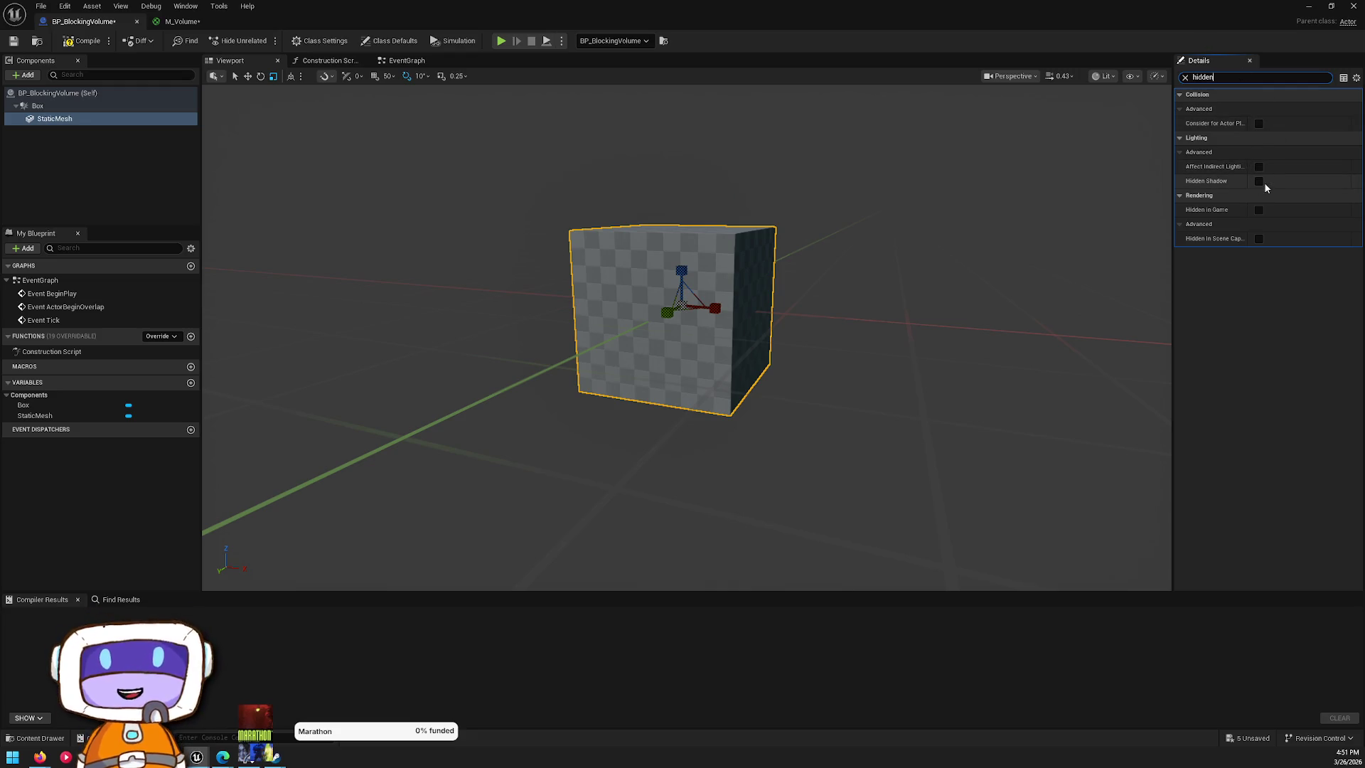
pyautogui.click(1260, 210)
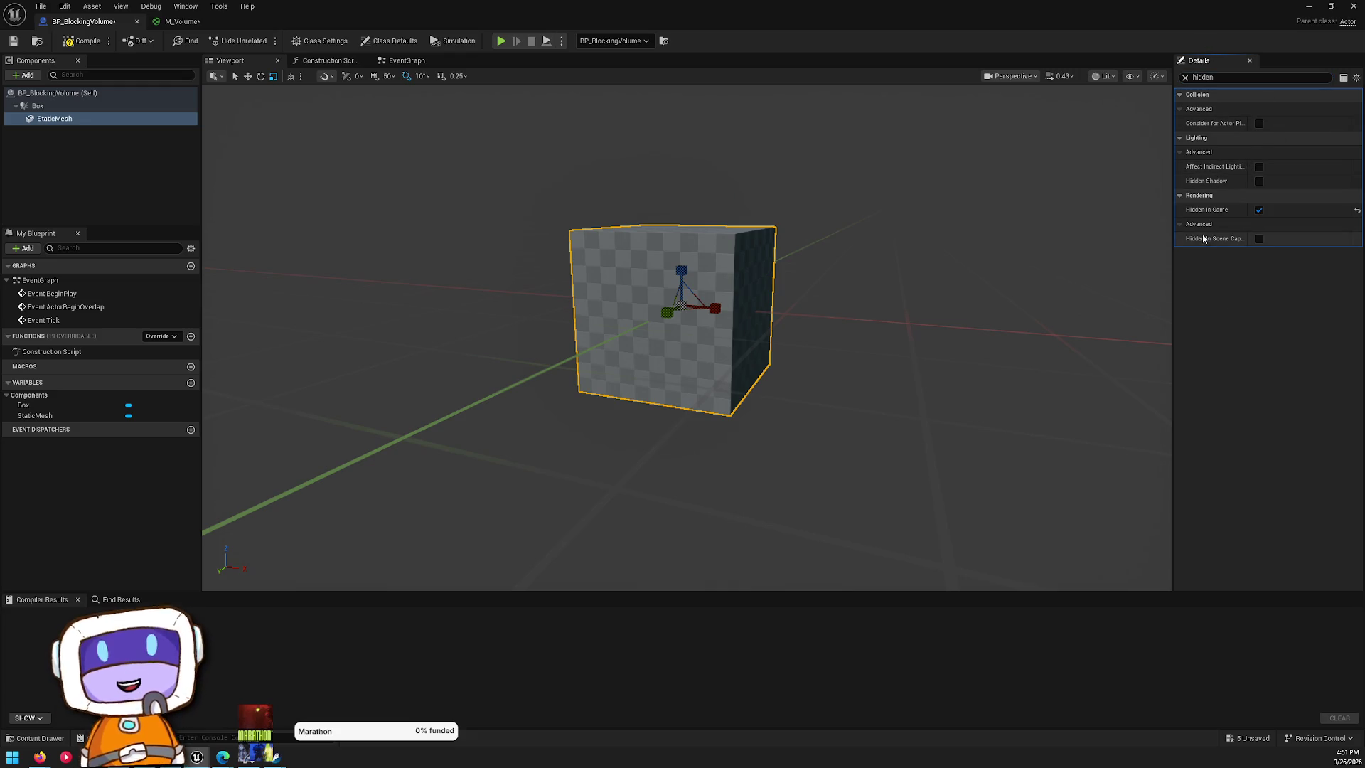
pyautogui.click(1259, 239)
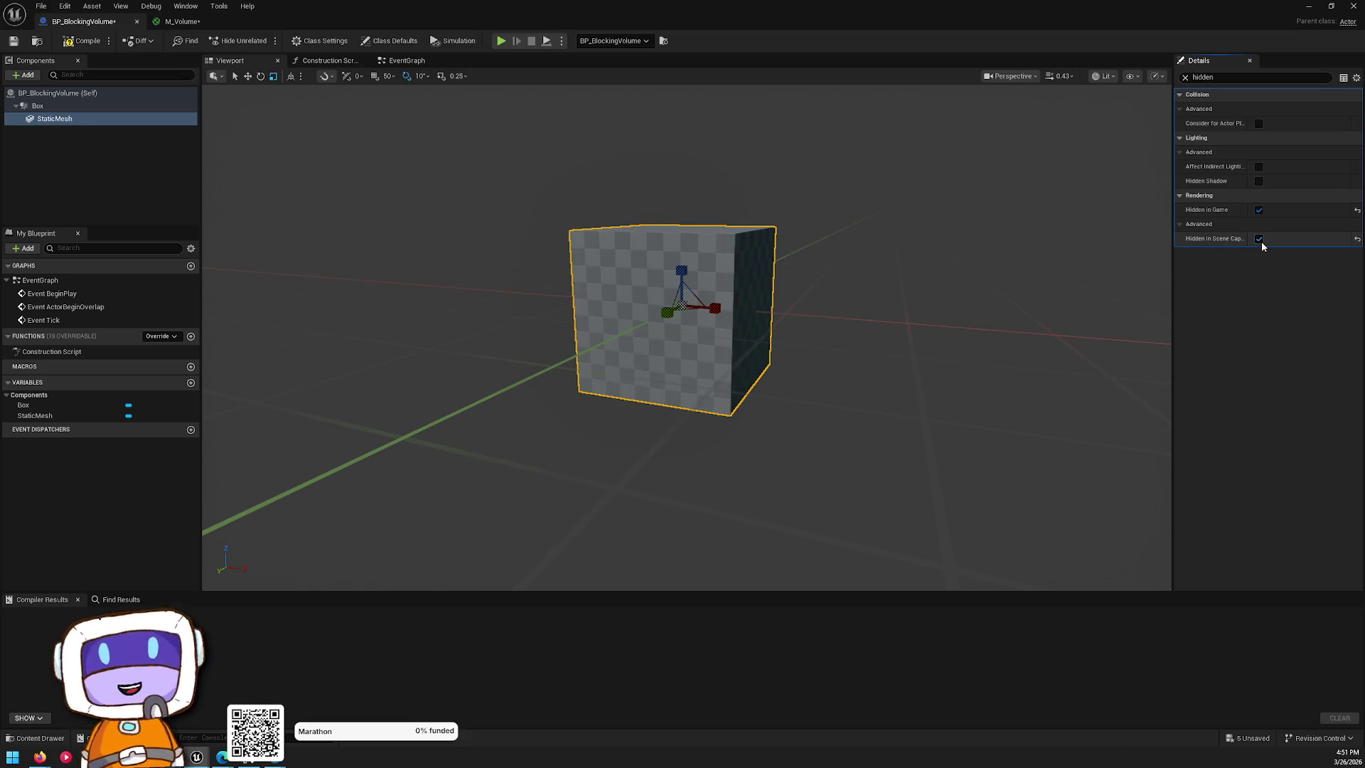
pyautogui.click(1159, 303)
# - Compile and save the BP_BlockingVolume Blueprint
pyautogui.click(82, 41)
pyautogui.click(13, 41)
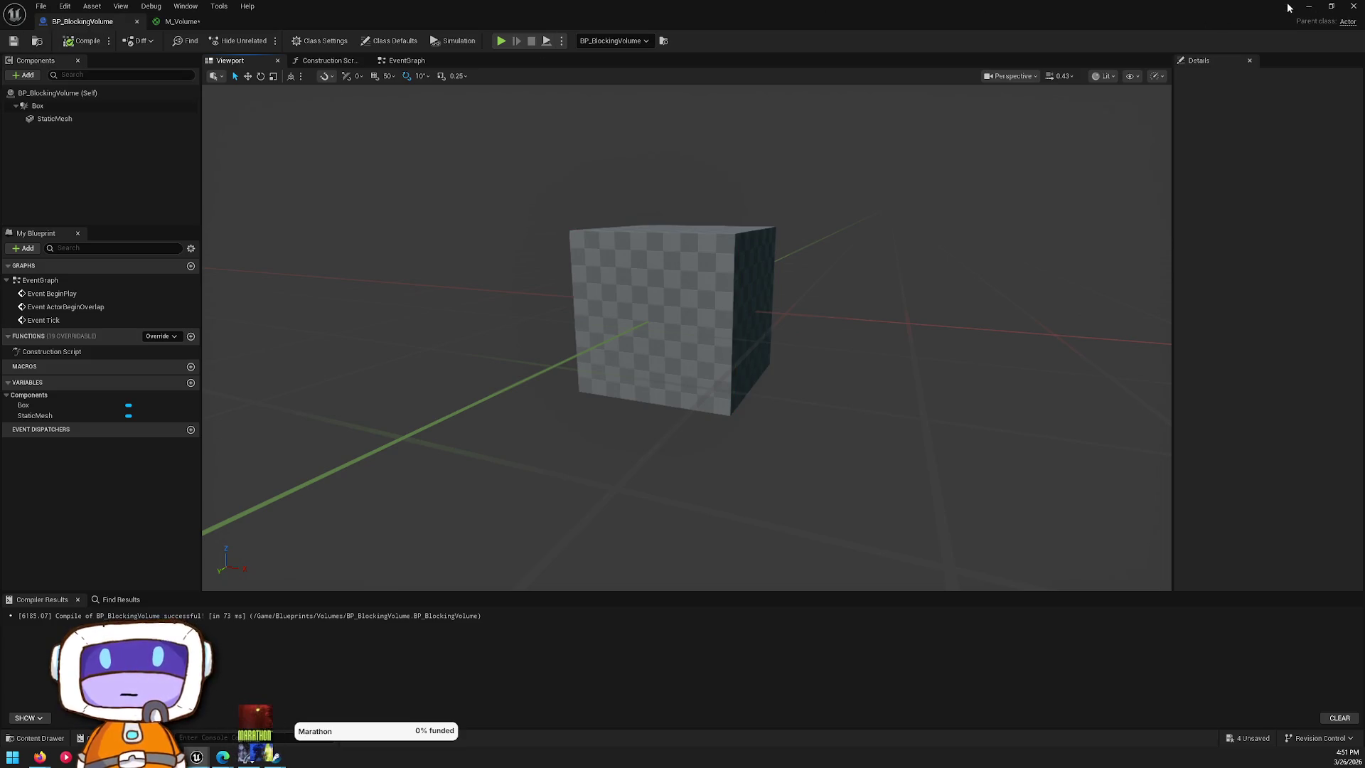
pyautogui.click(751, 247)
pyautogui.hotkey('ctrl', 'space')
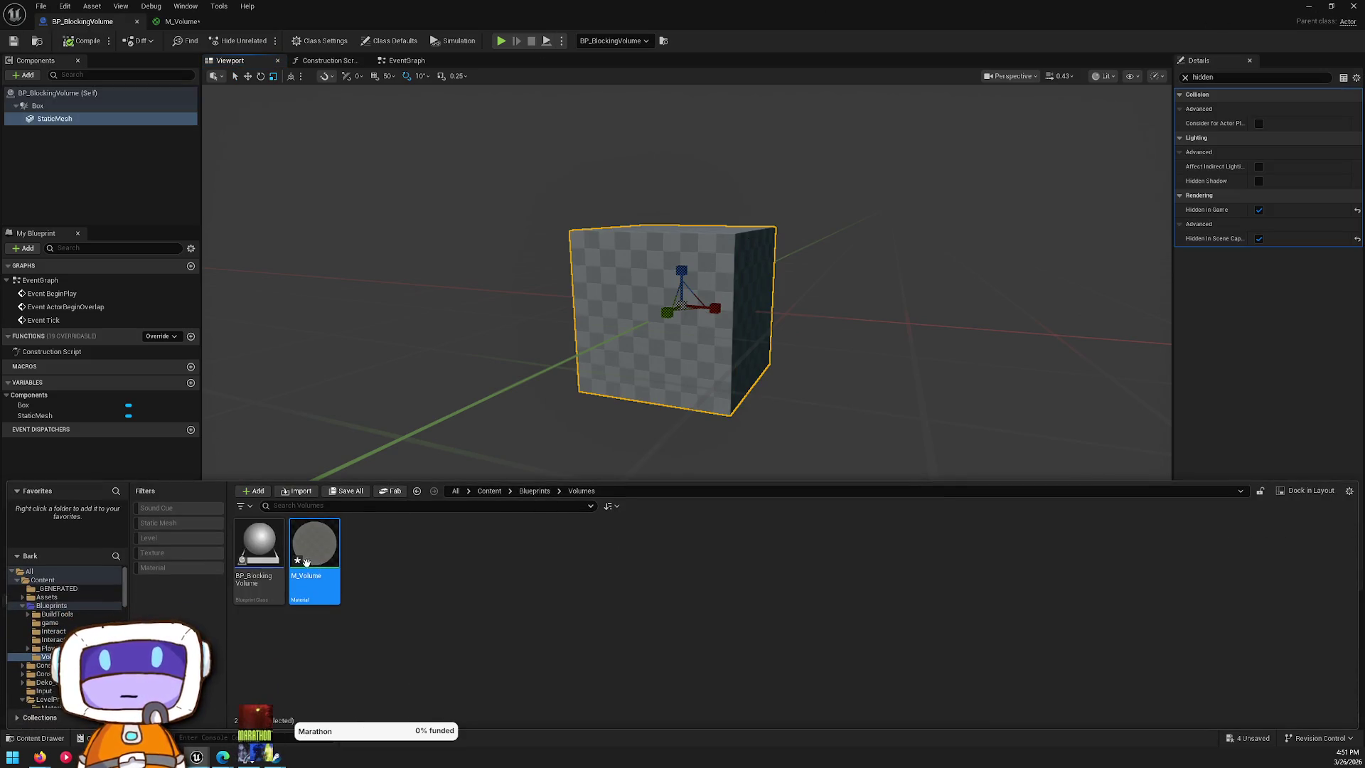
# - Create a material instance of M_Volume named M_Volume_RED and open it
pyautogui.rightClick(321, 530)
pyautogui.click(384, 257)
pyautogui.write('M_Volume_RRED')
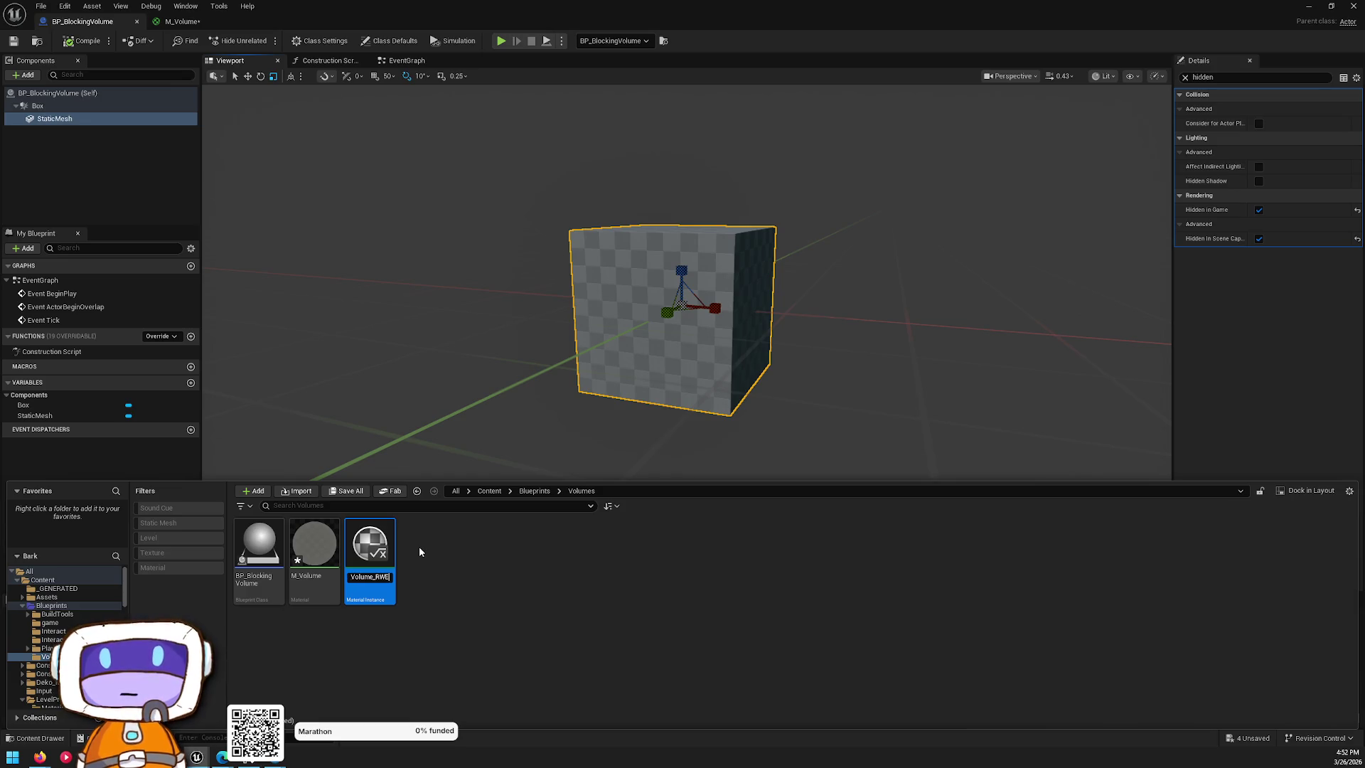
pyautogui.press('Return')
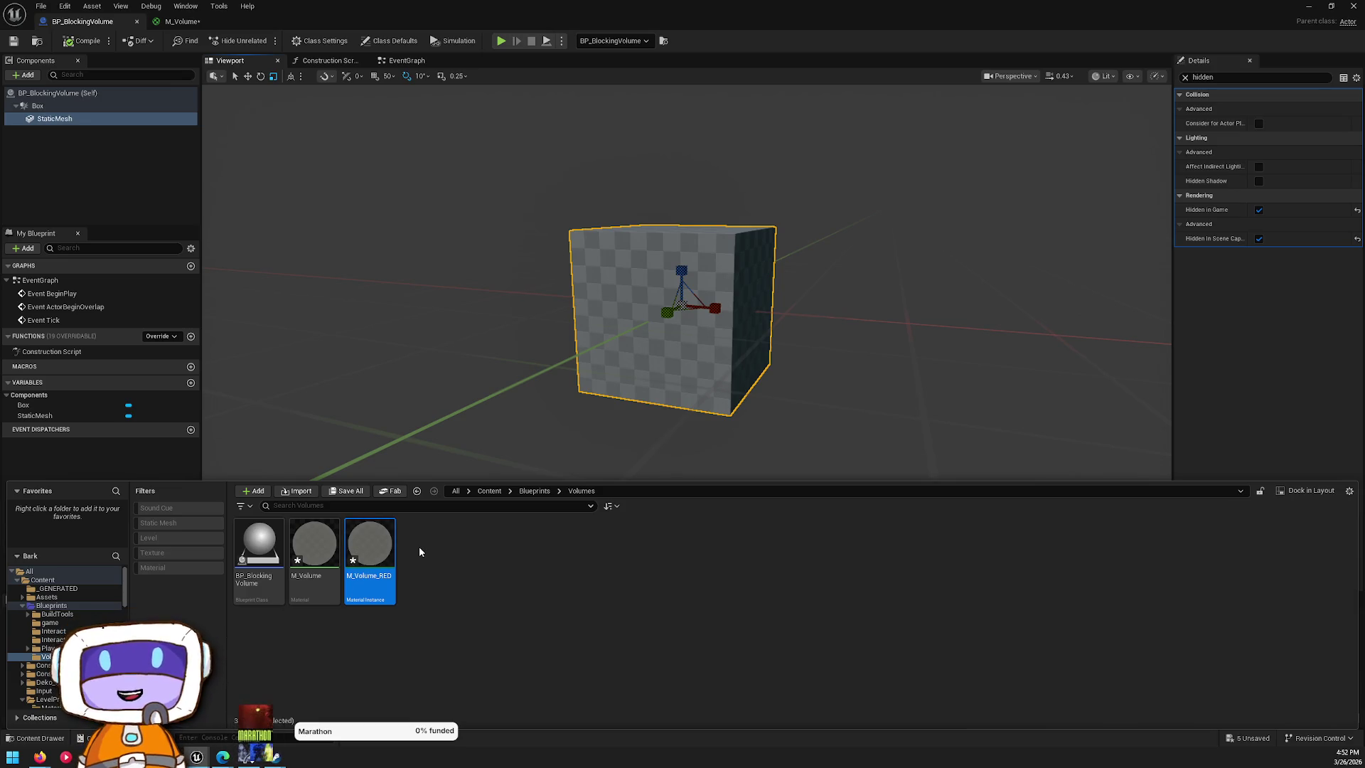
pyautogui.press('Return')
# - Override the instance's Color parameter and set it to red
pyautogui.click(554, 124)
pyautogui.click(907, 125)
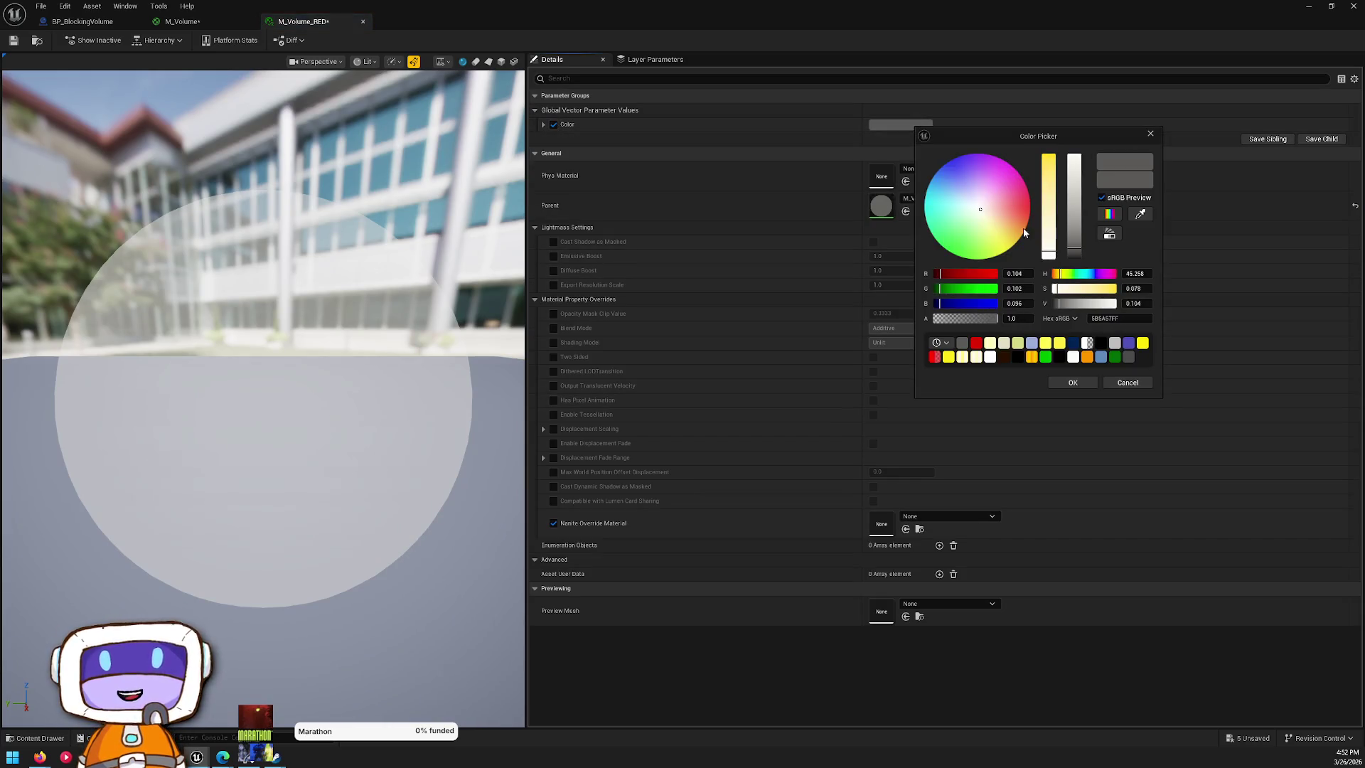
pyautogui.moveTo(955, 275); pyautogui.dragTo(996, 275)
pyautogui.click(1073, 383)
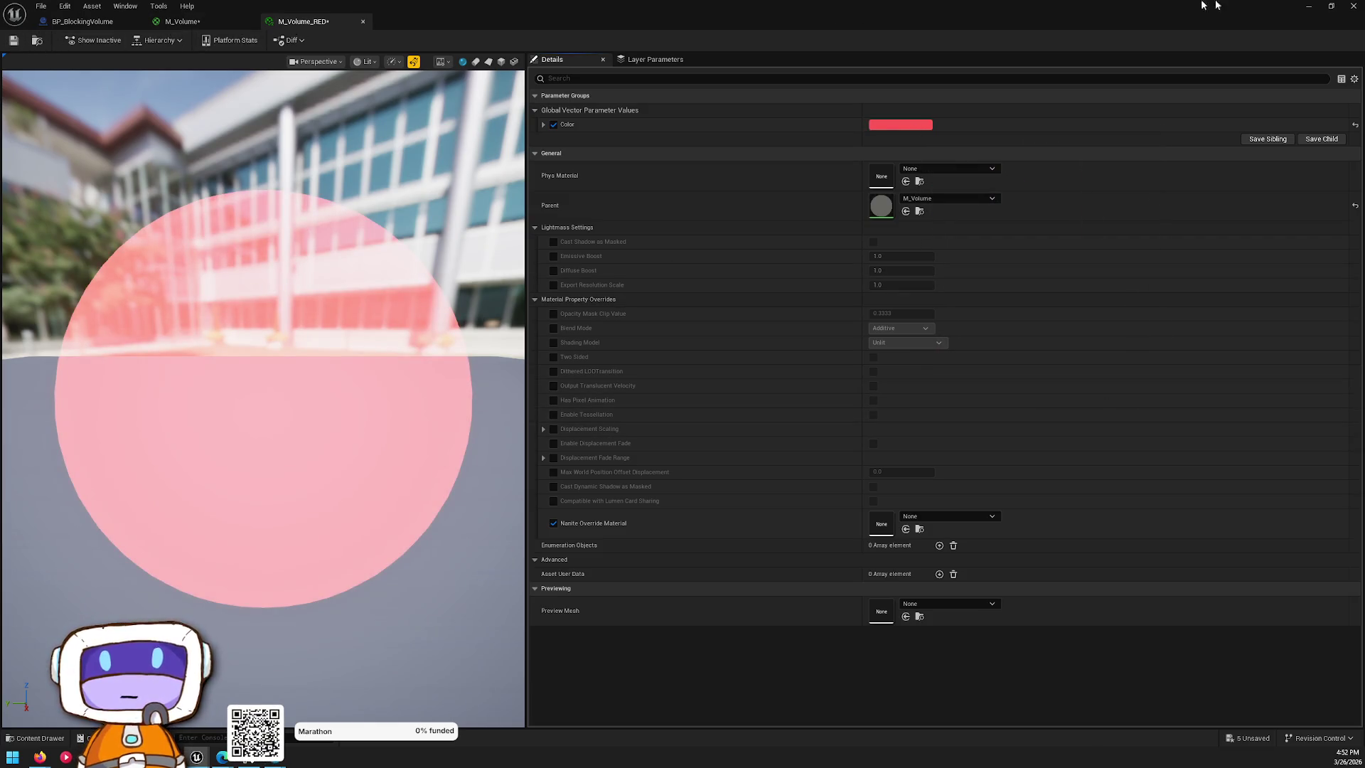
pyautogui.hotkey('alt', 'Tab')
pyautogui.hotkey('ctrl', 'space')
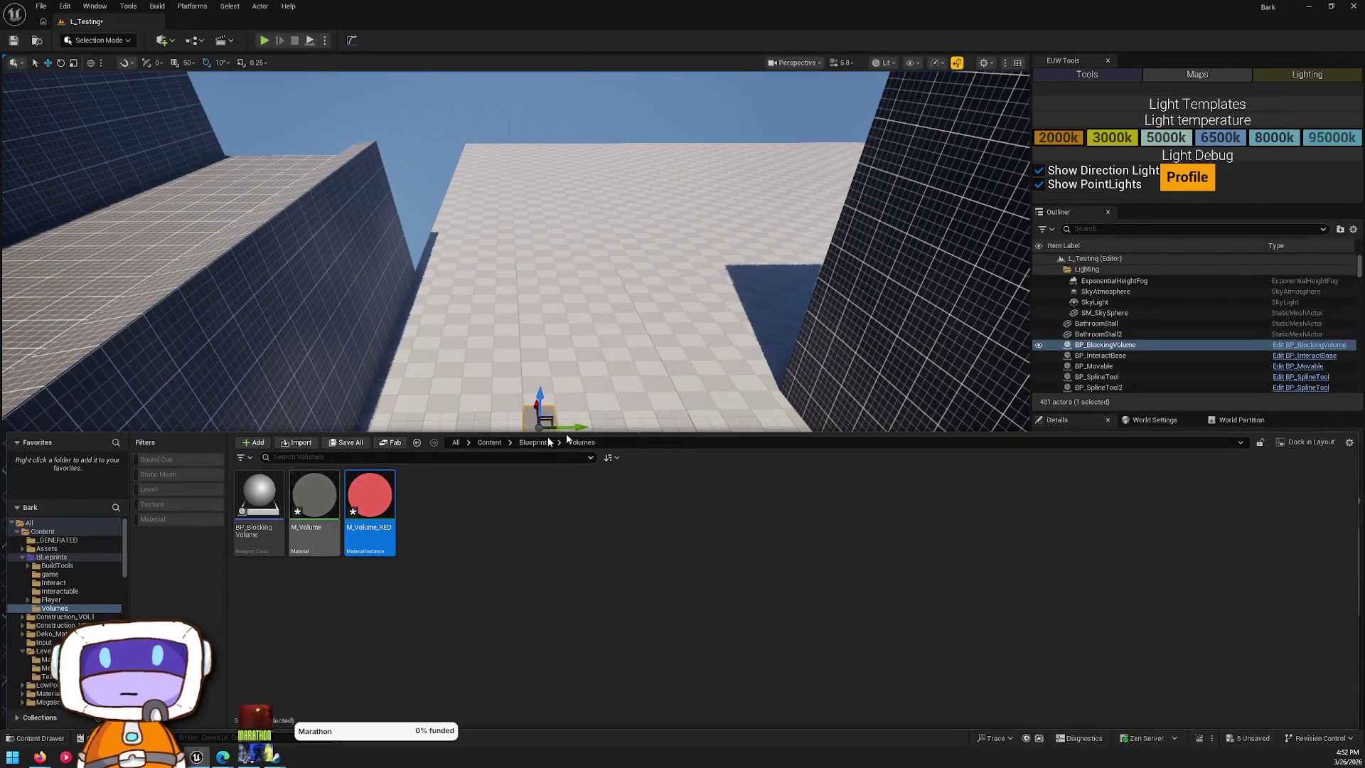
# - Assign M_Volume_RED to the cube mesh in the BP_BlockingVolume Blueprint
pyautogui.moveTo(498, 398); pyautogui.dragTo(498, 388)
pyautogui.rightClick(529, 418)
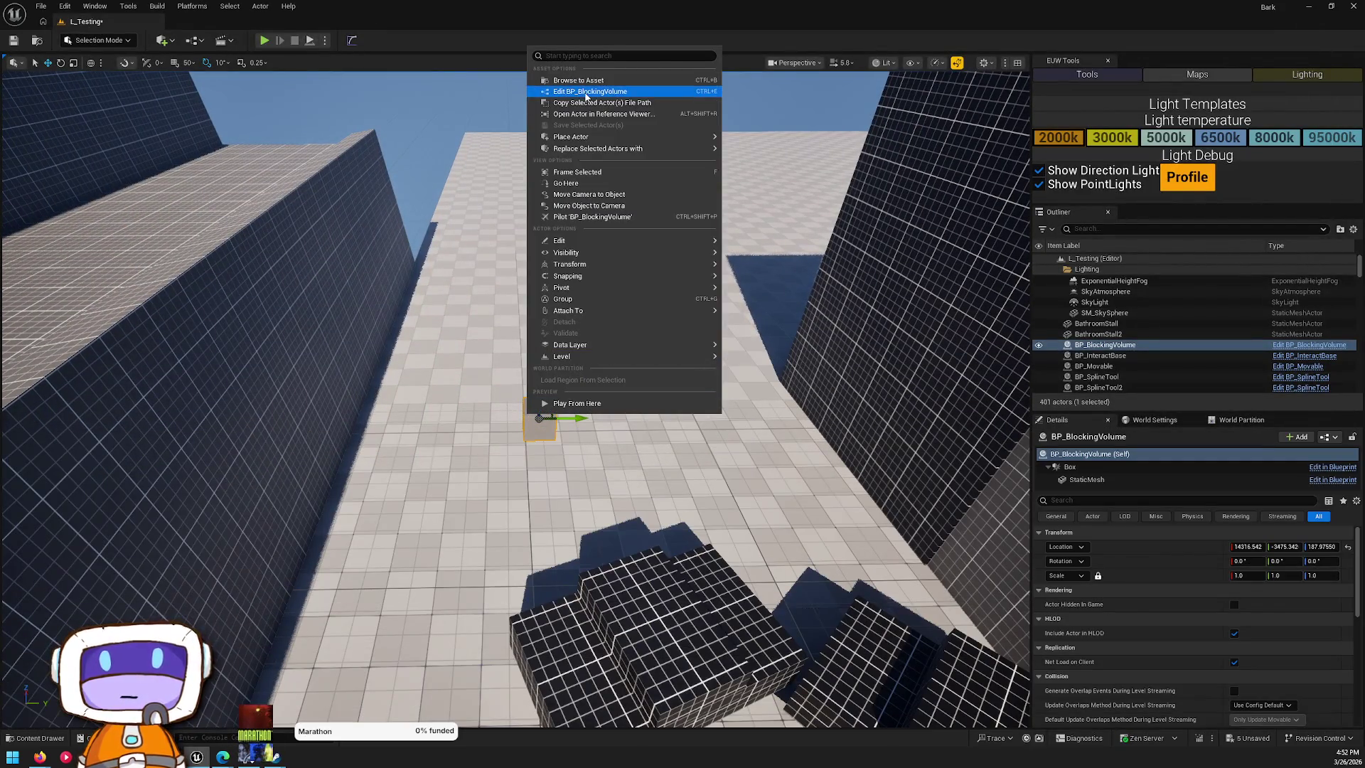
pyautogui.click(569, 95)
pyautogui.click(327, 60)
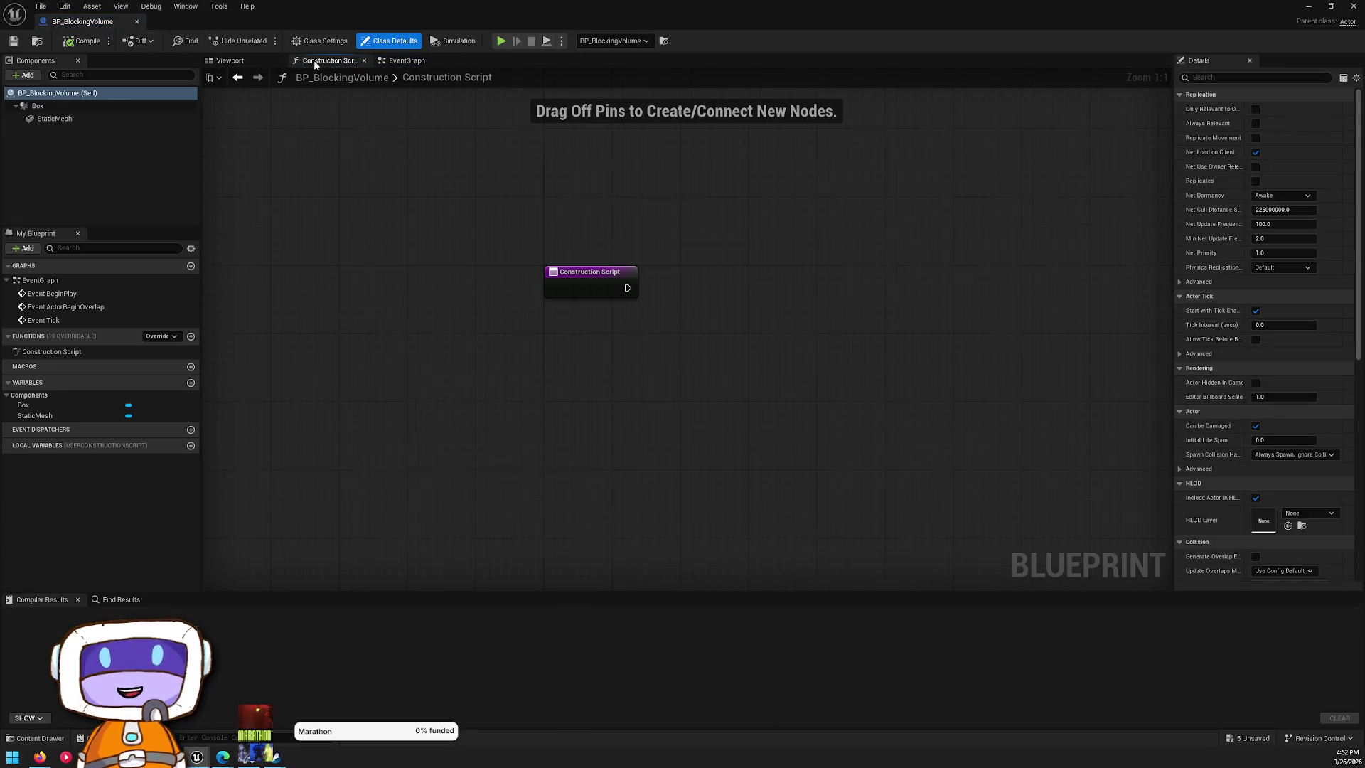
pyautogui.click(229, 60)
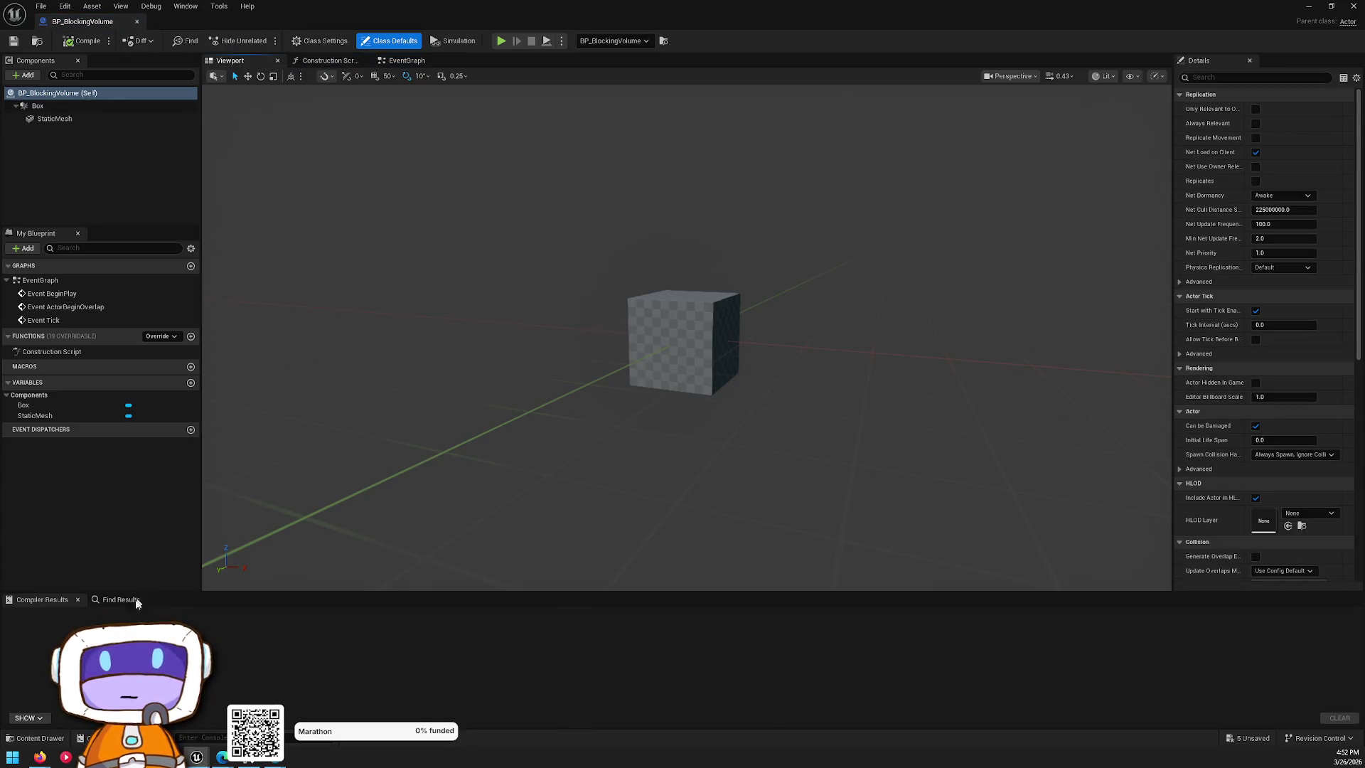
pyautogui.hotkey('ctrl', 'space')
pyautogui.moveTo(356, 560)
pyautogui.mouseDown()
pyautogui.moveTo(676, 369)
pyautogui.moveTo(671, 339)
pyautogui.mouseUp()
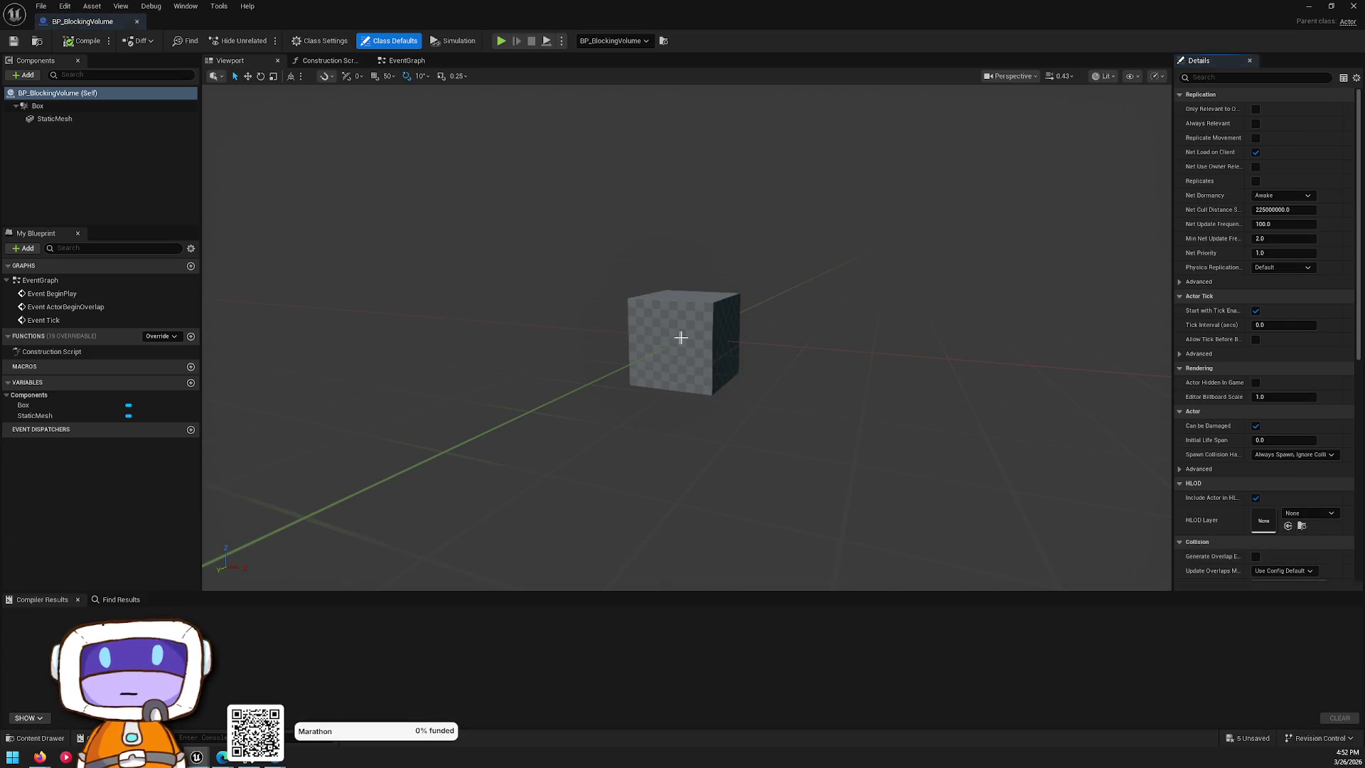
pyautogui.click(670, 339)
pyautogui.click(1288, 339)
pyautogui.moveTo(829, 290)
pyautogui.mouseDown()
pyautogui.moveTo(761, 143)
pyautogui.moveTo(761, 256)
pyautogui.mouseUp()
pyautogui.click(1353, 6)
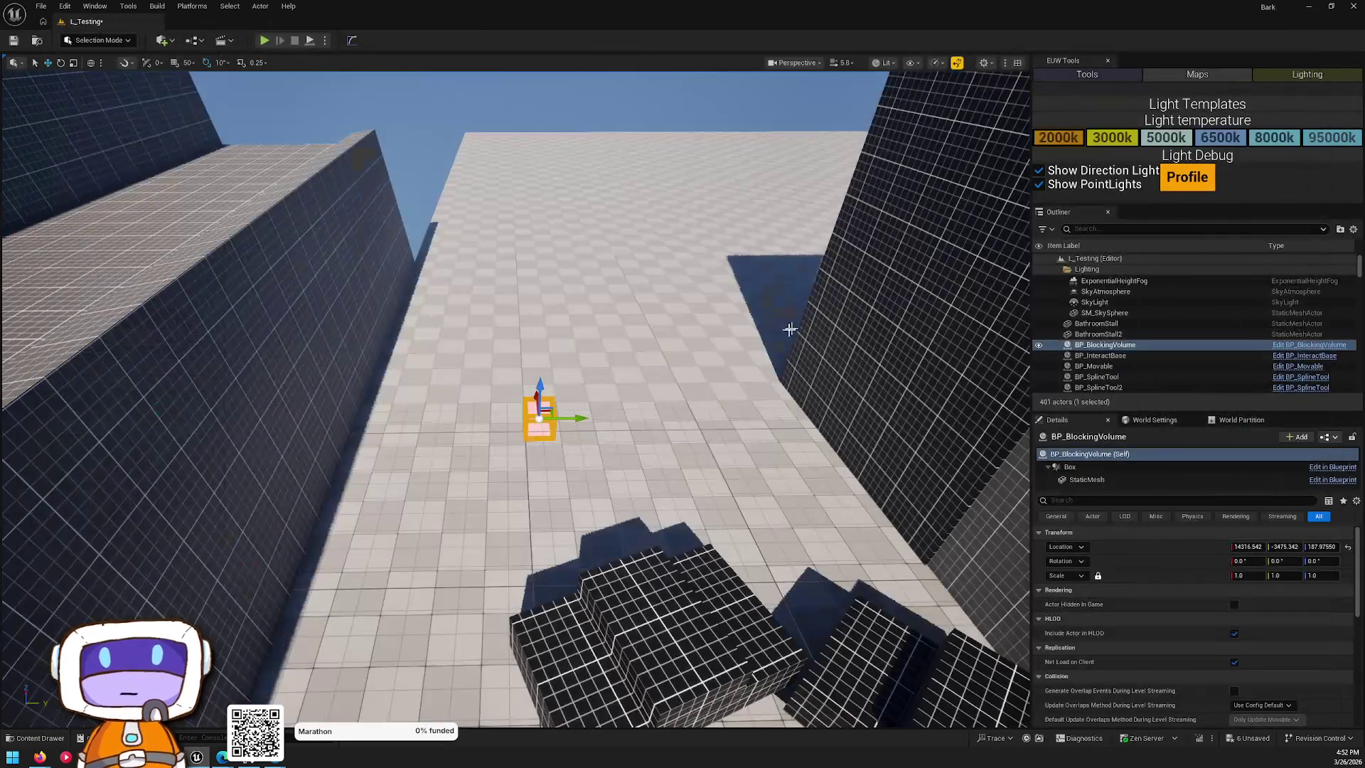
# - Scale the volume to about 8.13 X/Z and 10.2 Y, and move it to X 14041, Y -3286
pyautogui.moveTo(590, 396)
pyautogui.mouseDown()
pyautogui.moveTo(754, 400)
pyautogui.moveTo(668, 398)
pyautogui.mouseUp()
pyautogui.moveTo(541, 427); pyautogui.dragTo(484, 298)
pyautogui.scroll(-5, 502, 377)
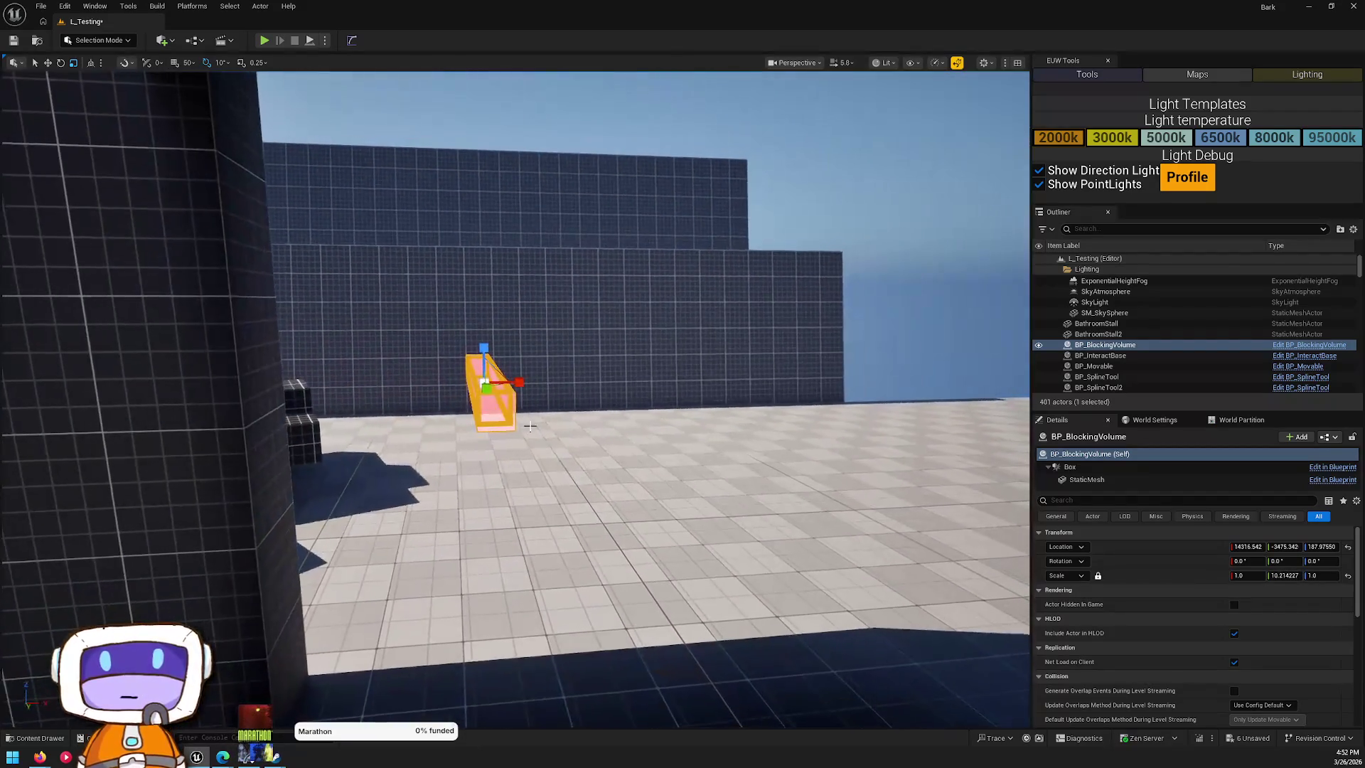
pyautogui.moveTo(499, 369)
pyautogui.mouseDown()
pyautogui.moveTo(604, 299)
pyautogui.moveTo(590, 306)
pyautogui.mouseUp()
pyautogui.moveTo(516, 398)
pyautogui.mouseDown()
pyautogui.moveTo(490, 398)
pyautogui.moveTo(462, 370)
pyautogui.mouseUp()
pyautogui.moveTo(469, 494)
pyautogui.mouseDown()
pyautogui.moveTo(516, 503)
pyautogui.moveTo(400, 485)
pyautogui.mouseUp()
pyautogui.moveTo(509, 463)
pyautogui.mouseDown()
pyautogui.moveTo(538, 574)
pyautogui.moveTo(525, 553)
pyautogui.mouseUp()
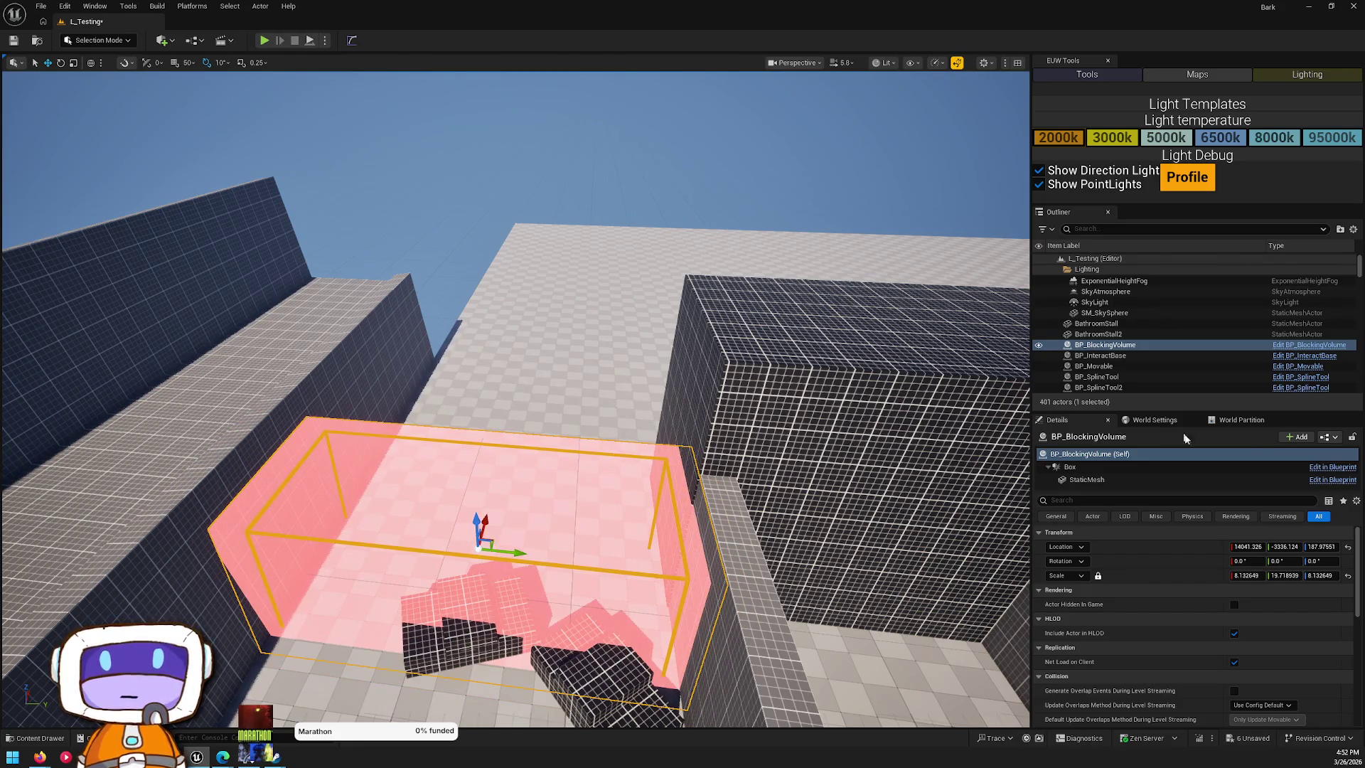
pyautogui.click(1341, 480)
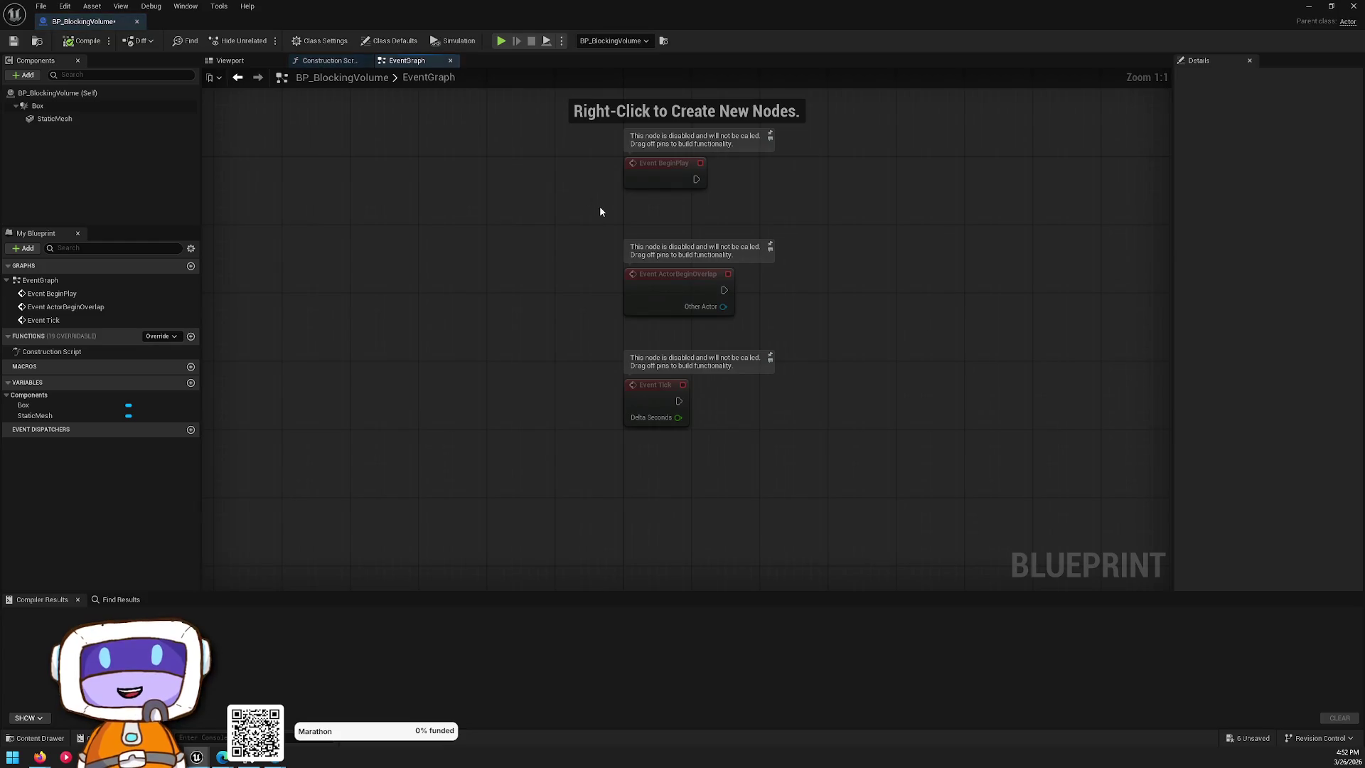
# - Add Box and StaticMesh references to the Construction Script graph
pyautogui.click(320, 60)
pyautogui.click(57, 92)
pyautogui.click(37, 105)
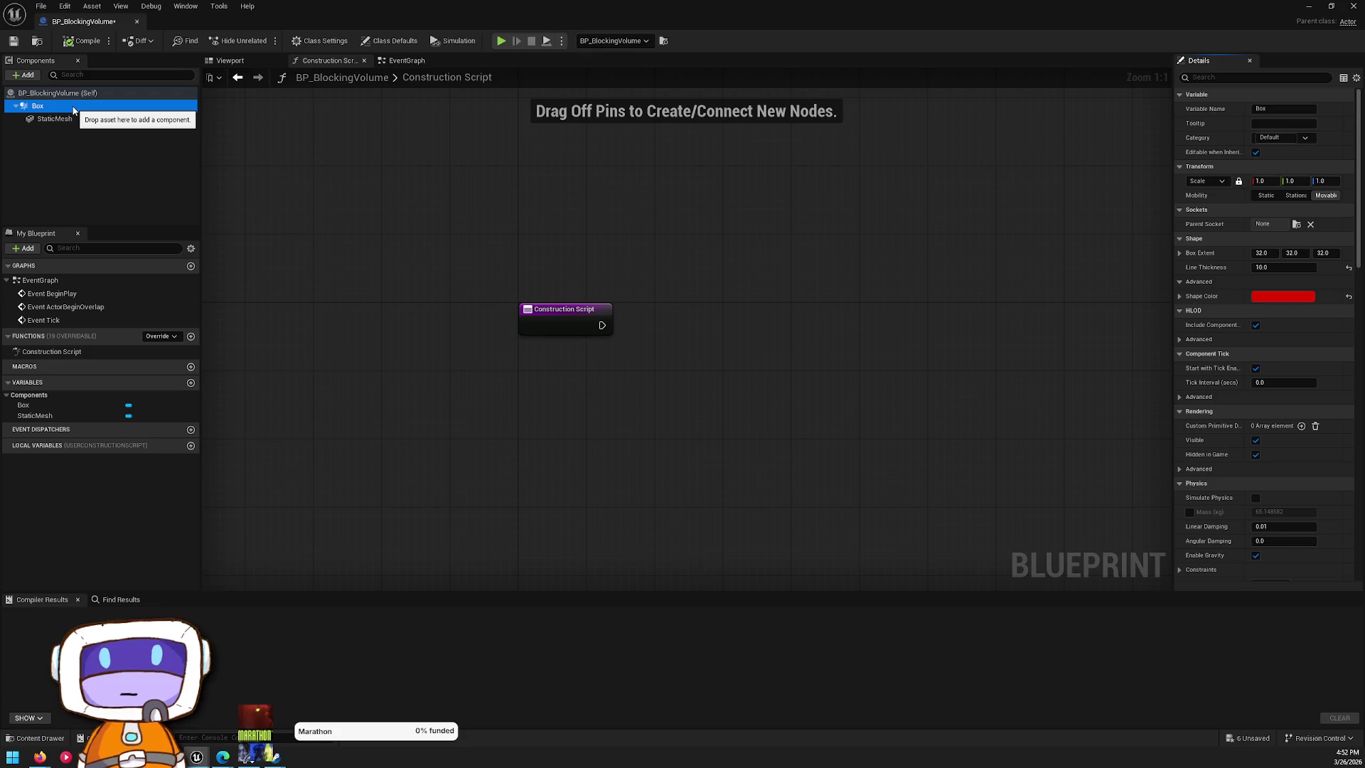
pyautogui.moveTo(73, 110); pyautogui.dragTo(554, 245)
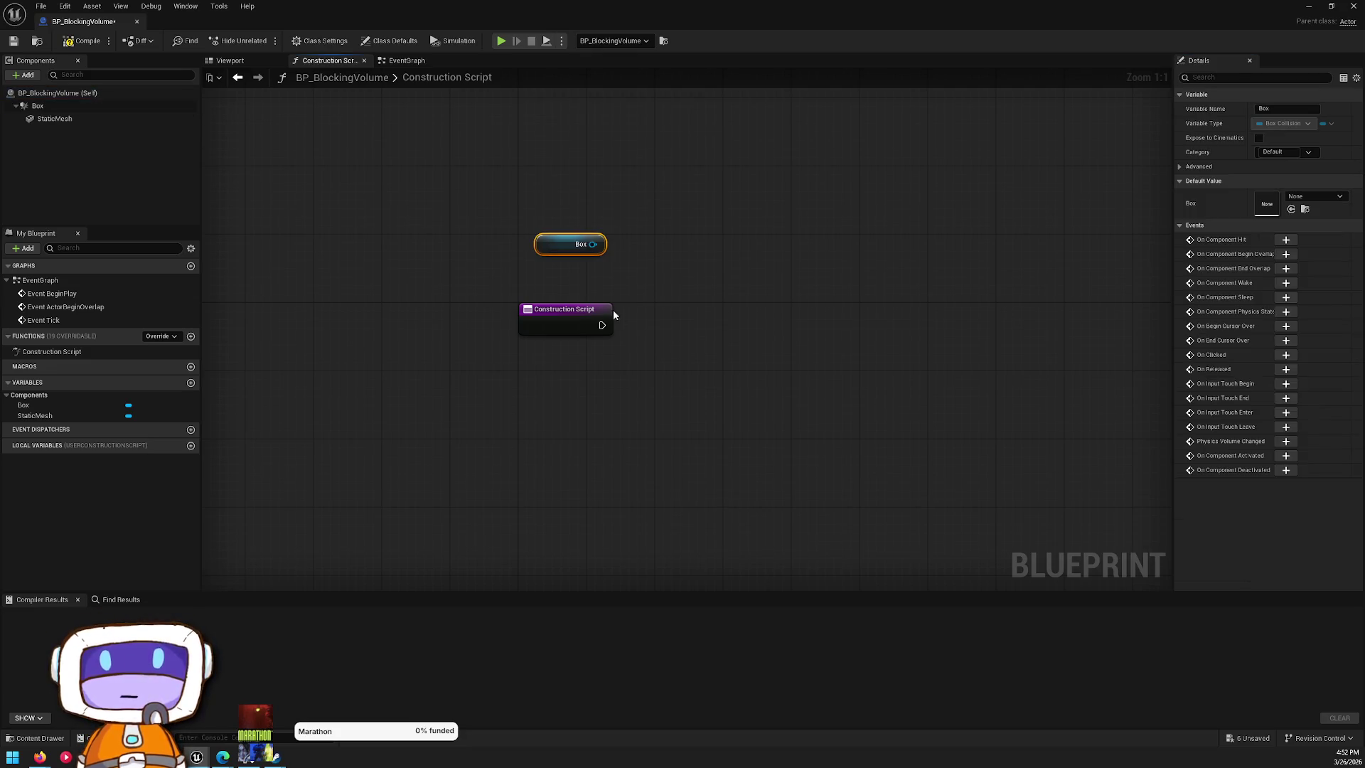
pyautogui.moveTo(54, 118)
pyautogui.mouseDown()
pyautogui.moveTo(219, 126)
pyautogui.moveTo(700, 333)
pyautogui.moveTo(522, 381)
pyautogui.mouseUp()
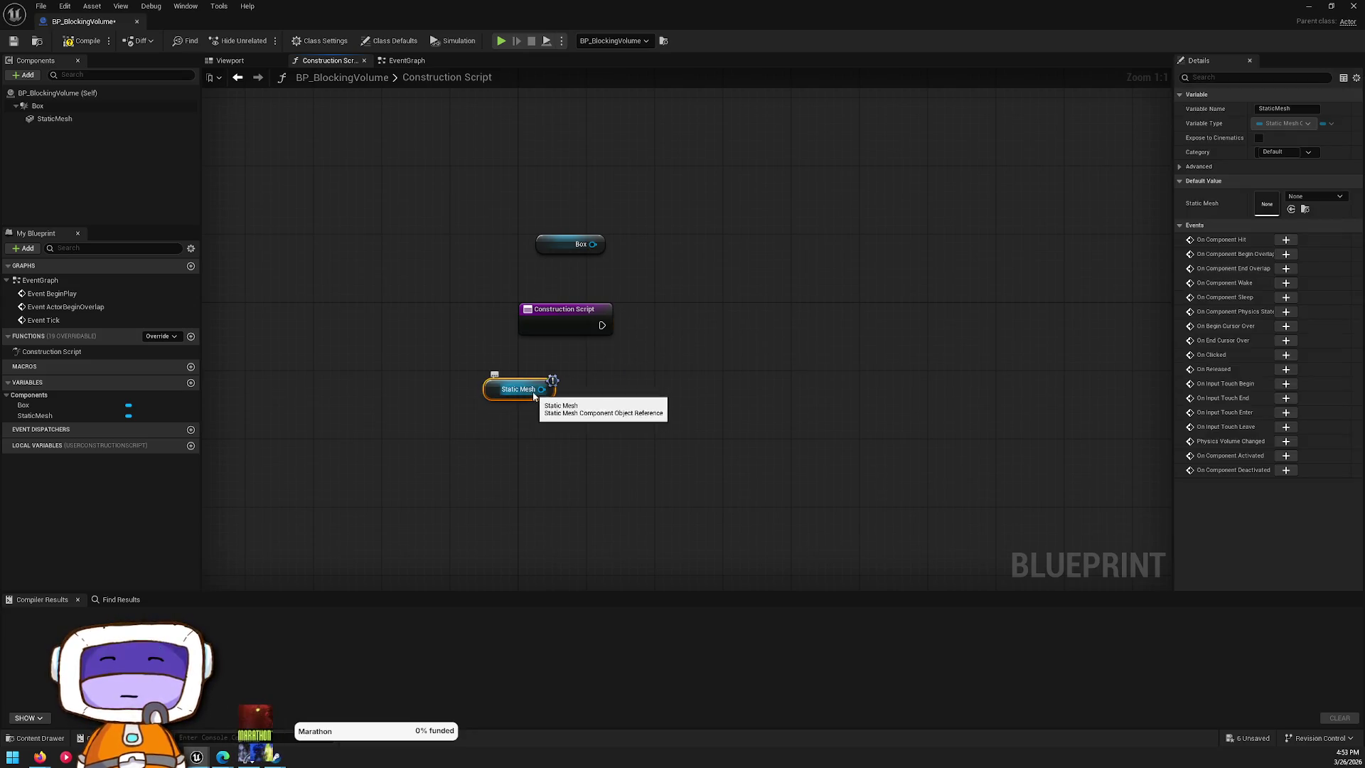
# - Place a Set Bounds Scale node from the Static Mesh reference, then delete it
pyautogui.moveTo(542, 389); pyautogui.dragTo(829, 369)
pyautogui.write('set')
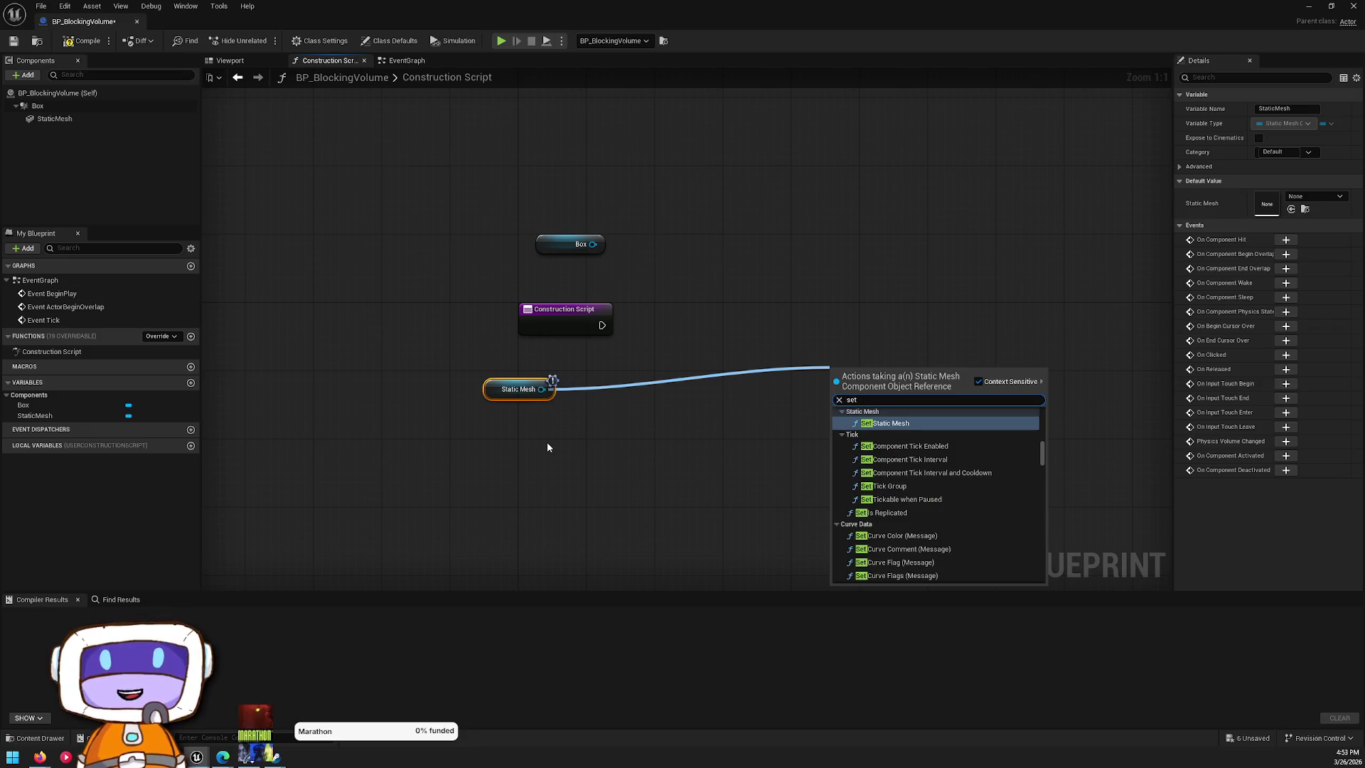
pyautogui.write(' scale')
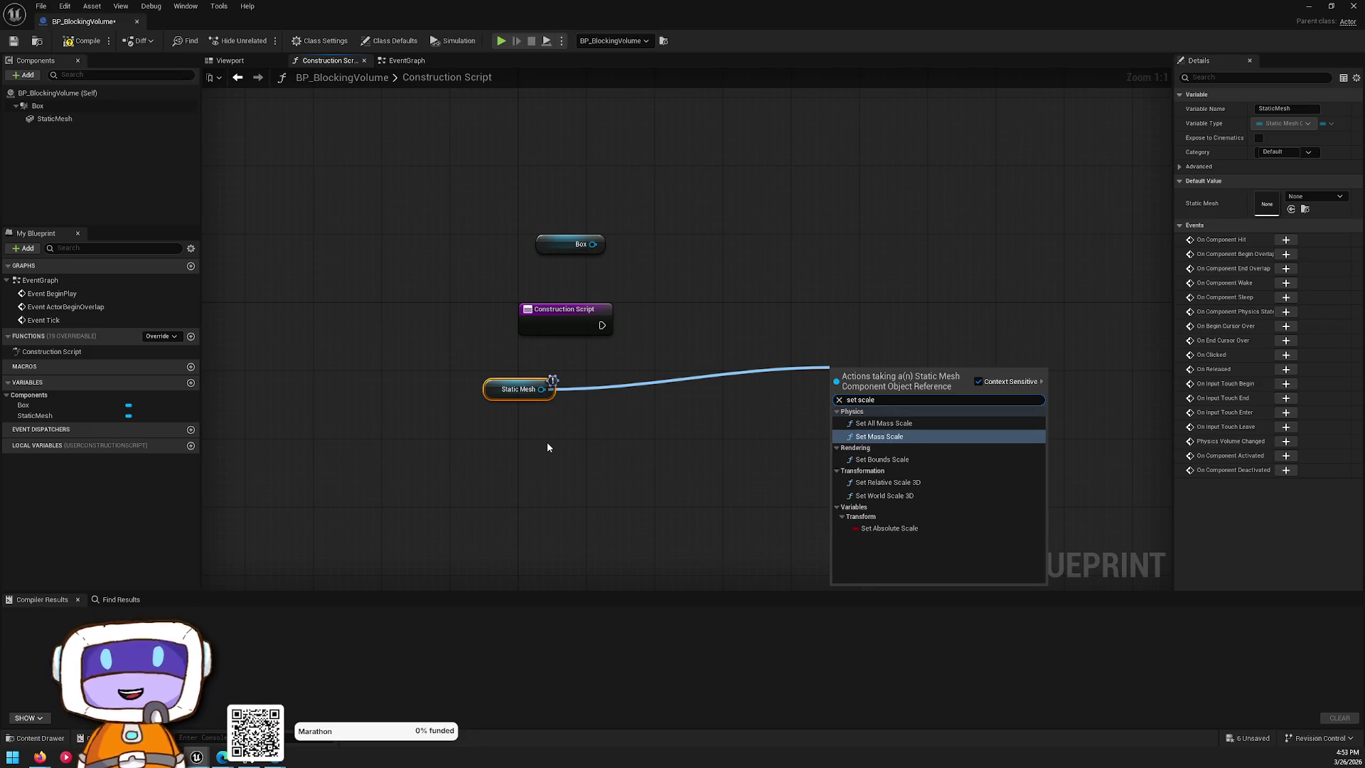
pyautogui.press('Down')
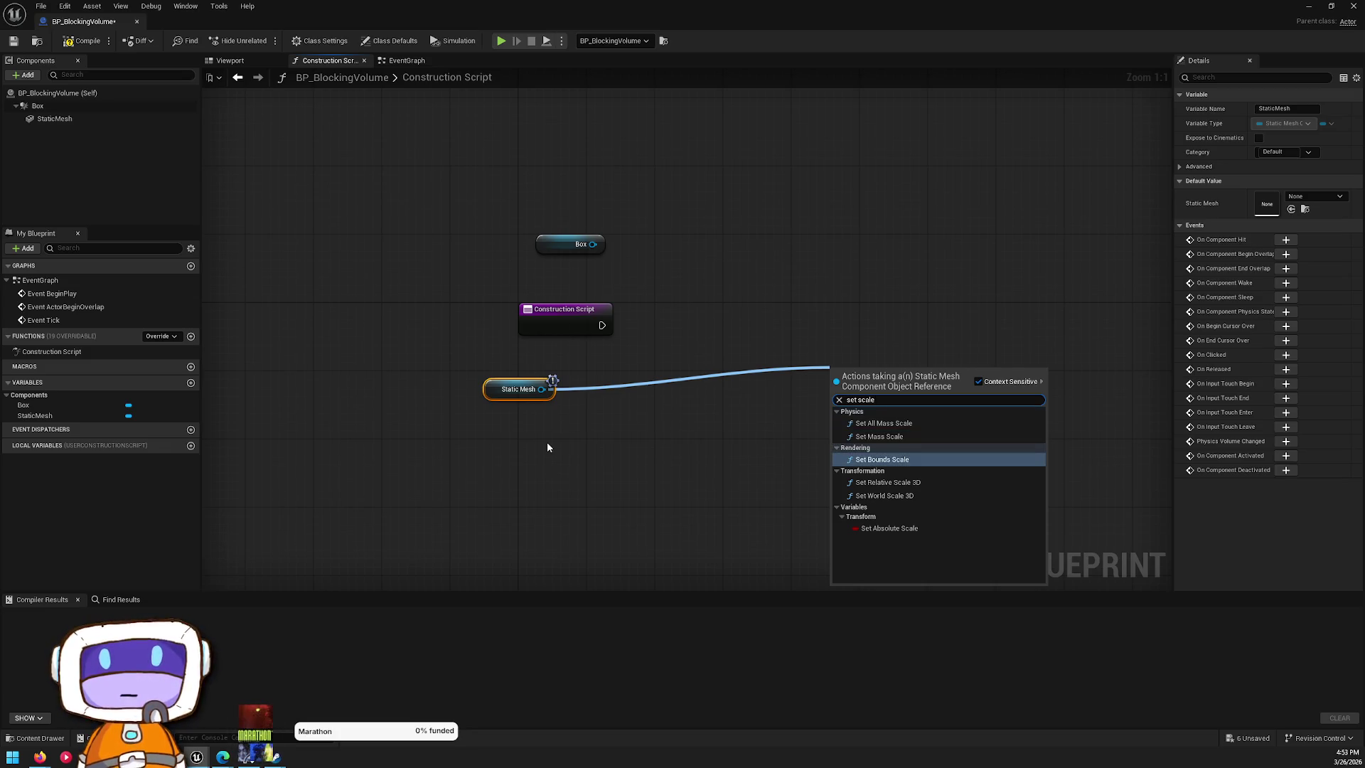
pyautogui.press('Return')
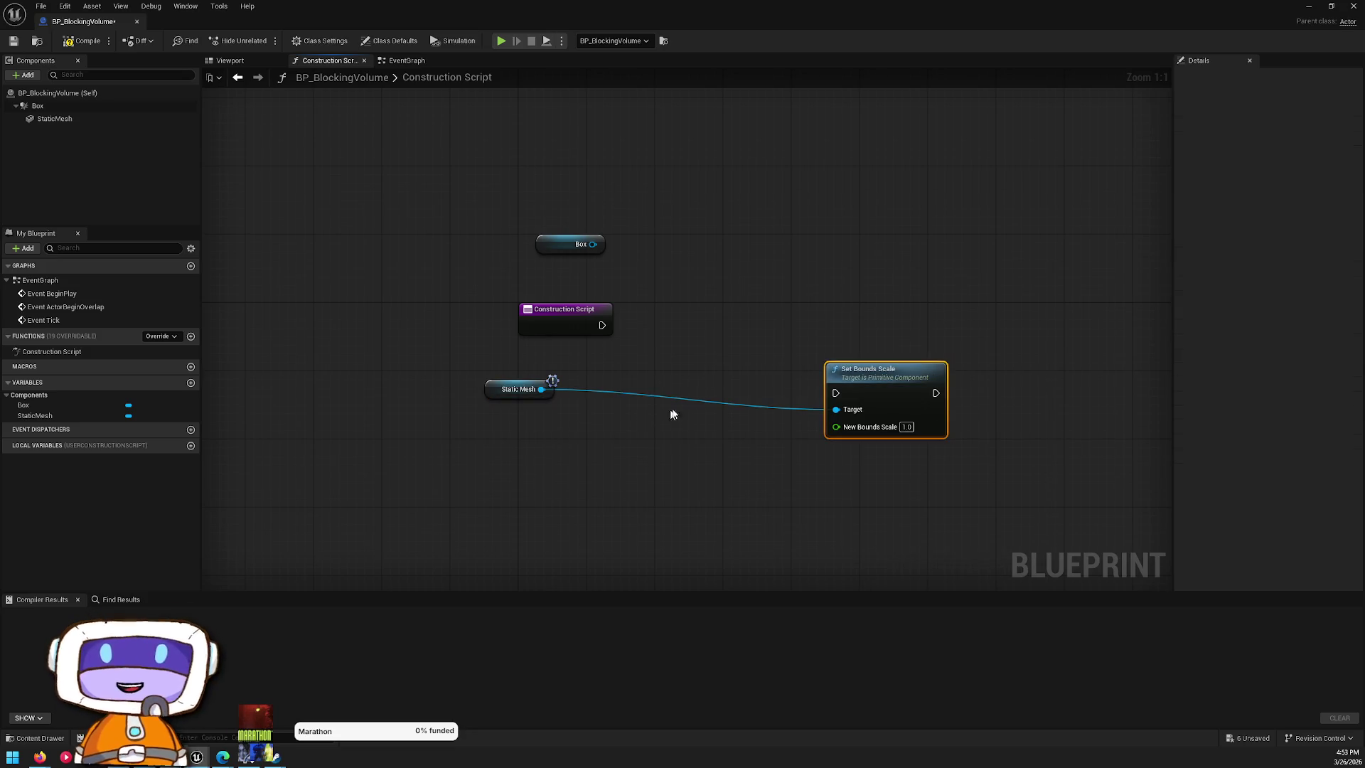
pyautogui.moveTo(910, 370)
pyautogui.mouseDown()
pyautogui.moveTo(829, 316)
pyautogui.moveTo(791, 328)
pyautogui.mouseUp()
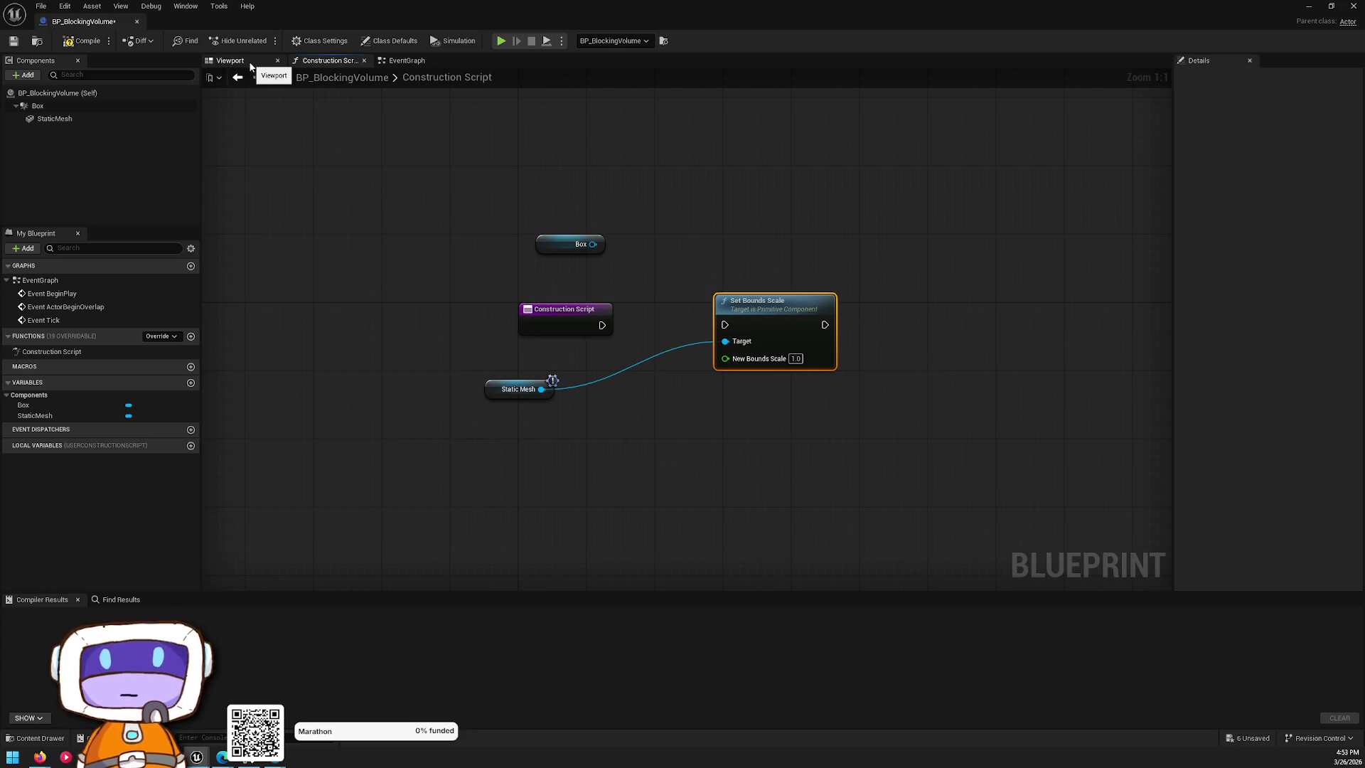
pyautogui.press('Delete')
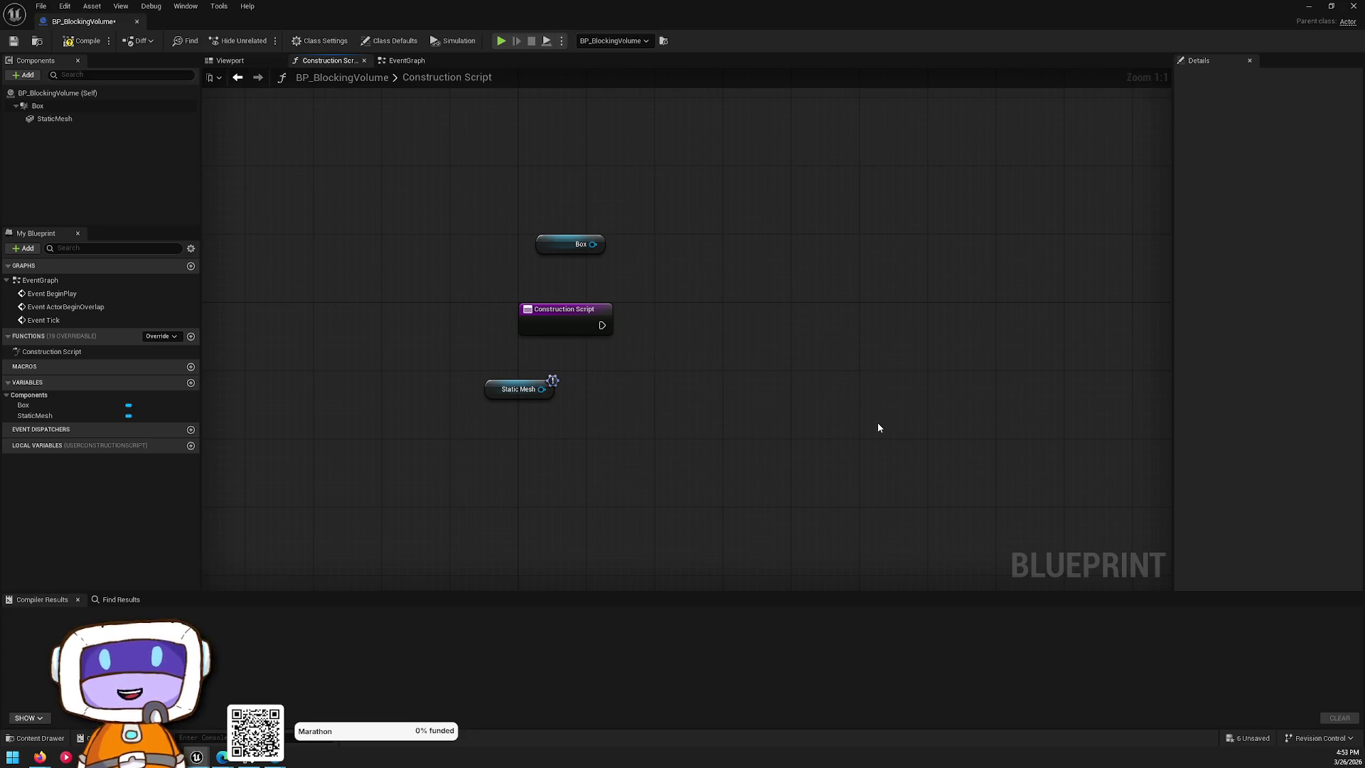
# - Add a fresh Set Bounds Scale node wired from the Static Mesh output
pyautogui.moveTo(542, 389); pyautogui.dragTo(706, 358)
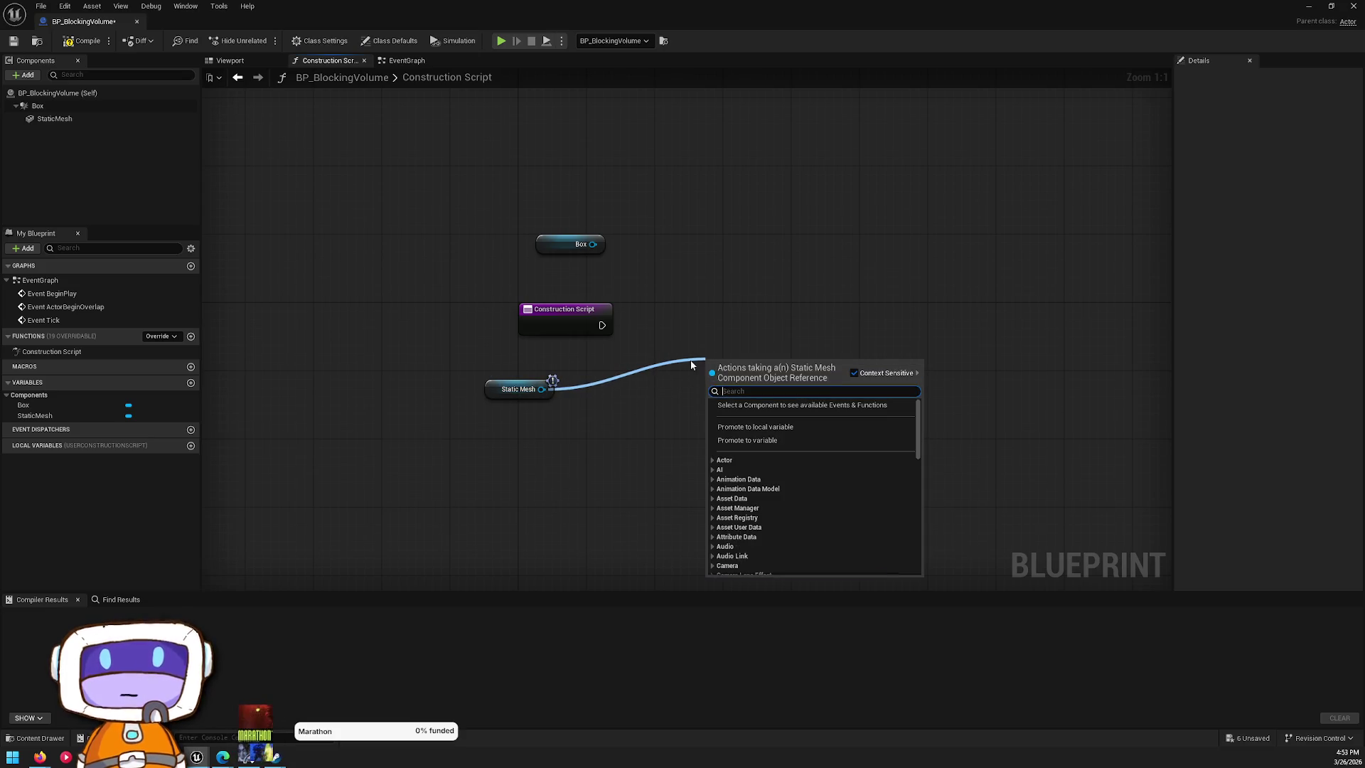
pyautogui.write('set scale')
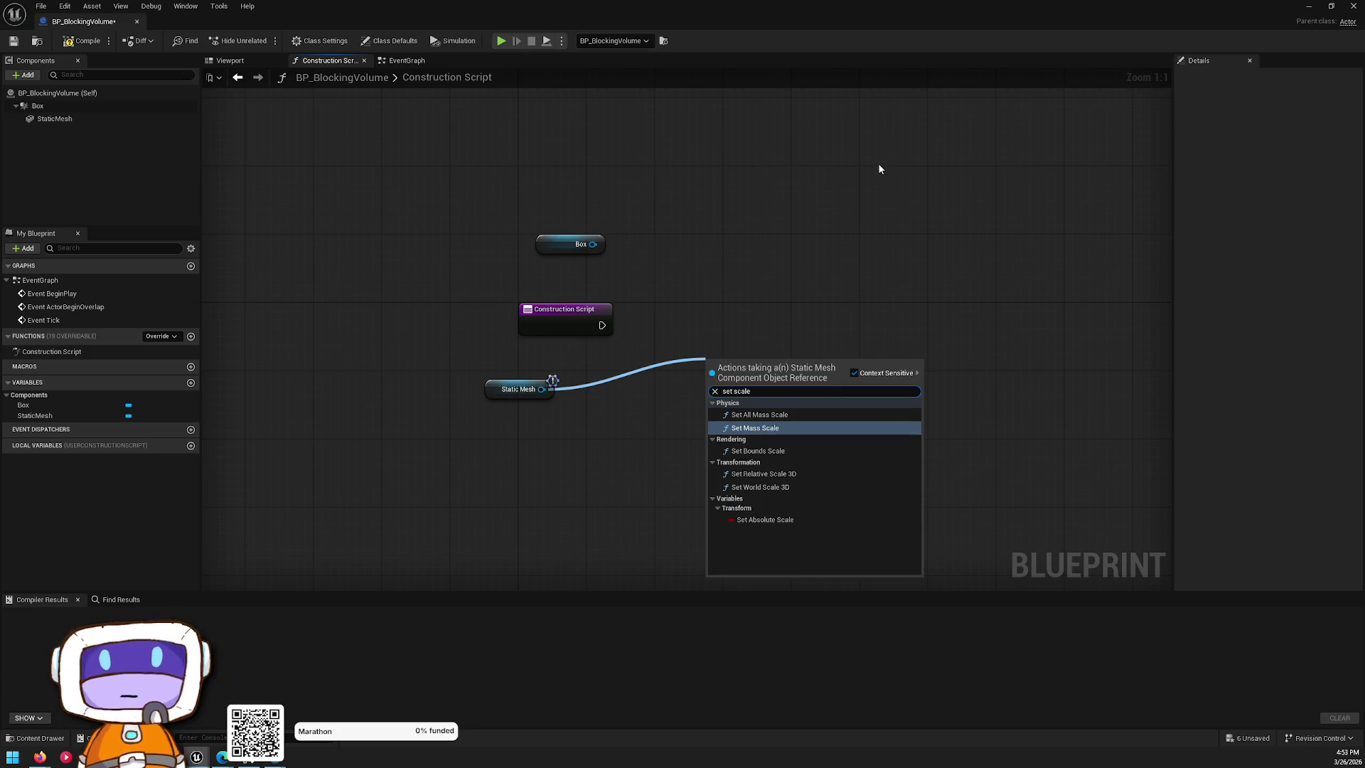
pyautogui.press('Down')
pyautogui.press('Down')
pyautogui.press('Up')
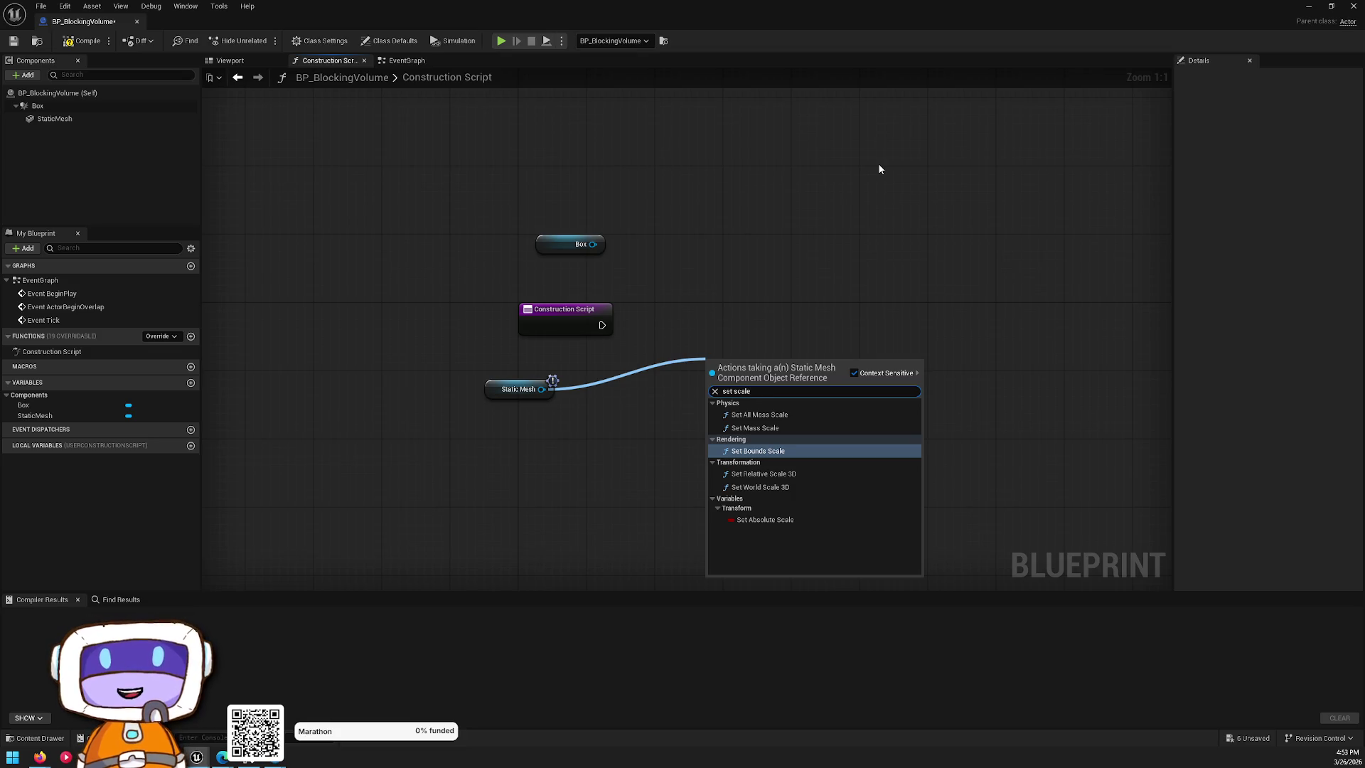
pyautogui.press('Return')
pyautogui.moveTo(772, 376); pyautogui.dragTo(794, 336)
pyautogui.moveTo(592, 245); pyautogui.dragTo(652, 235)
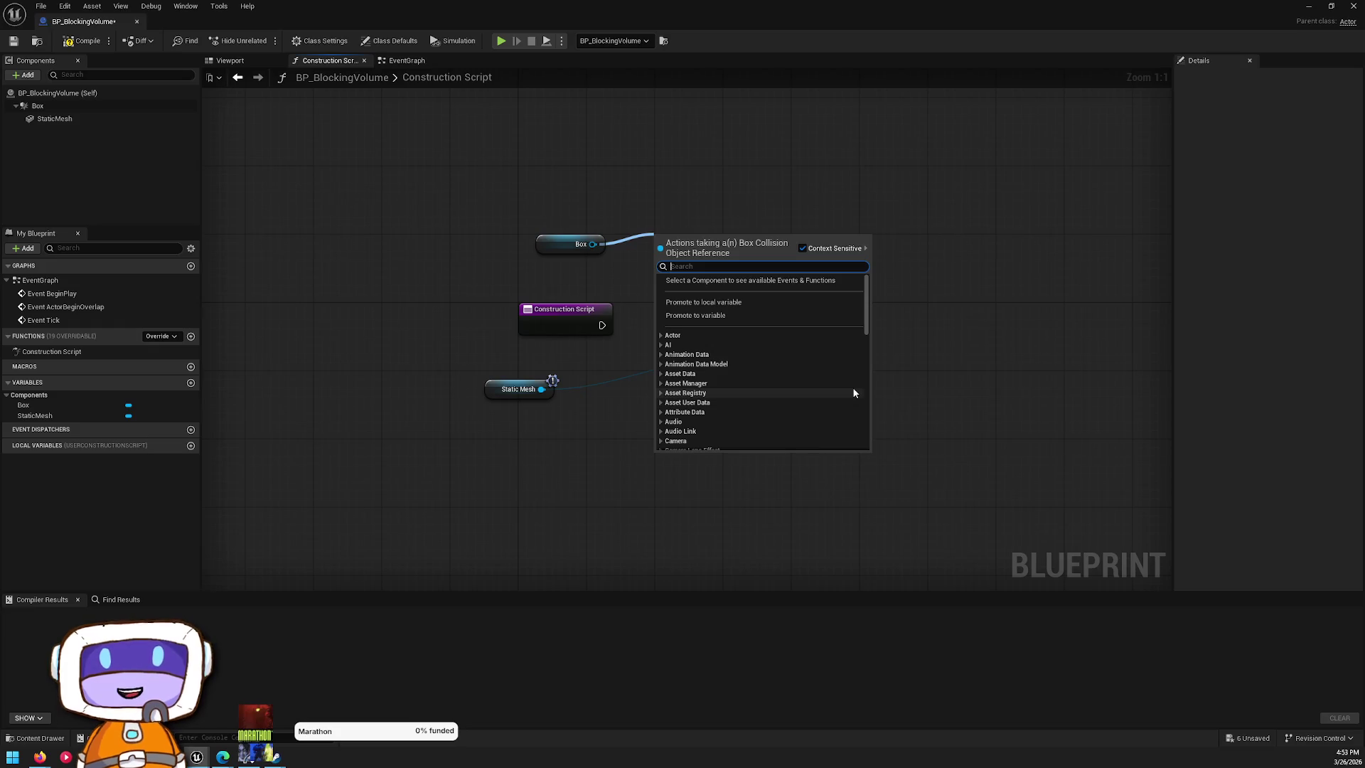
# - Add a Get Component Bounds node for the Box reference
pyautogui.write('get bounds')
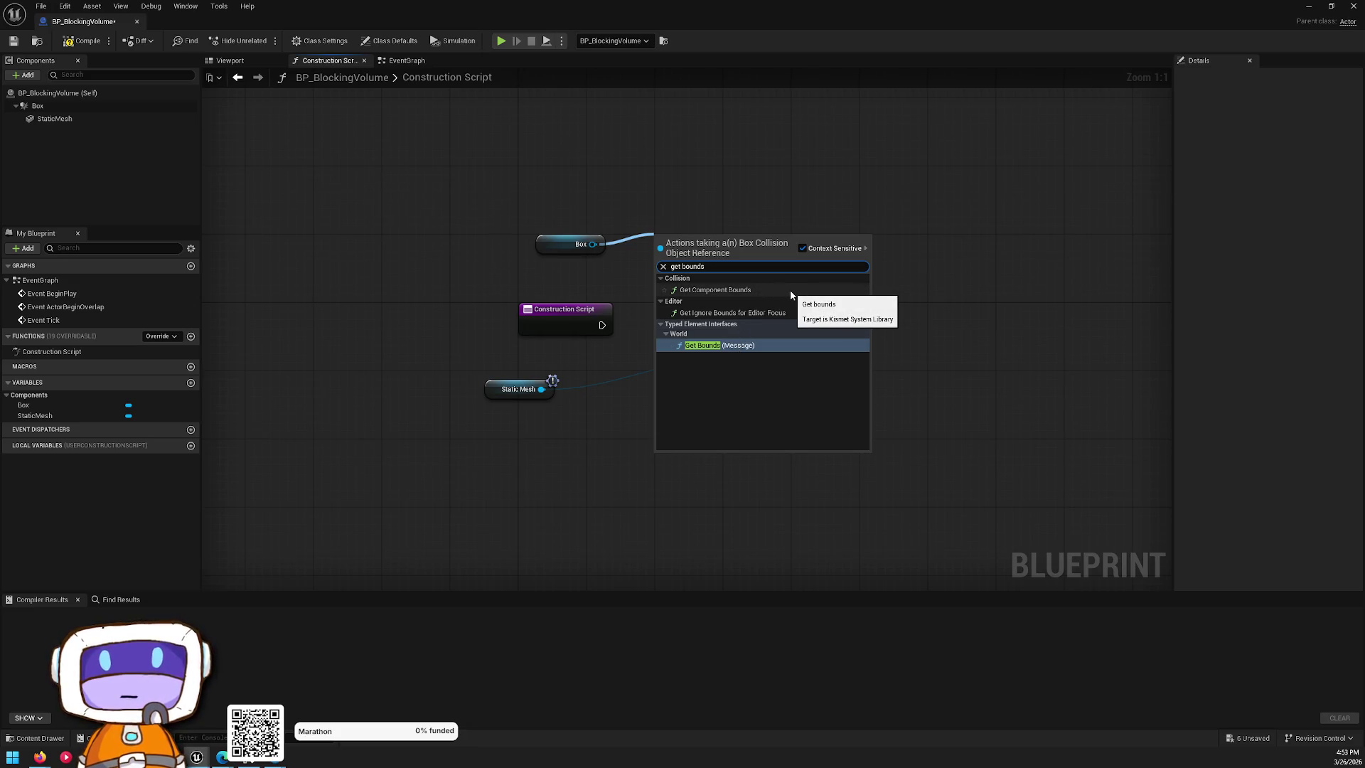
pyautogui.click(792, 291)
pyautogui.moveTo(685, 280); pyautogui.dragTo(649, 262)
pyautogui.moveTo(512, 193)
pyautogui.mouseDown()
pyautogui.moveTo(604, 266)
pyautogui.moveTo(506, 254)
pyautogui.mouseUp()
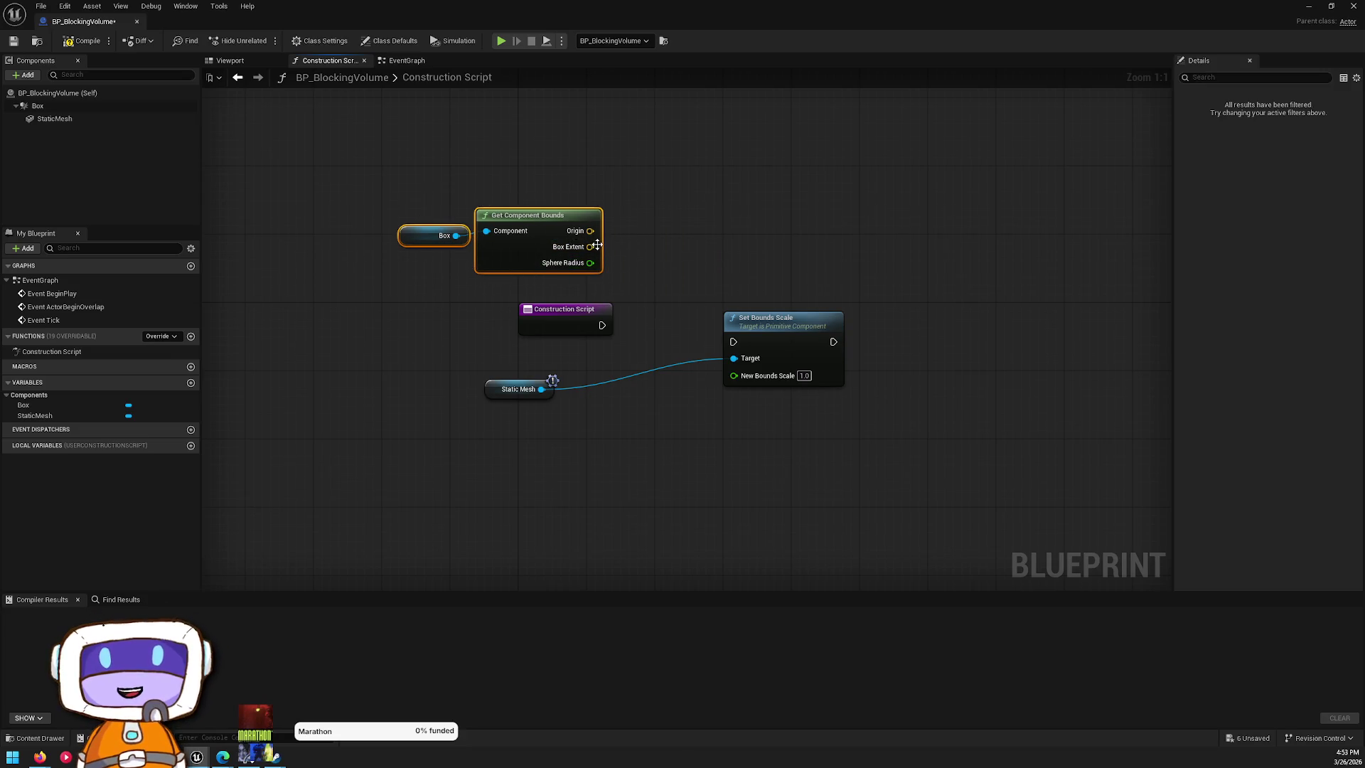
# - Add a math node on Box Extent with its second input set to float 2
pyautogui.moveTo(597, 244); pyautogui.dragTo(674, 247)
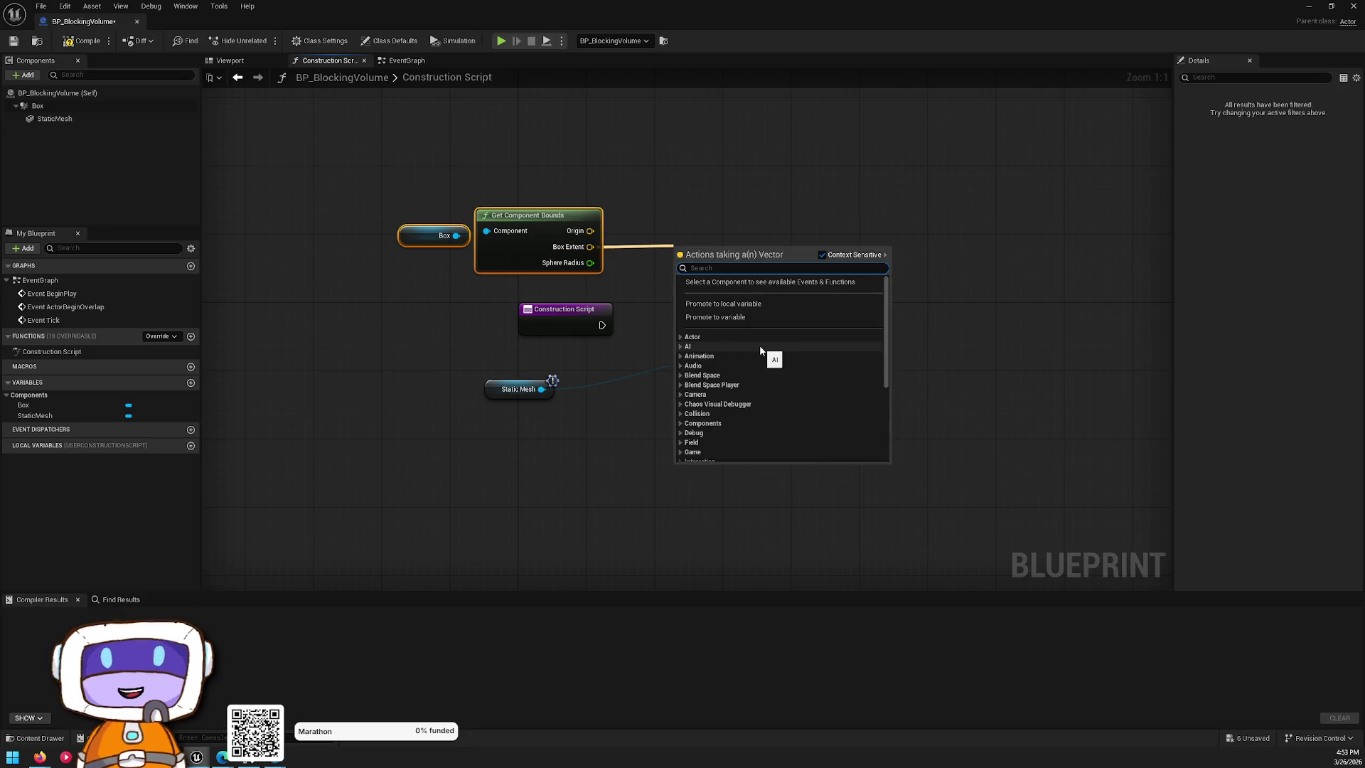
pyautogui.write('add')
pyautogui.click(760, 344)
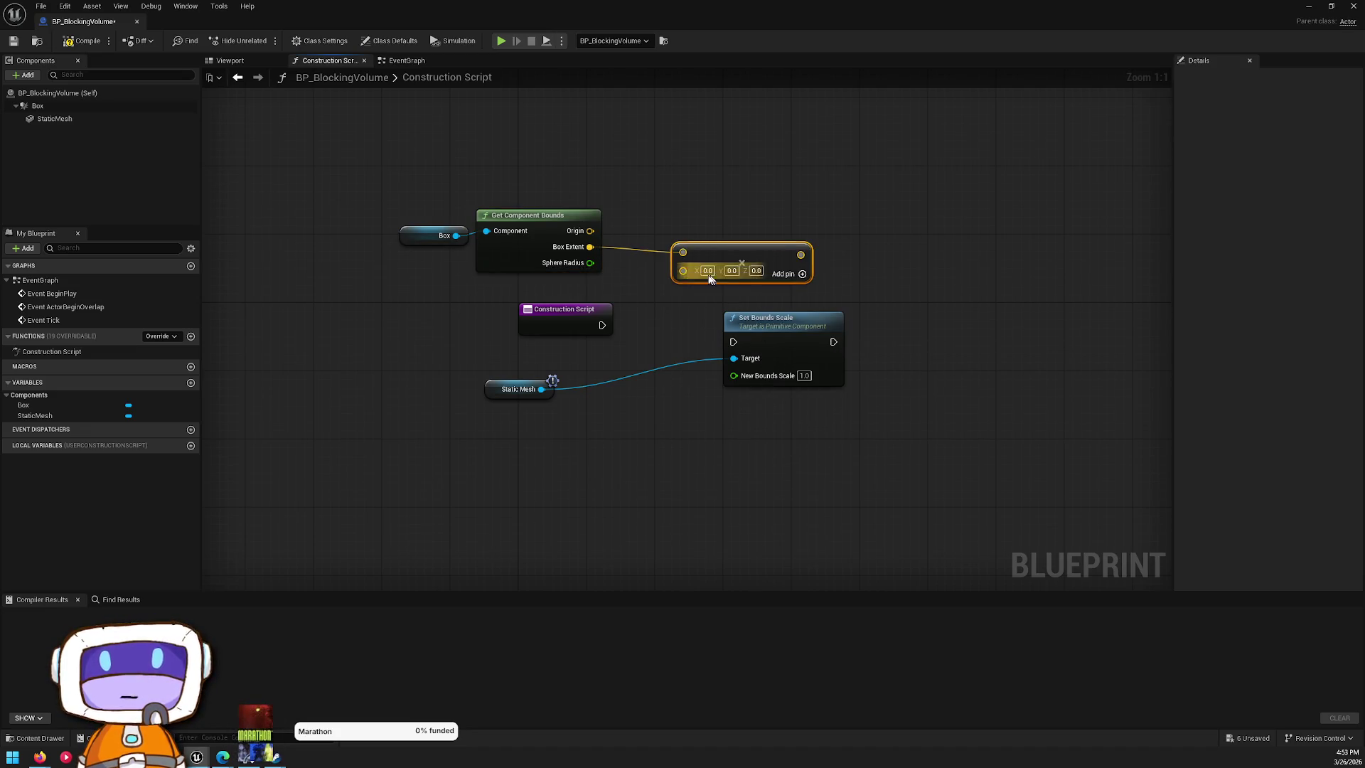
pyautogui.rightClick(683, 271)
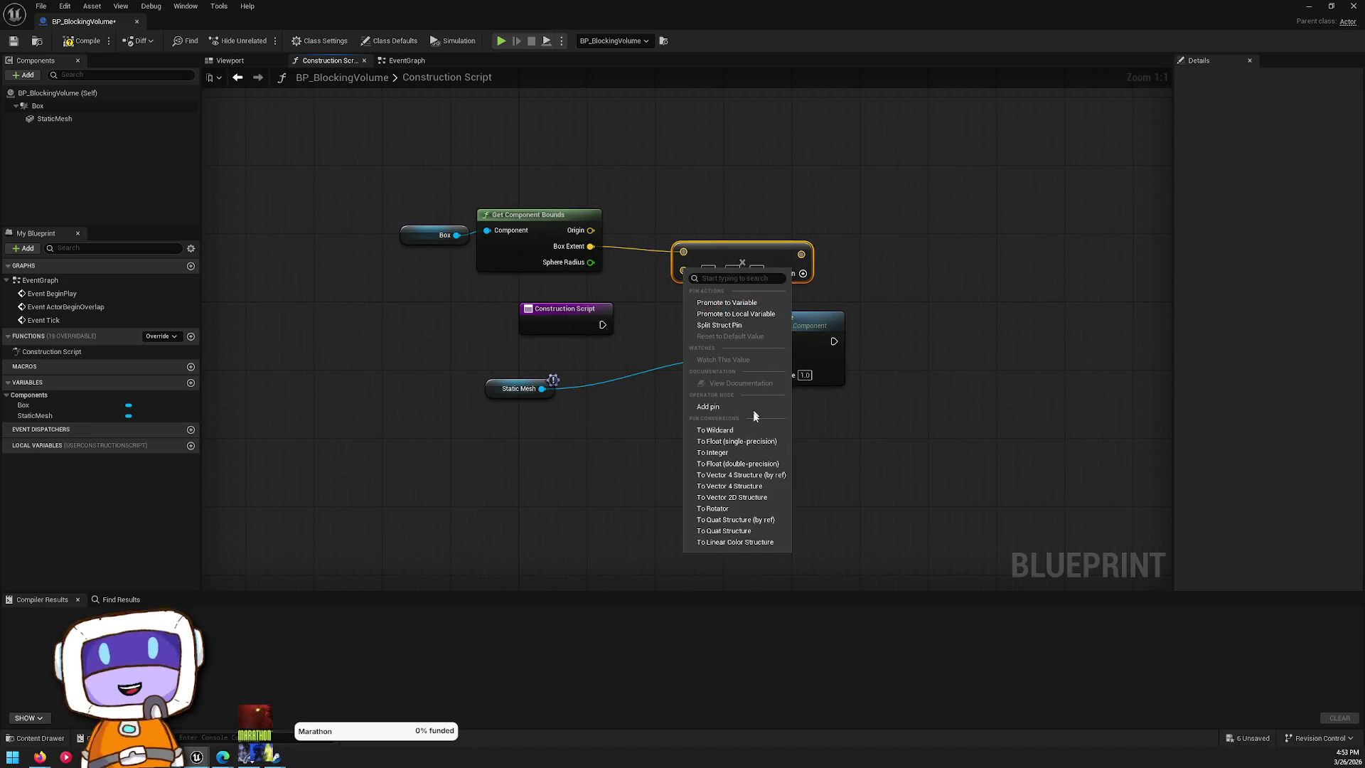
pyautogui.press('Escape')
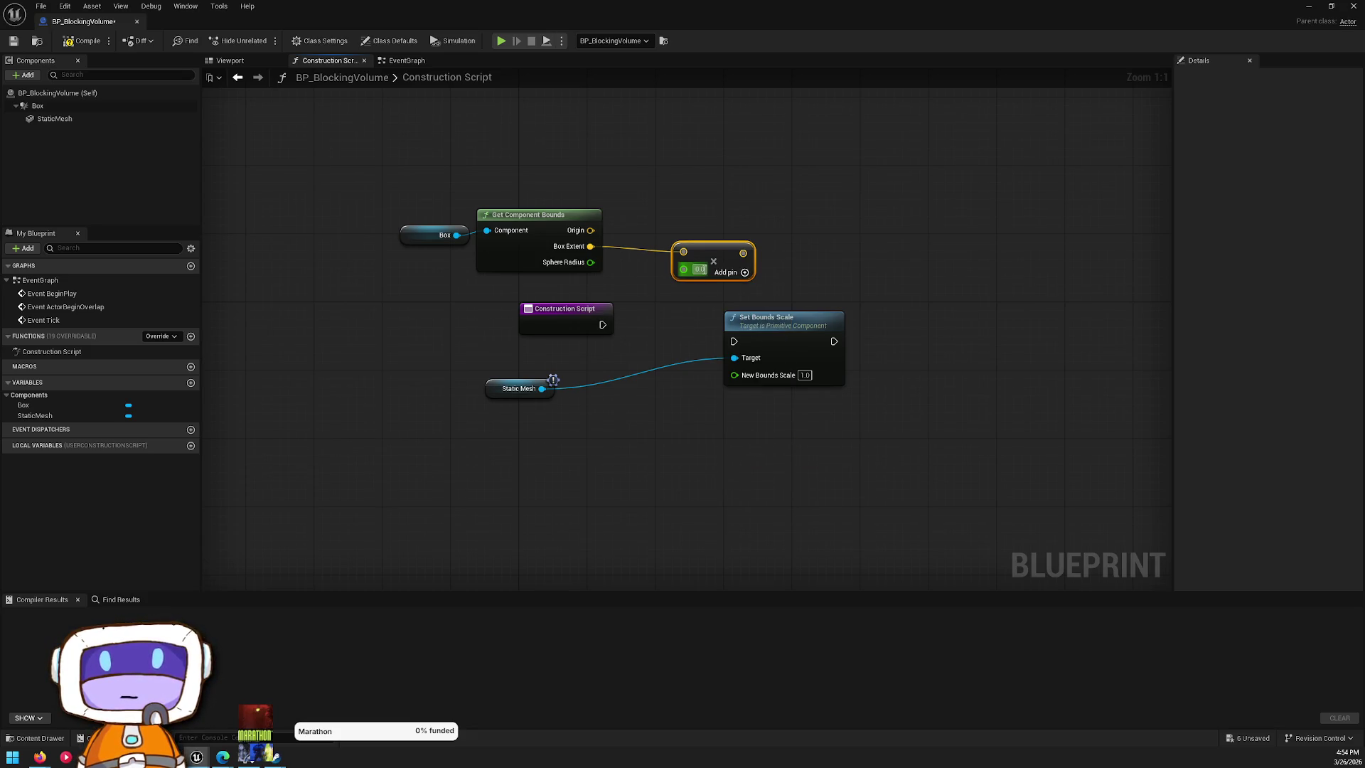
pyautogui.click(700, 269)
pyautogui.write('2')
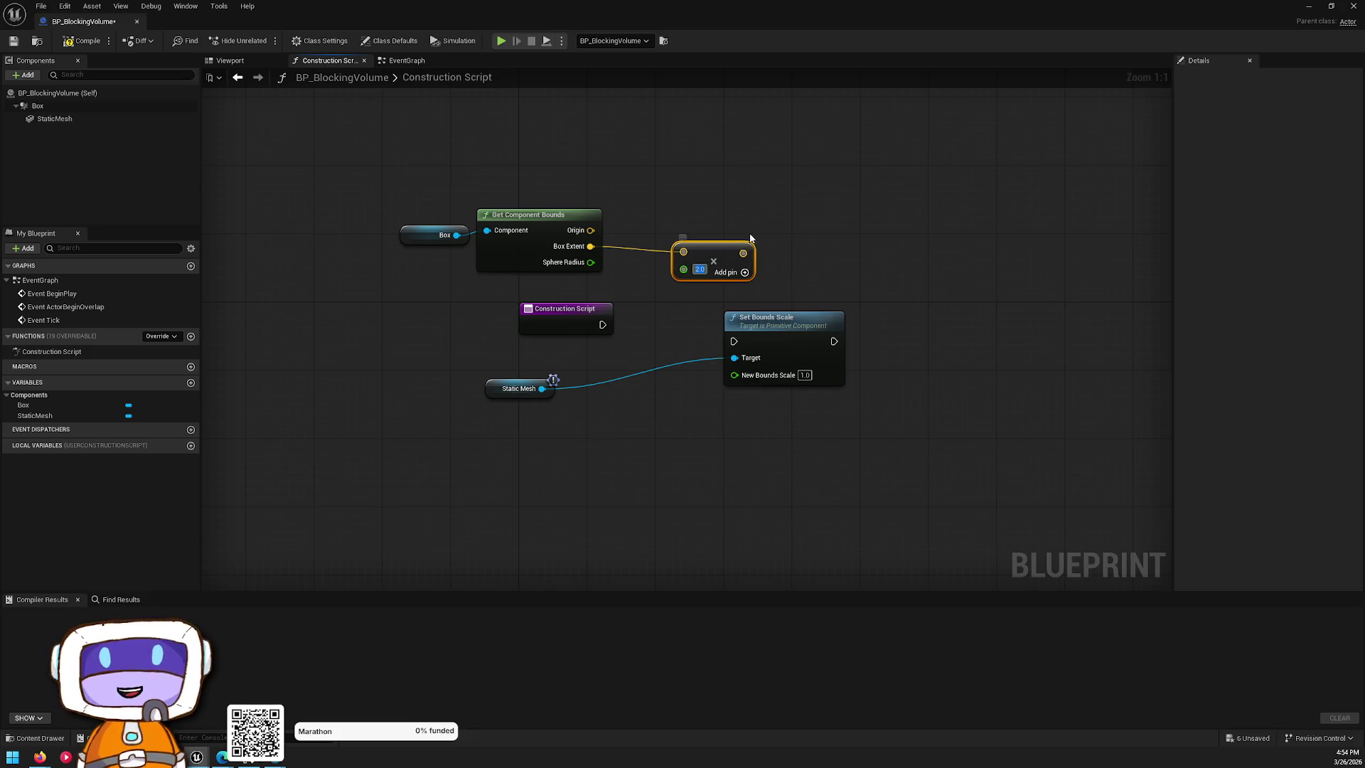
pyautogui.moveTo(739, 259); pyautogui.dragTo(737, 375)
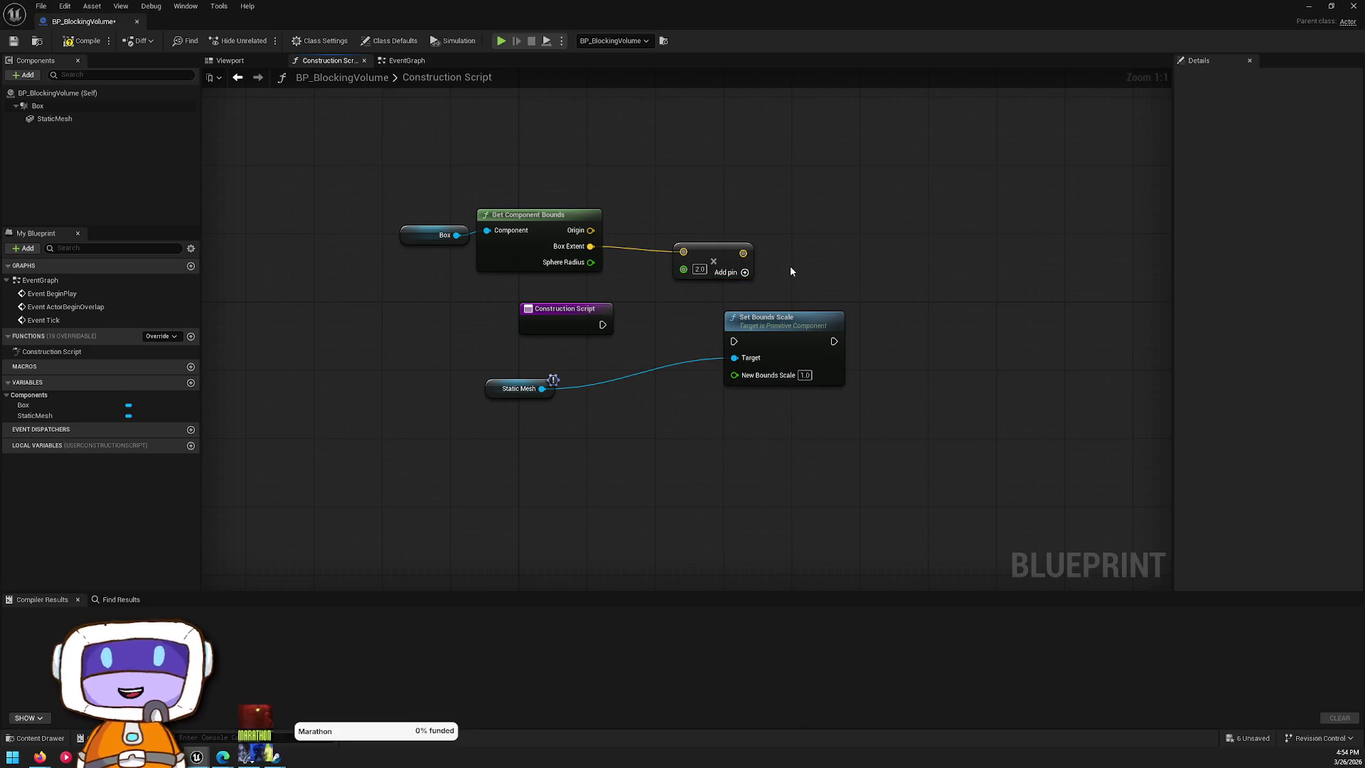
pyautogui.moveTo(736, 265); pyautogui.dragTo(735, 265)
pyautogui.click(649, 192)
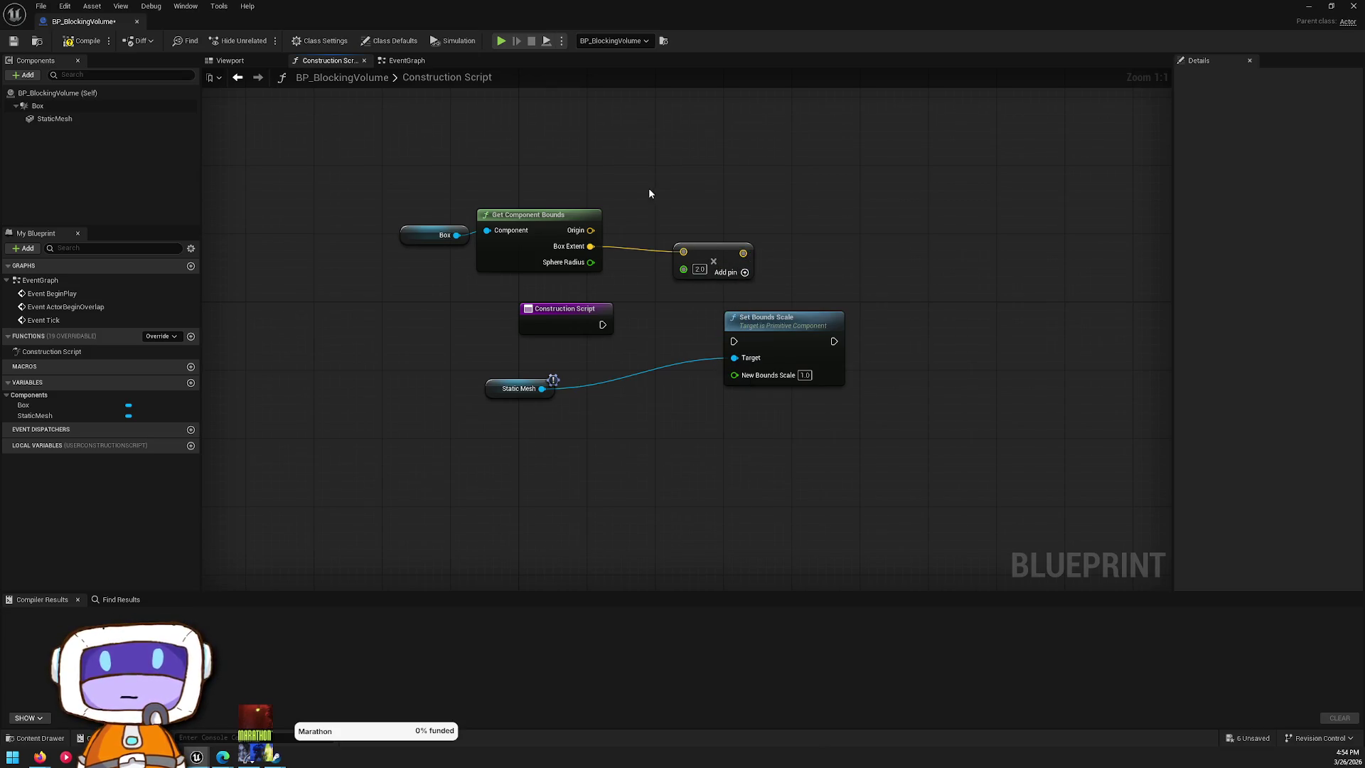
# - Connect Static Mesh to Get Component Bounds' Component input, keeping its Set Bounds Scale link
pyautogui.moveTo(749, 359)
pyautogui.mouseDown()
pyautogui.moveTo(960, 391)
pyautogui.moveTo(943, 376)
pyautogui.mouseUp()
pyautogui.moveTo(541, 388); pyautogui.dragTo(723, 344)
pyautogui.write('se')
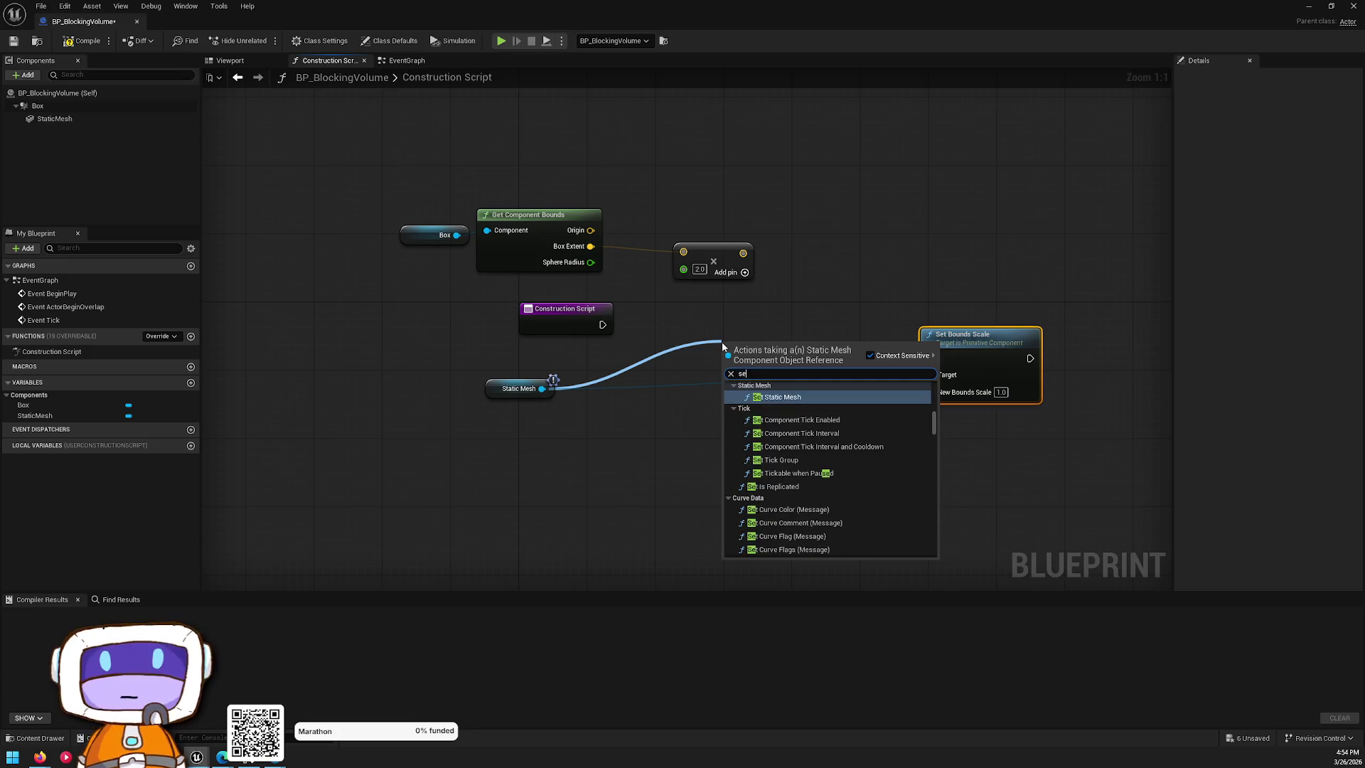
pyautogui.write('t s')
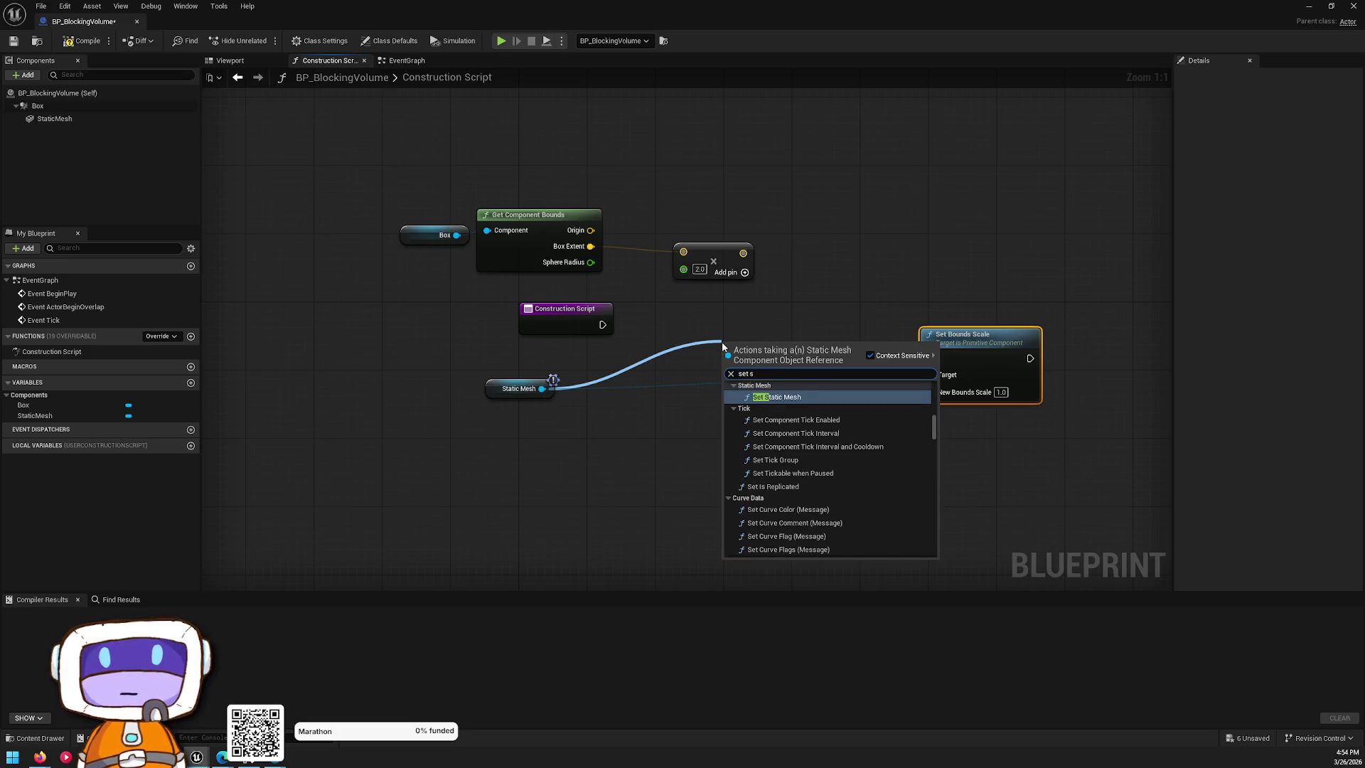
pyautogui.click(714, 225)
pyautogui.moveTo(542, 388)
pyautogui.mouseDown()
pyautogui.moveTo(421, 318)
pyautogui.moveTo(487, 231)
pyautogui.mouseUp()
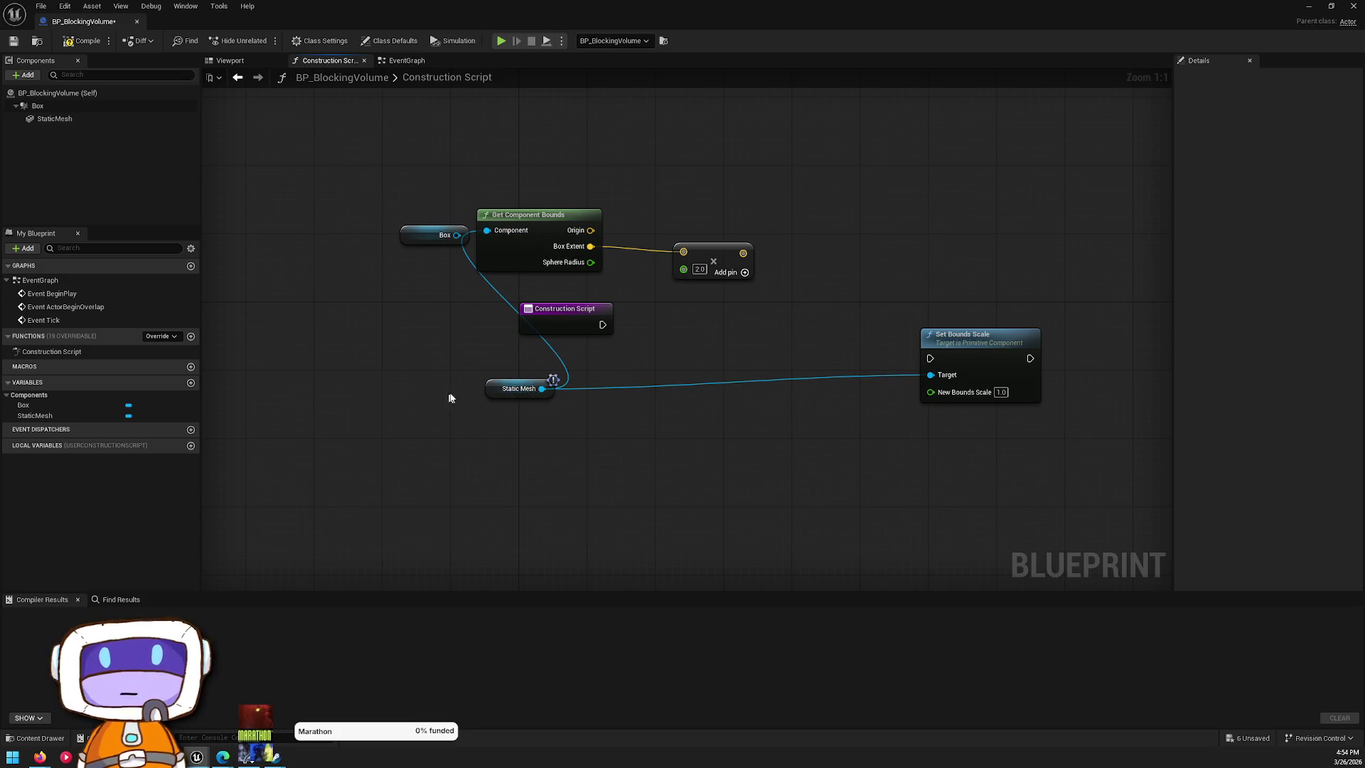
pyautogui.keyDown('alt'); pyautogui.click(931, 375); pyautogui.keyUp('alt')
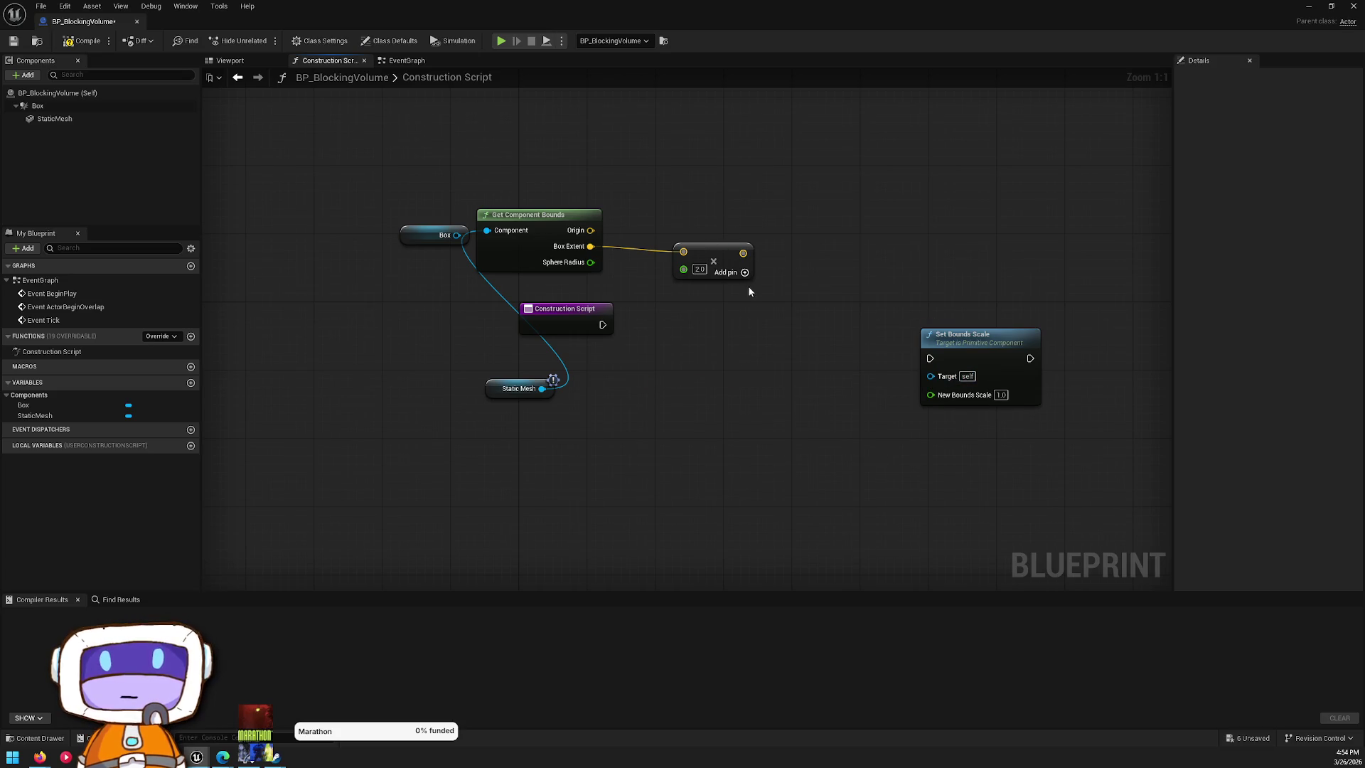
pyautogui.hotkey('ctrl', 'z')
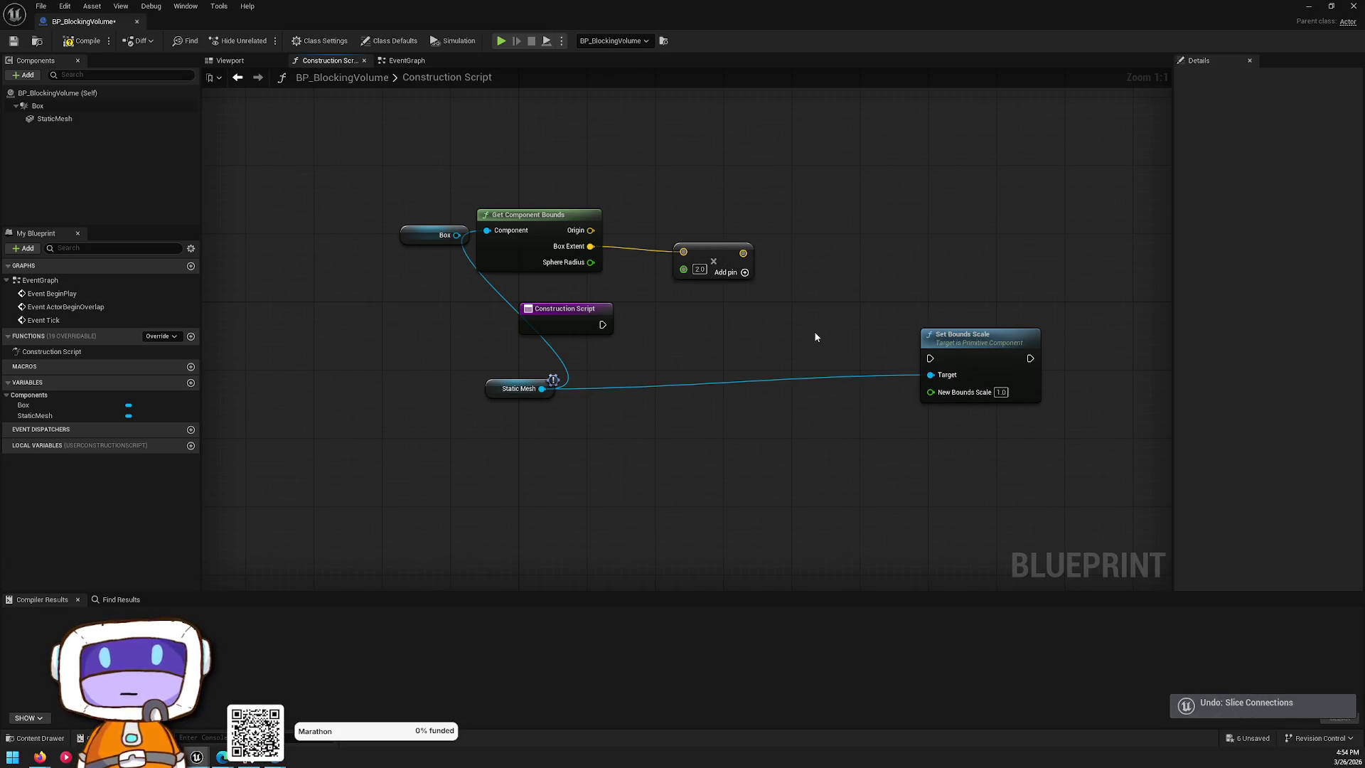
# - Set the red StaticMesh component's locked Scale to 0.7 on all axes
pyautogui.click(229, 60)
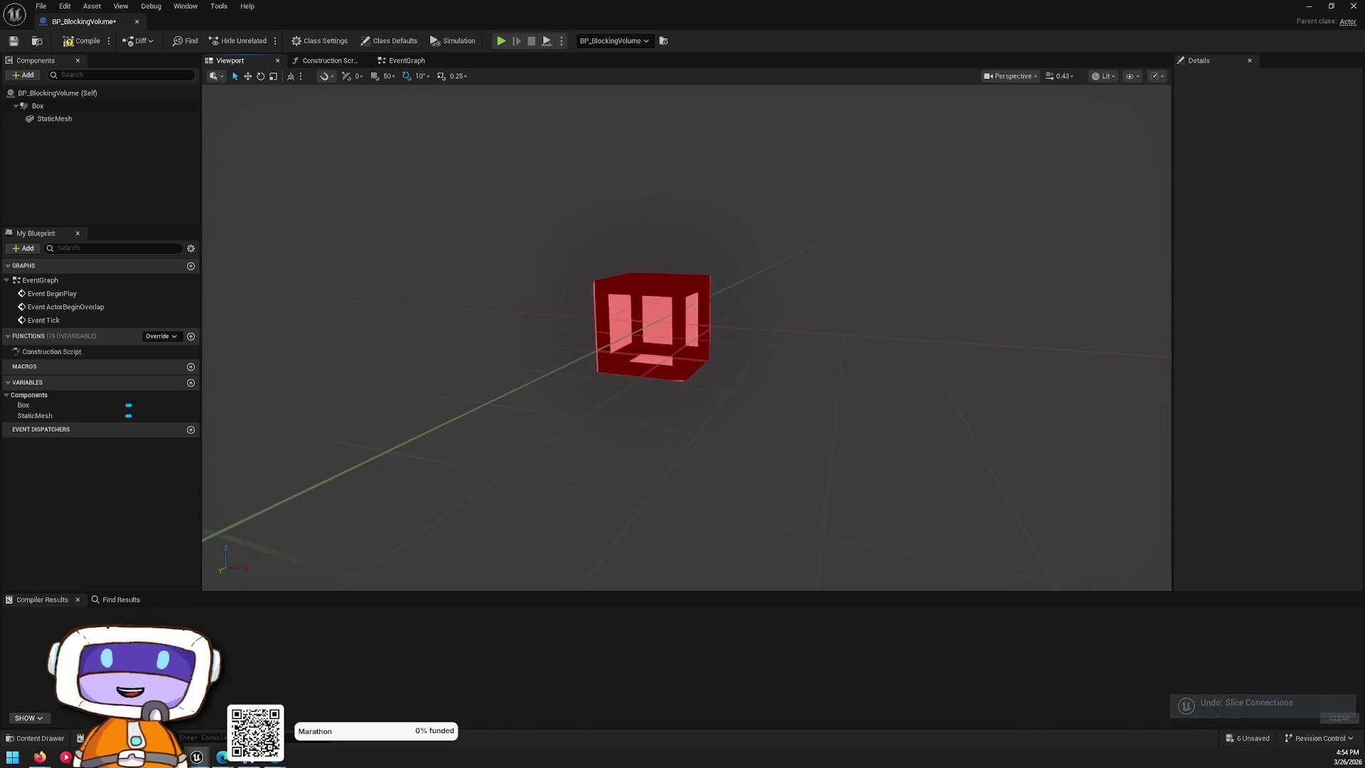
pyautogui.moveTo(731, 309); pyautogui.dragTo(732, 309)
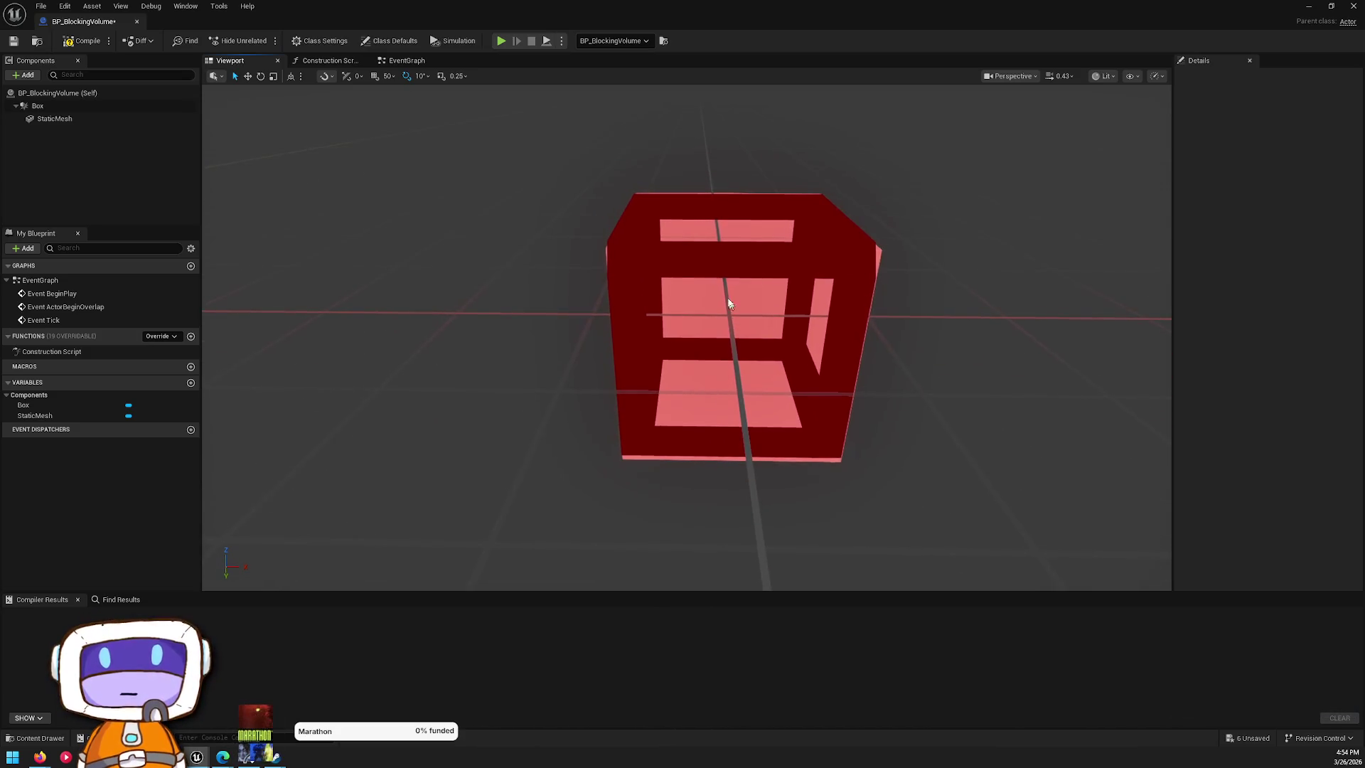
pyautogui.click(54, 120)
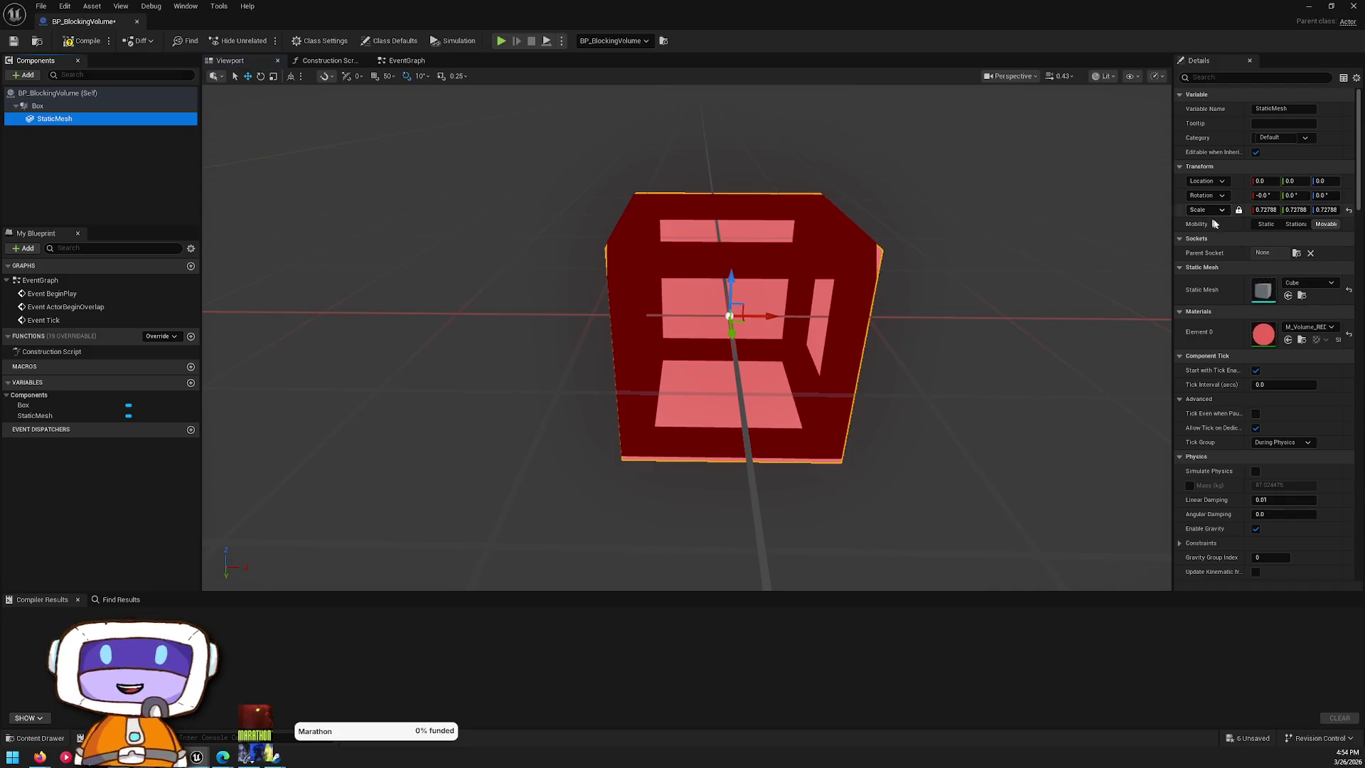
pyautogui.click(1265, 209)
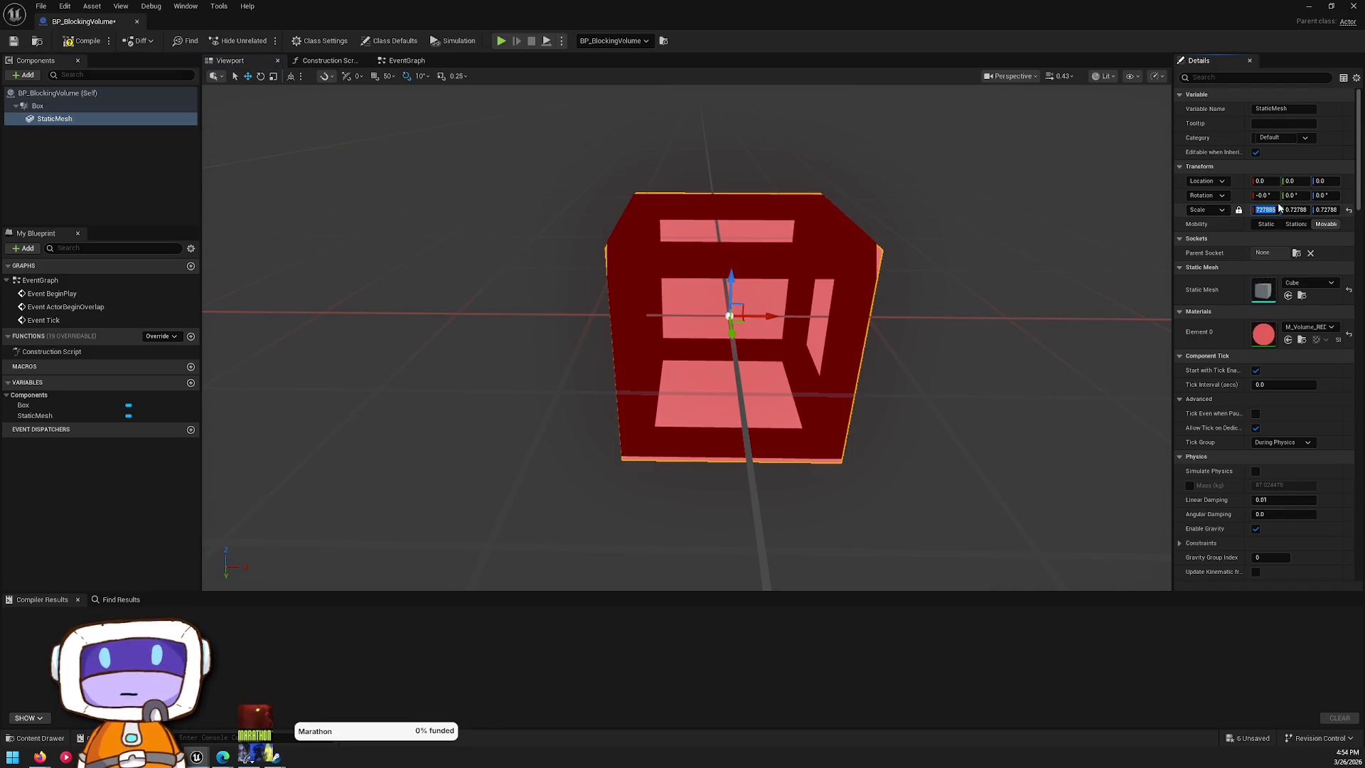
pyautogui.write('17')
pyautogui.press('Return')
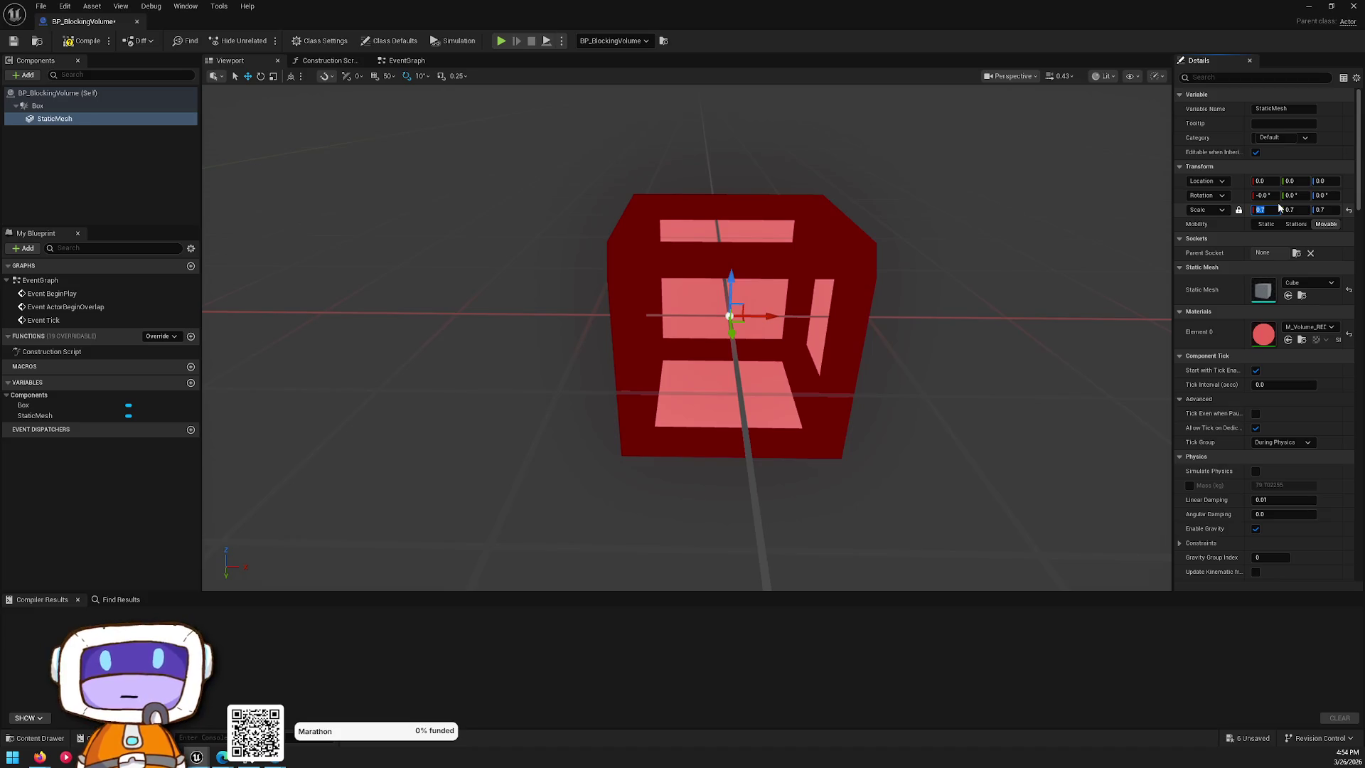
pyautogui.click(1278, 205)
# - Compile the blueprint, then remove the existing pink blocking volume from L_Testing
pyautogui.click(80, 41)
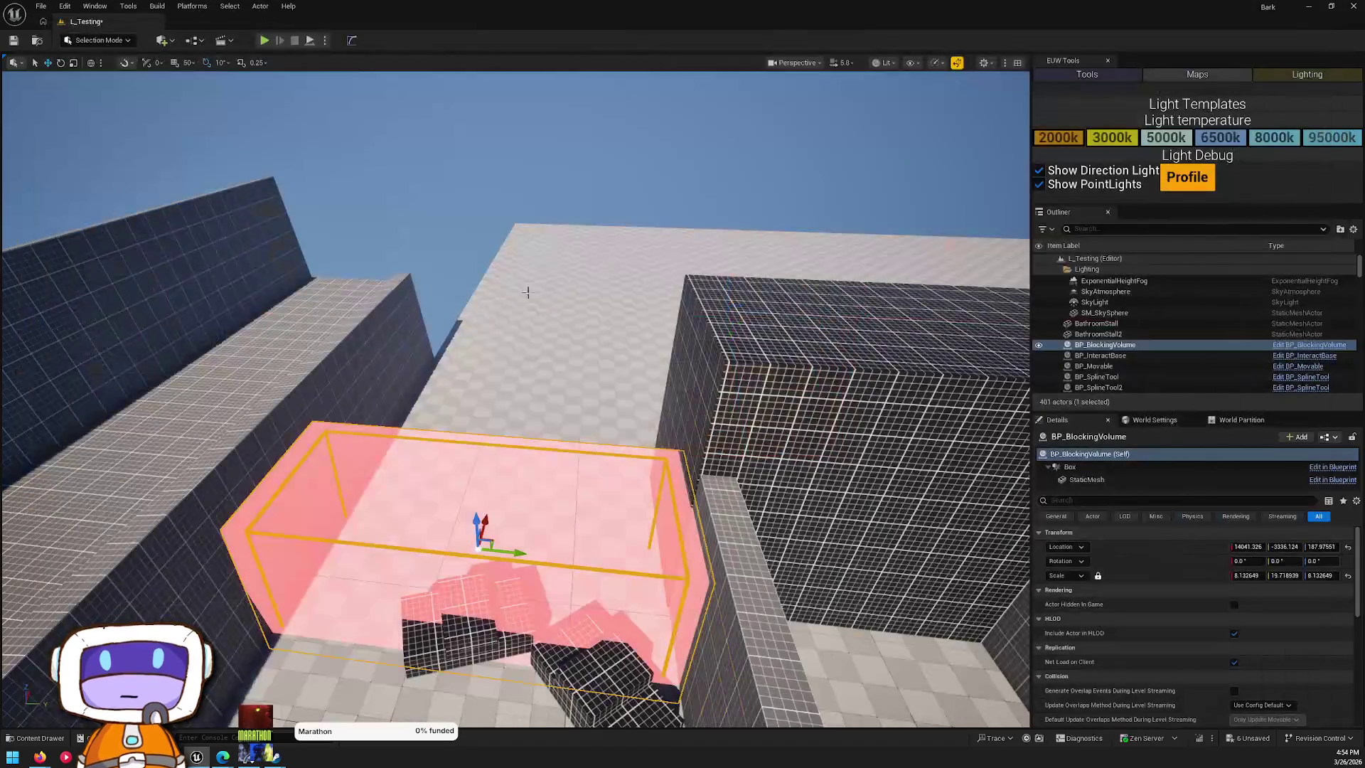
pyautogui.hotkey('alt', 'Tab')
pyautogui.press('w')
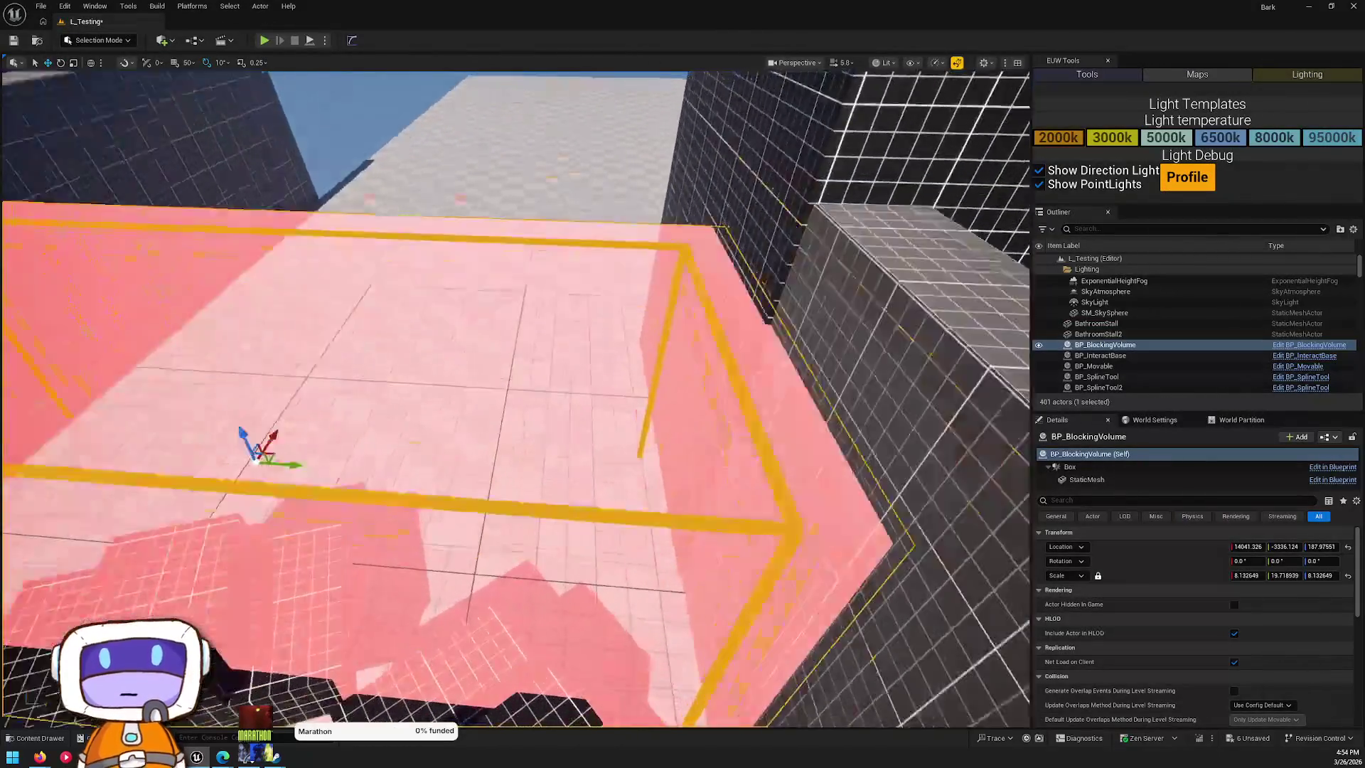
pyautogui.scroll(-10, 541, 336)
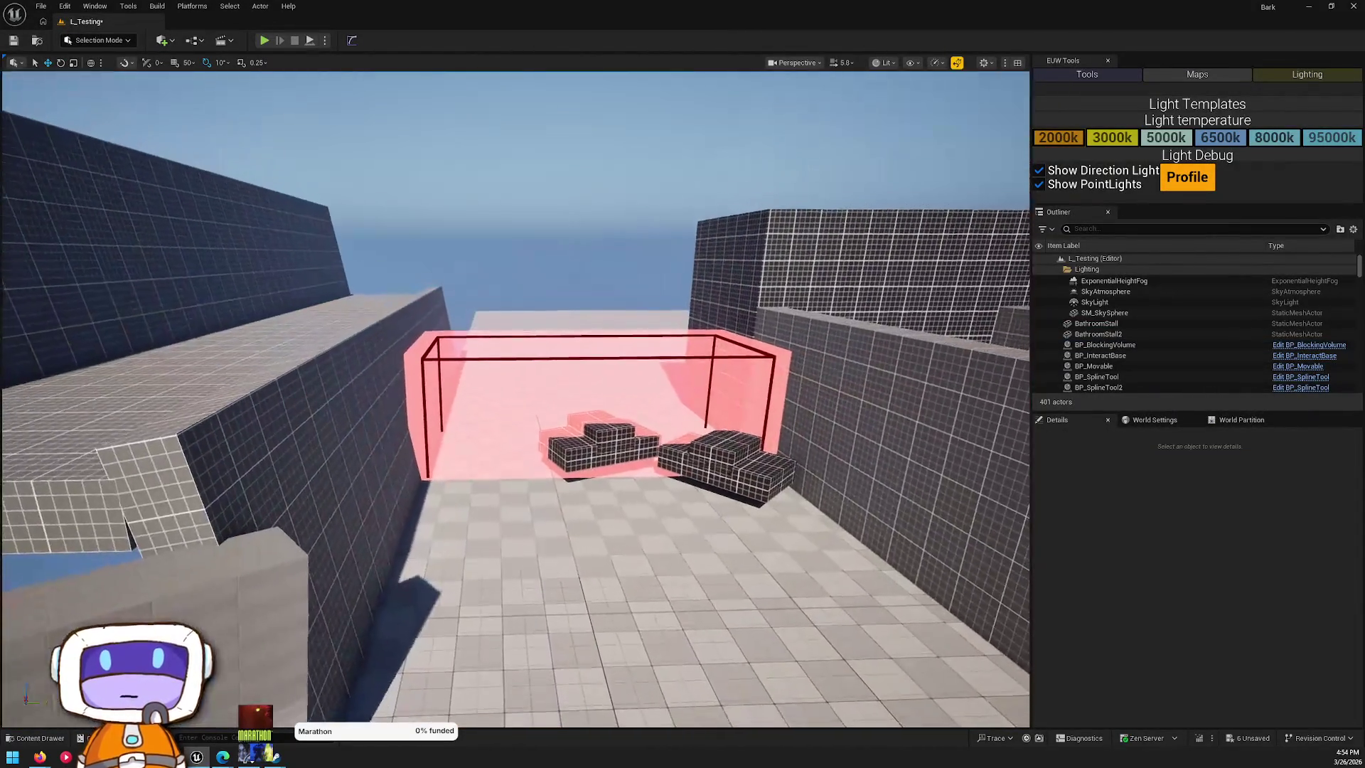
pyautogui.click(577, 385)
pyautogui.click(652, 358)
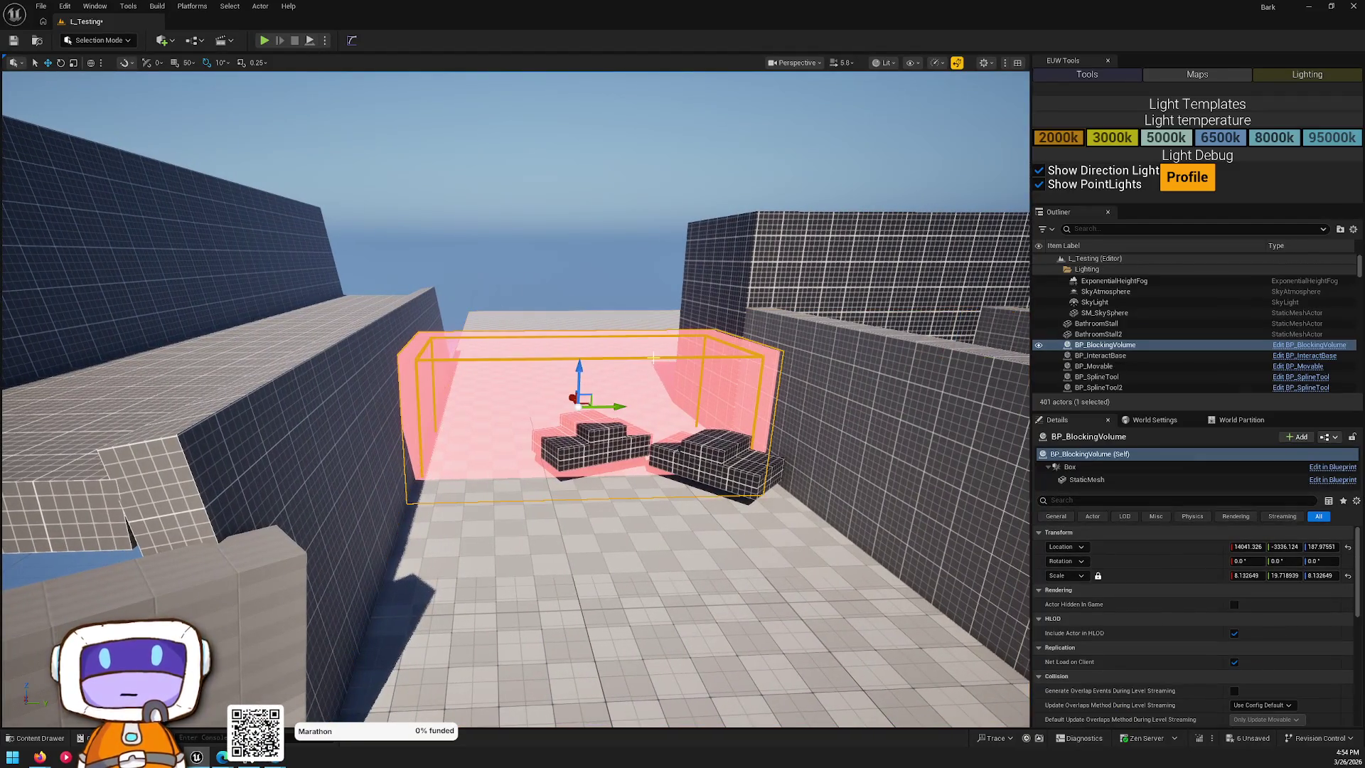
pyautogui.moveTo(1284, 575)
pyautogui.mouseDown()
pyautogui.moveTo(1351, 575)
pyautogui.moveTo(1312, 576)
pyautogui.mouseUp()
pyautogui.hotkey('ctrl', 'z')
pyautogui.hotkey('ctrl', 'z')
pyautogui.press('Delete')
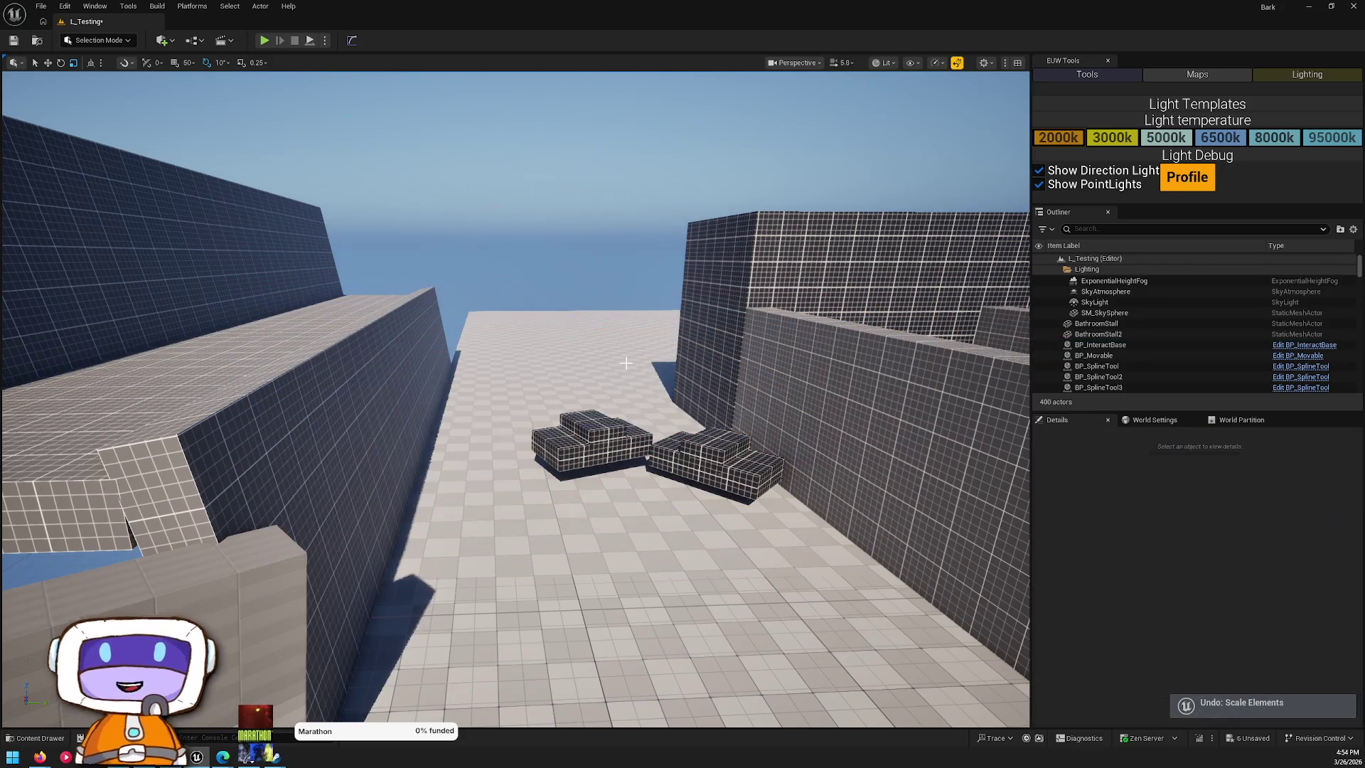
# - Place a new blocking volume near the cover boxes and widen it slightly sideways
pyautogui.hotkey('ctrl', 'space')
pyautogui.click(259, 503)
pyautogui.moveTo(259, 503)
pyautogui.mouseDown()
pyautogui.moveTo(520, 361)
pyautogui.moveTo(590, 430)
pyautogui.moveTo(589, 413)
pyautogui.mouseUp()
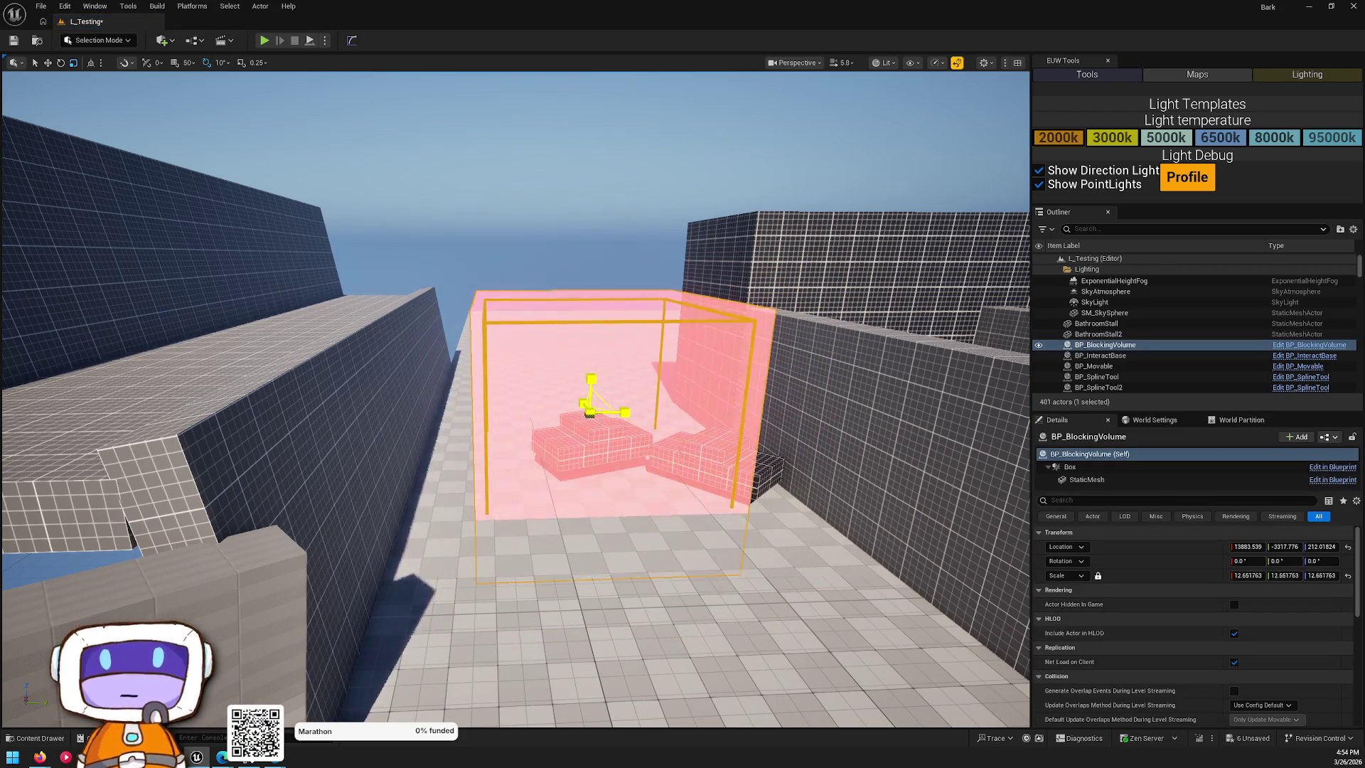
pyautogui.moveTo(588, 413); pyautogui.dragTo(590, 417)
pyautogui.press('w')
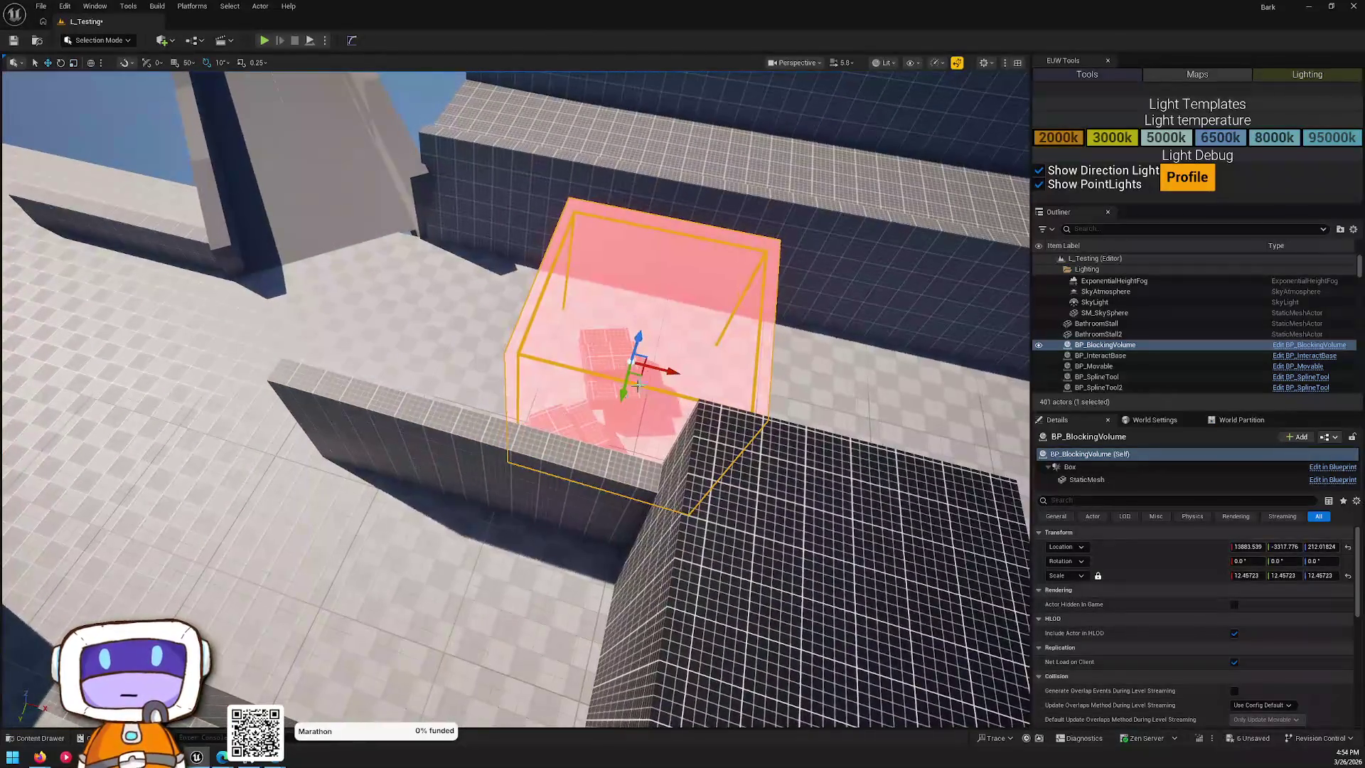
pyautogui.moveTo(637, 369); pyautogui.dragTo(576, 395)
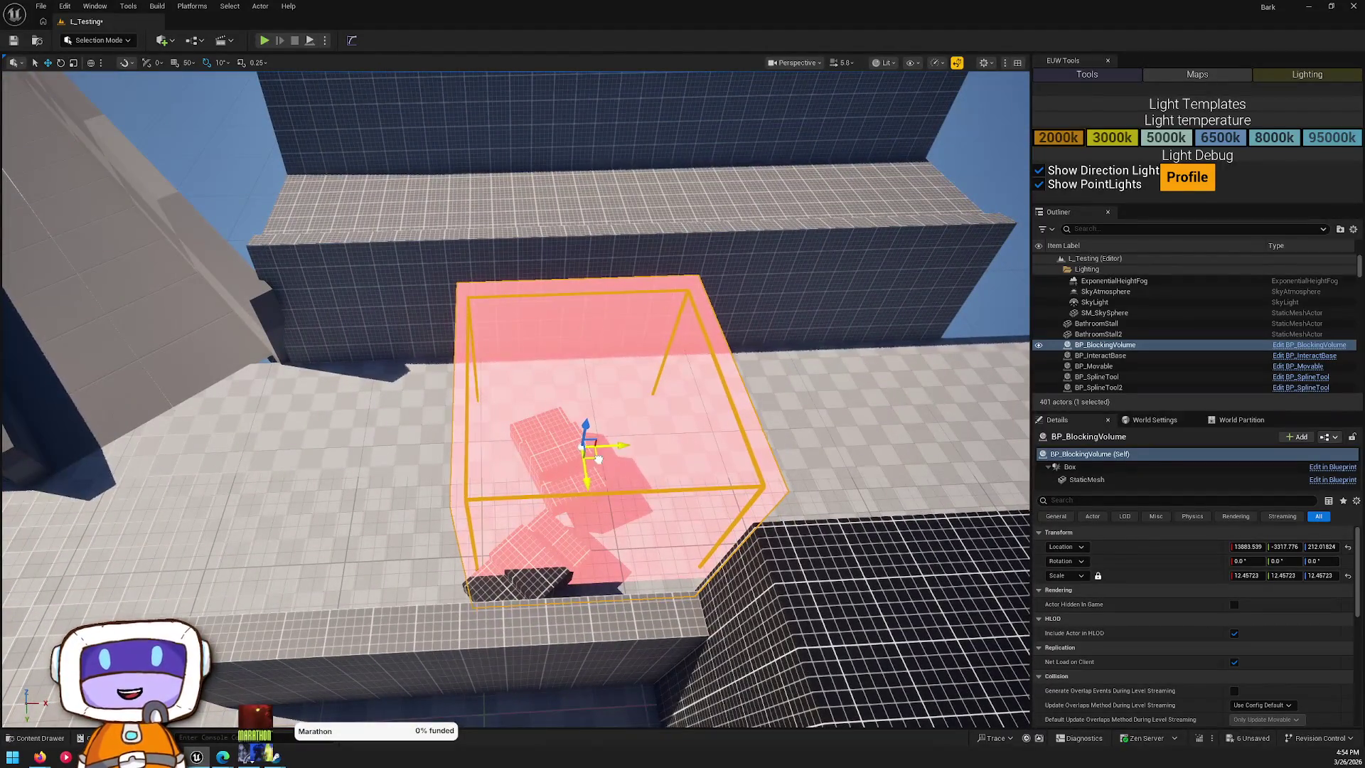
pyautogui.moveTo(576, 395)
pyautogui.mouseDown()
pyautogui.moveTo(564, 339)
pyautogui.moveTo(577, 439)
pyautogui.moveTo(554, 455)
pyautogui.moveTo(561, 469)
pyautogui.moveTo(562, 398)
pyautogui.mouseUp()
pyautogui.press('Escape')
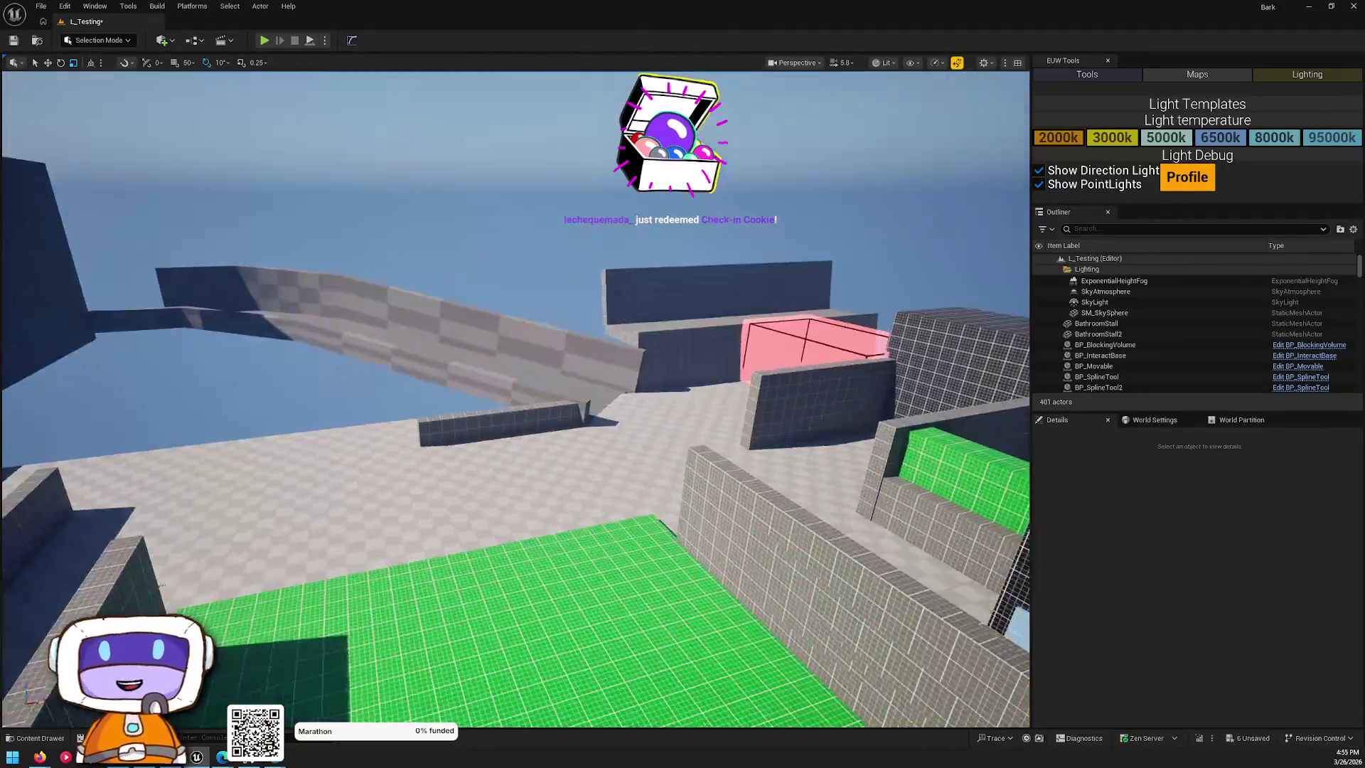
pyautogui.moveTo(561, 398)
pyautogui.mouseDown()
pyautogui.moveTo(562, 384)
pyautogui.moveTo(541, 384)
pyautogui.moveTo(526, 334)
pyautogui.moveTo(540, 370)
pyautogui.moveTo(512, 356)
pyautogui.moveTo(498, 409)
pyautogui.mouseUp()
# - Raise the low wall CubeGridToolOutput45's Z scale from about 0.68 to roughly 1.03
pyautogui.click(573, 403)
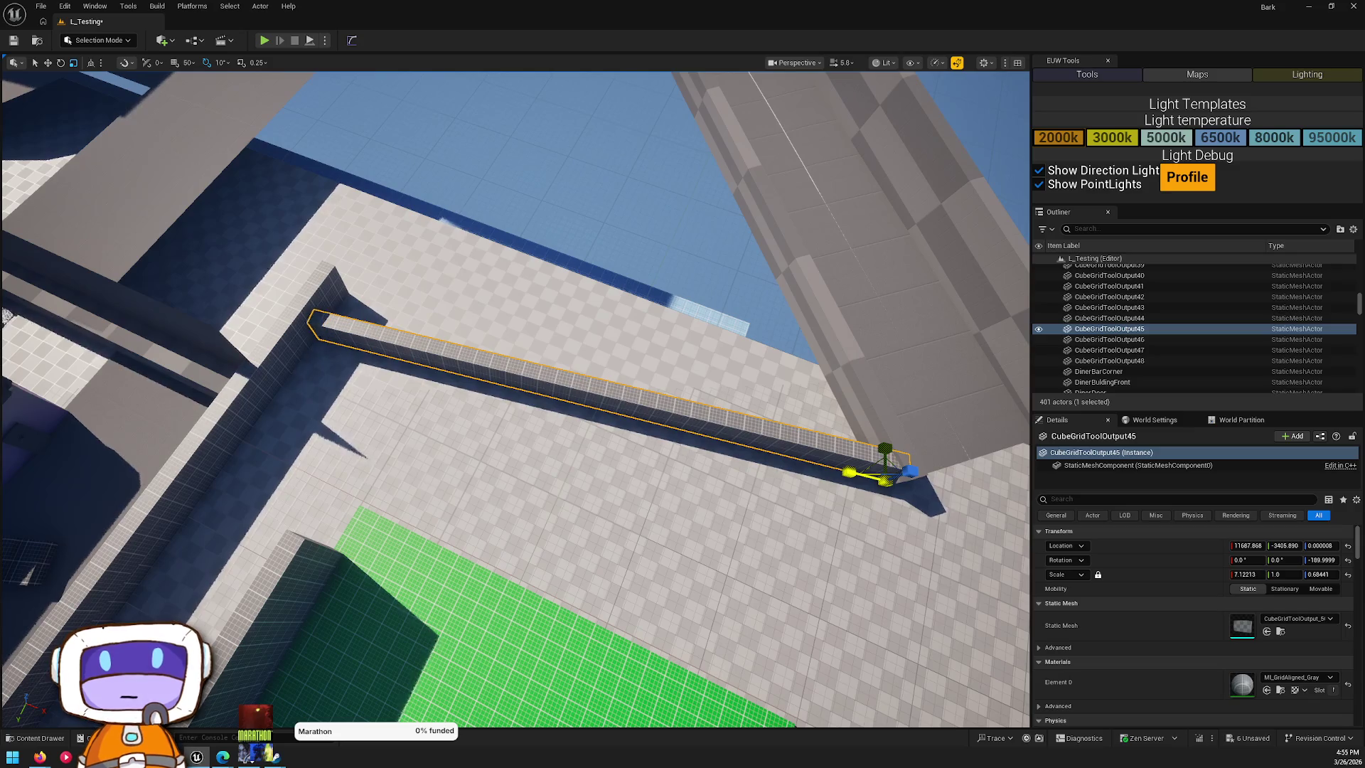
pyautogui.press('Escape')
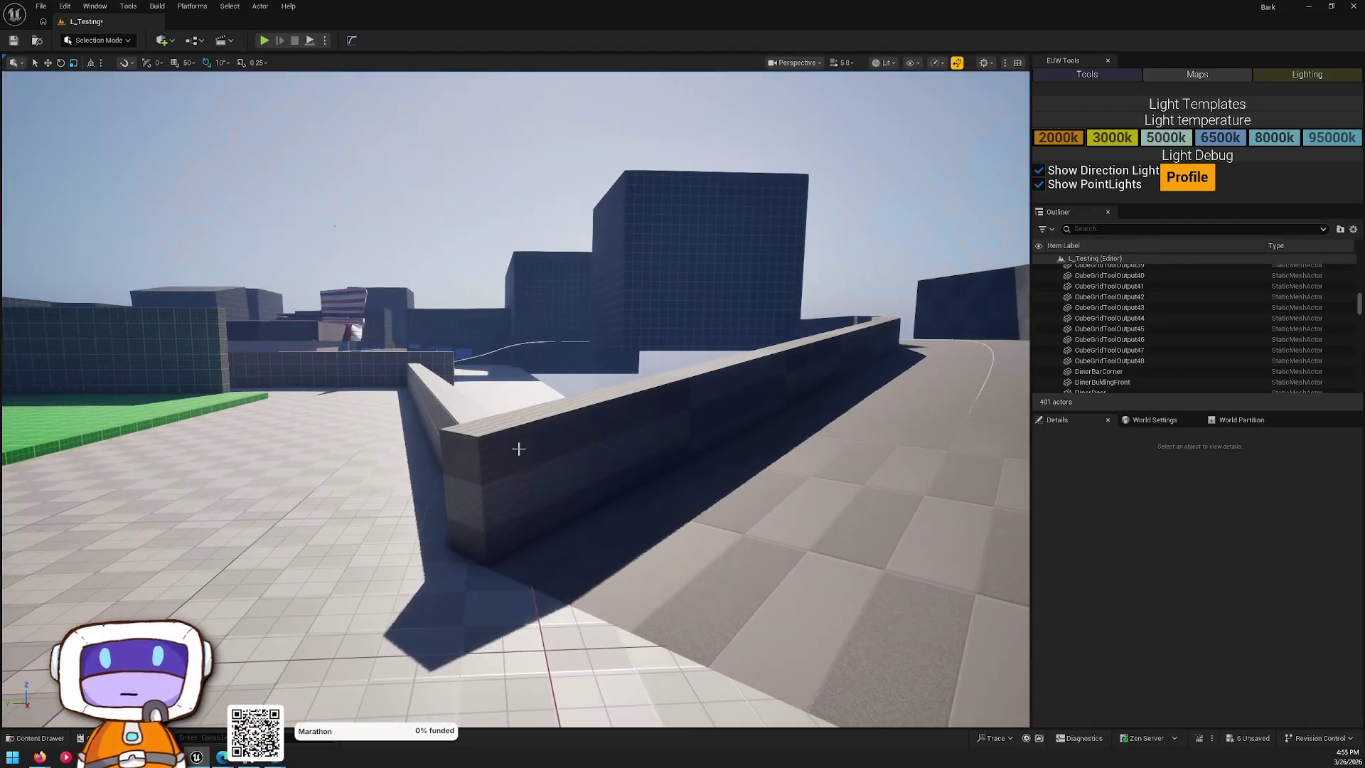
pyautogui.click(490, 517)
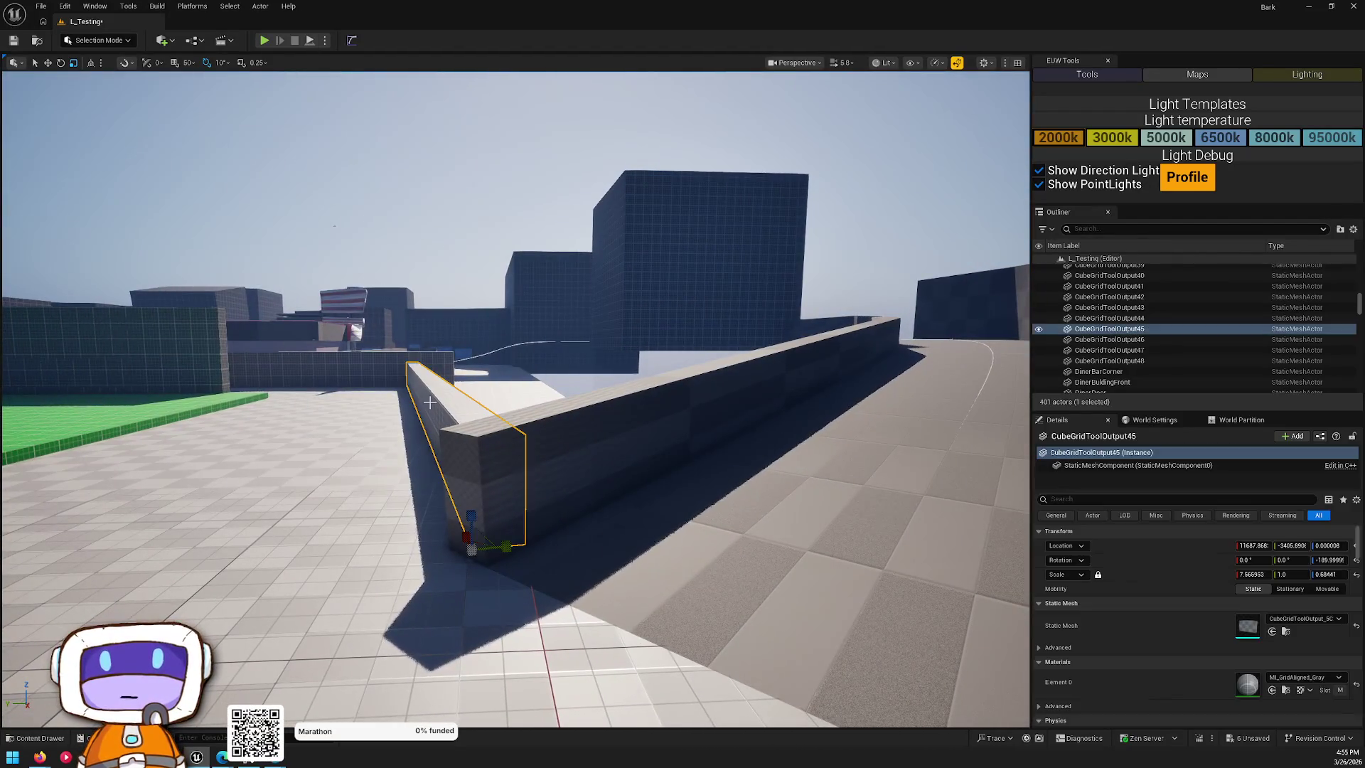
pyautogui.moveTo(475, 516)
pyautogui.mouseDown()
pyautogui.moveTo(474, 398)
pyautogui.moveTo(475, 490)
pyautogui.mouseUp()
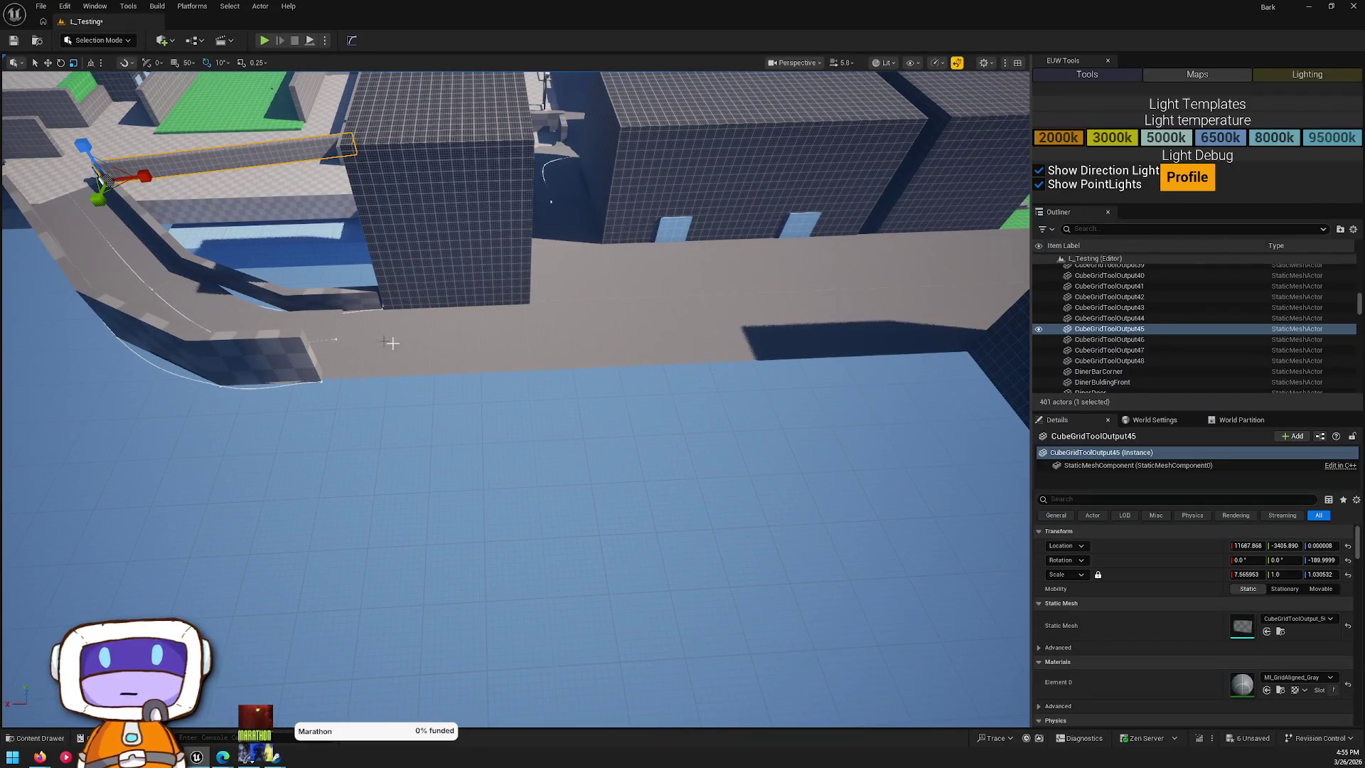
# - Select the five floor tiles beside the curved road
pyautogui.click(462, 337)
pyautogui.keyDown('ctrl'); pyautogui.click(392, 339); pyautogui.keyUp('ctrl')
pyautogui.keyDown('ctrl'); pyautogui.click(599, 356); pyautogui.keyUp('ctrl')
pyautogui.keyDown('ctrl'); pyautogui.click(647, 340); pyautogui.keyUp('ctrl')
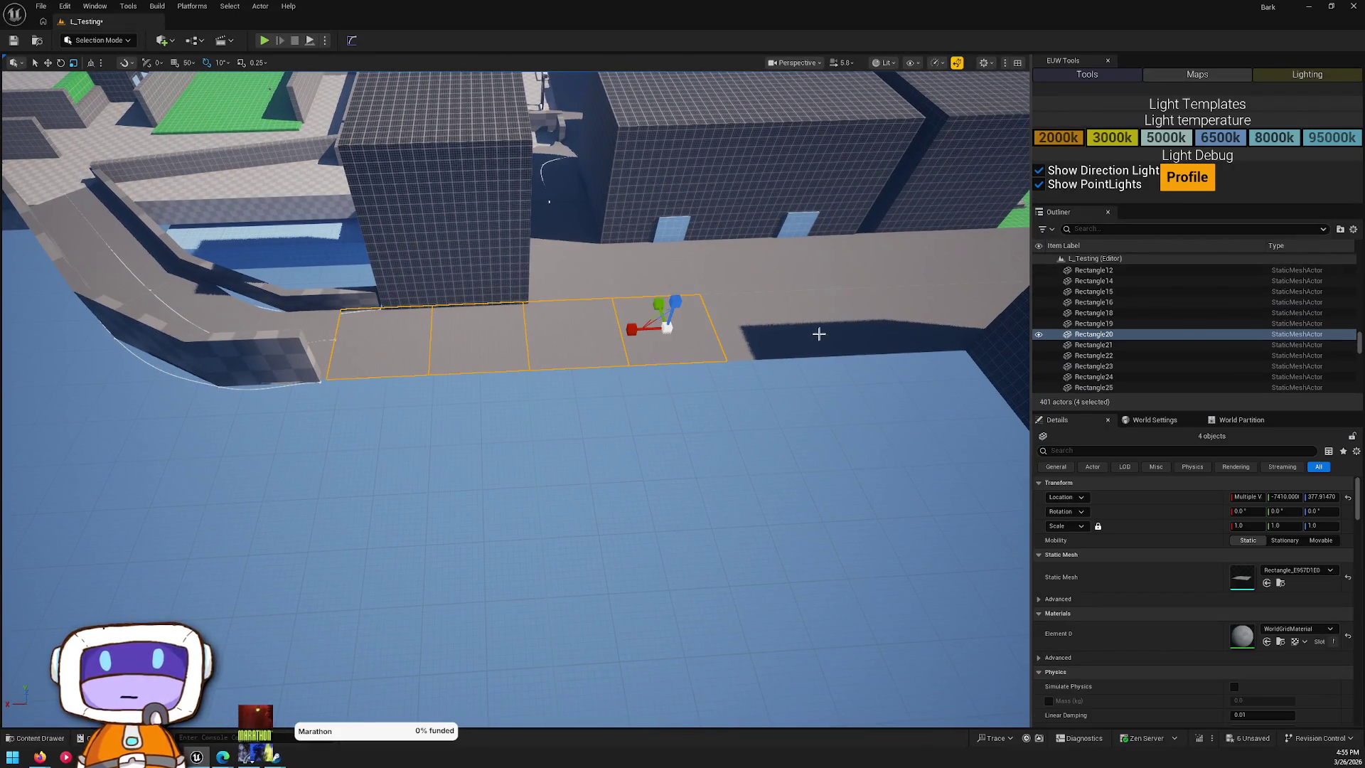
pyautogui.keyDown('ctrl'); pyautogui.click(817, 331); pyautogui.keyUp('ctrl')
pyautogui.moveTo(699, 343)
pyautogui.mouseDown()
pyautogui.moveTo(530, 288)
pyautogui.moveTo(597, 286)
pyautogui.moveTo(562, 277)
pyautogui.moveTo(590, 291)
pyautogui.moveTo(580, 287)
pyautogui.mouseUp()
# - Duplicate floor tile Rectangle62 and delete the stray copy
pyautogui.click(508, 444)
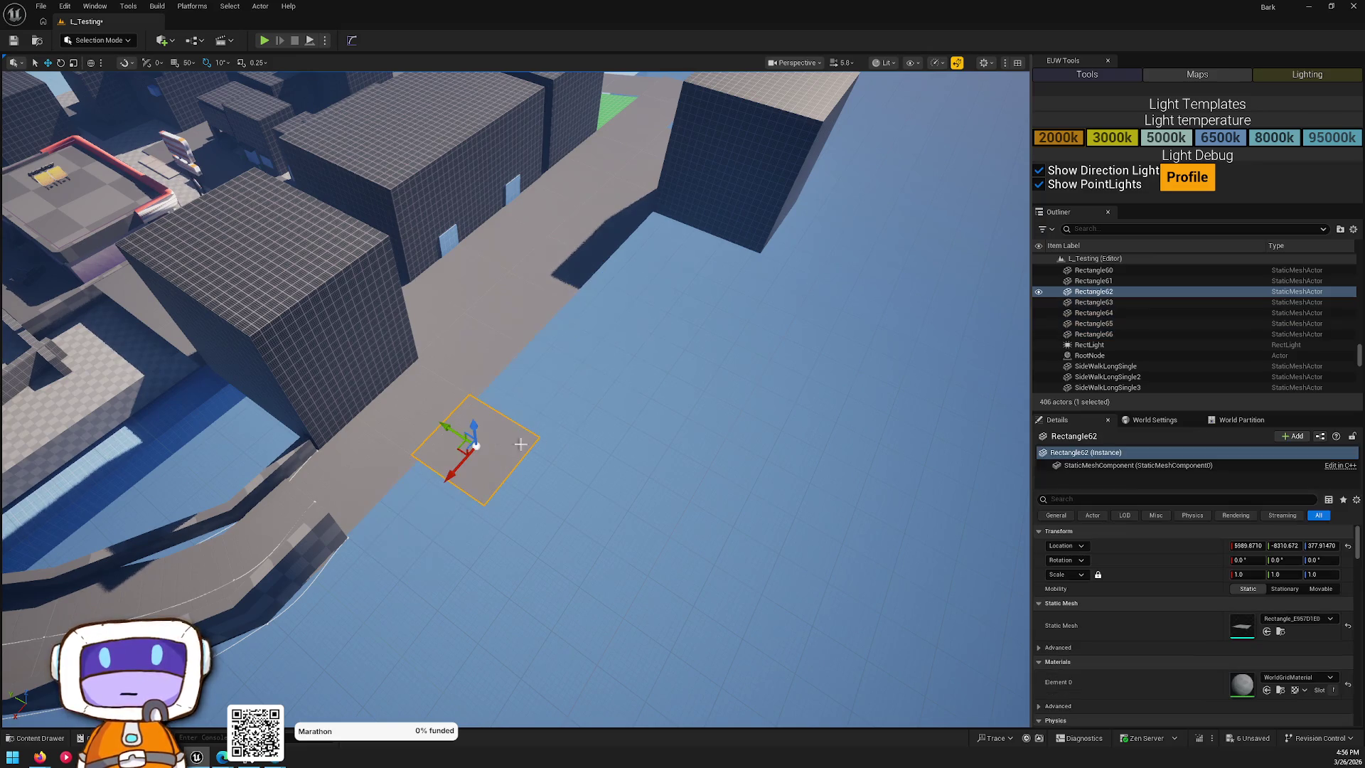
pyautogui.moveTo(447, 428); pyautogui.dragTo(544, 460)
pyautogui.press('Delete')
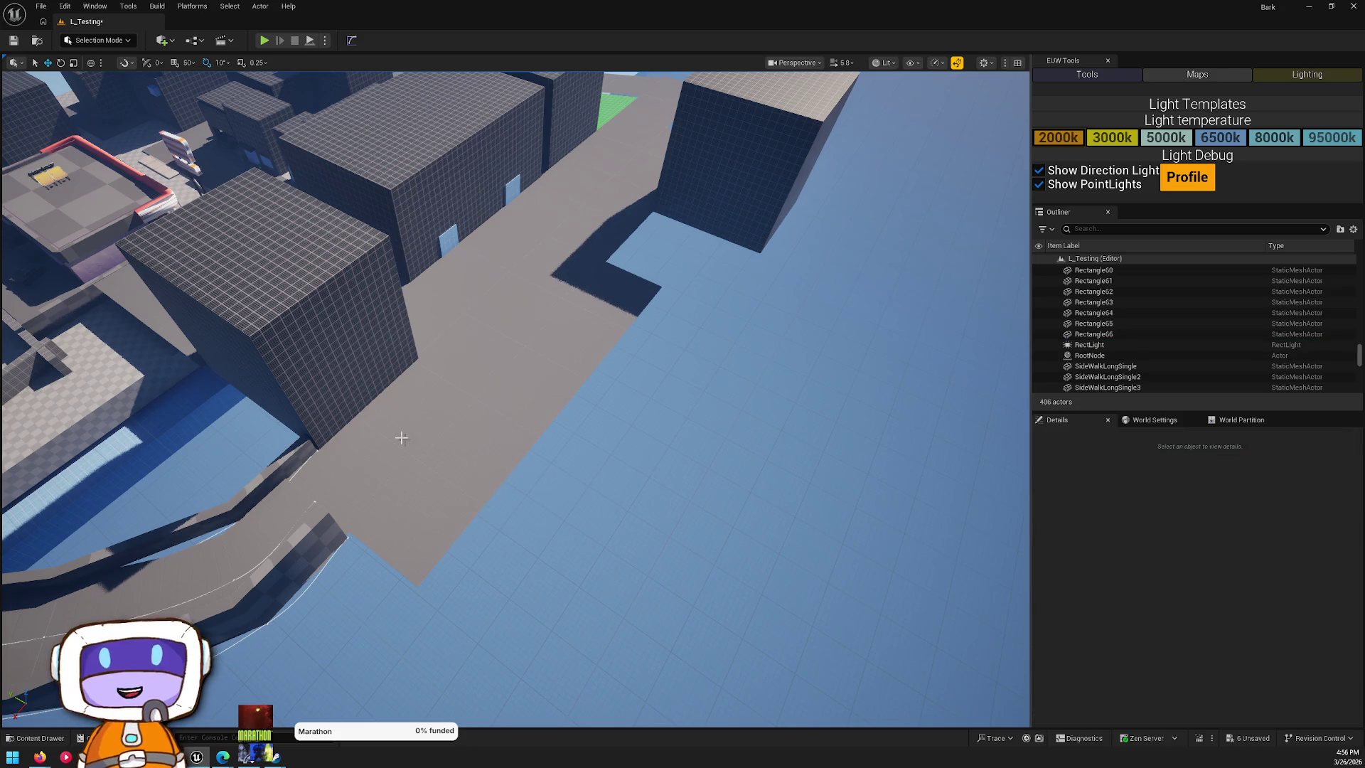
# - Inspect the road spline and Rectangle34, then select the building block Cube42
pyautogui.hotkey('ctrl', 'space')
pyautogui.click(535, 442)
pyautogui.moveTo(526, 355)
pyautogui.mouseDown()
pyautogui.moveTo(526, 298)
pyautogui.moveTo(554, 227)
pyautogui.moveTo(555, 298)
pyautogui.moveTo(526, 377)
pyautogui.moveTo(526, 306)
pyautogui.moveTo(526, 363)
pyautogui.moveTo(457, 350)
pyautogui.moveTo(420, 323)
pyautogui.moveTo(499, 372)
pyautogui.mouseUp()
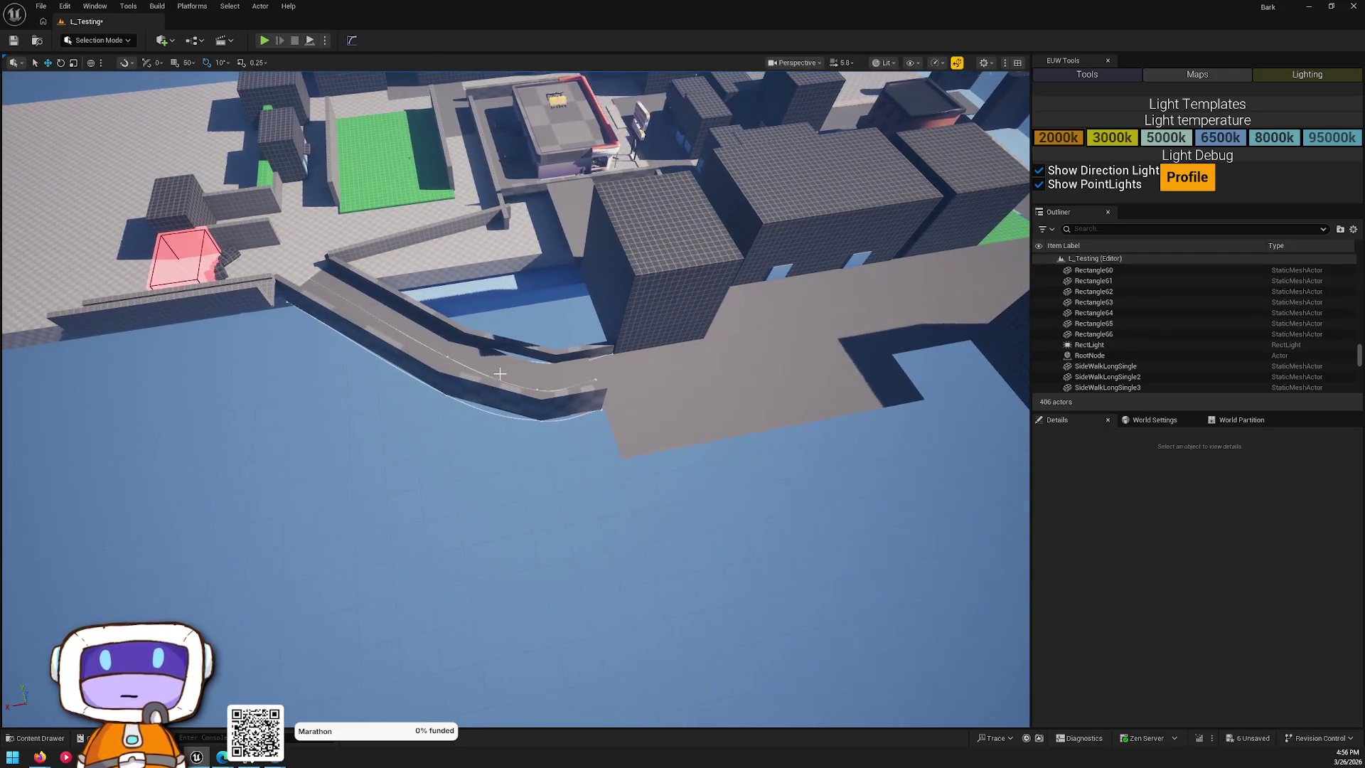
pyautogui.click(499, 373)
pyautogui.click(452, 359)
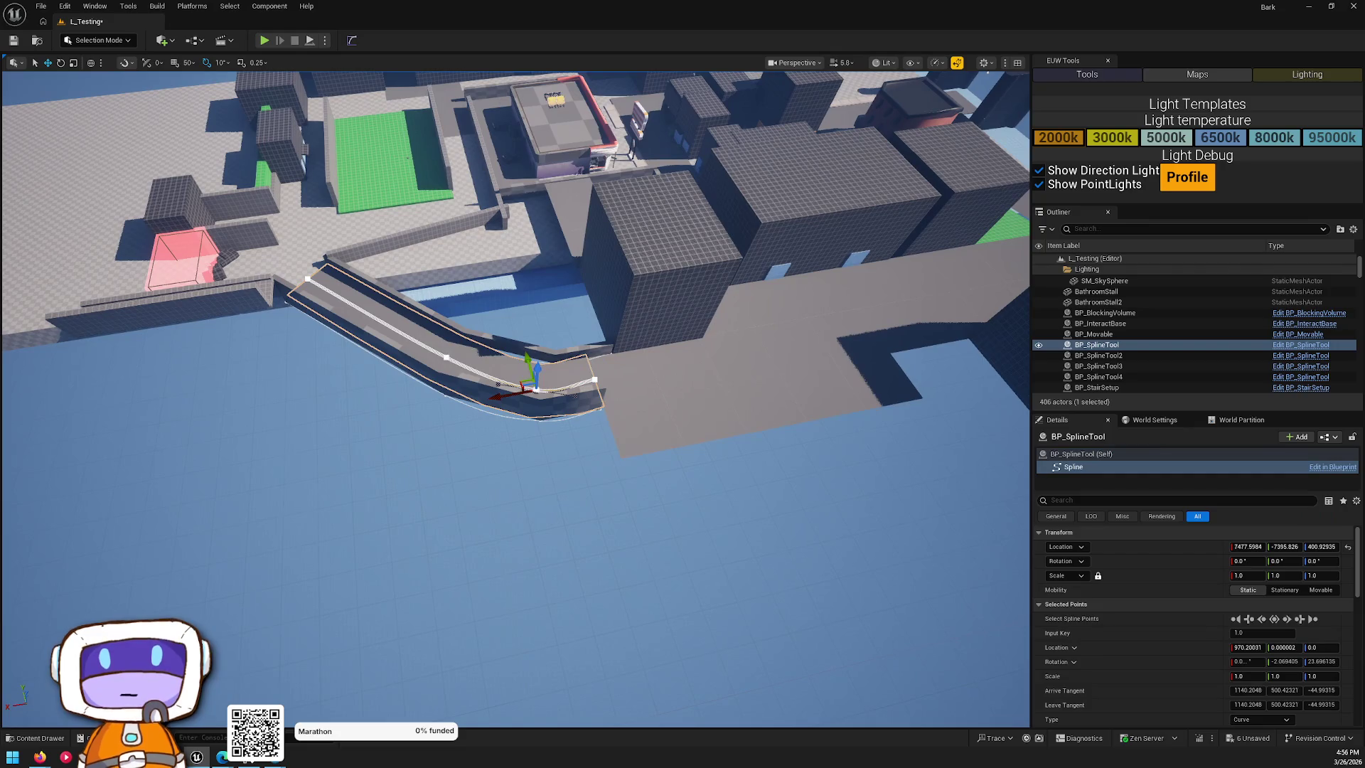
pyautogui.click(609, 375)
pyautogui.moveTo(608, 375)
pyautogui.mouseDown()
pyautogui.moveTo(477, 402)
pyautogui.moveTo(668, 477)
pyautogui.moveTo(604, 455)
pyautogui.moveTo(603, 498)
pyautogui.moveTo(388, 482)
pyautogui.moveTo(497, 472)
pyautogui.moveTo(725, 518)
pyautogui.mouseUp()
pyautogui.click(671, 481)
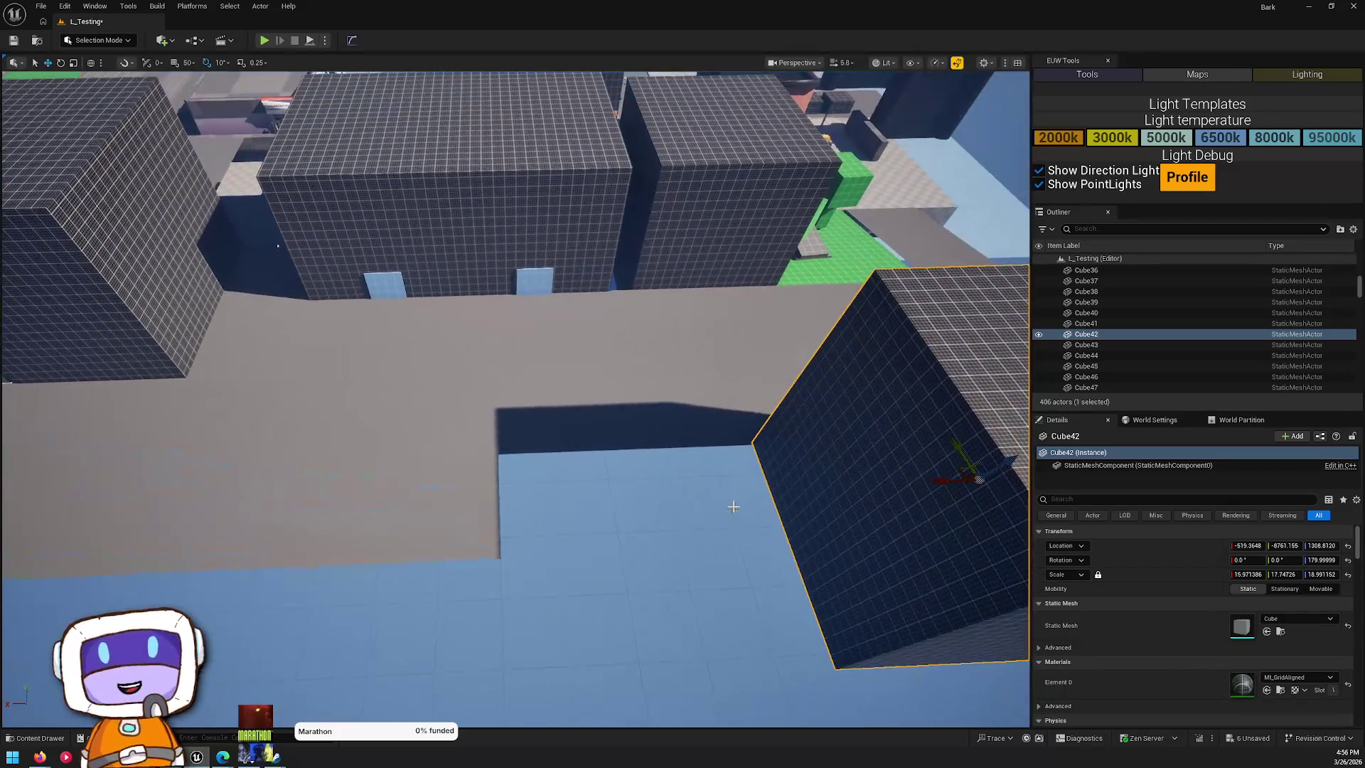
# - Duplicate floor tile Rectangle59 and its neighbour, shifting the two copies across
pyautogui.click(583, 445)
pyautogui.keyDown('ctrl'); pyautogui.click(555, 425); pyautogui.keyUp('ctrl')
pyautogui.moveTo(555, 426)
pyautogui.mouseDown()
pyautogui.moveTo(359, 466)
pyautogui.moveTo(433, 484)
pyautogui.mouseUp()
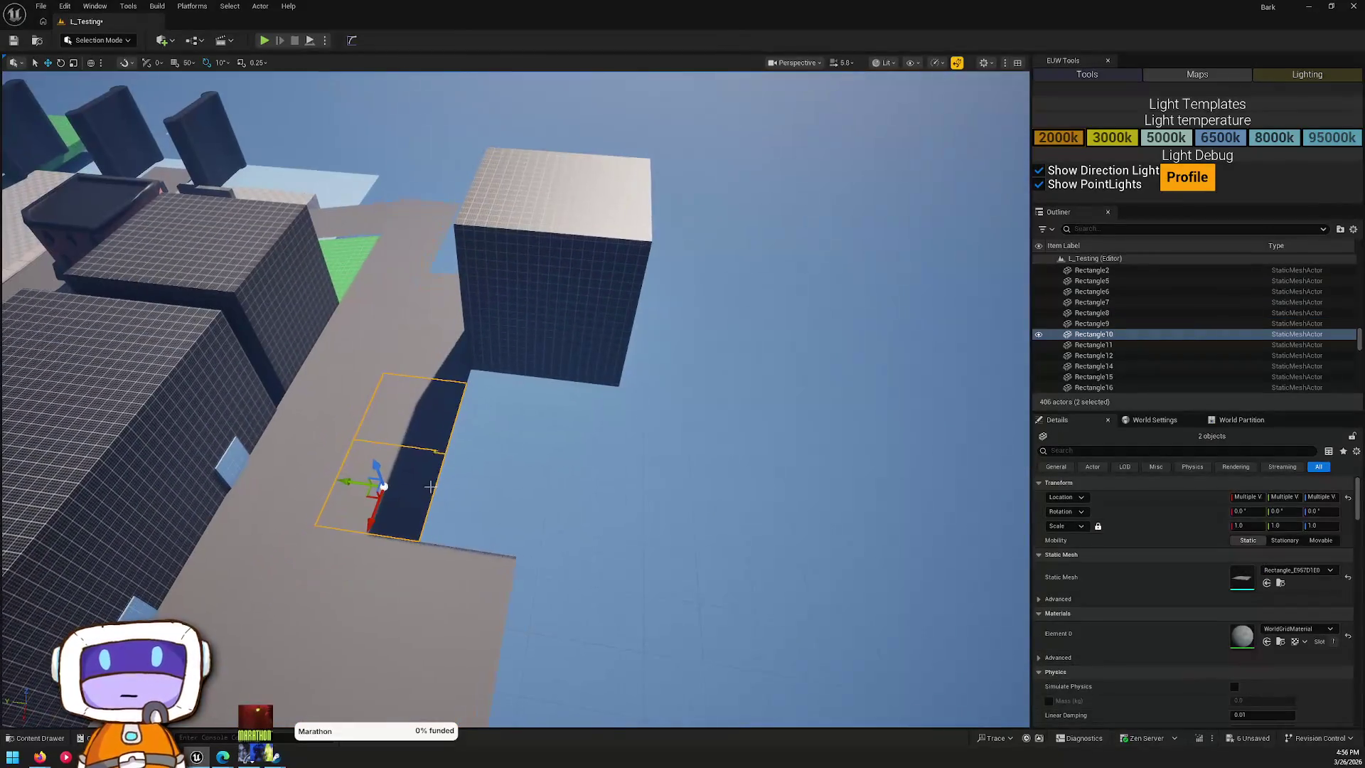
pyautogui.moveTo(331, 484)
pyautogui.mouseDown()
pyautogui.moveTo(561, 493)
pyautogui.moveTo(532, 492)
pyautogui.mouseUp()
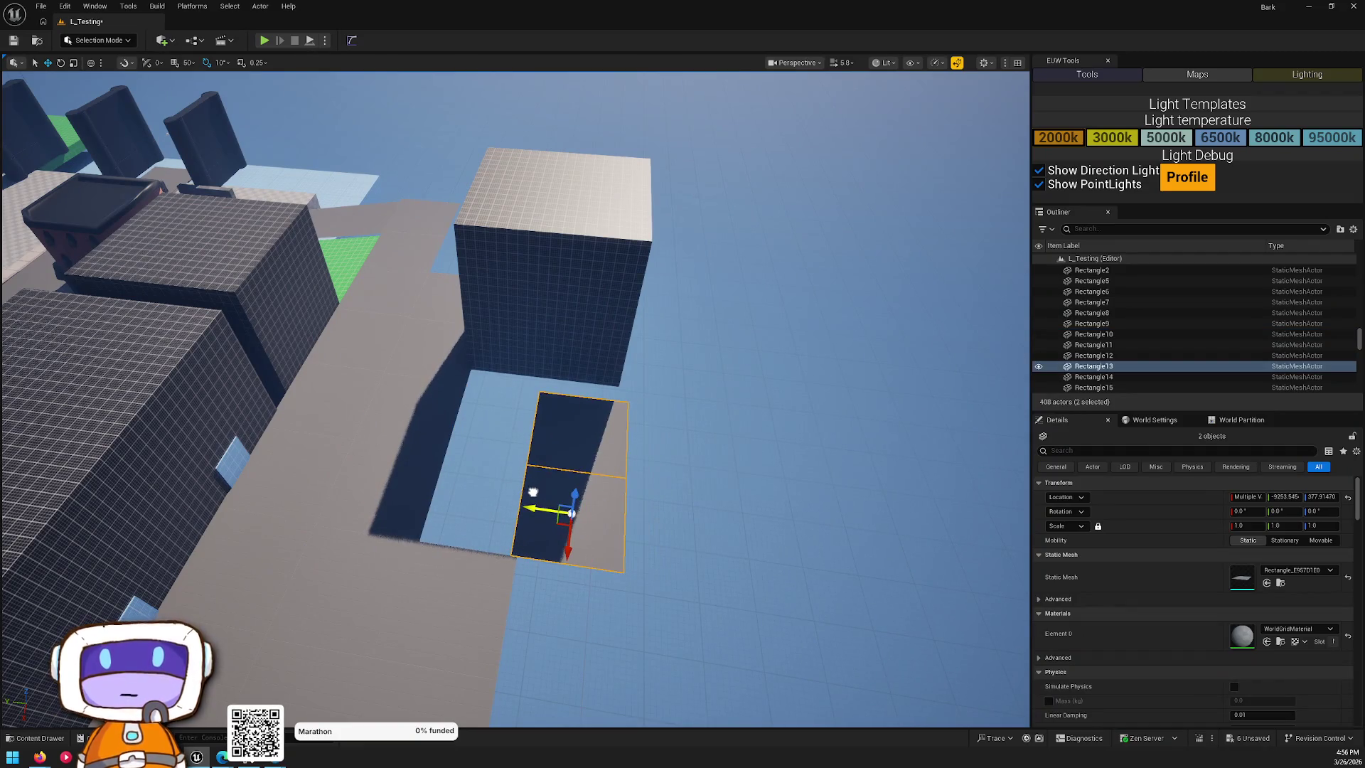
# - Place a BP_SplineTool actor in the level, then select Cube40 and the Floor5 platform
pyautogui.hotkey('ctrl', 'space')
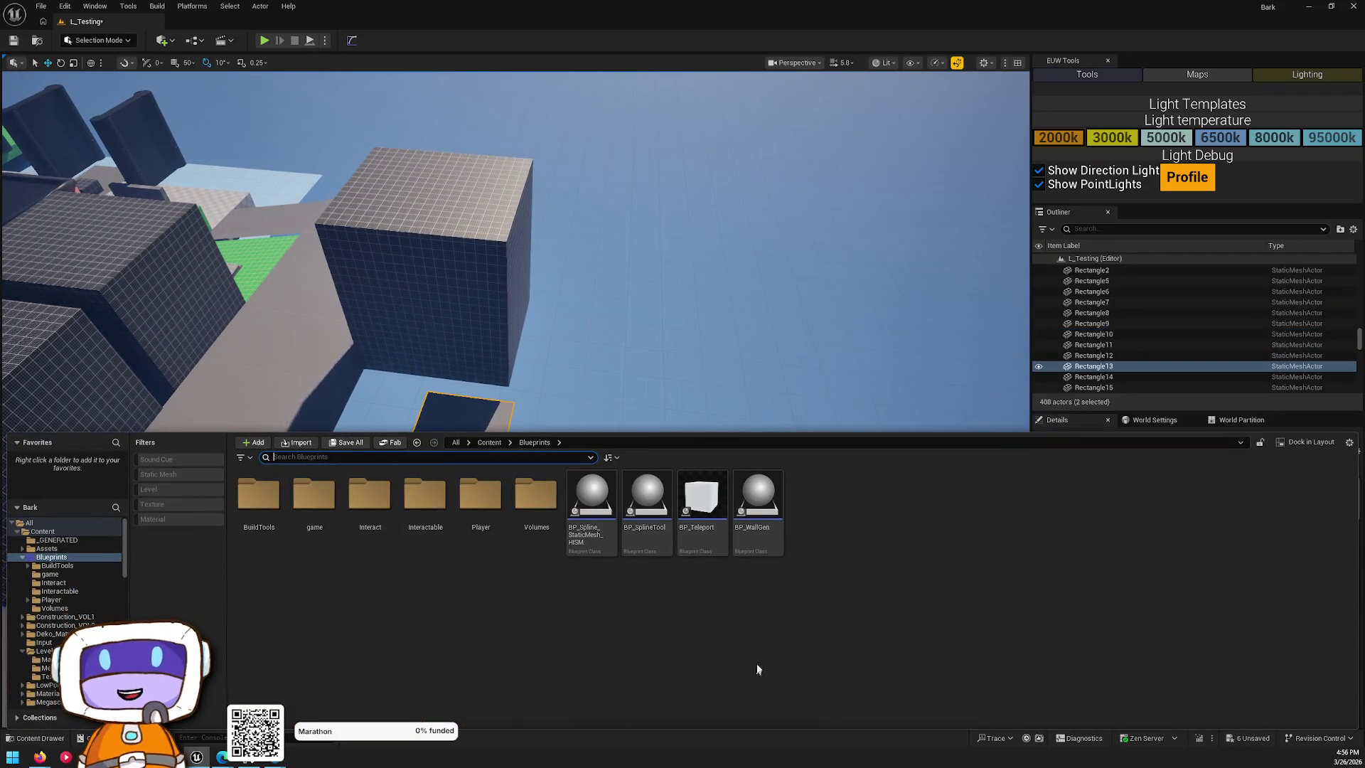
pyautogui.moveTo(663, 502); pyautogui.dragTo(427, 498)
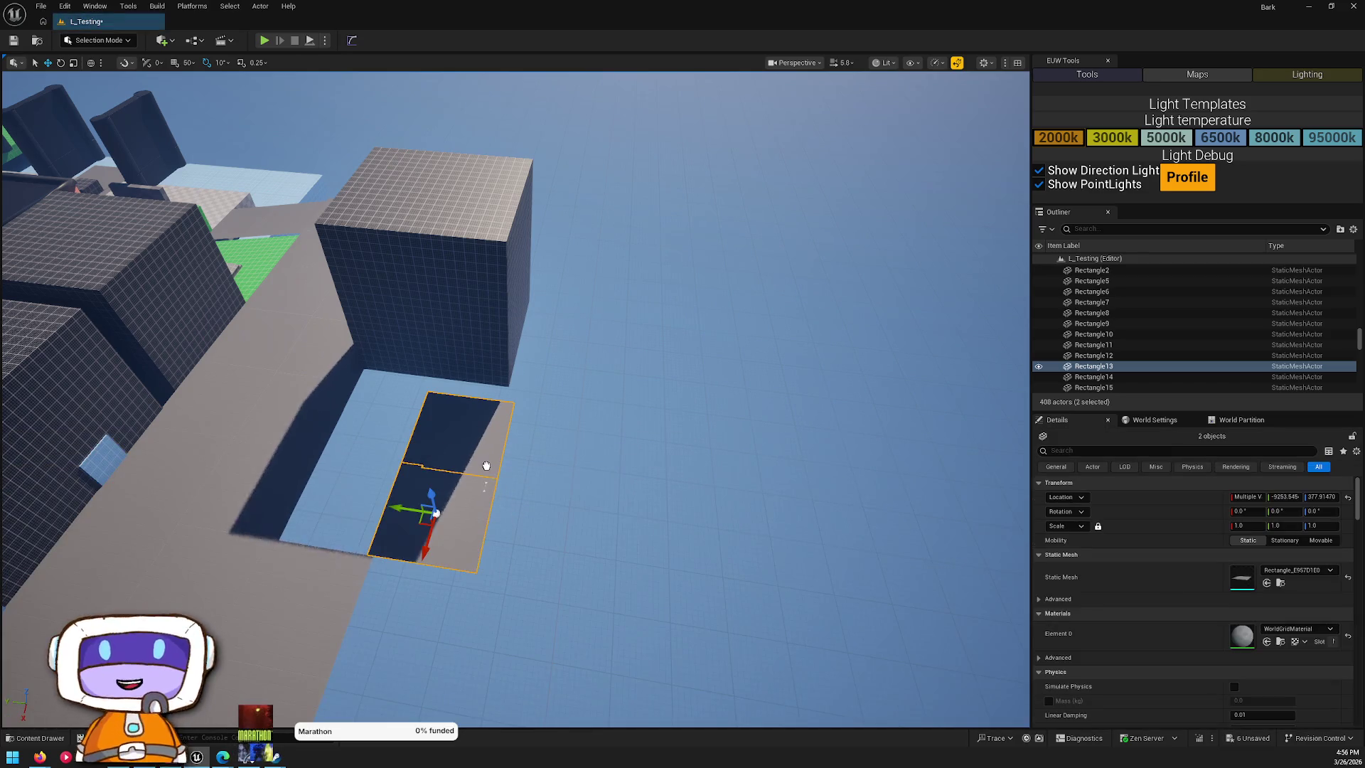
pyautogui.scroll(3, 562, 412)
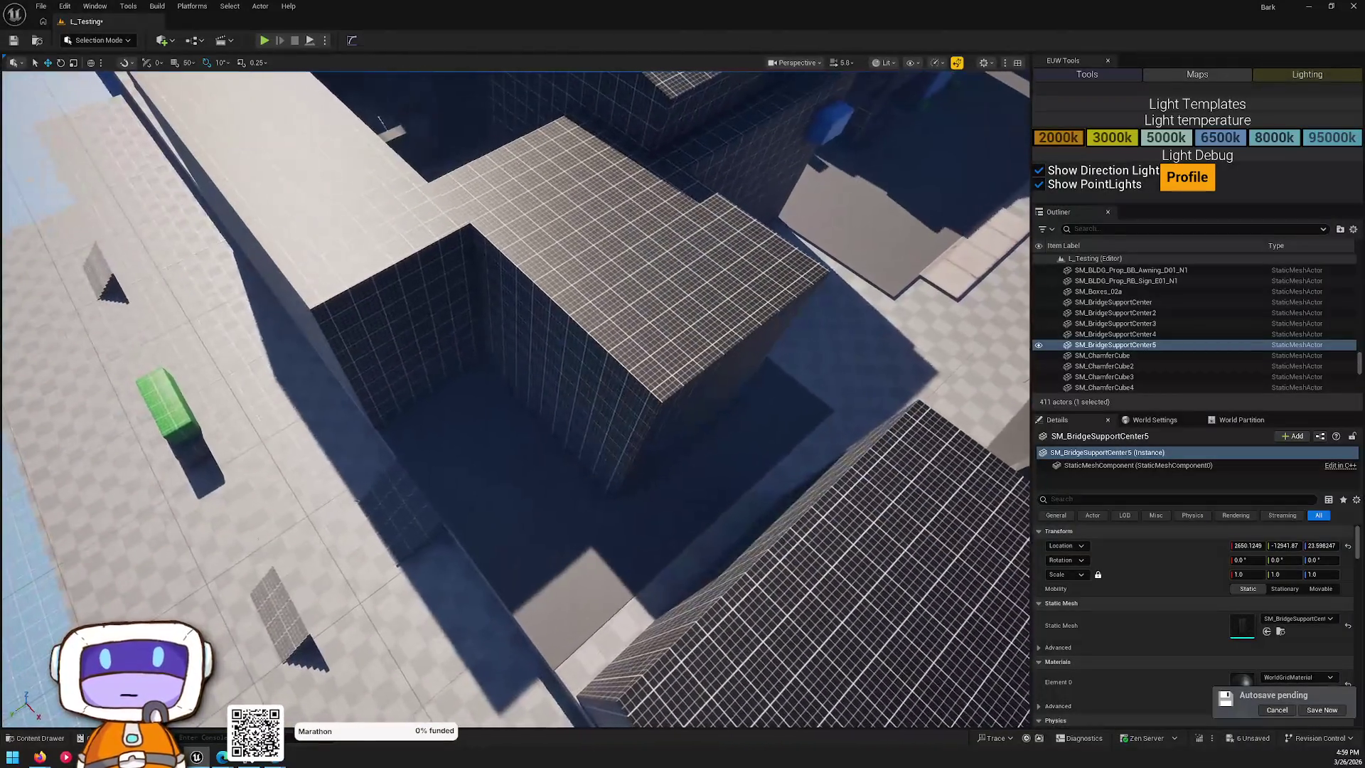
pyautogui.click(605, 306)
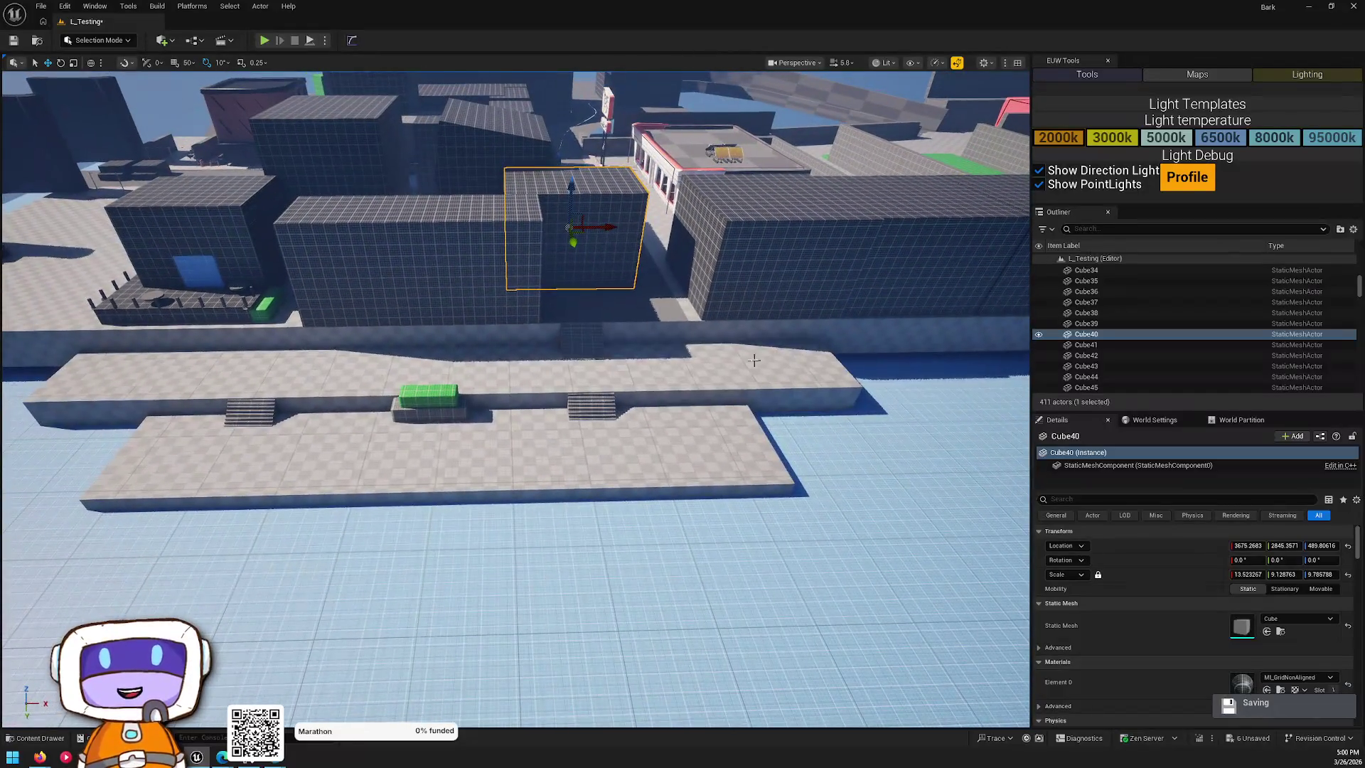
pyautogui.click(590, 386)
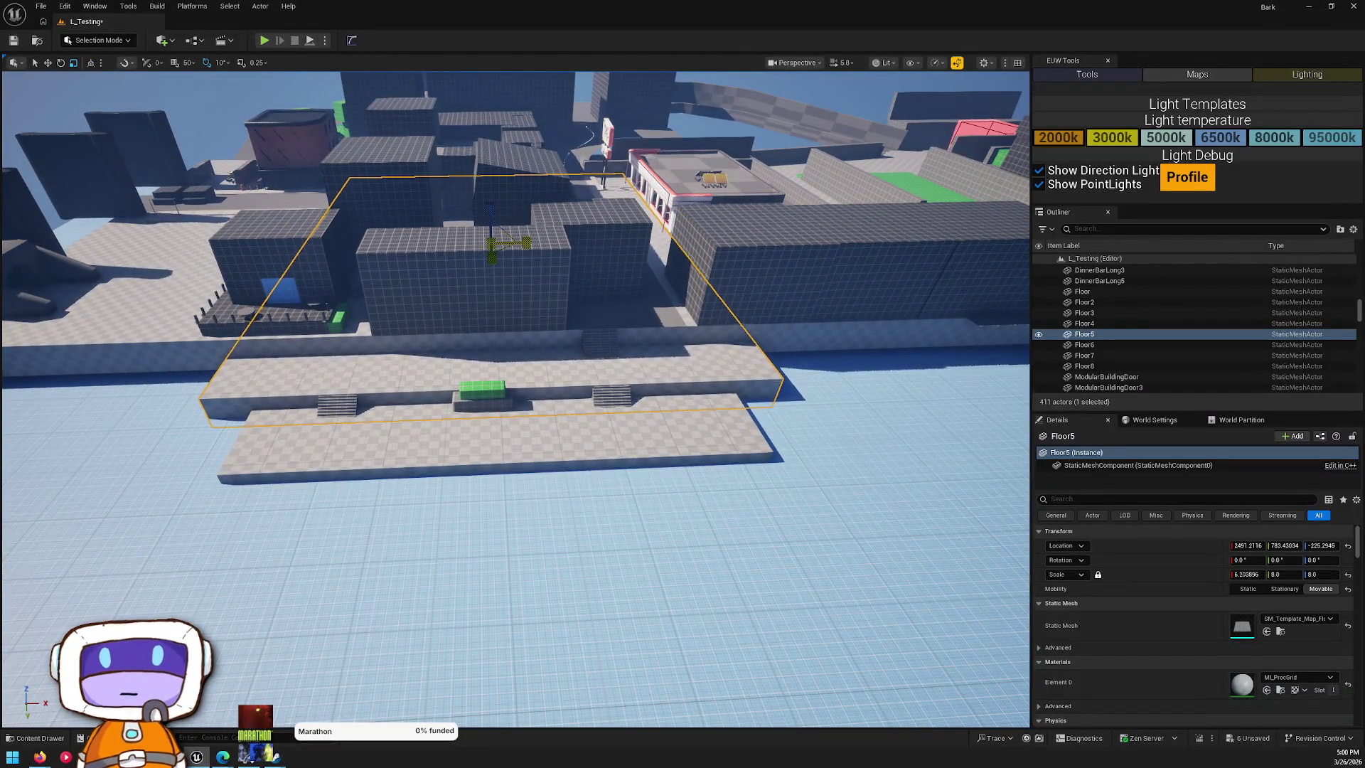
# - Fly the camera over the plaza, columns and red building for an overhead view of the level
pyautogui.press('Escape')
pyautogui.scroll(5, 515, 398)
pyautogui.moveTo(516, 398)
pyautogui.mouseDown()
pyautogui.moveTo(515, 497)
pyautogui.moveTo(541, 497)
pyautogui.moveTo(498, 455)
pyautogui.moveTo(540, 469)
pyautogui.moveTo(519, 448)
pyautogui.mouseUp()
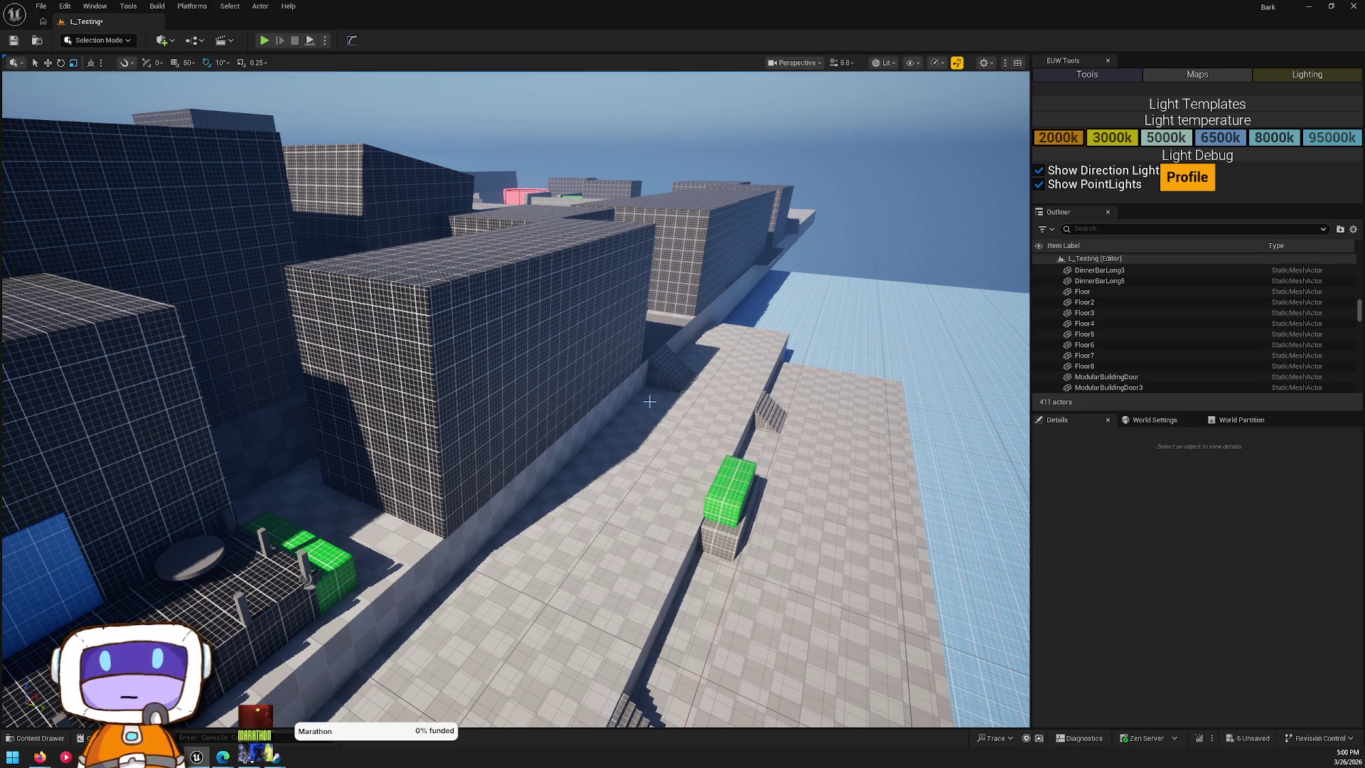
pyautogui.moveTo(707, 429)
pyautogui.mouseDown()
pyautogui.moveTo(686, 348)
pyautogui.moveTo(668, 334)
pyautogui.moveTo(608, 384)
pyautogui.mouseUp()
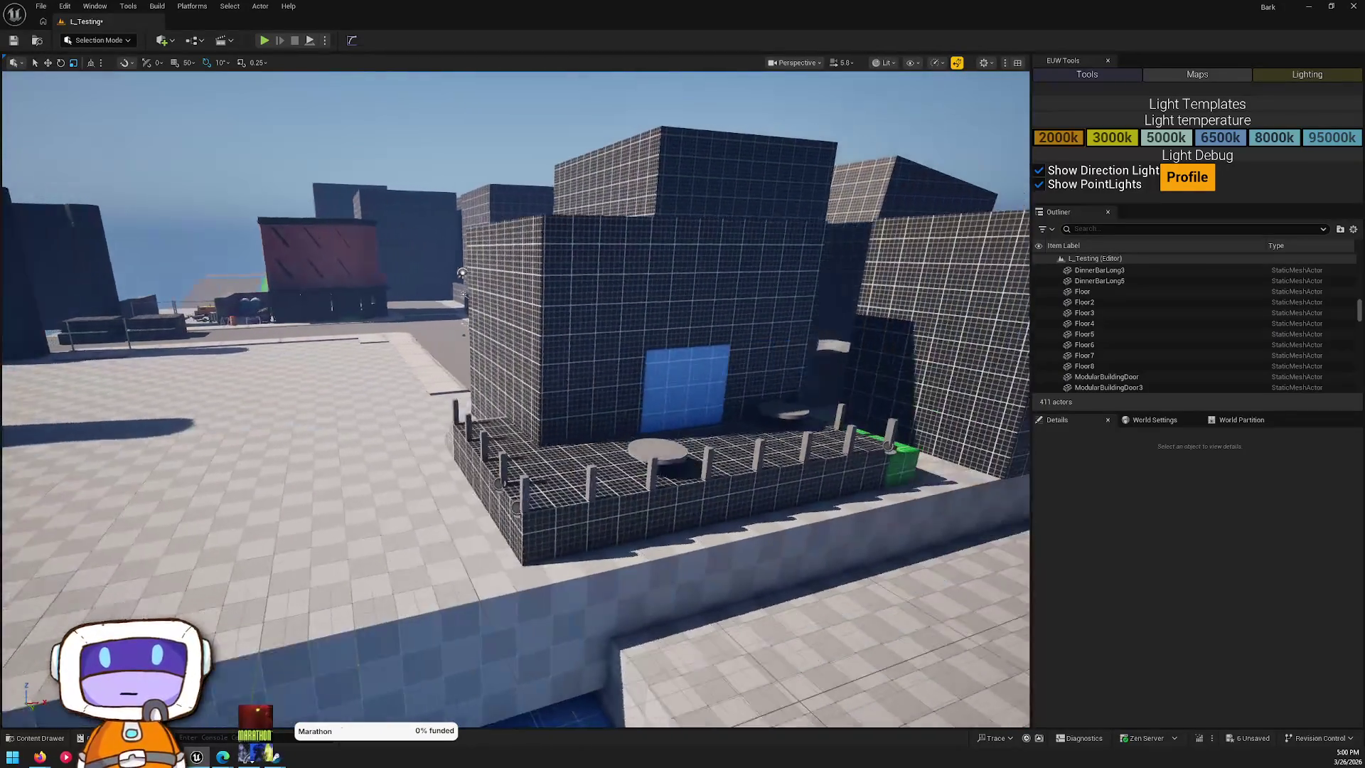
pyautogui.press('a')
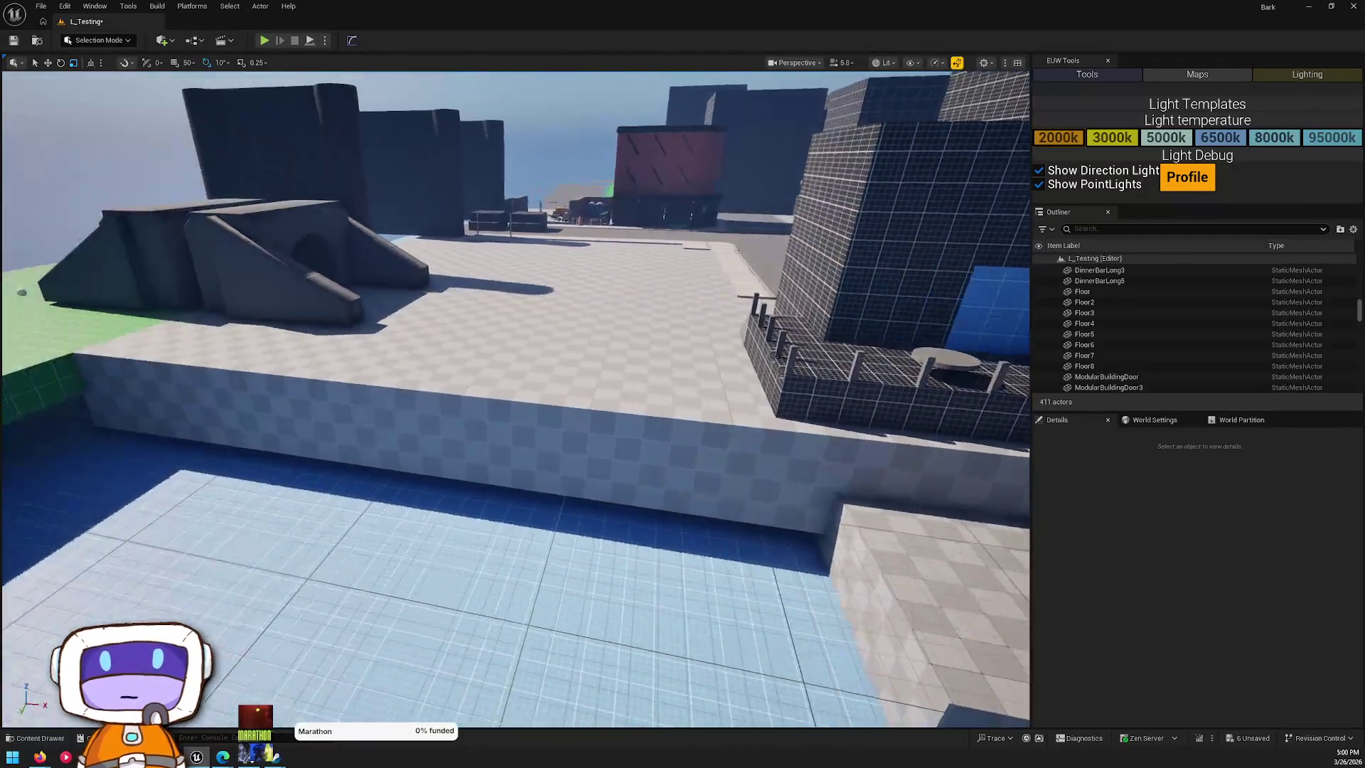
pyautogui.press('e')
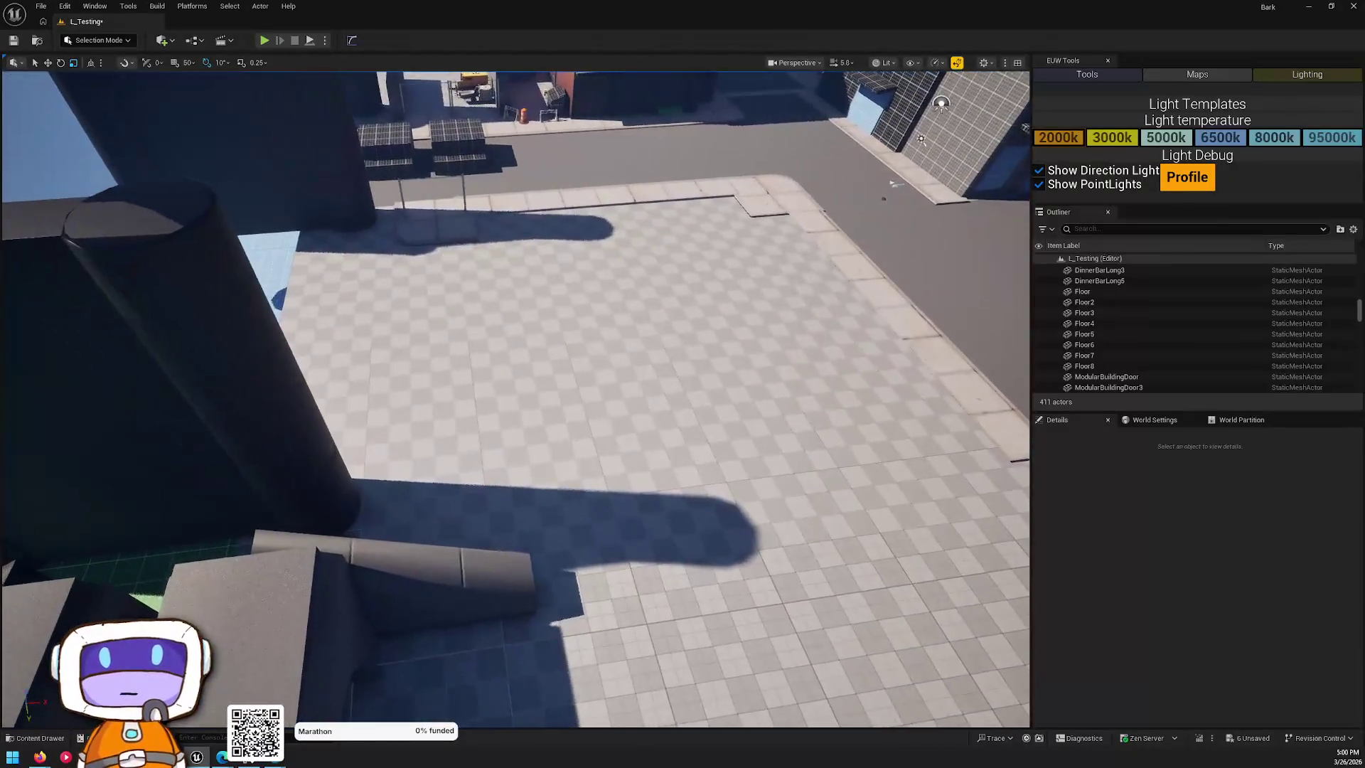
pyautogui.press('s')
pyautogui.press('w')
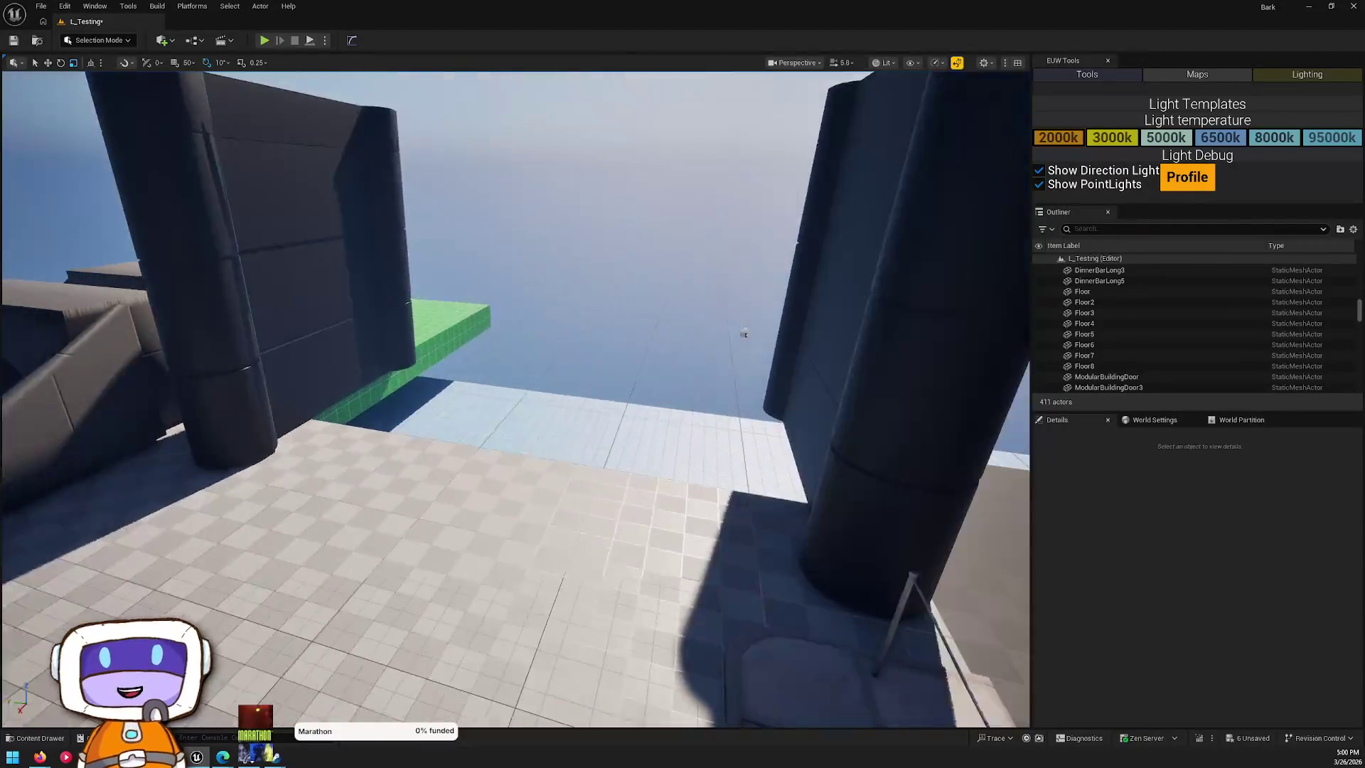
pyautogui.press('s')
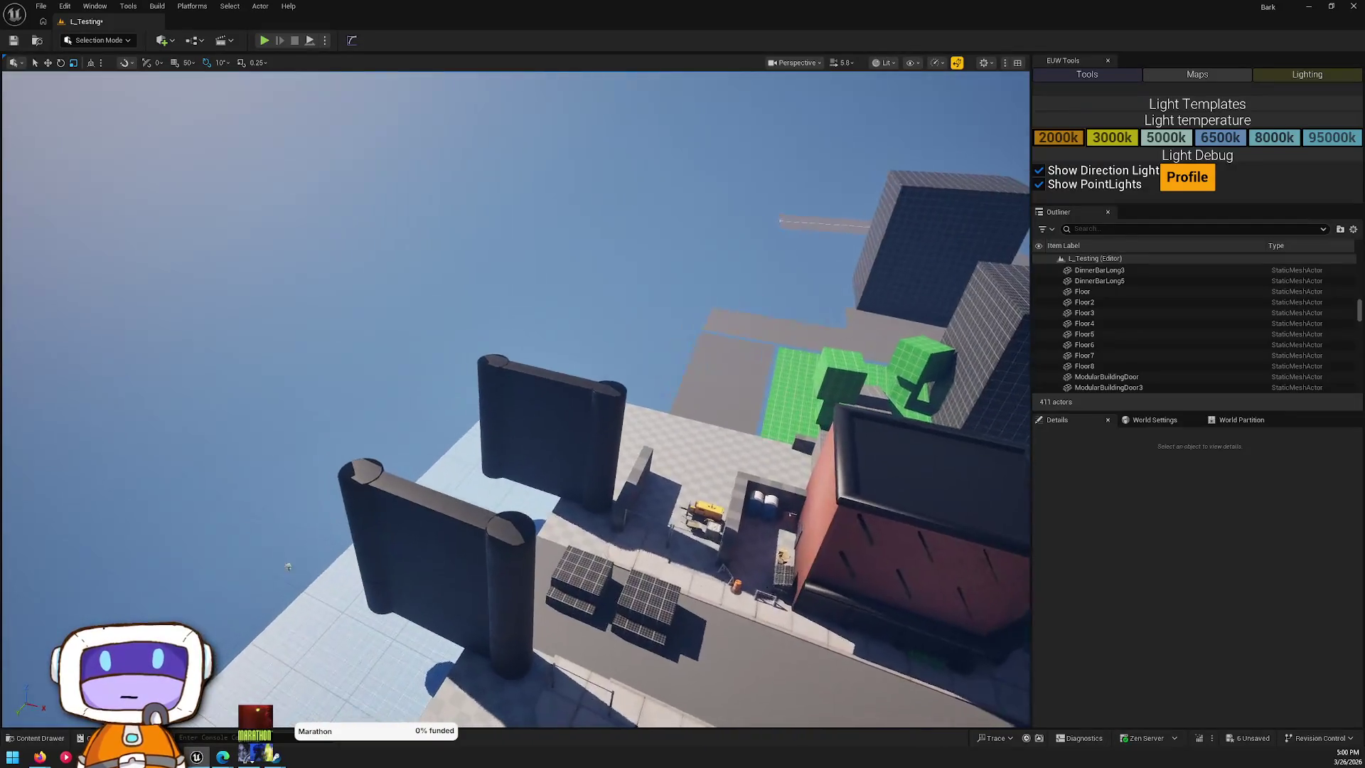
pyautogui.press('s')
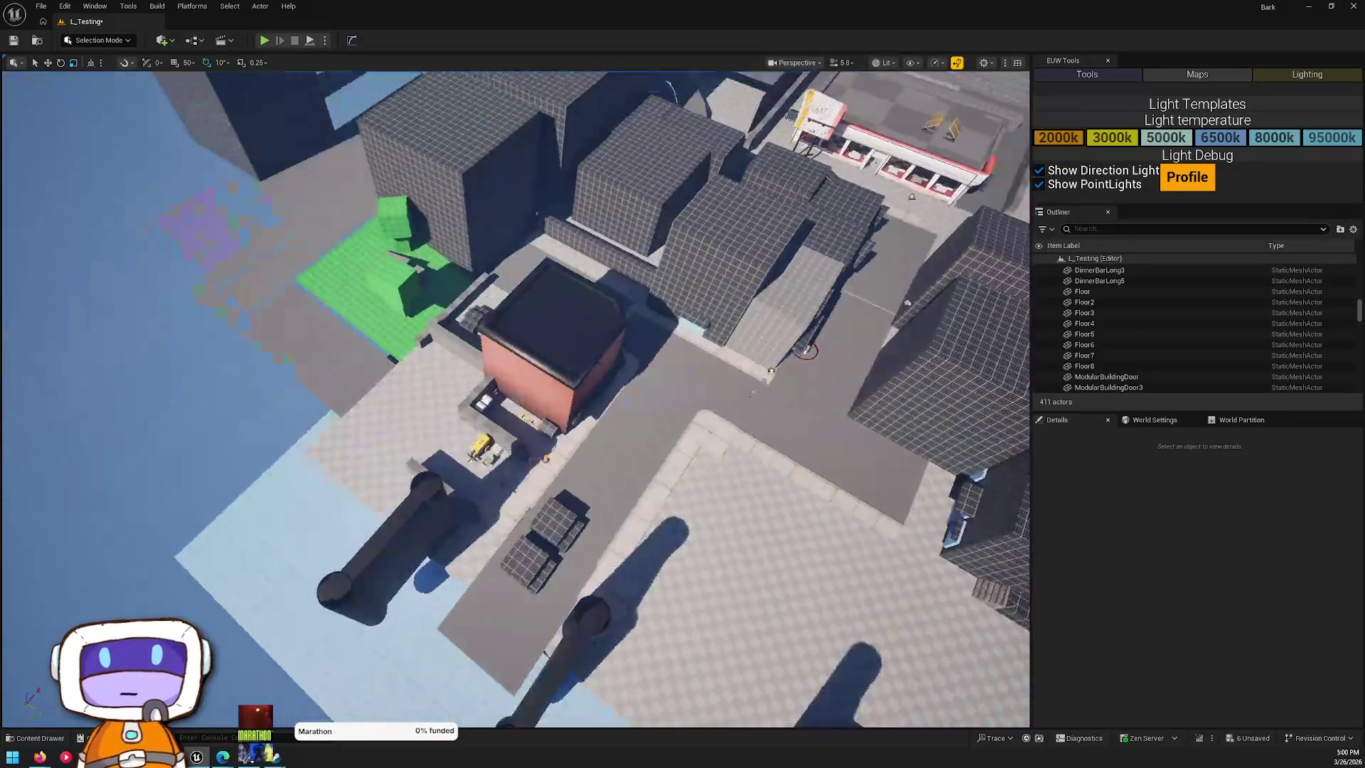
pyautogui.press('s')
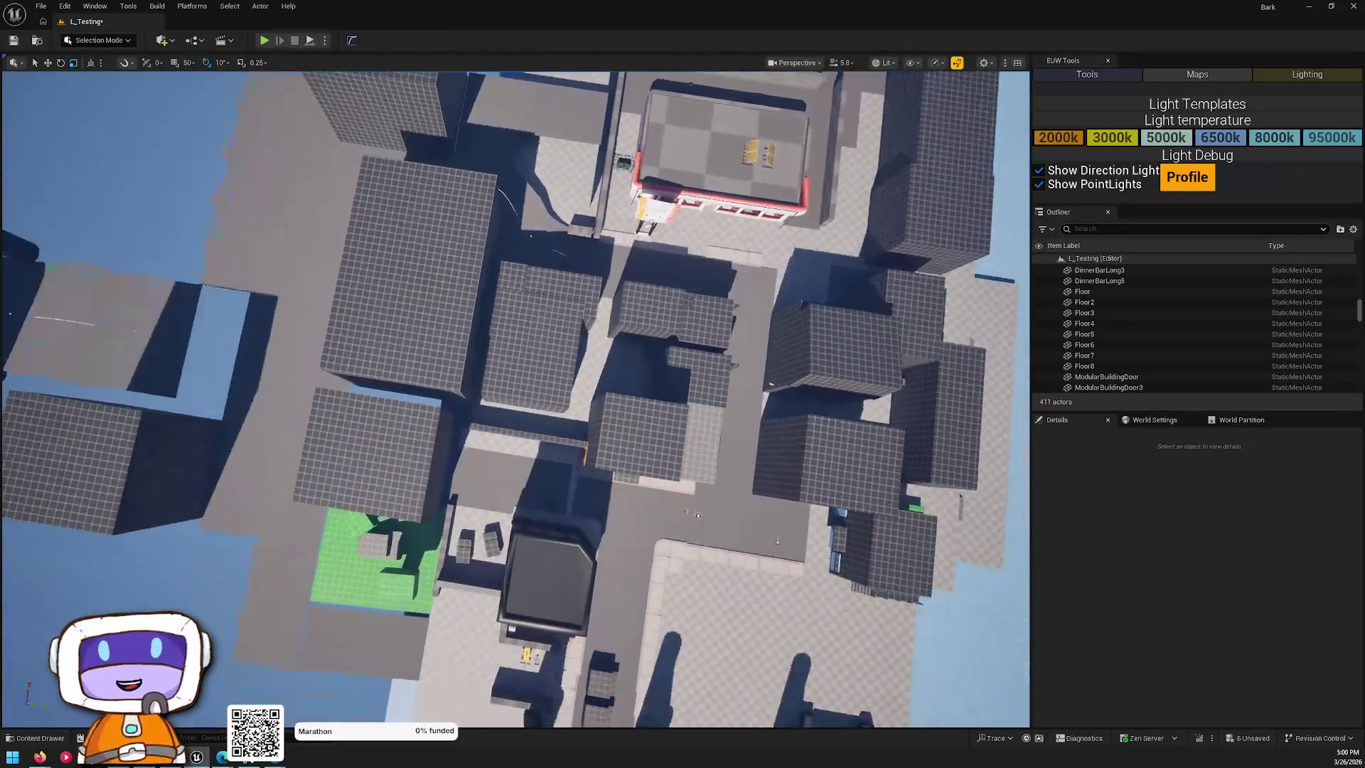
pyautogui.press('s')
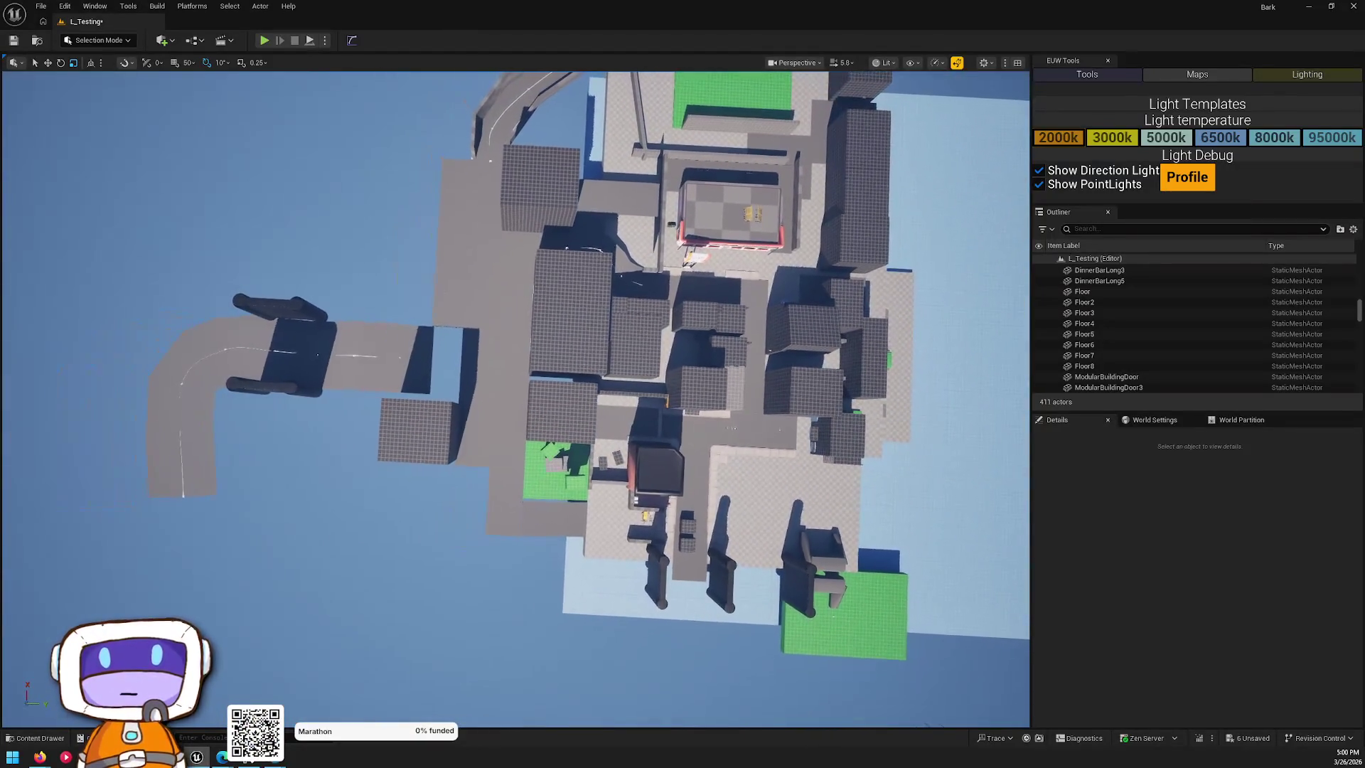
pyautogui.press('w')
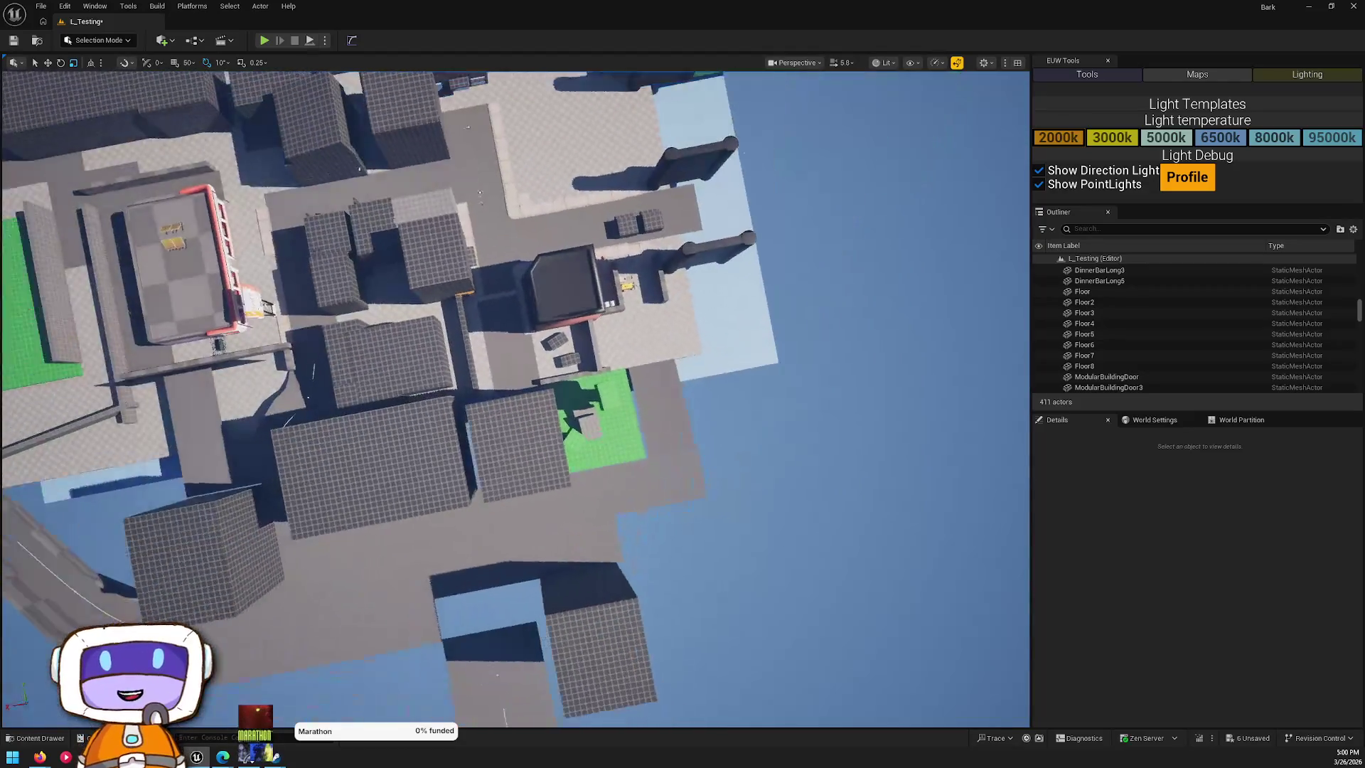
pyautogui.press('s')
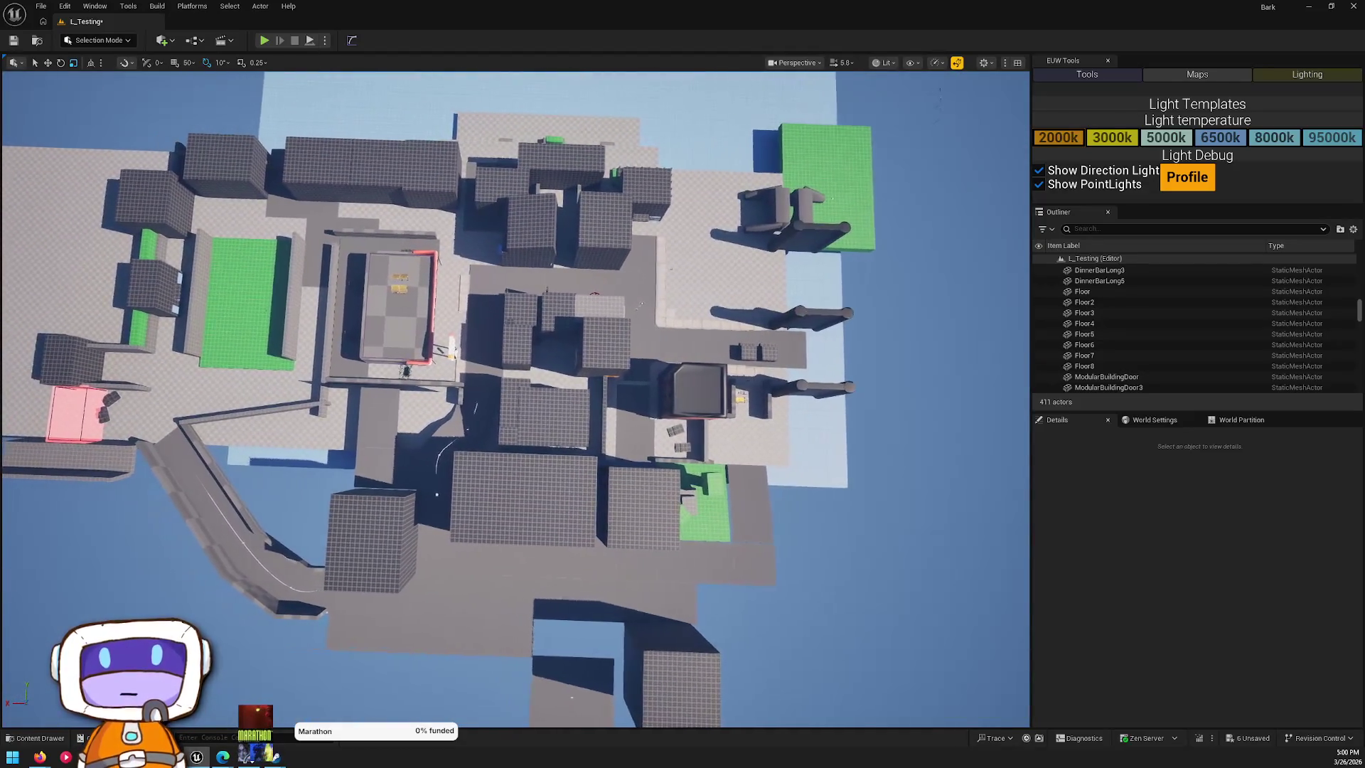
pyautogui.press('d')
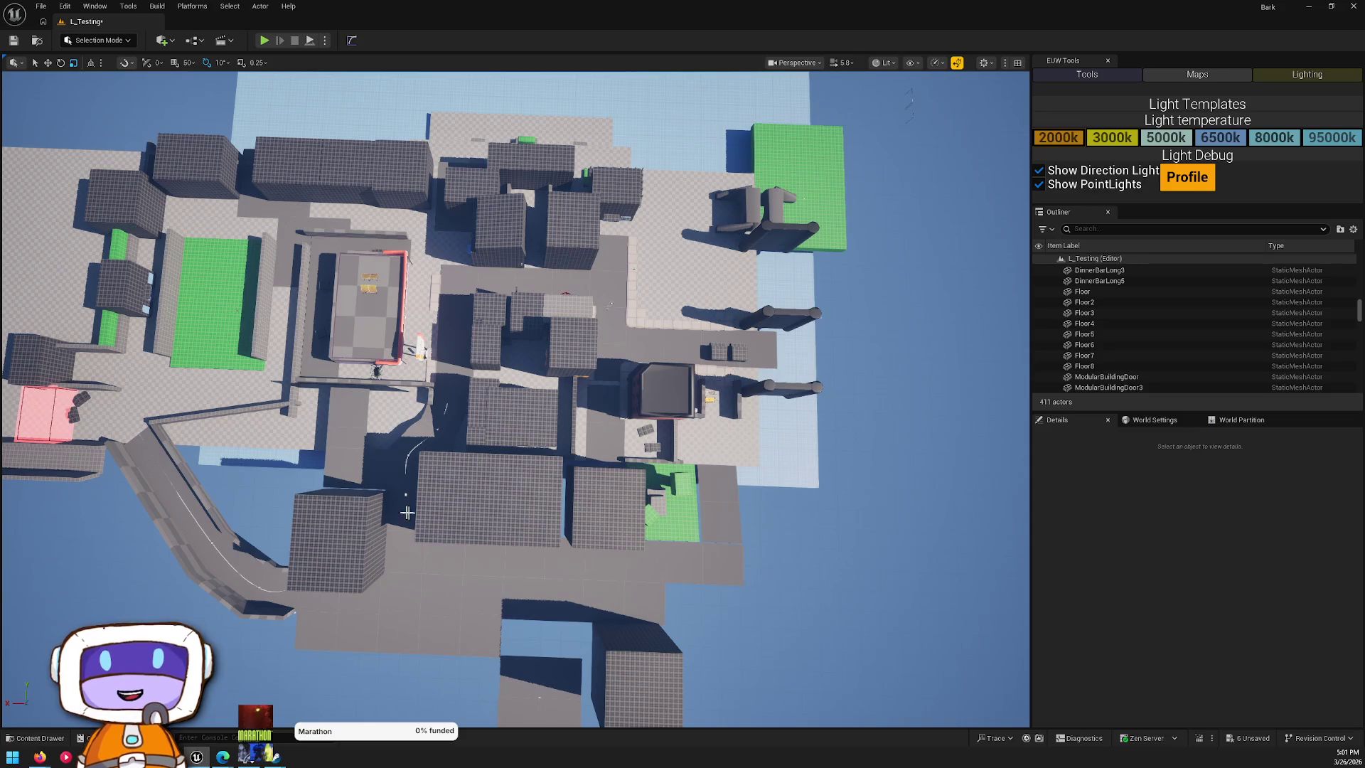
pyautogui.press('a')
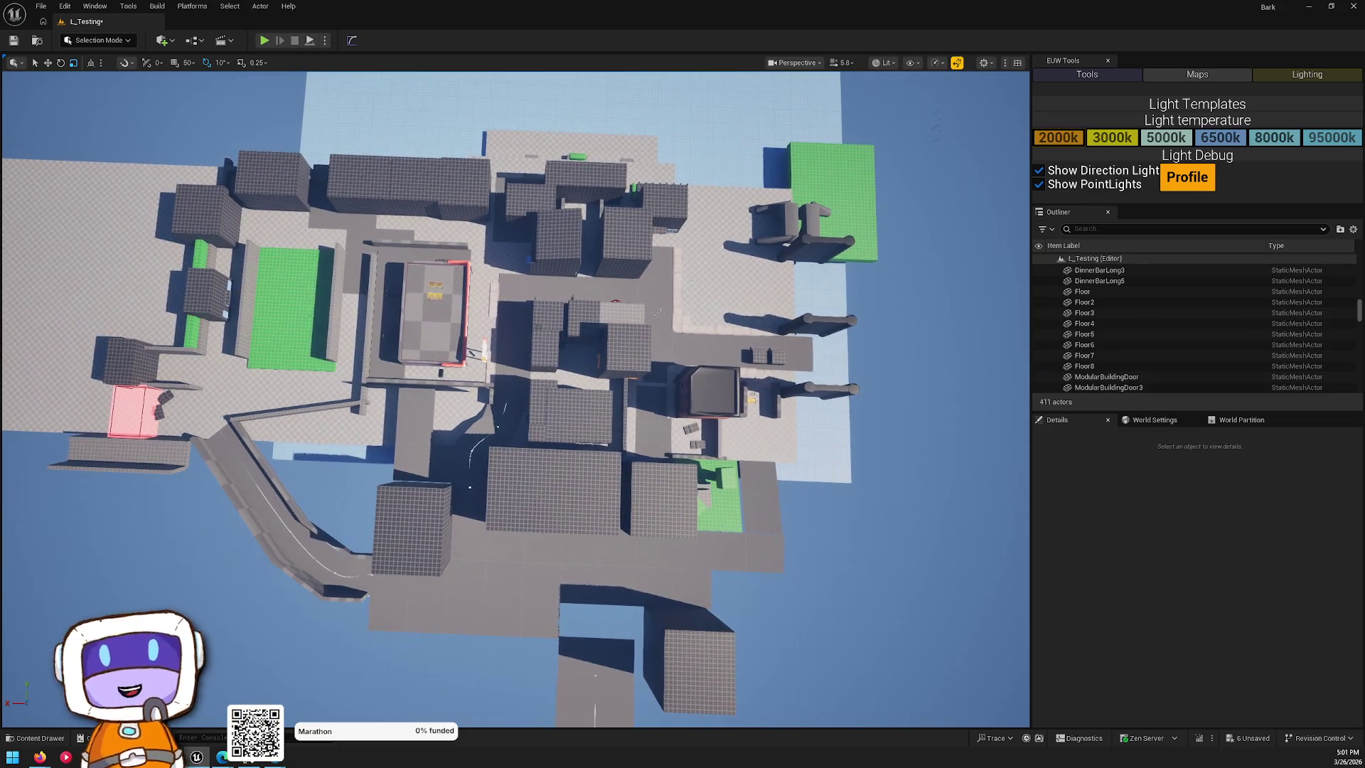
pyautogui.press('w')
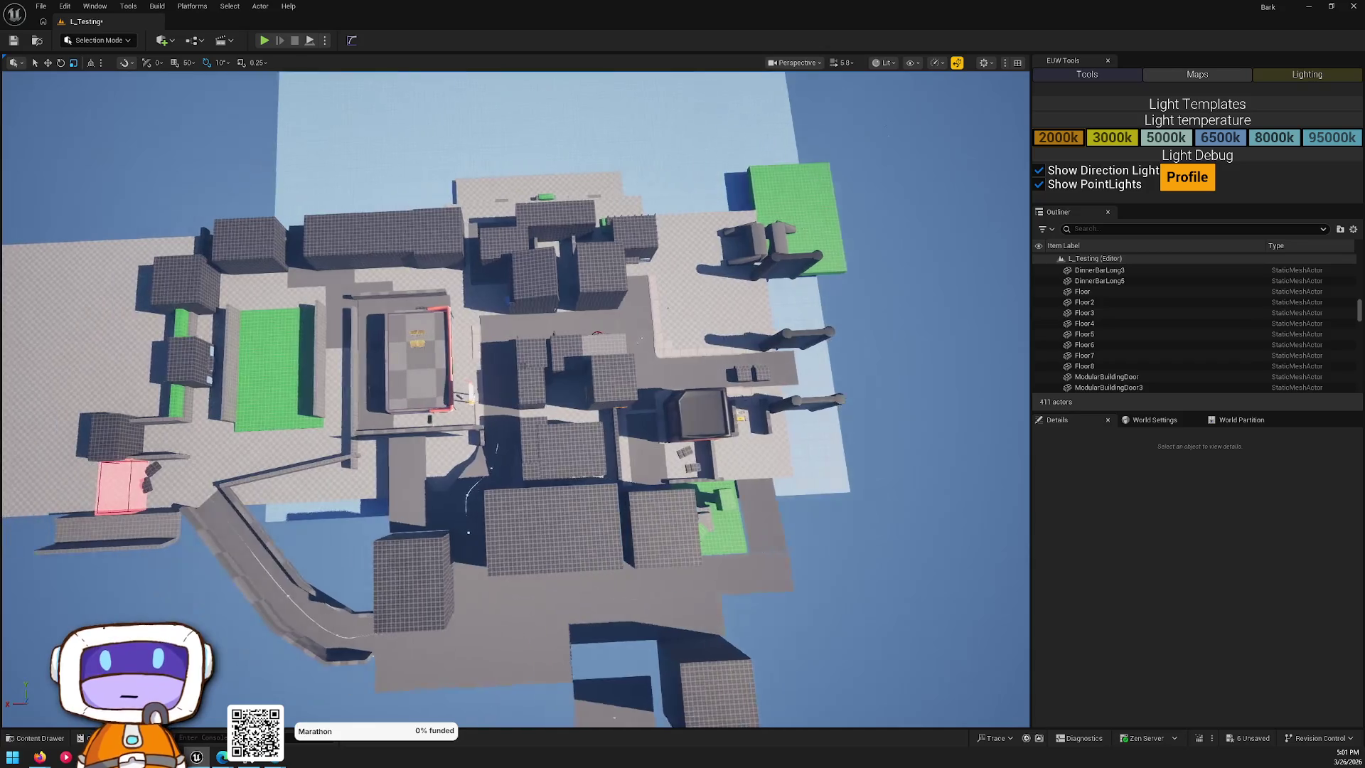
pyautogui.press('a')
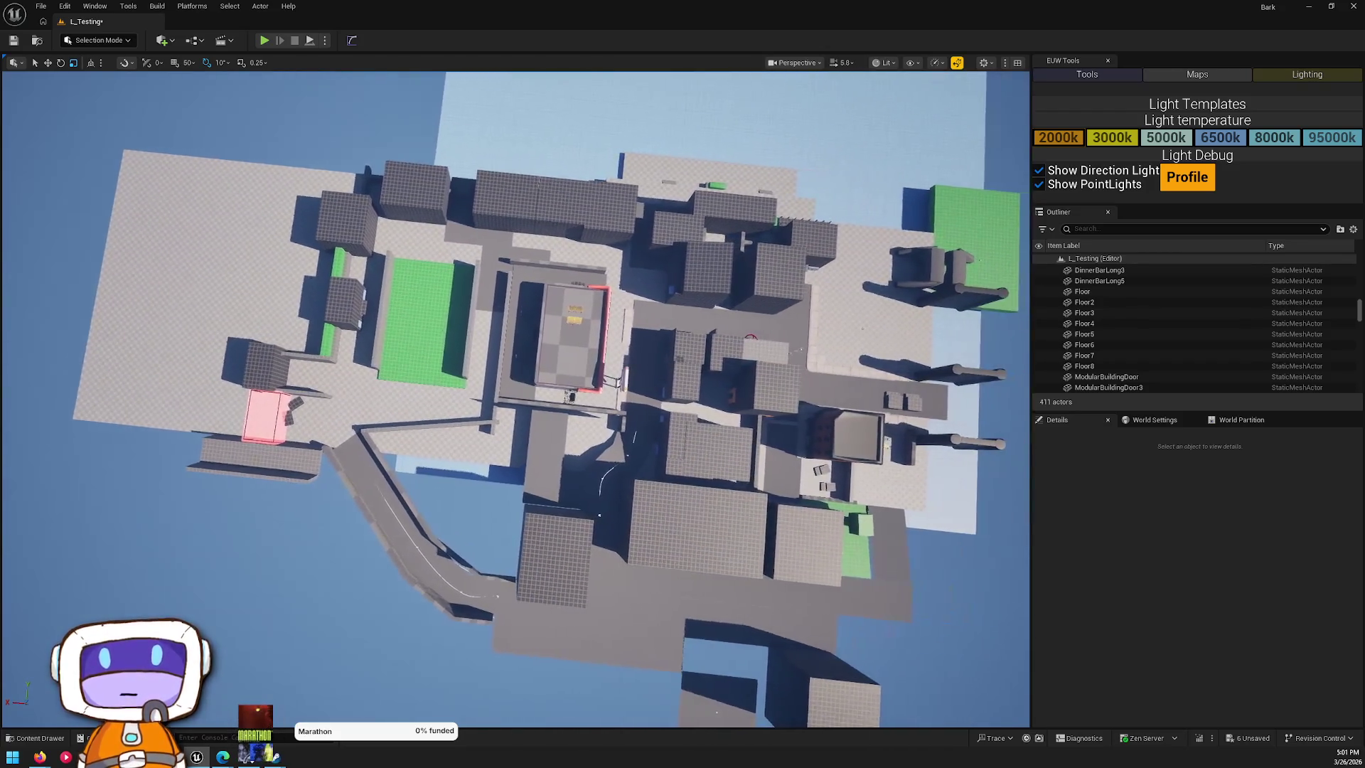
pyautogui.press('d')
# - Turn to a closer tilted view, select Rectangle40, and switch EUW Tools to its Tools page
pyautogui.moveTo(681, 481); pyautogui.dragTo(462, 486)
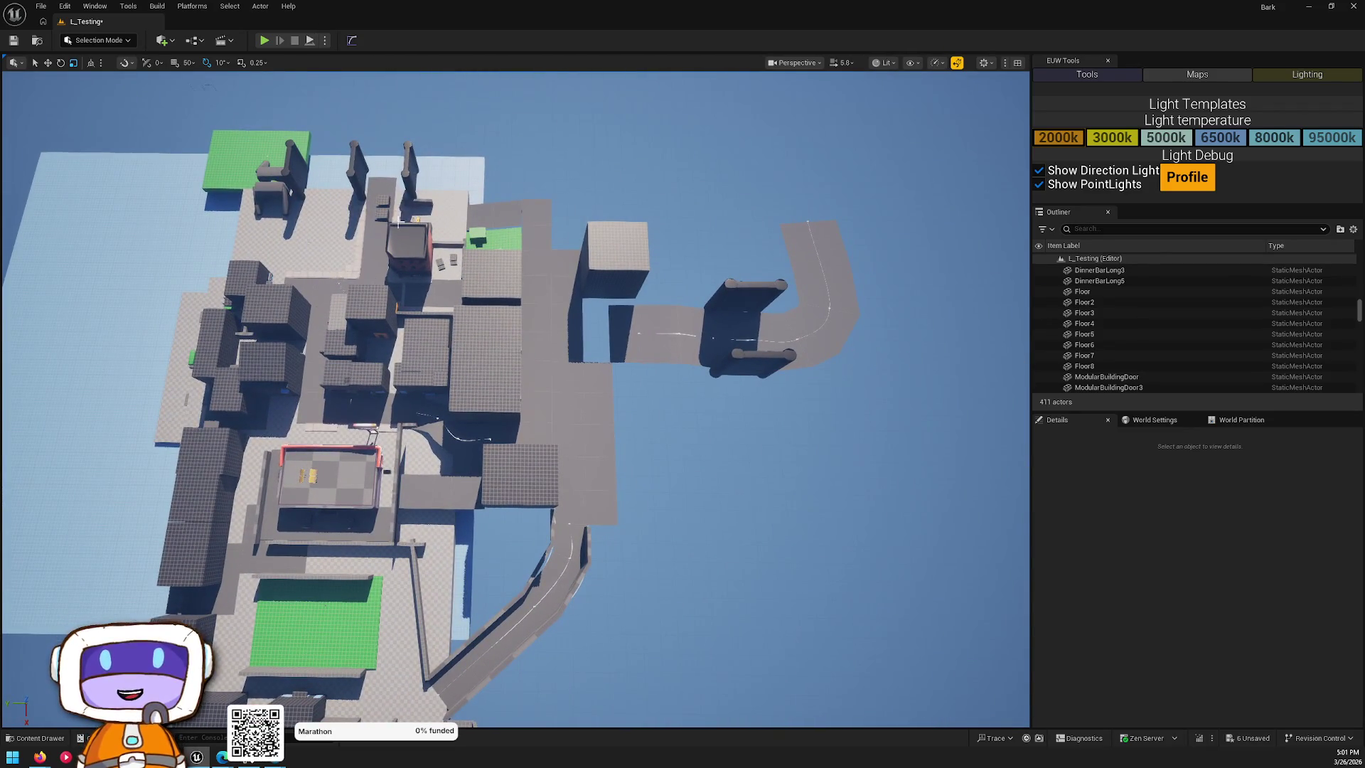
pyautogui.moveTo(406, 359); pyautogui.dragTo(378, 444)
pyautogui.moveTo(455, 517)
pyautogui.mouseDown()
pyautogui.moveTo(591, 491)
pyautogui.moveTo(632, 603)
pyautogui.moveTo(775, 723)
pyautogui.moveTo(639, 487)
pyautogui.moveTo(405, 288)
pyautogui.moveTo(565, 382)
pyautogui.moveTo(359, 684)
pyautogui.moveTo(602, 424)
pyautogui.mouseUp()
pyautogui.click(565, 382)
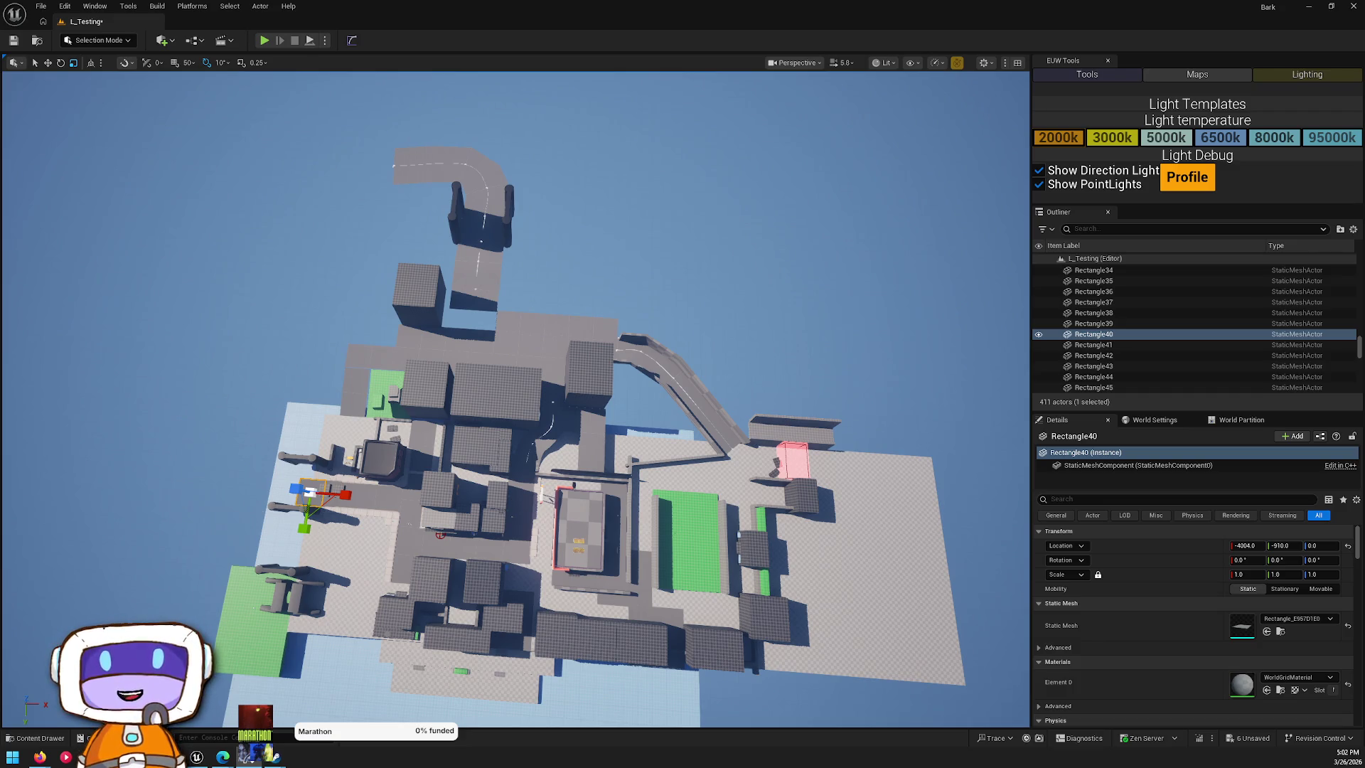
pyautogui.click(1087, 74)
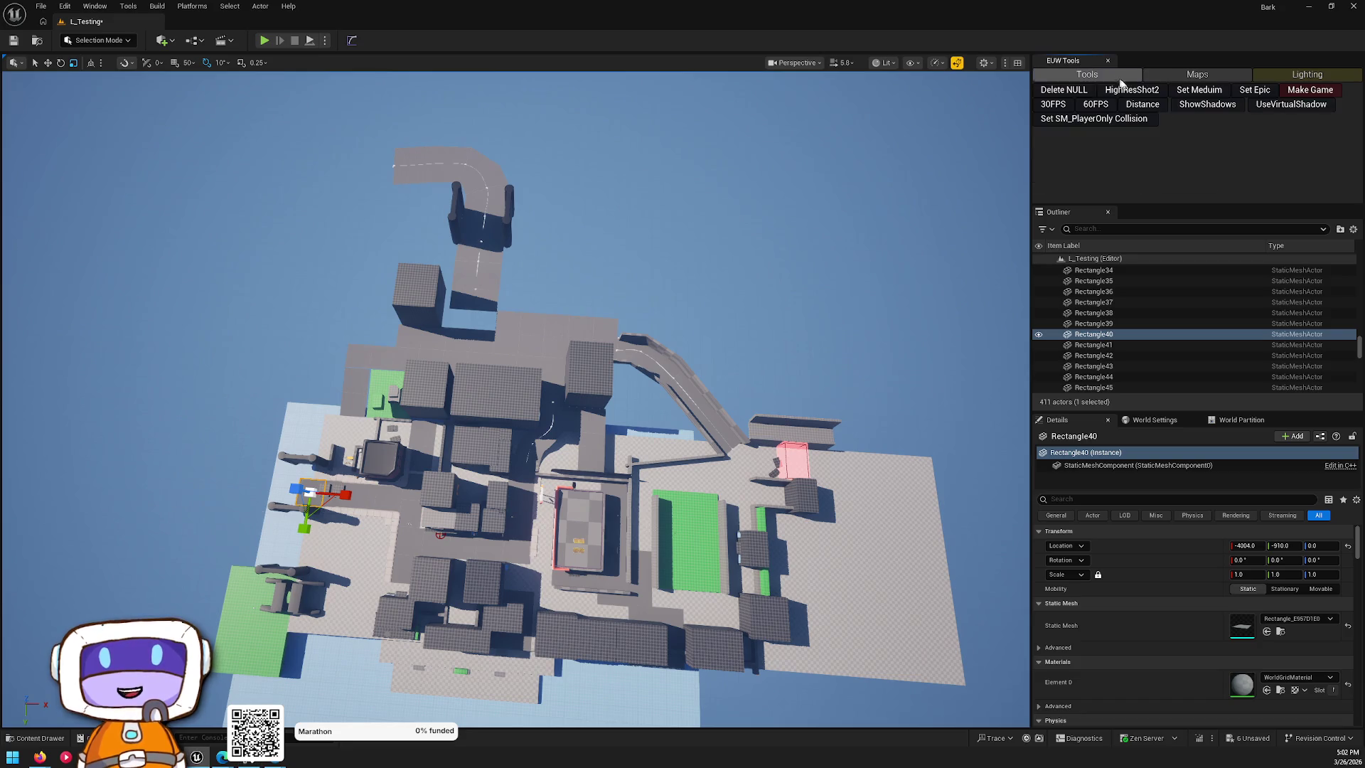
pyautogui.moveTo(845, 255)
pyautogui.mouseDown()
pyautogui.moveTo(697, 264)
pyautogui.moveTo(676, 224)
pyautogui.moveTo(829, 260)
pyautogui.moveTo(974, 685)
pyautogui.moveTo(999, 271)
pyautogui.mouseUp()
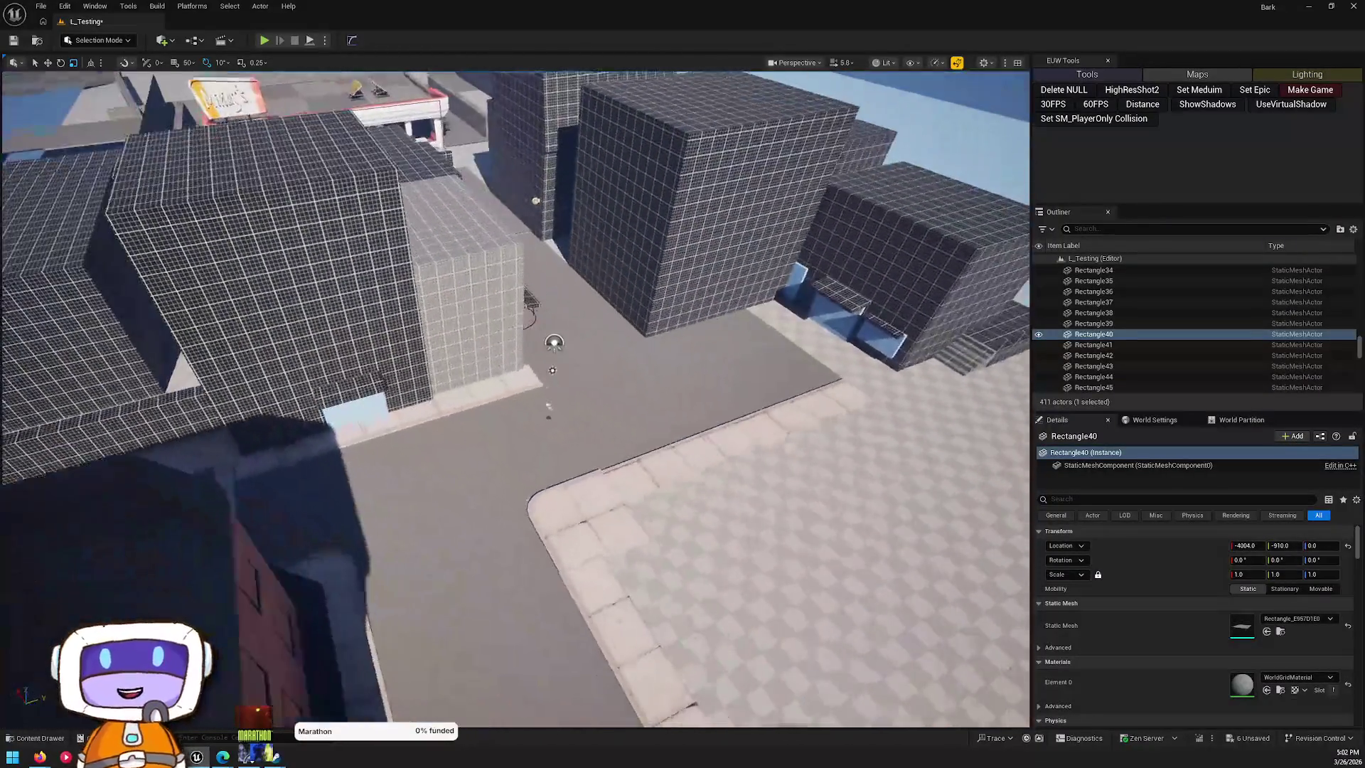
pyautogui.moveTo(689, 262); pyautogui.dragTo(688, 262)
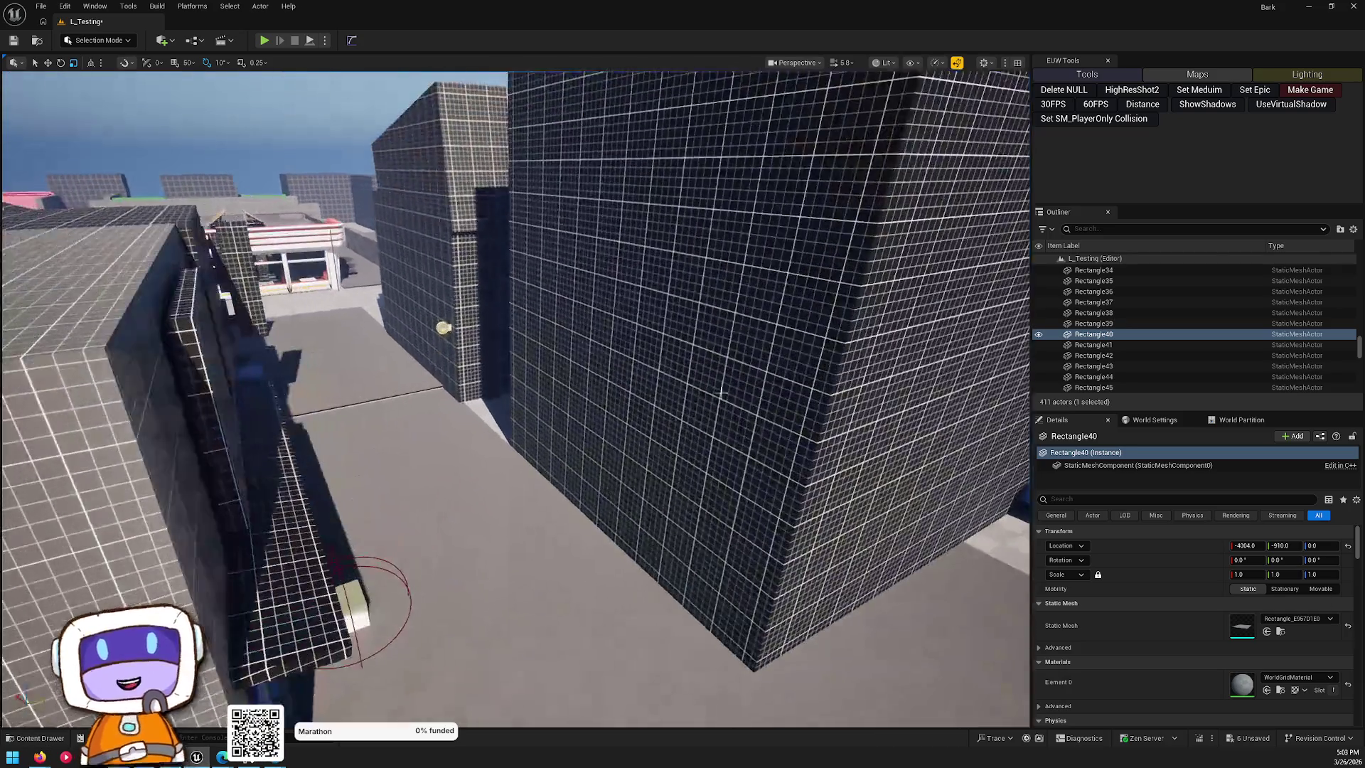
# - Select Cube29, move the MI_GridAligned window to the top, and open Fab from the Content Drawer
pyautogui.click(756, 283)
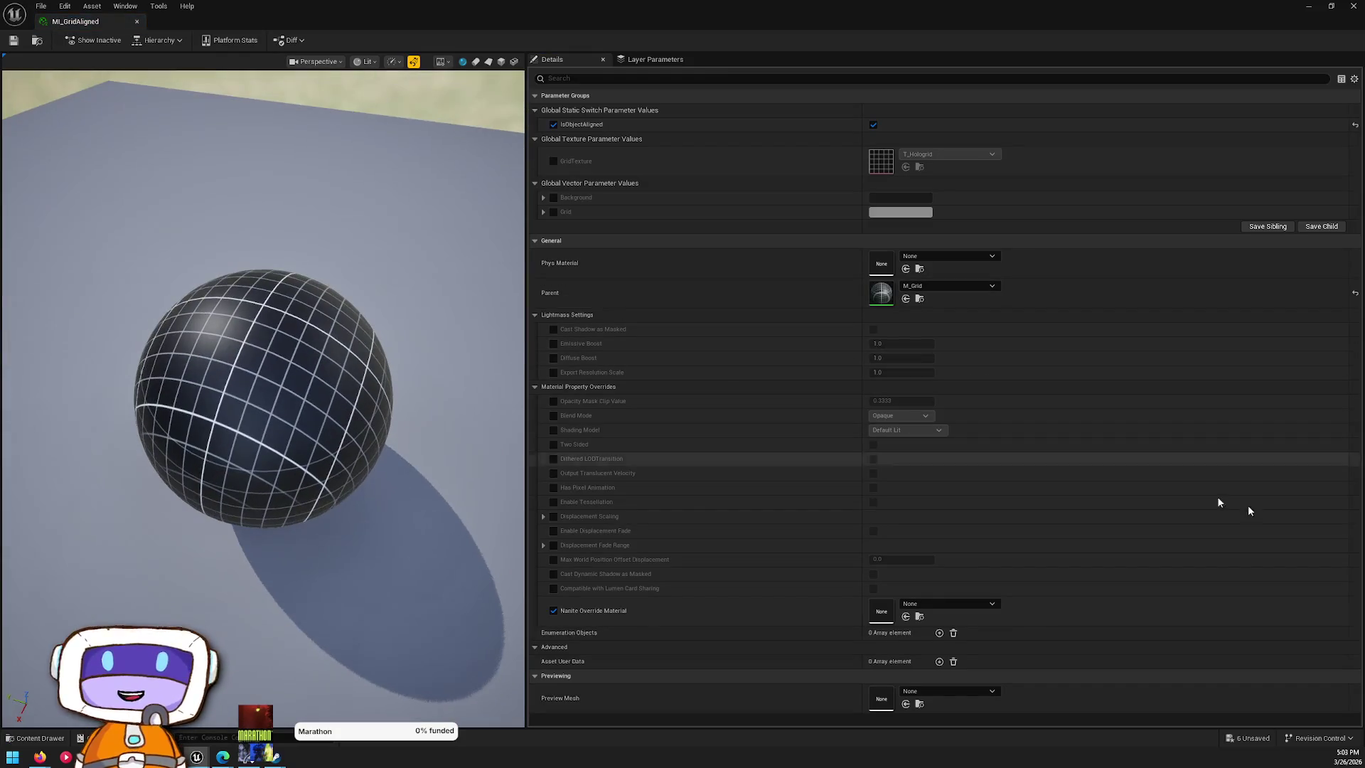
pyautogui.moveTo(1144, 5)
pyautogui.mouseDown()
pyautogui.moveTo(1152, 348)
pyautogui.moveTo(849, 62)
pyautogui.mouseUp()
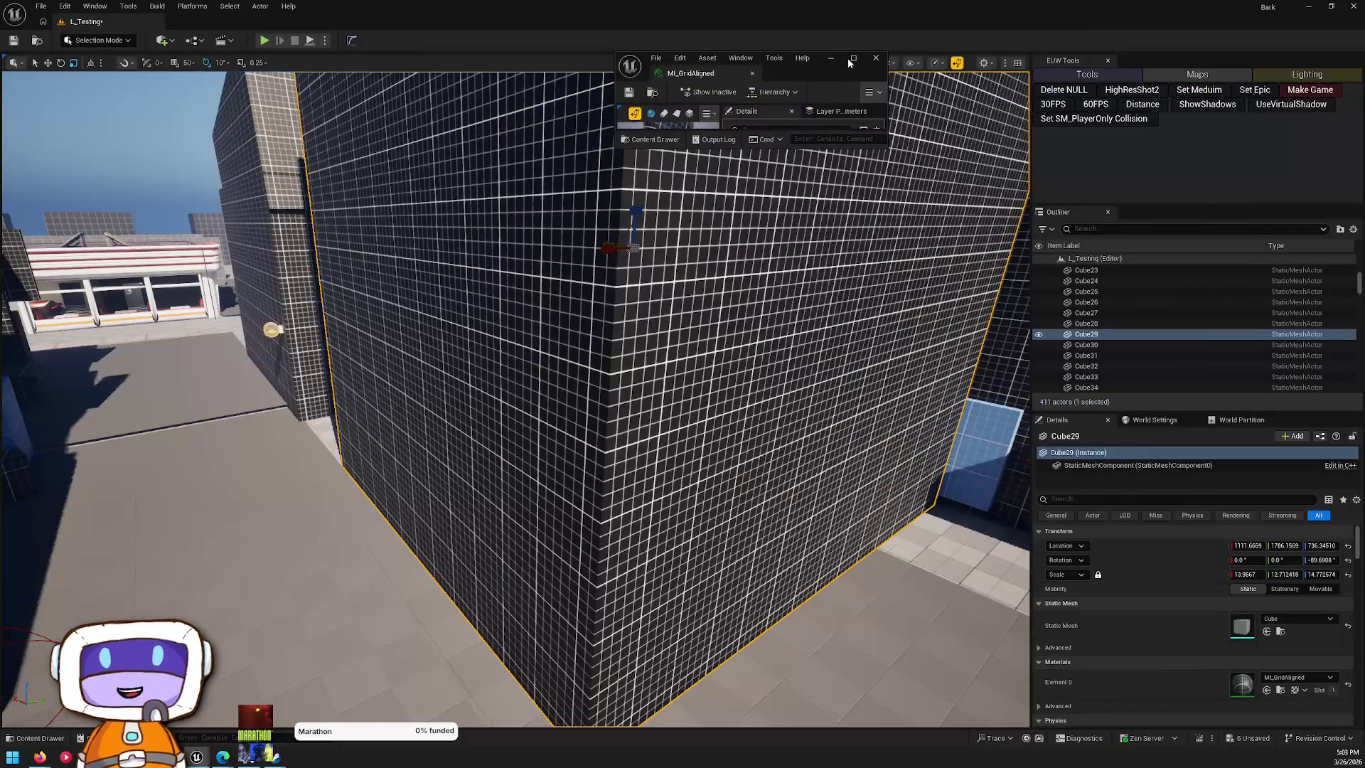
pyautogui.click(61, 743)
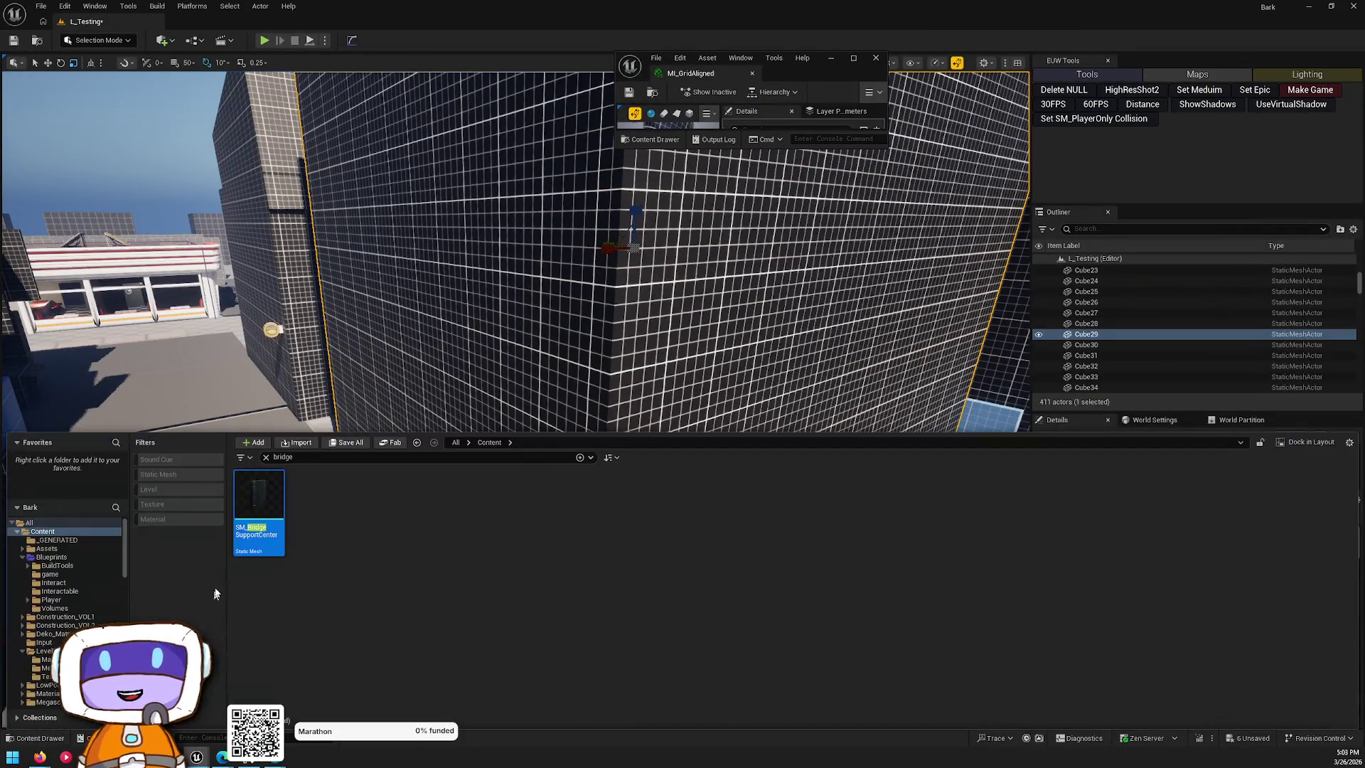
pyautogui.click(394, 445)
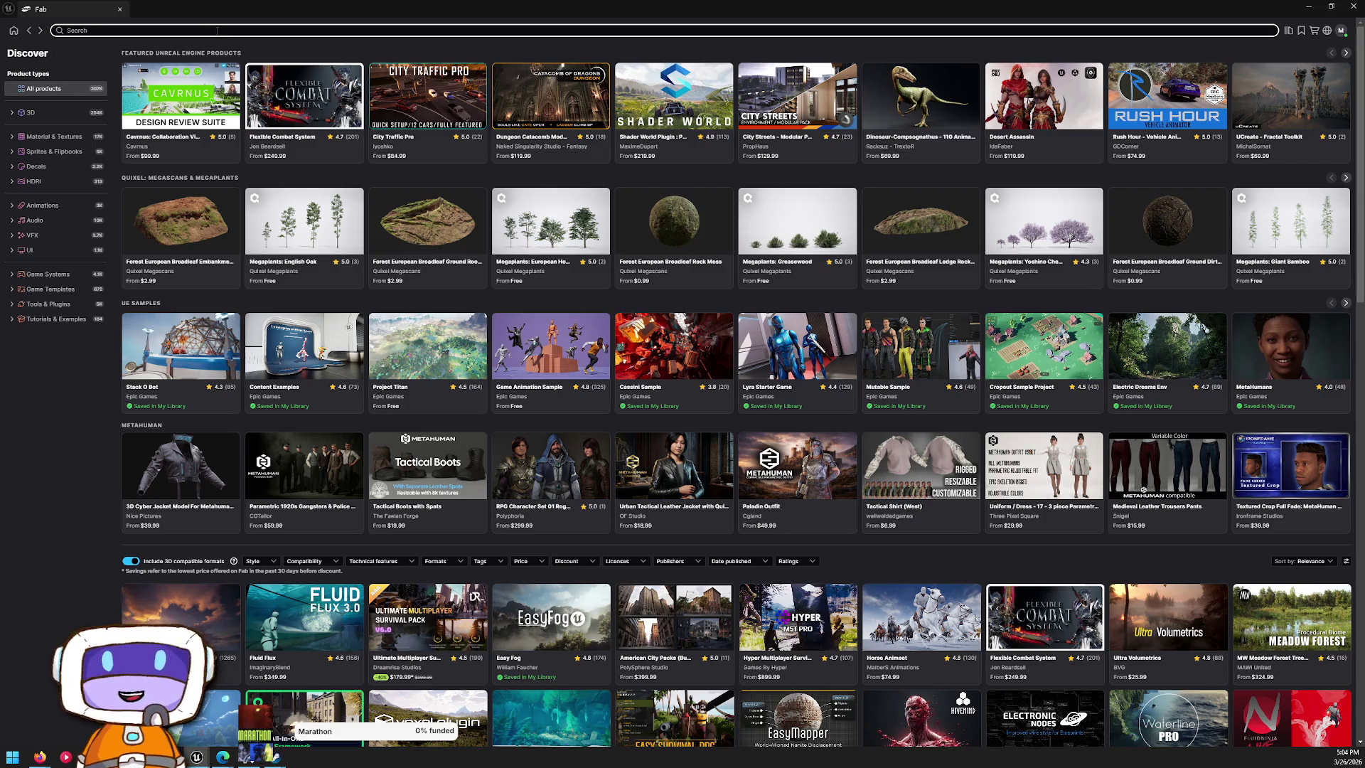
# - Search Fab for 'level design' and open the Level Design Principles product page
pyautogui.click(217, 31)
pyautogui.write('level design')
pyautogui.press('Return')
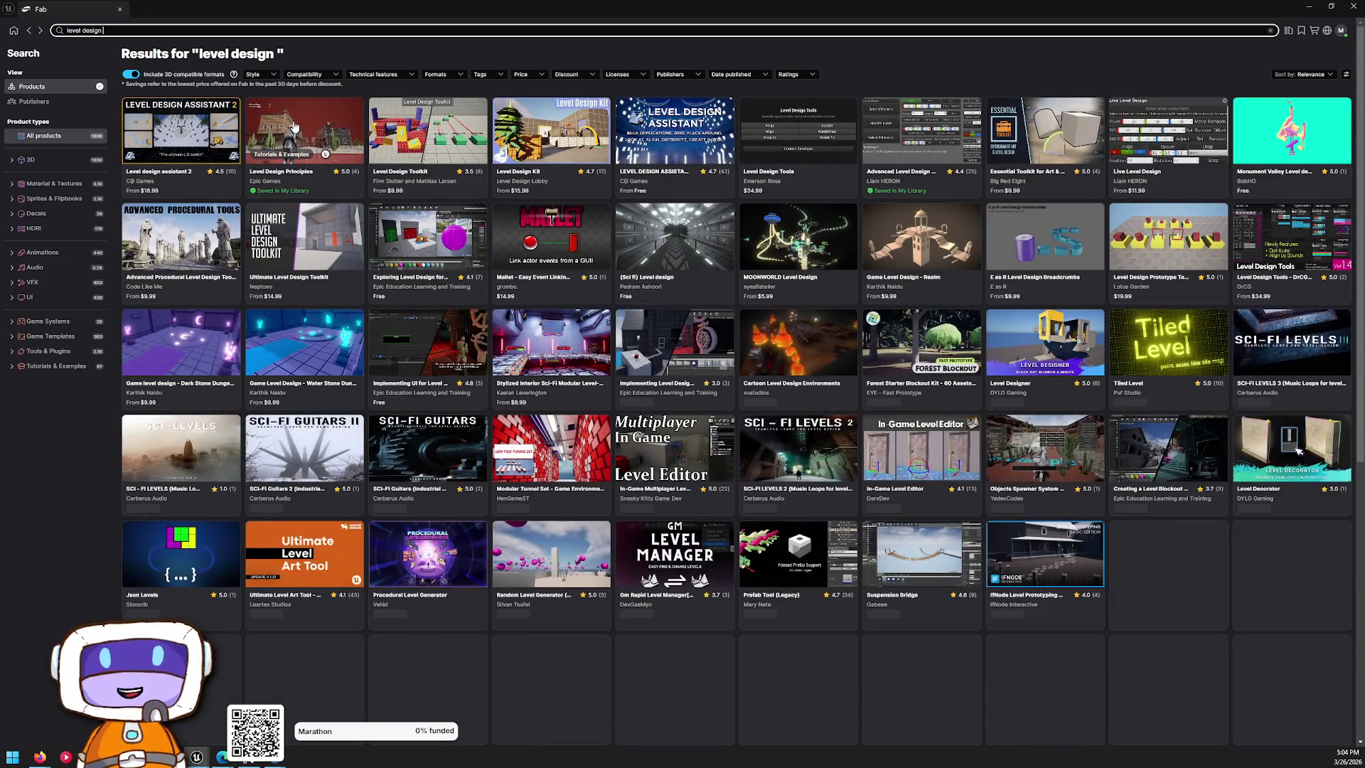
pyautogui.click(250, 163)
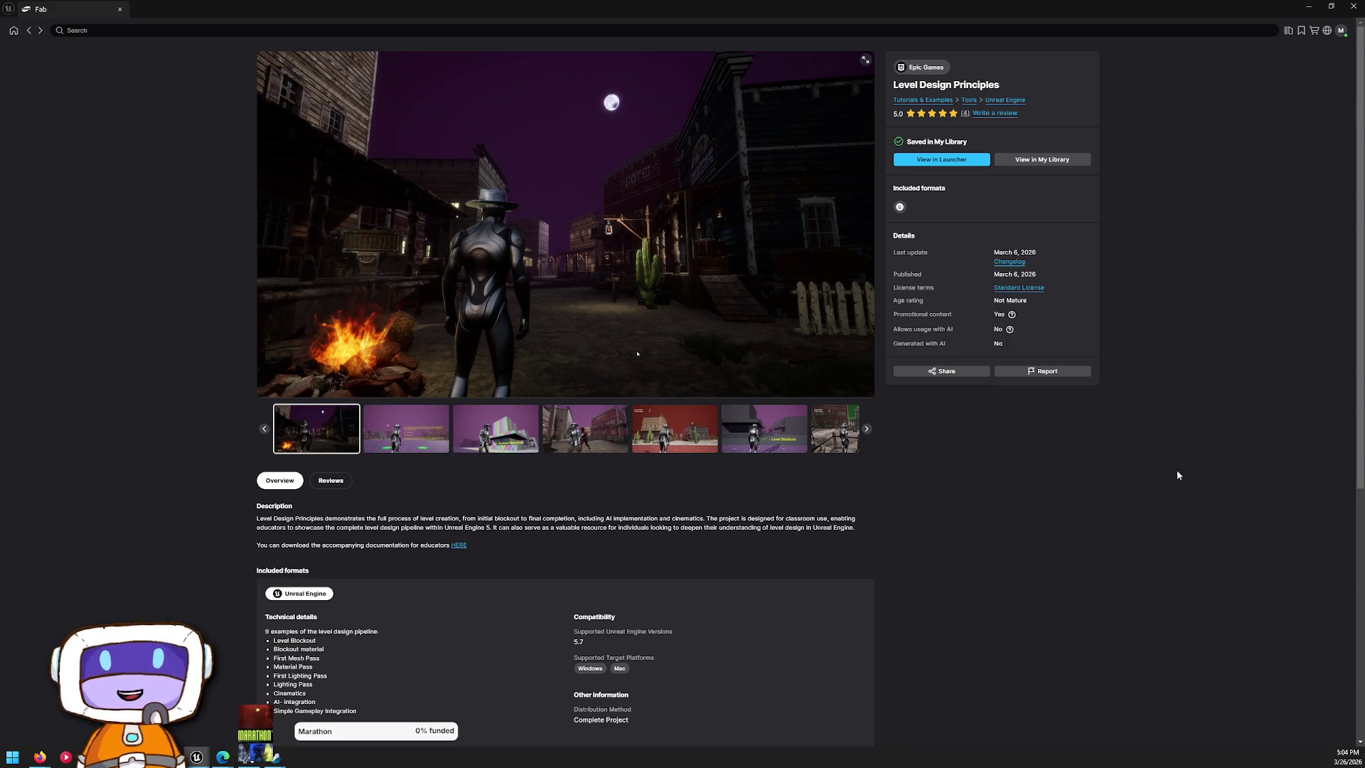
# - Page through the blockout, material, lighting and western-town preview screenshots, then close Fab
pyautogui.click(427, 430)
pyautogui.click(494, 441)
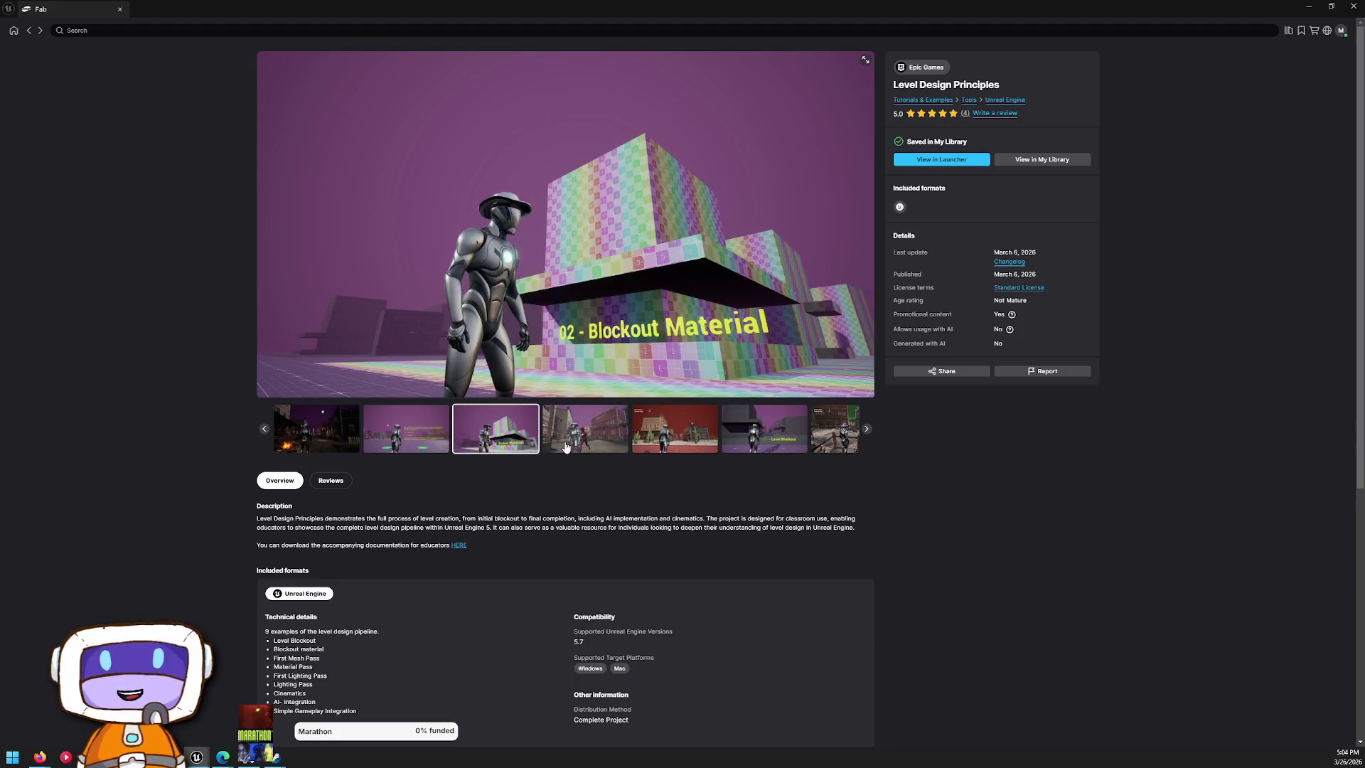
pyautogui.click(594, 433)
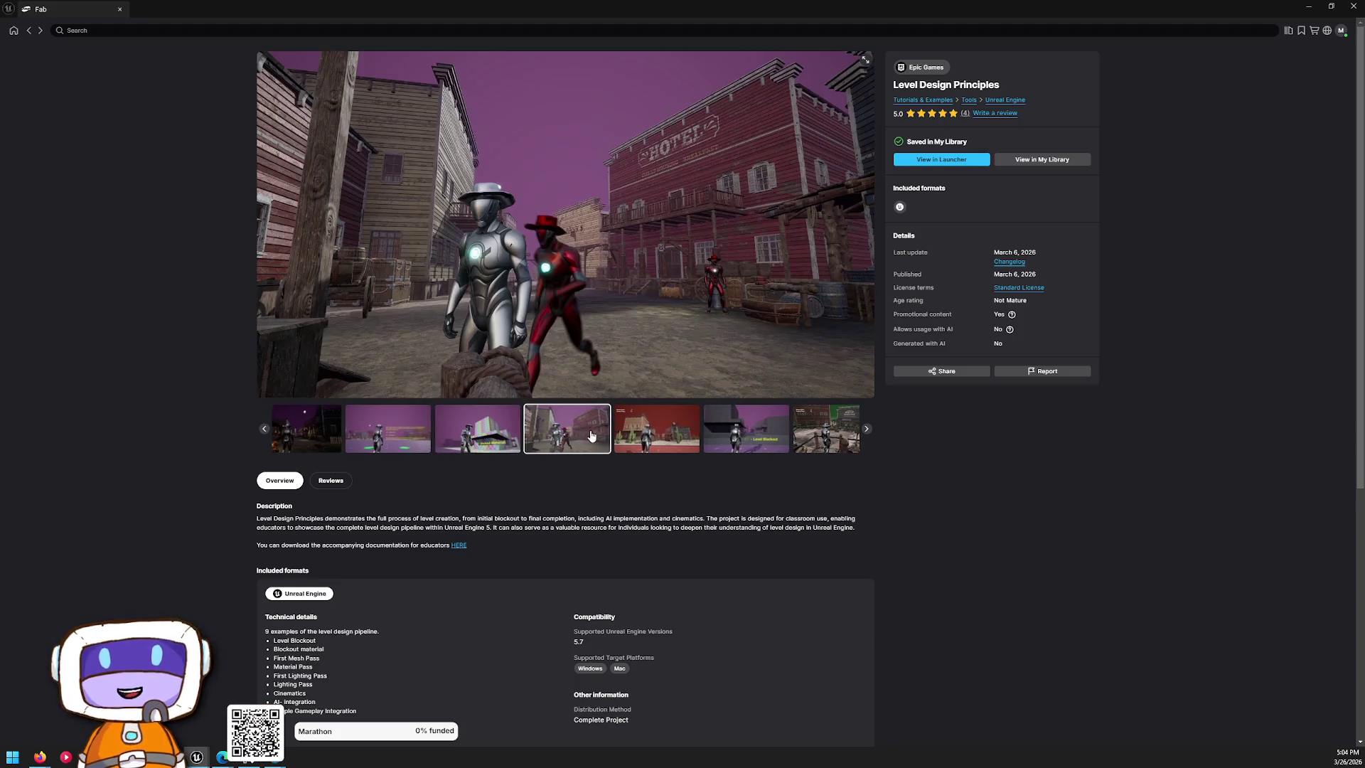
pyautogui.click(498, 447)
pyautogui.click(445, 439)
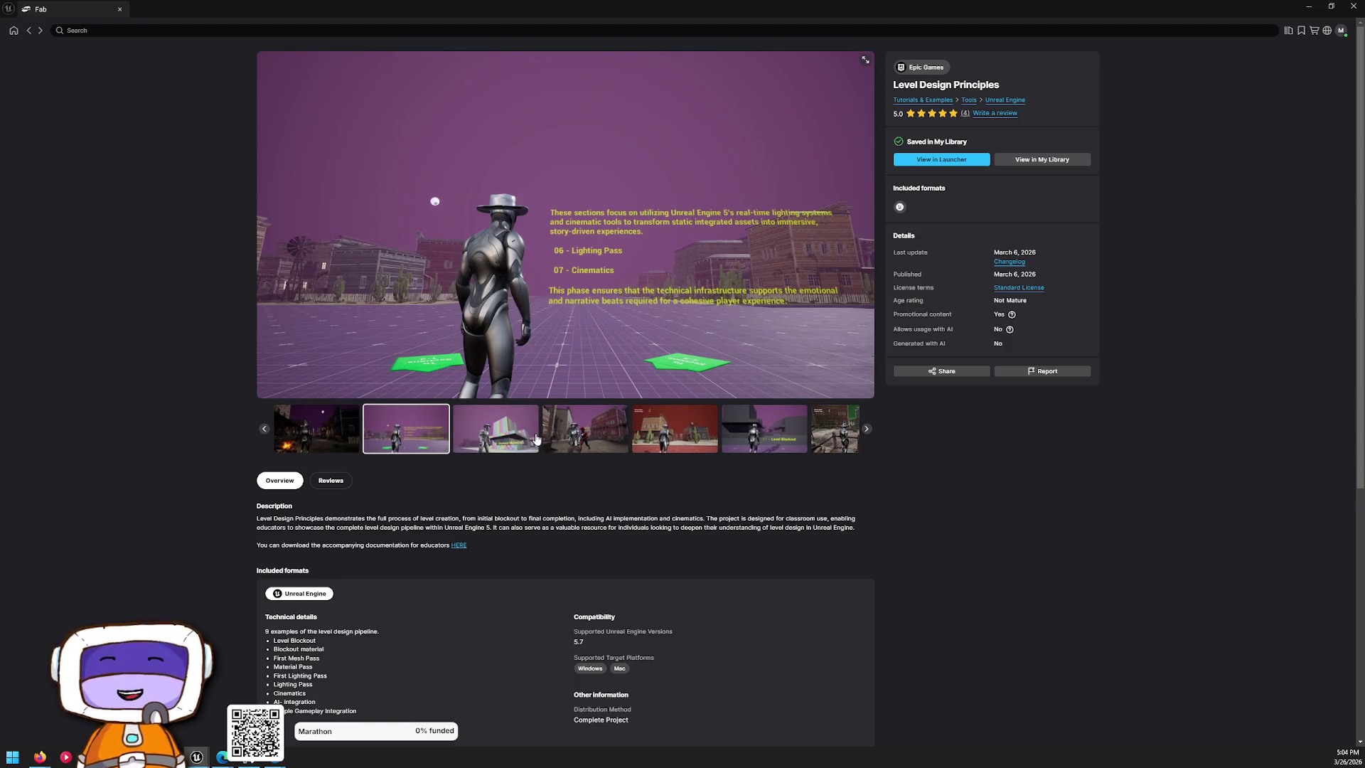
pyautogui.click(605, 437)
pyautogui.click(633, 440)
pyautogui.click(718, 438)
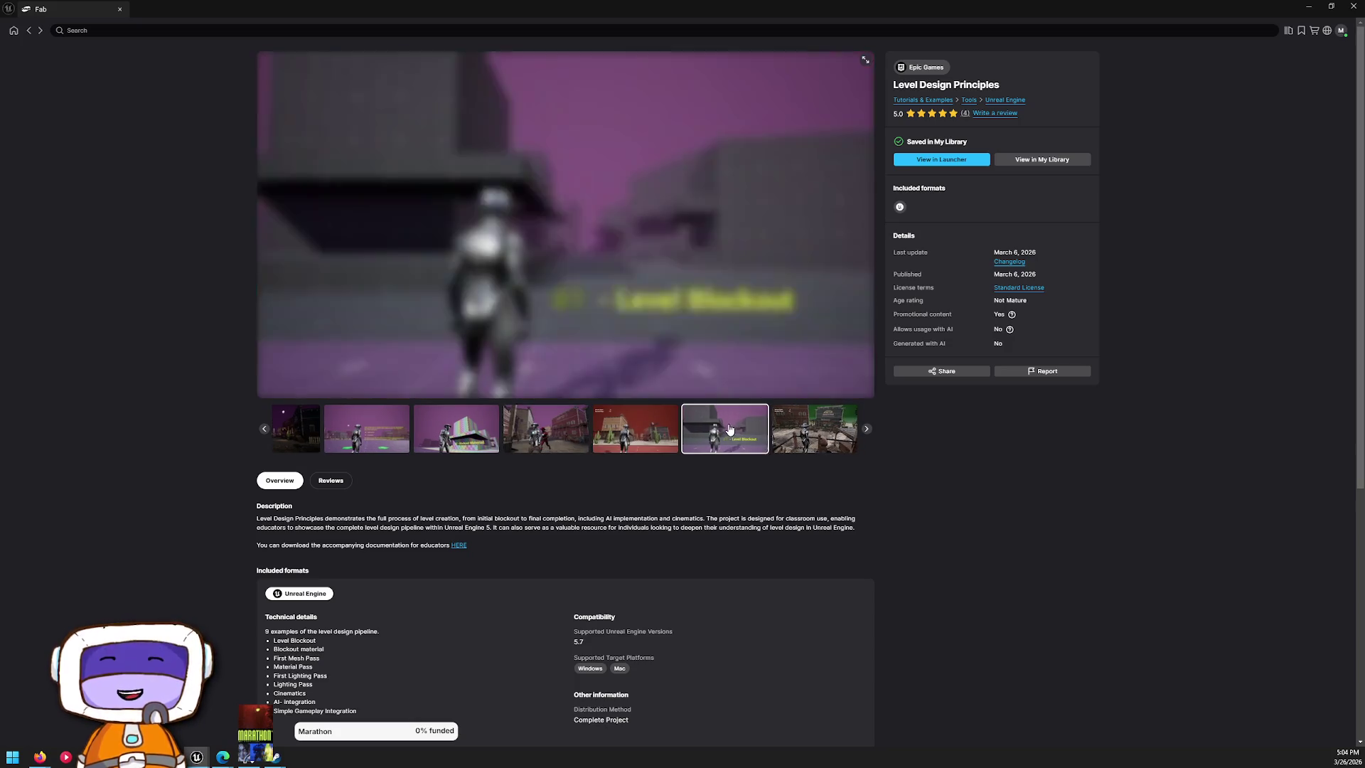
pyautogui.click(804, 437)
pyautogui.click(760, 440)
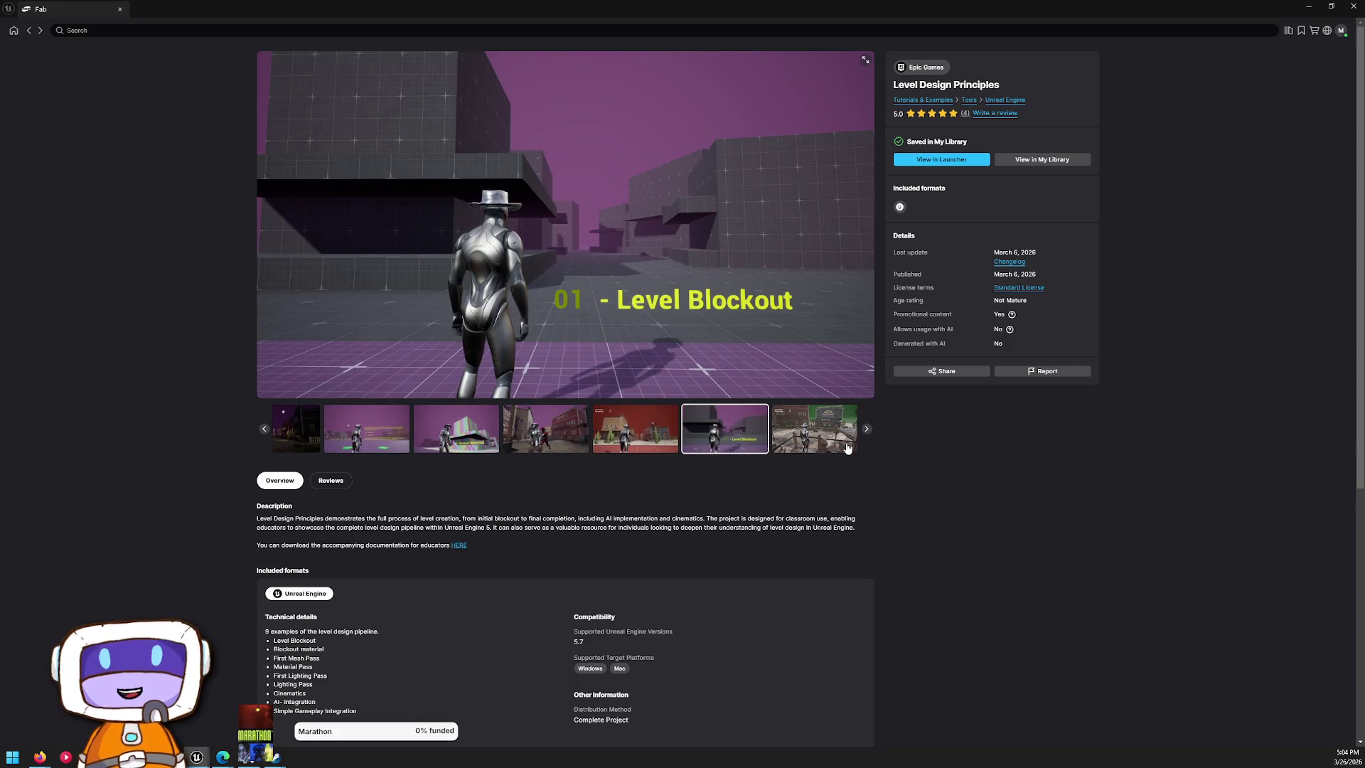
pyautogui.click(867, 430)
pyautogui.click(868, 430)
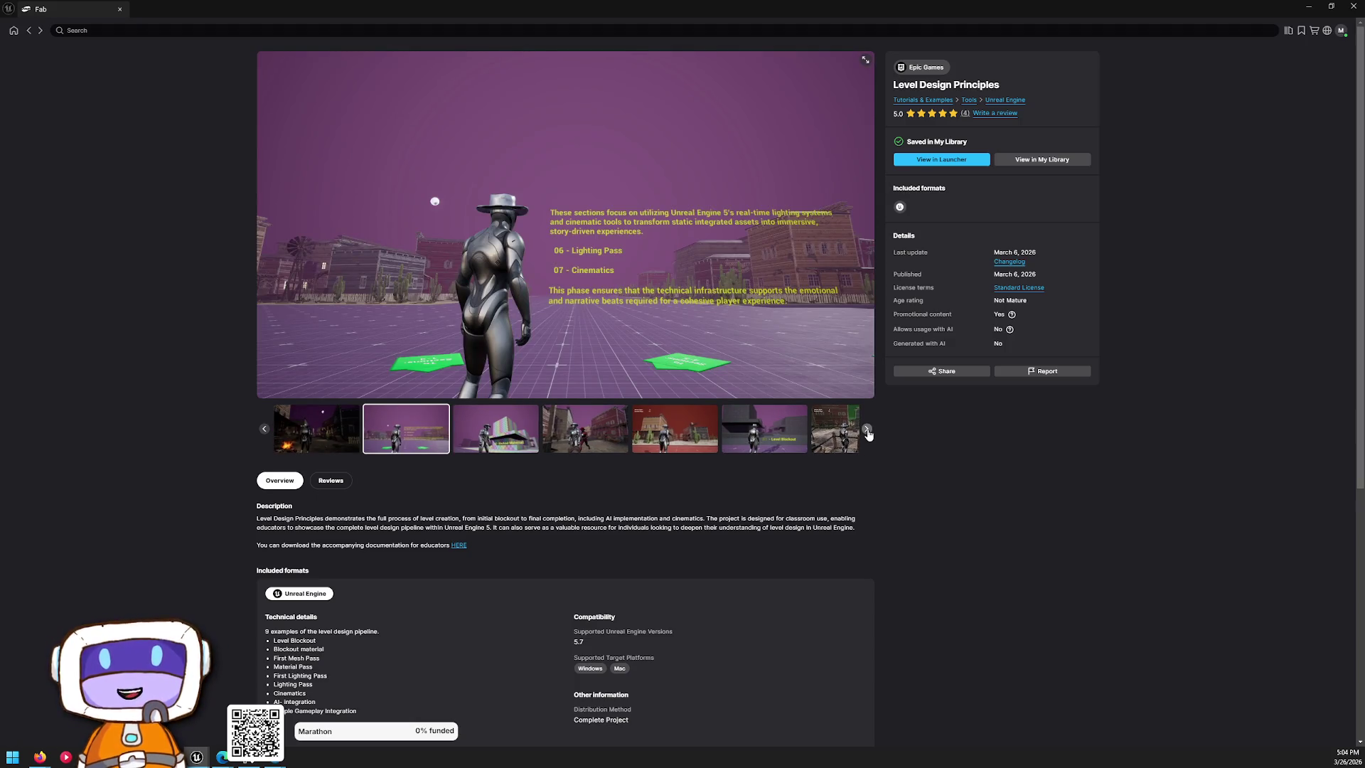
pyautogui.click(867, 430)
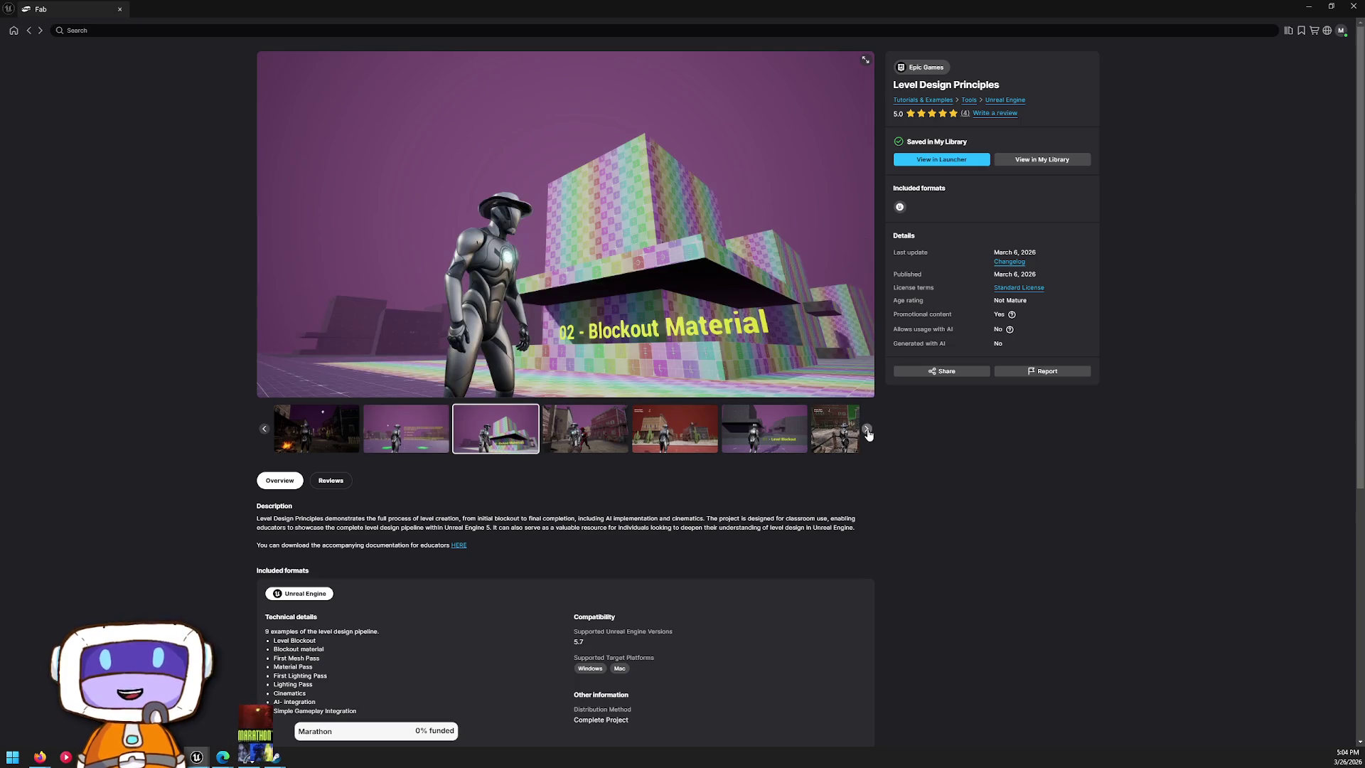
pyautogui.click(868, 431)
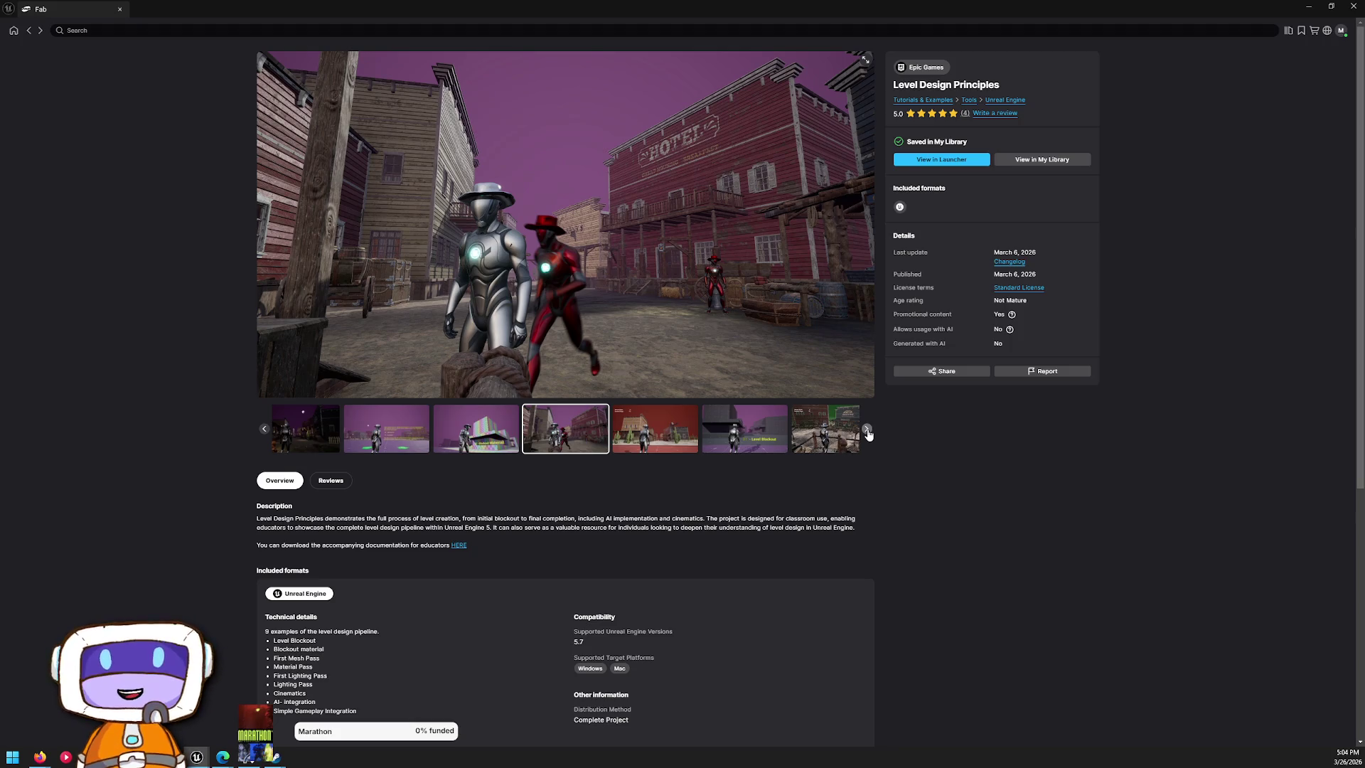
pyautogui.click(868, 431)
pyautogui.click(867, 431)
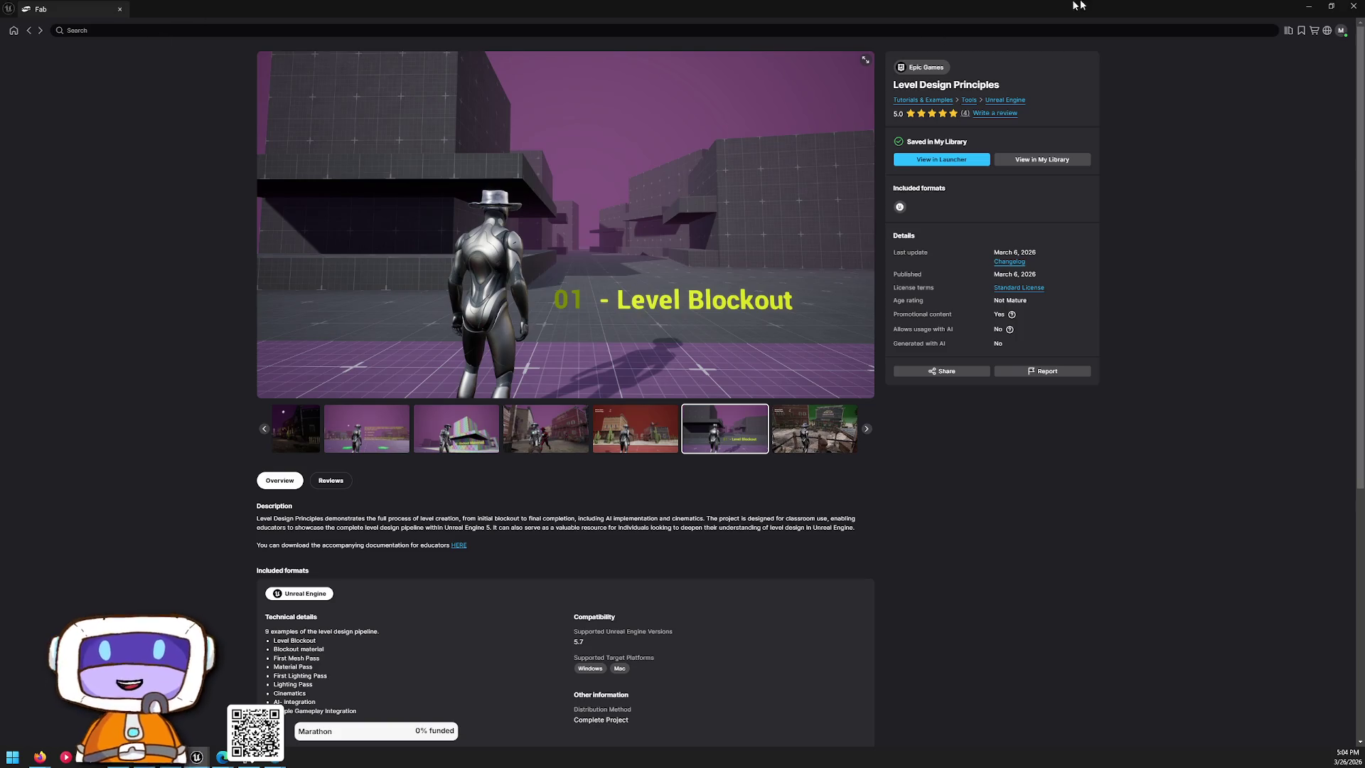
pyautogui.click(1353, 6)
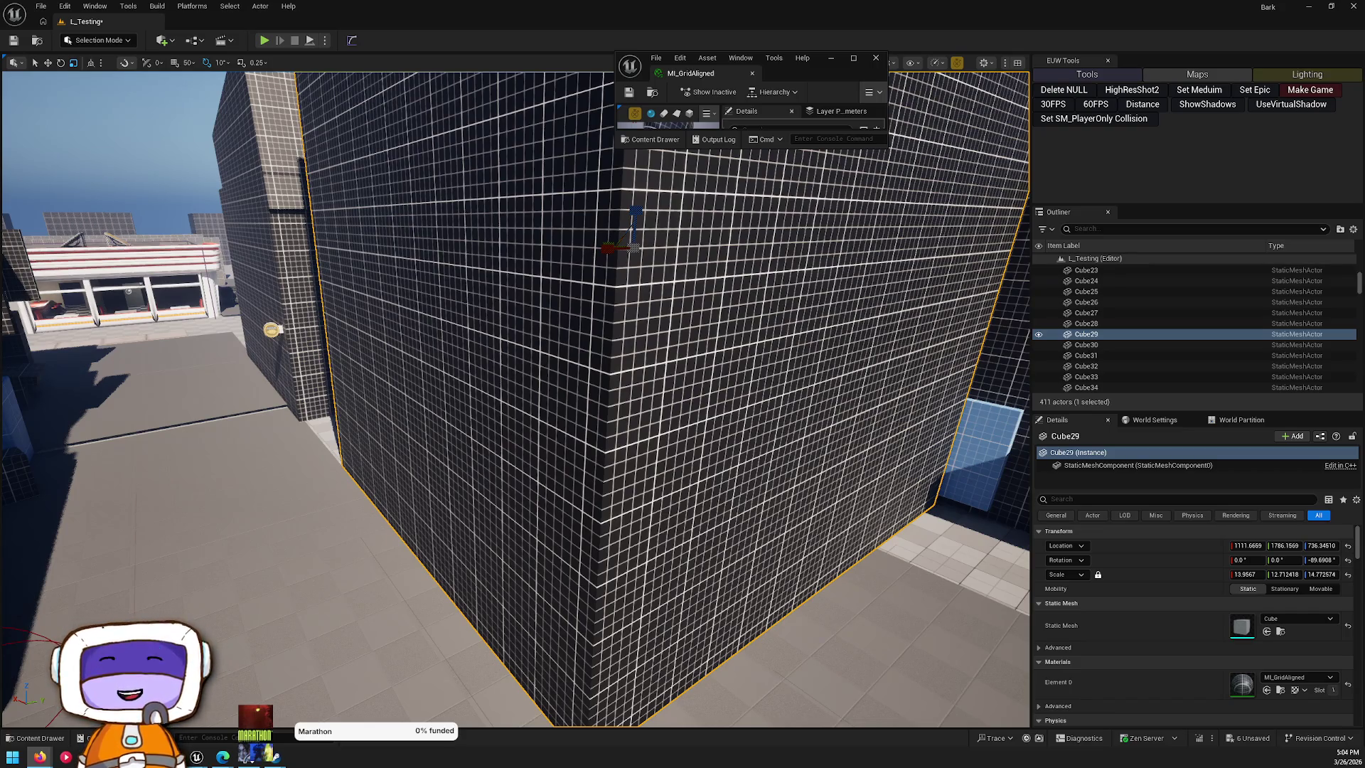
# - Switch to the level design guide and scroll up to the Planning section
pyautogui.hotkey('alt', 'Tab')
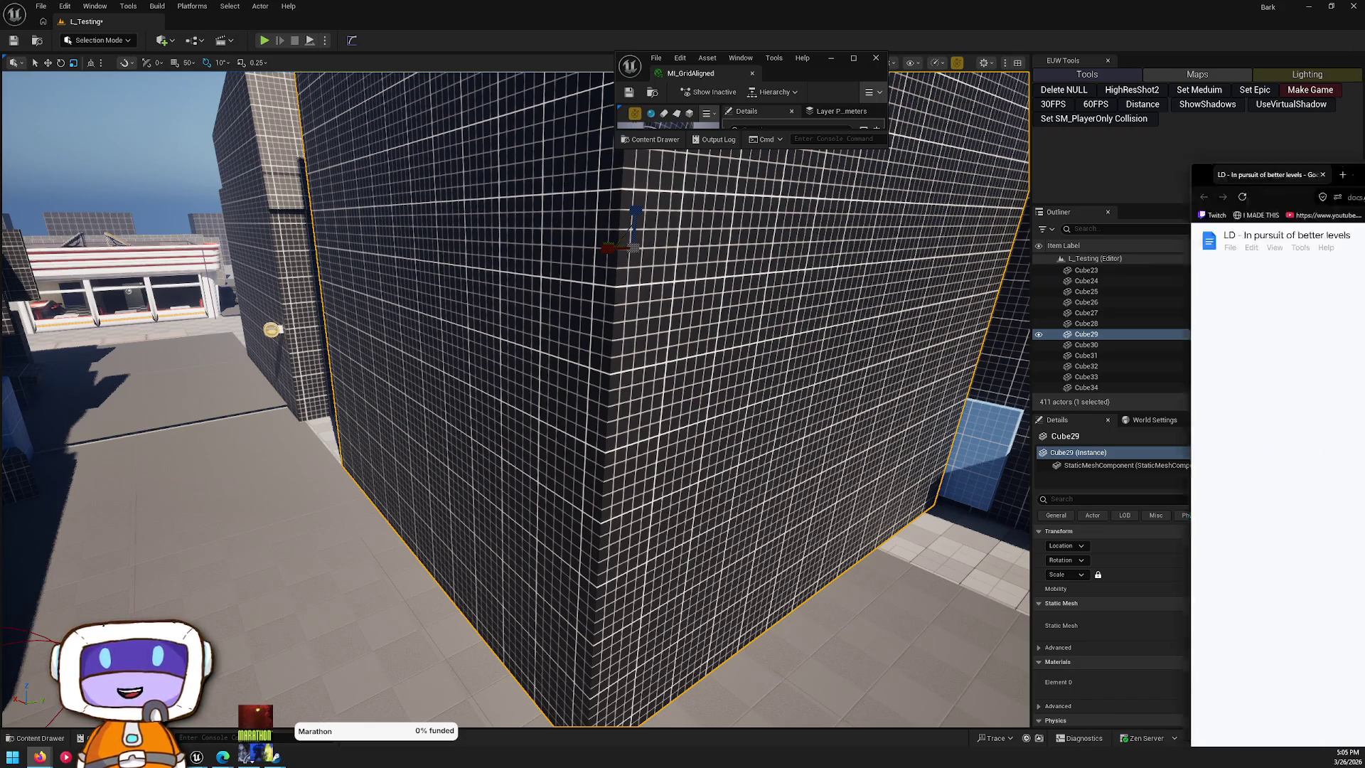
pyautogui.scroll(5, 685, 321)
pyautogui.scroll(20, 686, 321)
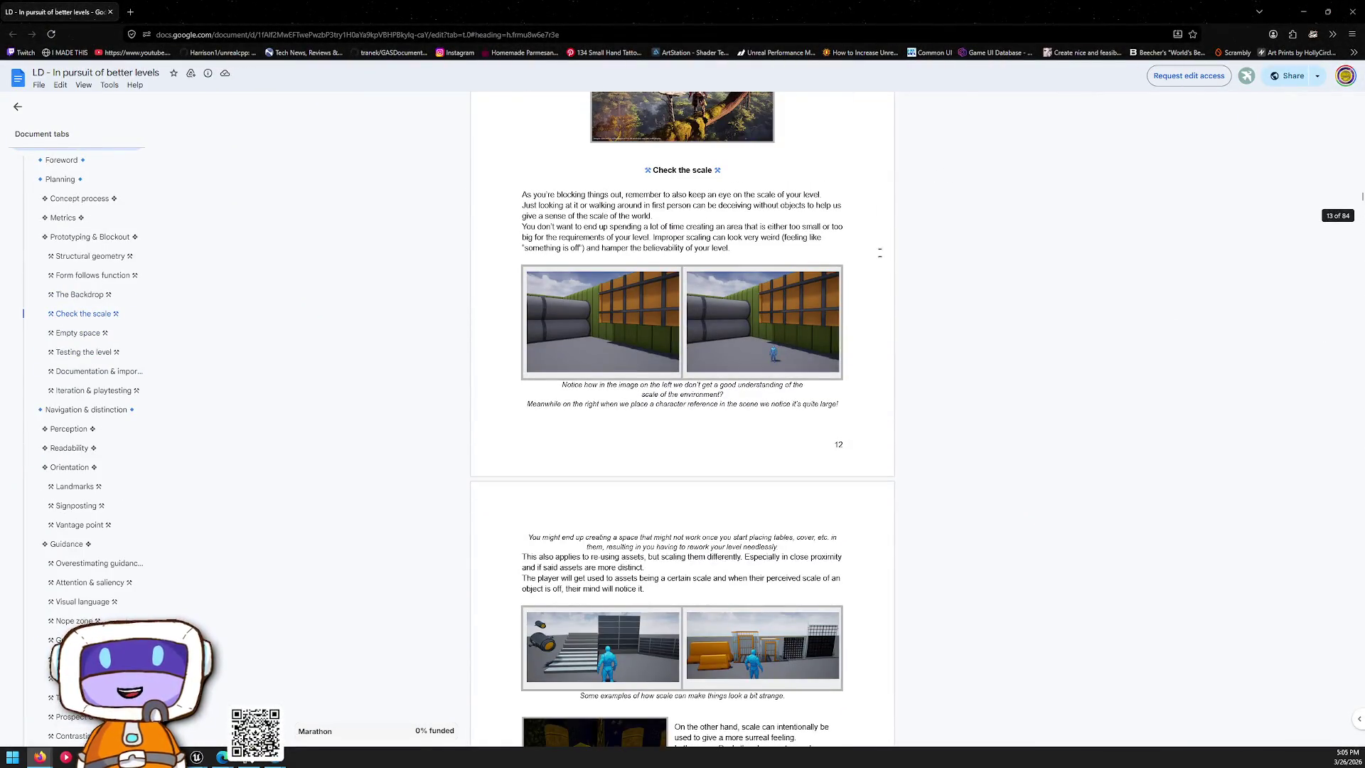
pyautogui.scroll(7, 601, 224)
pyautogui.scroll(7, 390, 231)
pyautogui.scroll(10, 1009, 277)
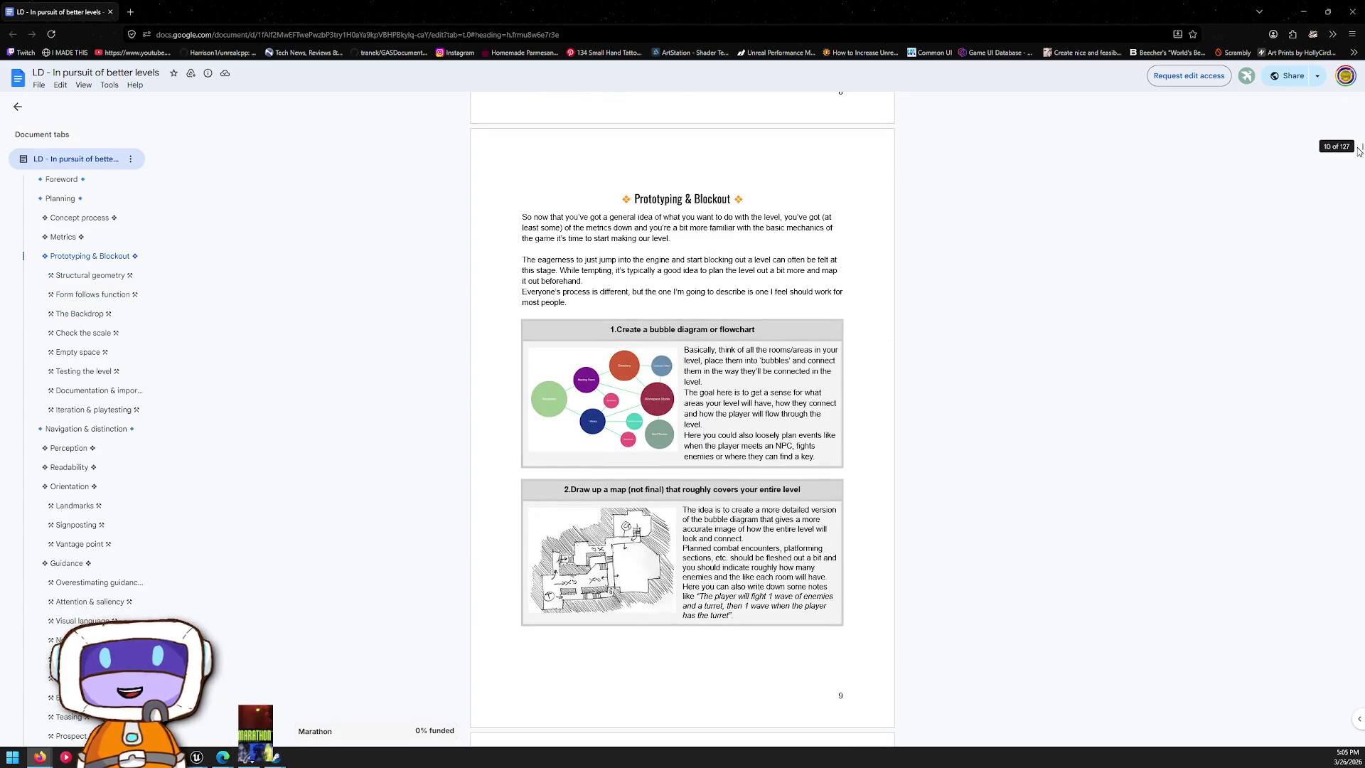
pyautogui.scroll(9, 1359, 151)
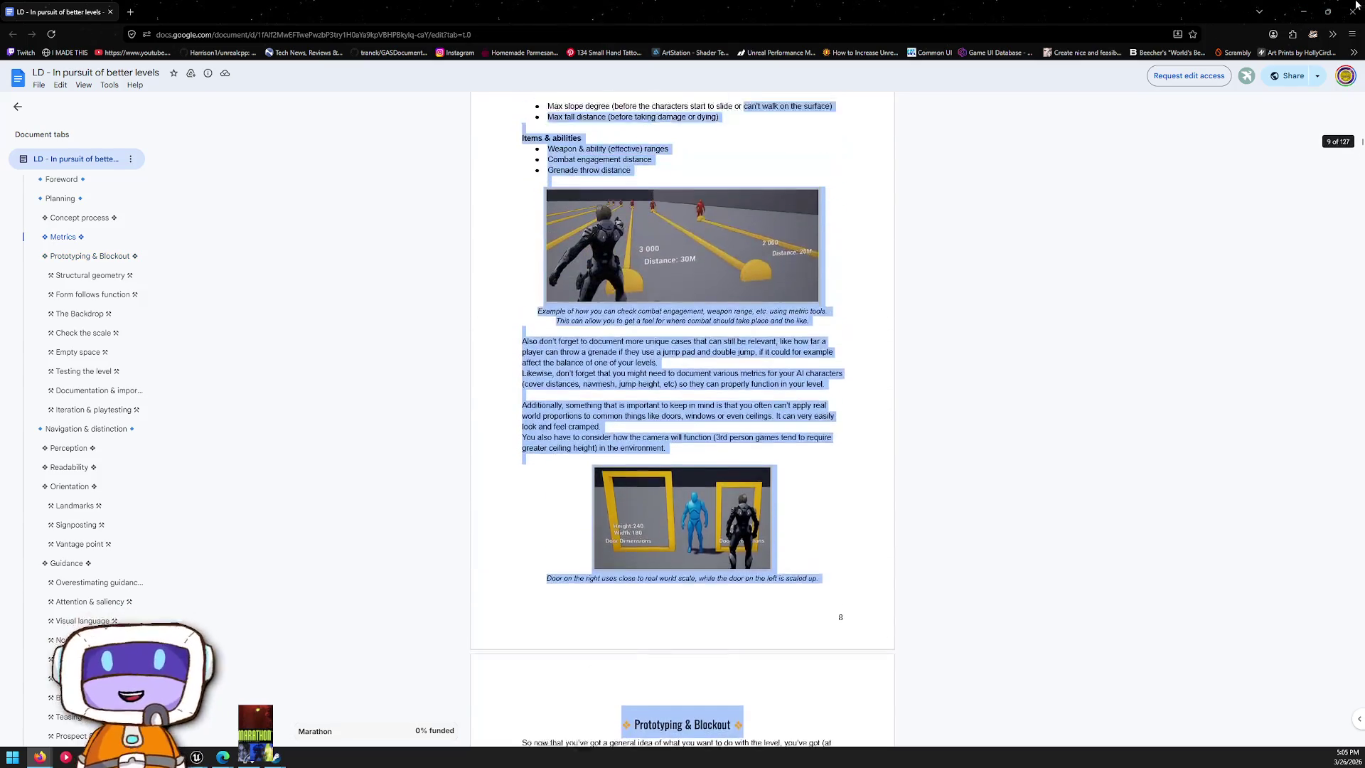
pyautogui.moveTo(1359, 142); pyautogui.dragTo(1351, 47)
pyautogui.scroll(-10, 689, 284)
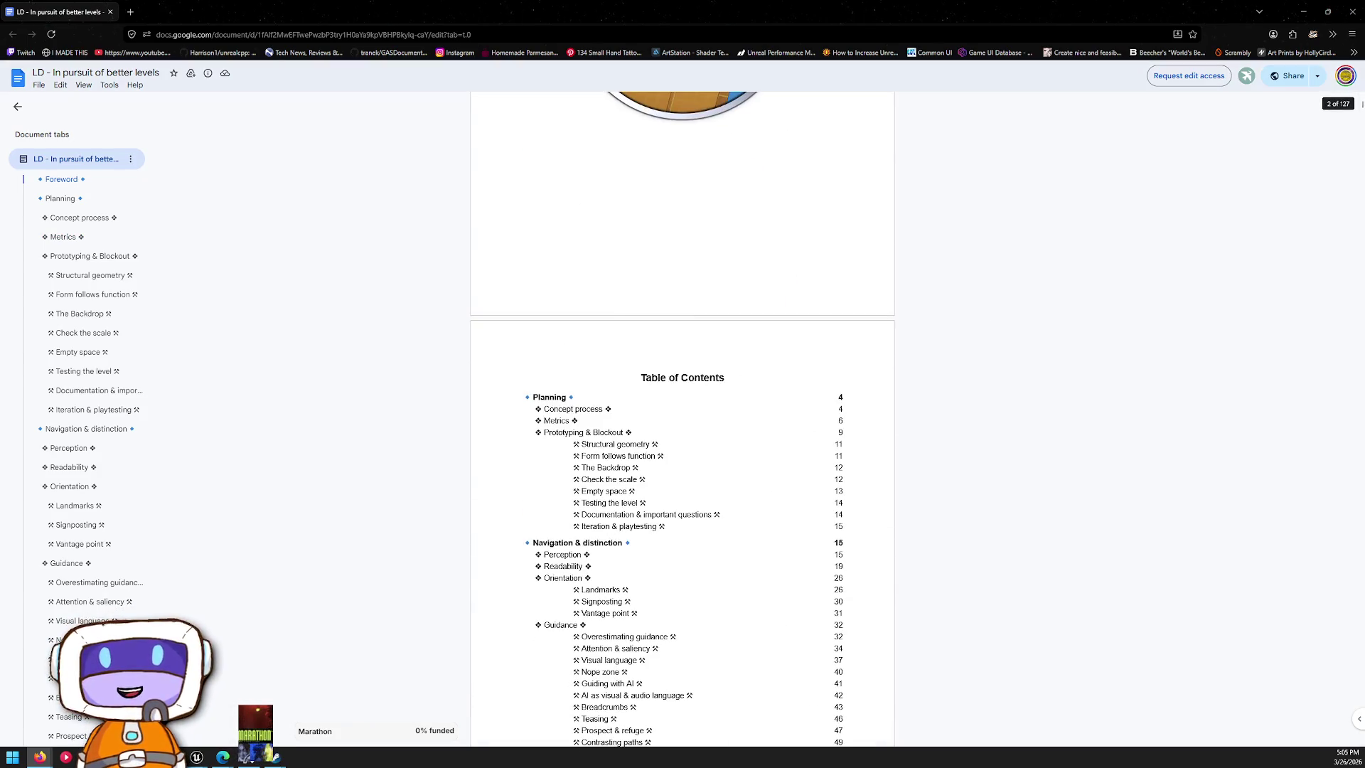
pyautogui.scroll(1, 685, 243)
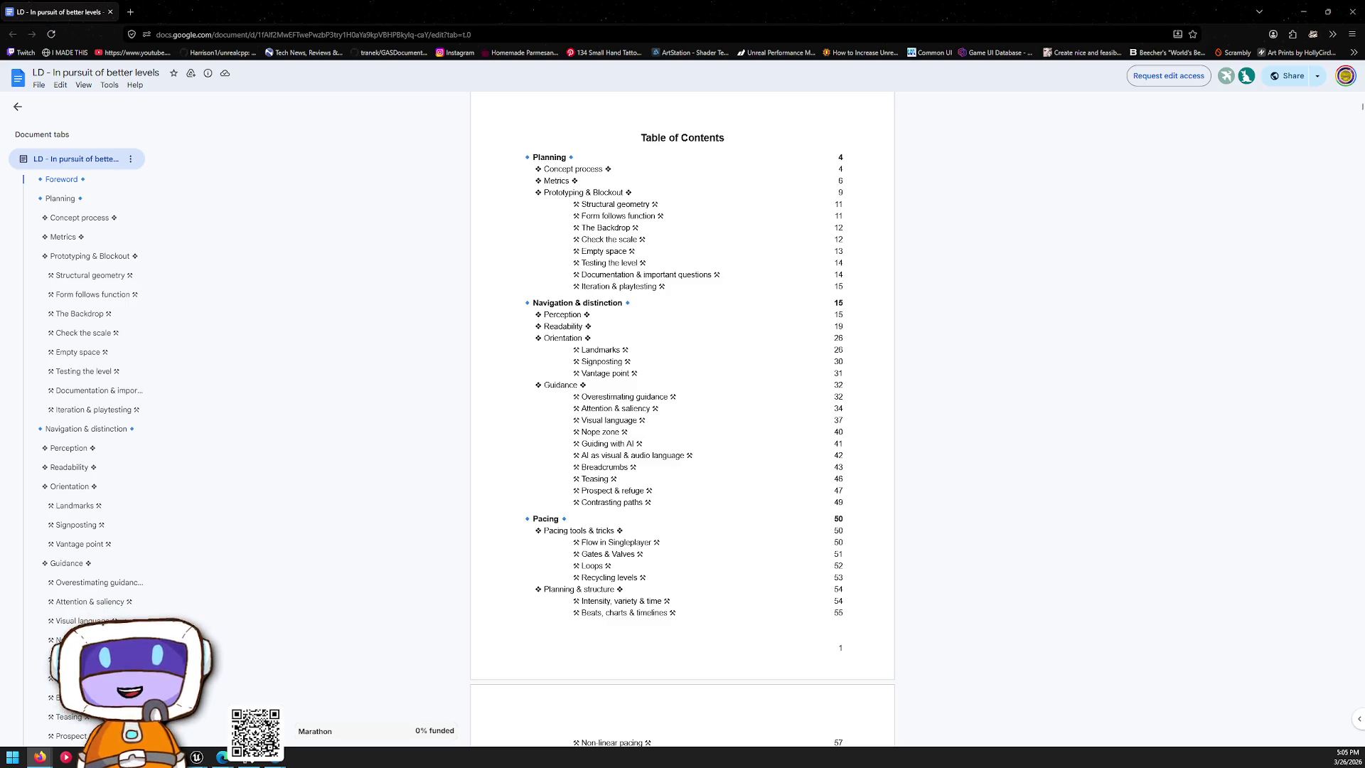
# - Read down to Iteration & playtesting, then return to the Unreal level editor
pyautogui.scroll(-12, 683, 420)
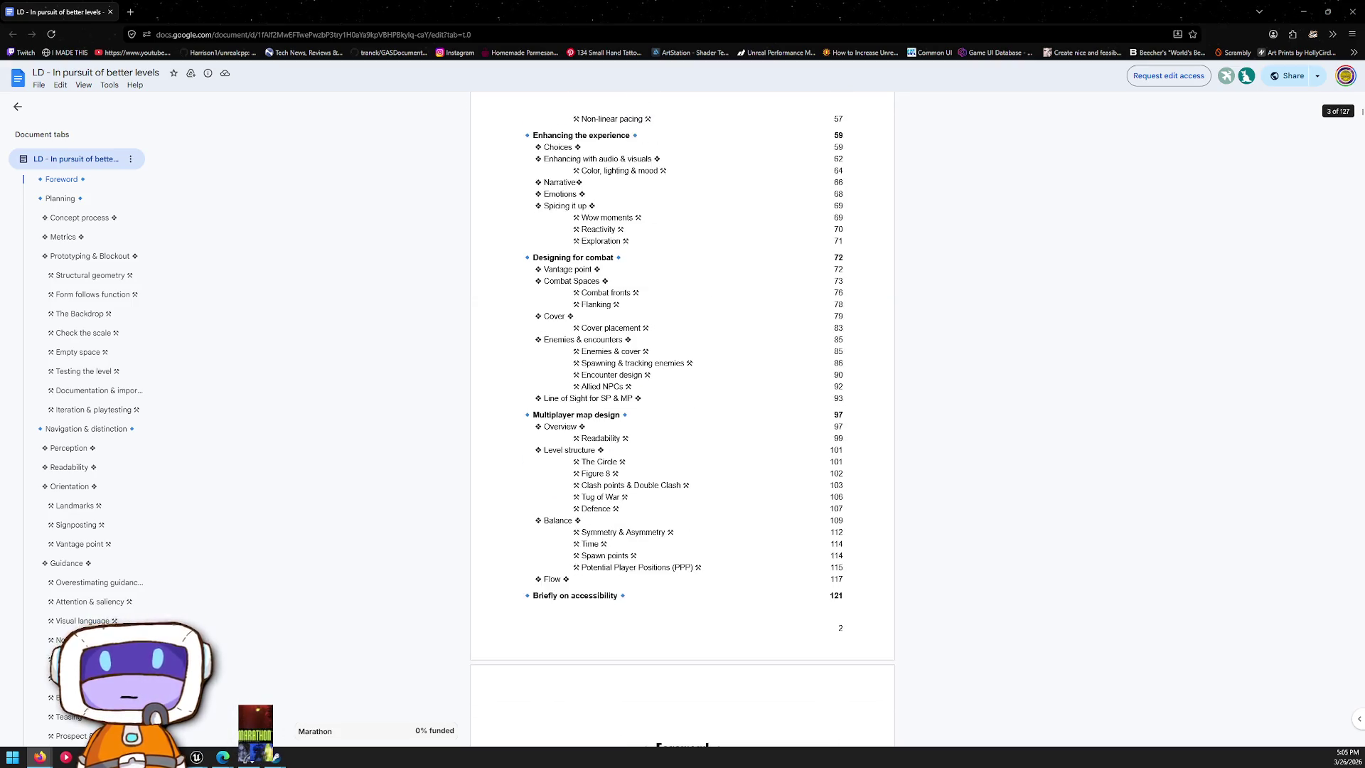
pyautogui.scroll(-10, 683, 419)
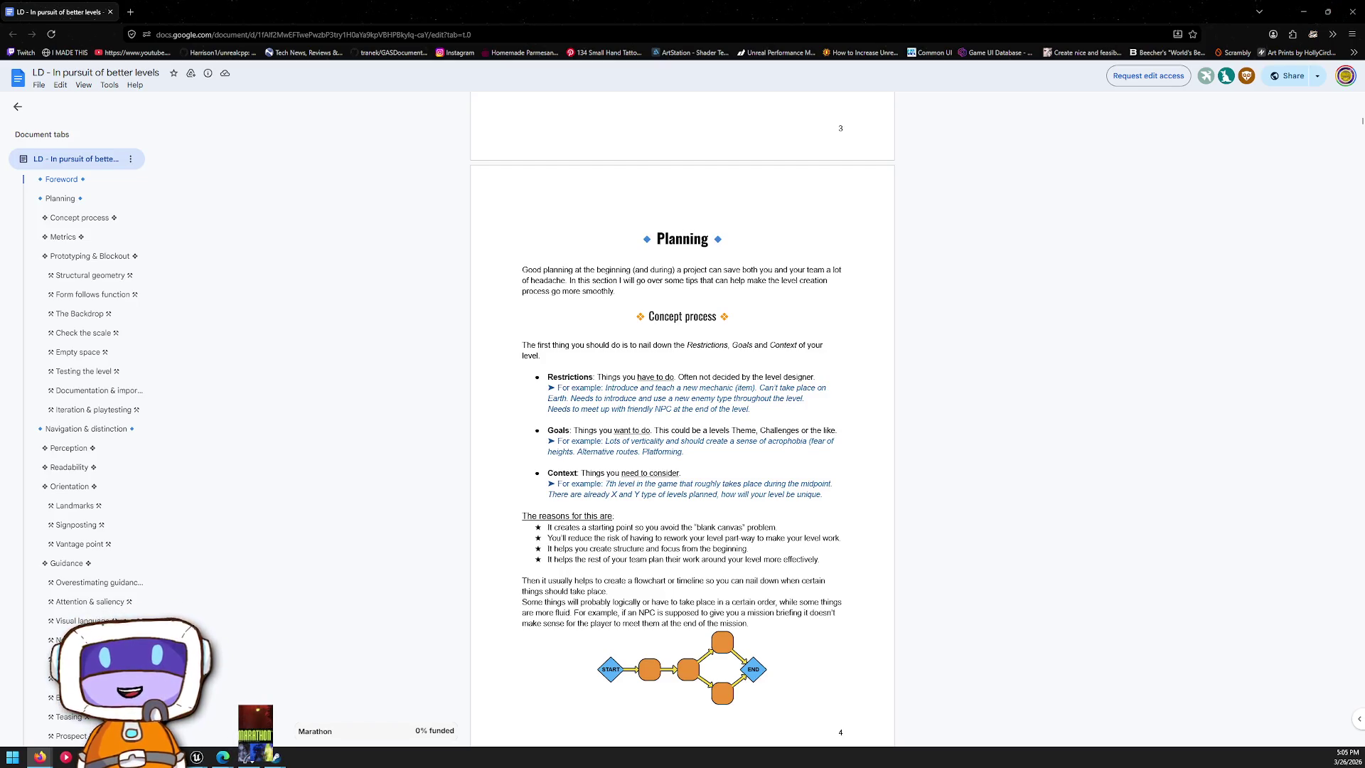
pyautogui.scroll(-10, 1362, 127)
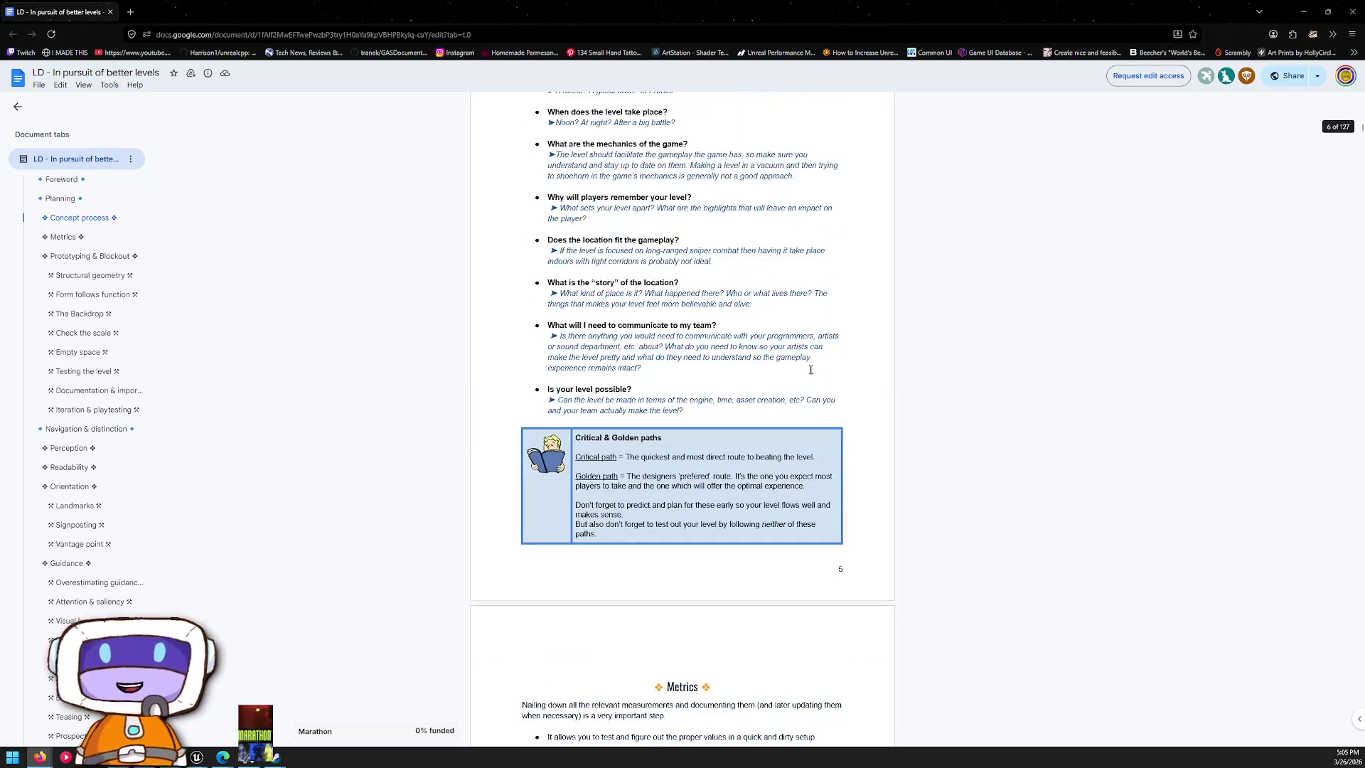
pyautogui.scroll(-10, 554, 386)
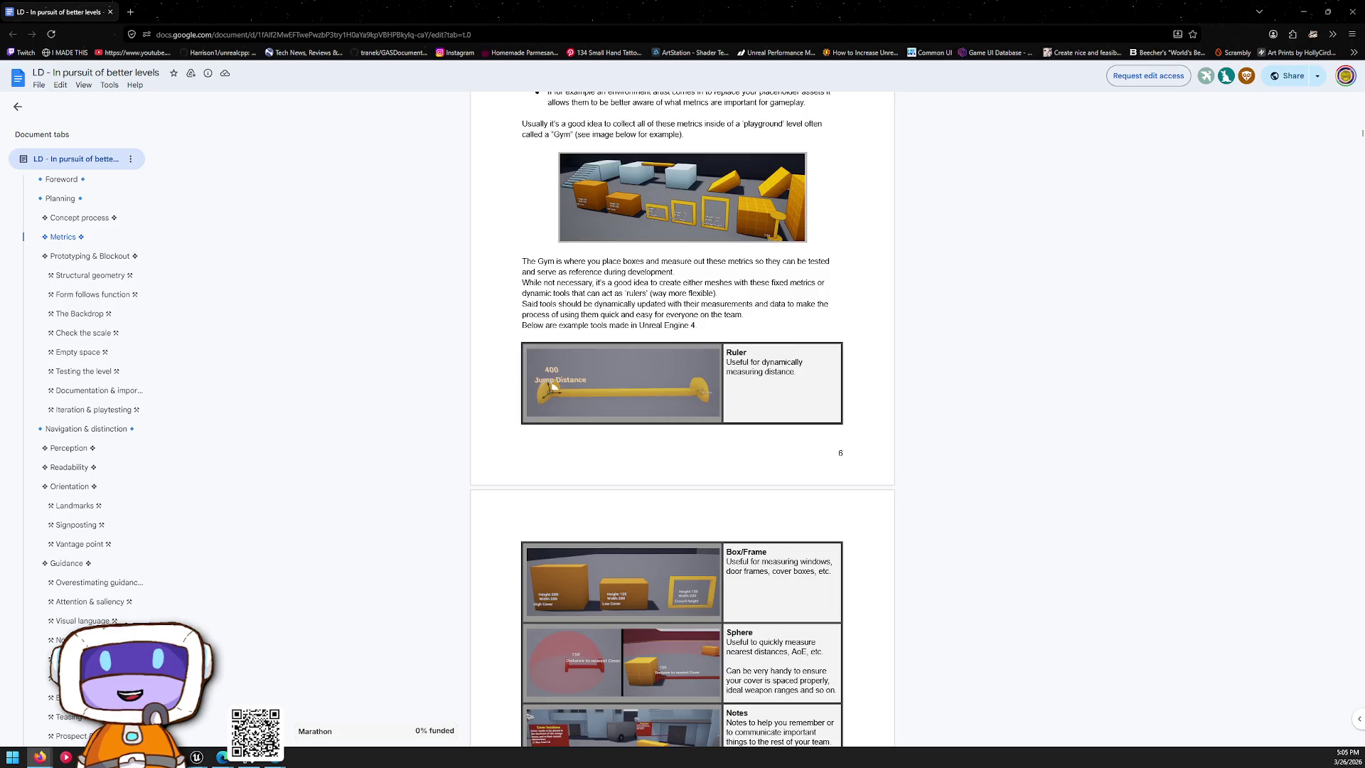
pyautogui.scroll(-3, 553, 386)
pyautogui.scroll(-2, 675, 388)
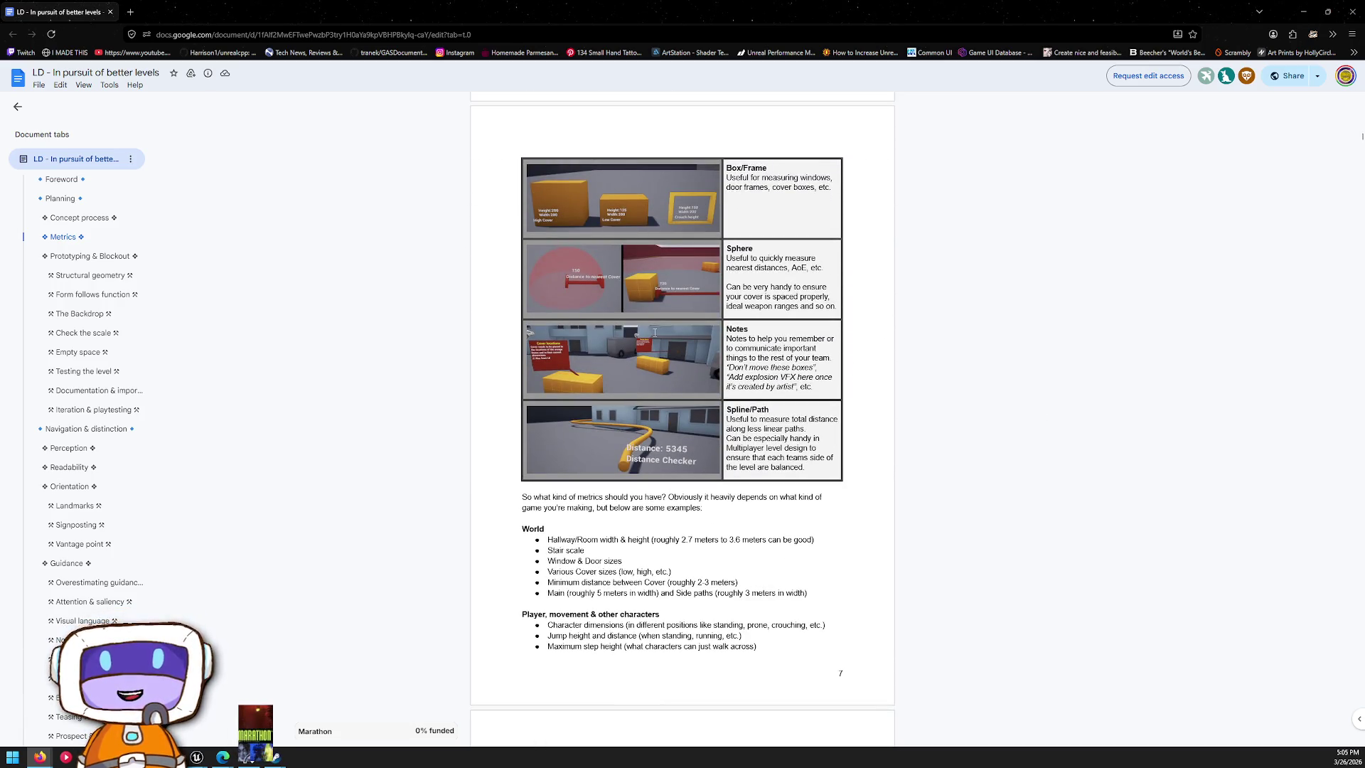
pyautogui.scroll(-7, 654, 332)
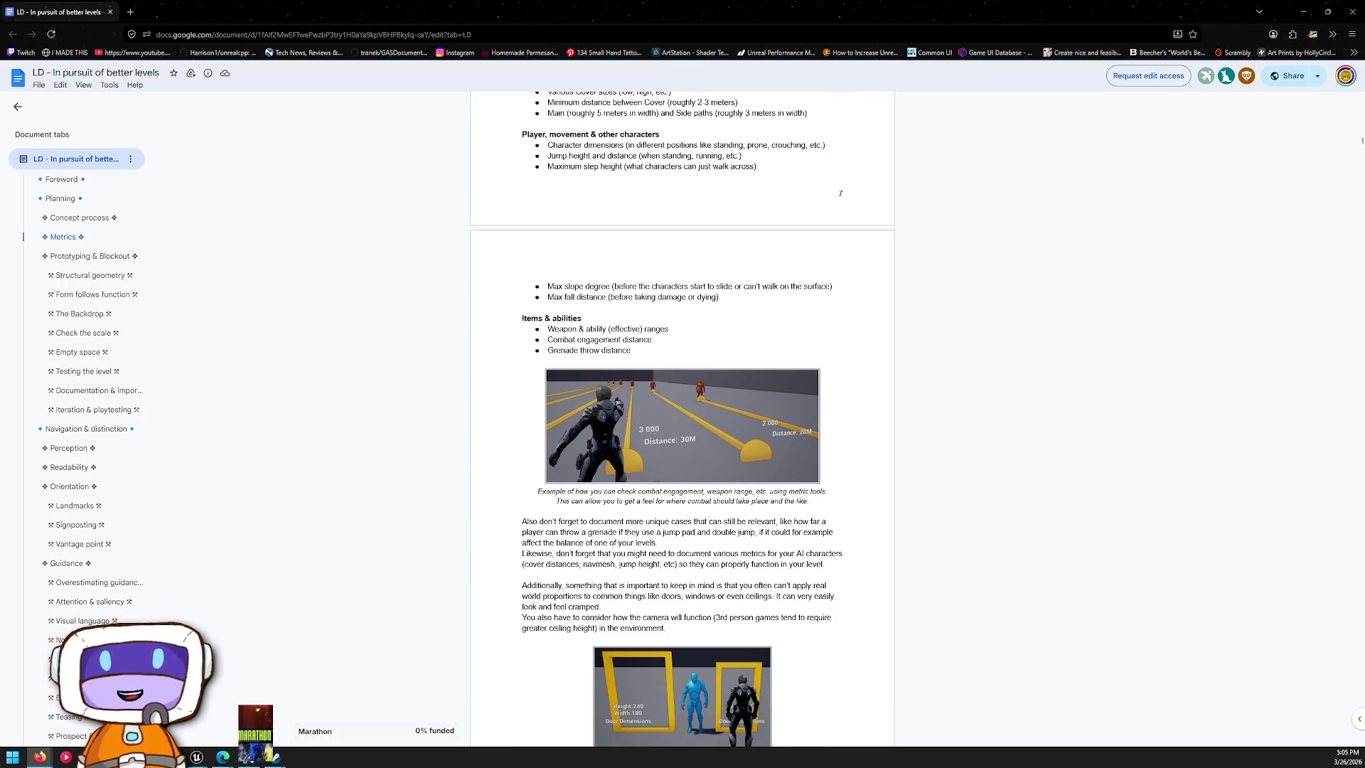
pyautogui.scroll(-3, 683, 419)
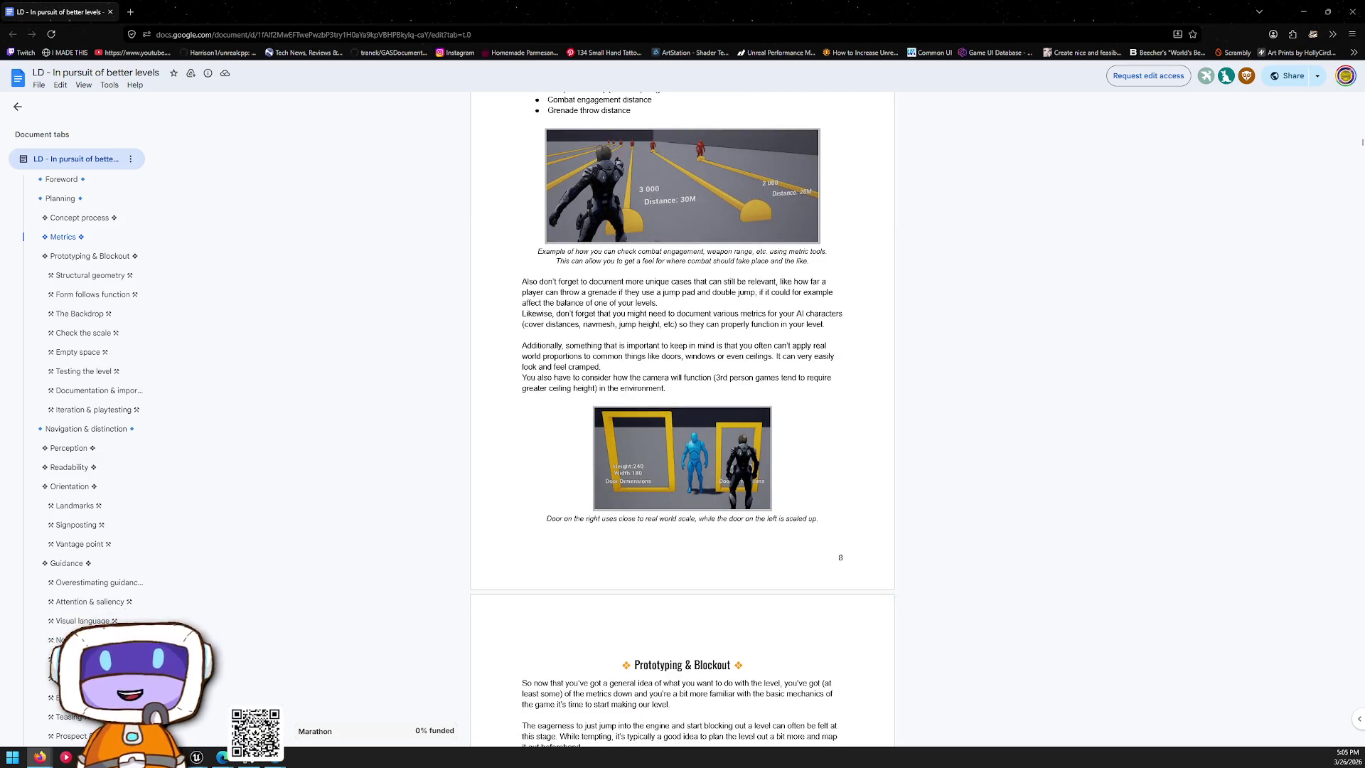
pyautogui.scroll(-10, 683, 419)
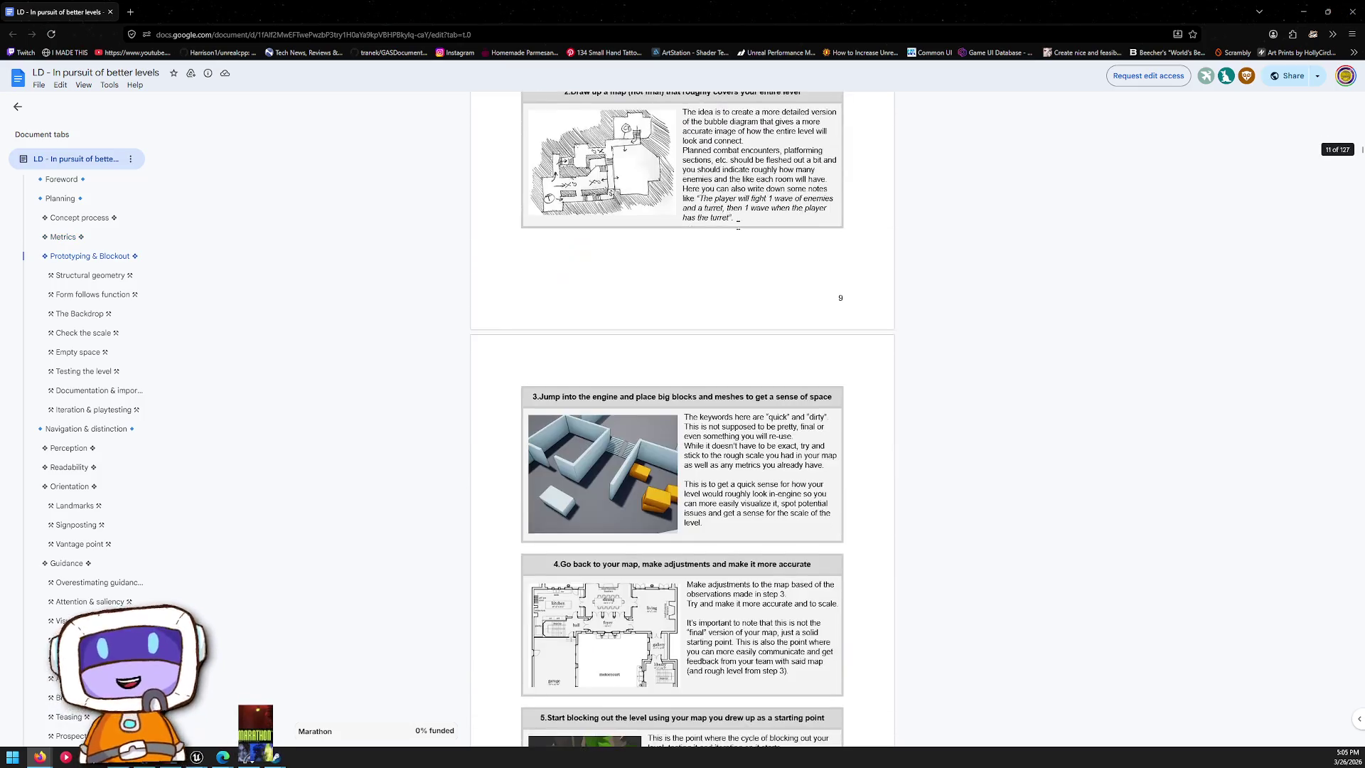
pyautogui.scroll(-5, 682, 420)
pyautogui.scroll(-9, 728, 206)
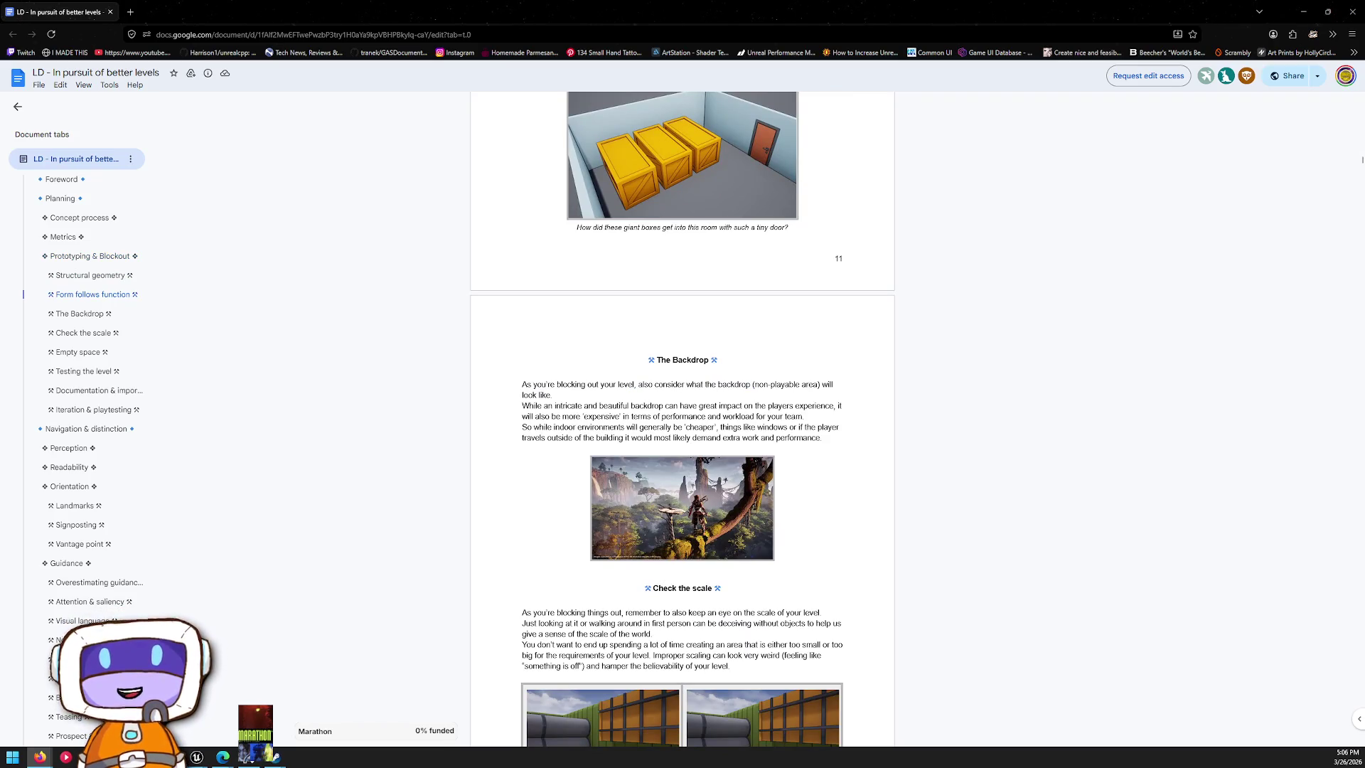
pyautogui.scroll(-5, 682, 419)
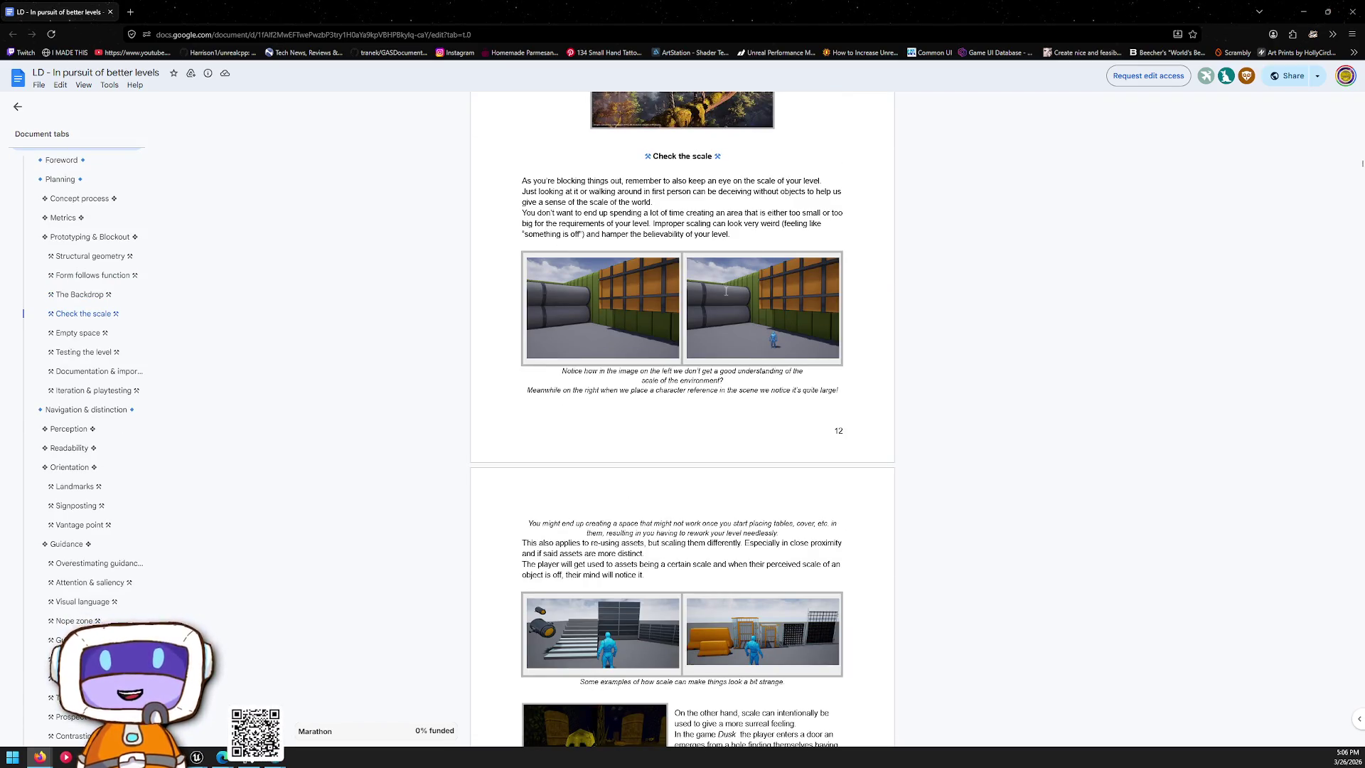
pyautogui.scroll(-15, 729, 289)
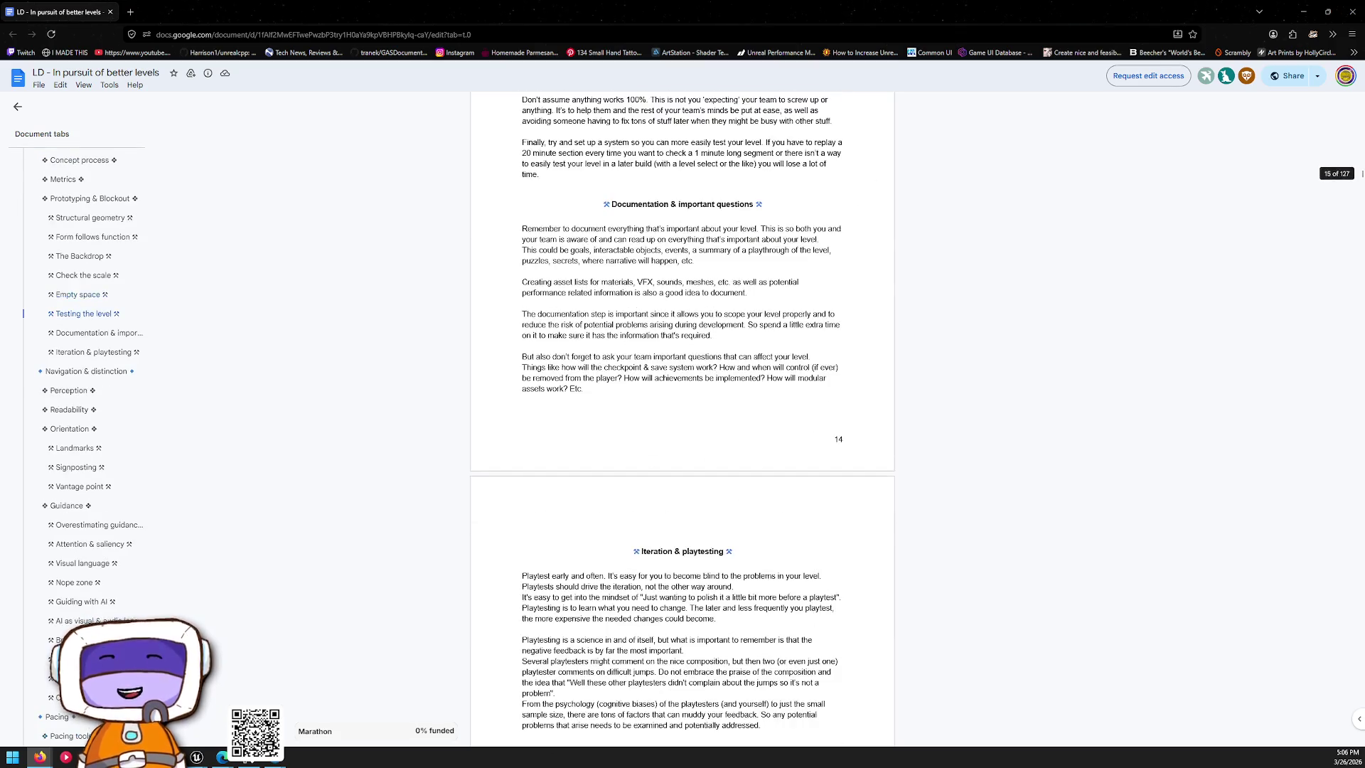
pyautogui.hotkey('alt', 'Tab')
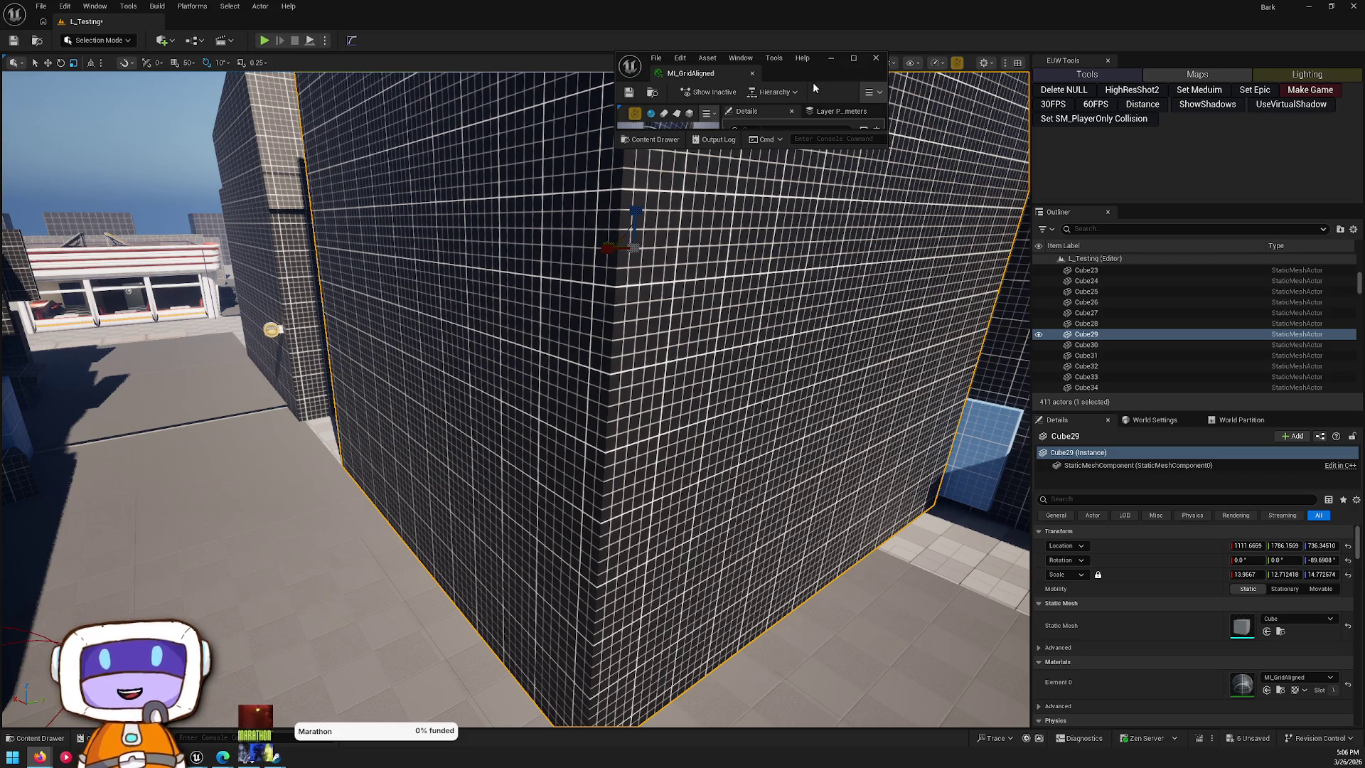
# - Alt-drag a copy of the green cover box onto the platform further right
pyautogui.moveTo(825, 417); pyautogui.dragTo(679, 369)
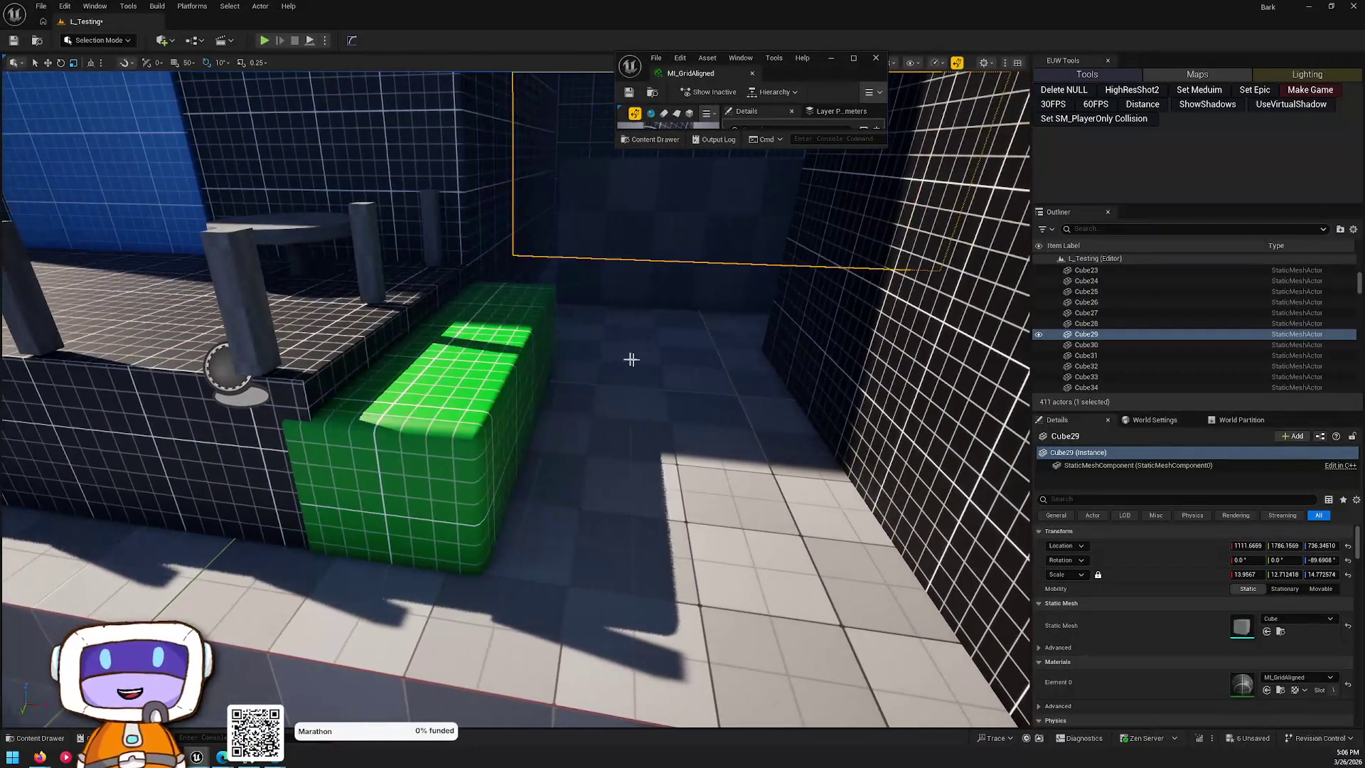
pyautogui.click(485, 392)
pyautogui.press('w')
pyautogui.moveTo(491, 392)
pyautogui.mouseDown()
pyautogui.moveTo(722, 396)
pyautogui.moveTo(780, 425)
pyautogui.mouseUp()
pyautogui.press('Escape')
# - Select the other green cover boxes, including the left-platform one, and survey the grid buildings
pyautogui.moveTo(846, 509); pyautogui.dragTo(846, 509)
pyautogui.click(846, 509)
pyautogui.moveTo(910, 381)
pyautogui.mouseDown()
pyautogui.moveTo(873, 405)
pyautogui.moveTo(461, 447)
pyautogui.moveTo(343, 443)
pyautogui.mouseUp()
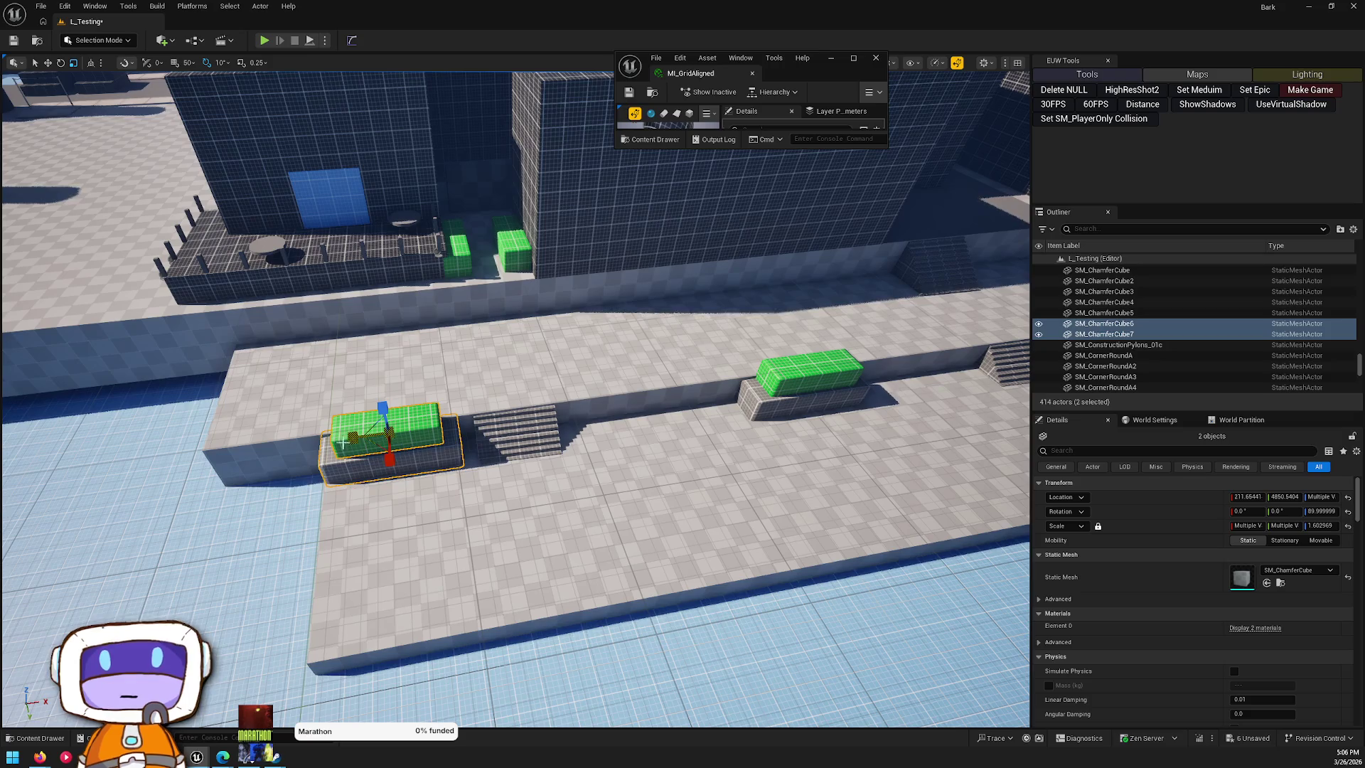
pyautogui.press('Escape')
pyautogui.moveTo(822, 488)
pyautogui.mouseDown()
pyautogui.moveTo(782, 512)
pyautogui.moveTo(740, 498)
pyautogui.moveTo(711, 462)
pyautogui.moveTo(375, 491)
pyautogui.moveTo(938, 391)
pyautogui.moveTo(416, 234)
pyautogui.moveTo(531, 392)
pyautogui.mouseUp()
pyautogui.click(324, 475)
pyautogui.press('Escape')
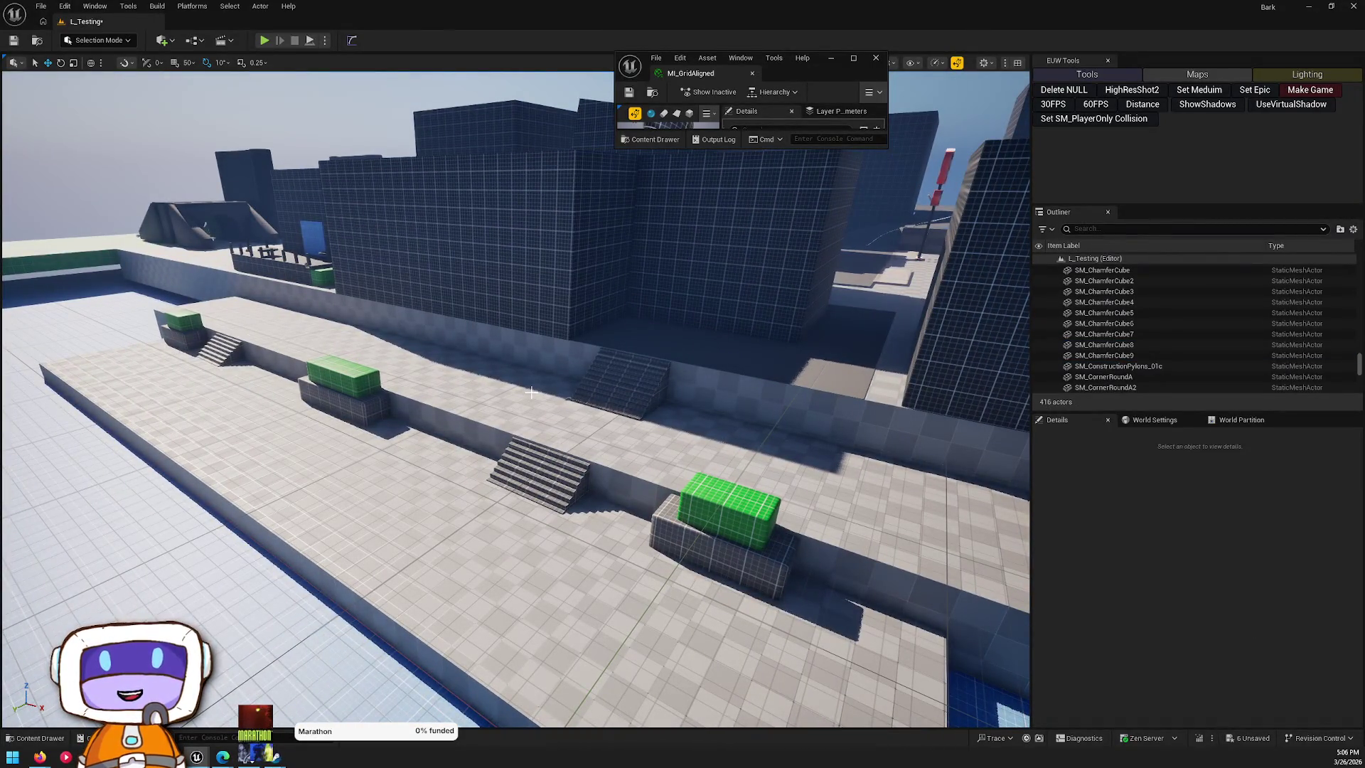
pyautogui.moveTo(531, 392)
pyautogui.mouseDown()
pyautogui.moveTo(559, 88)
pyautogui.moveTo(559, 199)
pyautogui.moveTo(688, 448)
pyautogui.mouseUp()
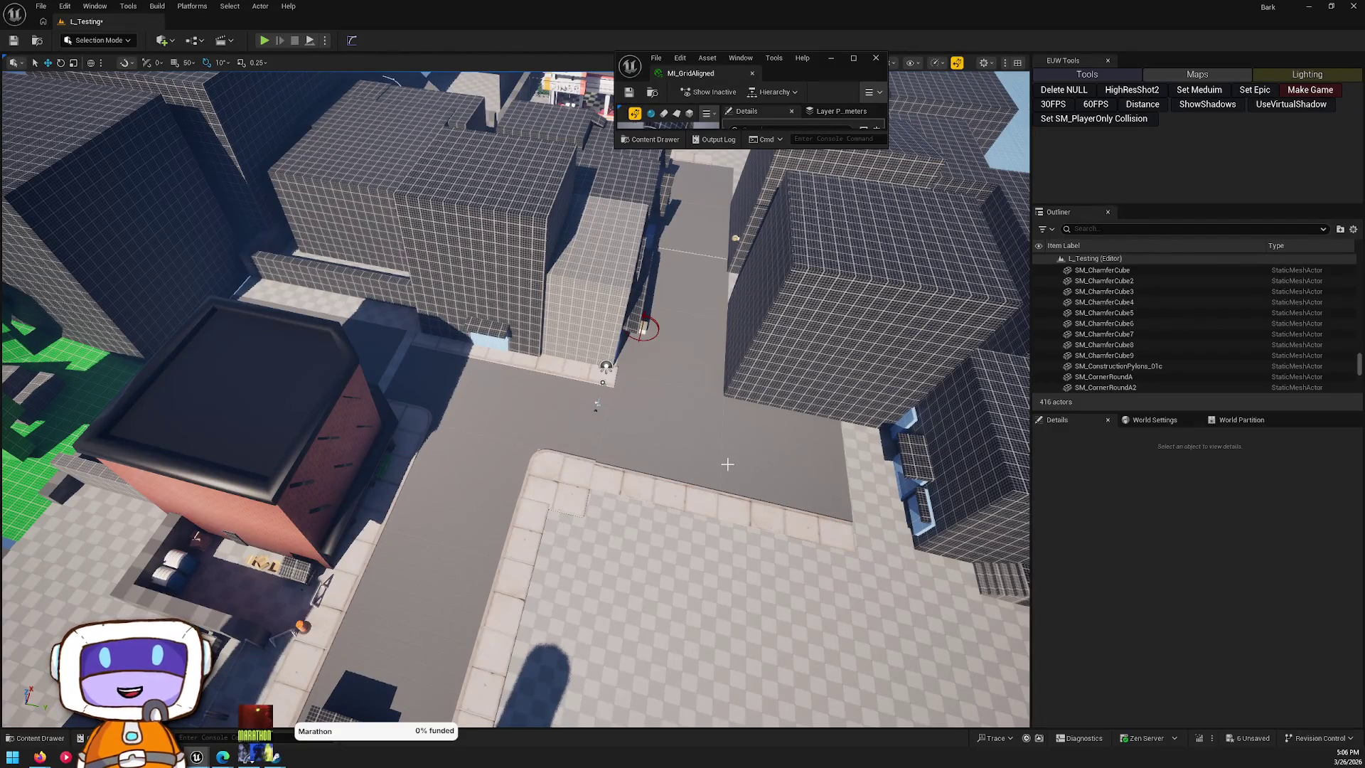
pyautogui.moveTo(719, 438)
pyautogui.mouseDown()
pyautogui.moveTo(391, 387)
pyautogui.moveTo(866, 485)
pyautogui.moveTo(744, 448)
pyautogui.mouseUp()
# - Select the grid building, blue window wall, second building, windows and both stairs, and frame them
pyautogui.click(563, 372)
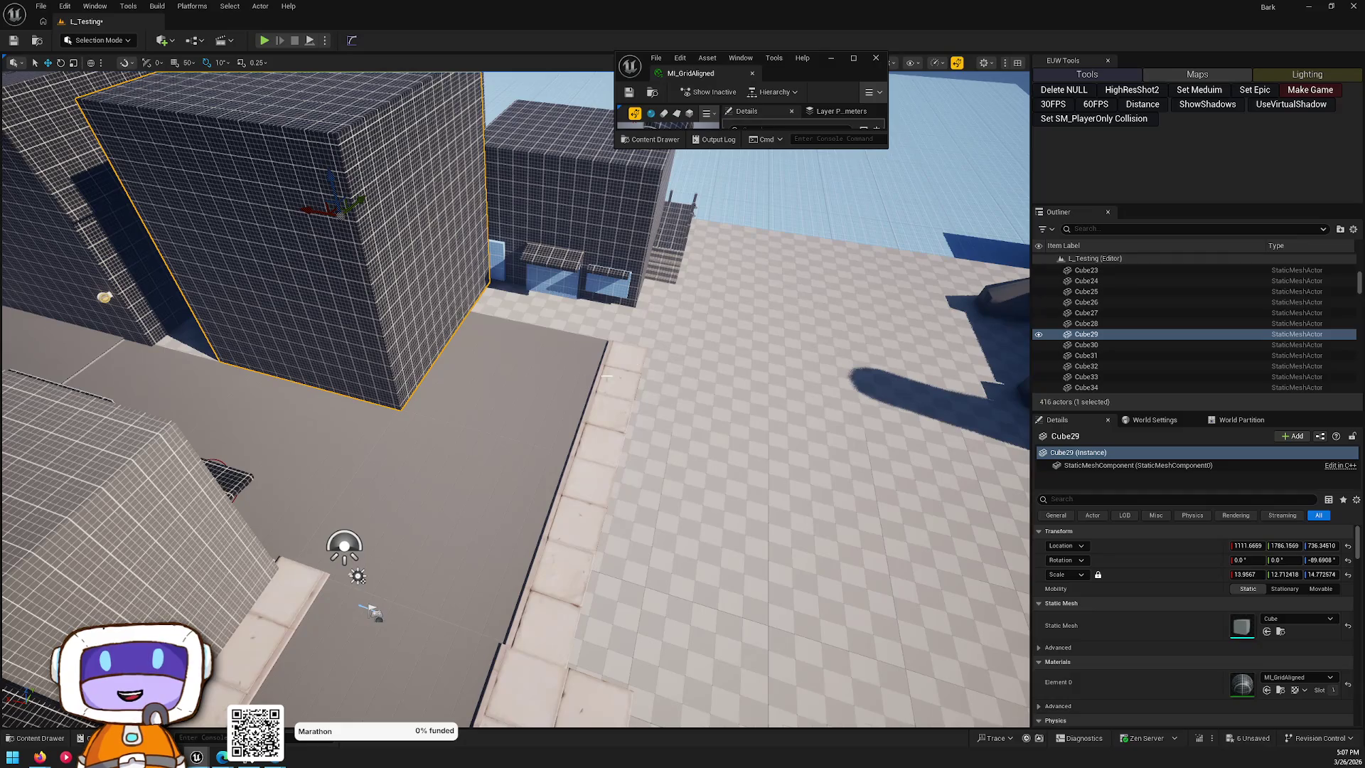
pyautogui.moveTo(563, 371); pyautogui.dragTo(540, 369)
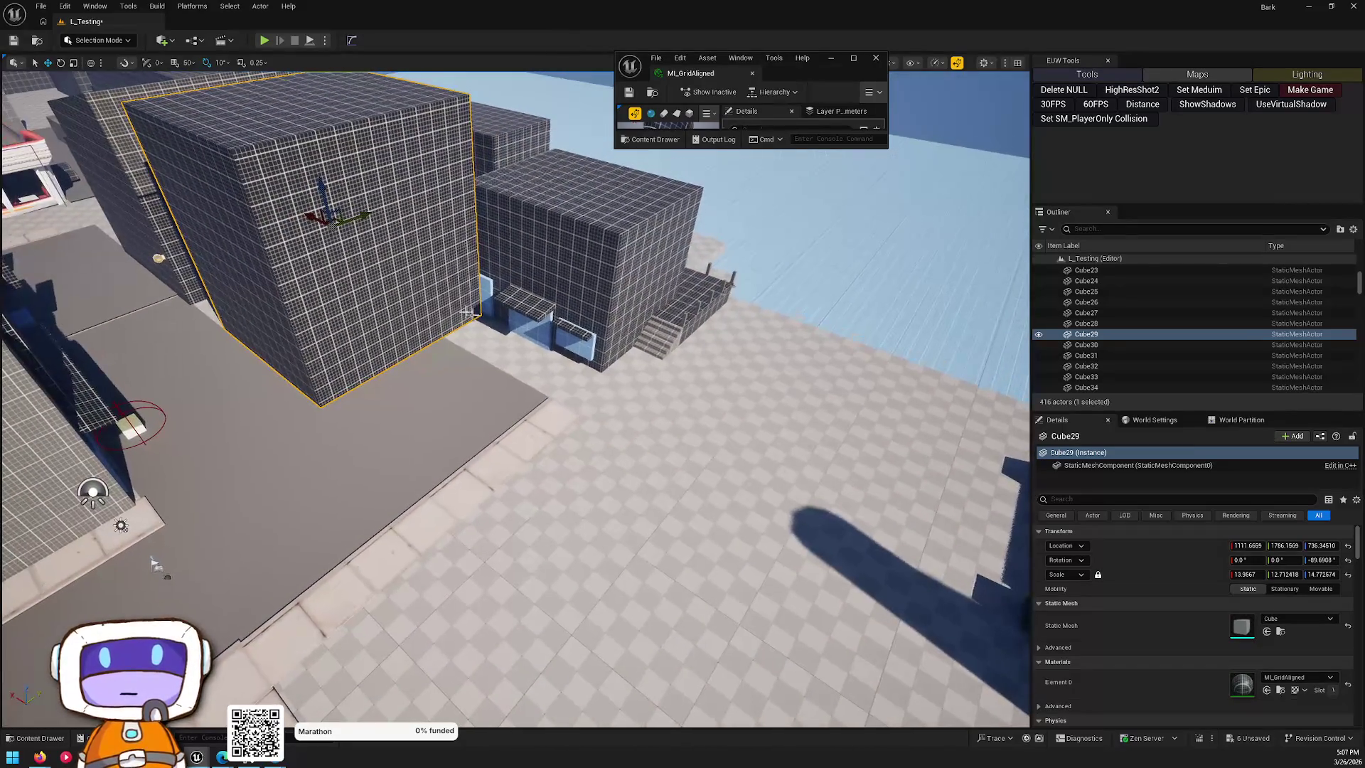
pyautogui.keyDown('ctrl'); pyautogui.click(533, 328); pyautogui.keyUp('ctrl')
pyautogui.keyDown('ctrl'); pyautogui.click(541, 315); pyautogui.keyUp('ctrl')
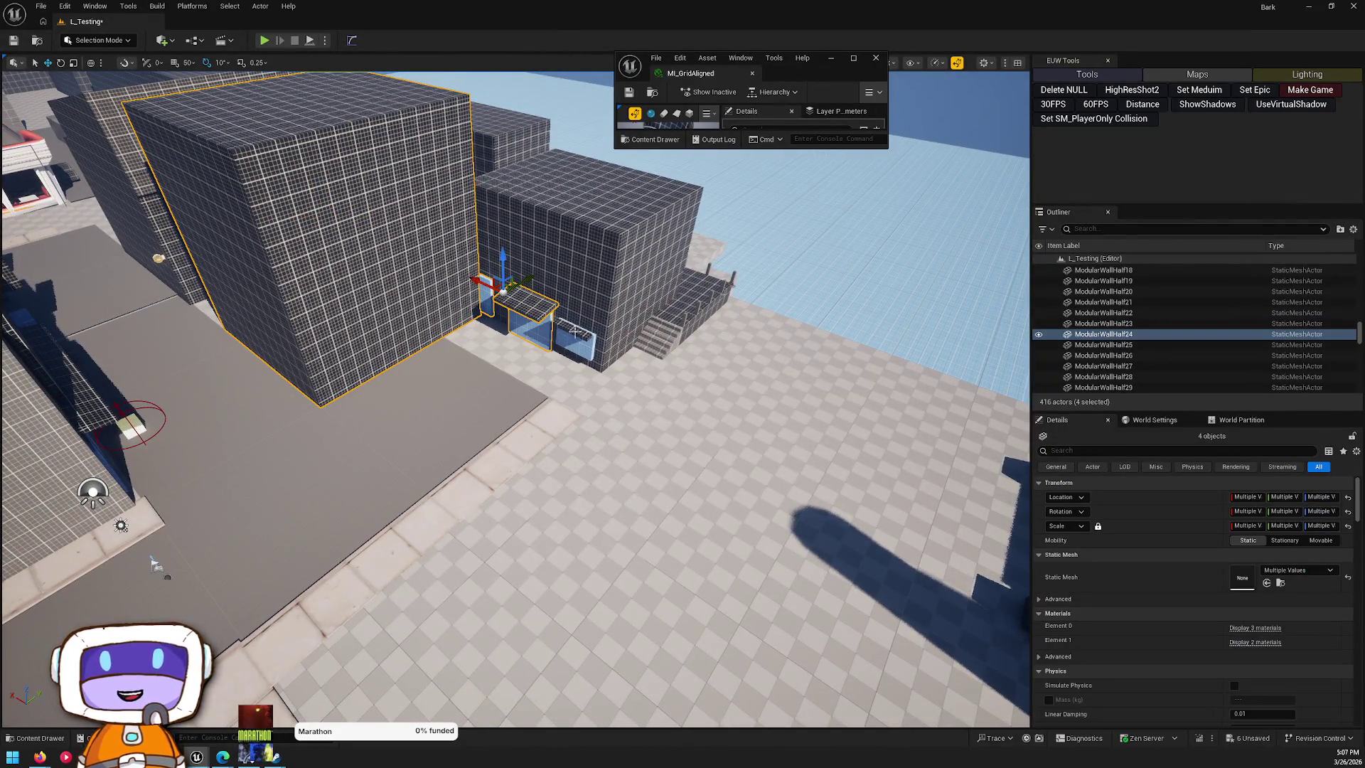
pyautogui.keyDown('ctrl'); pyautogui.click(562, 323); pyautogui.keyUp('ctrl')
pyautogui.keyDown('ctrl'); pyautogui.click(581, 344); pyautogui.keyUp('ctrl')
pyautogui.keyDown('ctrl'); pyautogui.click(665, 338); pyautogui.keyUp('ctrl')
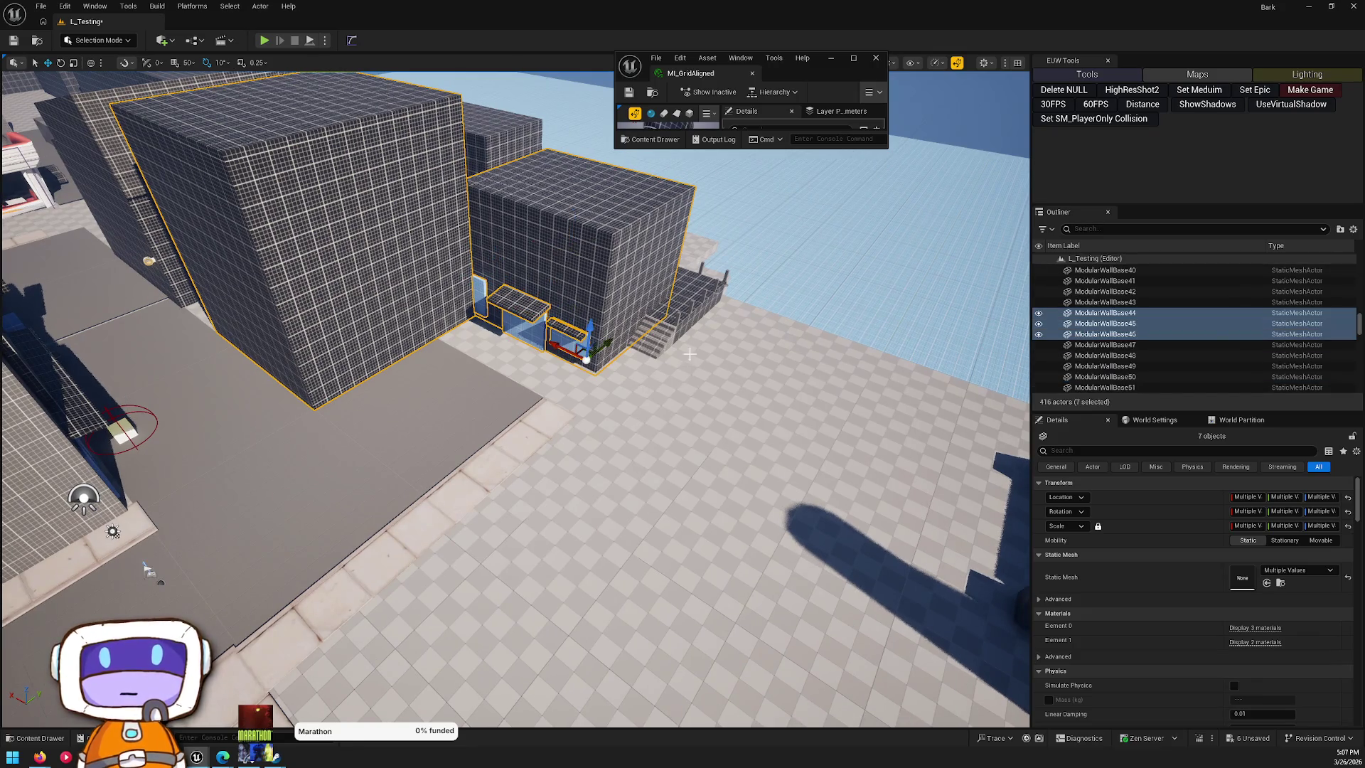
pyautogui.keyDown('ctrl'); pyautogui.click(686, 354); pyautogui.keyUp('ctrl')
pyautogui.press('f')
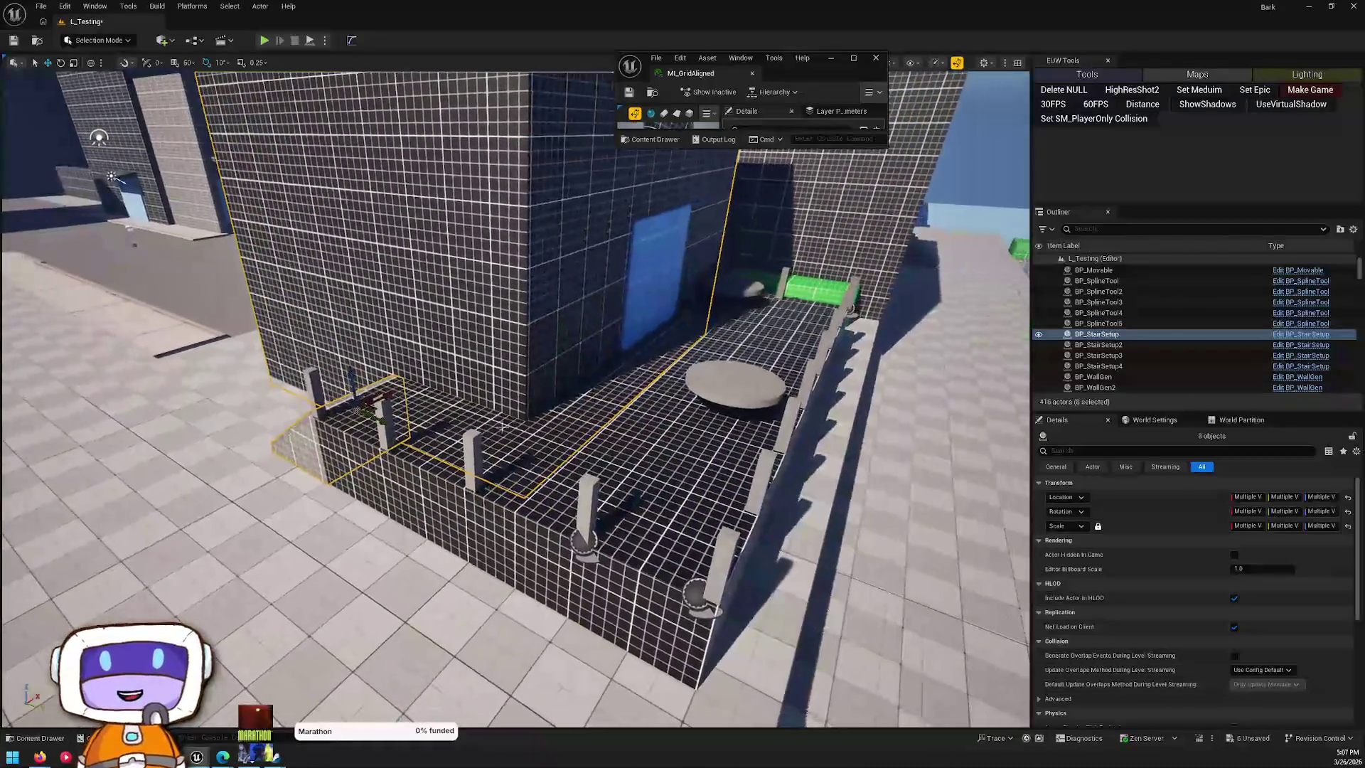
# - Add the railing, round table, pillar, door panel and corner block, then move the group
pyautogui.keyDown('ctrl'); pyautogui.click(725, 414); pyautogui.keyUp('ctrl')
pyautogui.keyDown('ctrl'); pyautogui.click(739, 390); pyautogui.keyUp('ctrl')
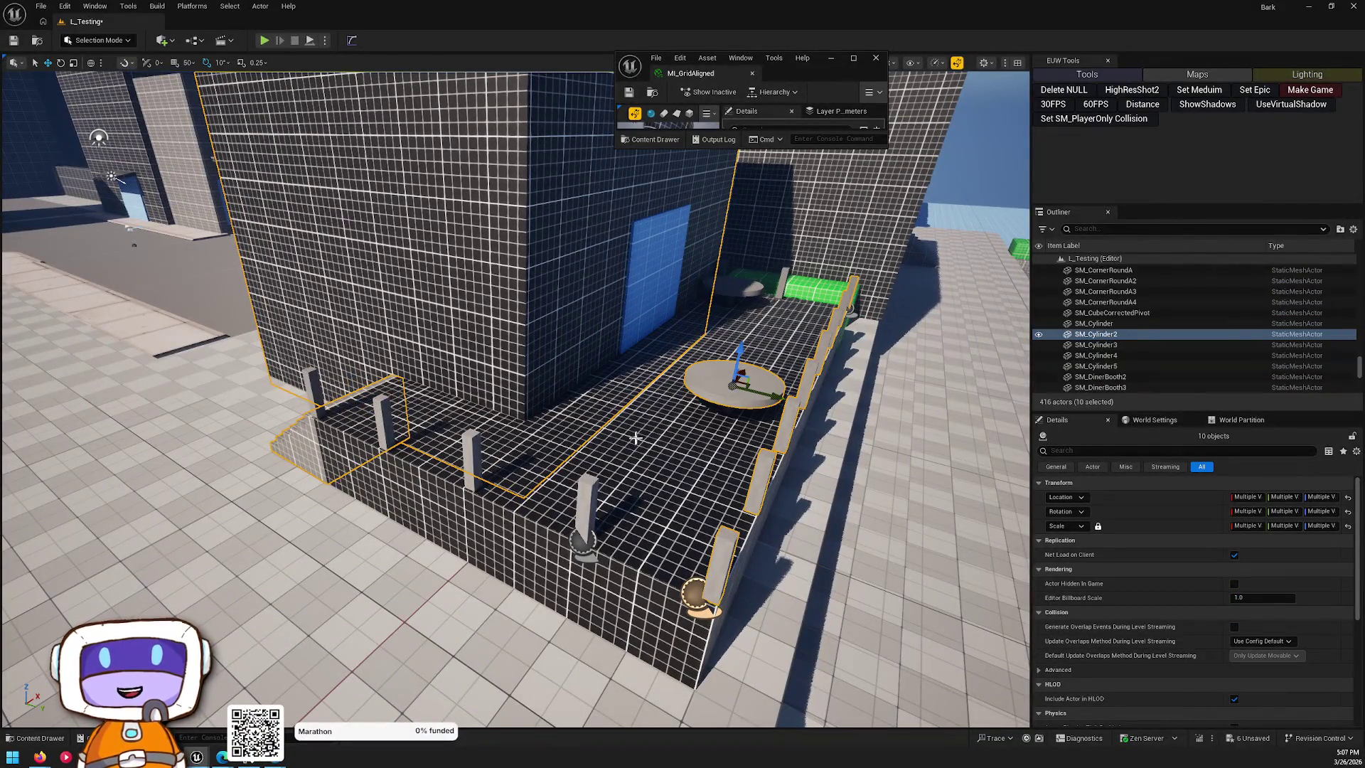
pyautogui.keyDown('ctrl'); pyautogui.click(594, 494); pyautogui.keyUp('ctrl')
pyautogui.keyDown('ctrl'); pyautogui.click(732, 286); pyautogui.keyUp('ctrl')
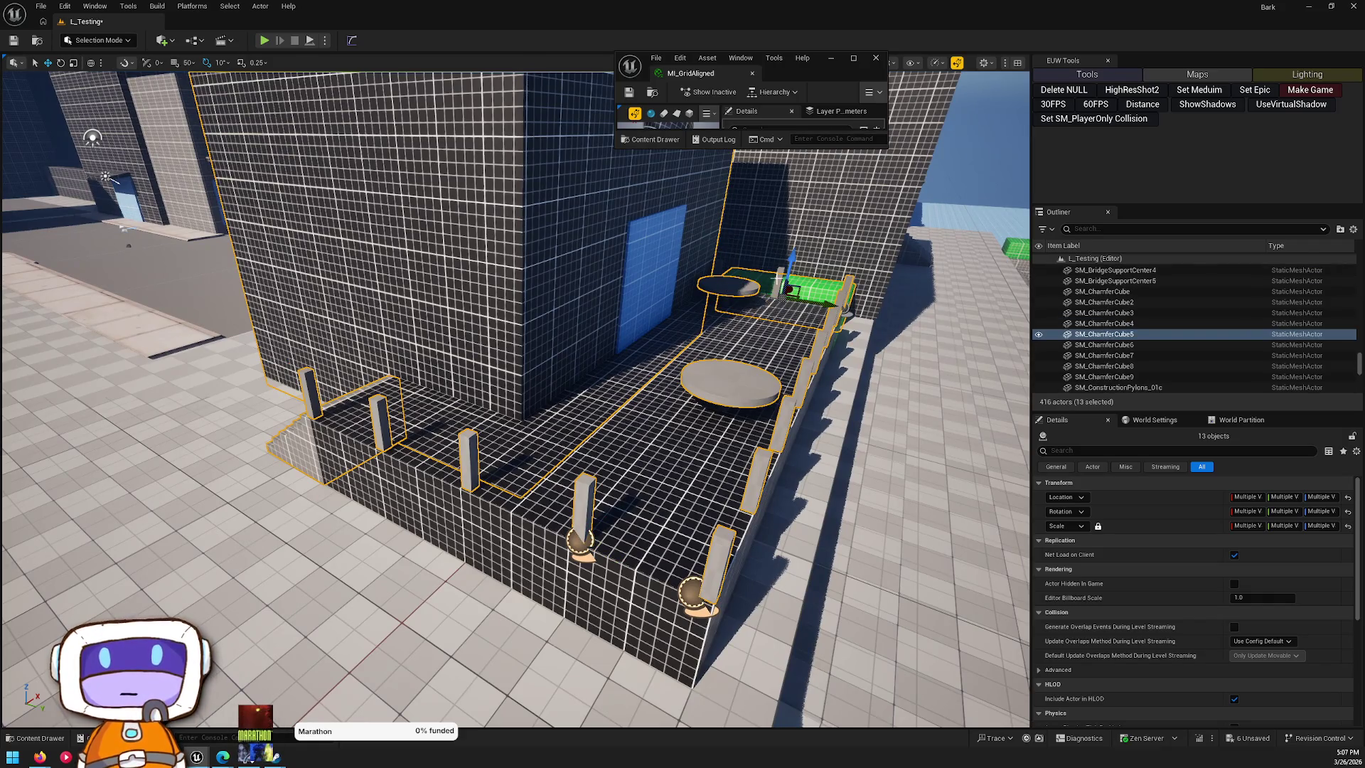
pyautogui.hotkey('ctrl', 'z')
pyautogui.keyDown('ctrl'); pyautogui.click(650, 284); pyautogui.keyUp('ctrl')
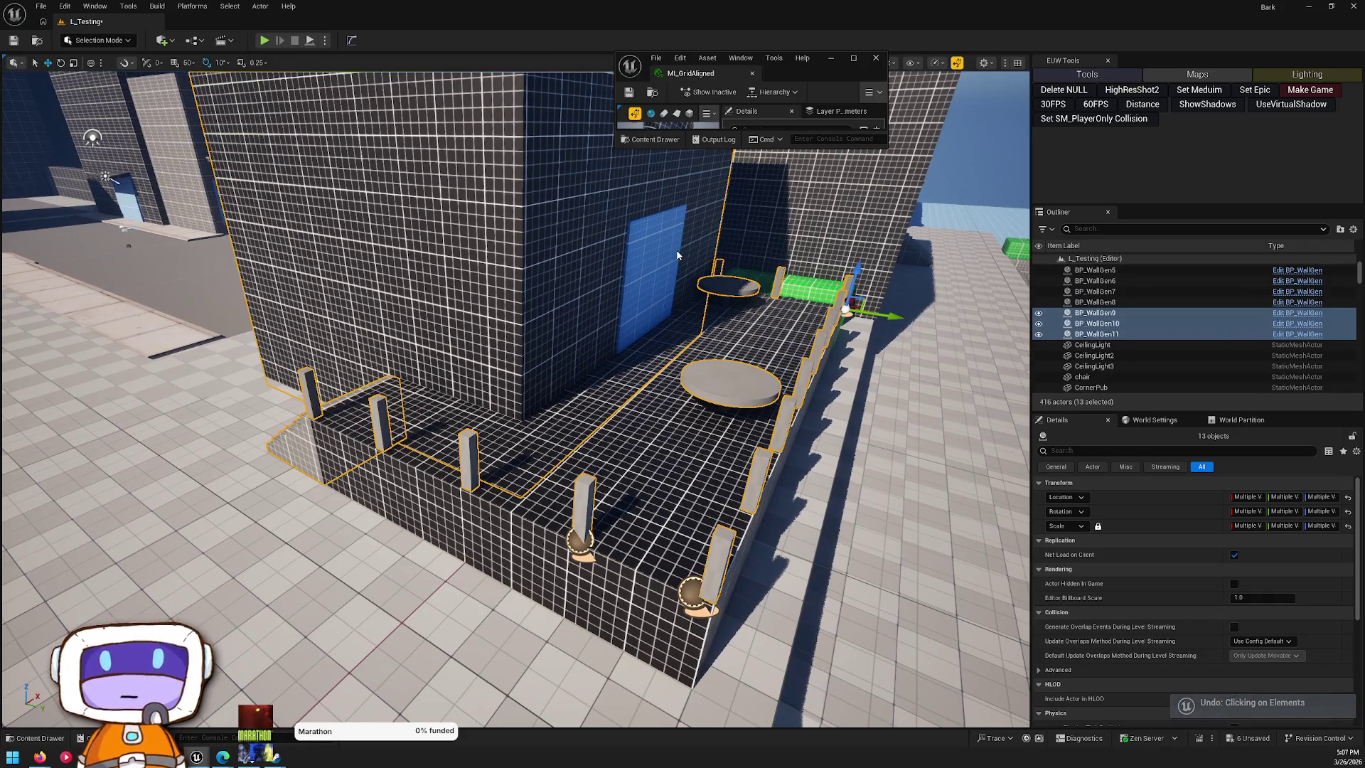
pyautogui.moveTo(634, 443)
pyautogui.mouseDown()
pyautogui.moveTo(675, 411)
pyautogui.moveTo(622, 373)
pyautogui.moveTo(603, 275)
pyautogui.mouseUp()
pyautogui.keyDown('ctrl'); pyautogui.click(681, 407); pyautogui.keyUp('ctrl')
pyautogui.moveTo(574, 321)
pyautogui.mouseDown()
pyautogui.moveTo(704, 347)
pyautogui.moveTo(732, 316)
pyautogui.moveTo(696, 340)
pyautogui.moveTo(420, 401)
pyautogui.moveTo(472, 524)
pyautogui.moveTo(540, 569)
pyautogui.moveTo(618, 589)
pyautogui.moveTo(284, 672)
pyautogui.moveTo(313, 588)
pyautogui.moveTo(305, 305)
pyautogui.moveTo(432, 322)
pyautogui.mouseUp()
# - Undo the big building's last move and slide ModularWallBase44 along X against it
pyautogui.click(313, 587)
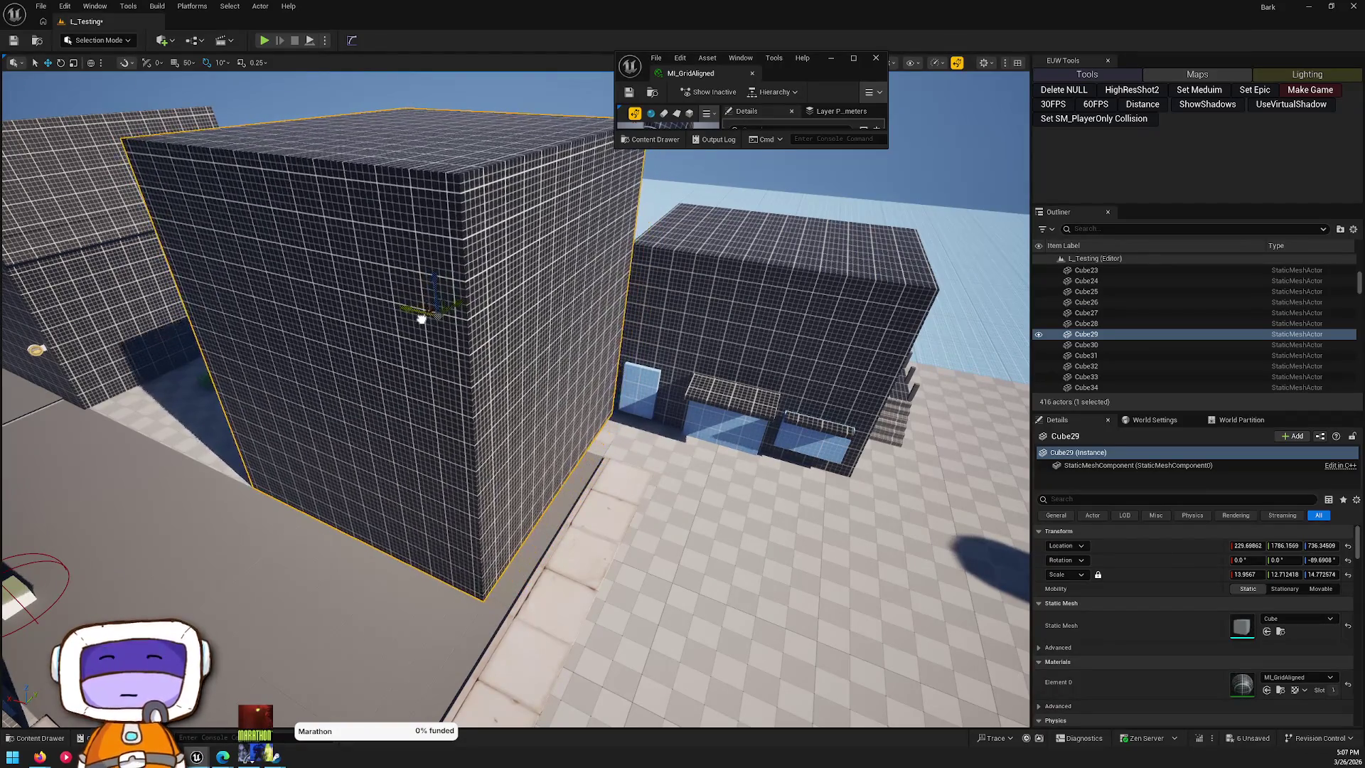
pyautogui.hotkey('ctrl', 'z')
pyautogui.hotkey('ctrl', 'z')
pyautogui.click(653, 418)
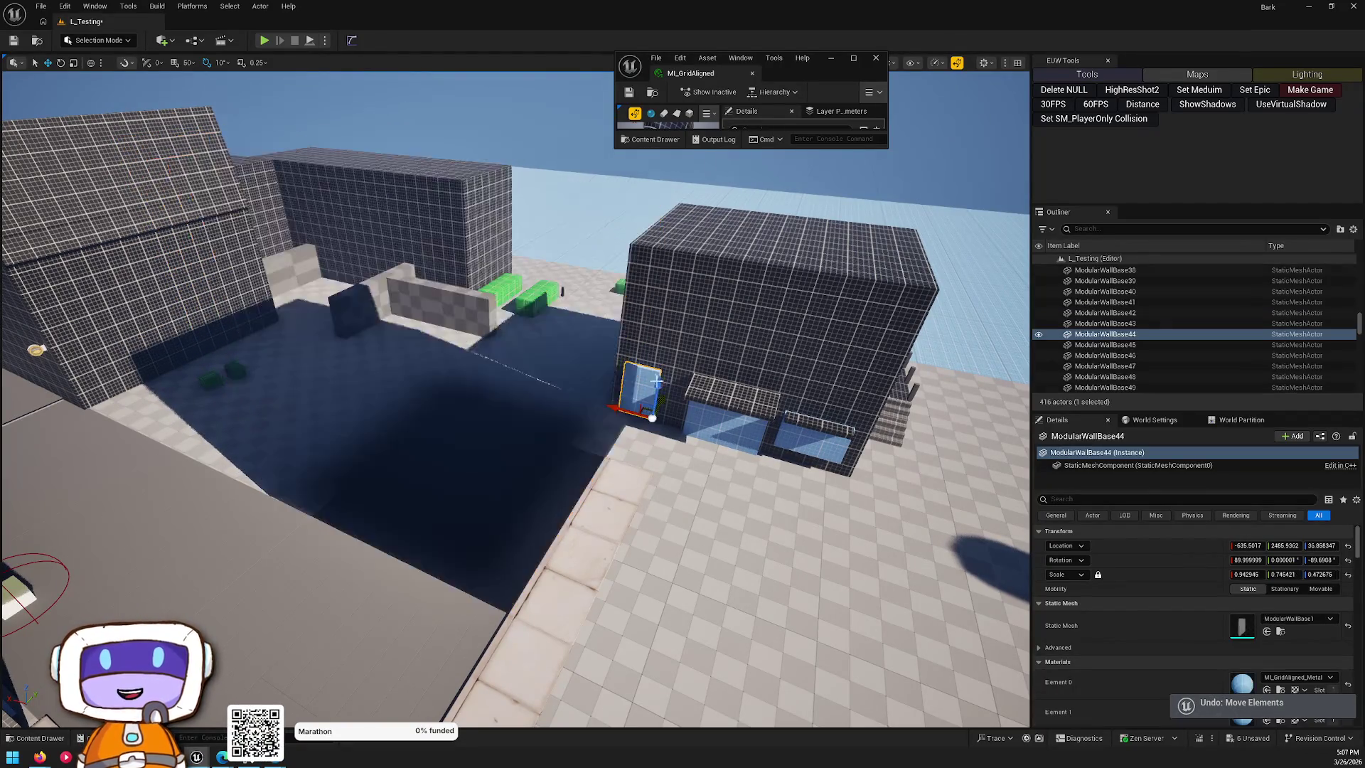
pyautogui.moveTo(653, 380); pyautogui.dragTo(647, 407)
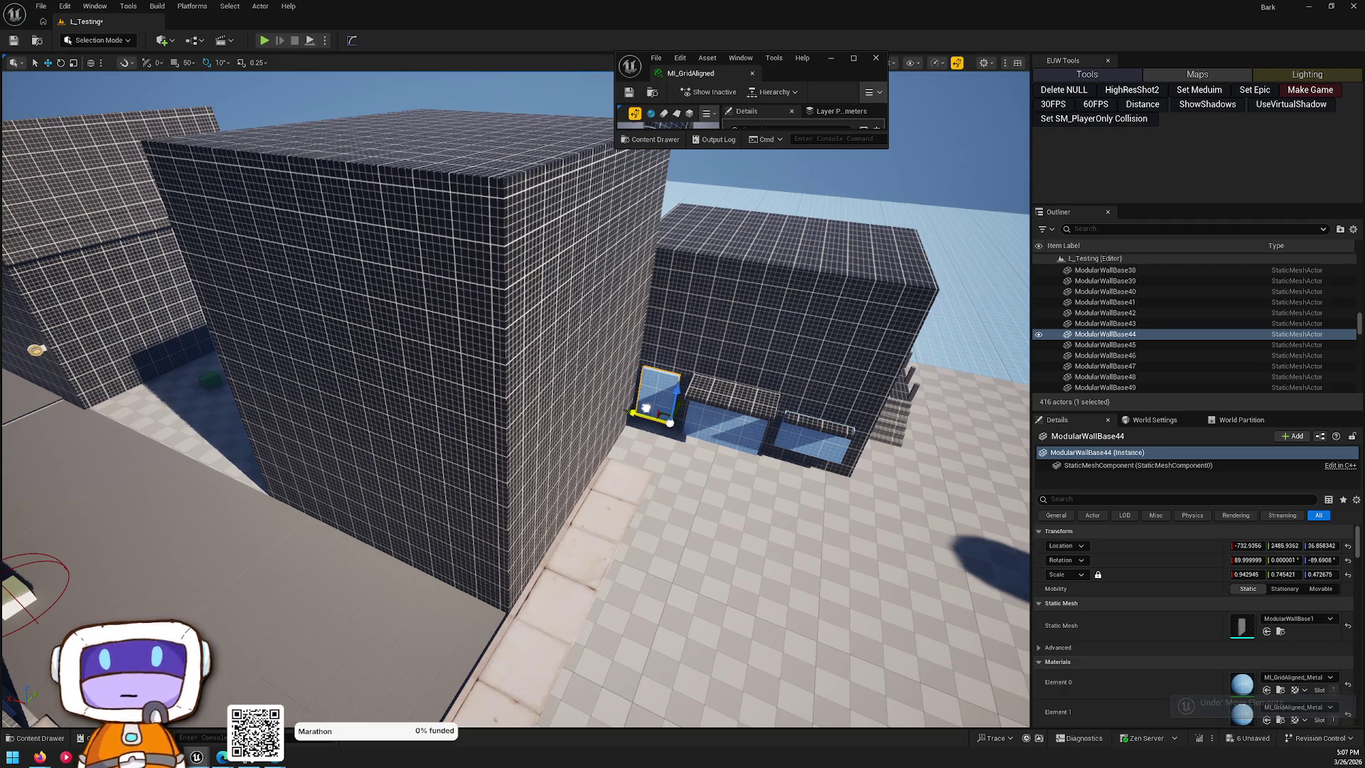
pyautogui.press('Escape')
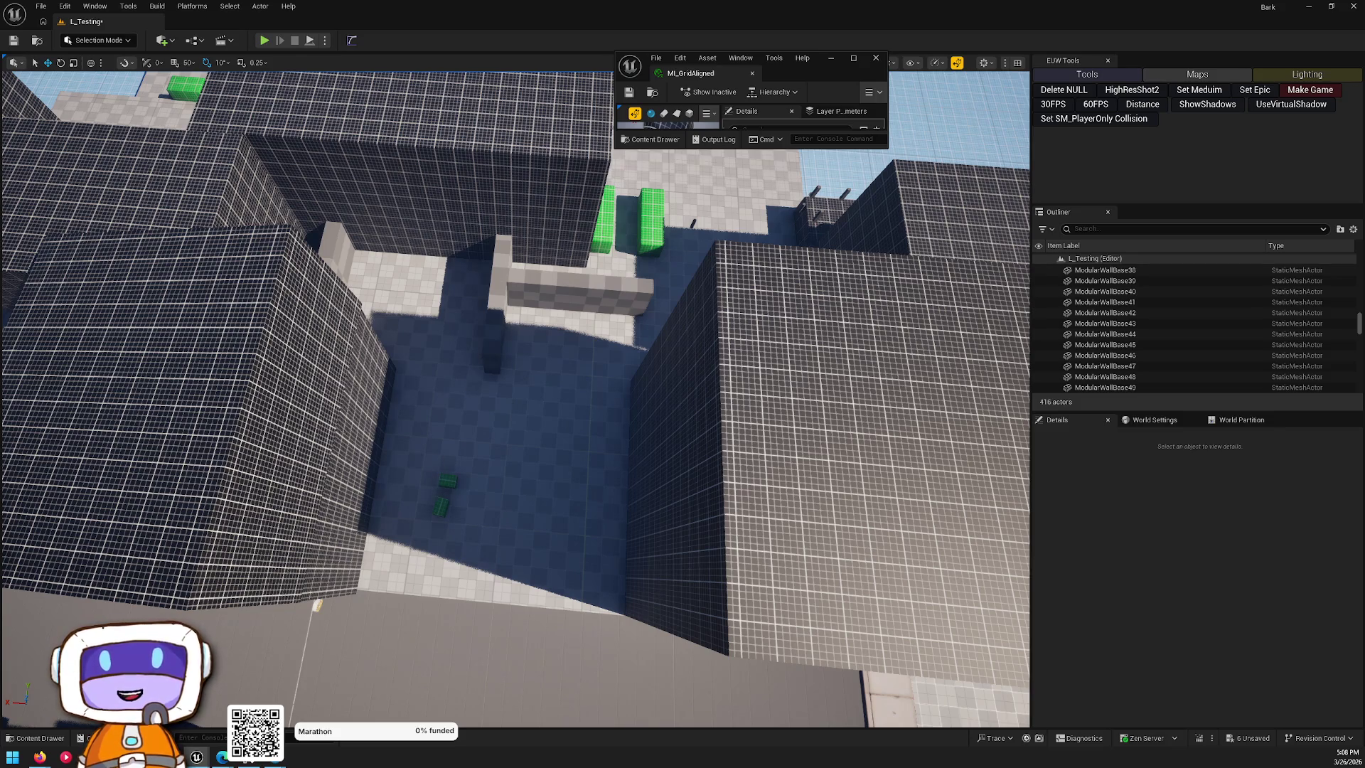
pyautogui.click(497, 320)
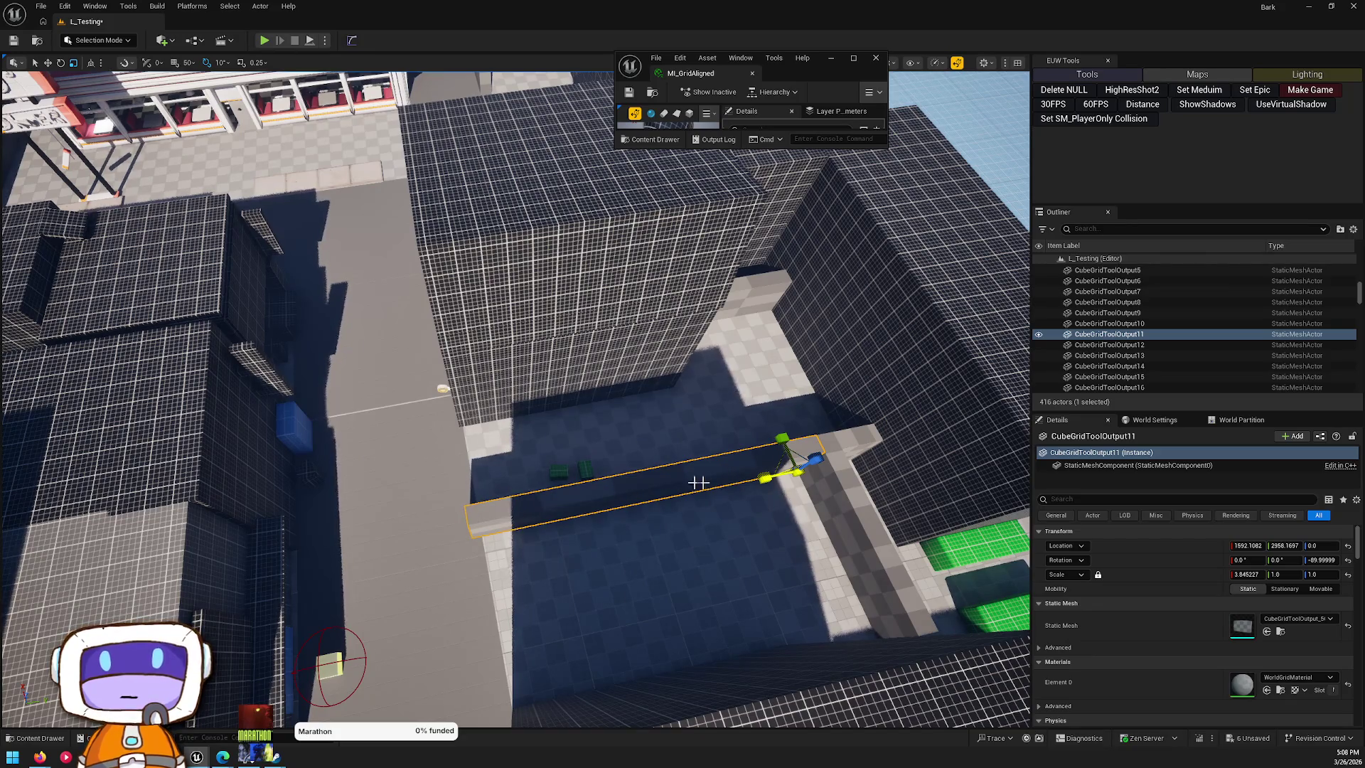
pyautogui.press('Escape')
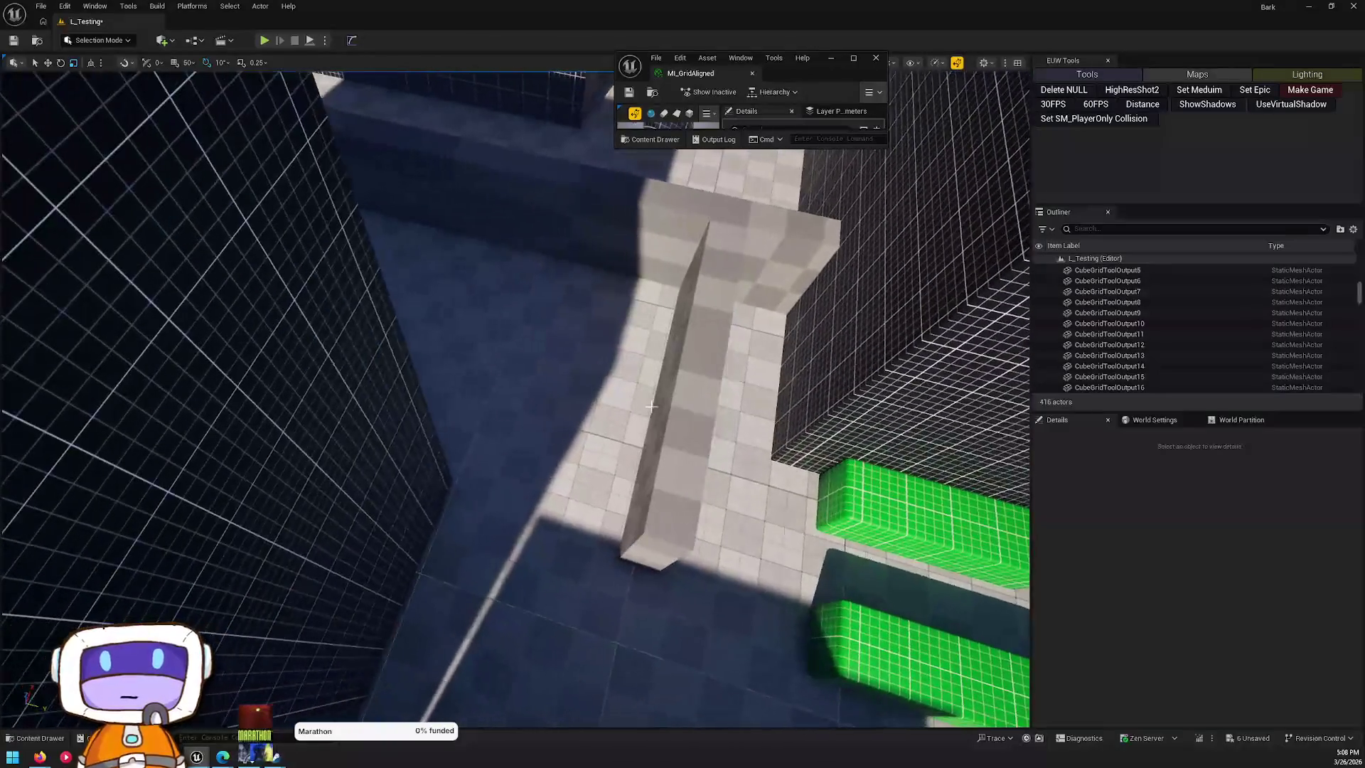
pyautogui.click(684, 364)
pyautogui.keyDown('ctrl'); pyautogui.click(723, 320); pyautogui.keyUp('ctrl')
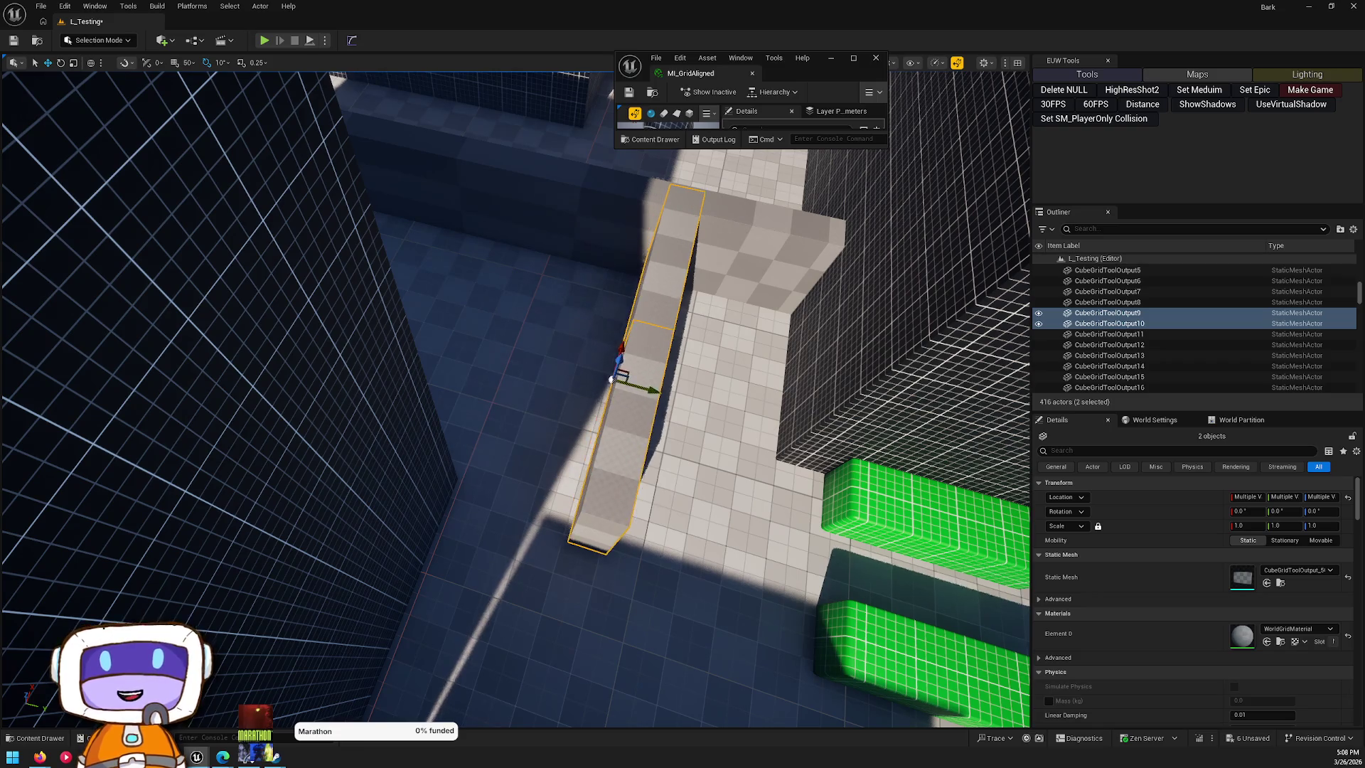
pyautogui.press('Escape')
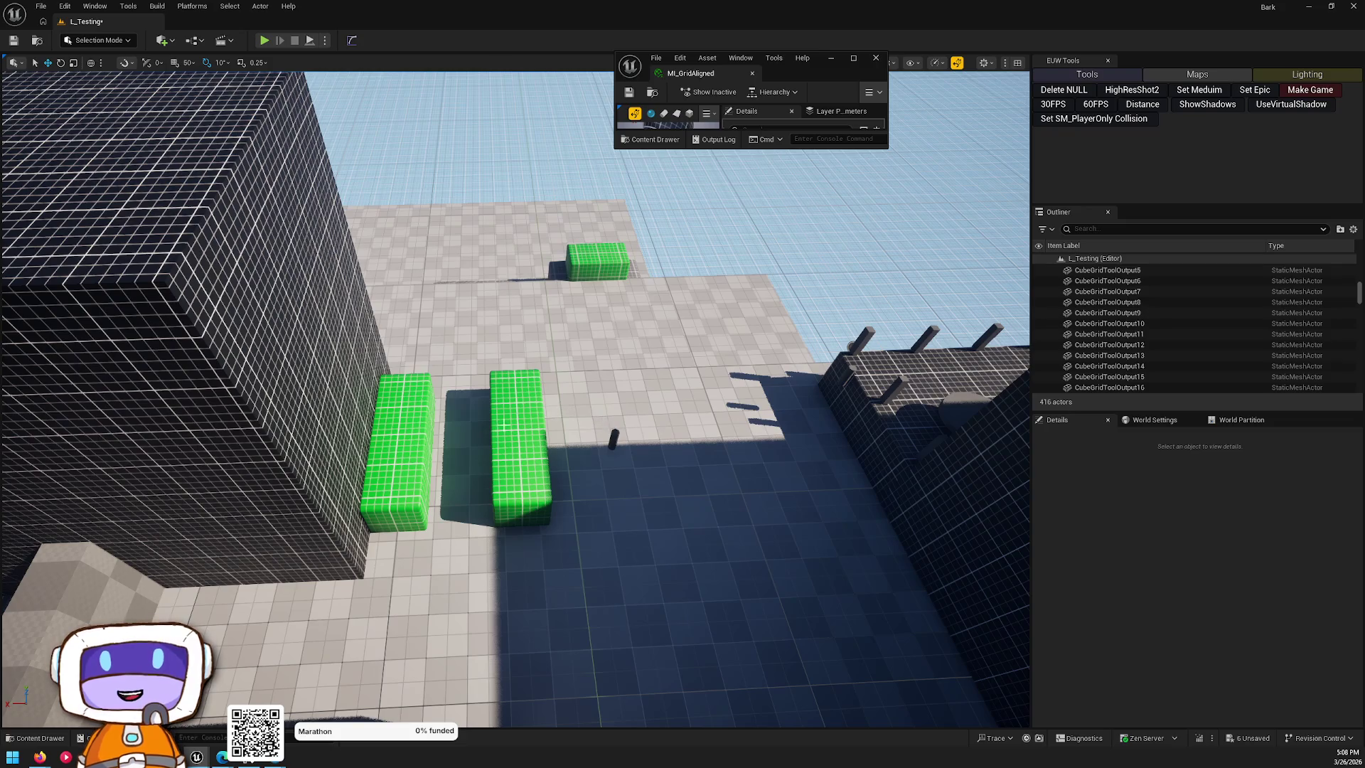
pyautogui.click(522, 434)
# - Shift the green cover box, then duplicate CubeGridToolOutput9 and scale its X to about 3.1
pyautogui.moveTo(482, 451)
pyautogui.mouseDown()
pyautogui.moveTo(822, 472)
pyautogui.moveTo(798, 436)
pyautogui.moveTo(756, 478)
pyautogui.moveTo(808, 455)
pyautogui.mouseUp()
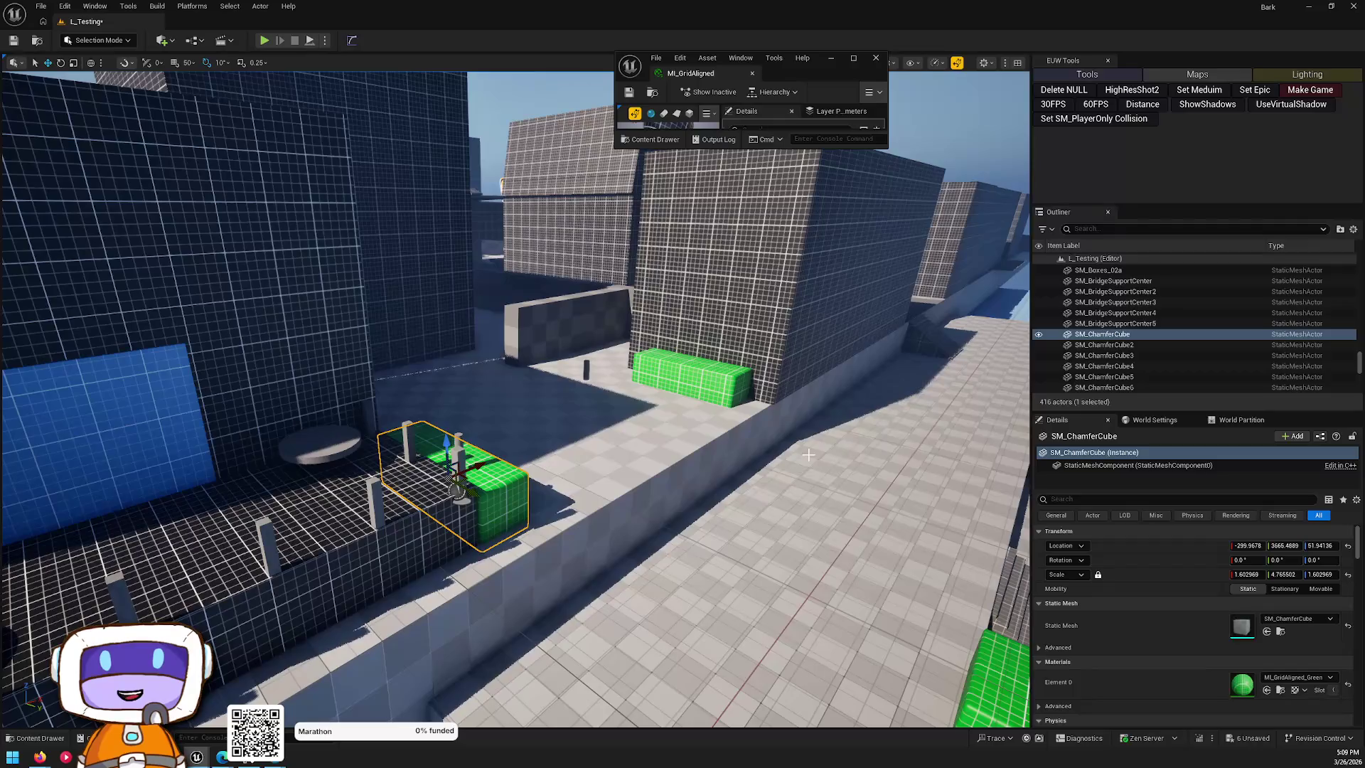
pyautogui.click(530, 328)
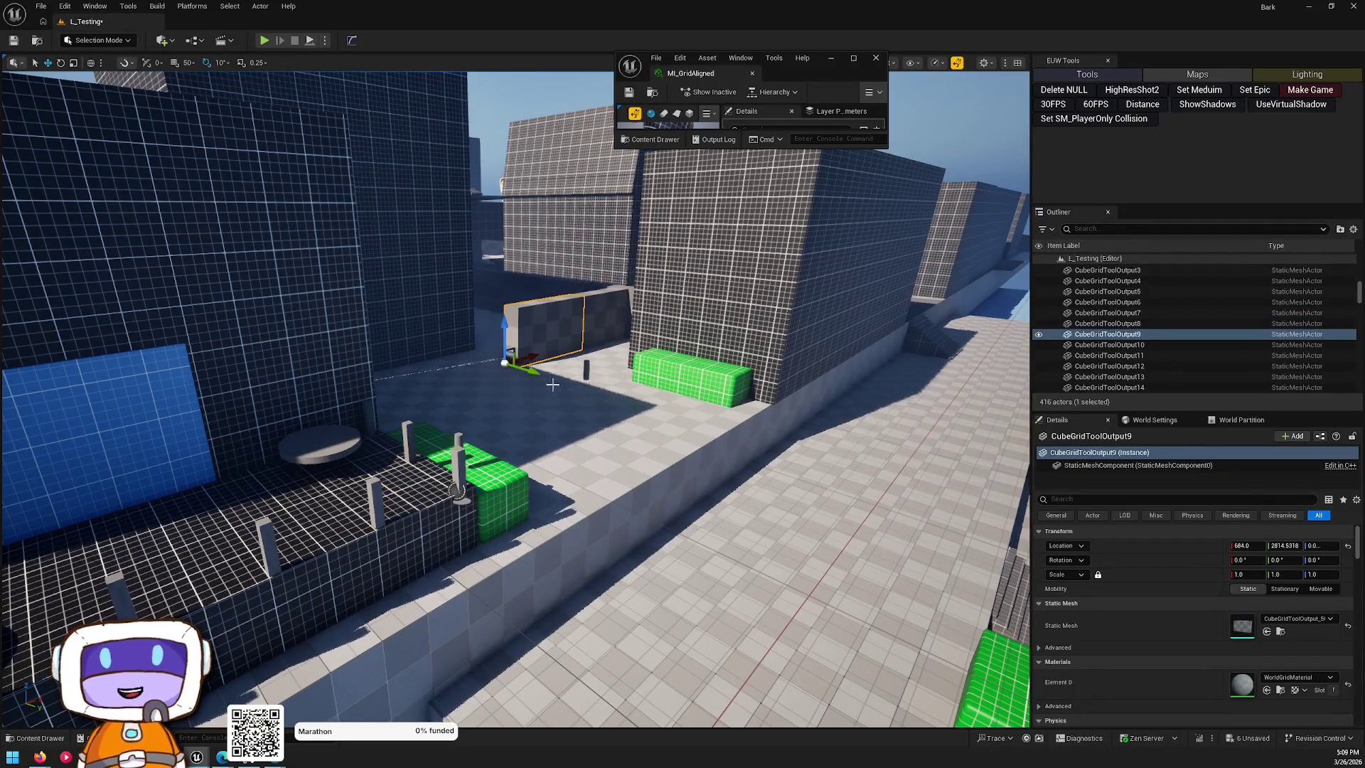
pyautogui.moveTo(633, 400); pyautogui.dragTo(633, 400)
pyautogui.moveTo(559, 293)
pyautogui.mouseDown()
pyautogui.moveTo(348, 701)
pyautogui.moveTo(363, 681)
pyautogui.mouseUp()
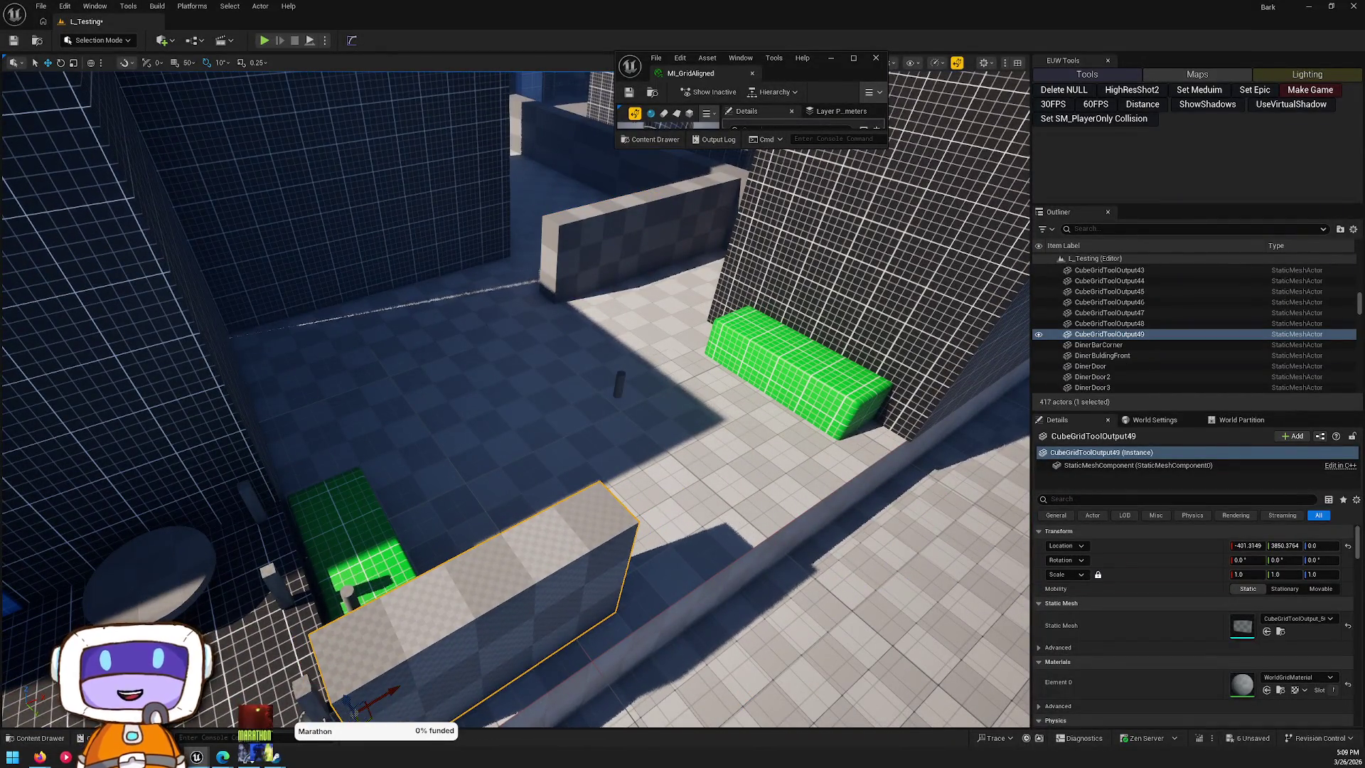
pyautogui.press('f')
pyautogui.moveTo(291, 428); pyautogui.dragTo(543, 503)
pyautogui.press('Escape')
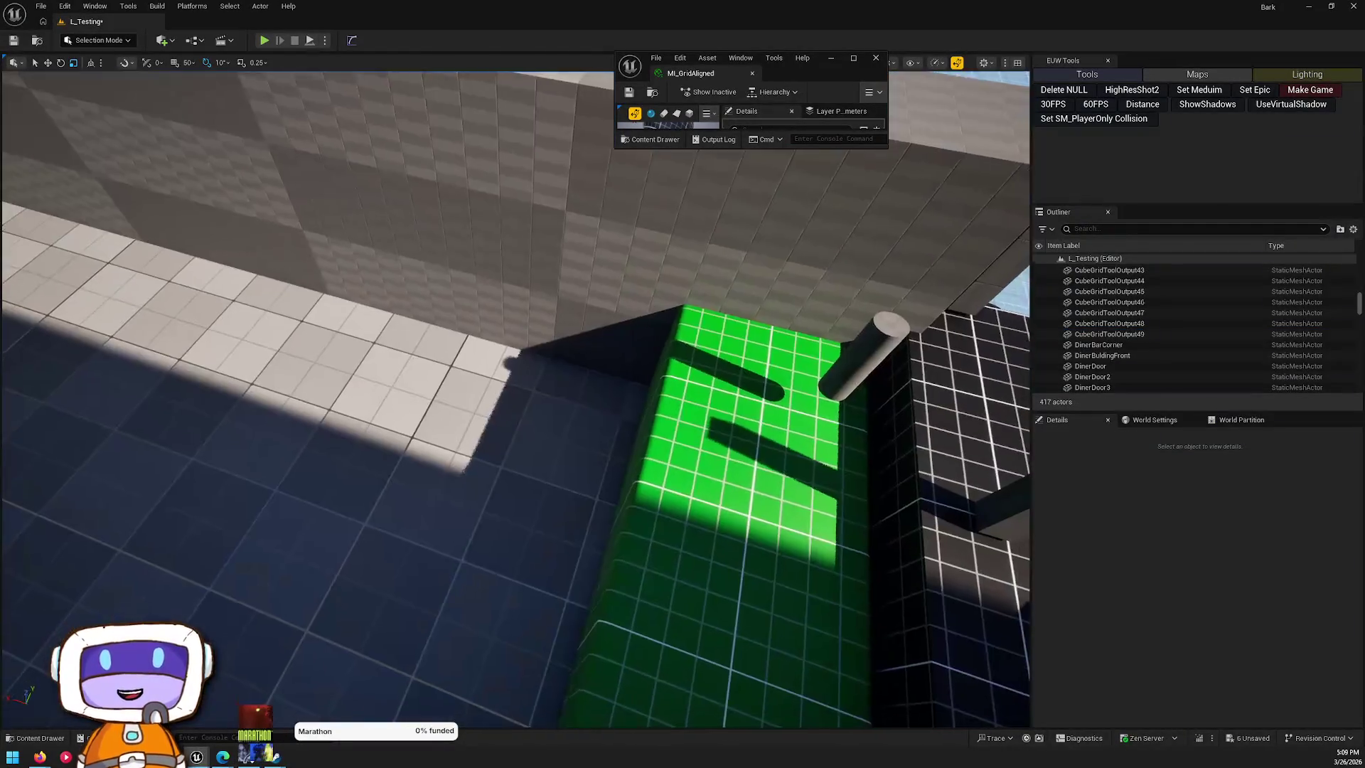
# - Delete the SM_Cylinder3 and SM_Cylinder4 posts from the walkway
pyautogui.click(317, 331)
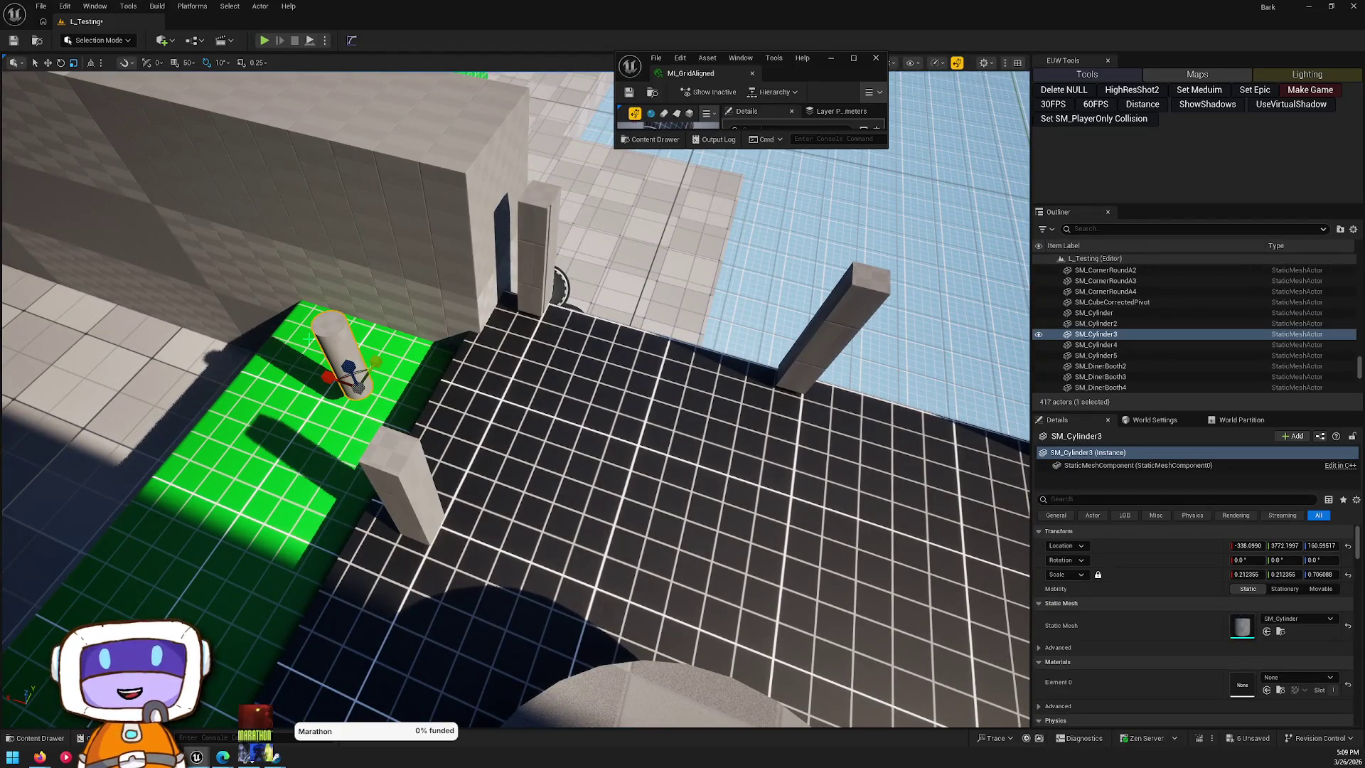
pyautogui.press('Delete')
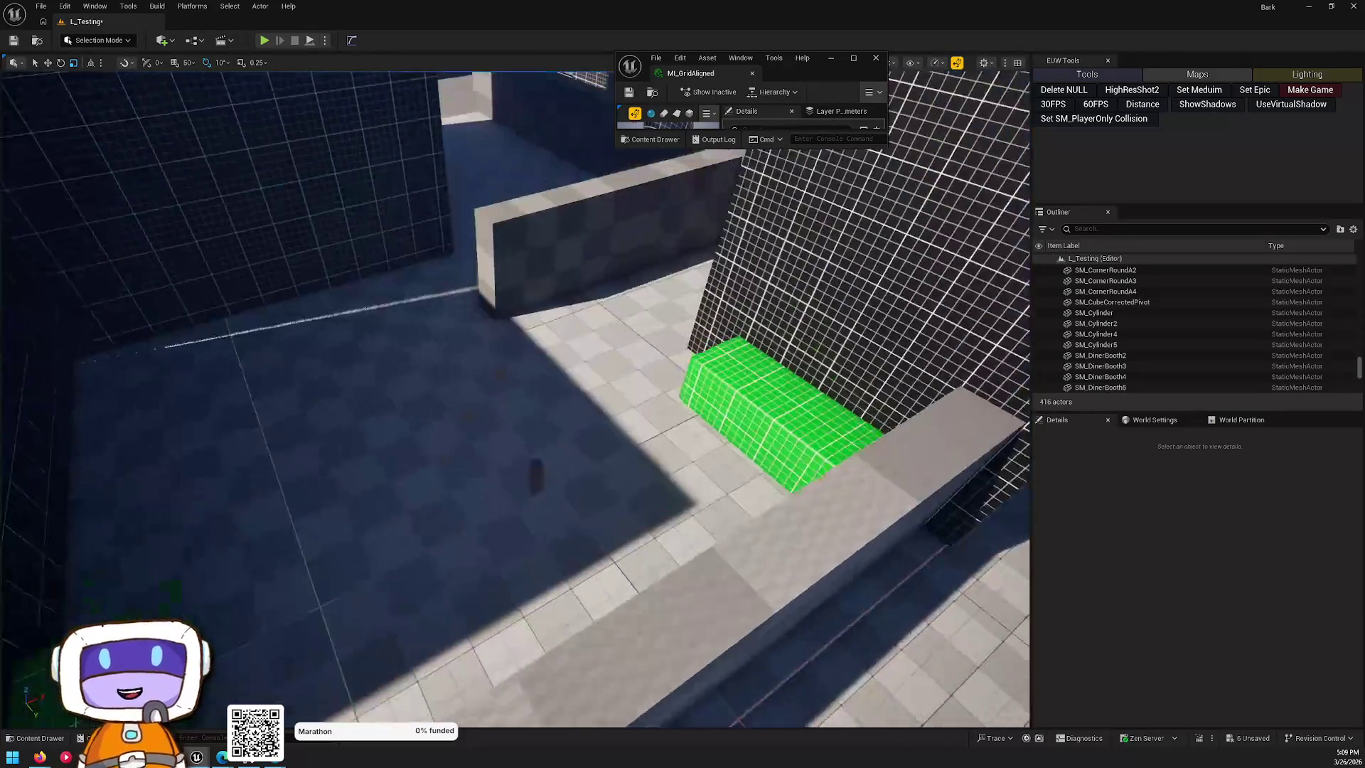
pyautogui.click(533, 510)
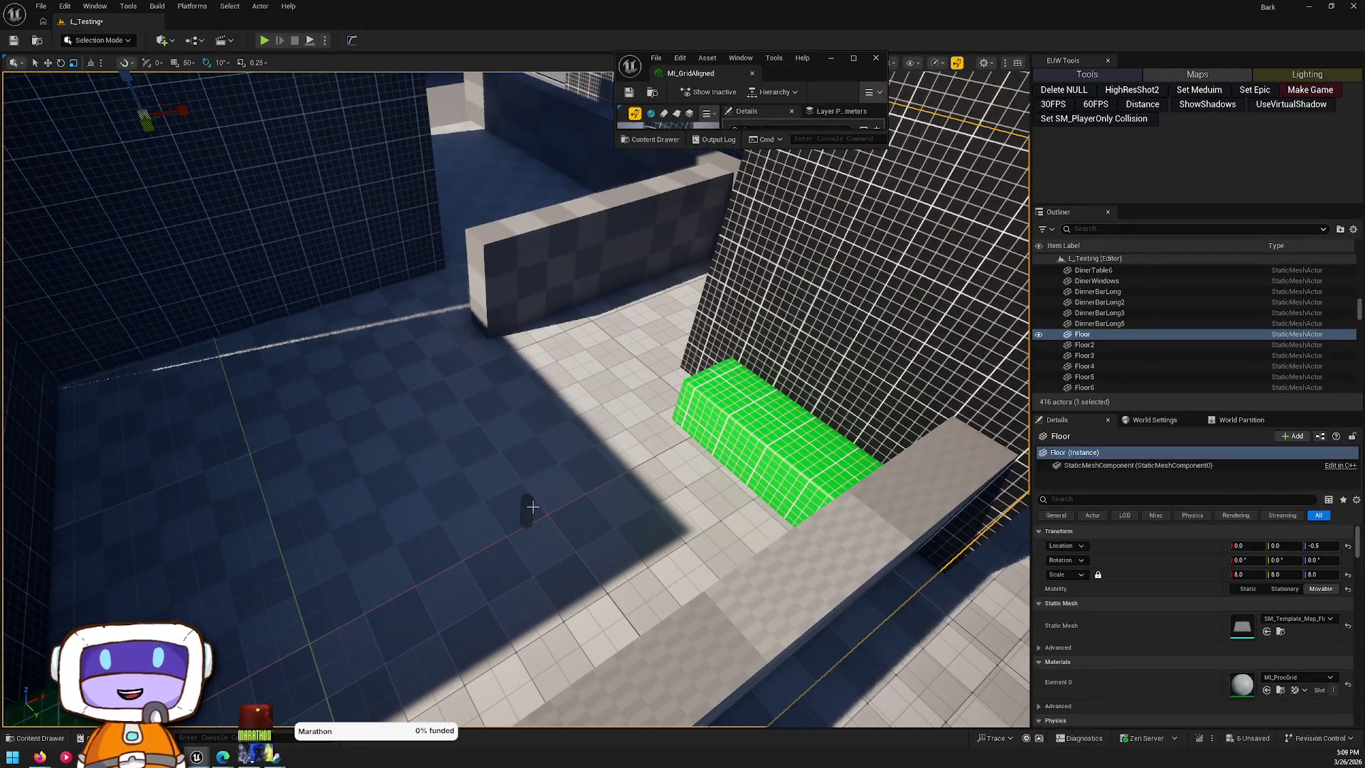
pyautogui.click(527, 506)
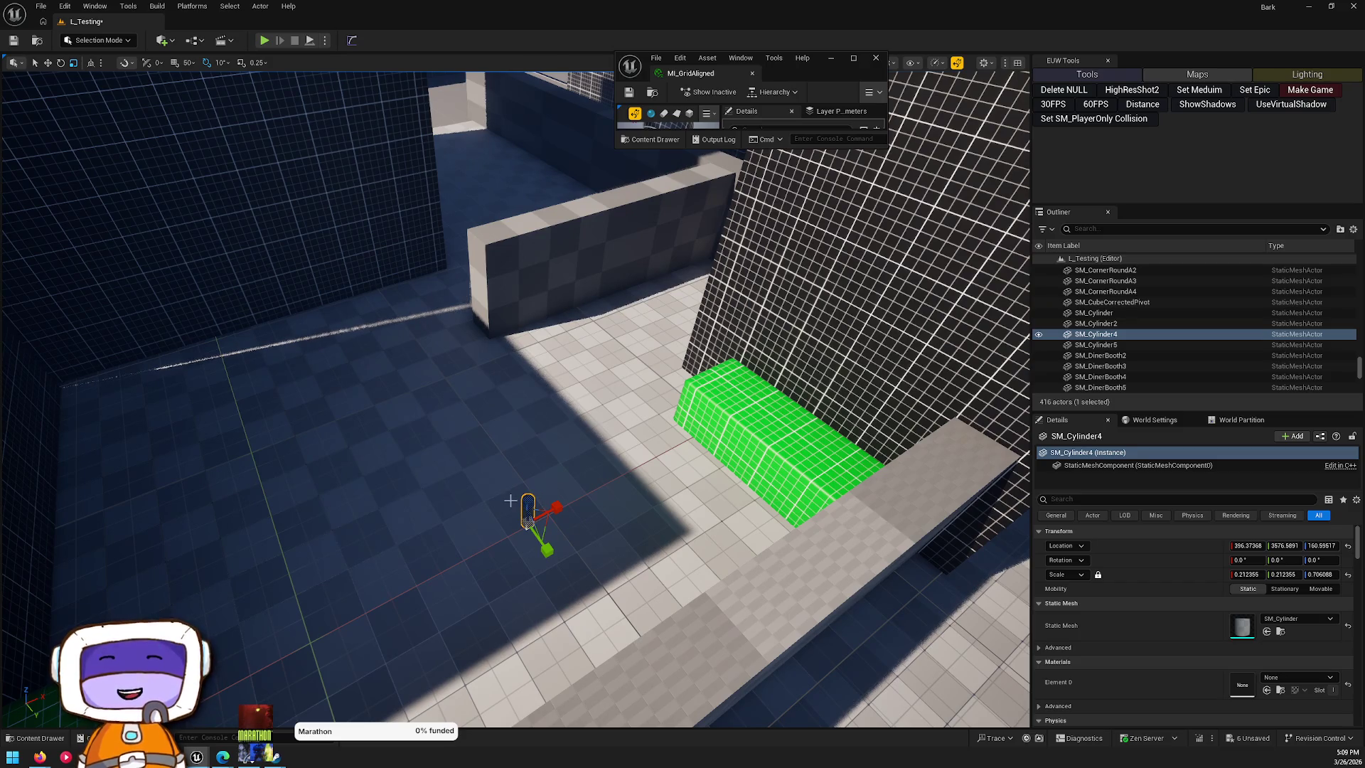
pyautogui.press('Delete')
pyautogui.moveTo(633, 468)
pyautogui.mouseDown()
pyautogui.moveTo(591, 441)
pyautogui.moveTo(619, 427)
pyautogui.moveTo(590, 431)
pyautogui.moveTo(601, 462)
pyautogui.moveTo(487, 406)
pyautogui.moveTo(540, 462)
pyautogui.moveTo(562, 435)
pyautogui.mouseUp()
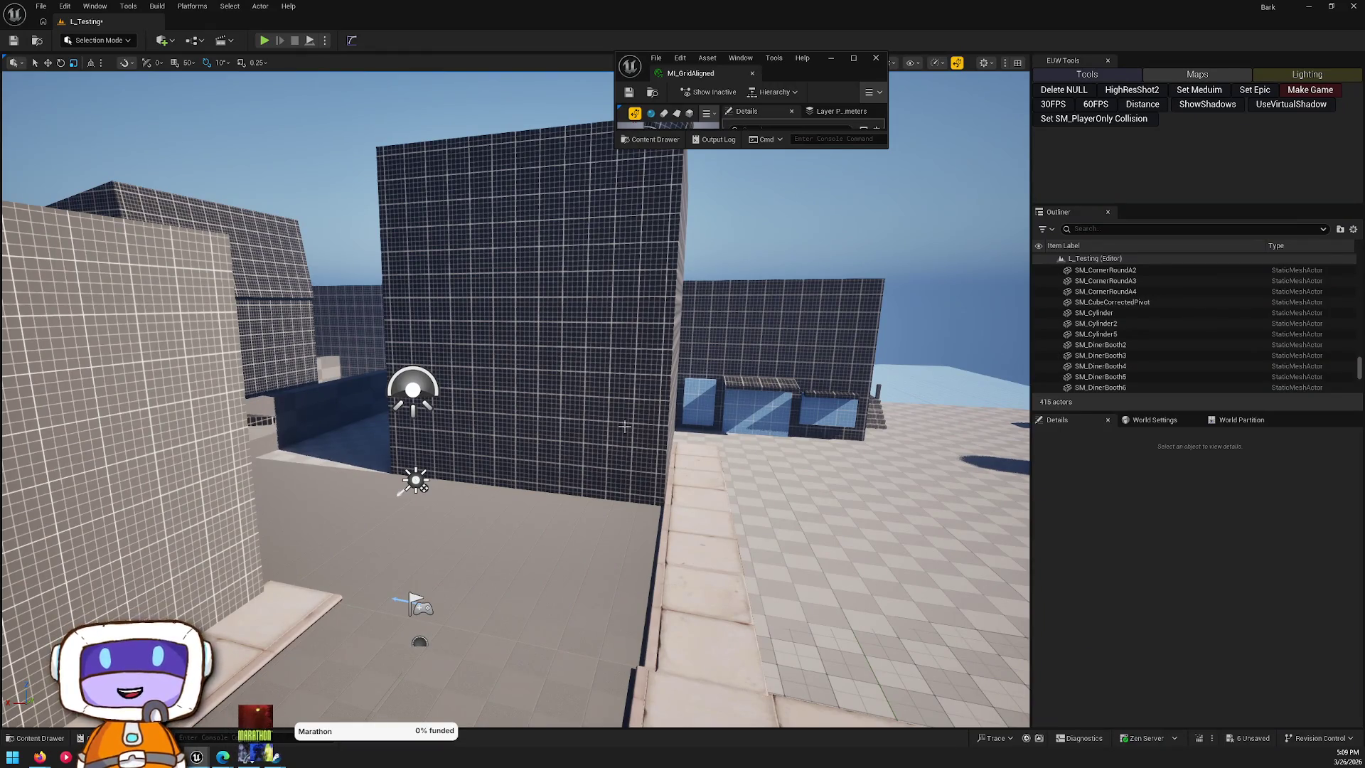
pyautogui.moveTo(561, 435); pyautogui.dragTo(547, 439)
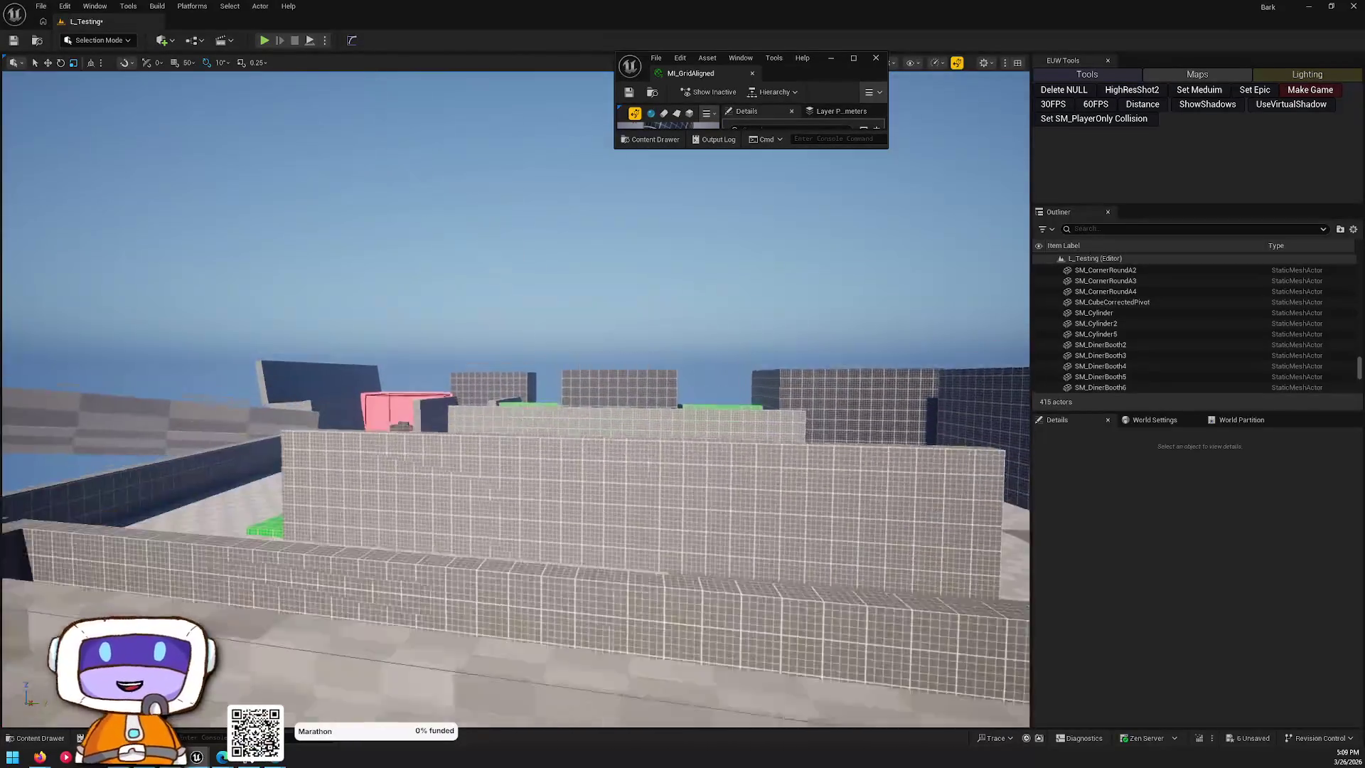
pyautogui.moveTo(547, 439); pyautogui.dragTo(425, 225)
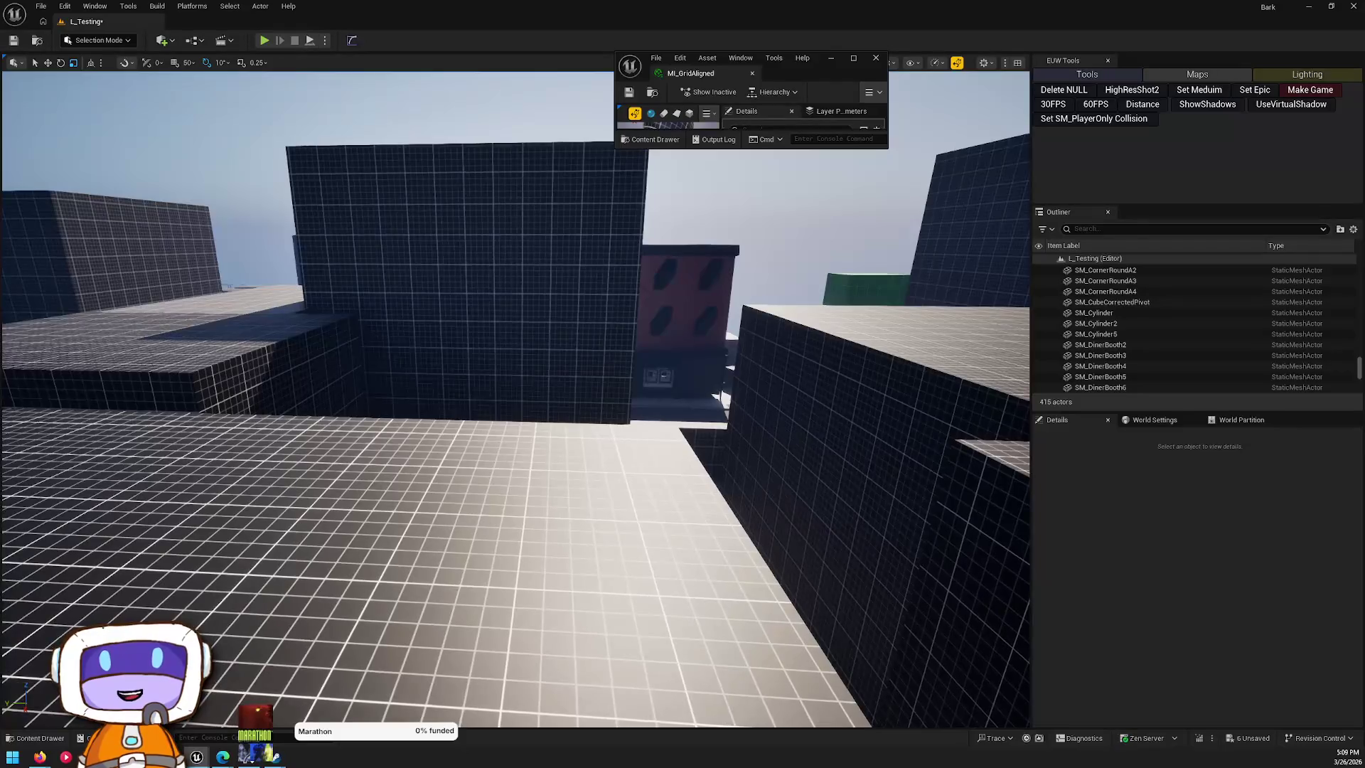
pyautogui.moveTo(515, 398)
pyautogui.mouseDown()
pyautogui.moveTo(446, 387)
pyautogui.moveTo(492, 367)
pyautogui.mouseUp()
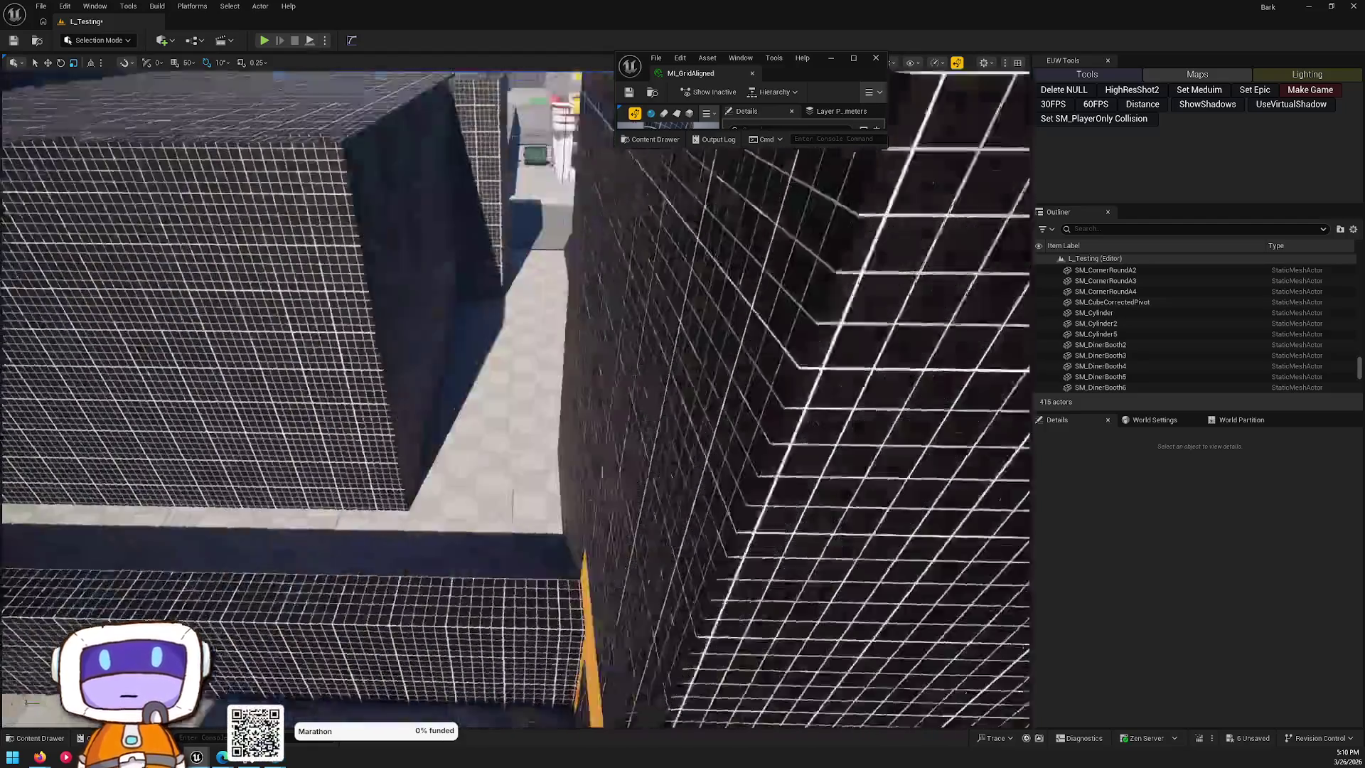
pyautogui.moveTo(492, 367); pyautogui.dragTo(519, 387)
pyautogui.moveTo(528, 268); pyautogui.dragTo(547, 270)
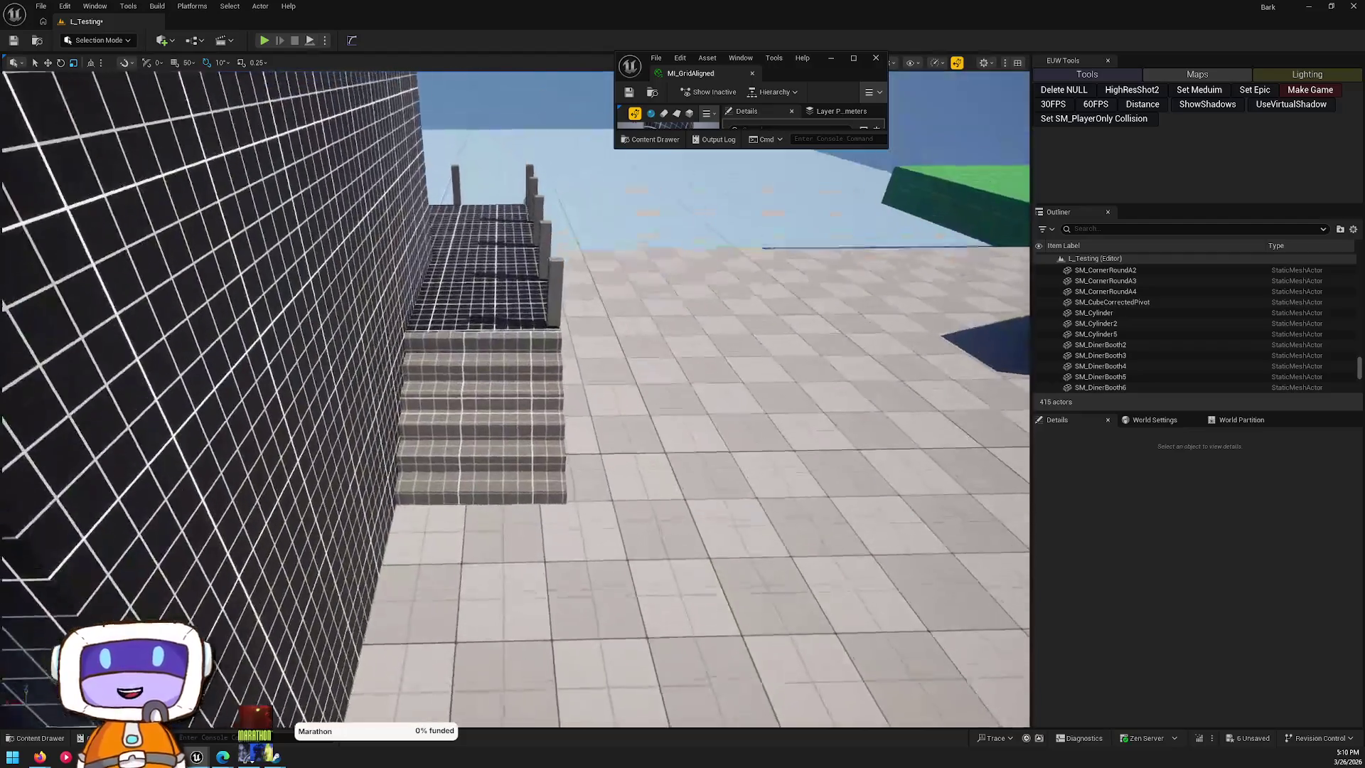
pyautogui.moveTo(548, 270); pyautogui.dragTo(561, 273)
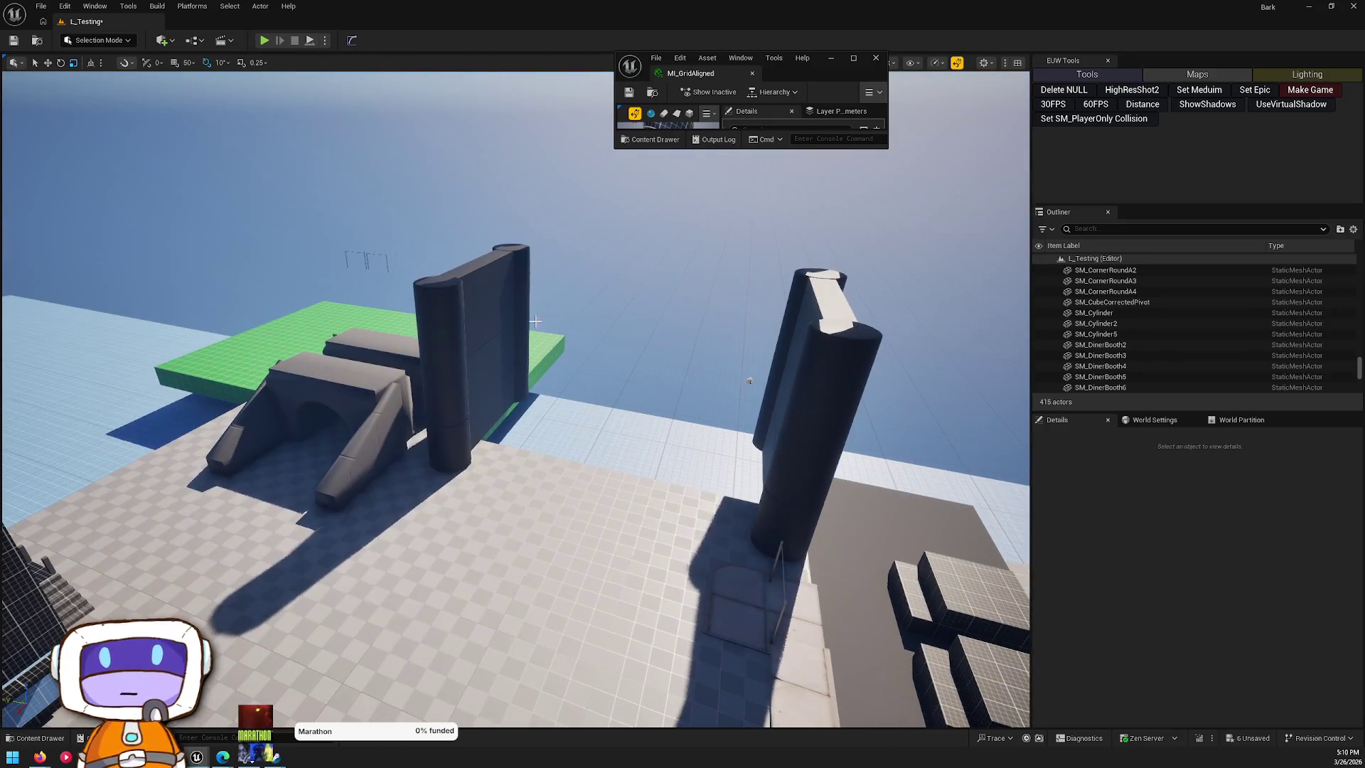
pyautogui.press('w')
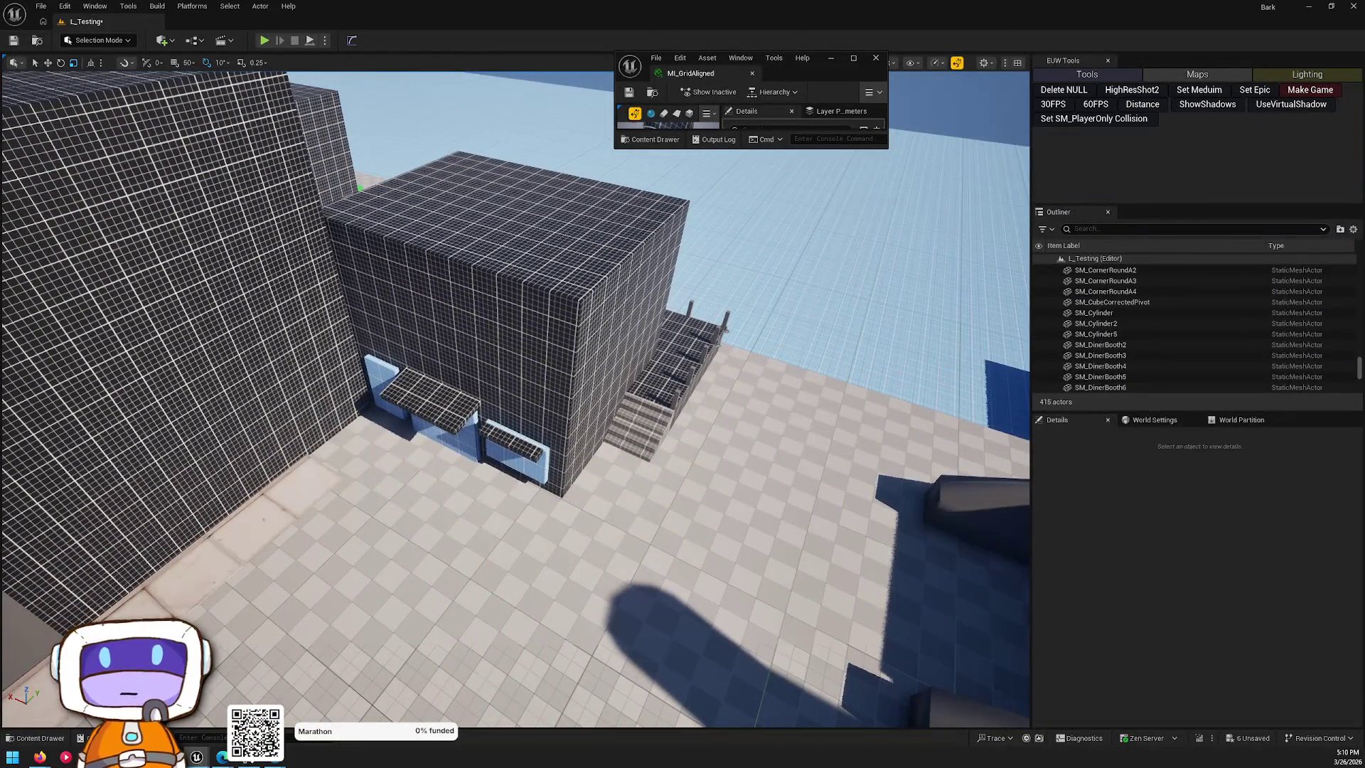
pyautogui.press('w')
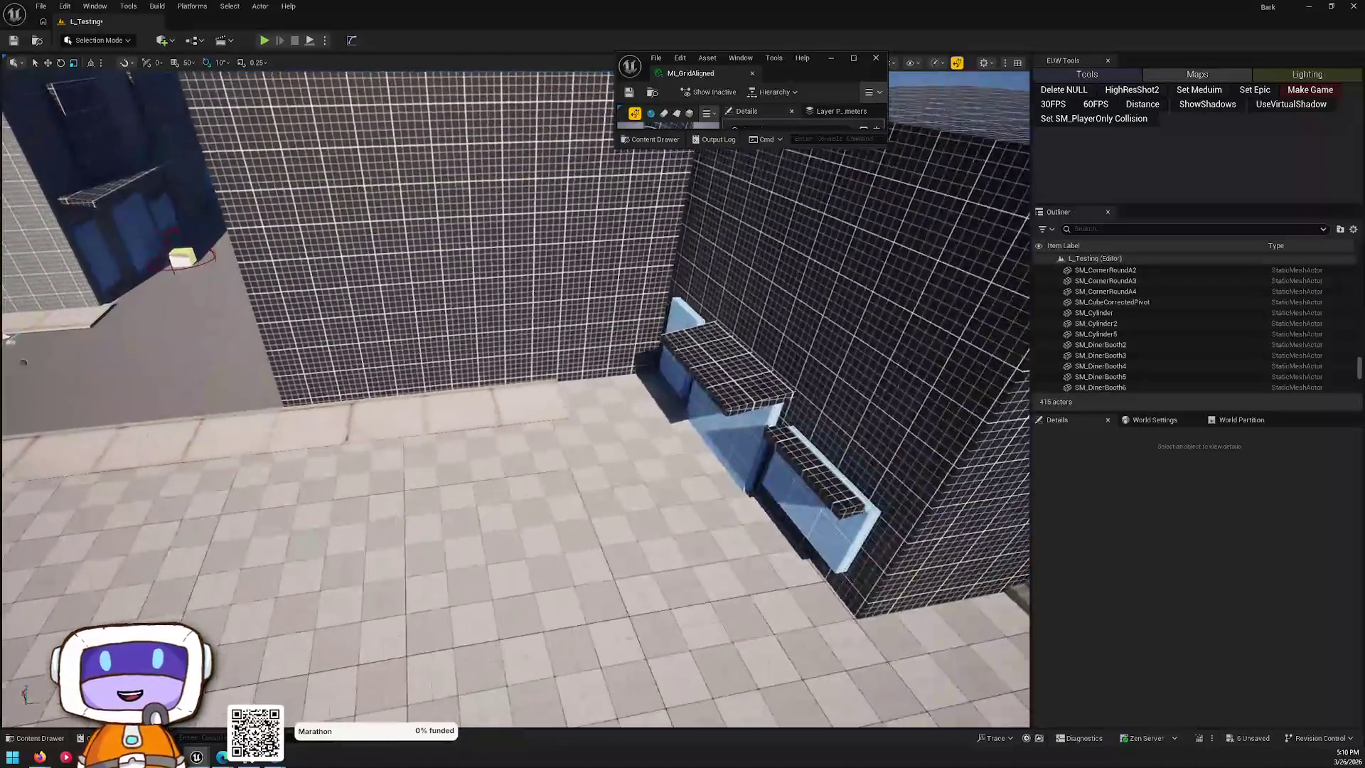
pyautogui.press('s')
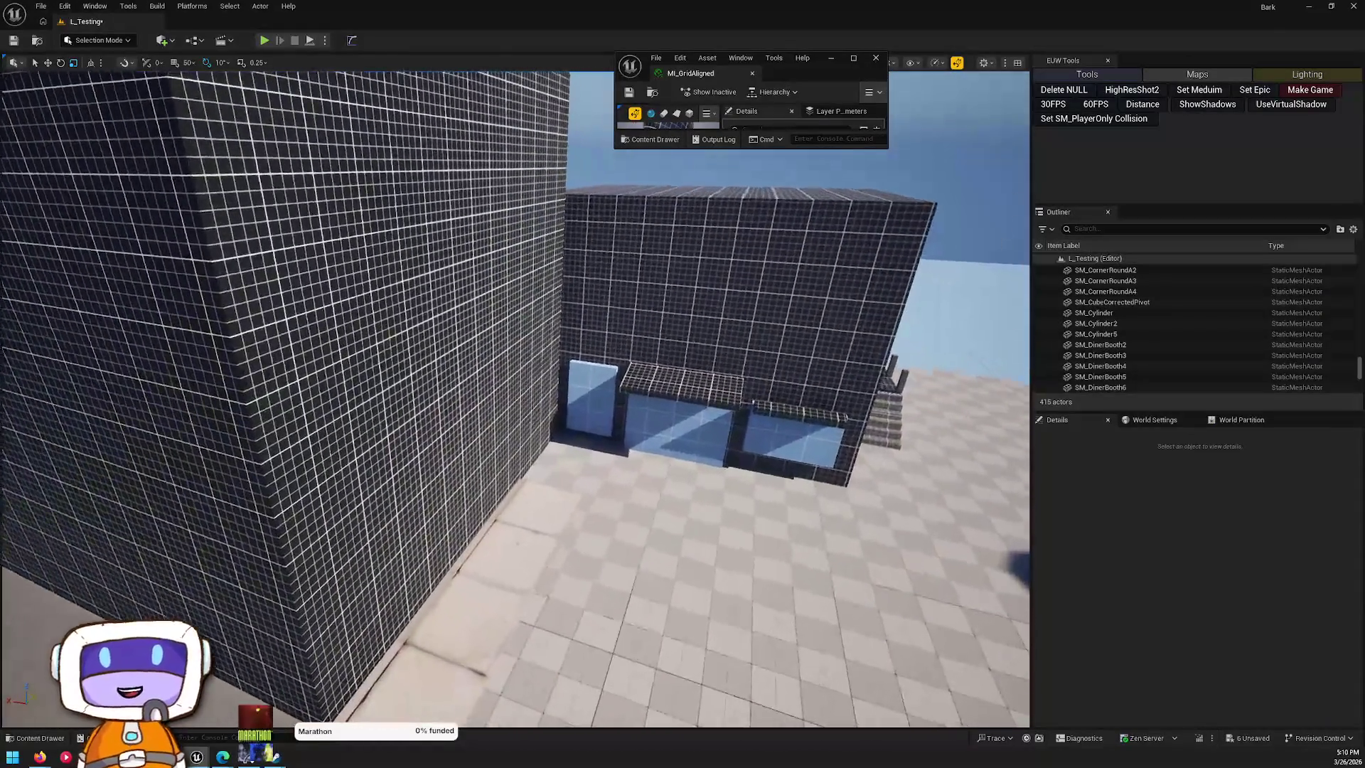
pyautogui.press('w')
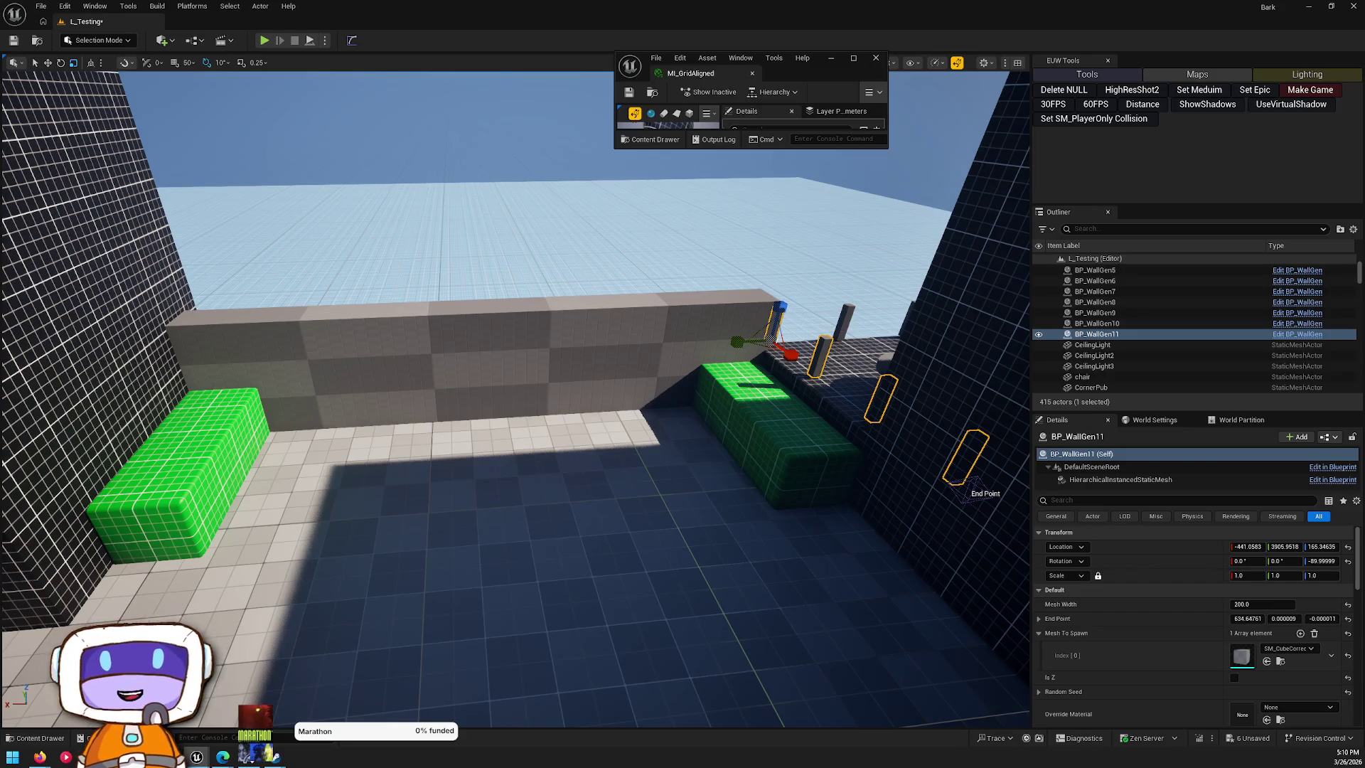
# - Alt-drag a duplicate of the low wall sideways and scale the copy thinner
pyautogui.click(664, 440)
pyautogui.press('f')
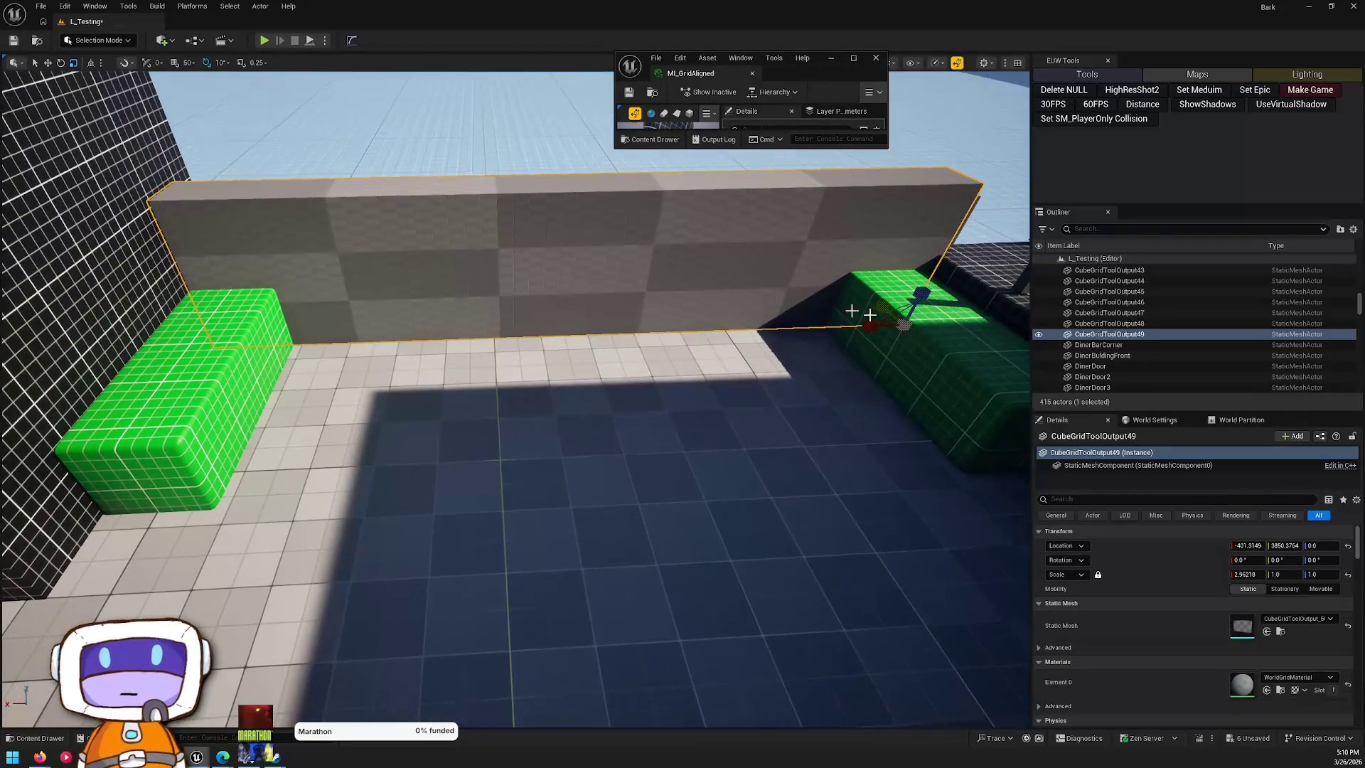
pyautogui.moveTo(871, 312)
pyautogui.keyDown('alt'); pyautogui.mouseDown()
pyautogui.moveTo(624, 420)
pyautogui.moveTo(719, 381)
pyautogui.moveTo(354, 404)
pyautogui.moveTo(418, 402)
pyautogui.mouseUp(); pyautogui.keyUp('alt')
pyautogui.press('r')
pyautogui.press('w')
# - Duplicate both pillars toward the front as table legs
pyautogui.keyDown('ctrl'); pyautogui.click(725, 320); pyautogui.keyUp('ctrl')
pyautogui.moveTo(676, 359)
pyautogui.keyDown('alt'); pyautogui.mouseDown()
pyautogui.moveTo(777, 548)
pyautogui.moveTo(765, 513)
pyautogui.mouseUp(); pyautogui.keyUp('alt')
pyautogui.moveTo(692, 303)
pyautogui.mouseDown()
pyautogui.moveTo(979, 319)
pyautogui.moveTo(878, 470)
pyautogui.moveTo(900, 305)
pyautogui.moveTo(796, 317)
pyautogui.moveTo(825, 313)
pyautogui.mouseUp()
# - Shorten the slab slightly and rotate it 80° to lie flat as the tabletop
pyautogui.click(872, 481)
pyautogui.moveTo(932, 312); pyautogui.dragTo(924, 313)
pyautogui.moveTo(682, 320)
pyautogui.mouseDown()
pyautogui.moveTo(651, 285)
pyautogui.moveTo(601, 269)
pyautogui.moveTo(576, 291)
pyautogui.moveTo(608, 275)
pyautogui.mouseUp()
pyautogui.press('e')
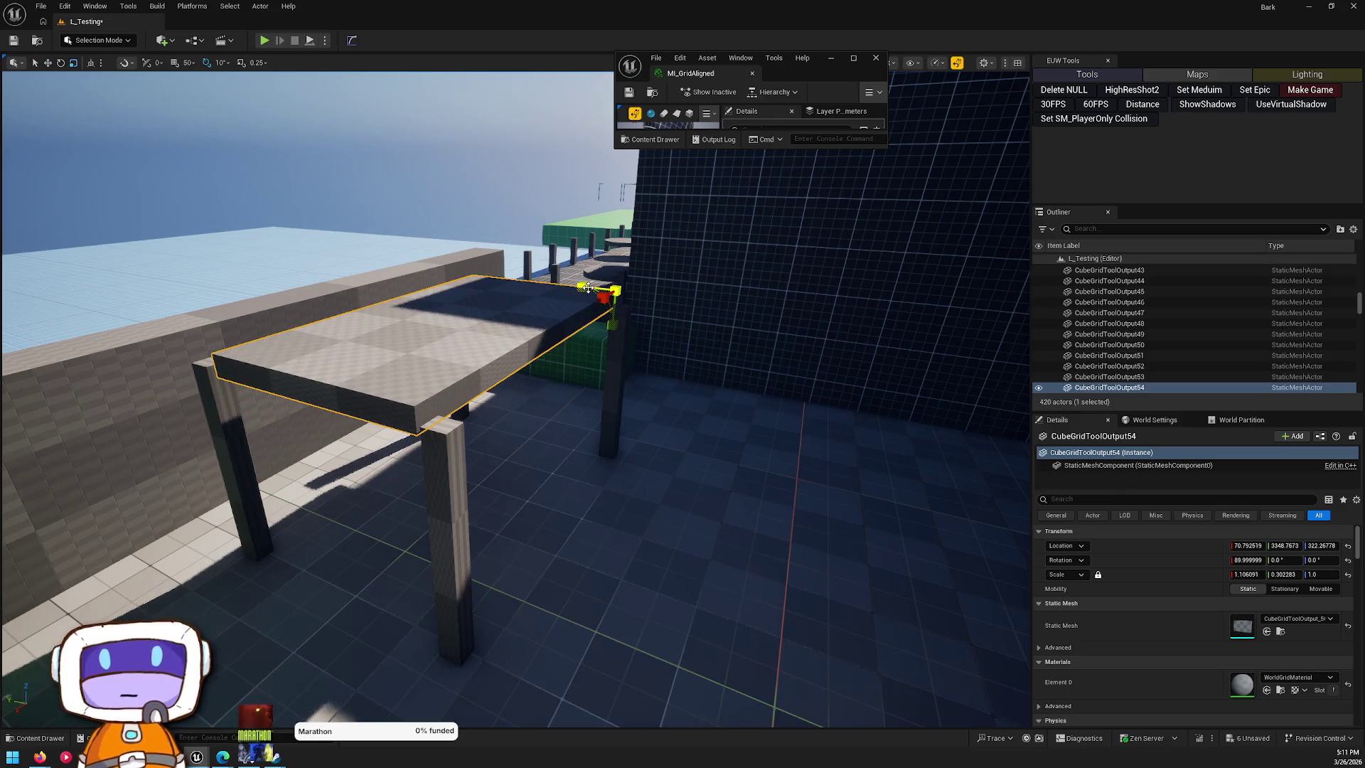
pyautogui.press('Escape')
pyautogui.moveTo(604, 289); pyautogui.dragTo(389, 281)
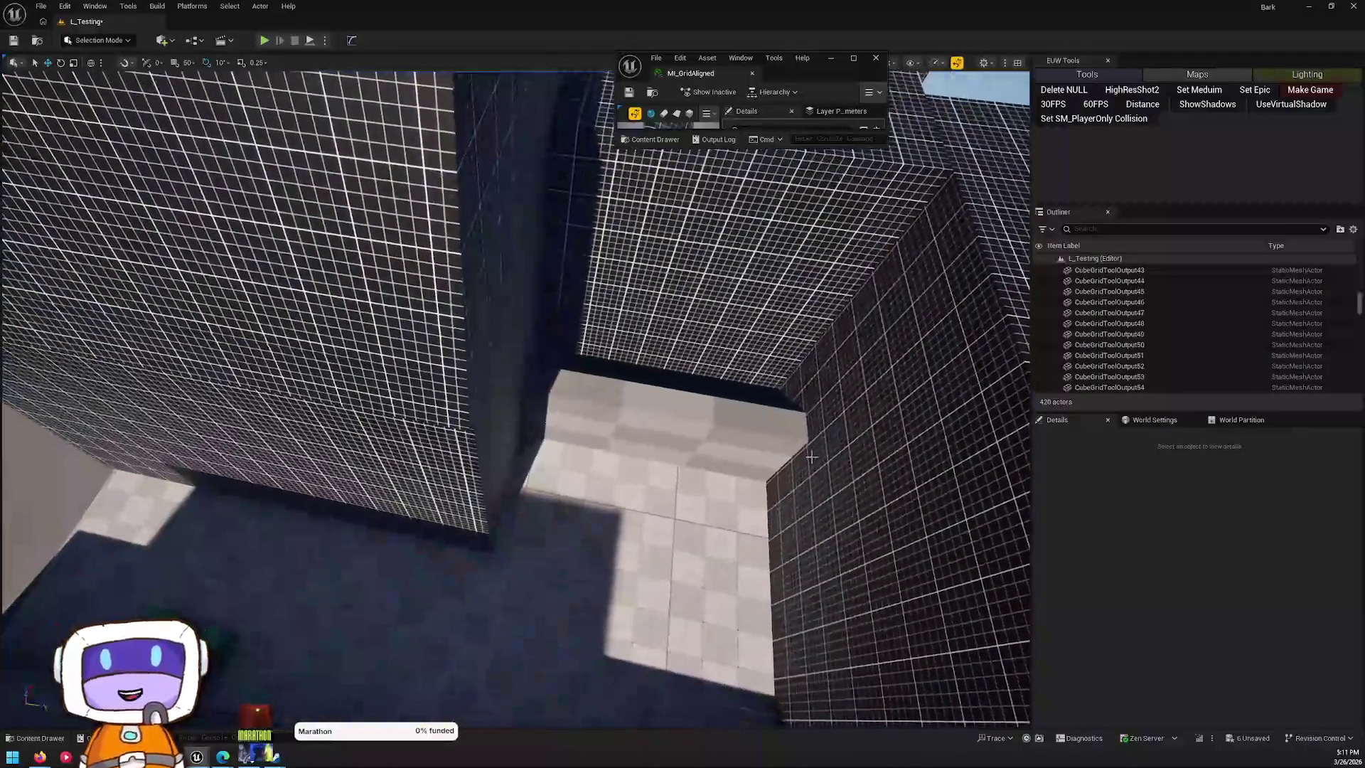
# - Delete wall slab CubeGridToolOutput16 and move CubeGridToolOutput11 forward along Y
pyautogui.click(772, 448)
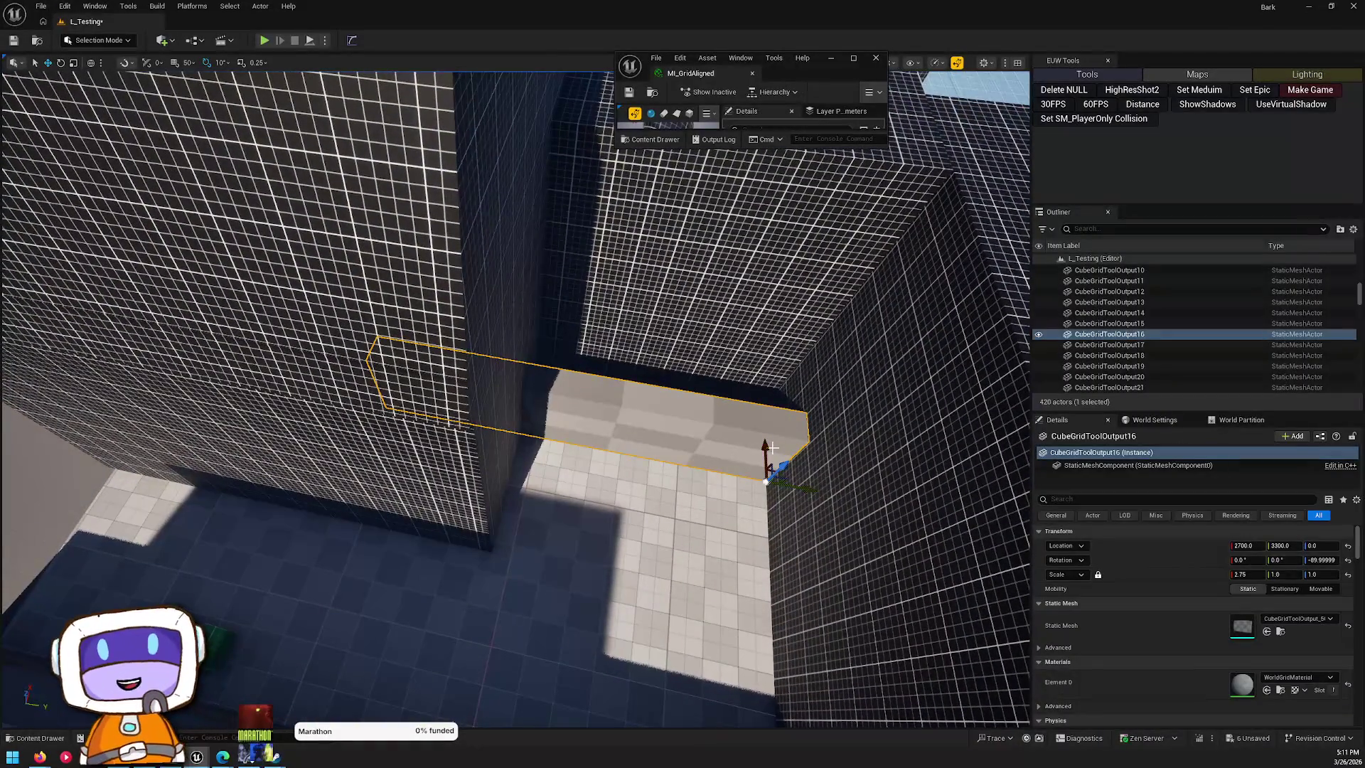
pyautogui.press('Delete')
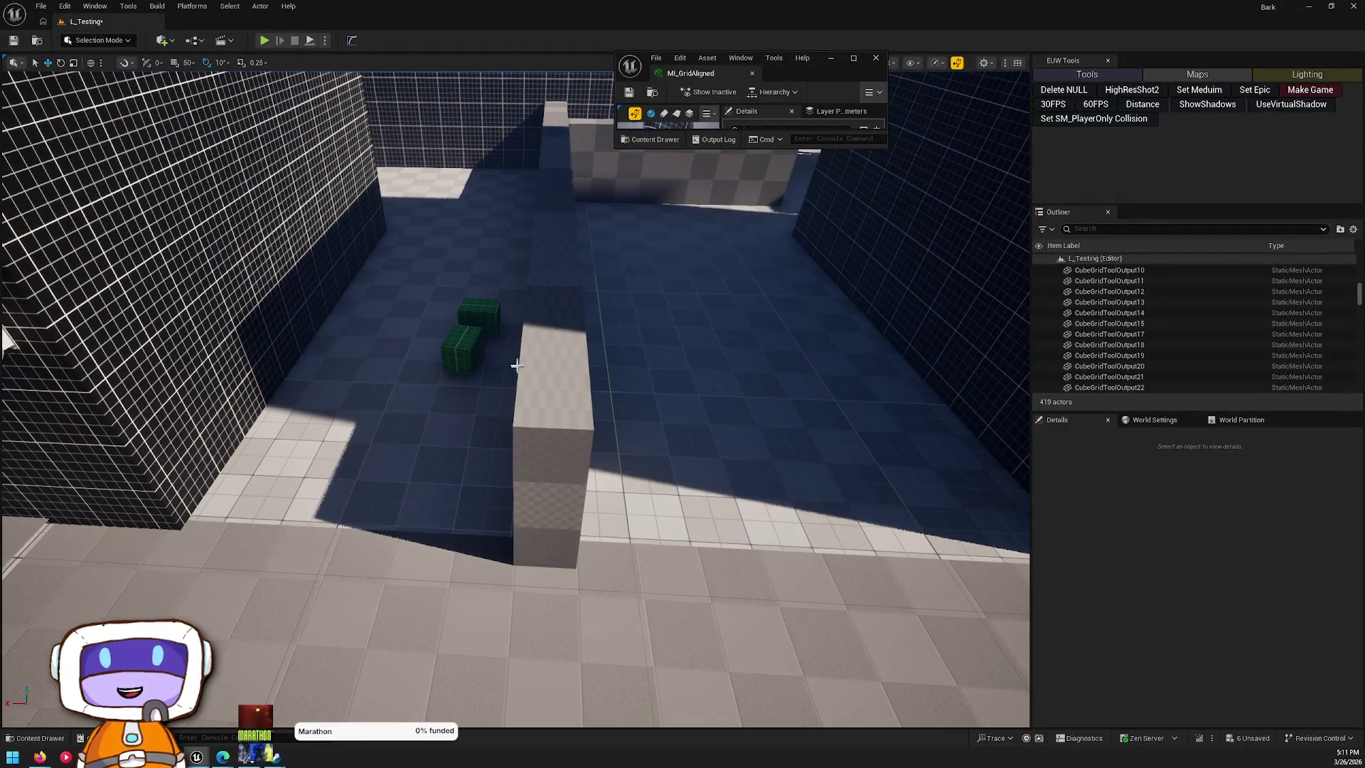
pyautogui.click(556, 530)
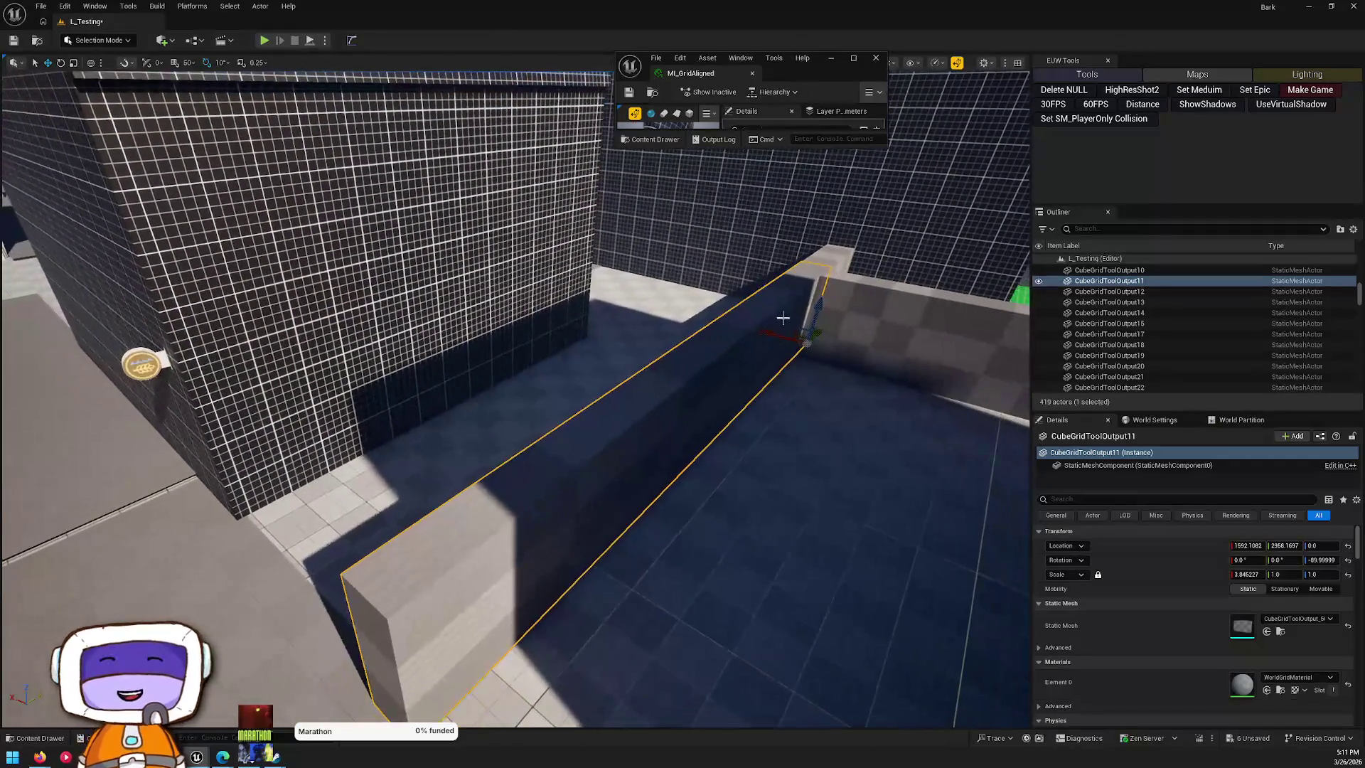
pyautogui.moveTo(824, 335); pyautogui.dragTo(823, 335)
pyautogui.press('Escape')
pyautogui.moveTo(346, 537); pyautogui.dragTo(346, 537)
pyautogui.moveTo(689, 433); pyautogui.dragTo(688, 434)
pyautogui.moveTo(725, 545); pyautogui.dragTo(726, 546)
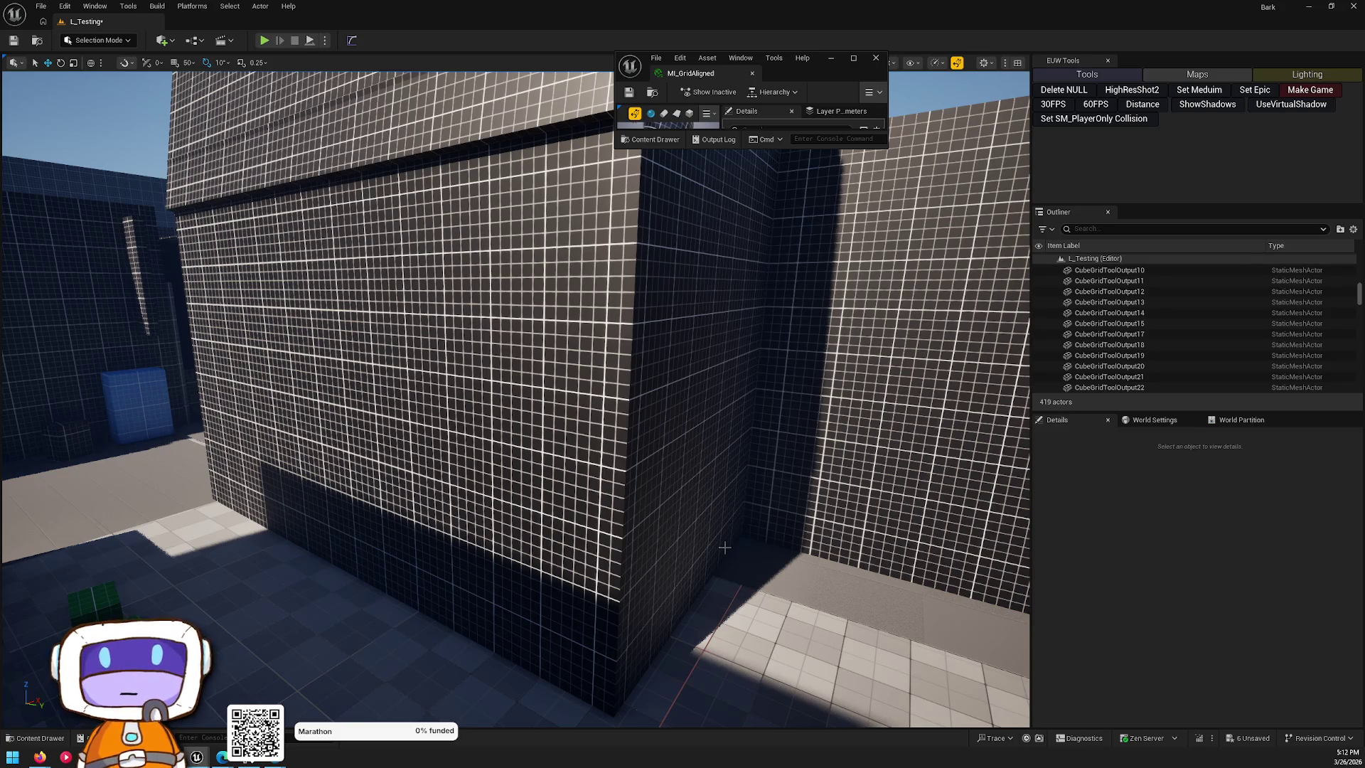
pyautogui.moveTo(642, 414)
pyautogui.mouseDown()
pyautogui.moveTo(682, 418)
pyautogui.moveTo(633, 423)
pyautogui.moveTo(551, 389)
pyautogui.mouseUp()
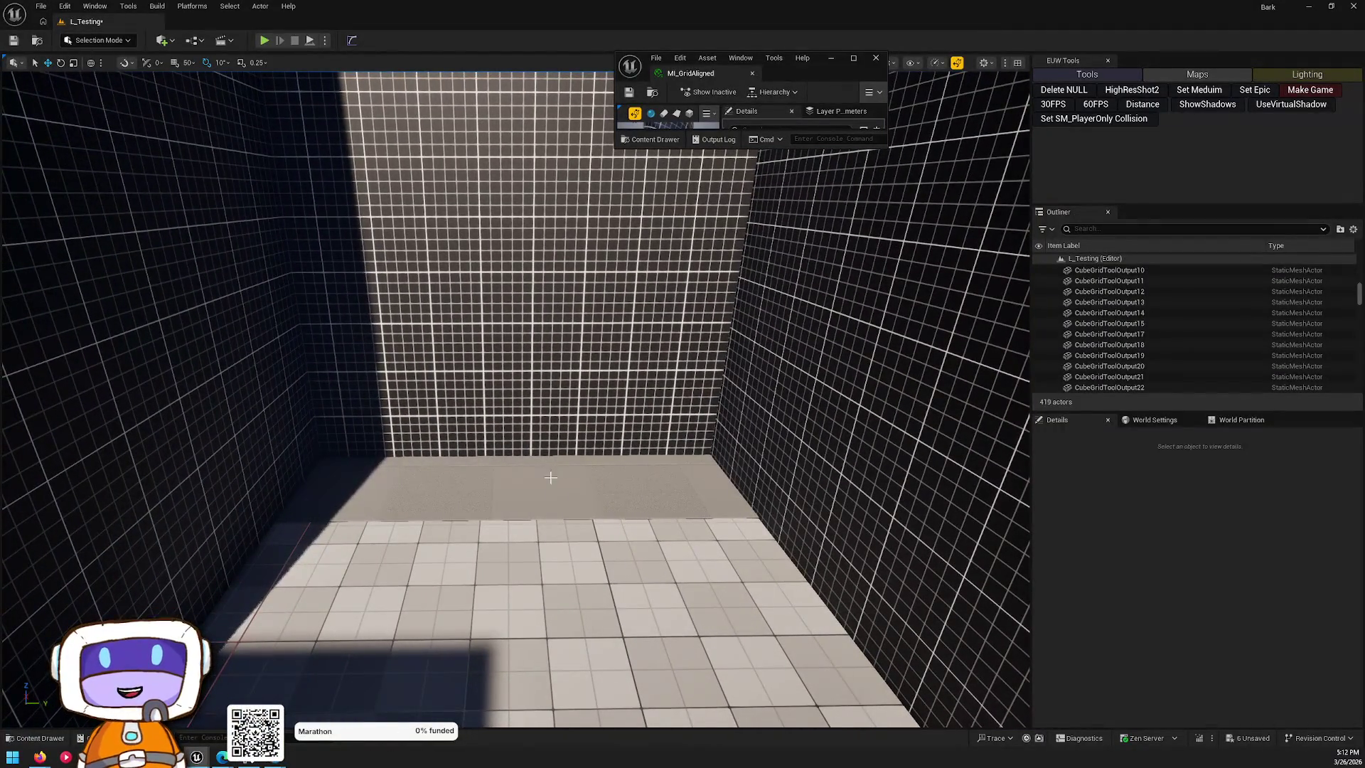
pyautogui.click(556, 492)
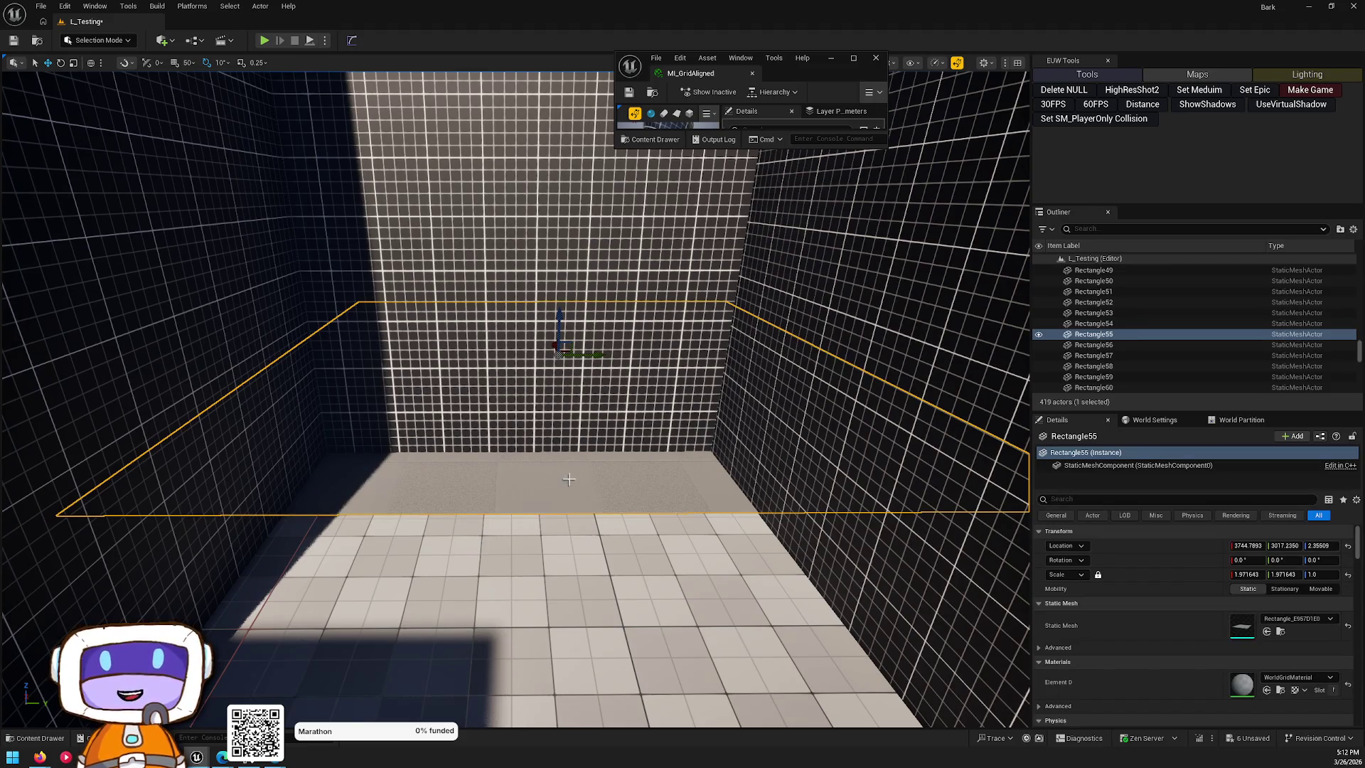
pyautogui.moveTo(578, 468)
pyautogui.mouseDown()
pyautogui.moveTo(426, 425)
pyautogui.moveTo(579, 467)
pyautogui.mouseUp()
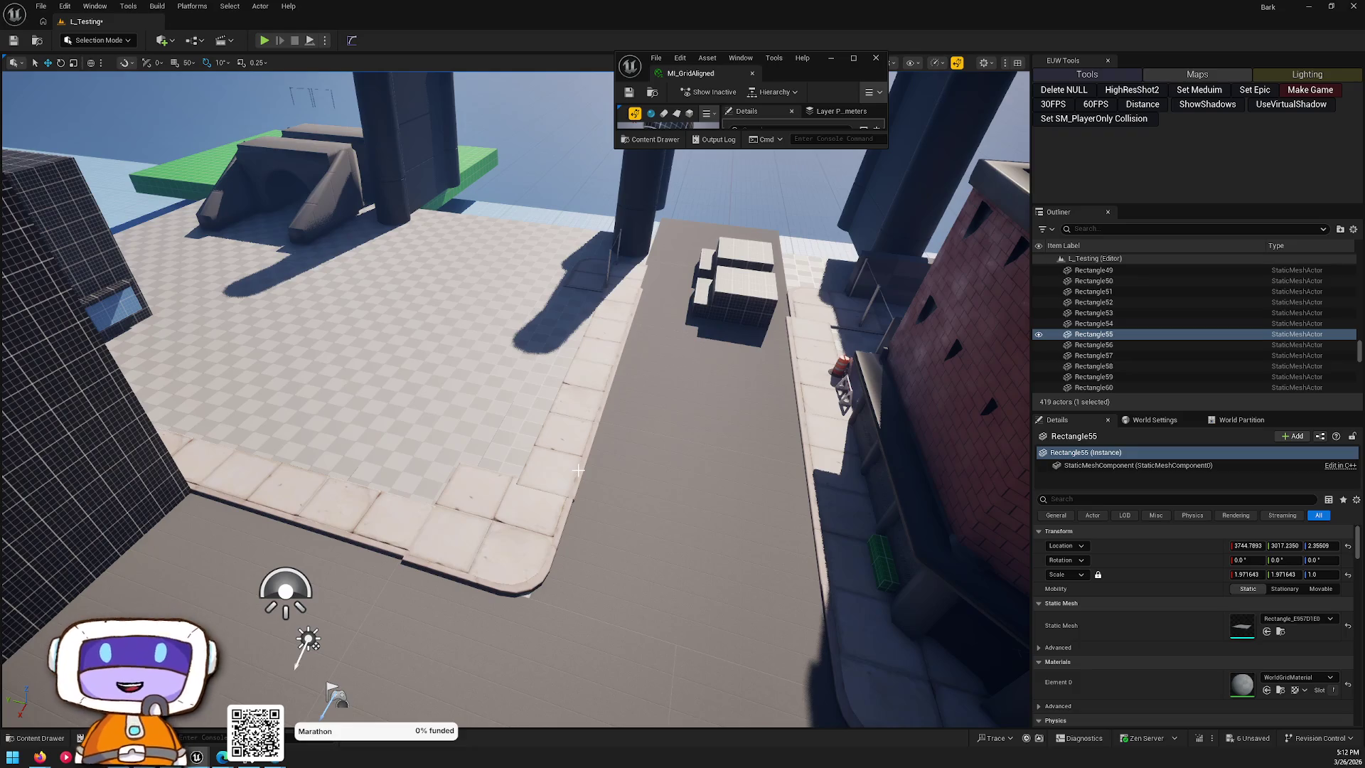
pyautogui.moveTo(637, 390)
pyautogui.mouseDown()
pyautogui.moveTo(612, 327)
pyautogui.moveTo(647, 309)
pyautogui.mouseUp()
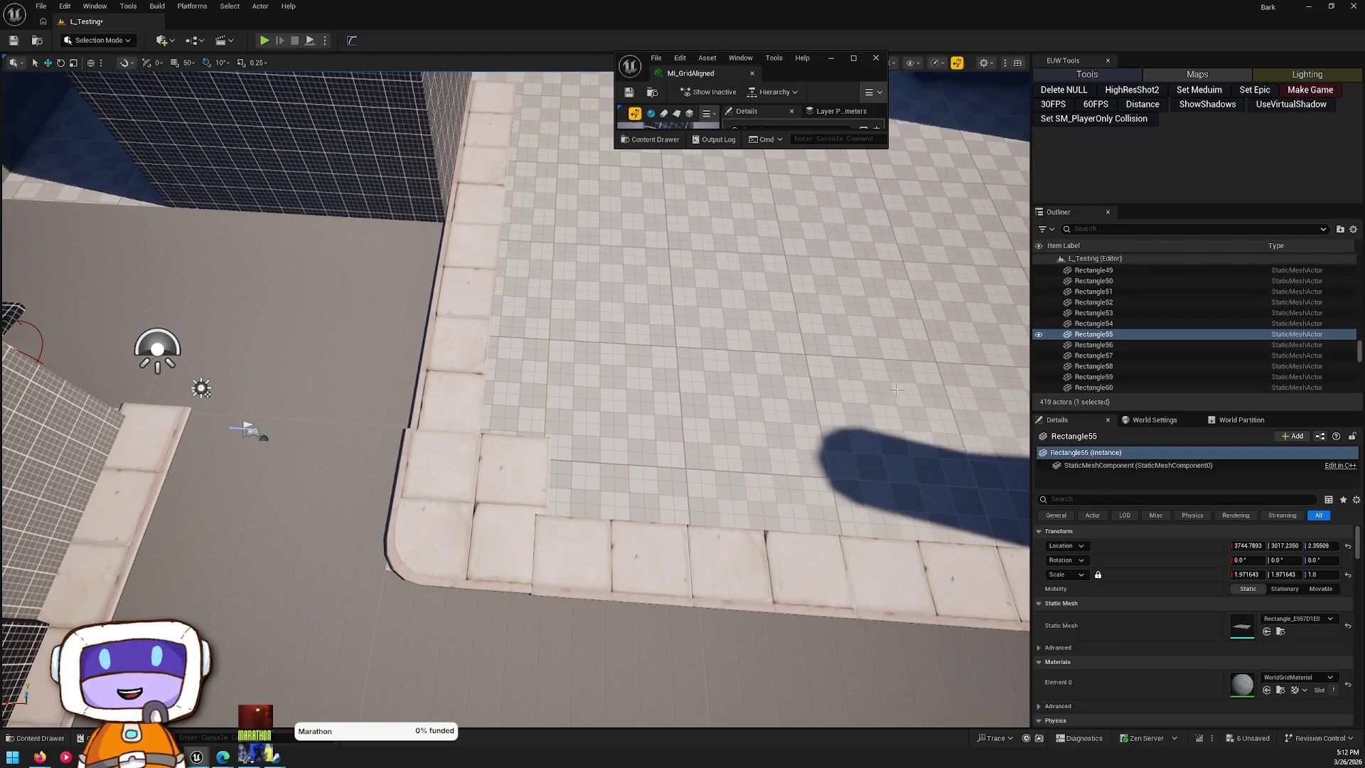